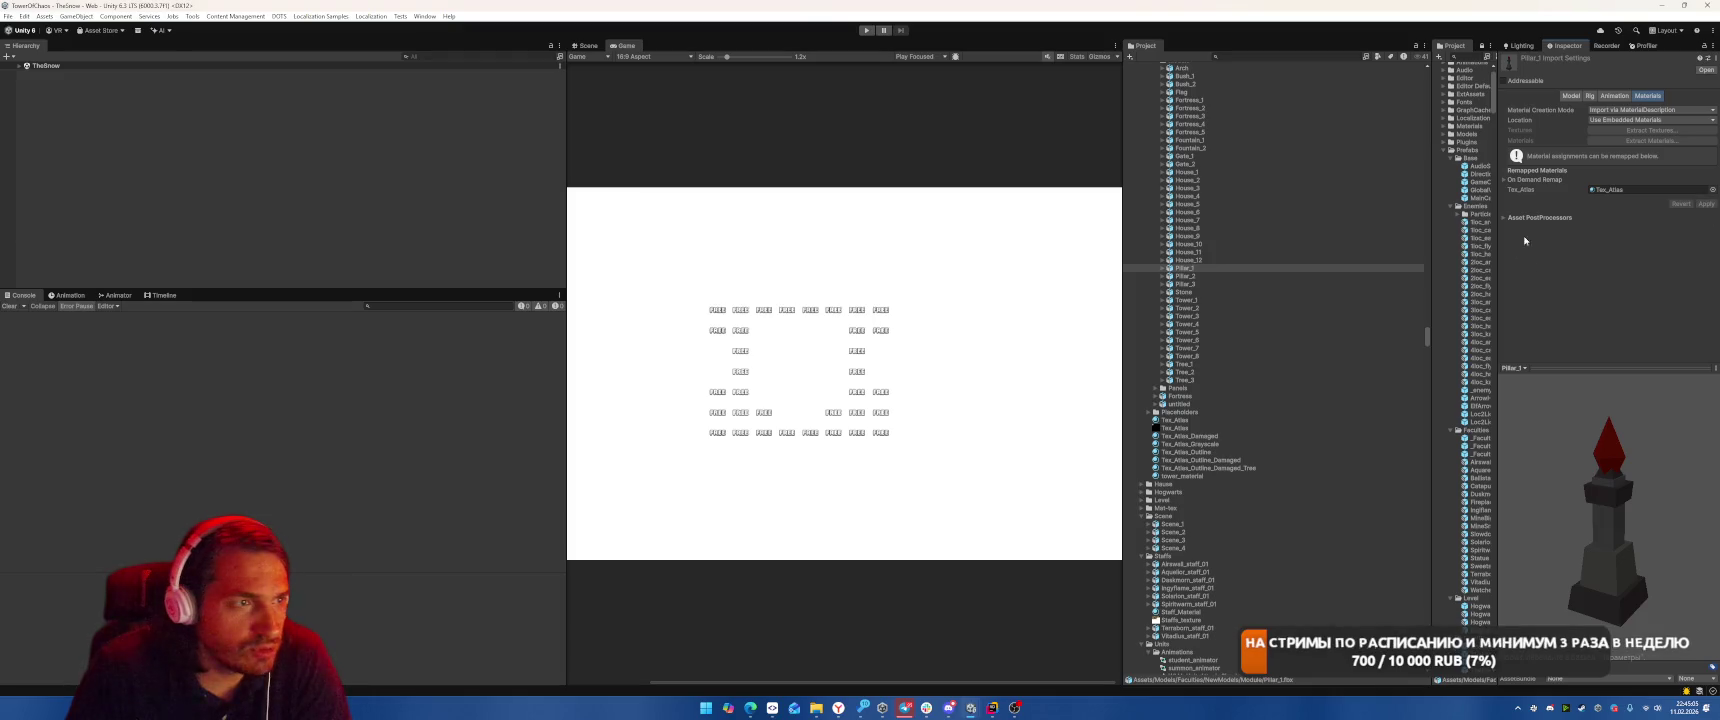
# Remap the Pillar_2, Pillar_3 and Stone models' materials to Tex_Atlas and apply
pyautogui.click(1185, 276)
pyautogui.moveTo(1174, 420)
pyautogui.mouseDown()
pyautogui.moveTo(1560, 210)
pyautogui.moveTo(1650, 189)
pyautogui.mouseUp()
pyautogui.click(1704, 204)
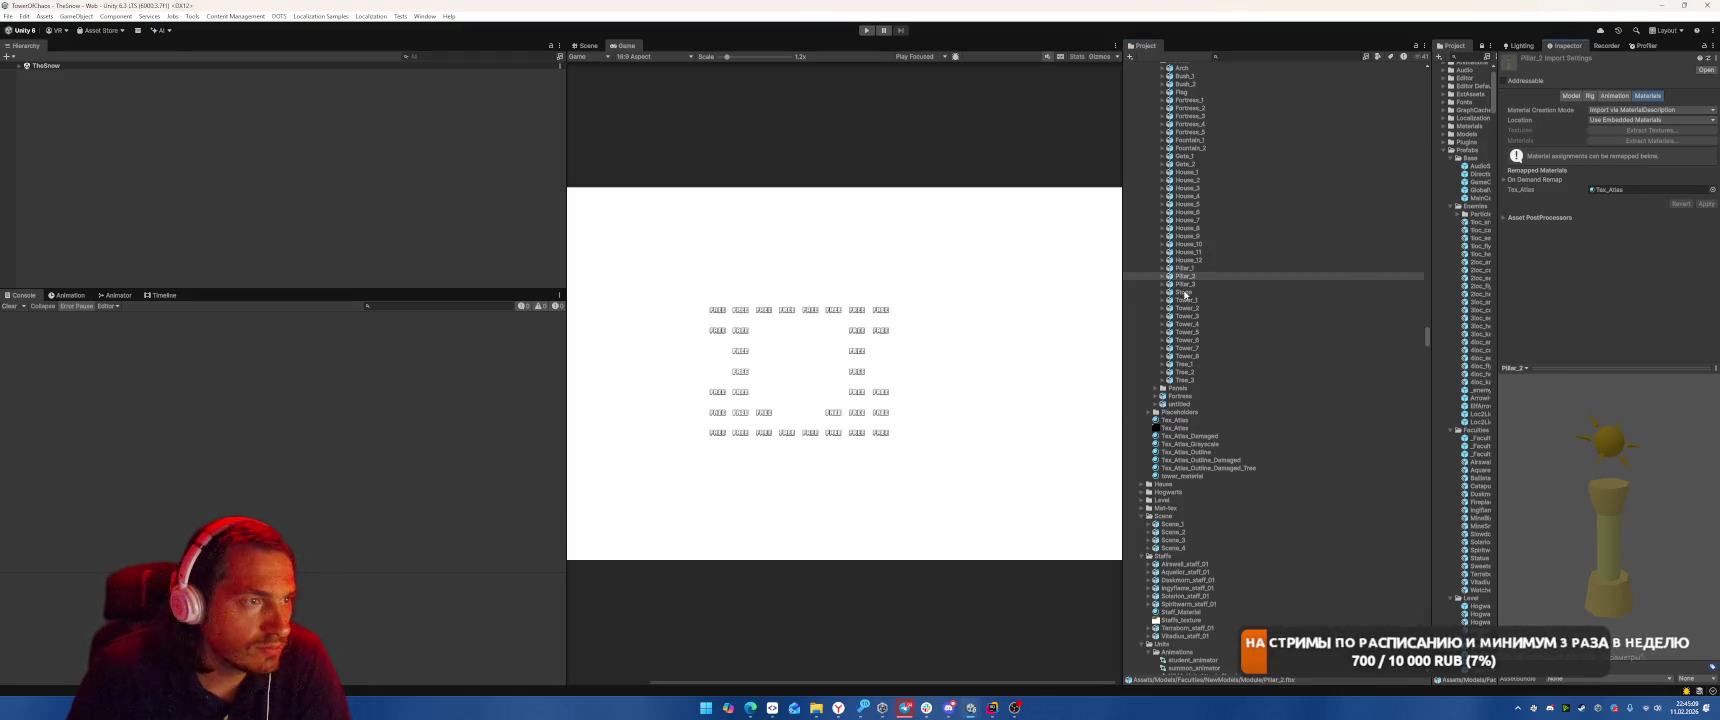
pyautogui.click(1185, 284)
pyautogui.moveTo(1174, 420); pyautogui.dragTo(1650, 189)
pyautogui.click(1704, 204)
pyautogui.click(1183, 292)
pyautogui.moveTo(1174, 420); pyautogui.dragTo(1636, 193)
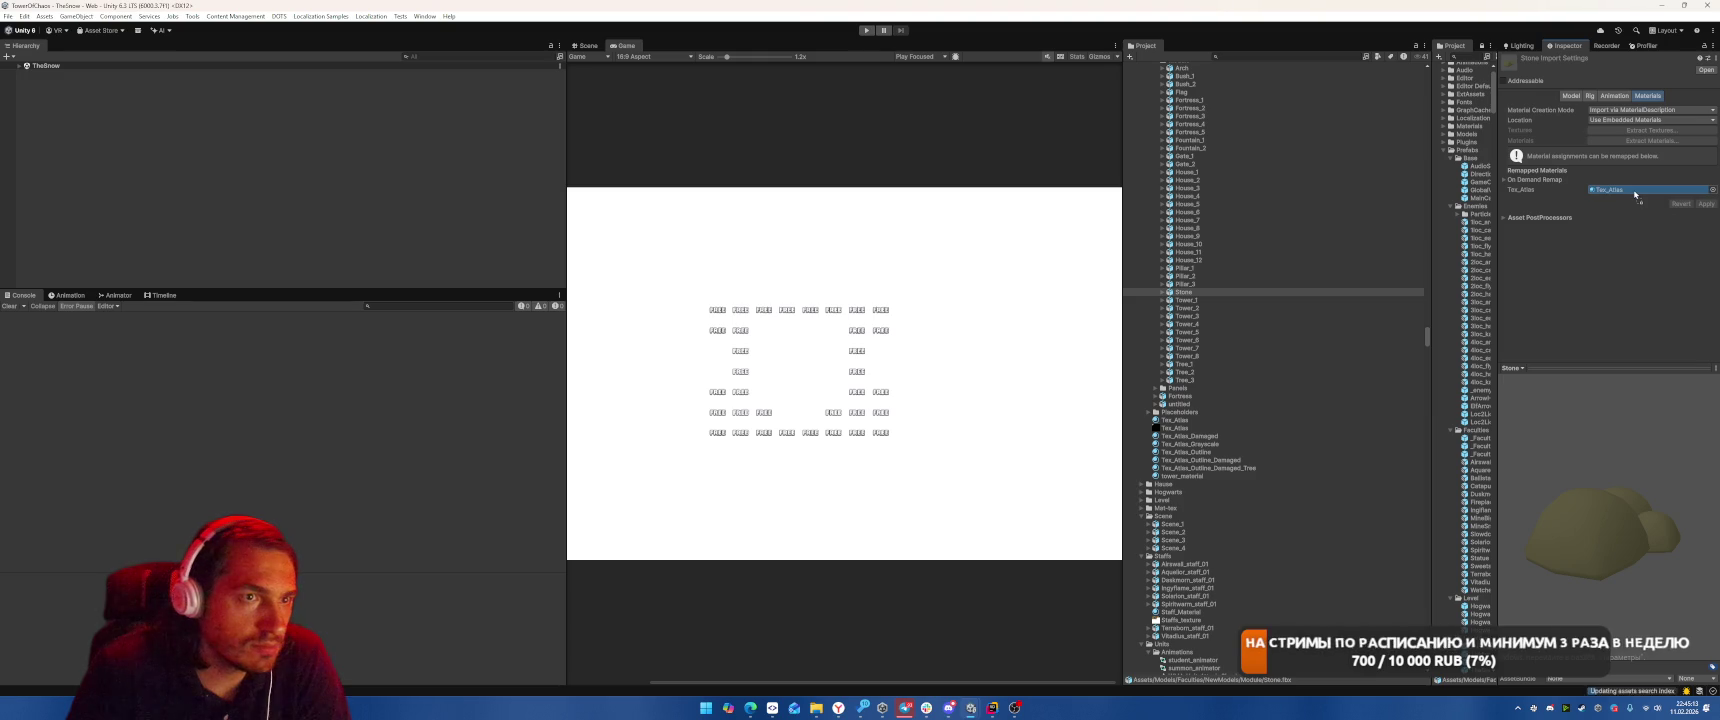
# Remap the Tower_1 through Tower_4 models to the Tex_Atlas material and apply
pyautogui.click(1238, 301)
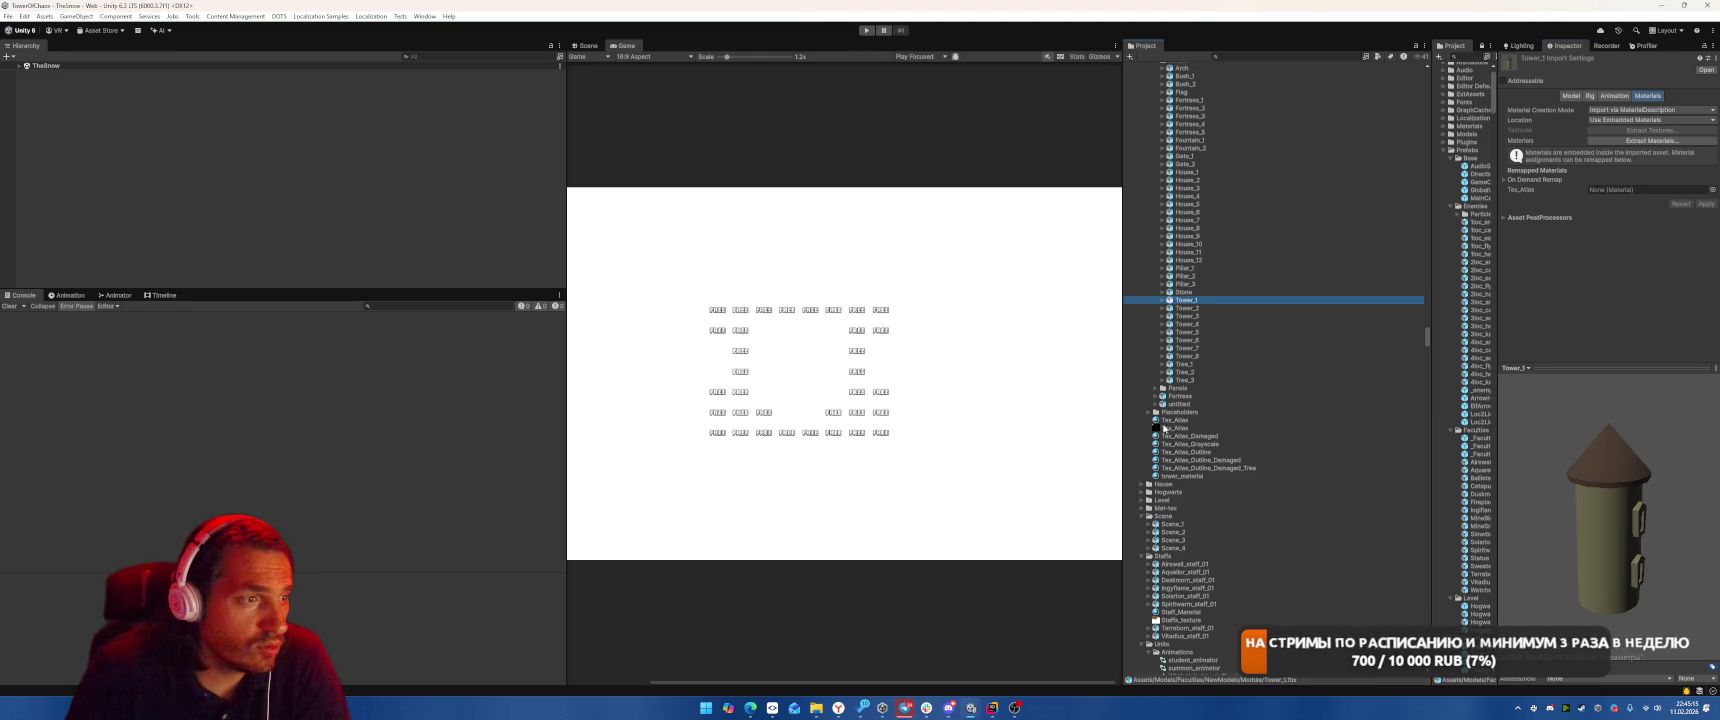
pyautogui.moveTo(1526, 267); pyautogui.dragTo(1618, 193)
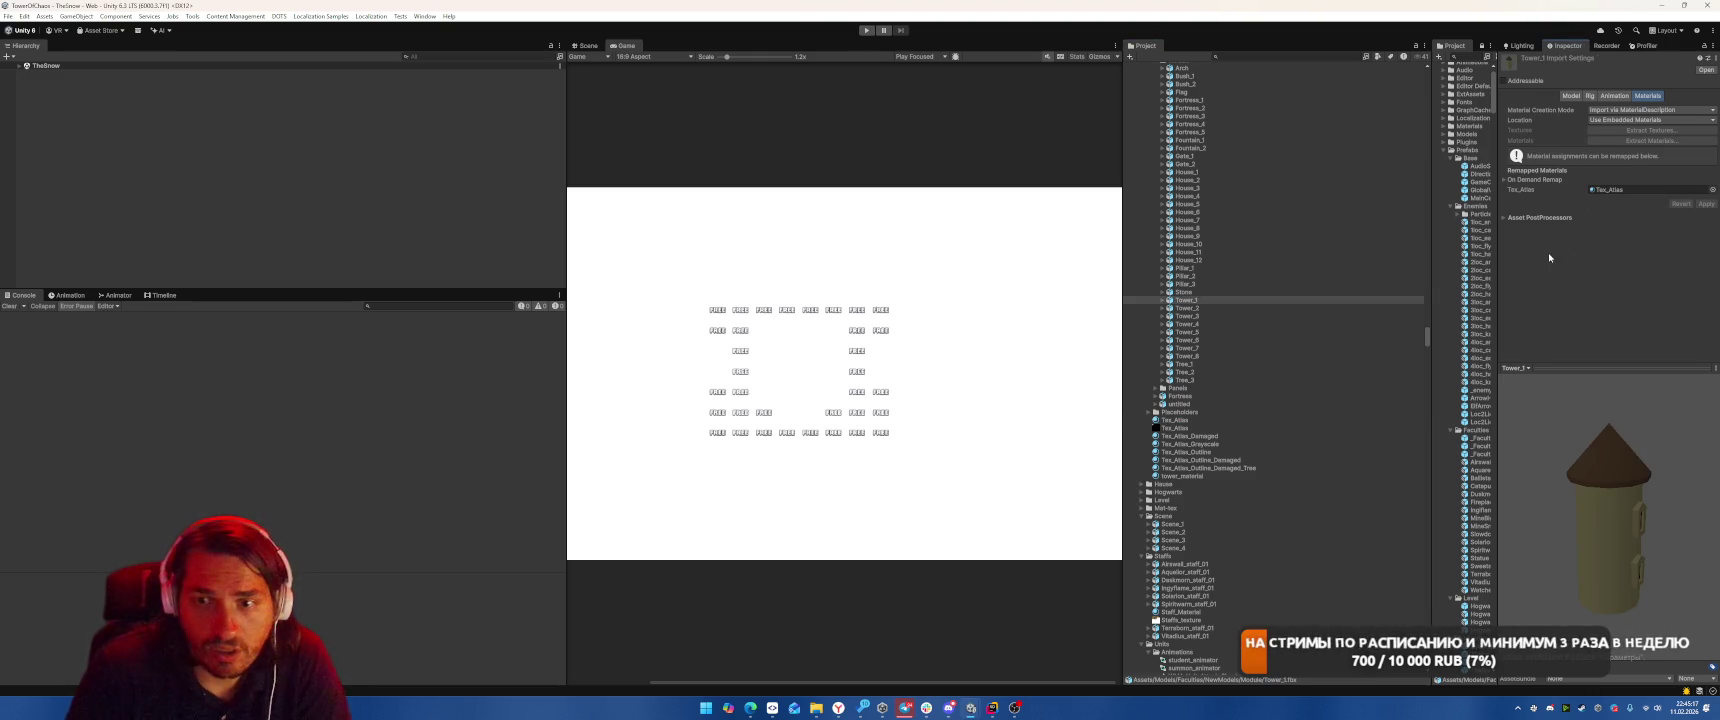
pyautogui.click(1229, 308)
pyautogui.moveTo(1170, 423); pyautogui.dragTo(1620, 189)
pyautogui.click(1187, 316)
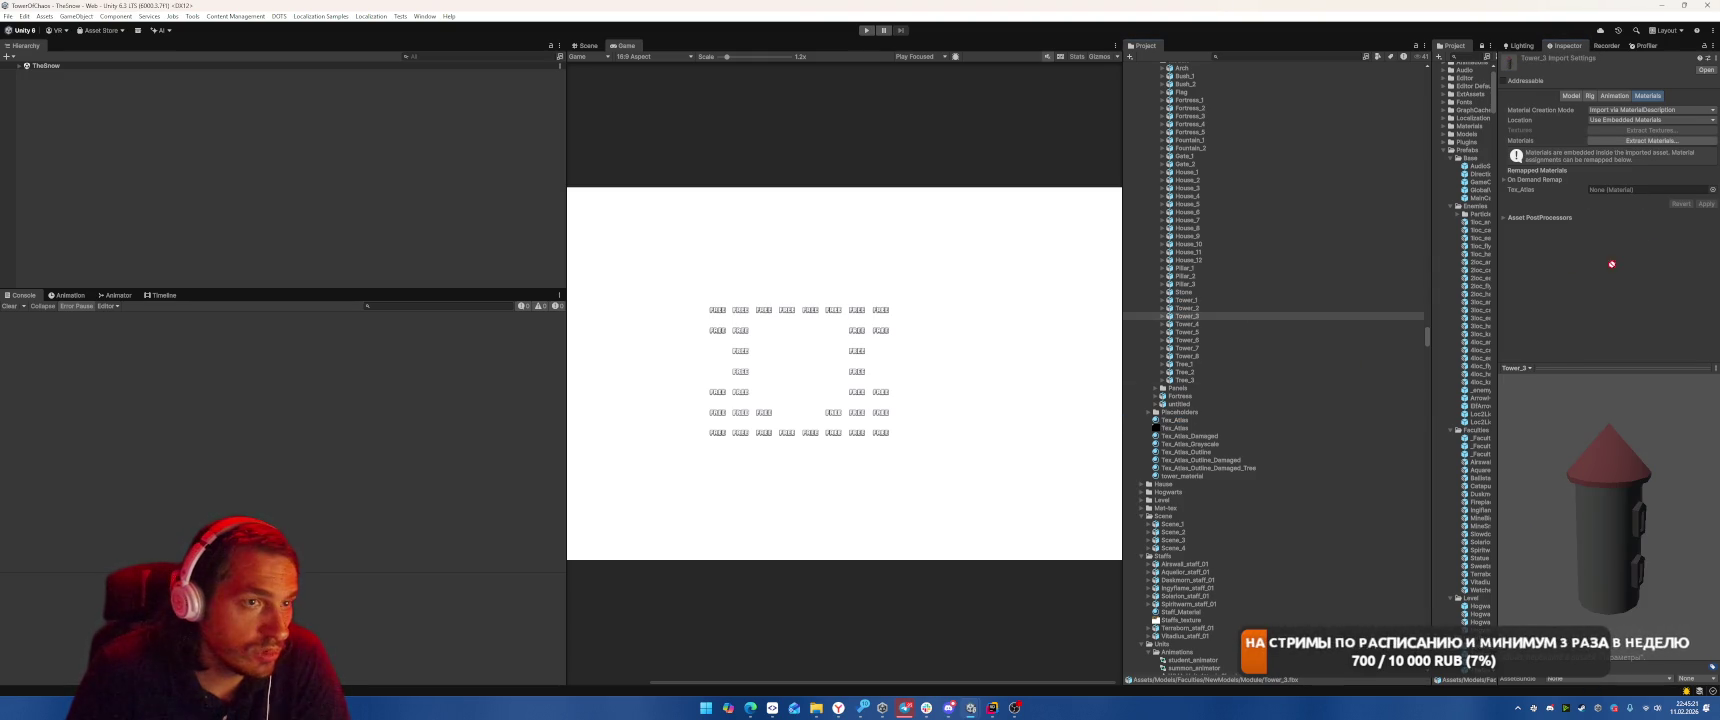
pyautogui.moveTo(1175, 420); pyautogui.dragTo(1620, 189)
pyautogui.click(1705, 204)
pyautogui.click(1187, 324)
pyautogui.moveTo(1173, 420); pyautogui.dragTo(1656, 190)
pyautogui.click(1187, 332)
# Remap the Tower_6, Tower_7 and Tower_8 models to Tex_Atlas
pyautogui.click(1187, 340)
pyautogui.moveTo(1169, 429); pyautogui.dragTo(1650, 190)
pyautogui.click(1187, 348)
pyautogui.moveTo(1175, 420); pyautogui.dragTo(1640, 189)
pyautogui.click(1706, 204)
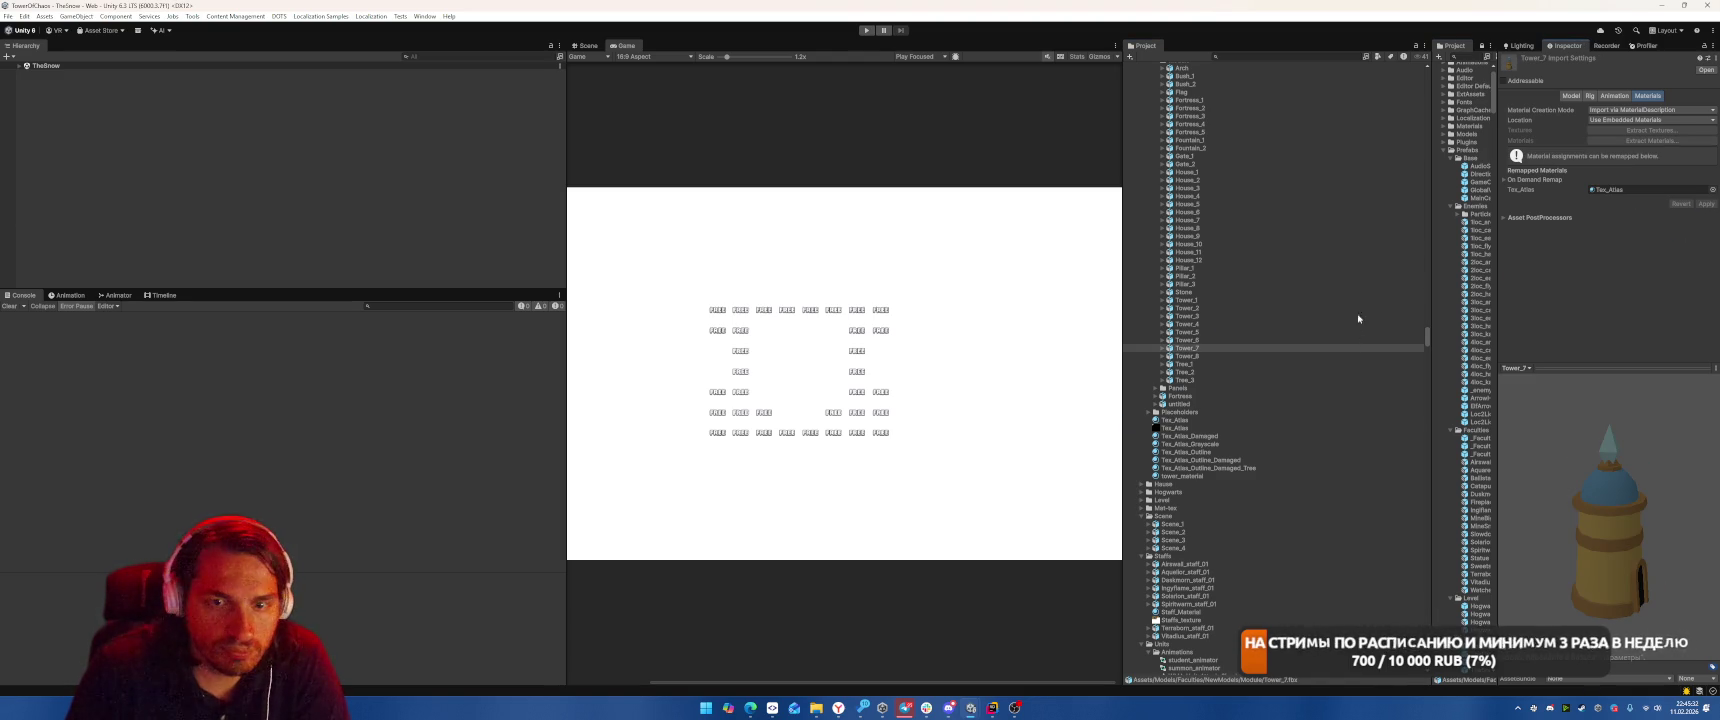
pyautogui.click(1187, 356)
pyautogui.moveTo(1175, 420); pyautogui.dragTo(1640, 189)
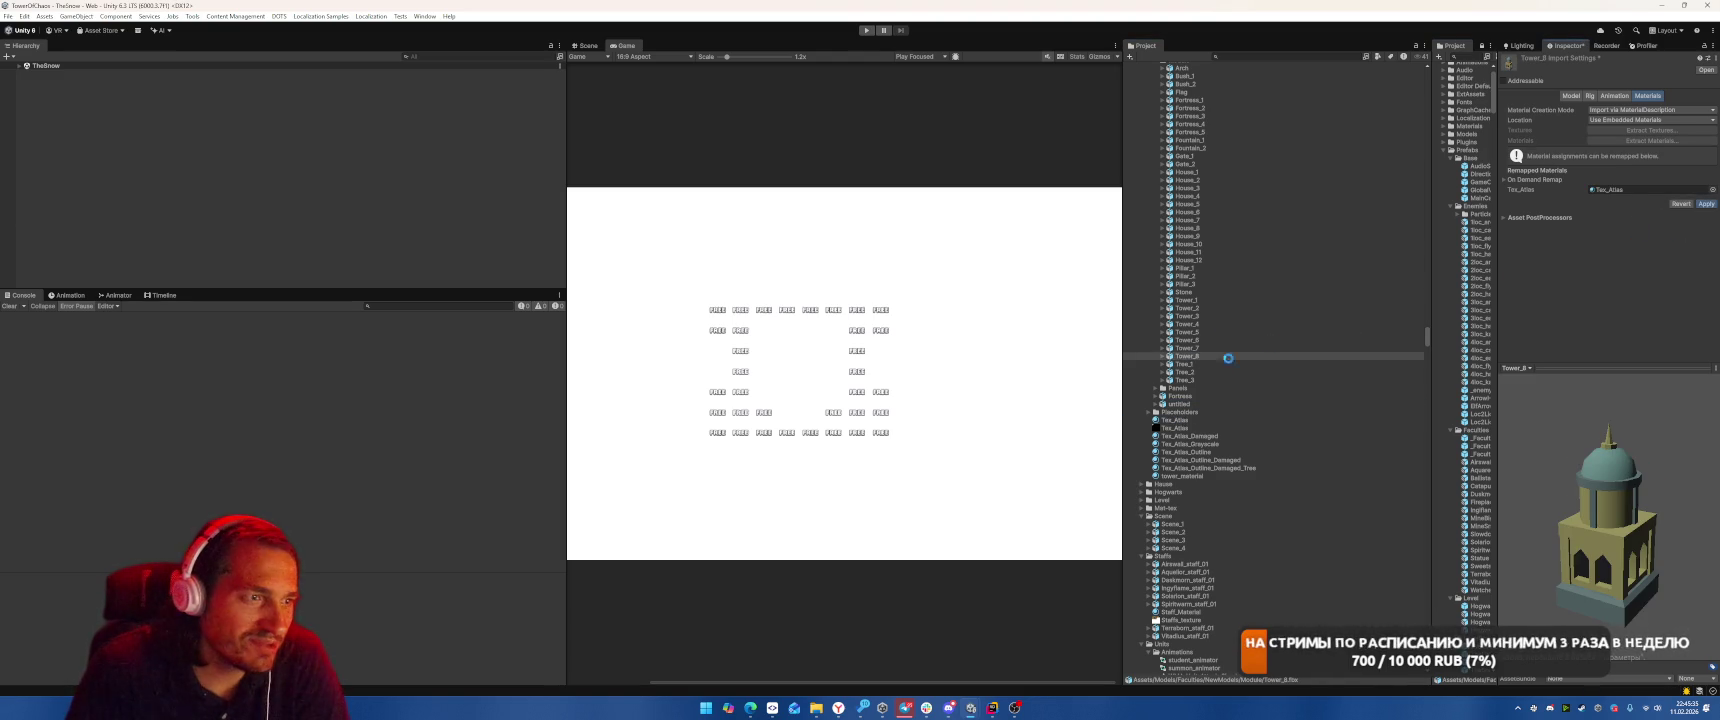
# Remap Tree_1, Tree_2 and Tree_3 to Tex_Atlas, then expand Panels and select model 1
pyautogui.click(1195, 372)
pyautogui.click(1185, 364)
pyautogui.moveTo(1175, 420); pyautogui.dragTo(1640, 189)
pyautogui.click(1185, 372)
pyautogui.moveTo(1175, 420); pyautogui.dragTo(1638, 195)
pyautogui.click(1185, 380)
pyautogui.moveTo(1175, 420)
pyautogui.mouseDown()
pyautogui.moveTo(1452, 332)
pyautogui.moveTo(1640, 189)
pyautogui.mouseUp()
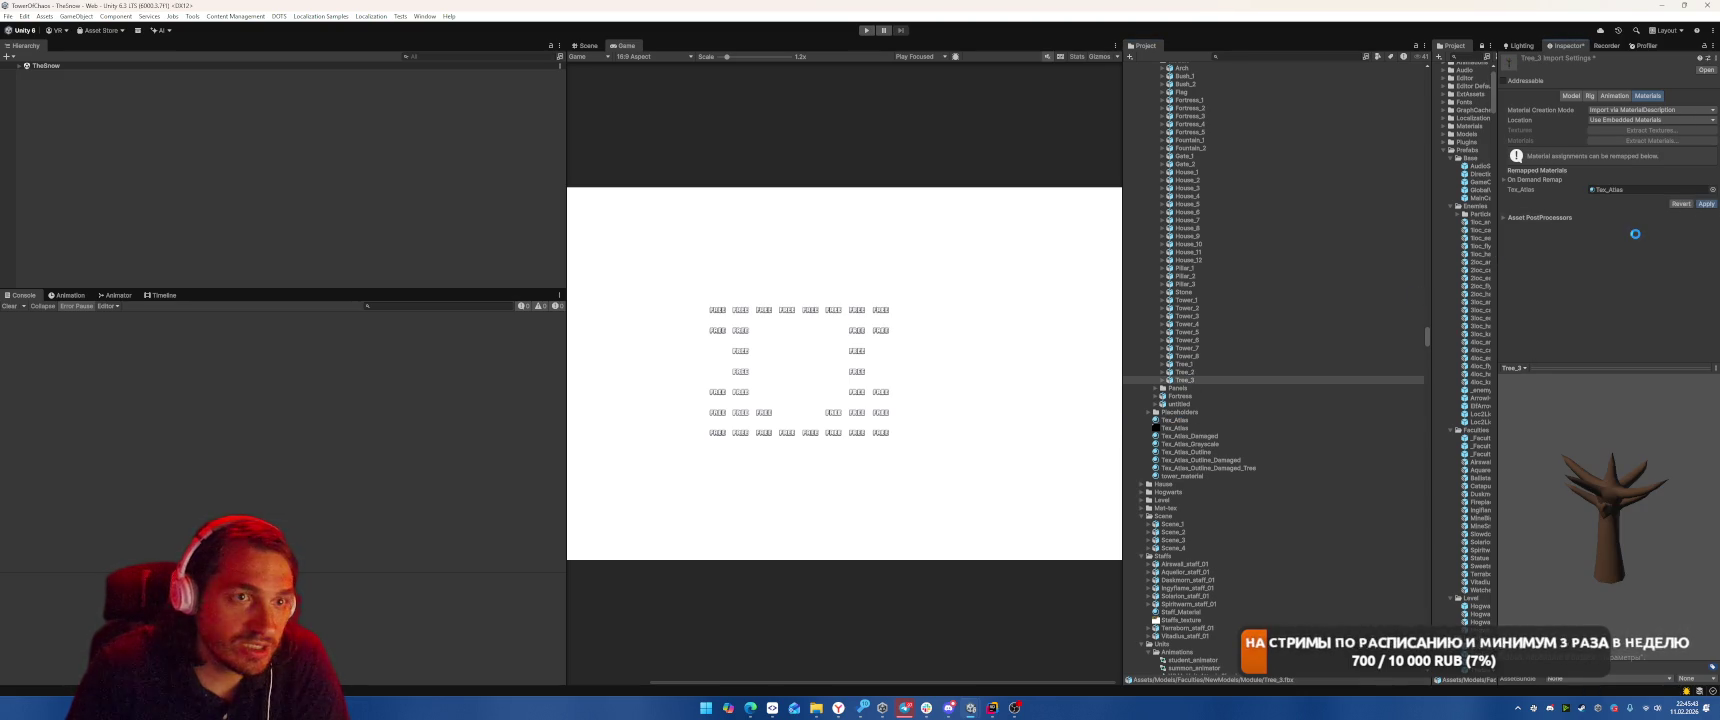
pyautogui.click(1161, 388)
pyautogui.click(1199, 396)
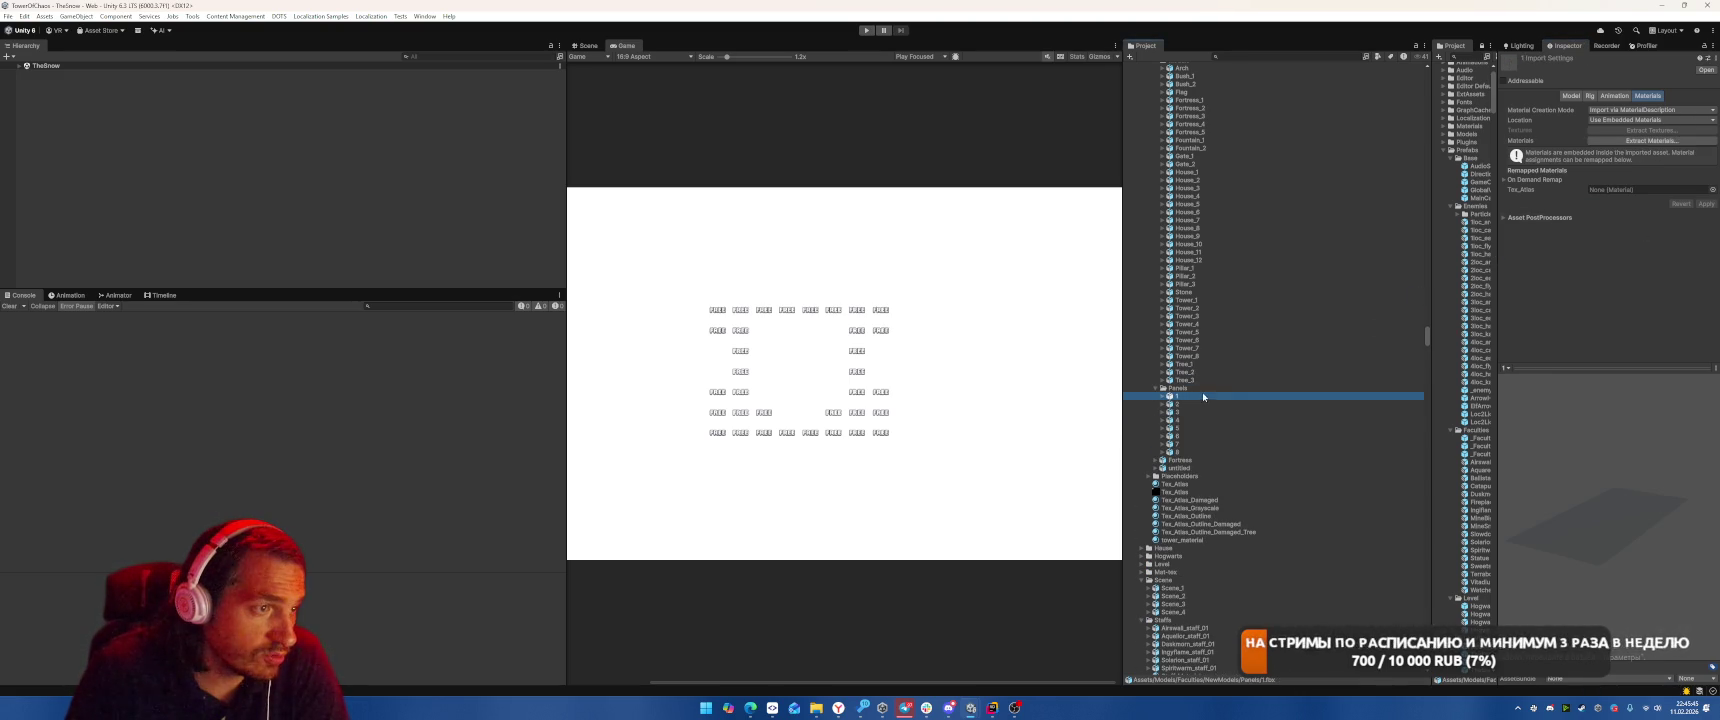
# Remap Panels models 1, 2 and 3 to the Tex_Atlas material
pyautogui.moveTo(1204, 490); pyautogui.dragTo(1640, 189)
pyautogui.click(1177, 404)
pyautogui.moveTo(1175, 484); pyautogui.dragTo(1654, 188)
pyautogui.click(1177, 412)
pyautogui.moveTo(1175, 484); pyautogui.dragTo(1654, 189)
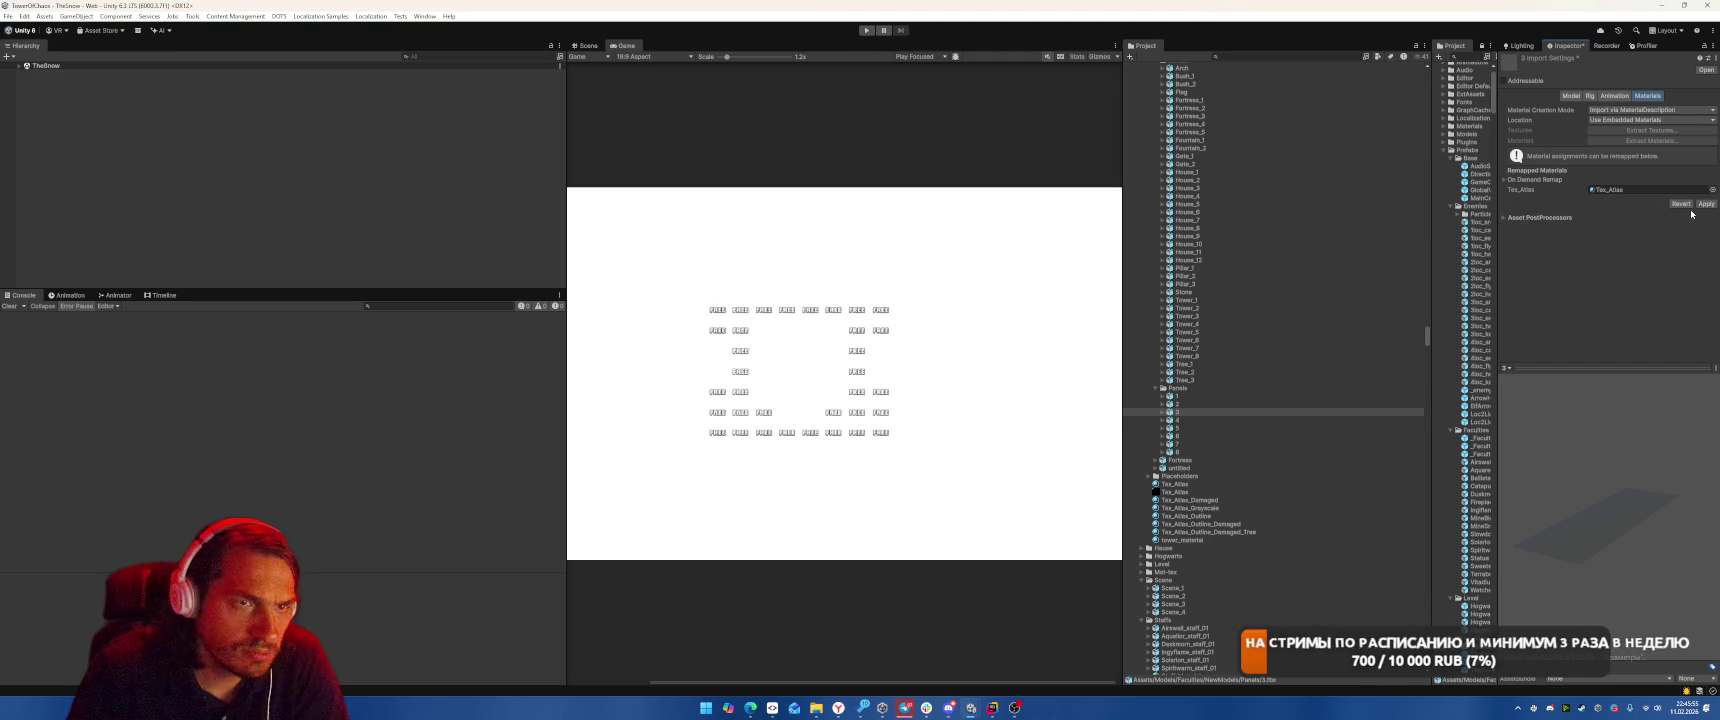
# Inspect the mesh inside Panels model 1, then delete the Panels folder
pyautogui.click(1162, 396)
pyautogui.click(1182, 404)
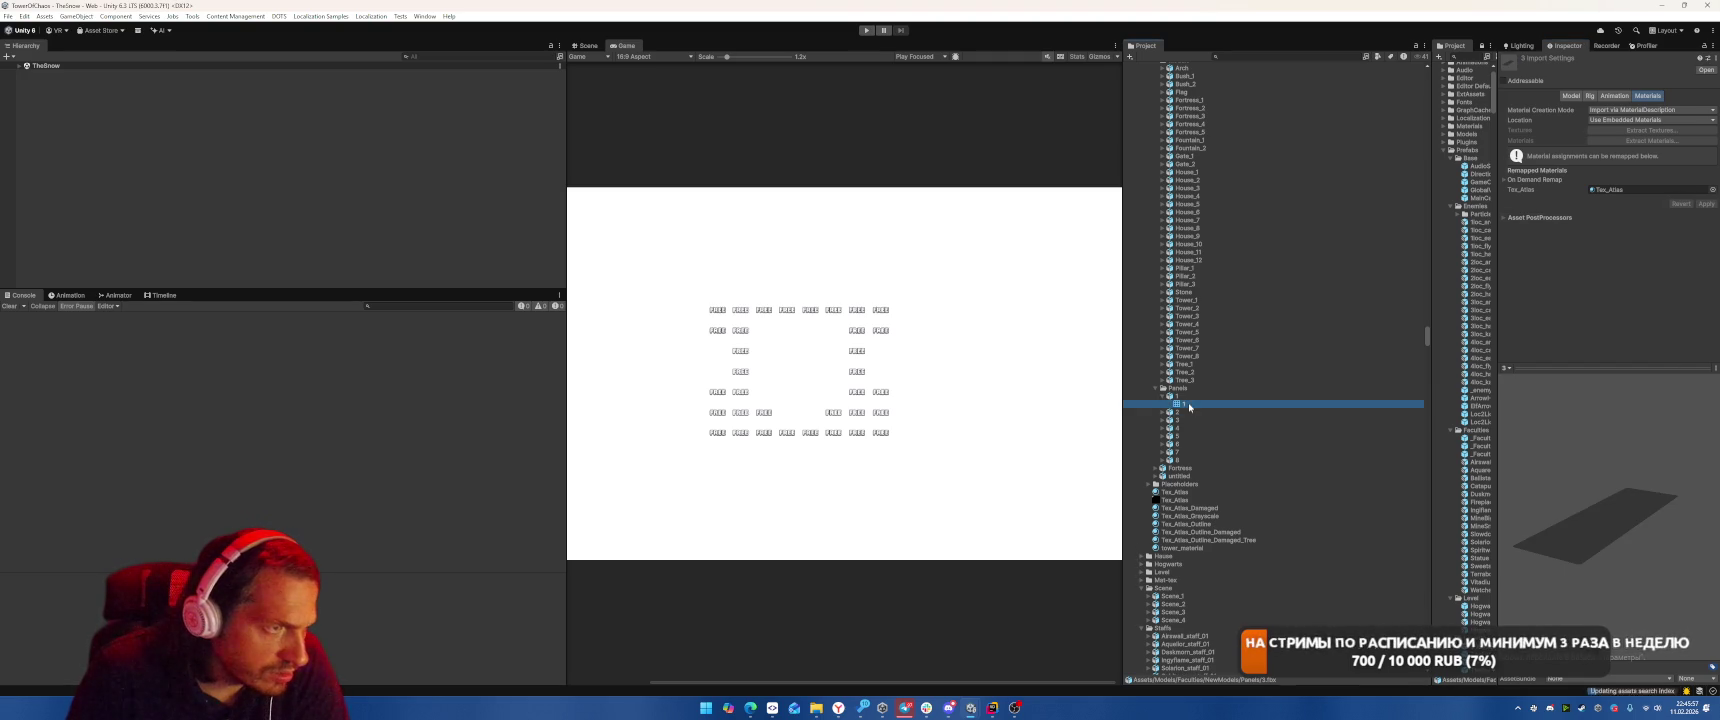
pyautogui.click(1320, 389)
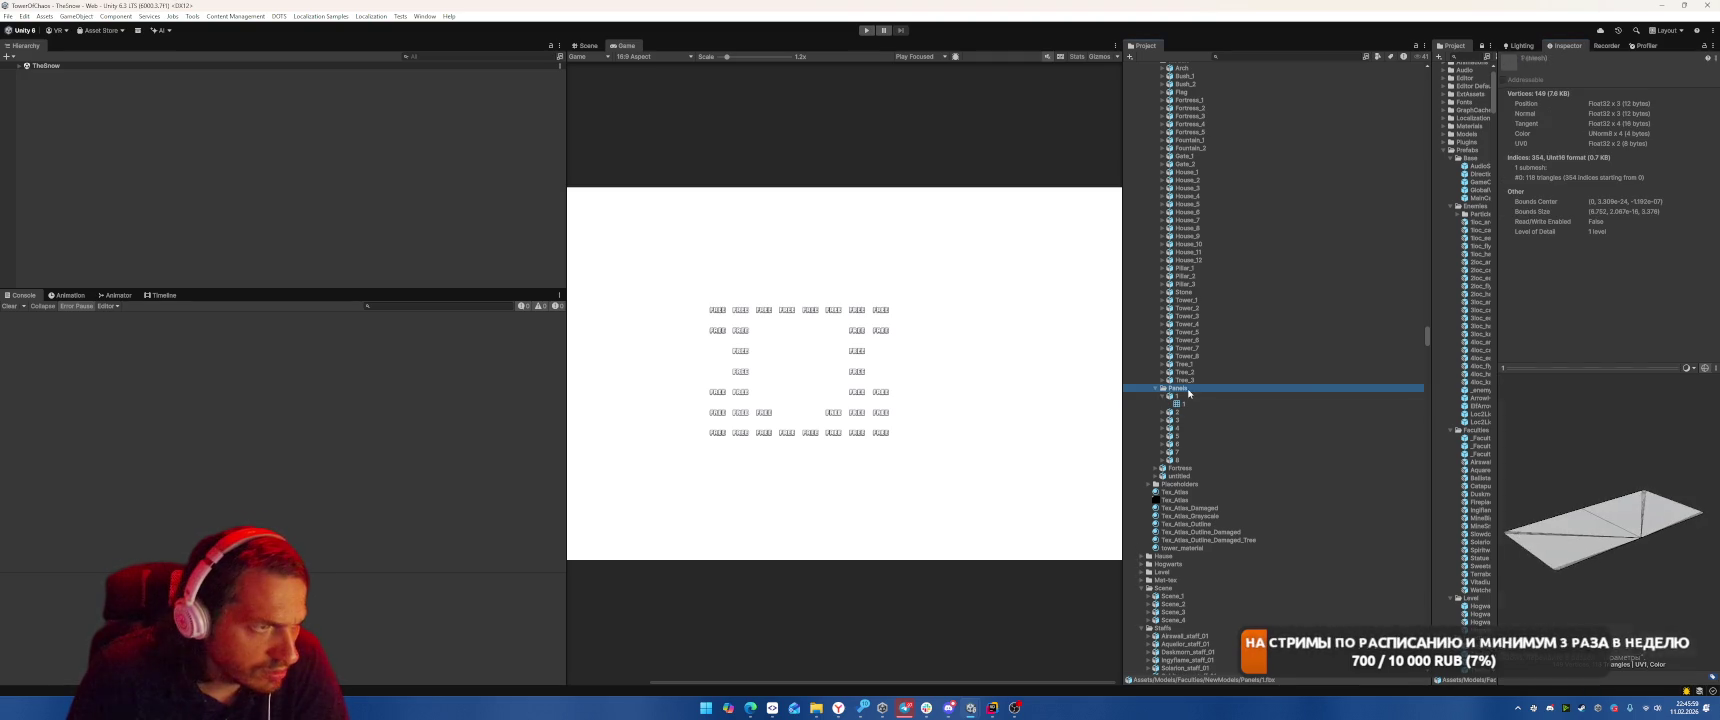
pyautogui.press('Delete')
pyautogui.press('Return')
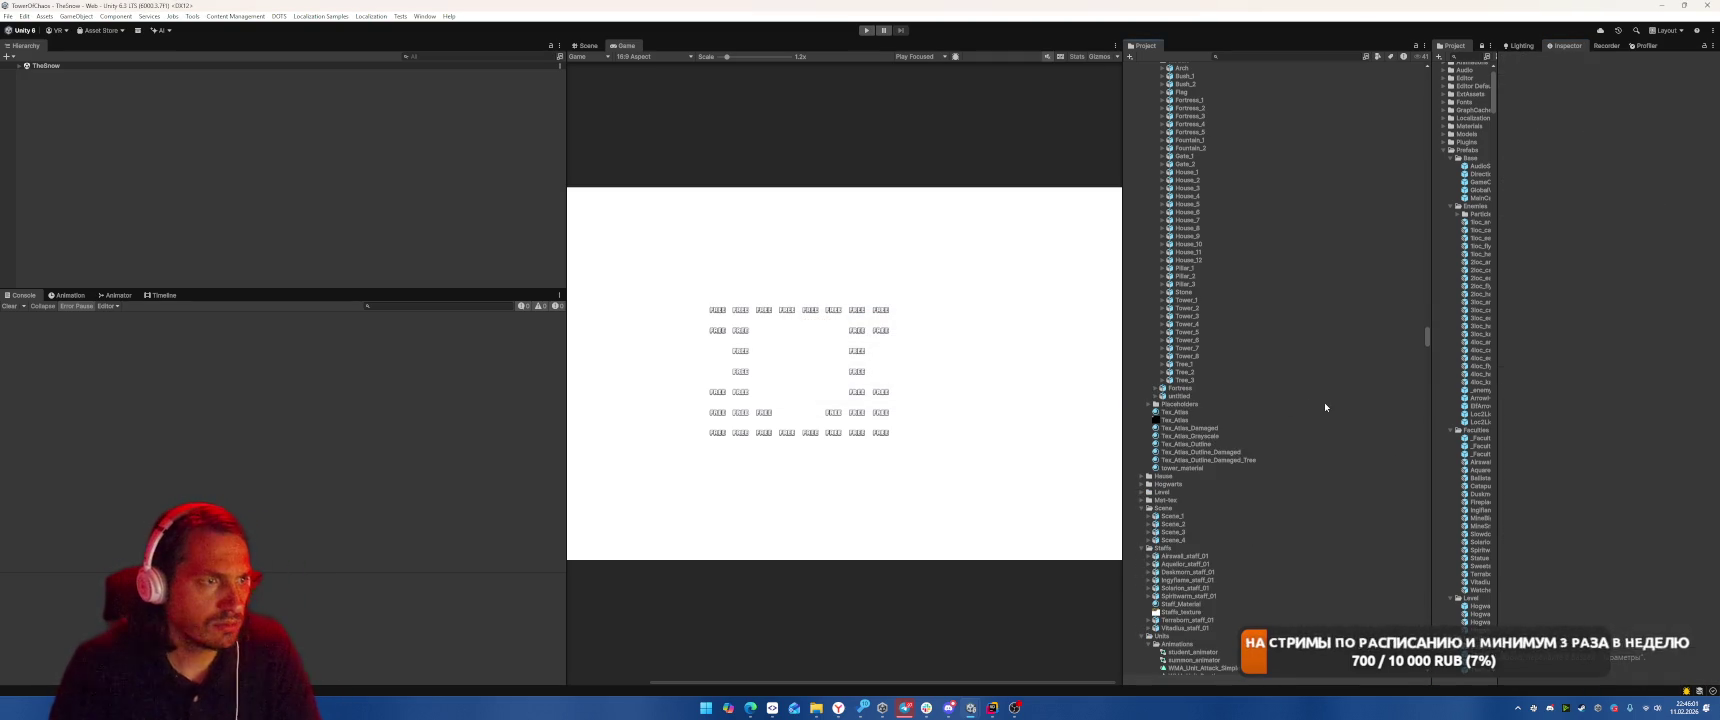
# Remap the Fortress model and all three untitled model materials, including Material.001, to Tex_Atlas
pyautogui.click(1176, 388)
pyautogui.moveTo(1177, 419); pyautogui.dragTo(1626, 193)
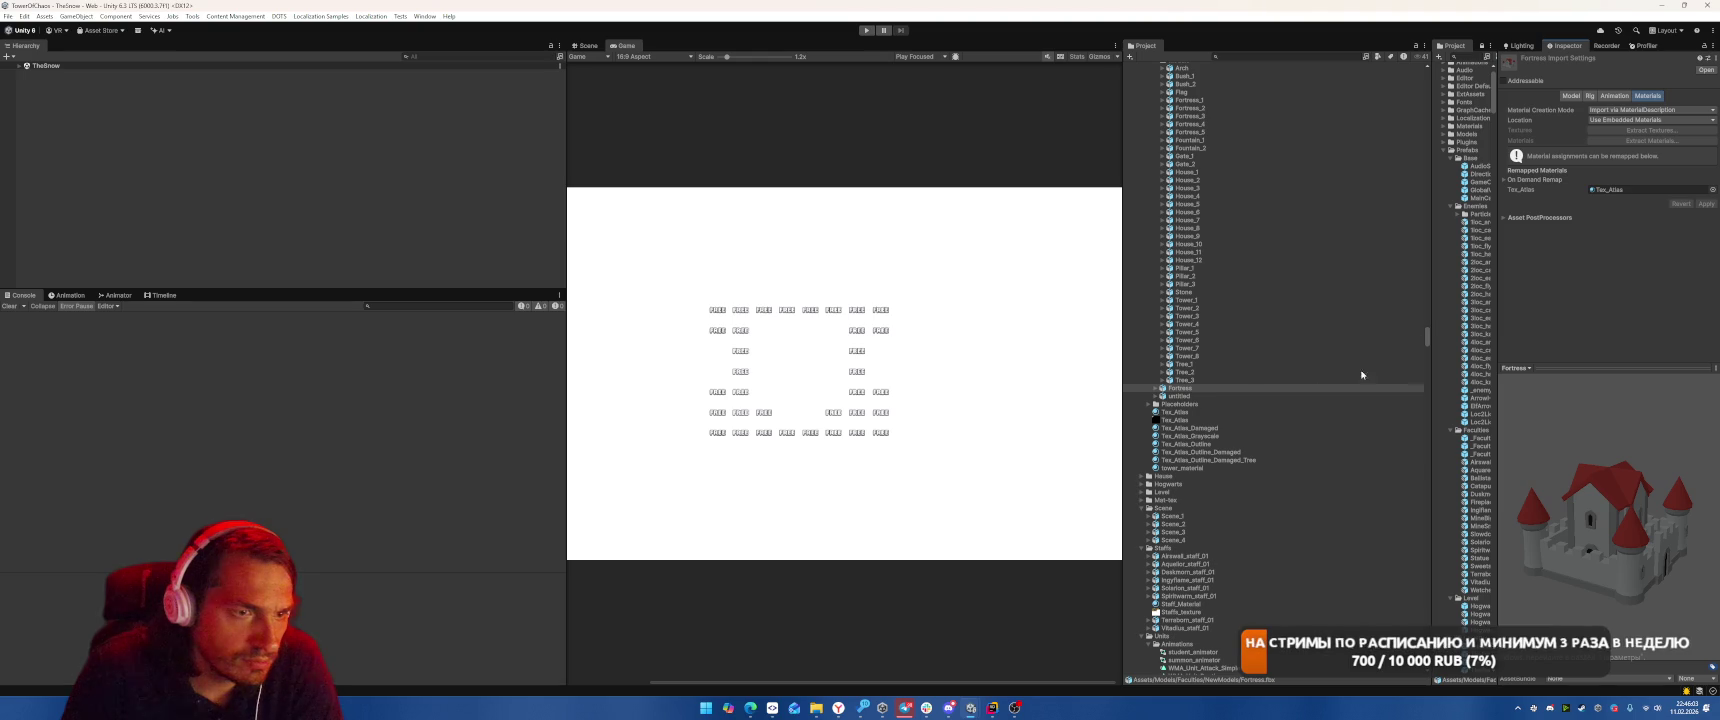
pyautogui.click(1179, 396)
pyautogui.moveTo(1175, 420); pyautogui.dragTo(1639, 194)
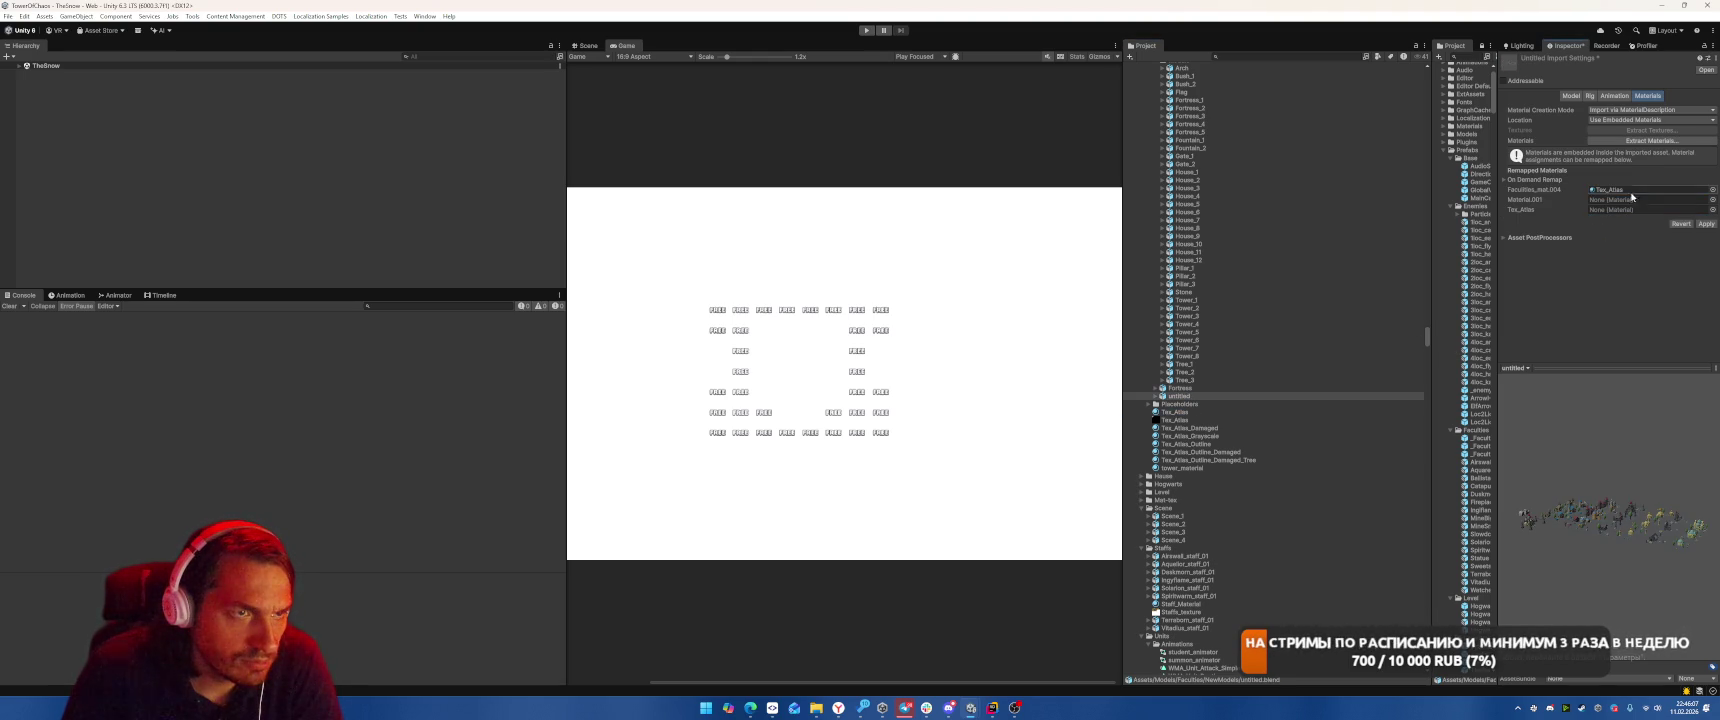
pyautogui.moveTo(1177, 417); pyautogui.dragTo(1620, 202)
pyautogui.moveTo(1177, 417); pyautogui.dragTo(1640, 209)
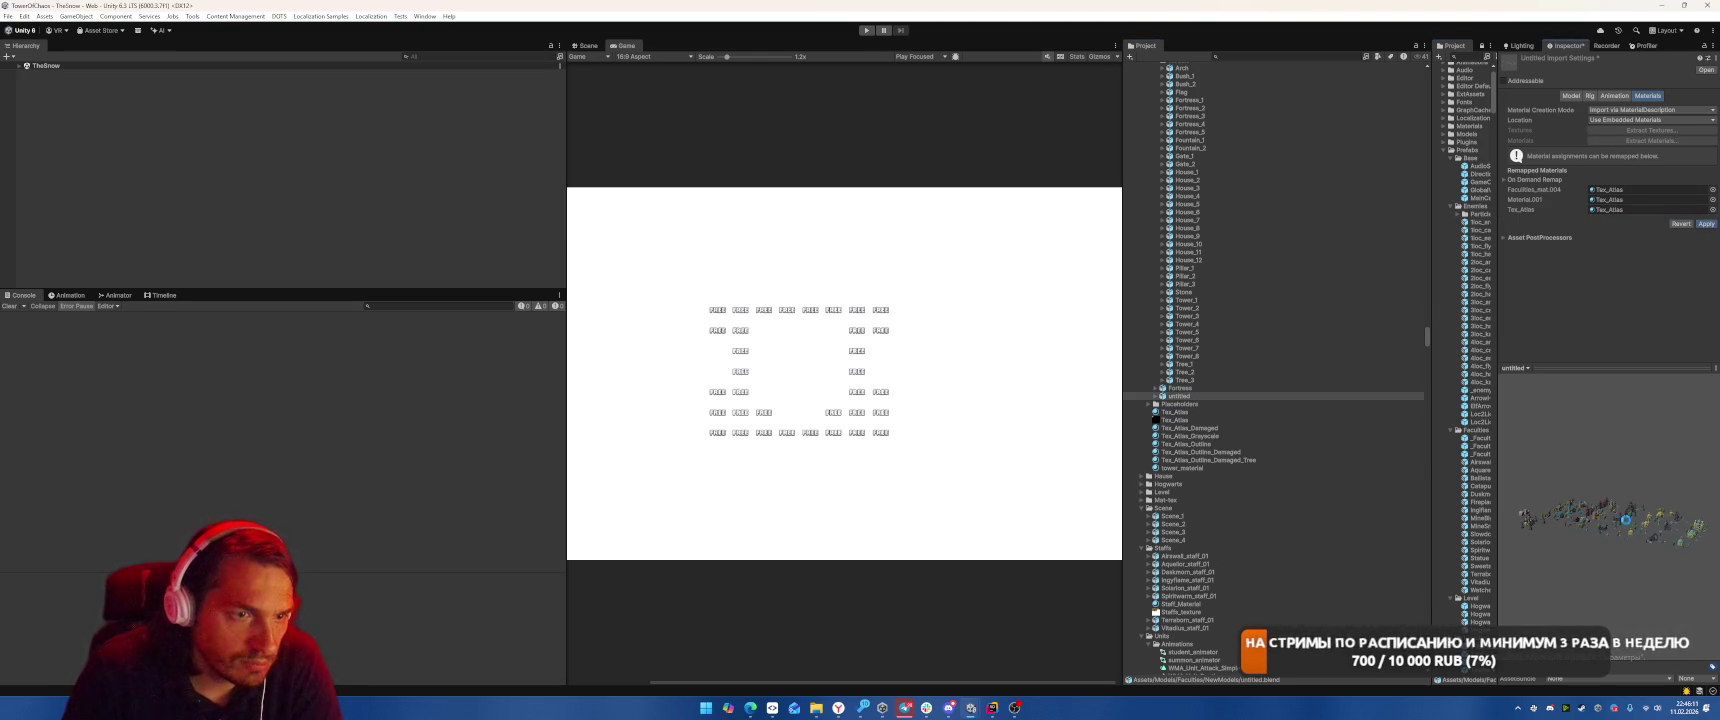
# Rotate the untitled model preview and check that child mesh 2.002 uses Tex_Atlas
pyautogui.moveTo(1633, 510)
pyautogui.mouseDown()
pyautogui.moveTo(1596, 570)
pyautogui.moveTo(1660, 510)
pyautogui.moveTo(1560, 530)
pyautogui.moveTo(1540, 505)
pyautogui.moveTo(1328, 474)
pyautogui.mouseUp()
pyautogui.moveTo(1598, 526); pyautogui.dragTo(1579, 578)
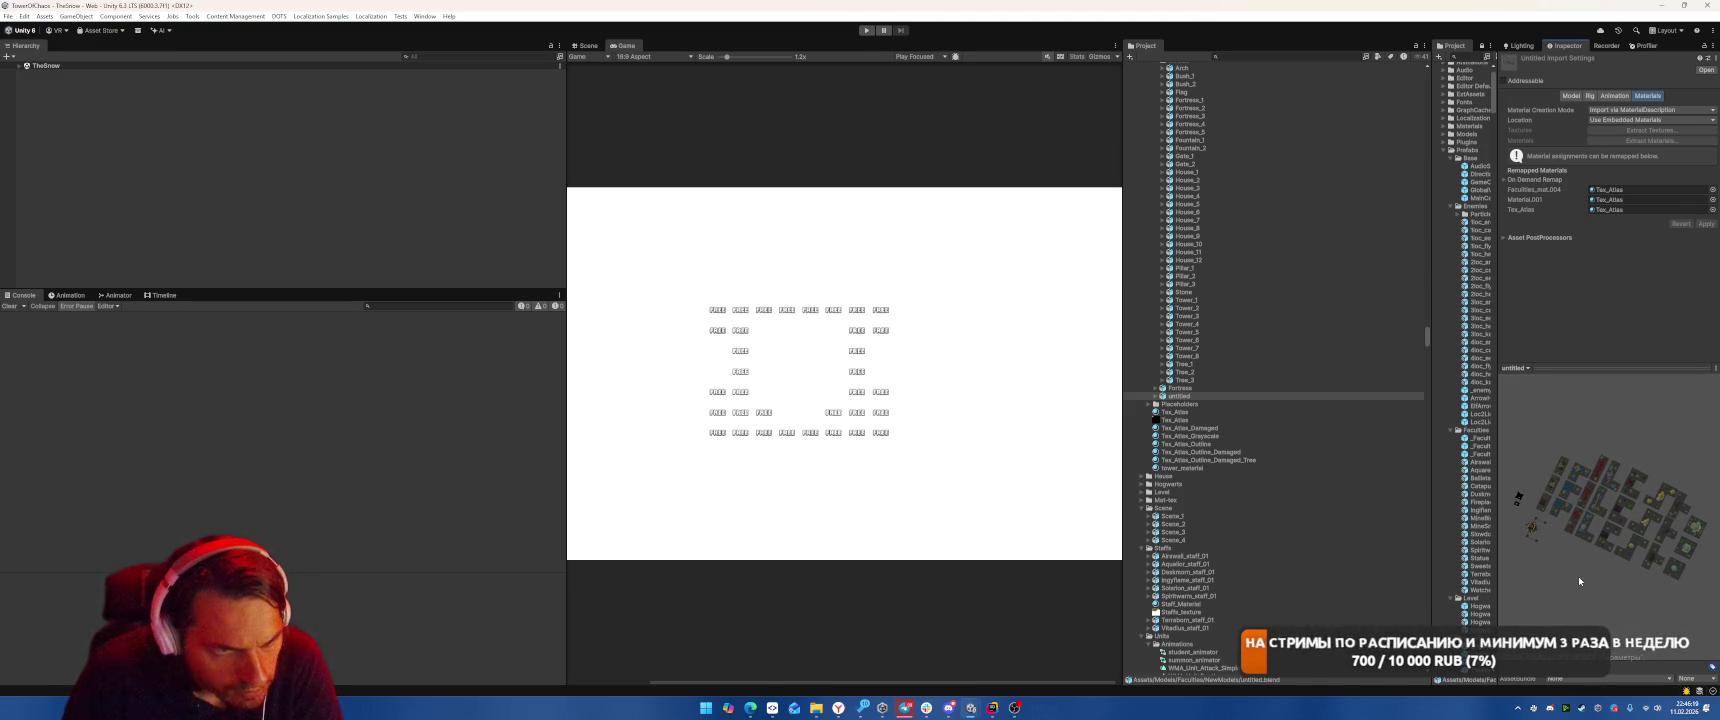
pyautogui.click(1165, 396)
pyautogui.click(1155, 397)
pyautogui.click(1177, 404)
pyautogui.click(1231, 500)
pyautogui.press('Up')
pyautogui.press('Up')
pyautogui.press('Up')
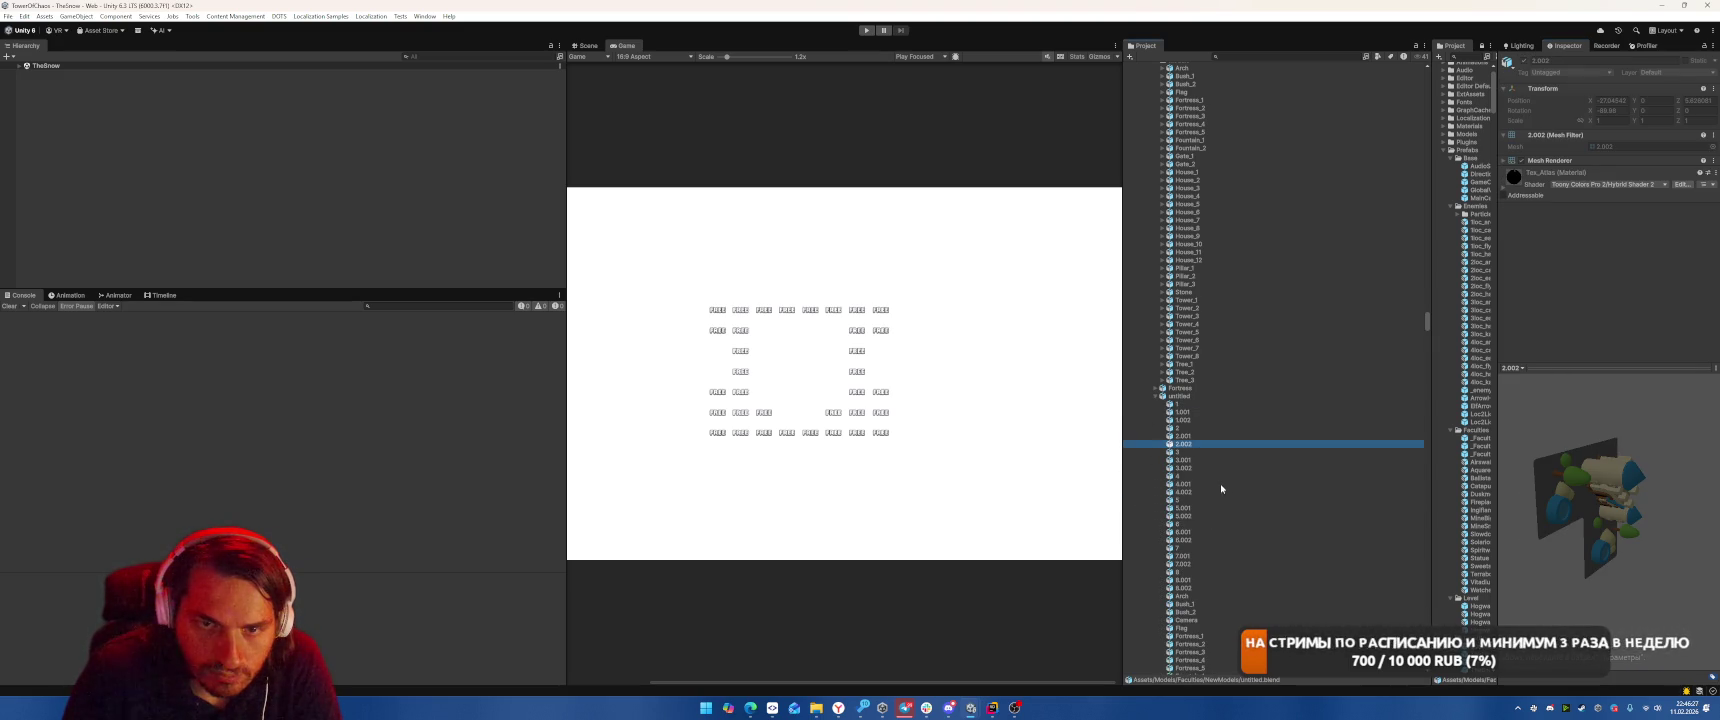
pyautogui.click(1164, 396)
# Review Example models 1 through 8_2 for Tex_Atlas, then open Damage and select Airswall_Arch_Damage
pyautogui.scroll(5, 1190, 360)
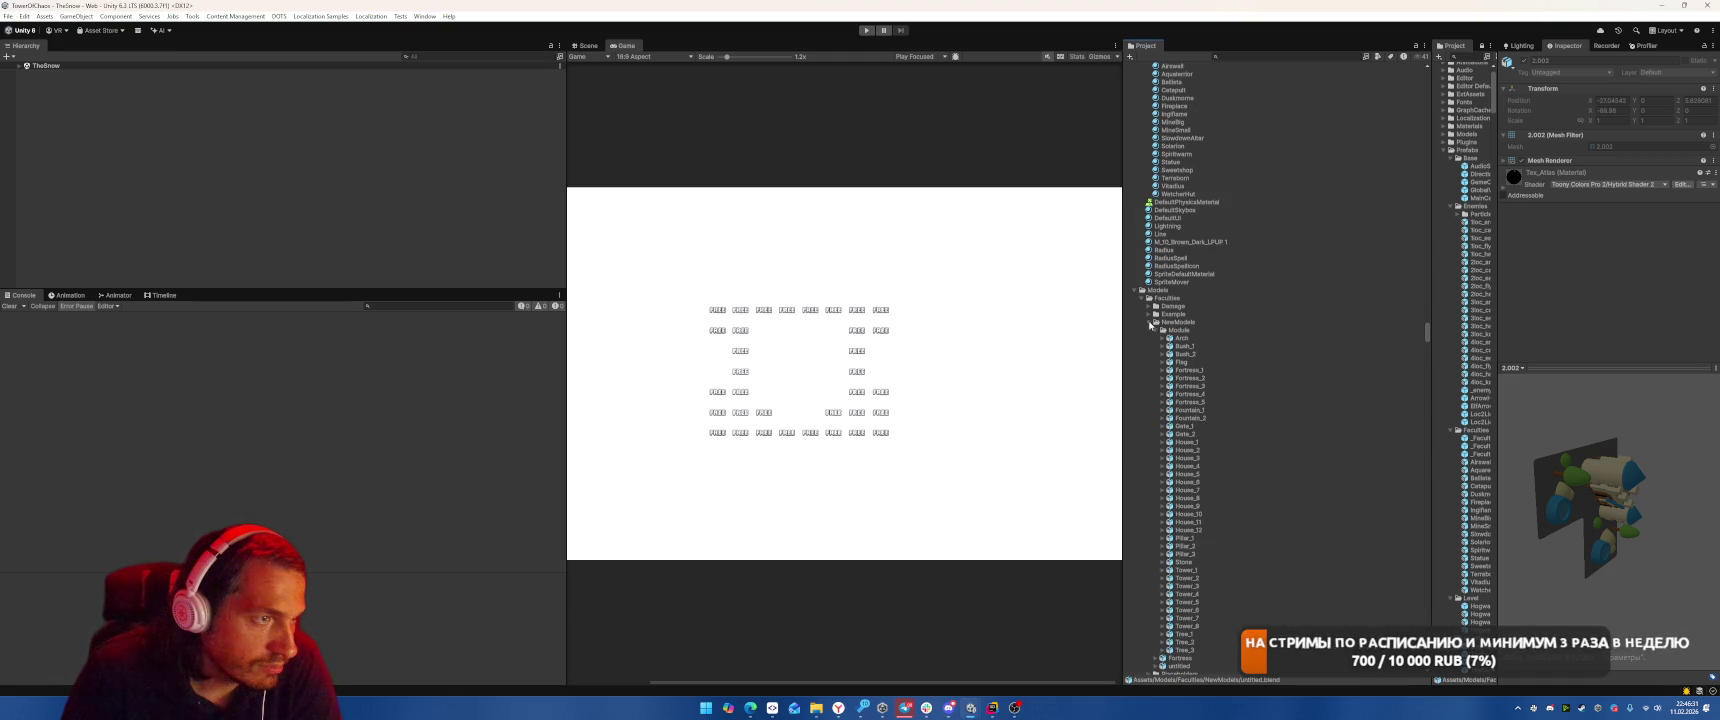
pyautogui.click(1154, 329)
pyautogui.click(1148, 322)
pyautogui.click(1148, 314)
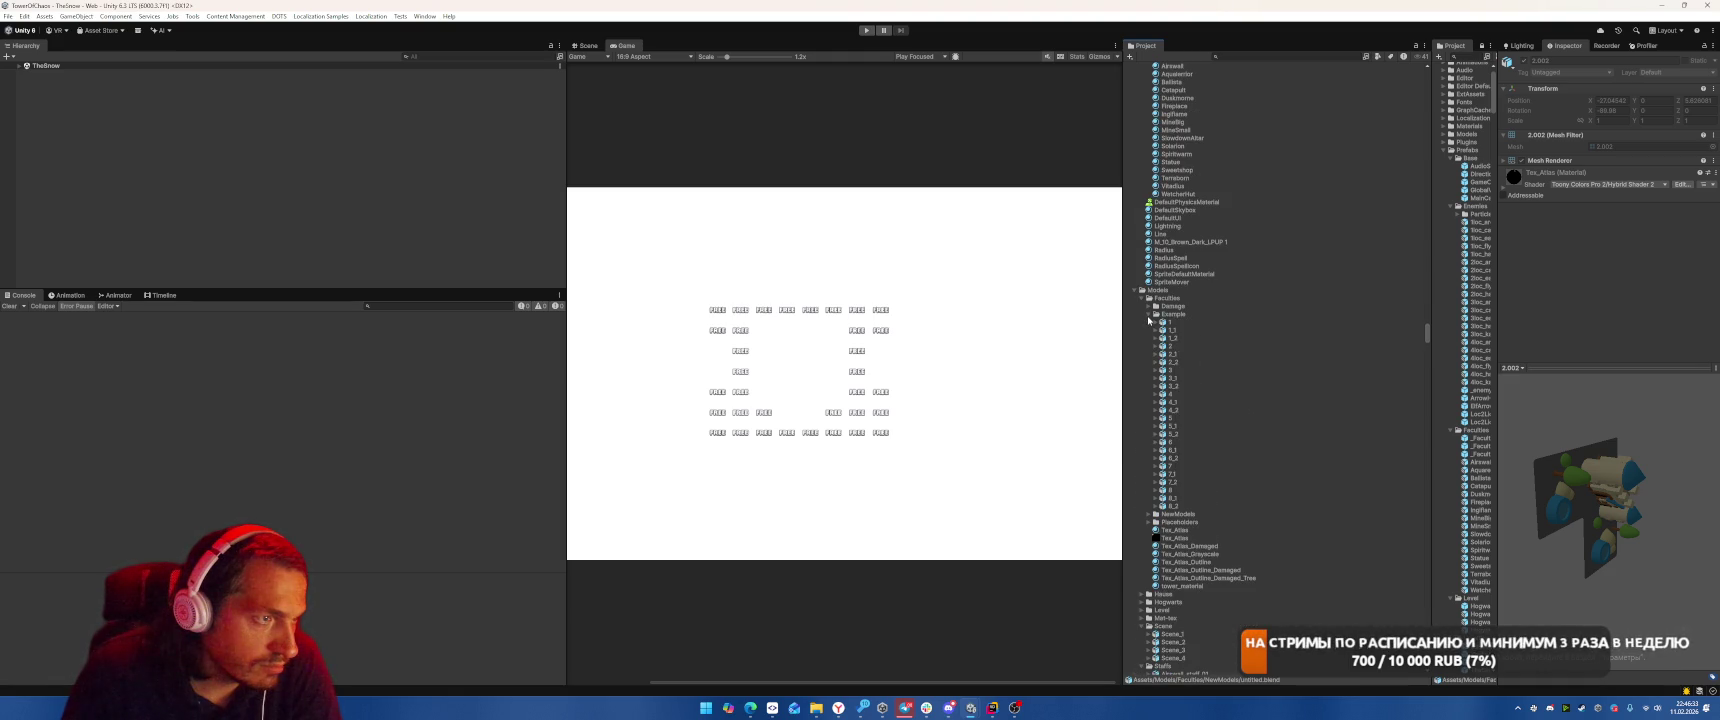
pyautogui.click(1200, 322)
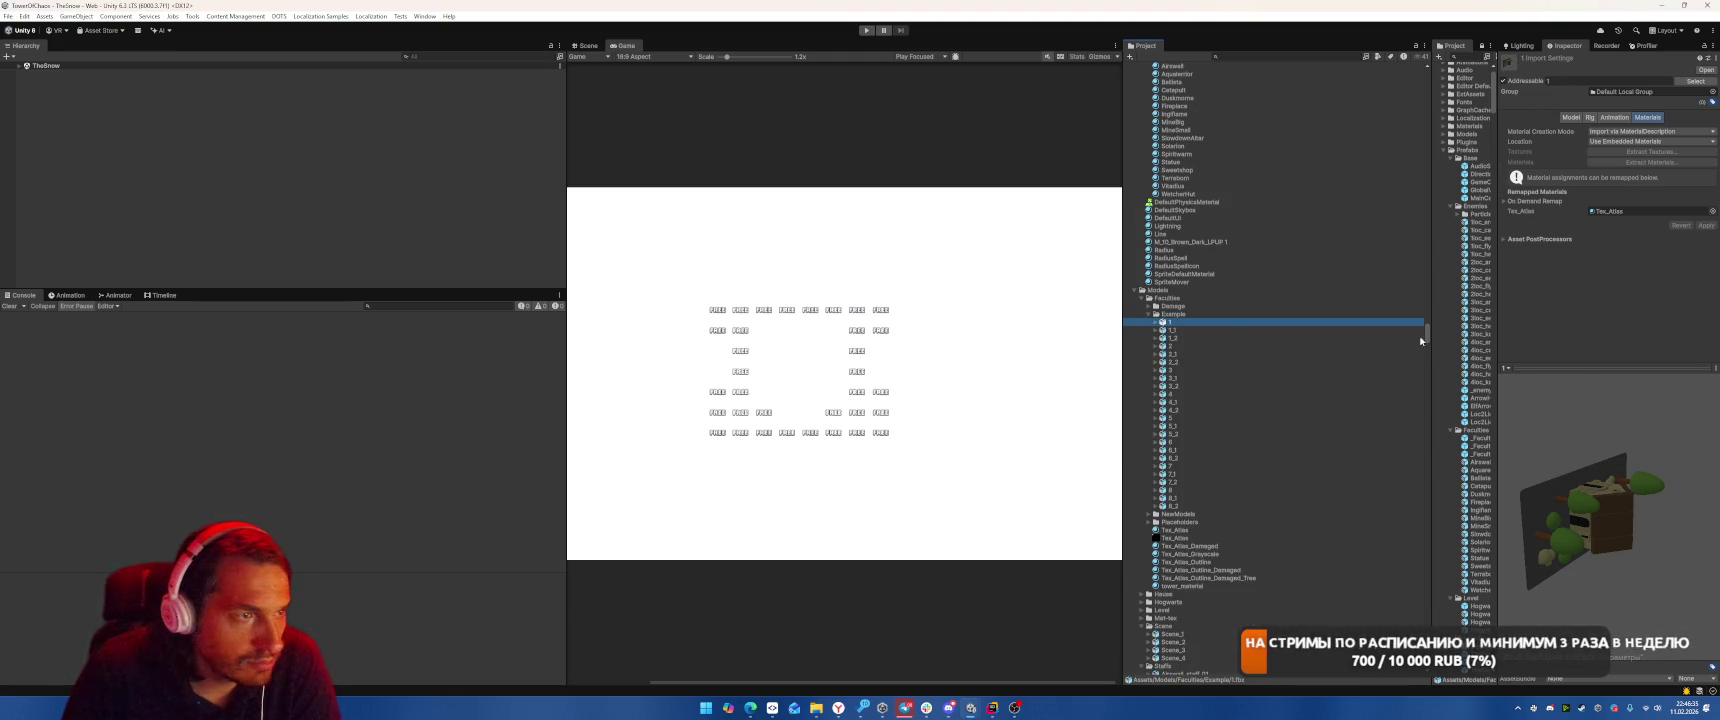
pyautogui.press('Down')
pyautogui.press('Down')
pyautogui.press('Down')
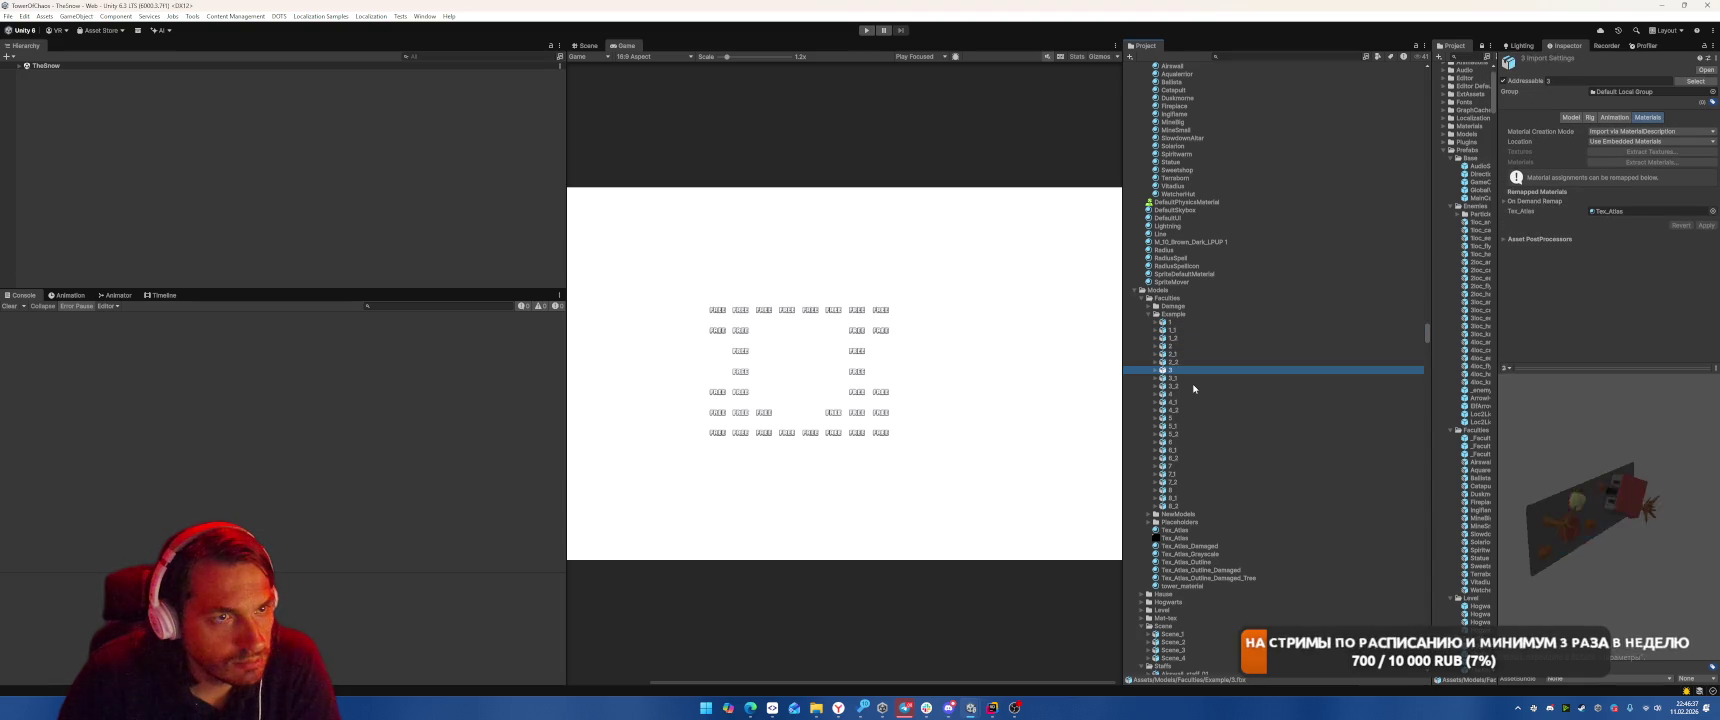
pyautogui.press('Down')
pyautogui.press('Down')
pyautogui.press('Down')
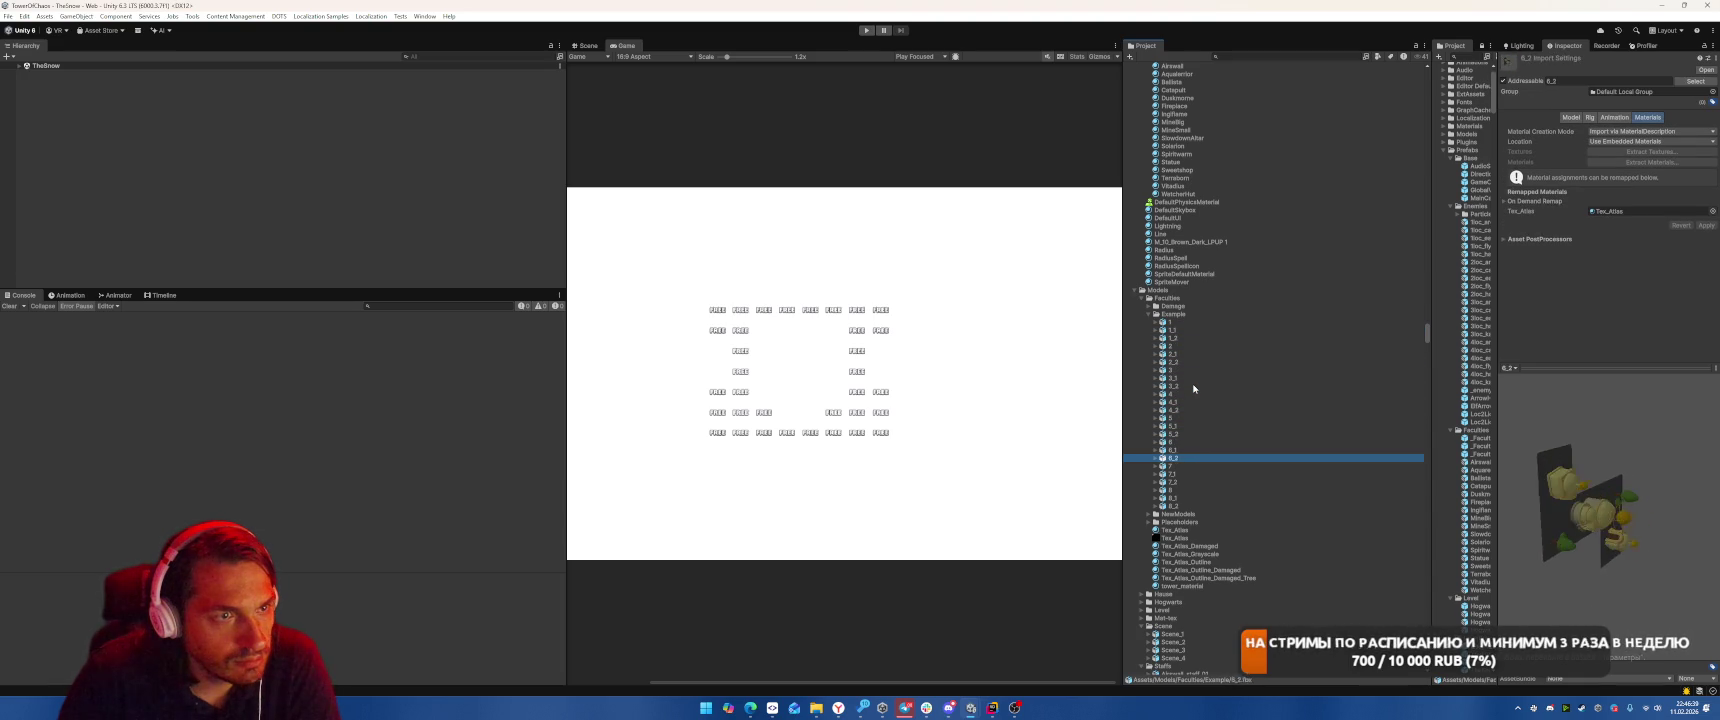
pyautogui.press('Down')
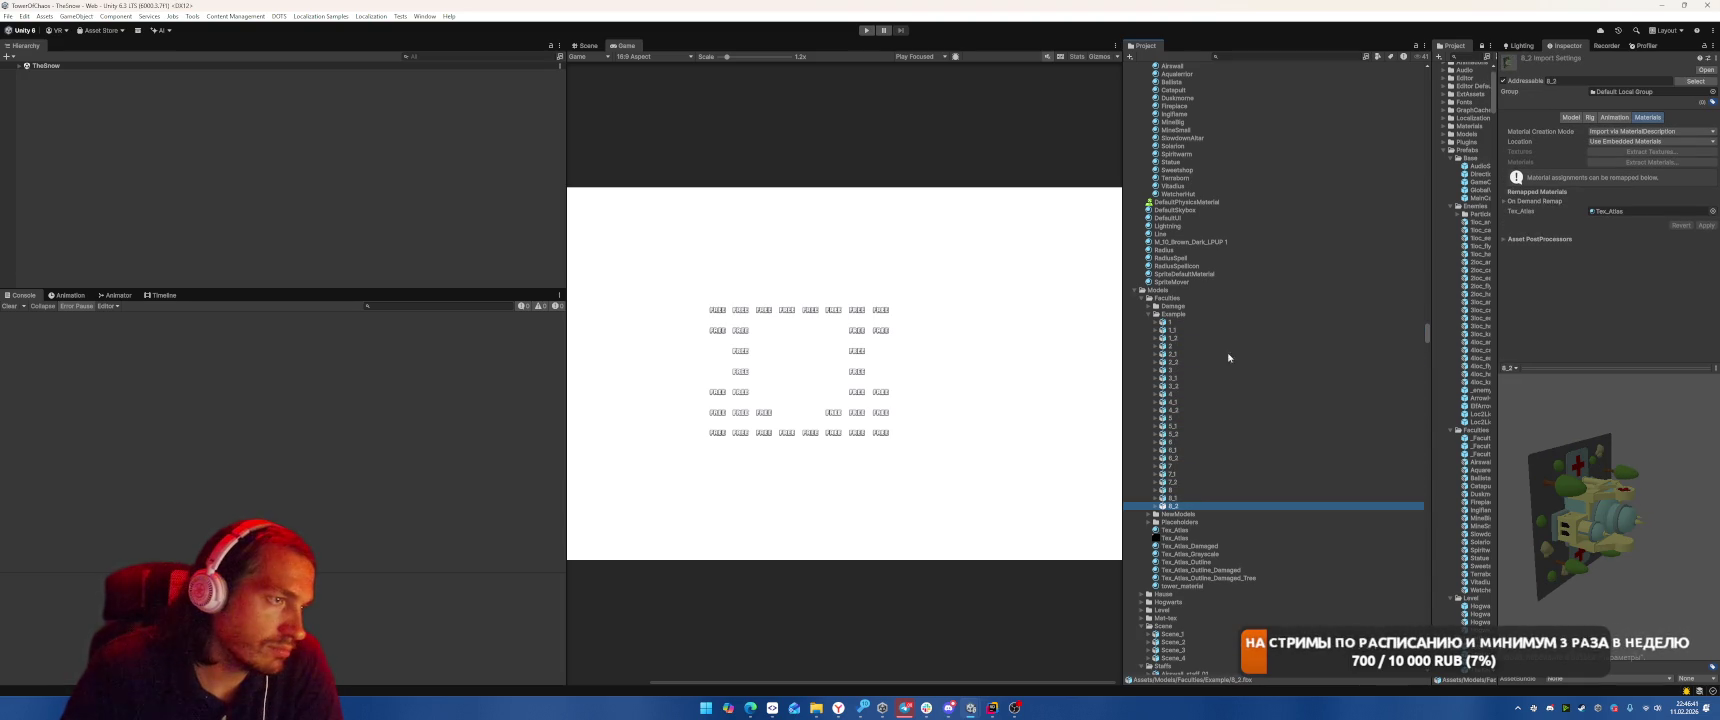
pyautogui.click(1147, 306)
pyautogui.click(1300, 314)
# Remap Airswall_Arch_Damage and Airswall_House_4_Damage to the Tex_Atlas material
pyautogui.scroll(-5, 1330, 460)
pyautogui.moveTo(1190, 502); pyautogui.dragTo(1650, 189)
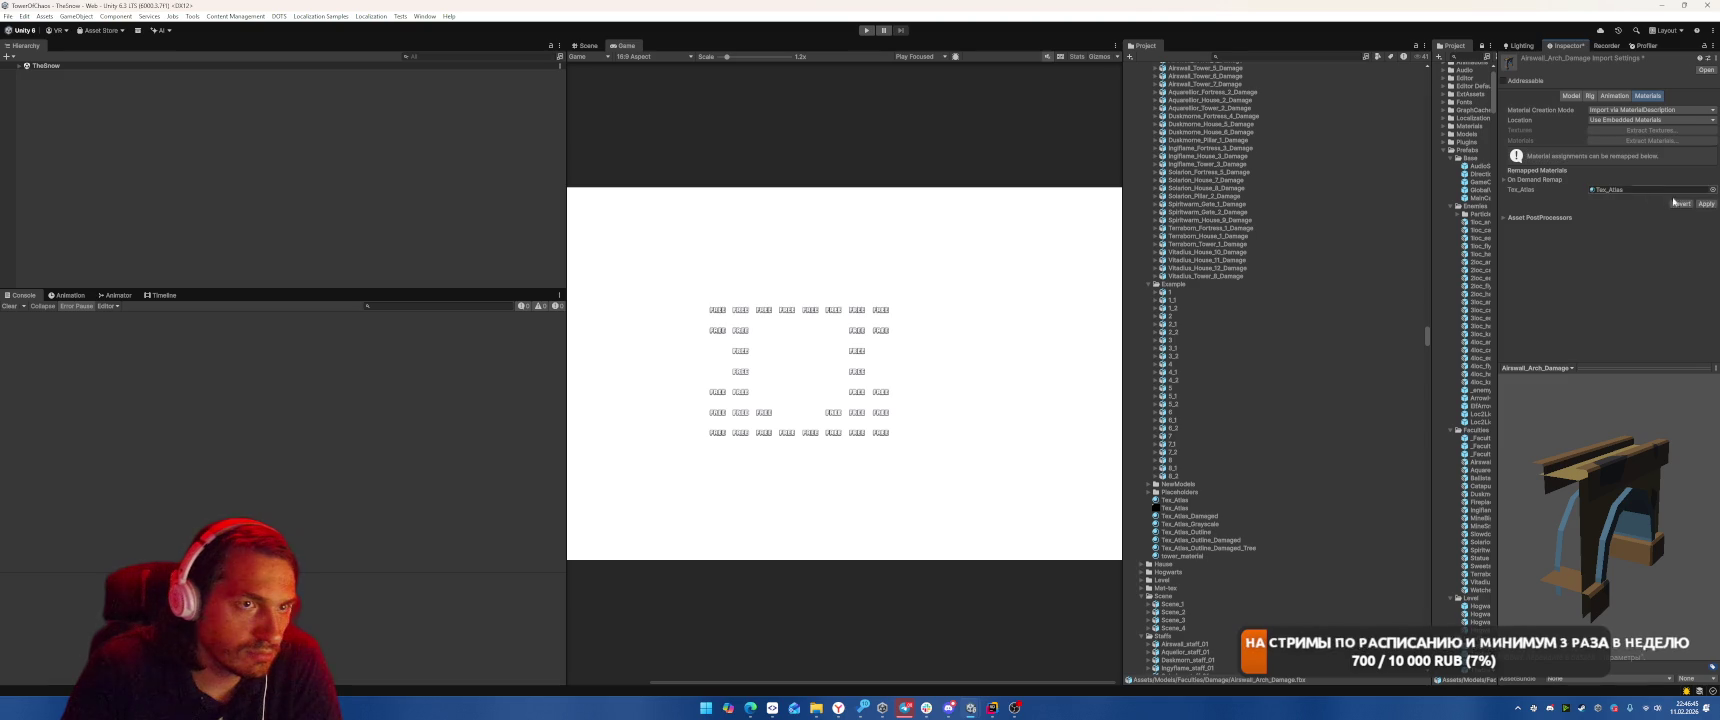
pyautogui.scroll(3, 1274, 391)
pyautogui.click(1210, 203)
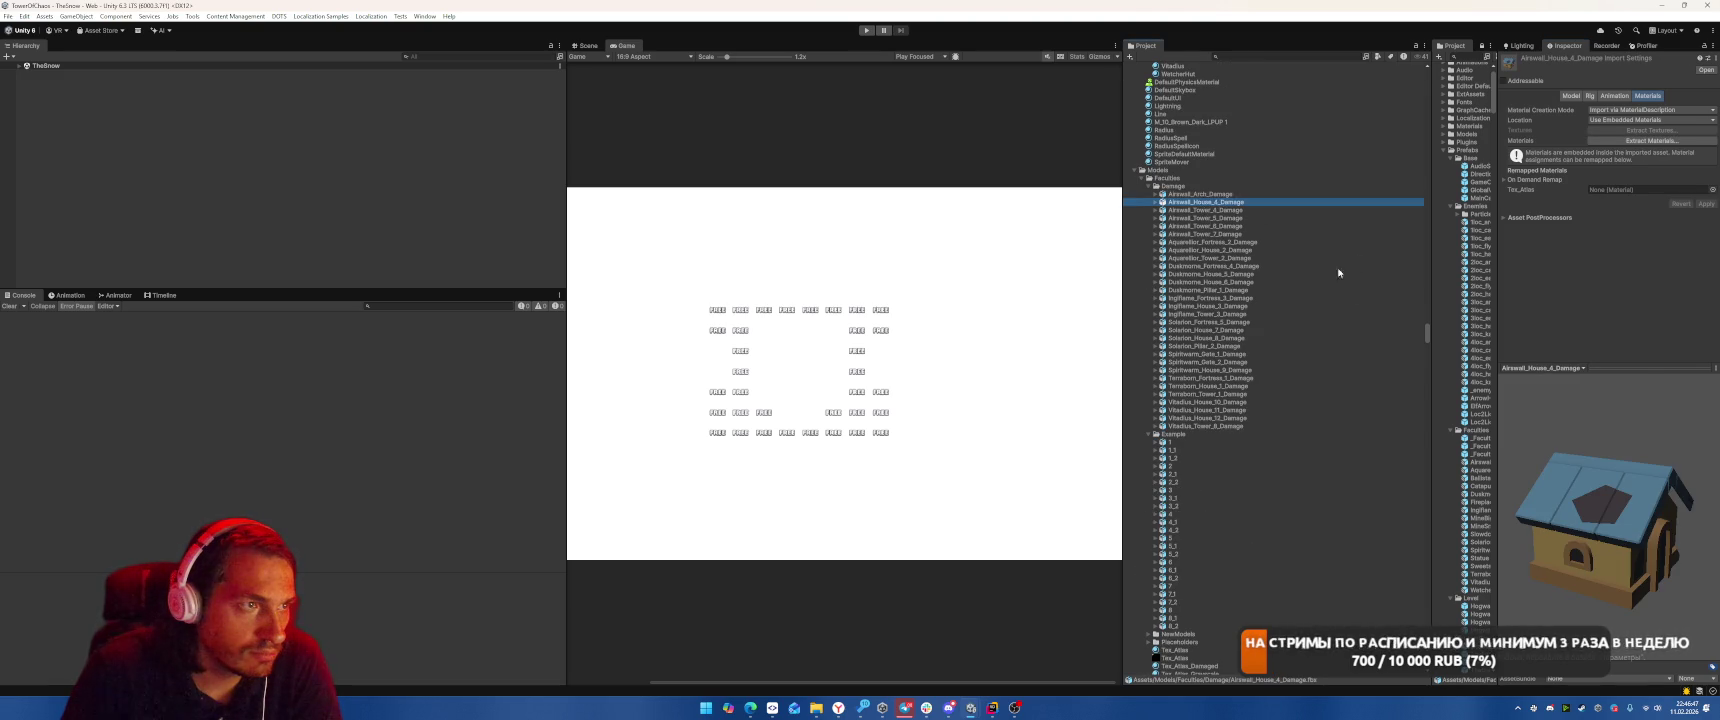
pyautogui.scroll(-4, 1274, 391)
pyautogui.moveTo(1179, 475); pyautogui.dragTo(1650, 189)
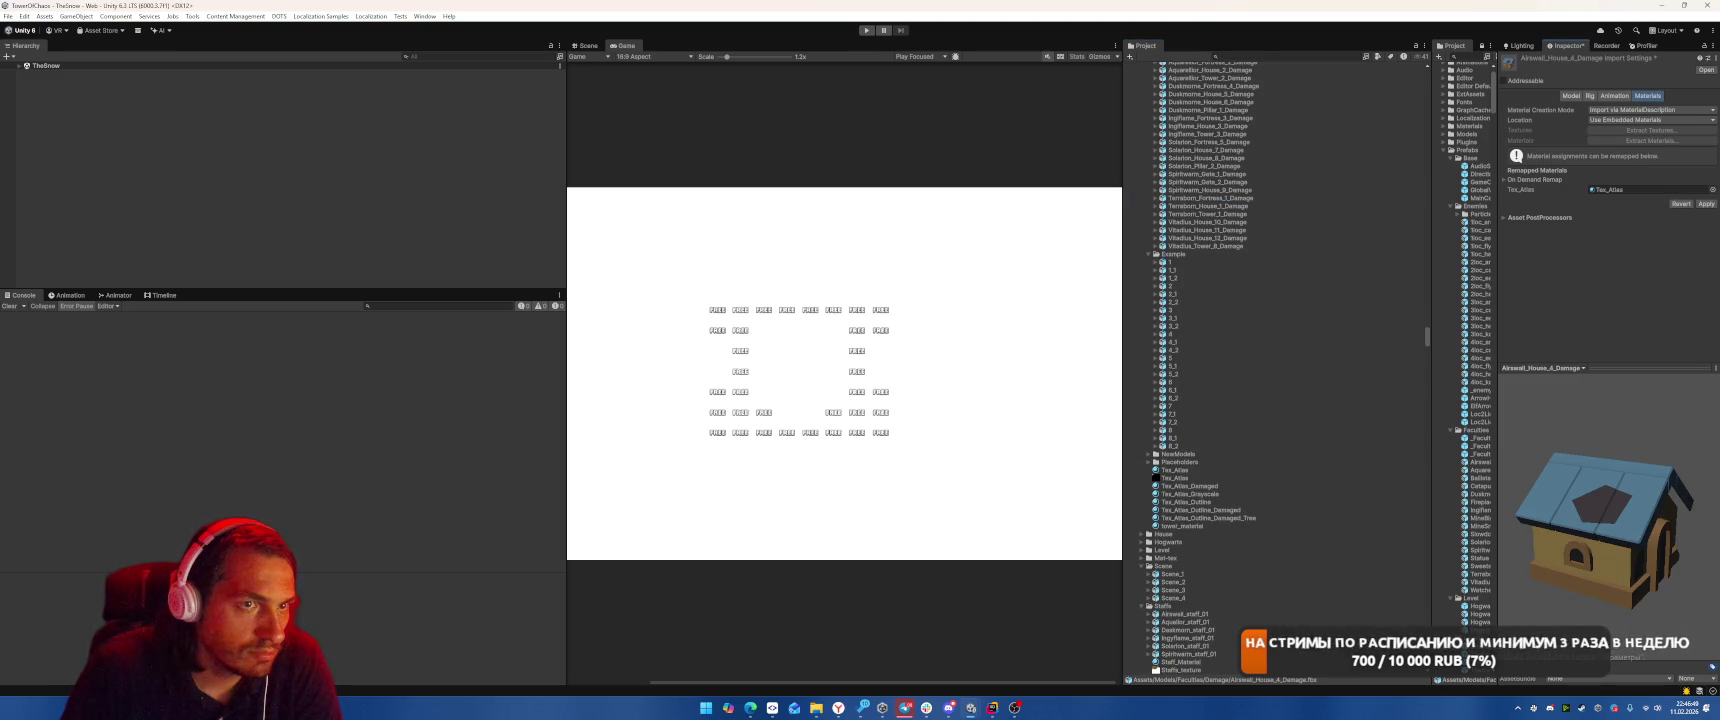
# Remap the Airswall_Tower_4, 5 and 6 damage models to Tex_Atlas and apply
pyautogui.scroll(3, 1300, 300)
pyautogui.click(1210, 150)
pyautogui.moveTo(1191, 594); pyautogui.dragTo(1650, 189)
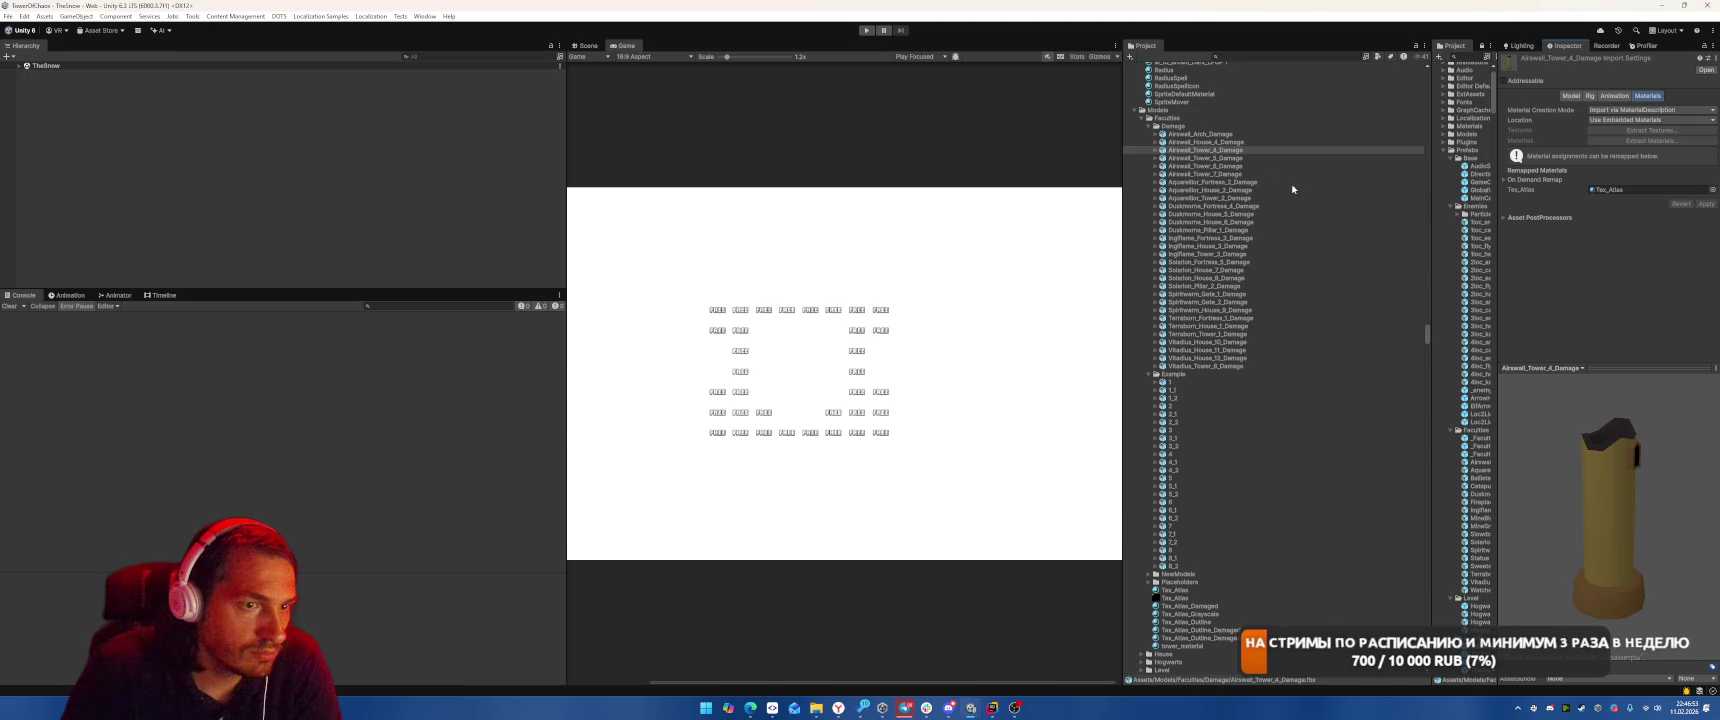
pyautogui.click(1205, 158)
pyautogui.moveTo(1191, 590)
pyautogui.mouseDown()
pyautogui.moveTo(1450, 300)
pyautogui.moveTo(1641, 193)
pyautogui.mouseUp()
pyautogui.click(1706, 204)
pyautogui.click(1205, 166)
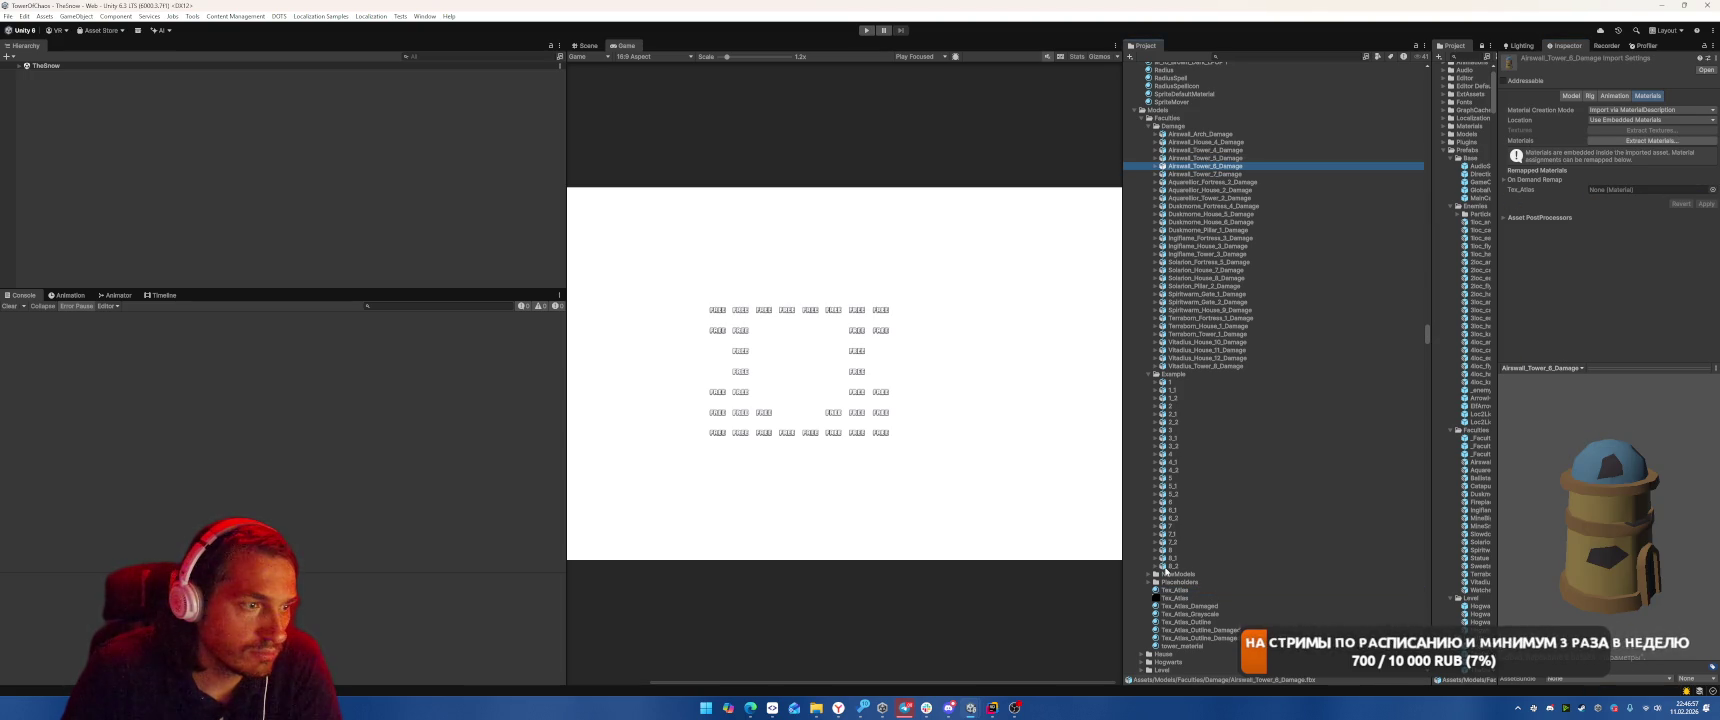
pyautogui.moveTo(1595, 210); pyautogui.dragTo(1650, 189)
pyautogui.click(1205, 174)
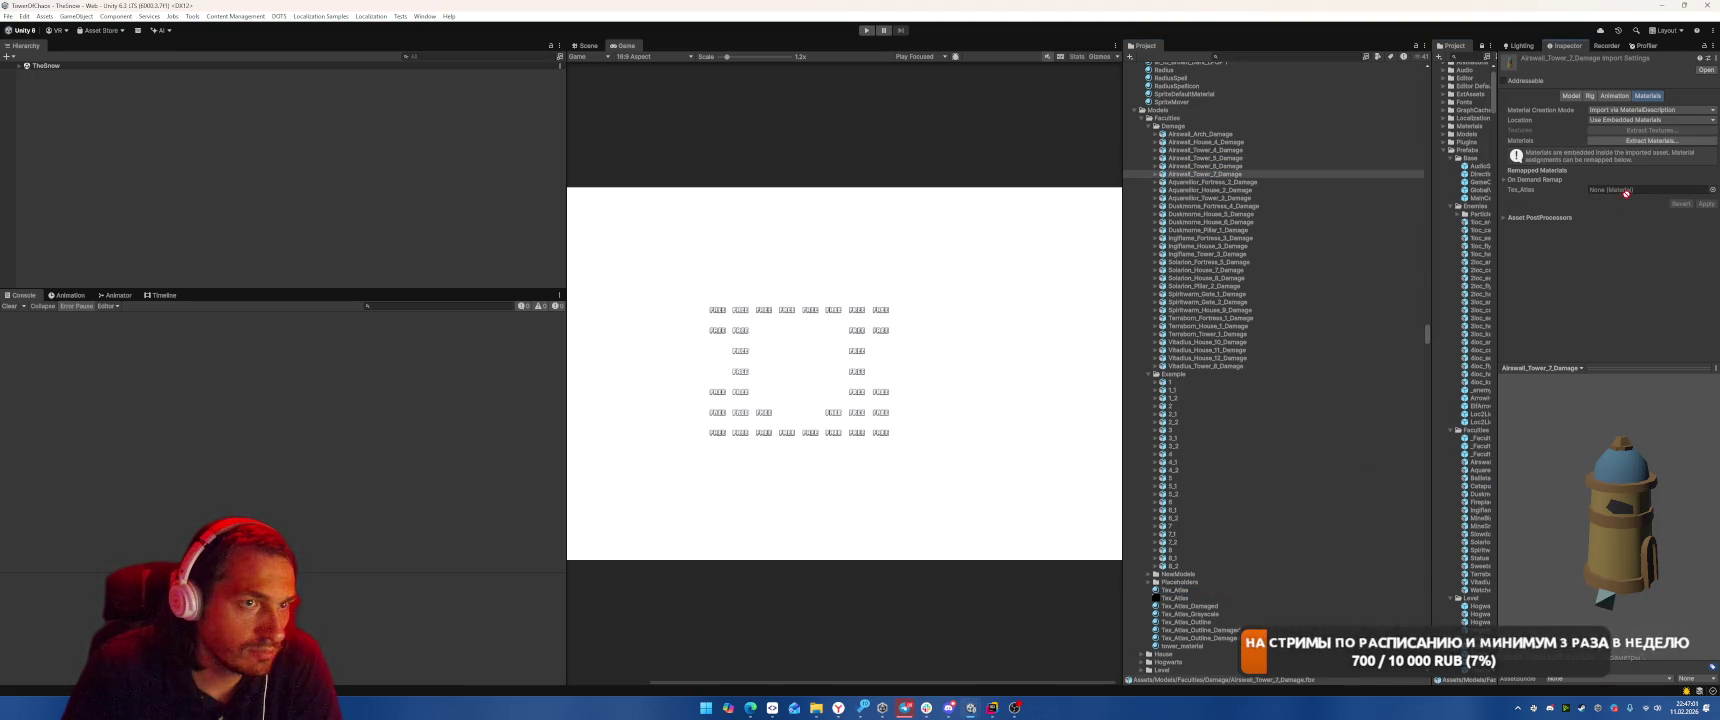
# Remap the Aquarellor fortress, house and tower damage models and Duskmorne_Fortress_4_Damage to Tex_Atlas
pyautogui.click(1210, 182)
pyautogui.moveTo(1183, 593); pyautogui.dragTo(1650, 190)
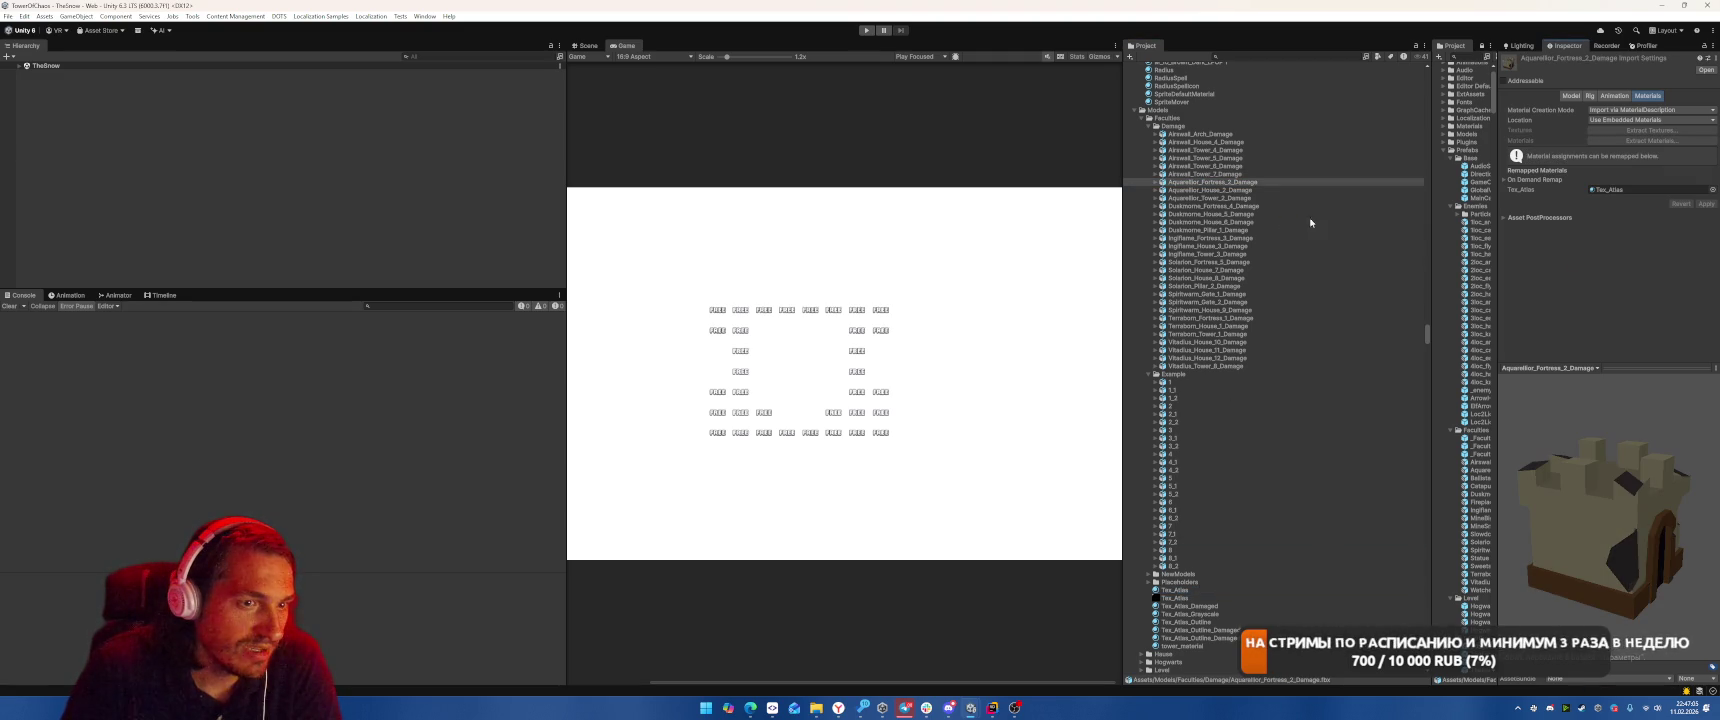
pyautogui.click(1186, 190)
pyautogui.moveTo(1175, 590)
pyautogui.mouseDown()
pyautogui.moveTo(1180, 560)
pyautogui.moveTo(1650, 191)
pyautogui.mouseUp()
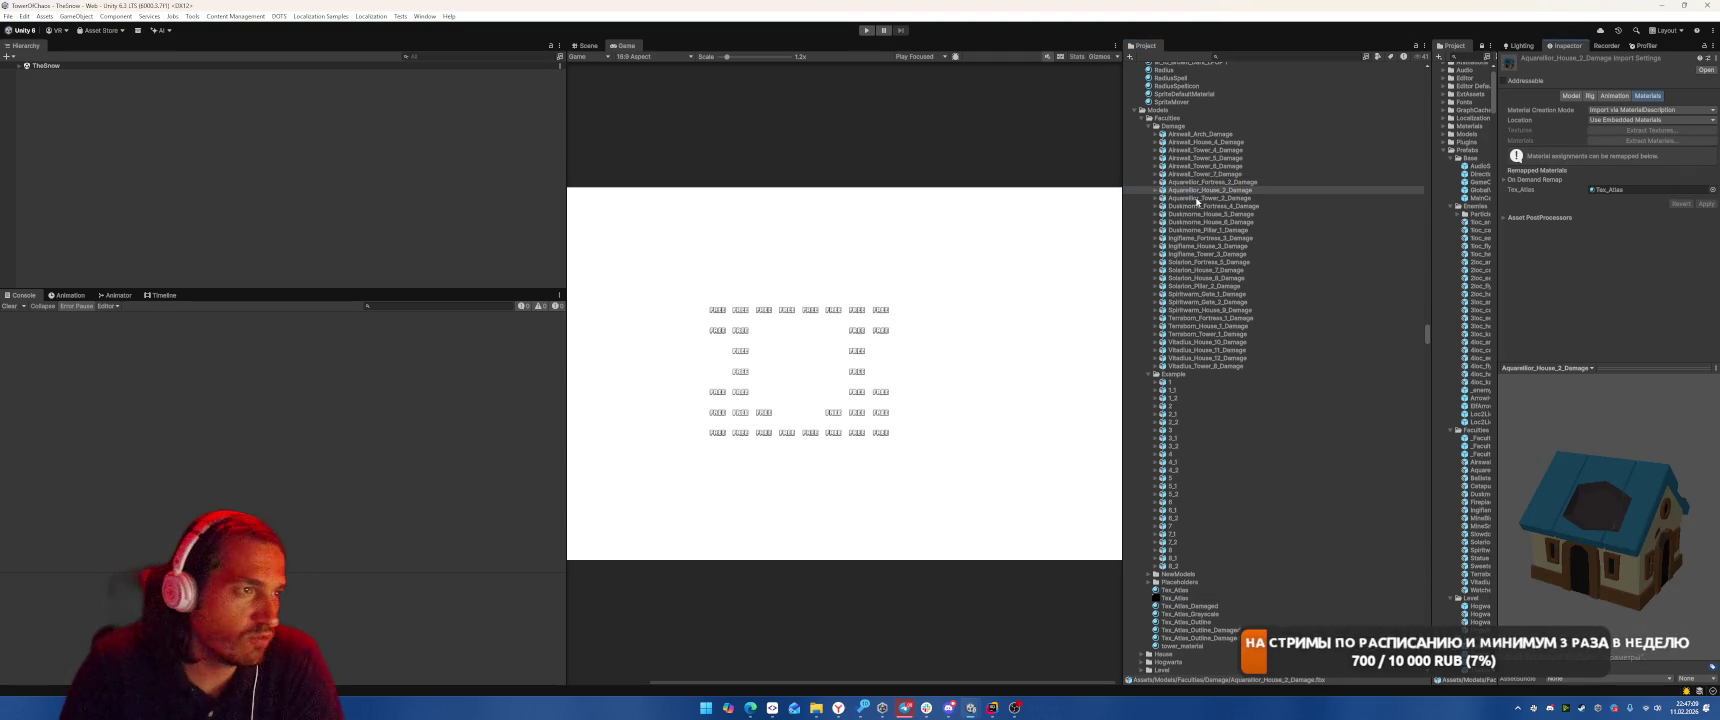
pyautogui.click(1198, 198)
pyautogui.moveTo(1175, 590); pyautogui.dragTo(1642, 197)
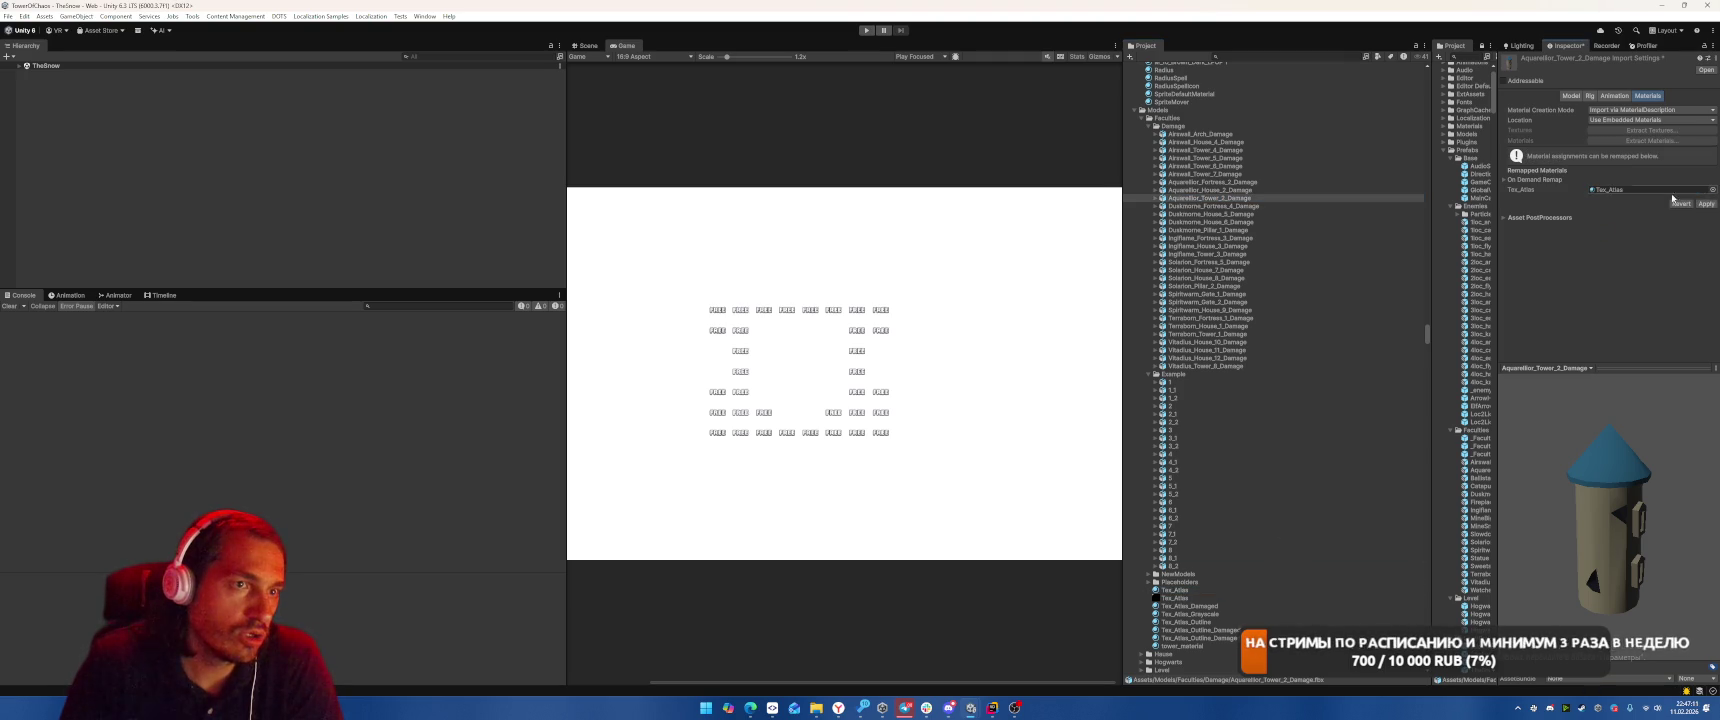
pyautogui.click(1706, 203)
pyautogui.click(1212, 206)
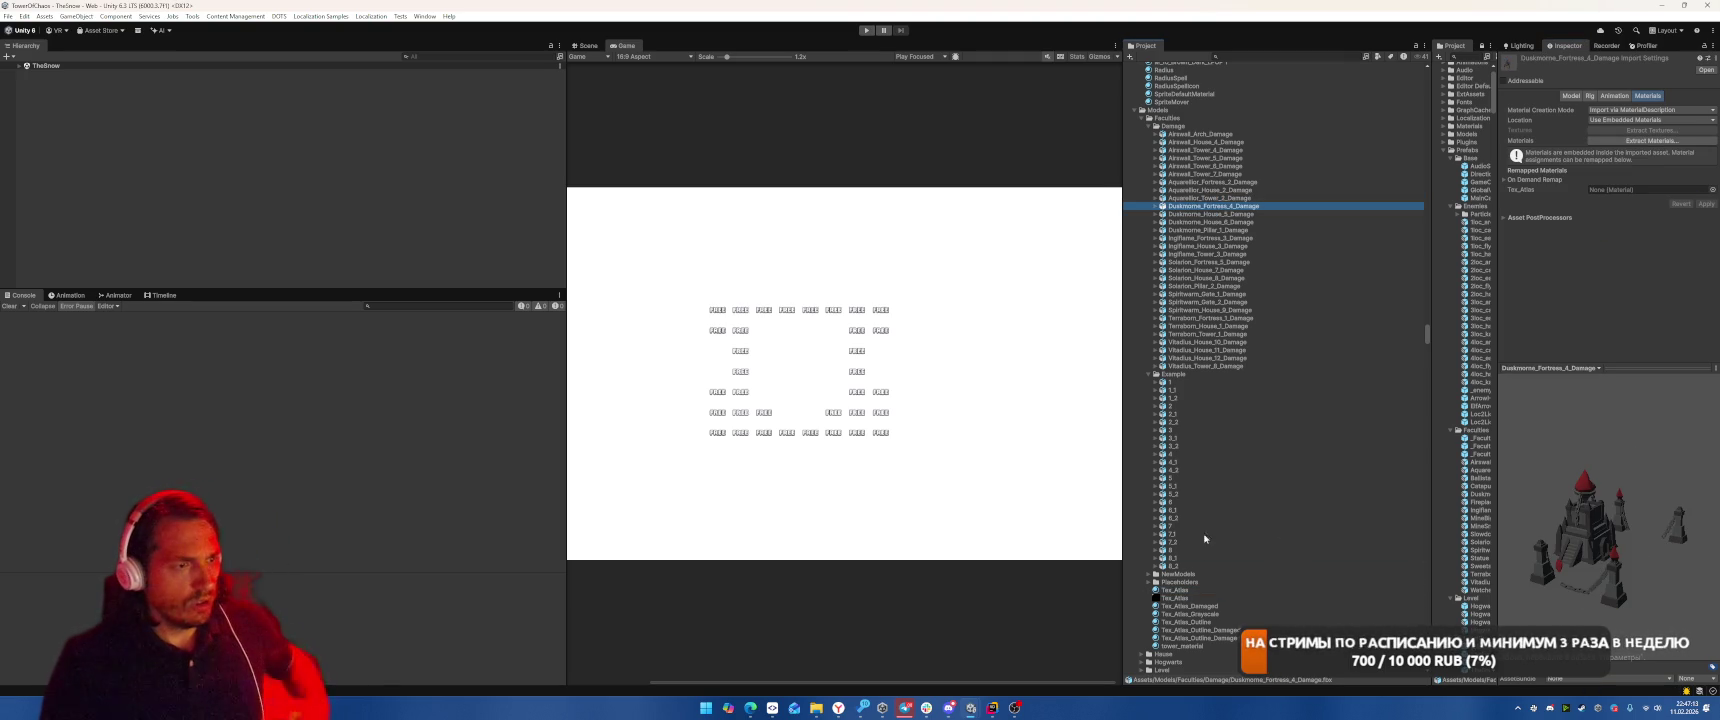
pyautogui.moveTo(1175, 590); pyautogui.dragTo(1636, 195)
# Remap Duskmorne_House_5_Damage and House_6_Damage to Tex_Atlas, then view Tex_Atlas_Damaged's settings
pyautogui.click(1205, 214)
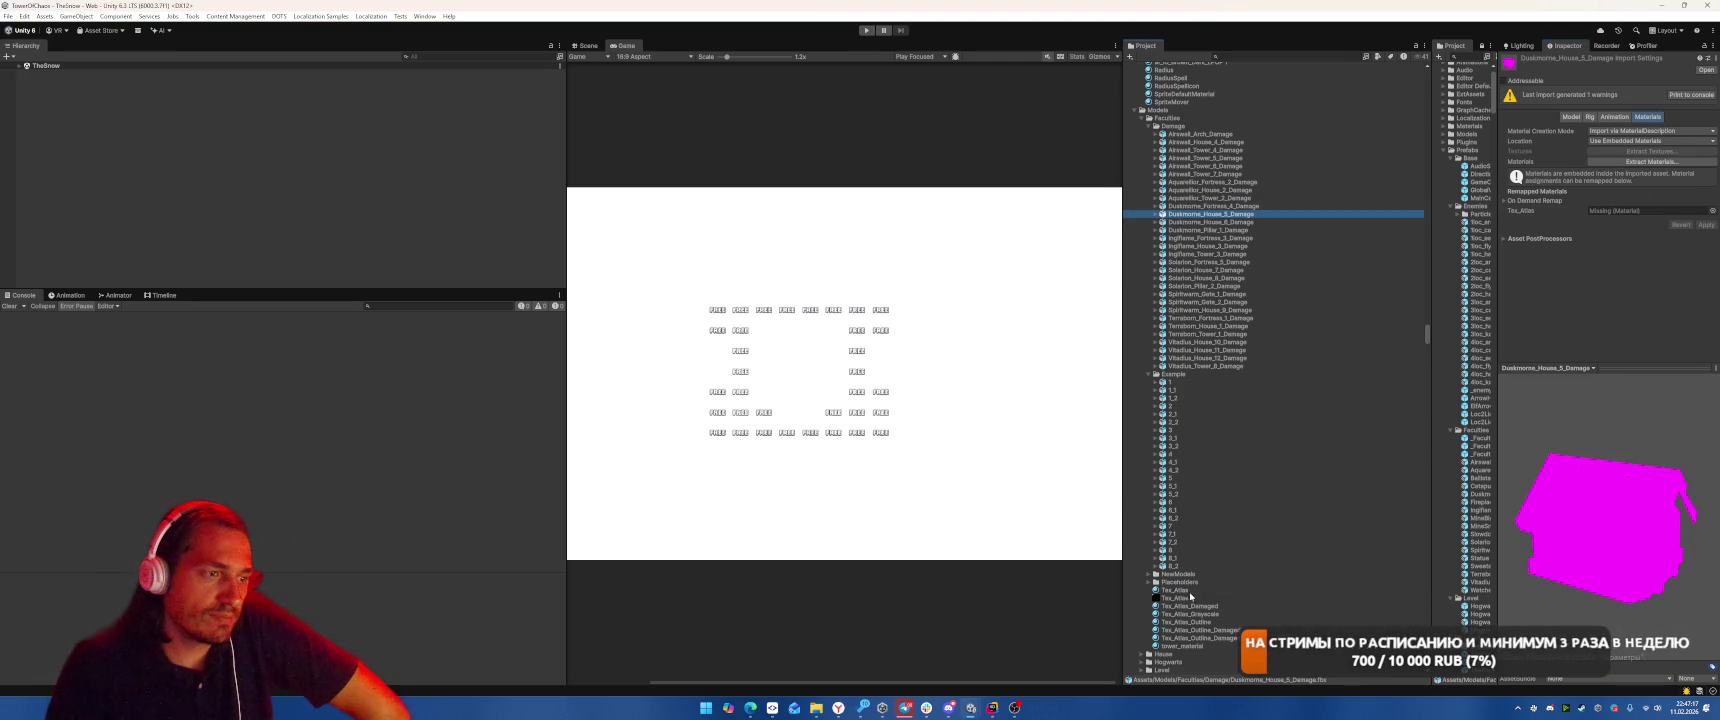
pyautogui.moveTo(1178, 592); pyautogui.dragTo(1640, 211)
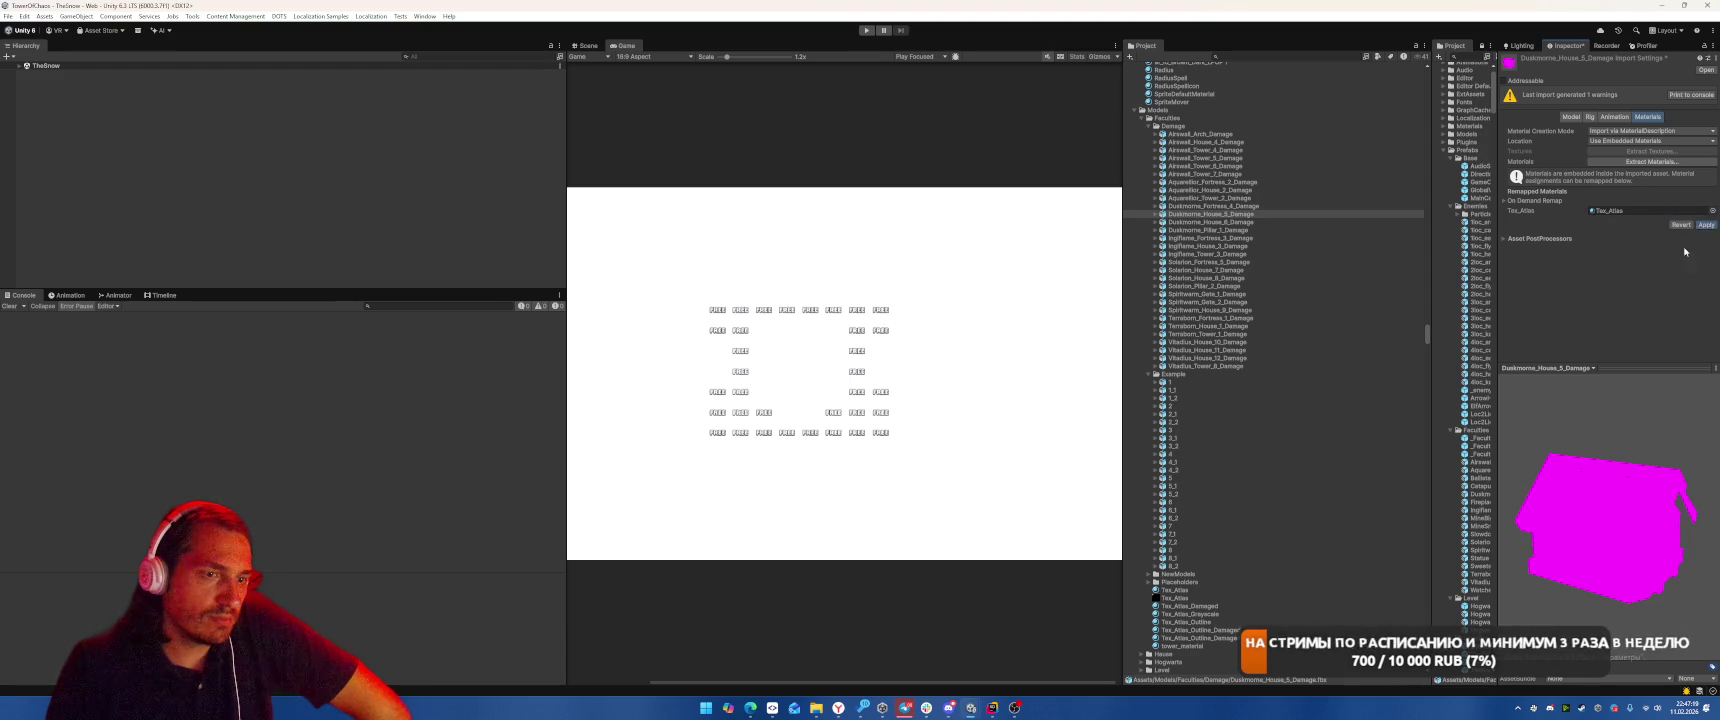
pyautogui.click(1208, 222)
pyautogui.moveTo(1176, 590); pyautogui.dragTo(1640, 189)
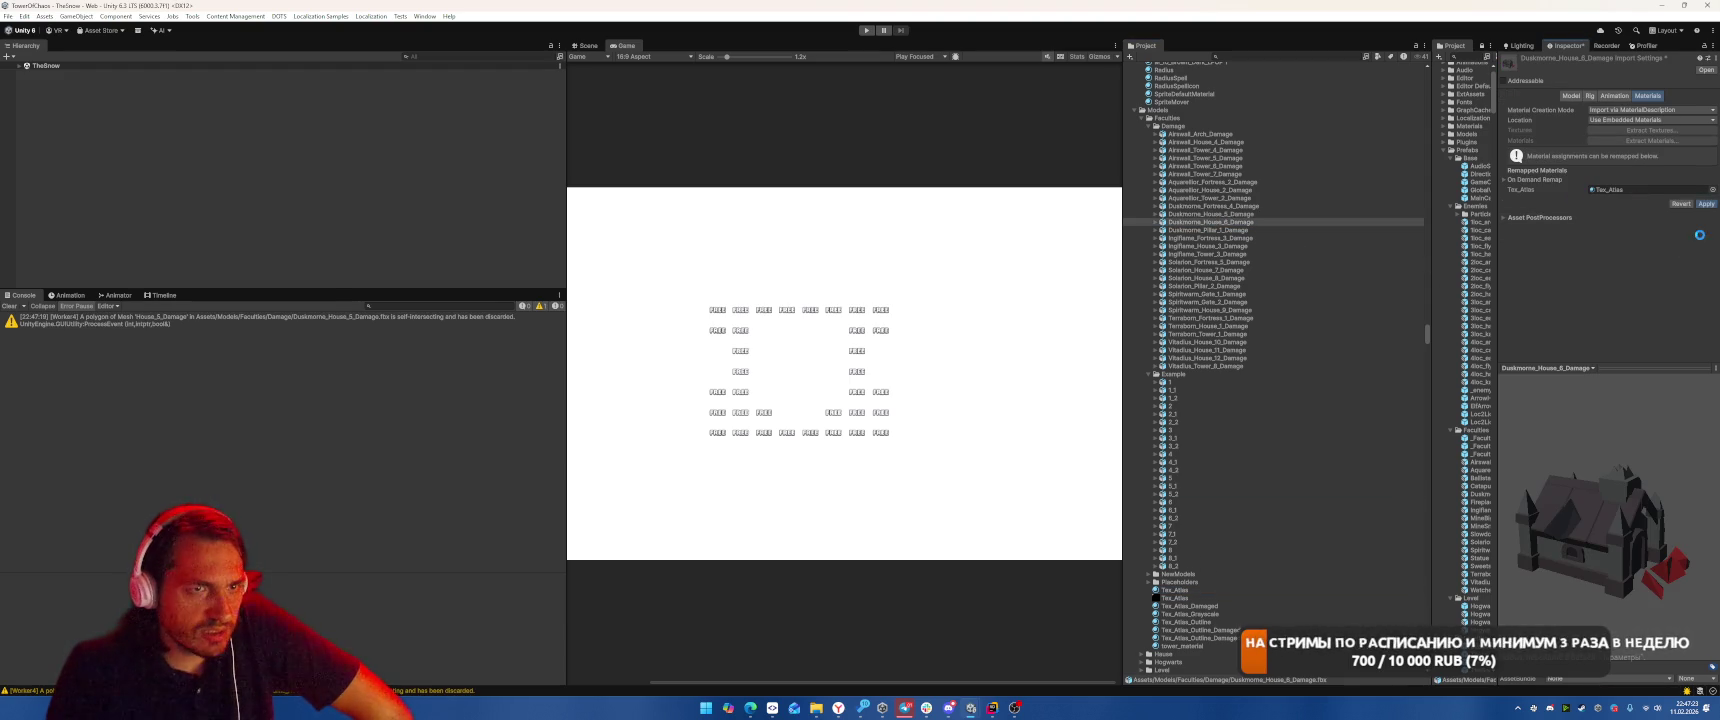
pyautogui.click(1182, 606)
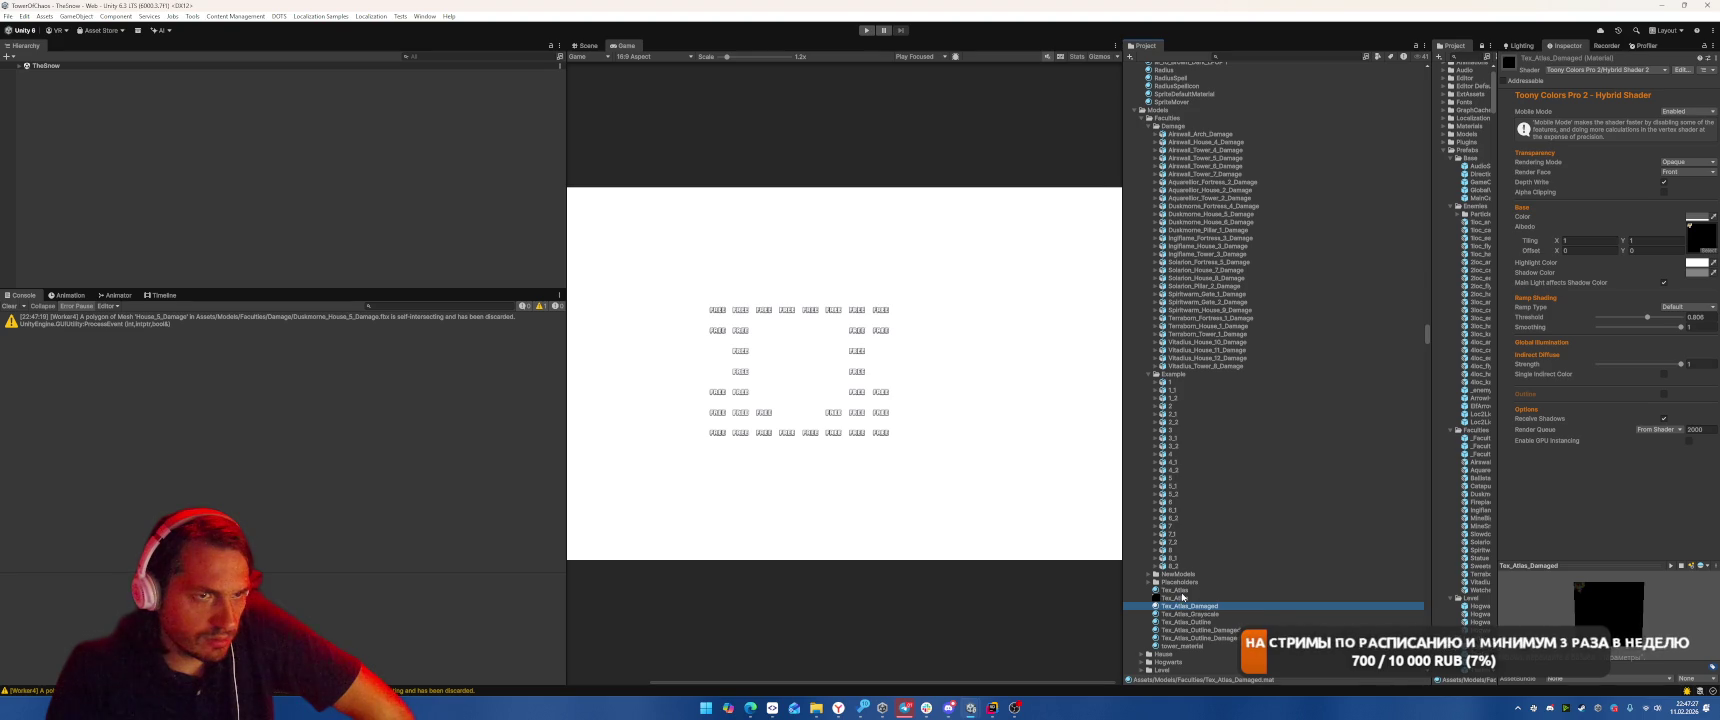
pyautogui.click(1294, 240)
# Remap Duskmorne_Pillar_1_Damage and the Ingiflame fortress, house and tower damage models to Tex_Atlas
pyautogui.press('Up')
pyautogui.press('Up')
pyautogui.press('Up')
pyautogui.press('Down')
pyautogui.press('Down')
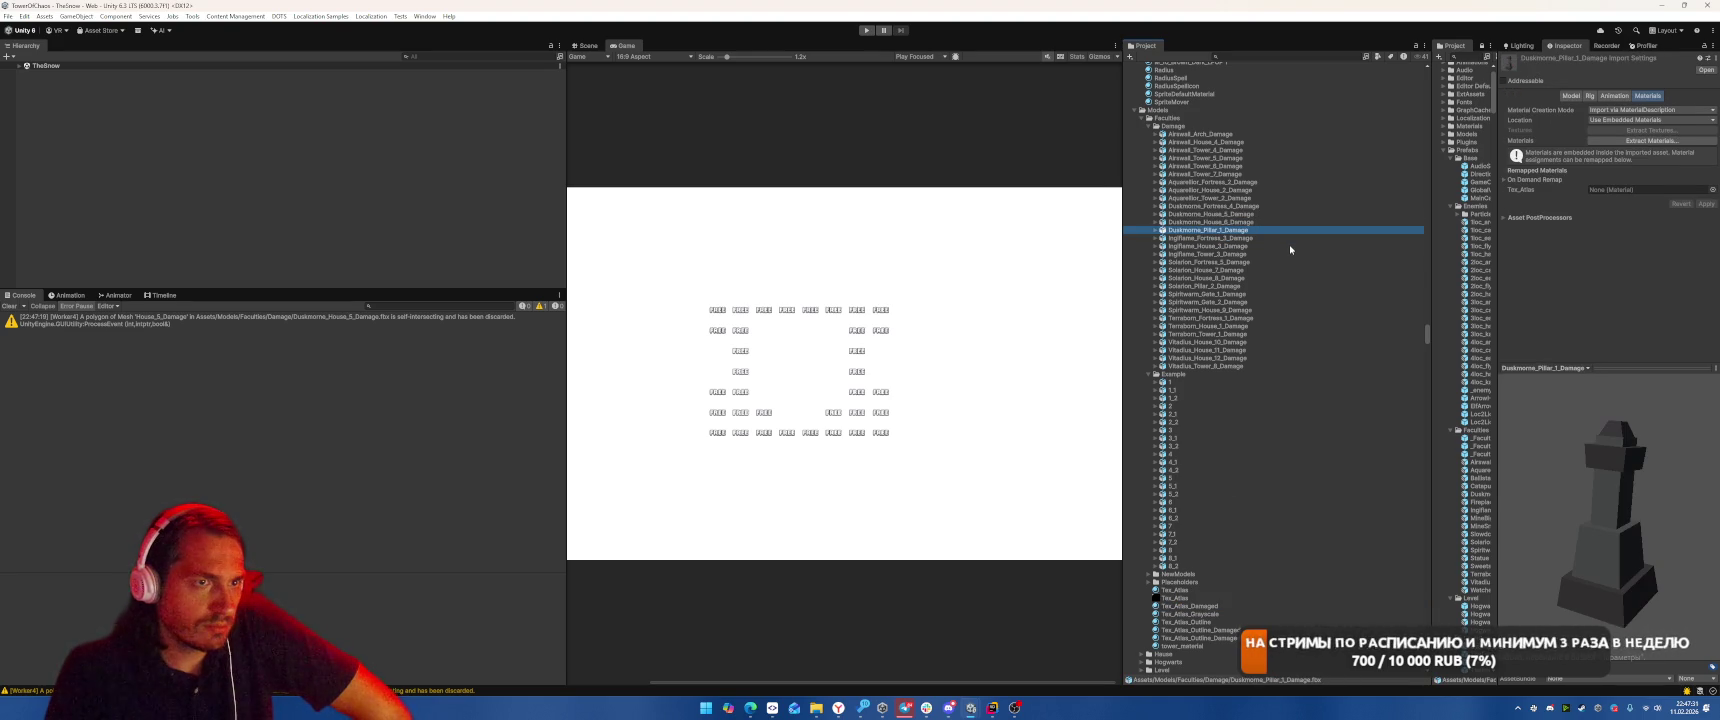
pyautogui.moveTo(1178, 592); pyautogui.dragTo(1650, 189)
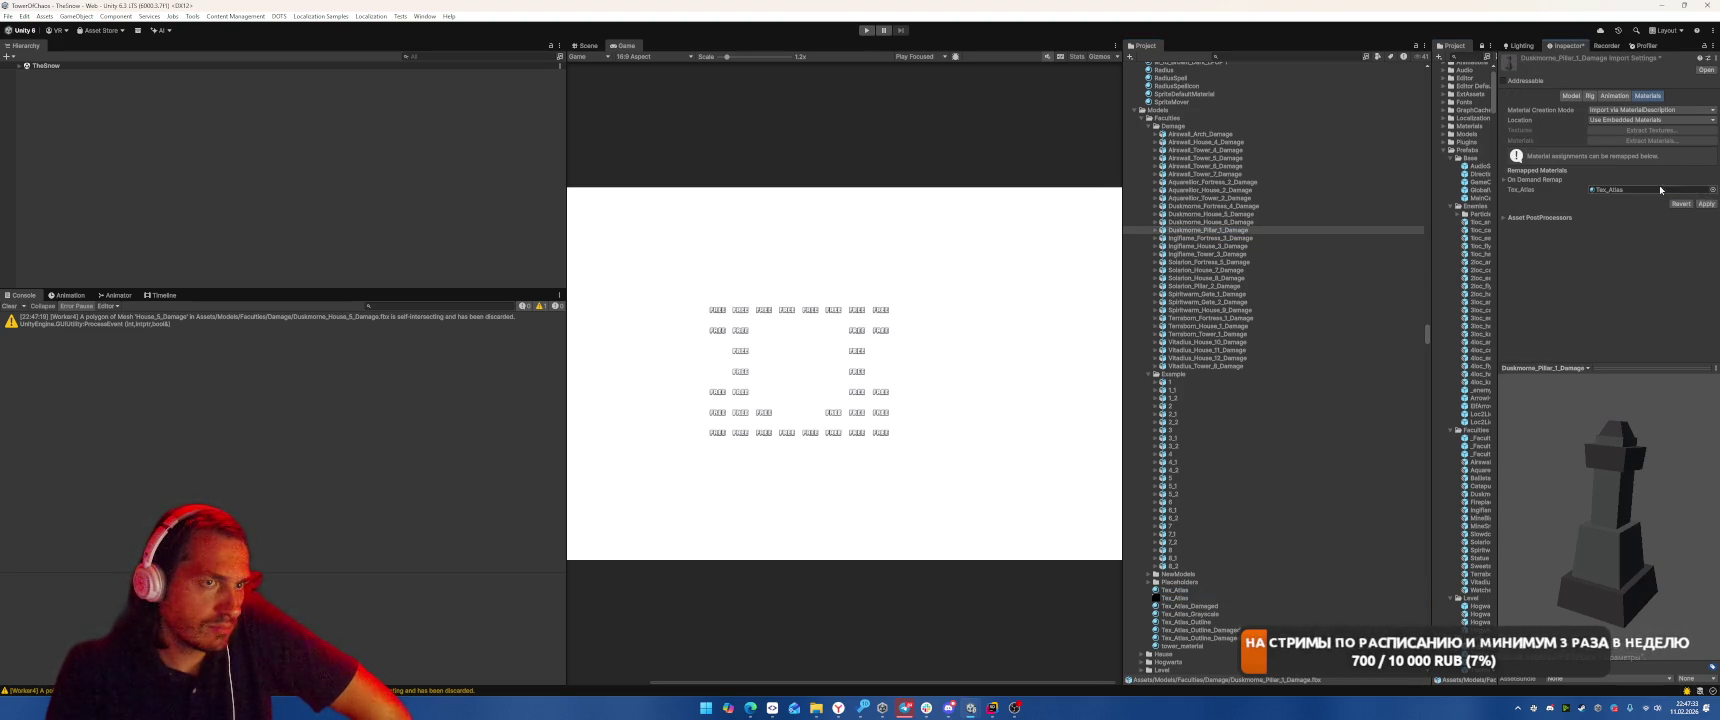
pyautogui.click(1269, 239)
pyautogui.moveTo(1172, 590); pyautogui.dragTo(1650, 189)
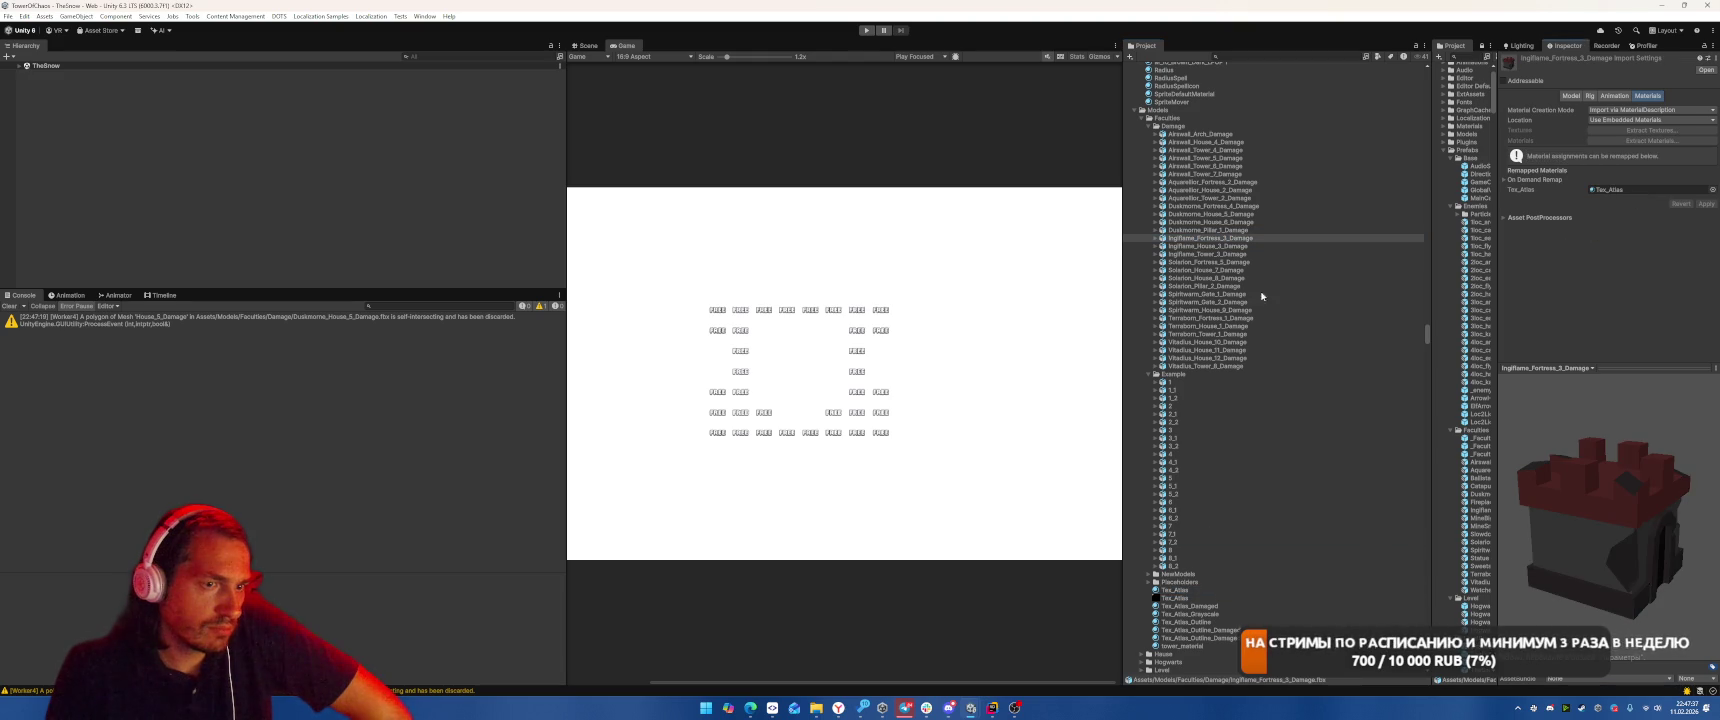
pyautogui.click(1210, 246)
pyautogui.moveTo(1172, 590); pyautogui.dragTo(1640, 190)
pyautogui.click(1210, 262)
pyautogui.click(1222, 255)
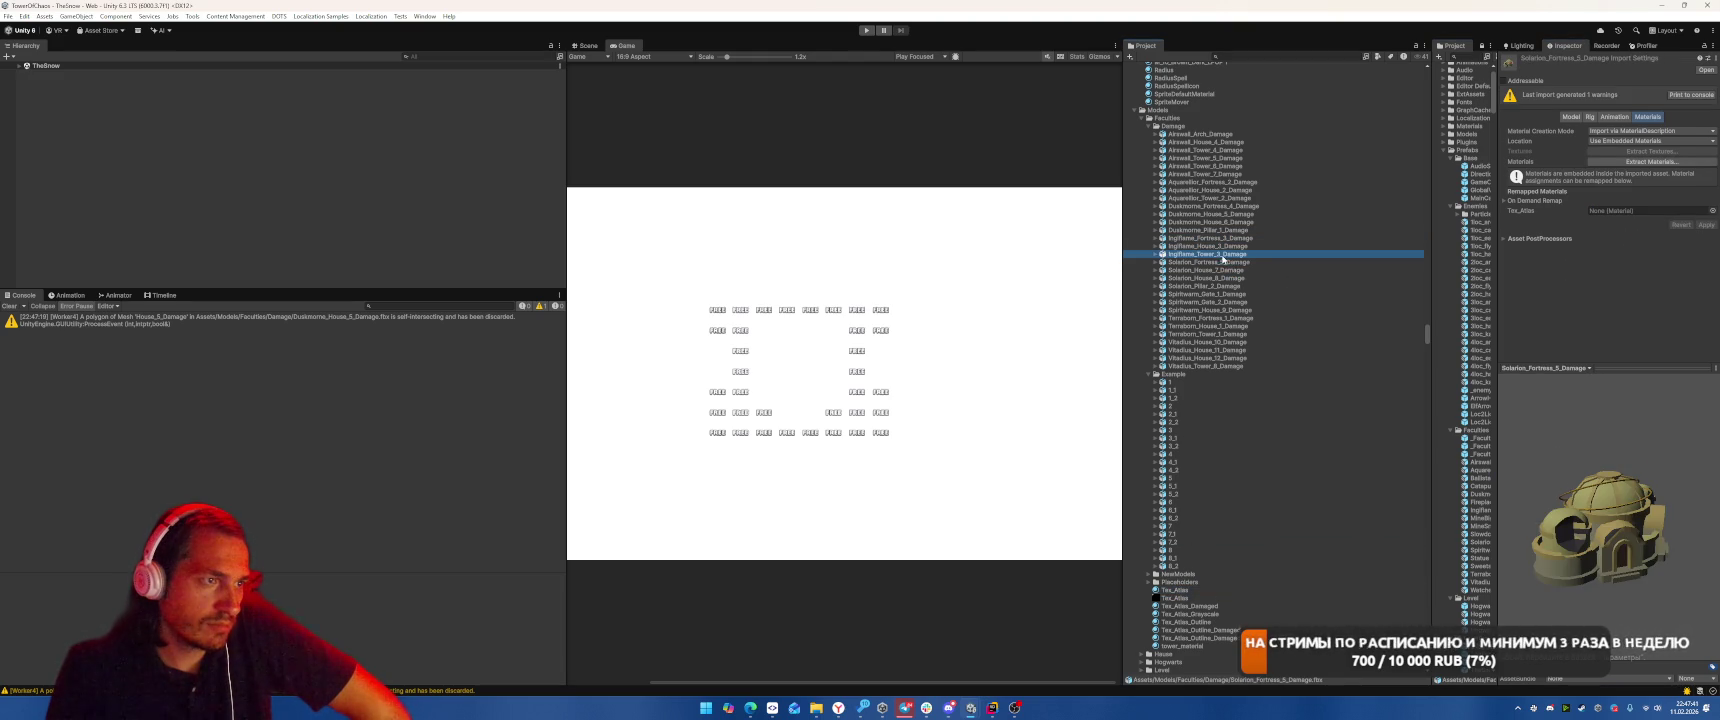
pyautogui.moveTo(1175, 590); pyautogui.dragTo(1650, 189)
pyautogui.click(1694, 206)
# Remap Solarion_Fortress_5, House_7, House_8 and Pillar_2 damage models to Tex_Atlas
pyautogui.click(1210, 262)
pyautogui.click(1192, 588)
pyautogui.moveTo(1192, 588); pyautogui.dragTo(1650, 210)
pyautogui.press('Down')
pyautogui.moveTo(1657, 226); pyautogui.dragTo(1650, 190)
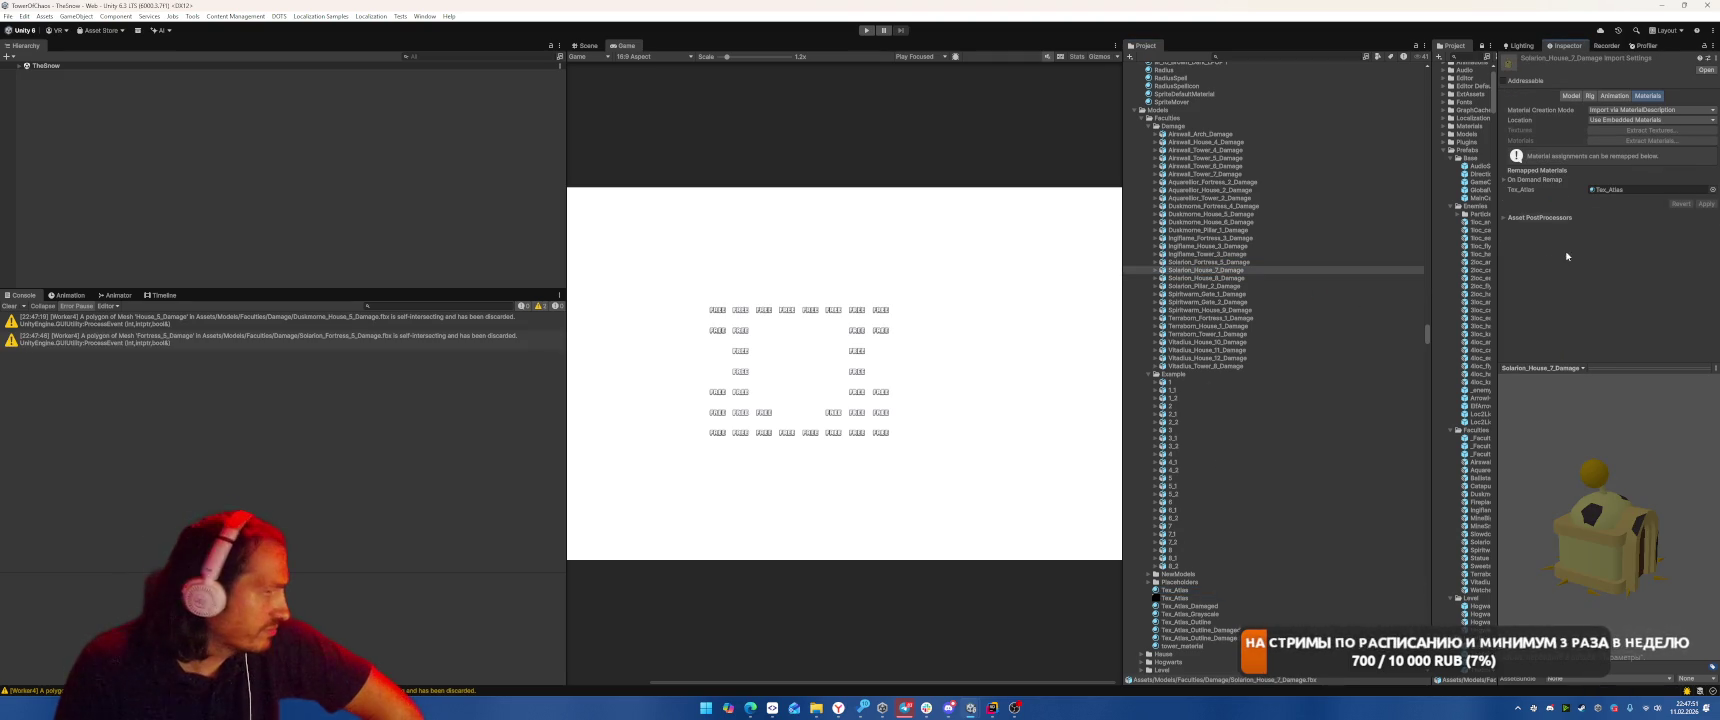
pyautogui.click(1205, 278)
pyautogui.moveTo(1175, 590); pyautogui.dragTo(1650, 190)
pyautogui.click(1205, 286)
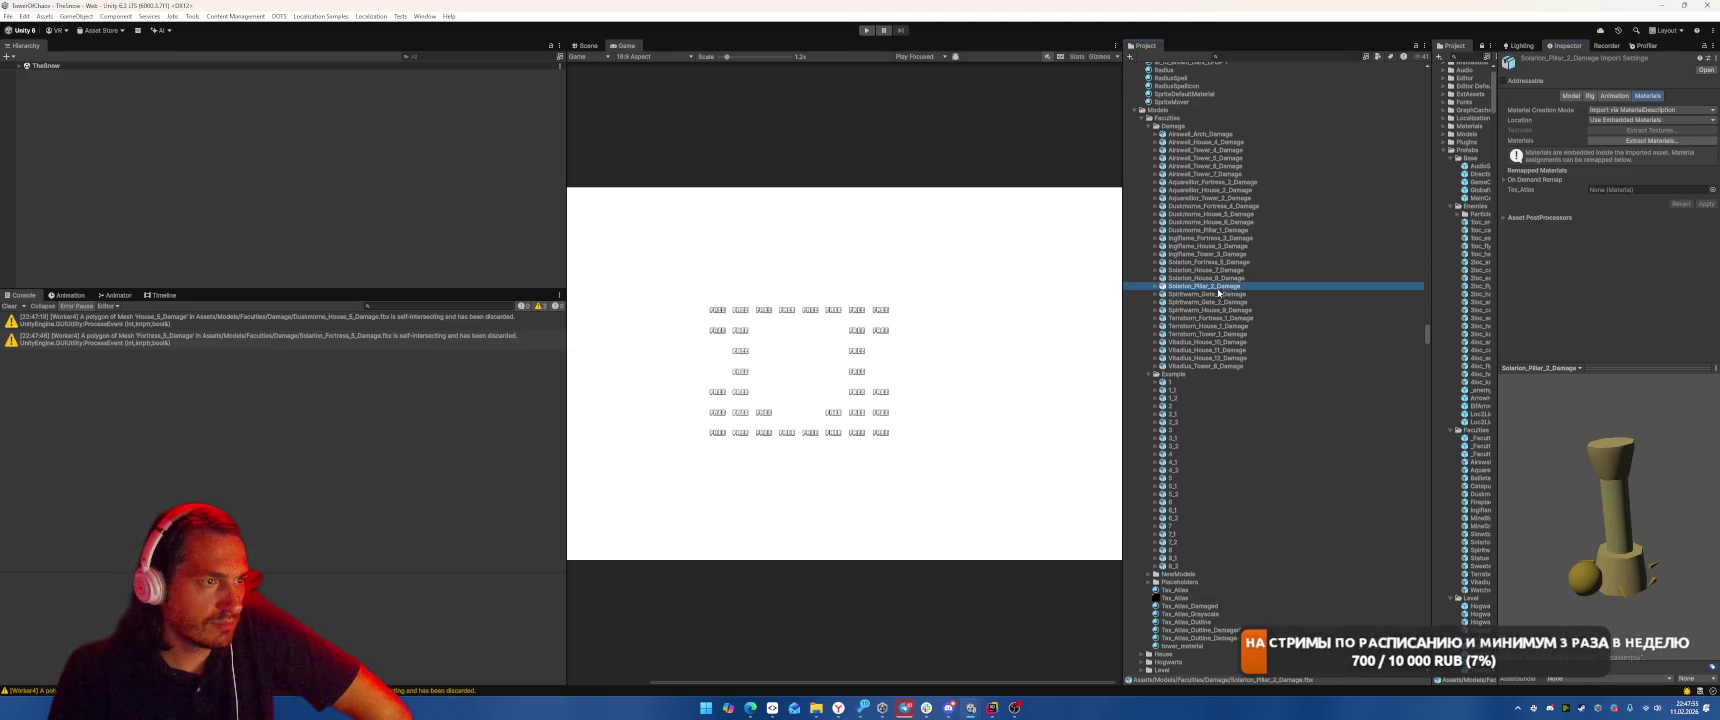
pyautogui.moveTo(1175, 590); pyautogui.dragTo(1632, 195)
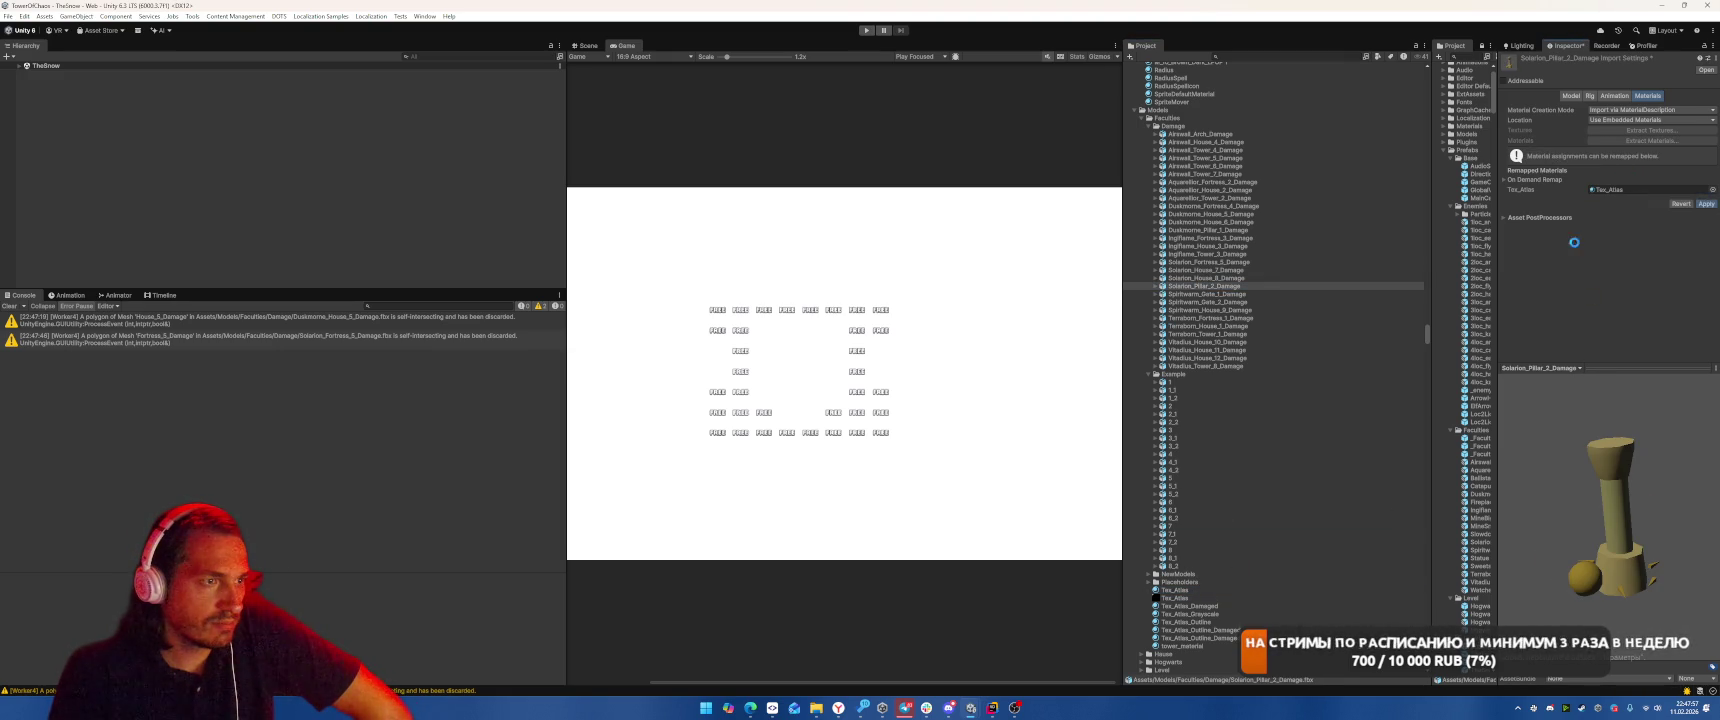
# Remap Spiritwarm_Gate_1, Gate_2 and House_8 damage models to Tex_Atlas
pyautogui.click(1205, 294)
pyautogui.moveTo(1175, 590)
pyautogui.mouseDown()
pyautogui.moveTo(1631, 192)
pyautogui.moveTo(1610, 190)
pyautogui.mouseUp()
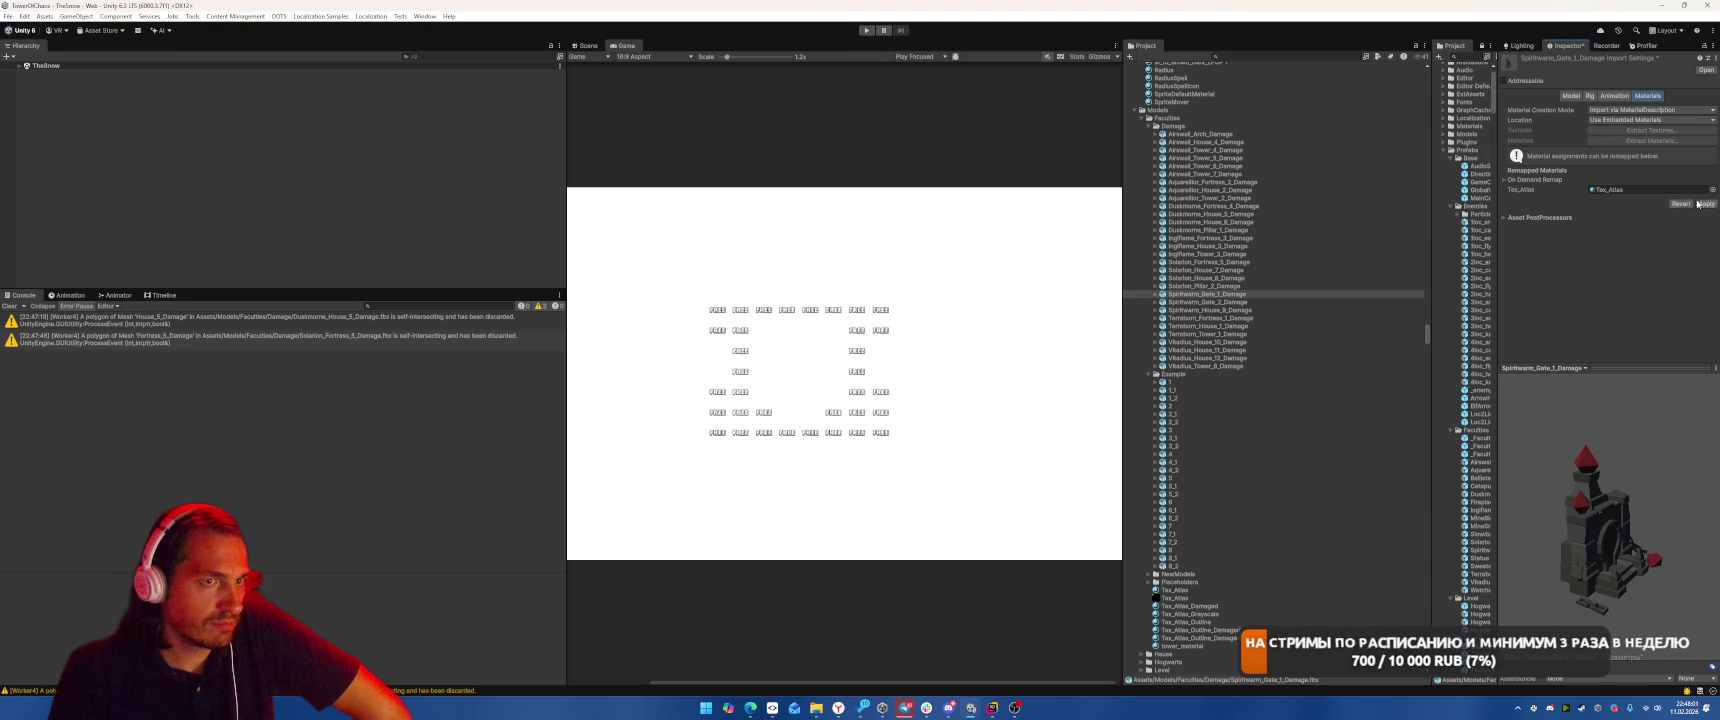
pyautogui.click(1205, 302)
pyautogui.moveTo(1175, 590); pyautogui.dragTo(1613, 190)
pyautogui.press('Down')
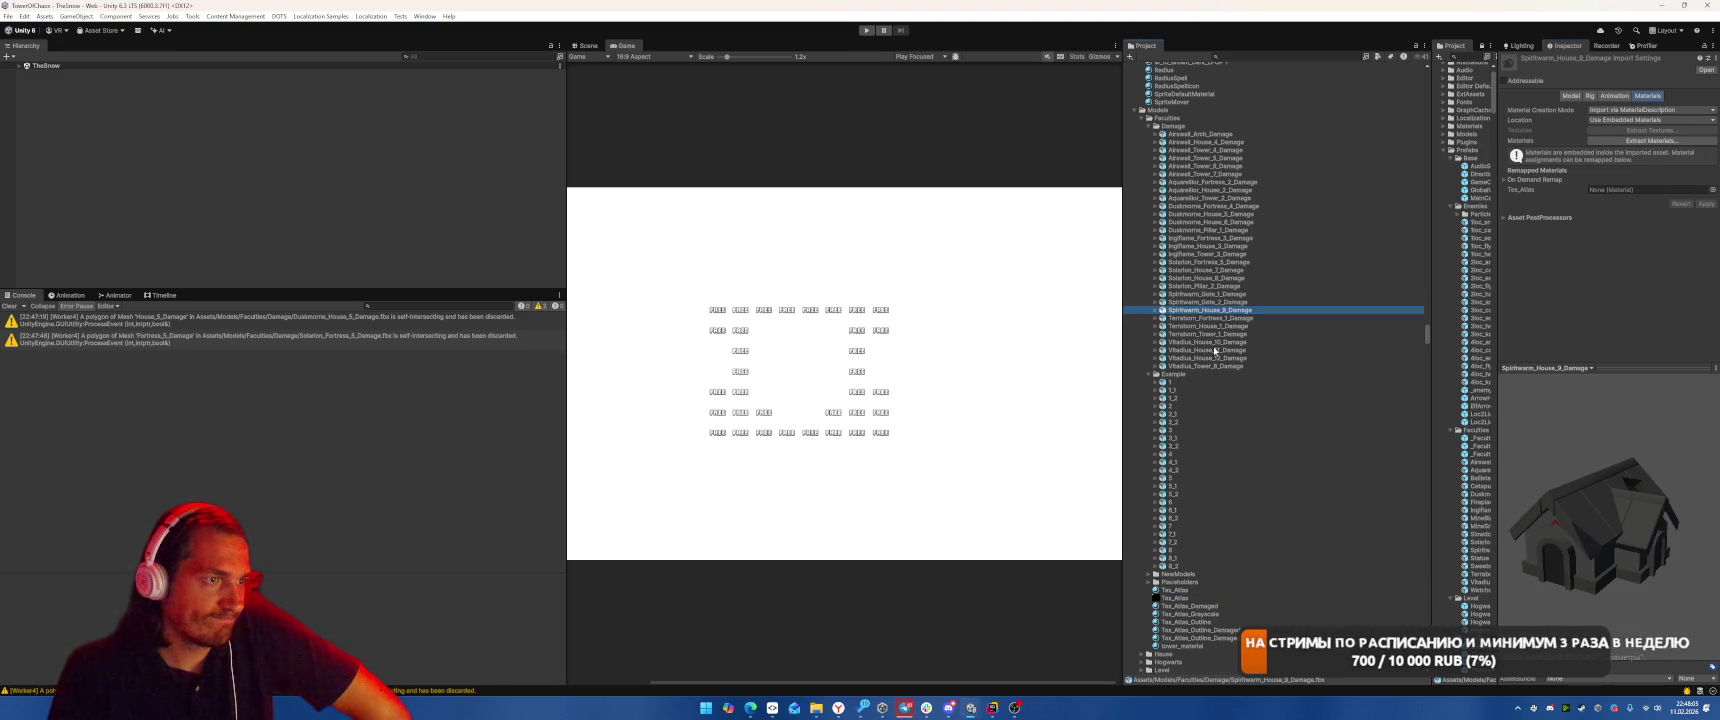
pyautogui.moveTo(1174, 590)
pyautogui.mouseDown()
pyautogui.moveTo(1400, 350)
pyautogui.moveTo(1614, 190)
pyautogui.mouseUp()
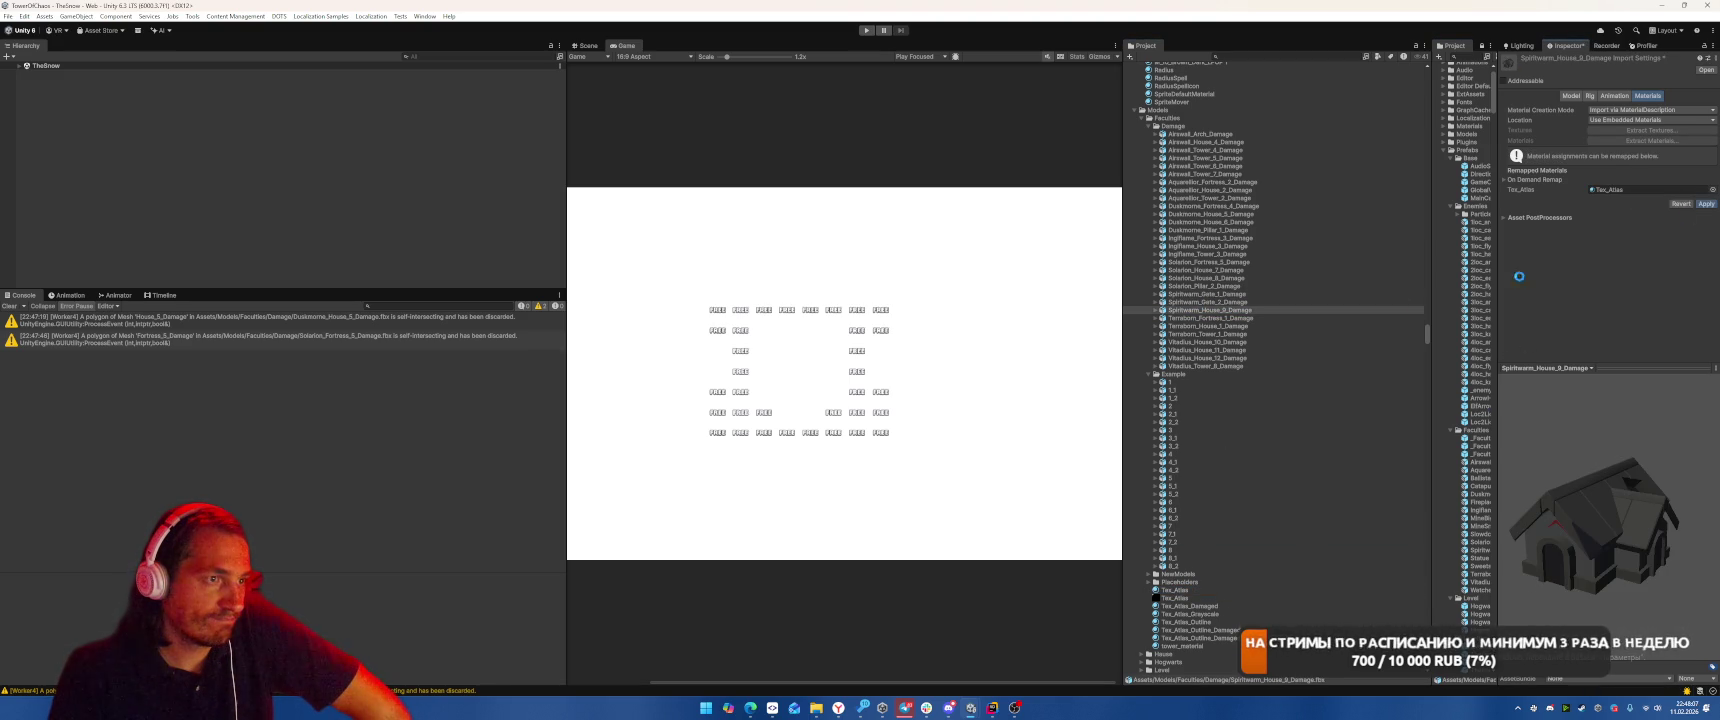
# Remap the Terraborn fortress, house and tower damage models to Tex_Atlas
pyautogui.press('Down')
pyautogui.moveTo(1183, 597)
pyautogui.mouseDown()
pyautogui.moveTo(1450, 300)
pyautogui.moveTo(1614, 190)
pyautogui.mouseUp()
pyautogui.click(1208, 326)
pyautogui.moveTo(1174, 590)
pyautogui.mouseDown()
pyautogui.moveTo(1450, 300)
pyautogui.moveTo(1614, 190)
pyautogui.mouseUp()
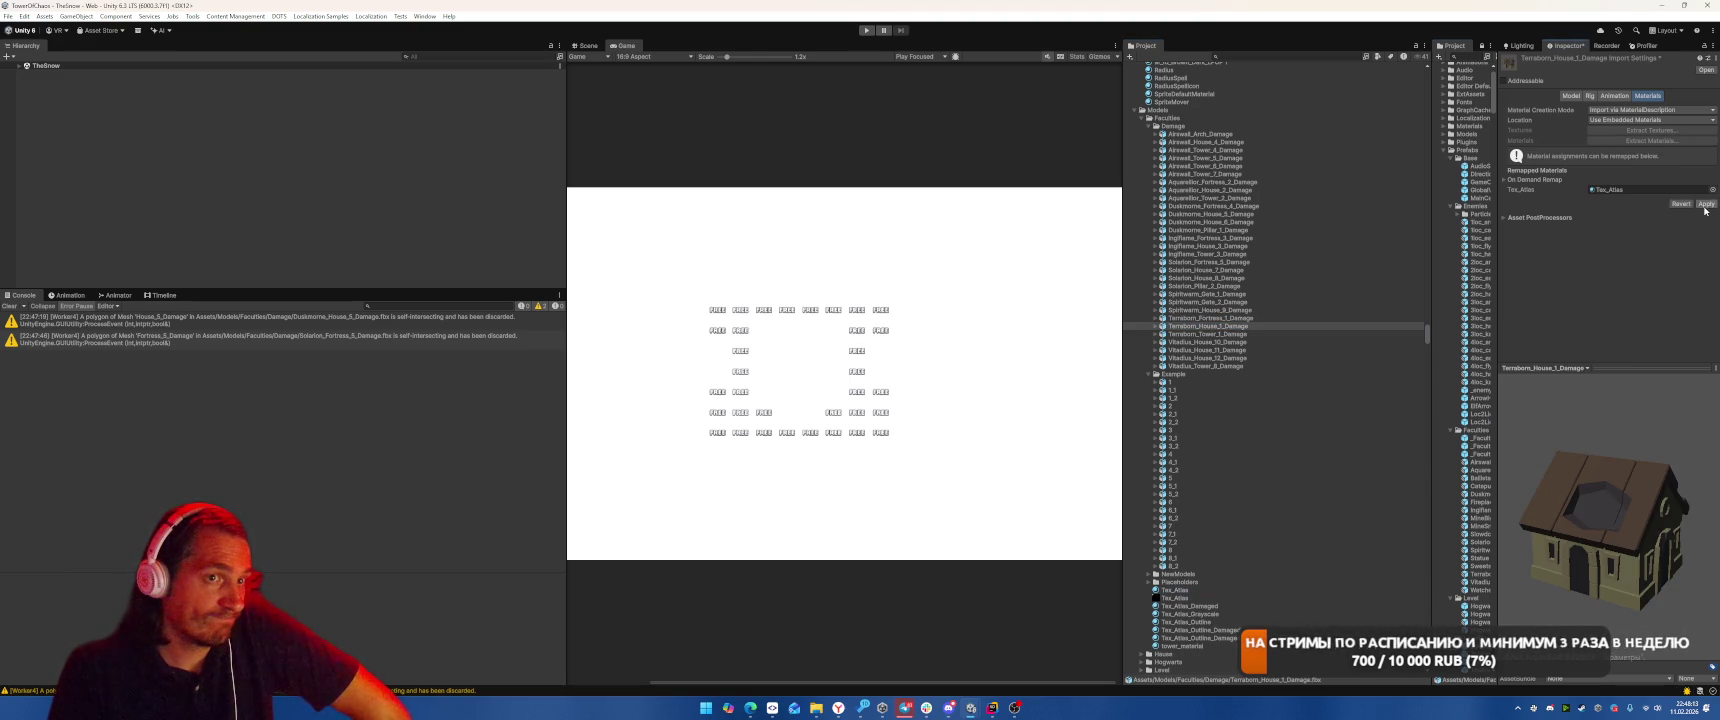
pyautogui.click(1208, 334)
pyautogui.moveTo(1176, 590); pyautogui.dragTo(1638, 196)
# Remap Vitadius_House_10, 11 and 12 damage models to Tex_Atlas, then check Example model 1
pyautogui.press('Down')
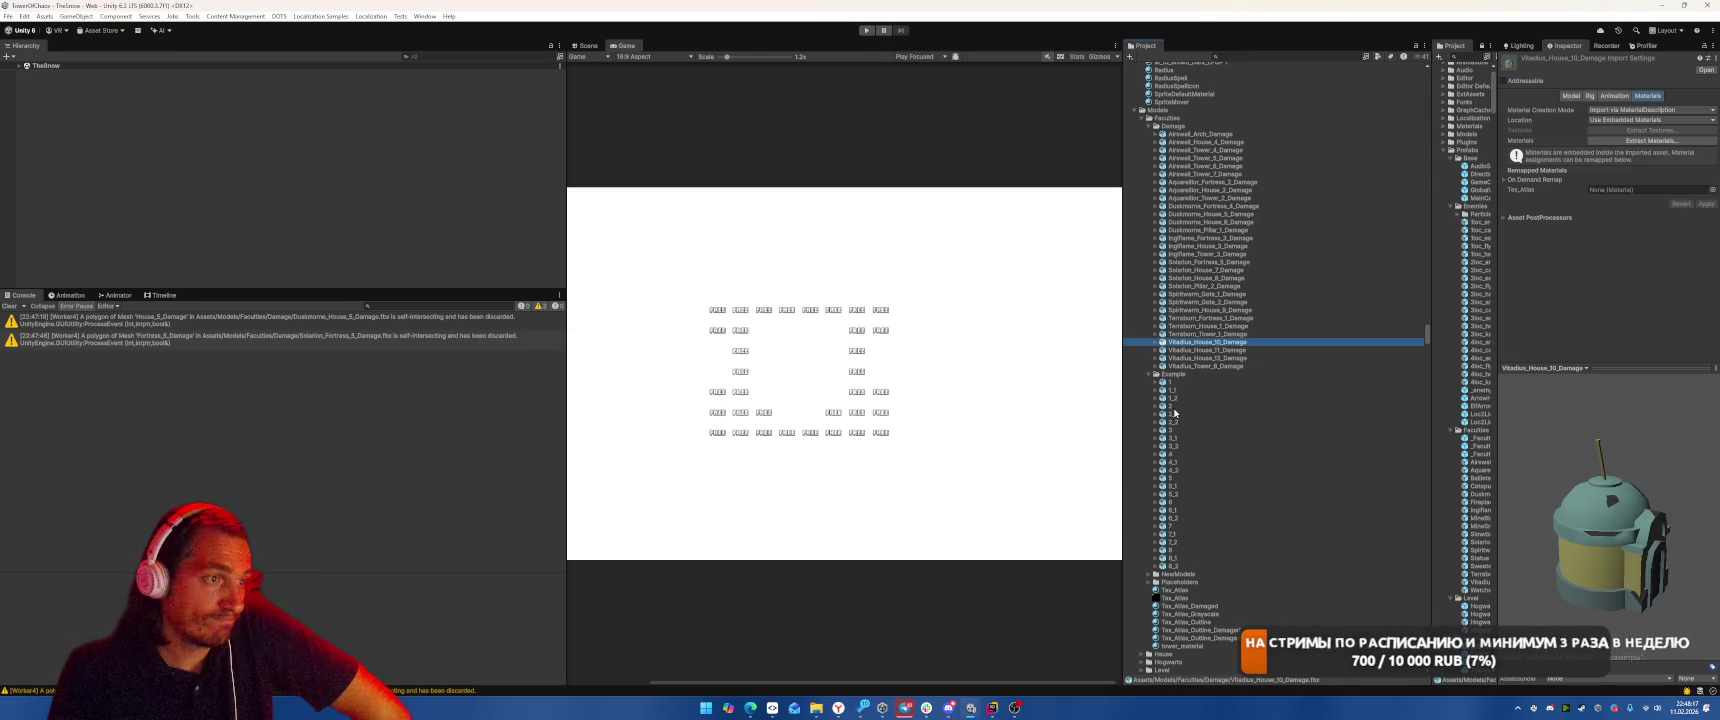
pyautogui.moveTo(1175, 594)
pyautogui.mouseDown()
pyautogui.moveTo(1420, 400)
pyautogui.moveTo(1640, 190)
pyautogui.mouseUp()
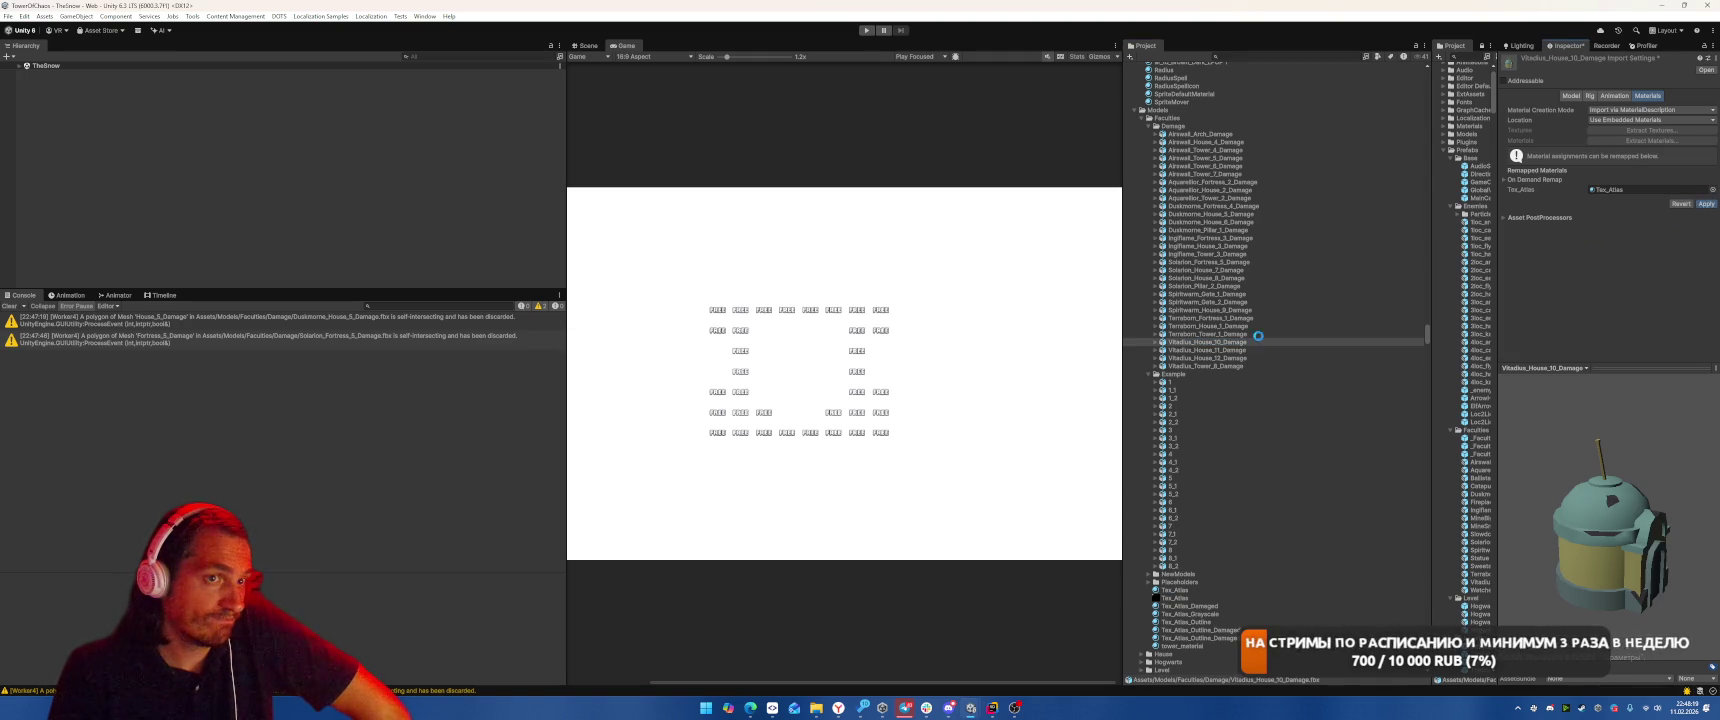
pyautogui.press('Down')
pyautogui.moveTo(1178, 598); pyautogui.dragTo(1640, 190)
pyautogui.click(1207, 358)
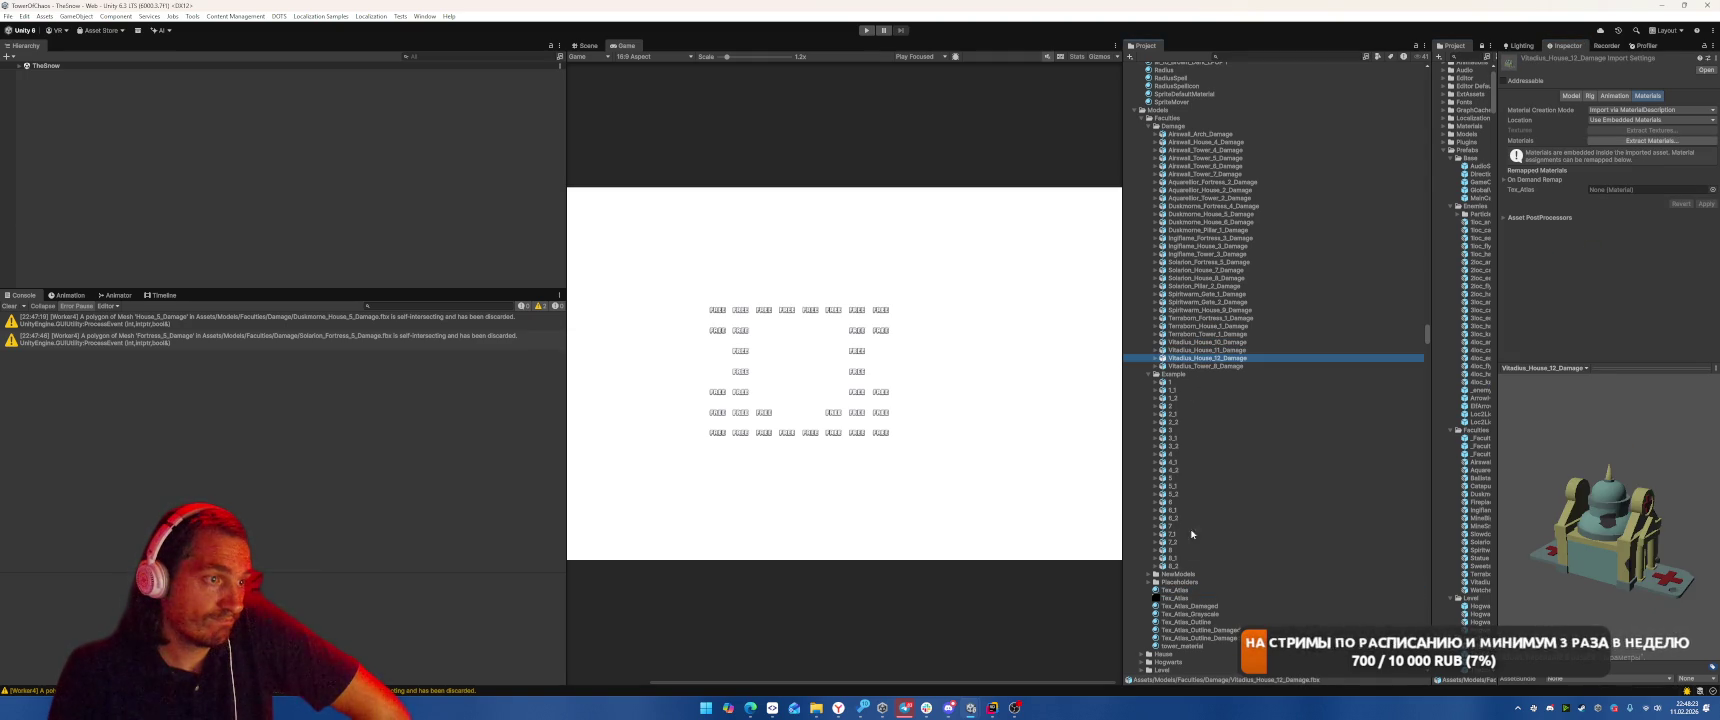
pyautogui.moveTo(1167, 593); pyautogui.dragTo(1634, 230)
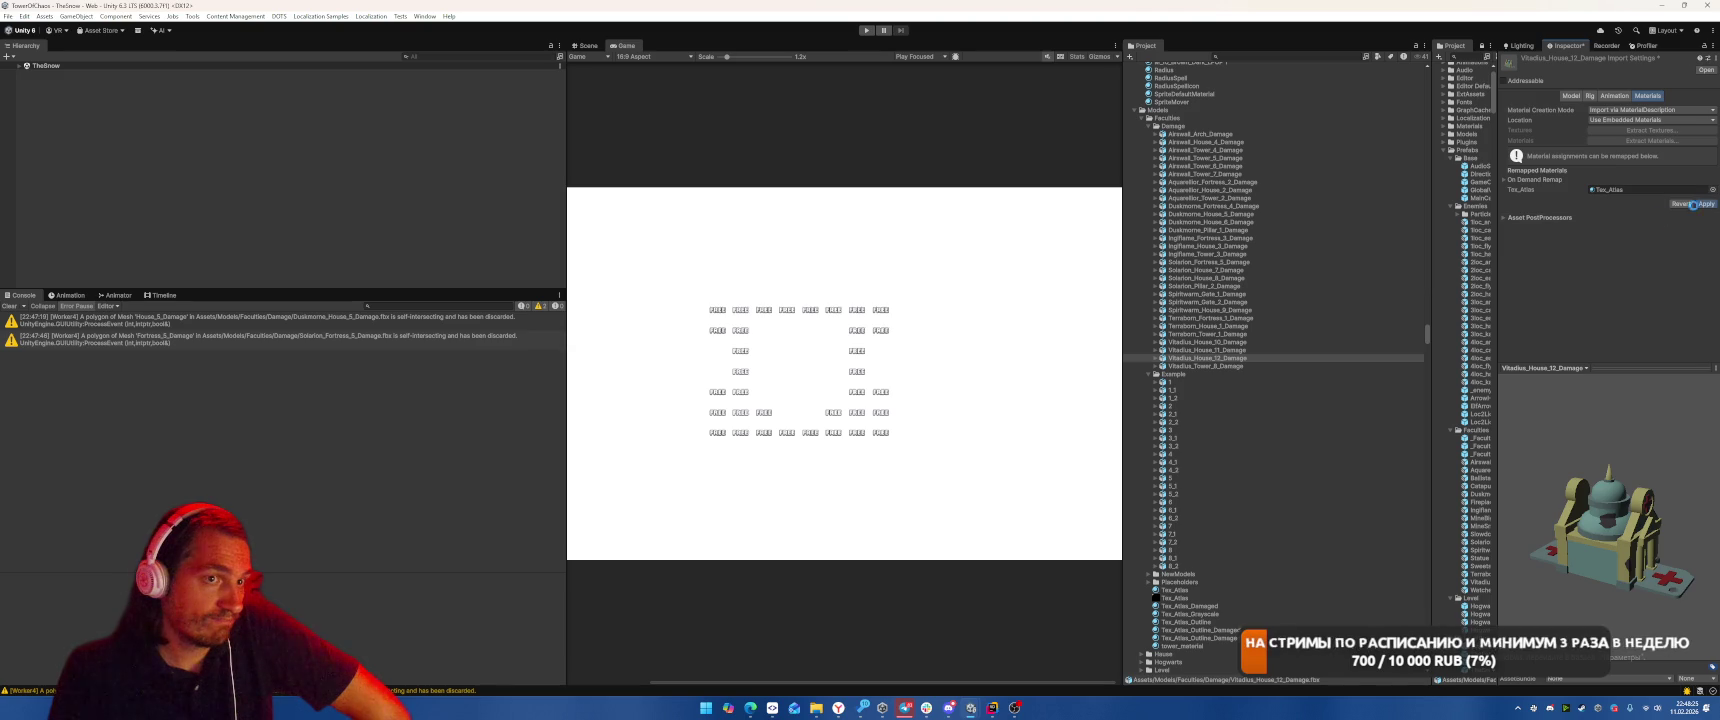
pyautogui.press('Down')
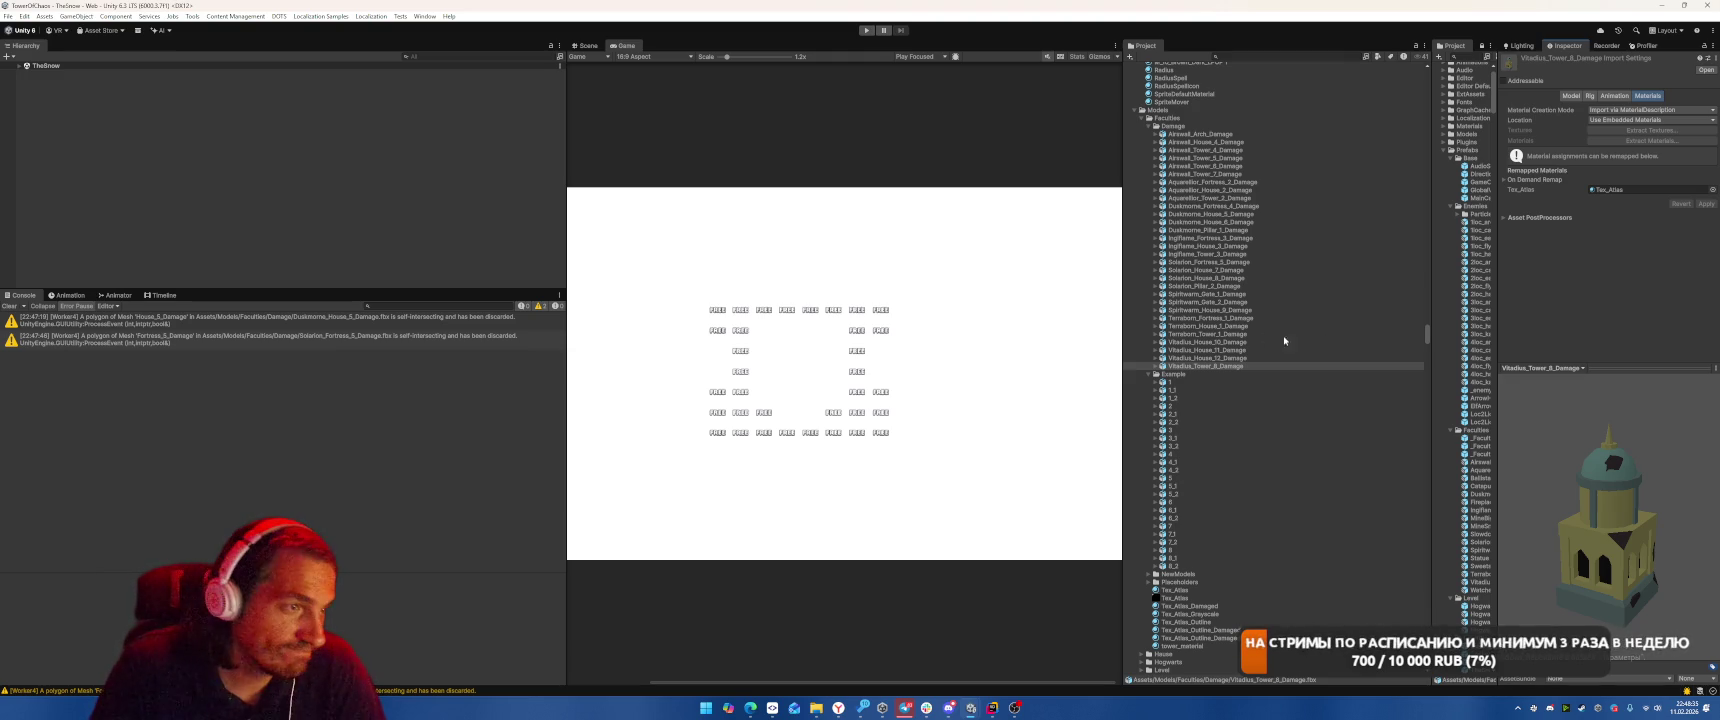
pyautogui.click(1175, 382)
# Browse the Module models in the NewModels folder, including Fountain_2 and Fortress
pyautogui.click(1178, 574)
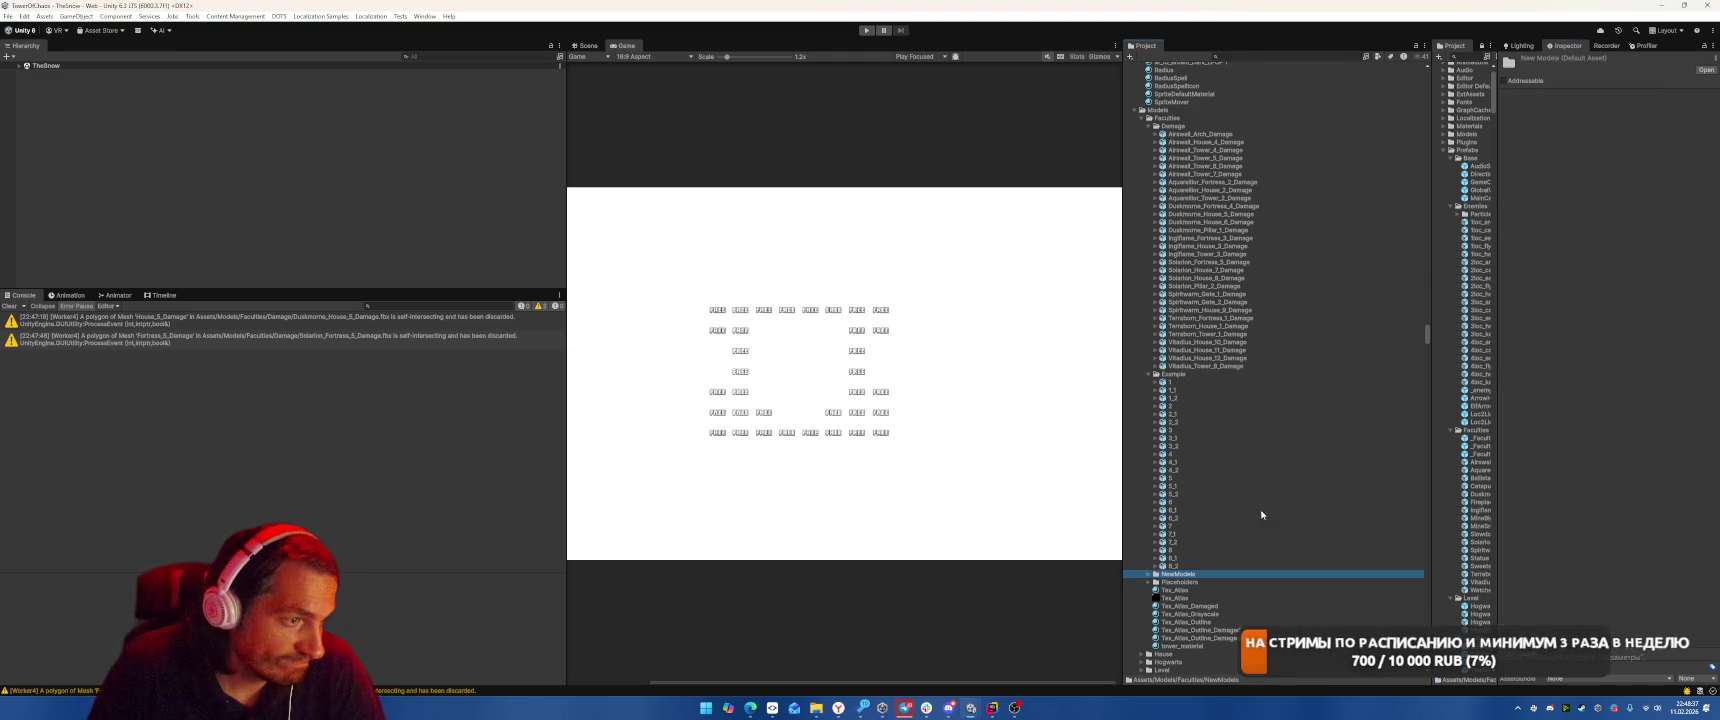
pyautogui.press('Right')
pyautogui.scroll(-3, 1291, 447)
pyautogui.press('Down')
pyautogui.press('Right')
pyautogui.press('Down')
pyautogui.press('Down')
pyautogui.press('Down')
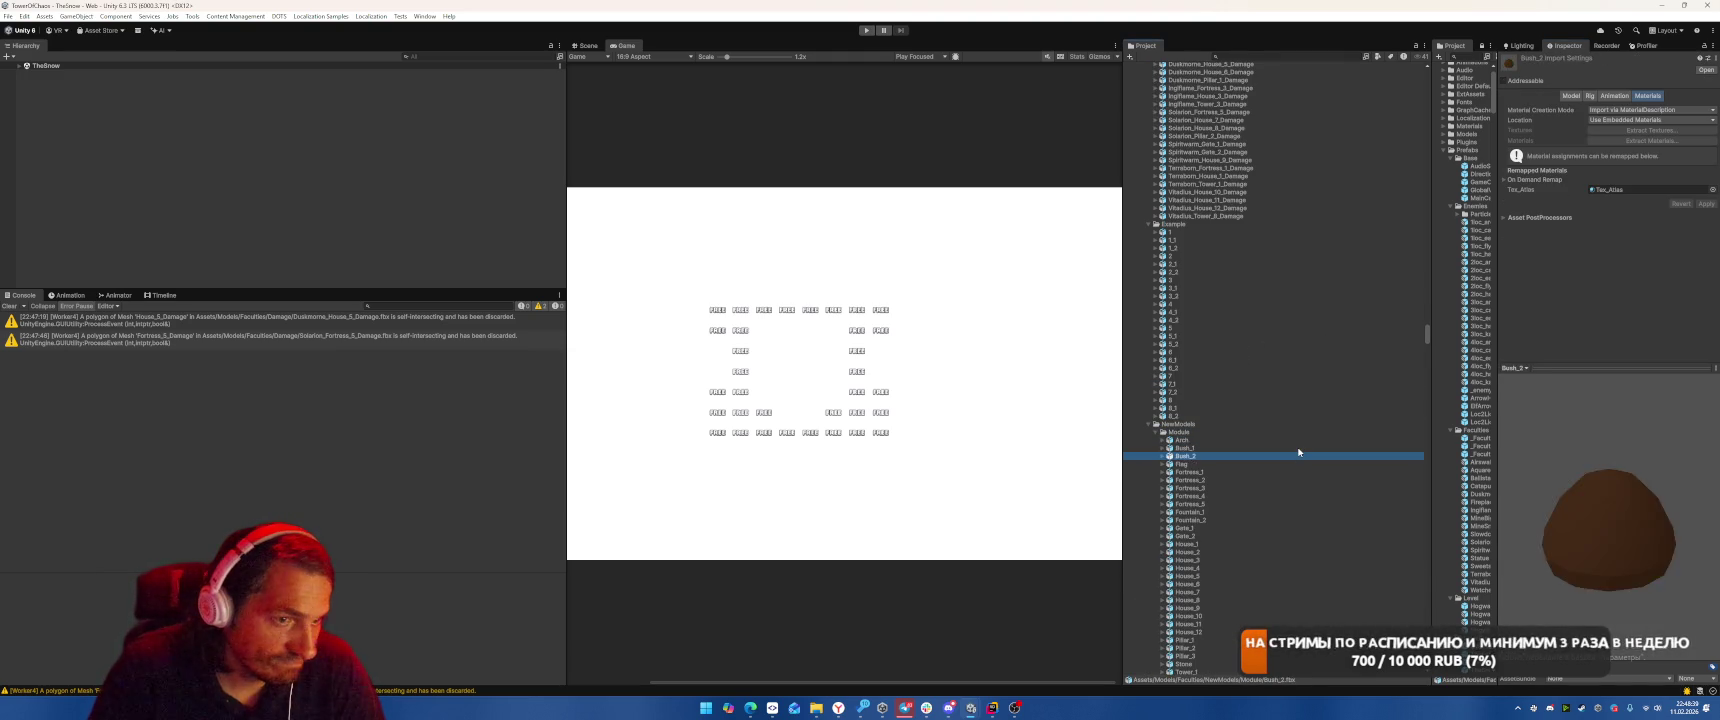
pyautogui.scroll(-3, 1310, 440)
pyautogui.press('Down')
pyautogui.press('Down')
pyautogui.press('Down')
pyautogui.press('Down')
pyautogui.press('Down')
pyautogui.press('Down')
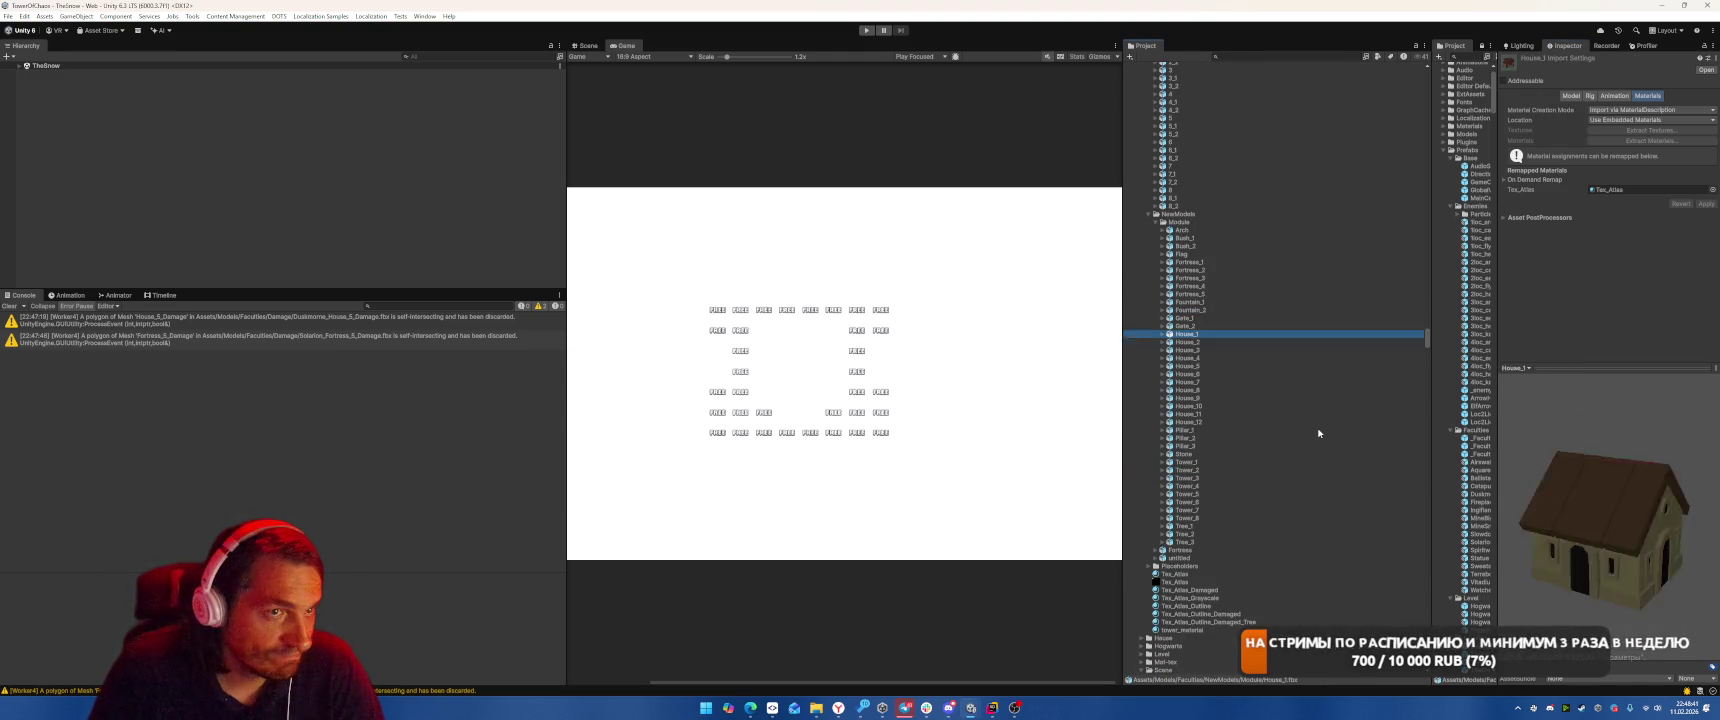
pyautogui.press('Up')
pyautogui.press('Up')
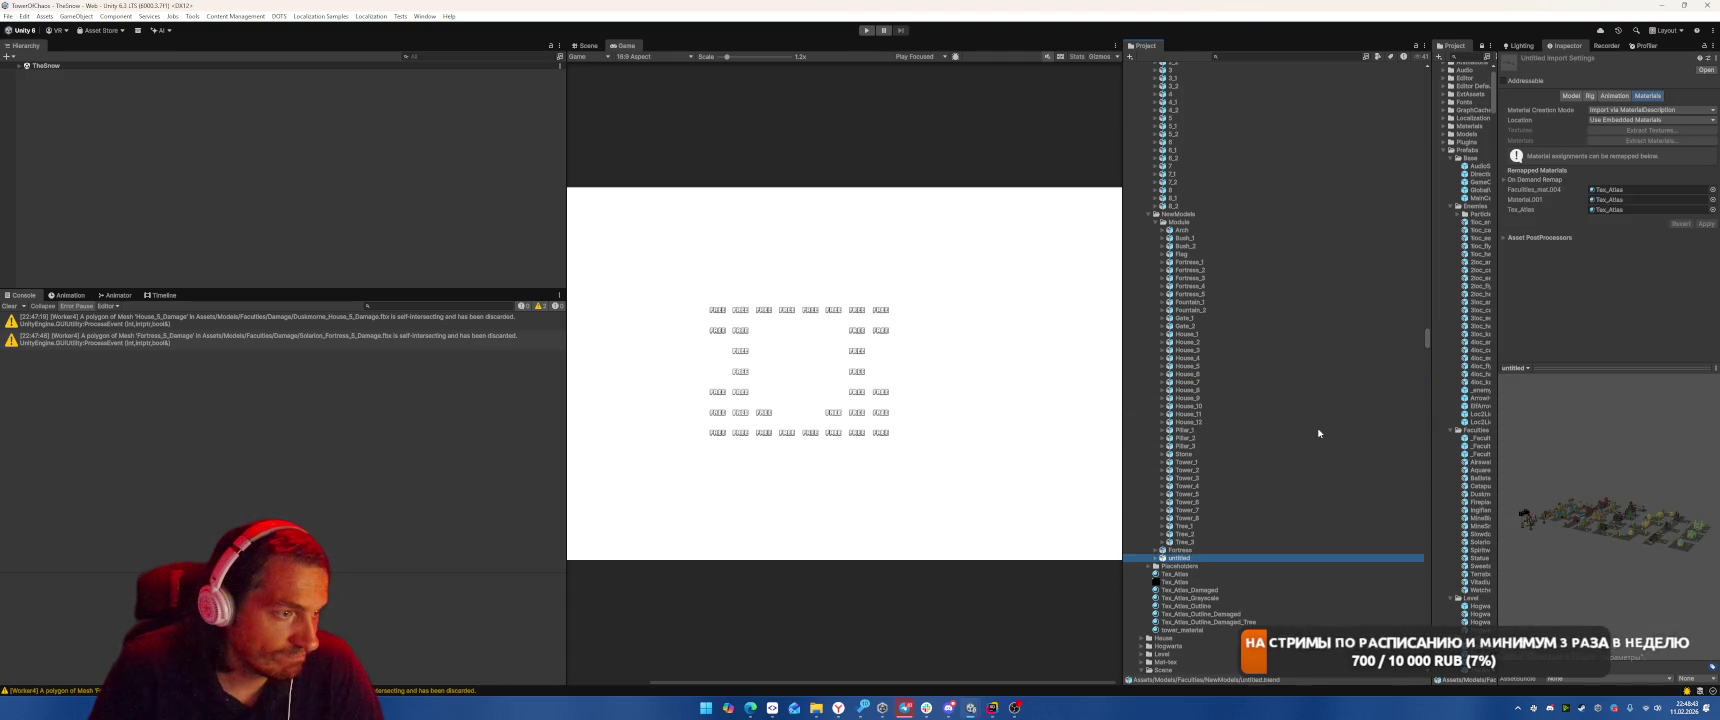
# Collapse NewModels and, after previewing Vitadius_Tower_8_Damage, collapse the Damage models folder
pyautogui.click(1148, 214)
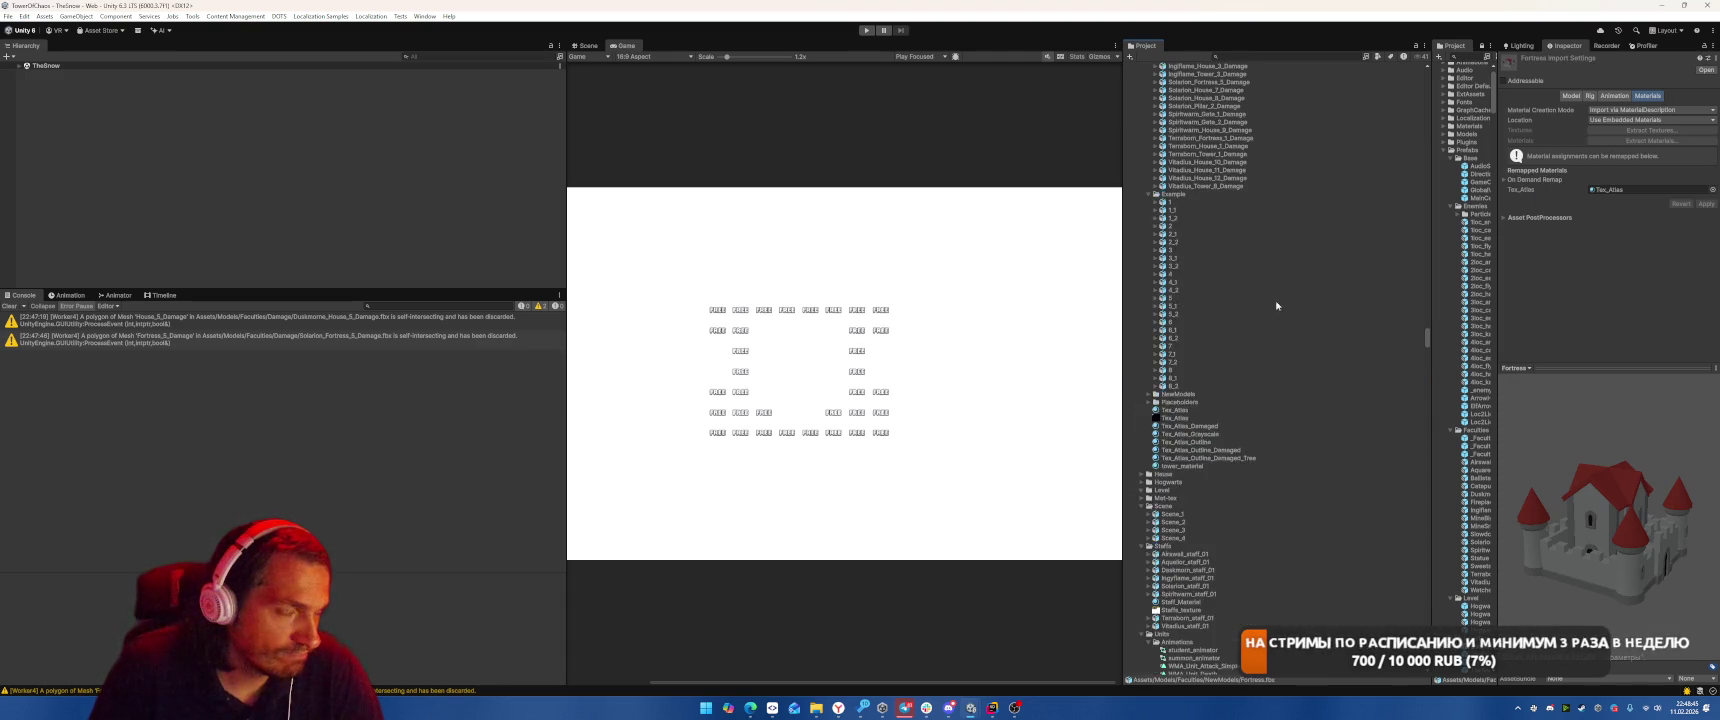
pyautogui.click(1148, 285)
pyautogui.click(1217, 427)
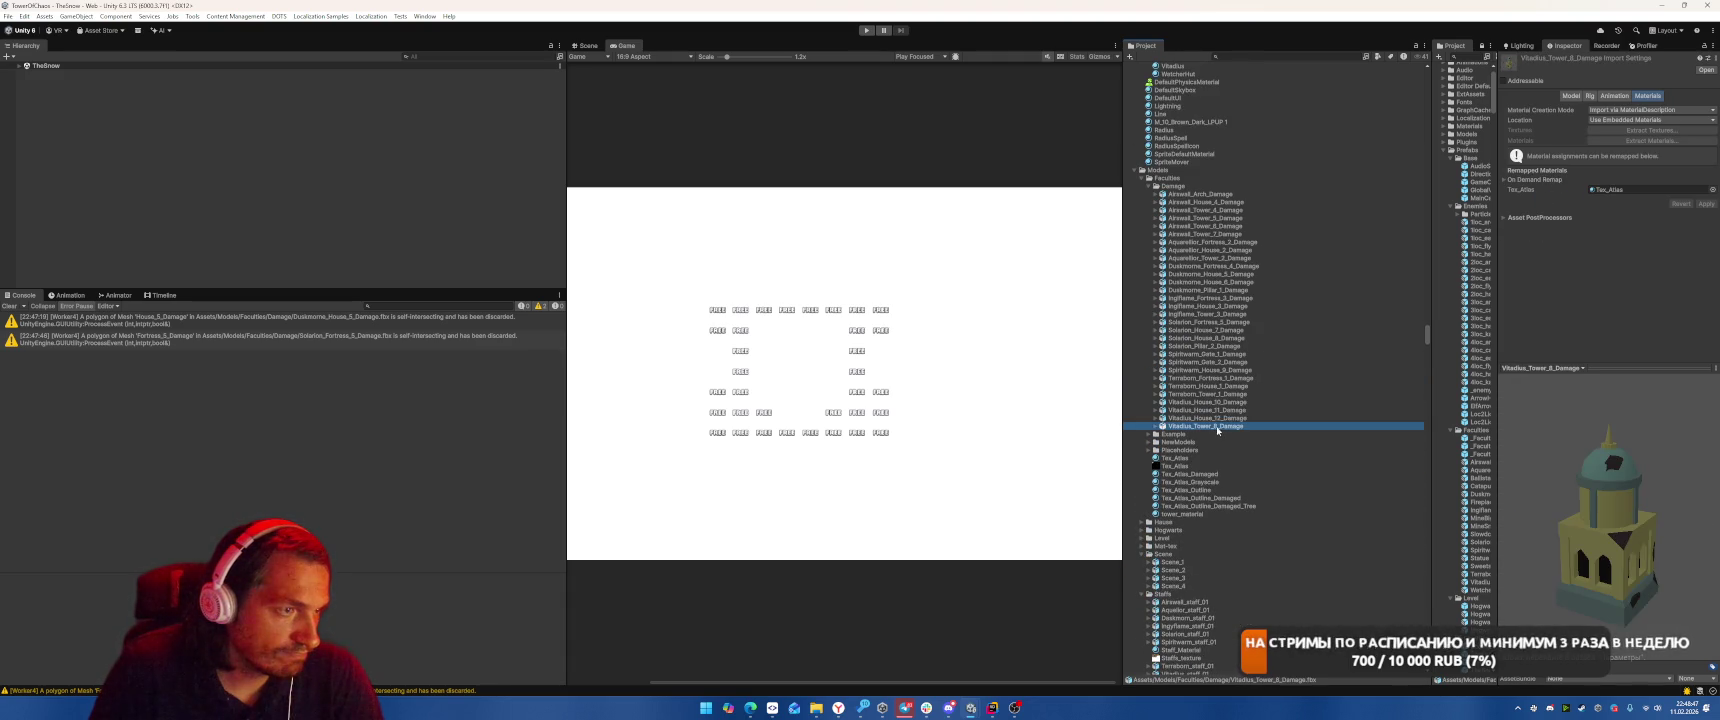
pyautogui.press('Up')
pyautogui.press('Up')
pyautogui.press('Up')
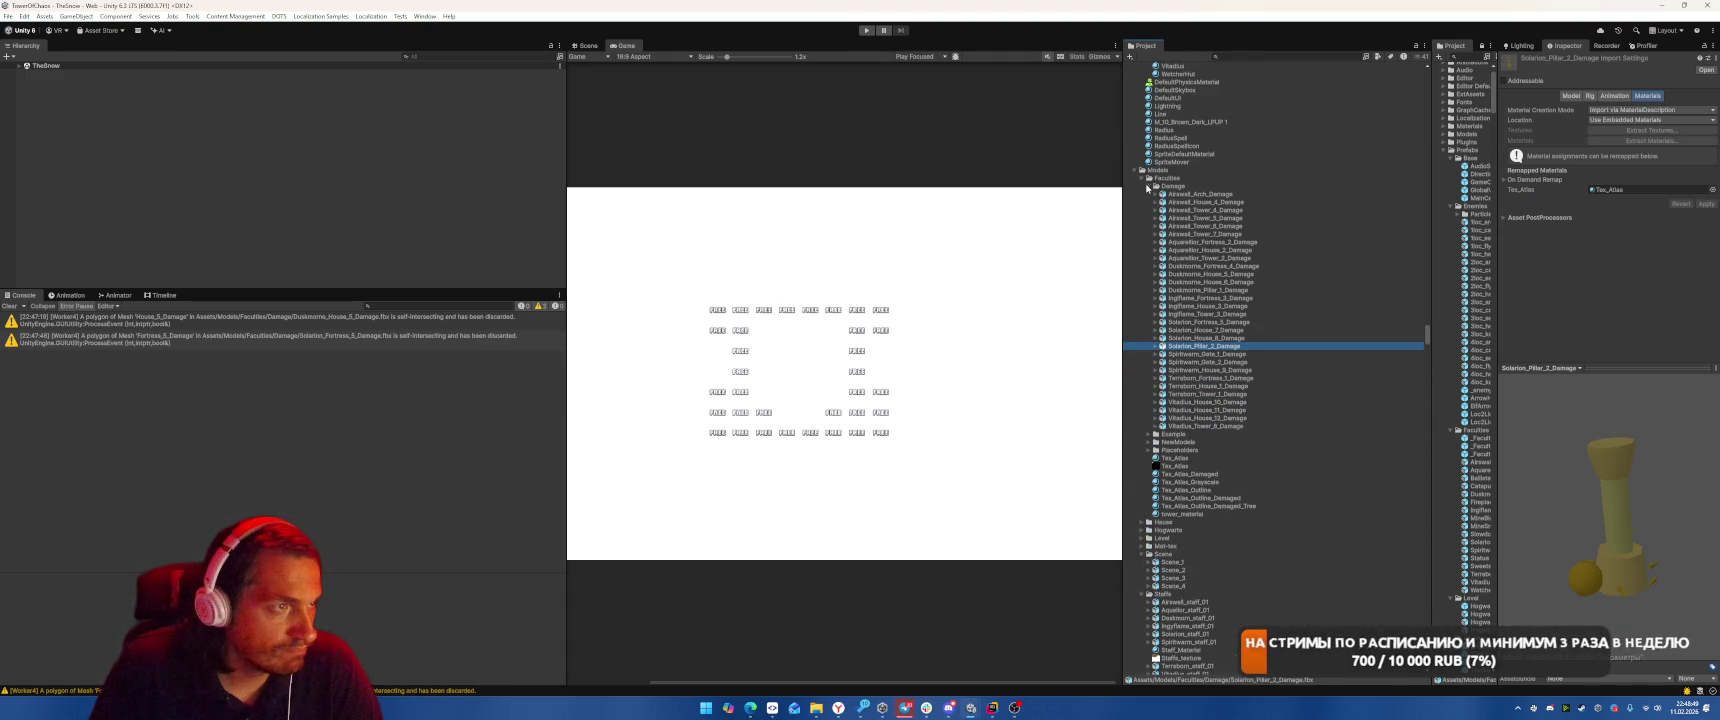
pyautogui.click(1149, 186)
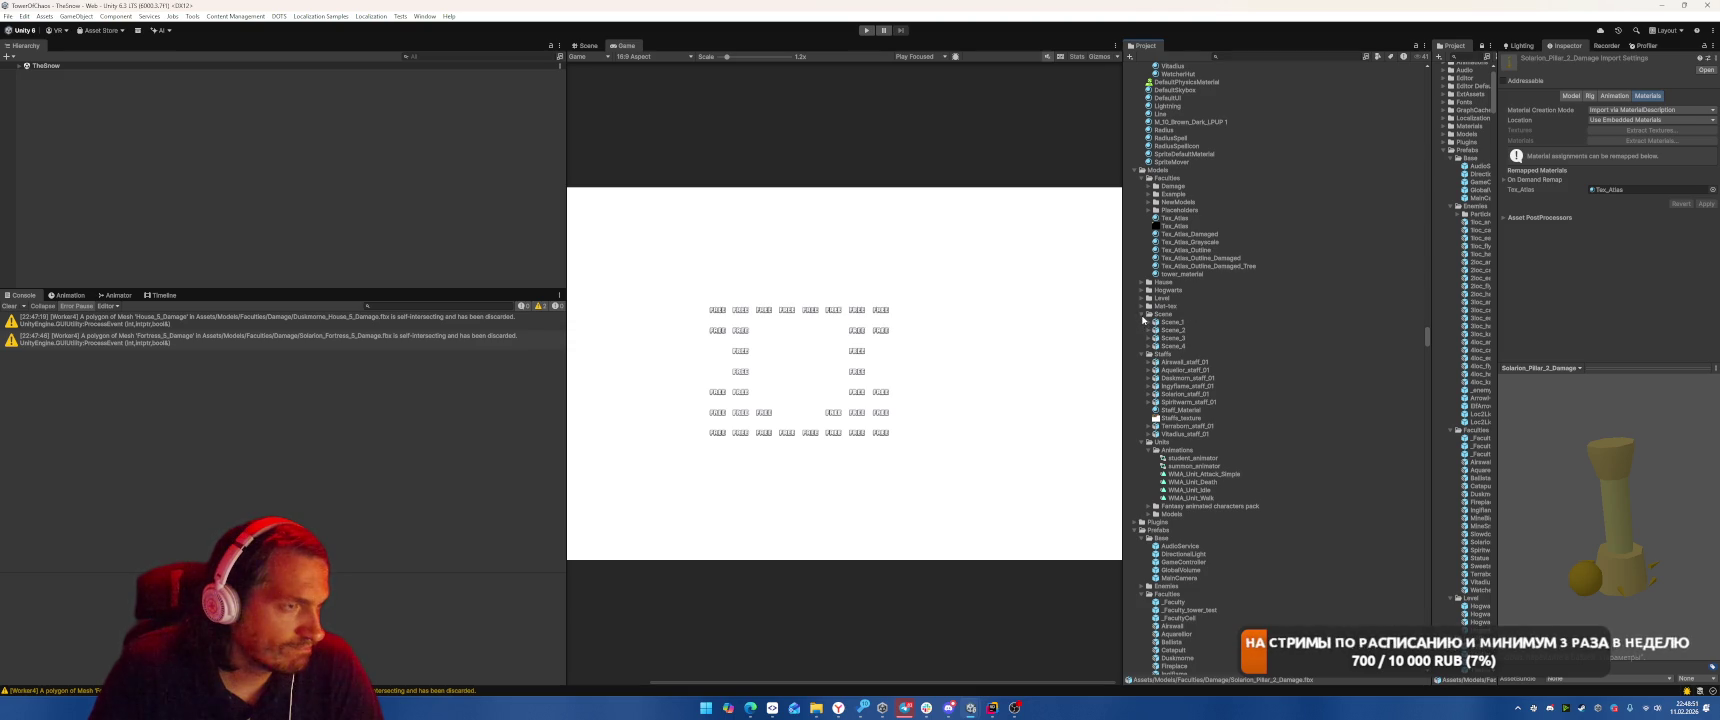
# Collapse the Units, Scene and Staffs folders and show the Tex_Atlas material in the Inspector
pyautogui.click(1141, 178)
pyautogui.click(1141, 178)
pyautogui.click(1141, 442)
pyautogui.click(1141, 314)
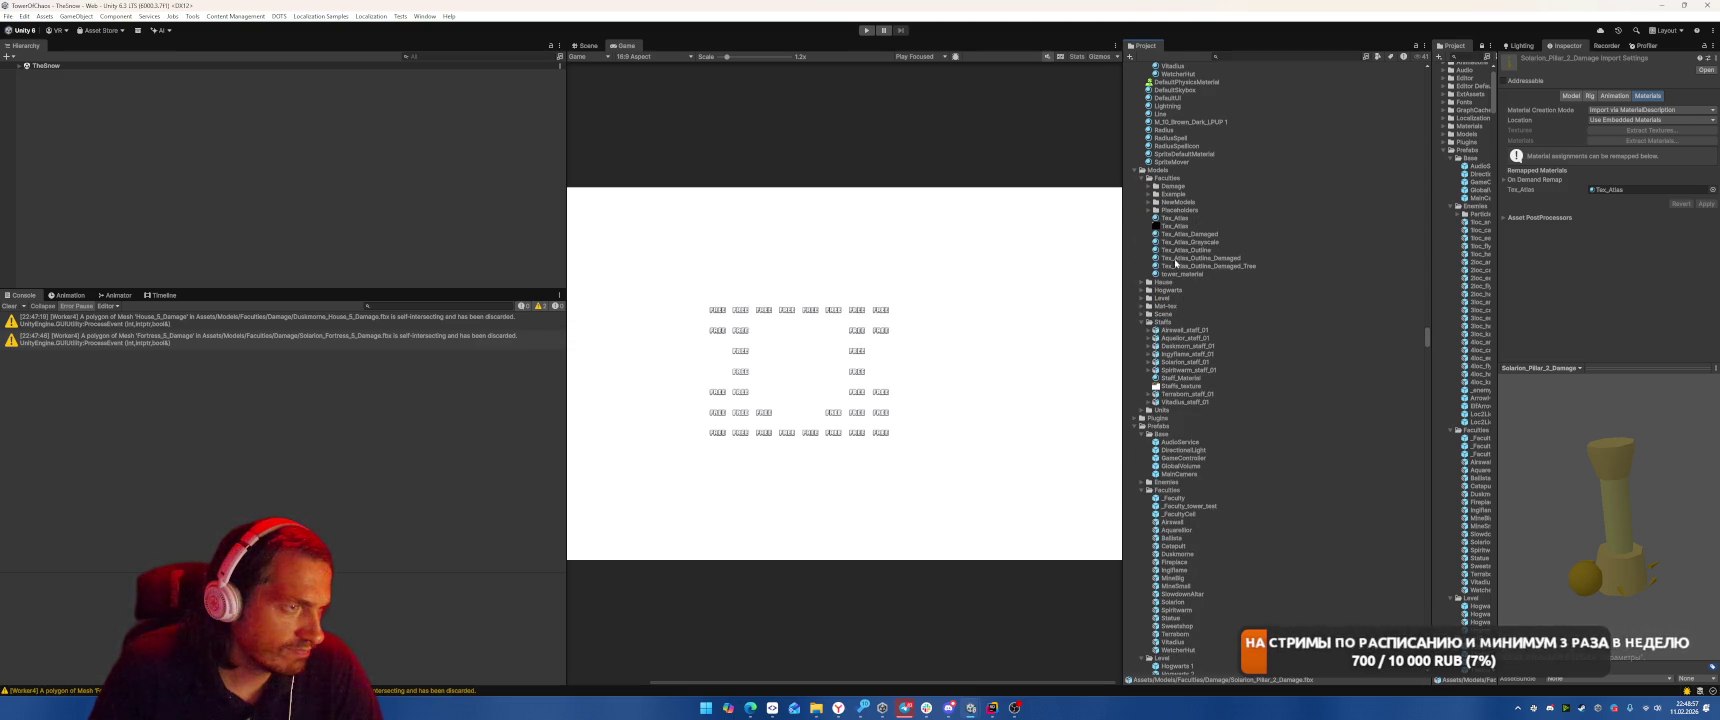
pyautogui.click(1141, 322)
pyautogui.click(1189, 220)
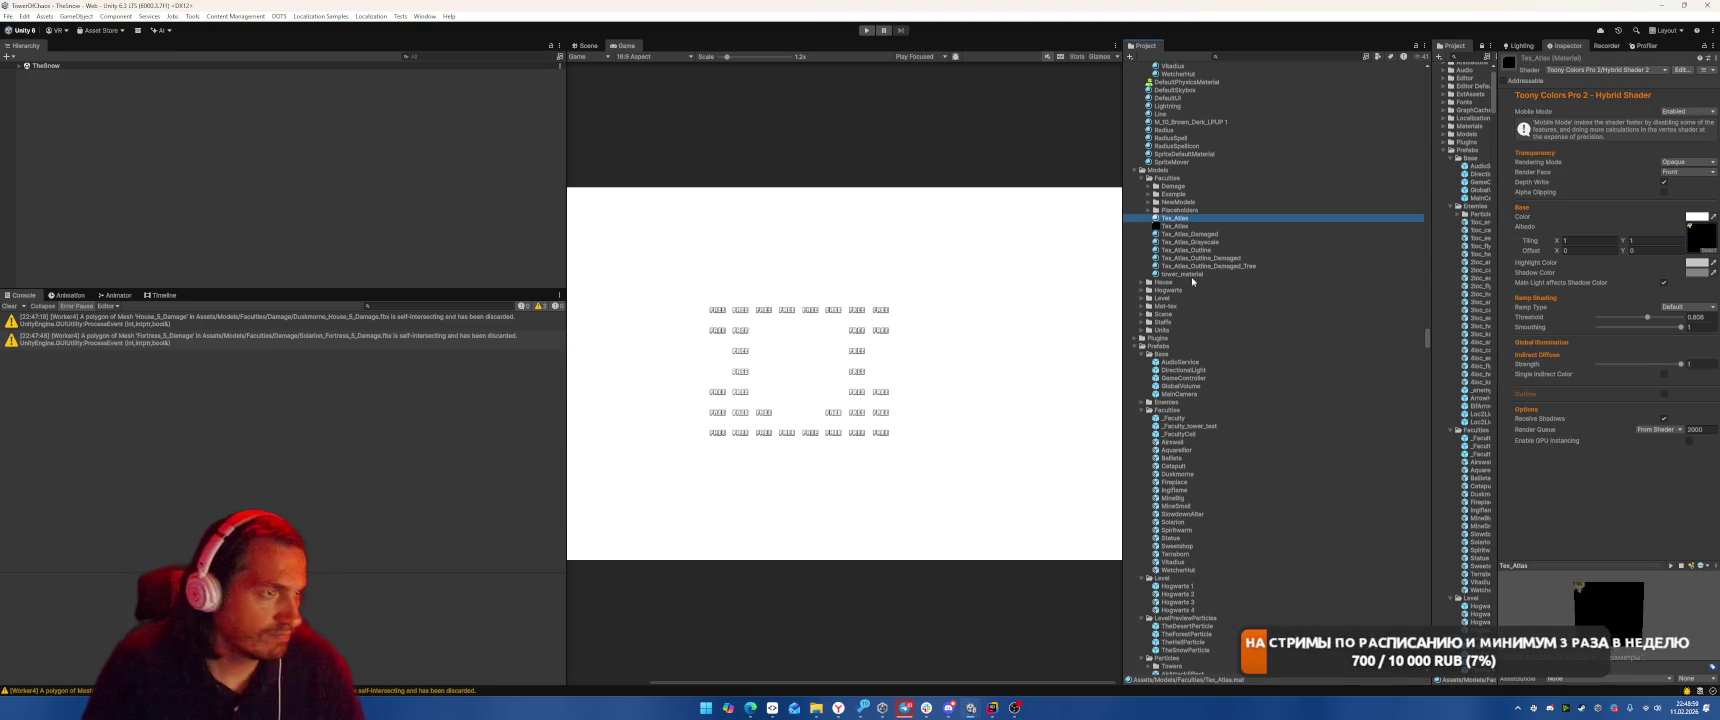
# Browse the Mat-tex materials and the Hogwarts models down to Hogwarts_1
pyautogui.keyDown('shift'); pyautogui.click(1191, 273); pyautogui.keyUp('shift')
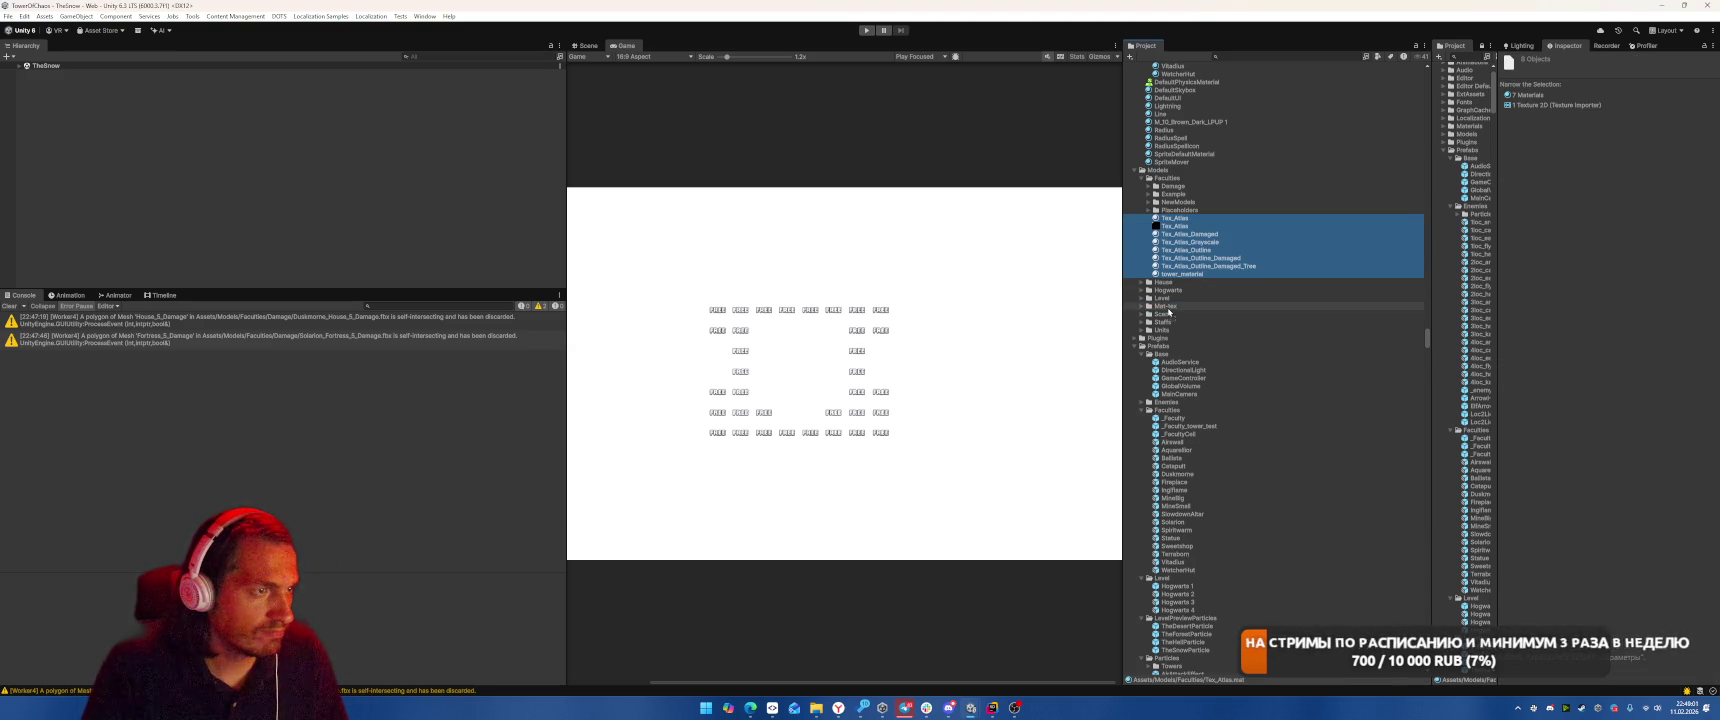
pyautogui.press('Left')
pyautogui.click(1190, 242)
pyautogui.press('Right')
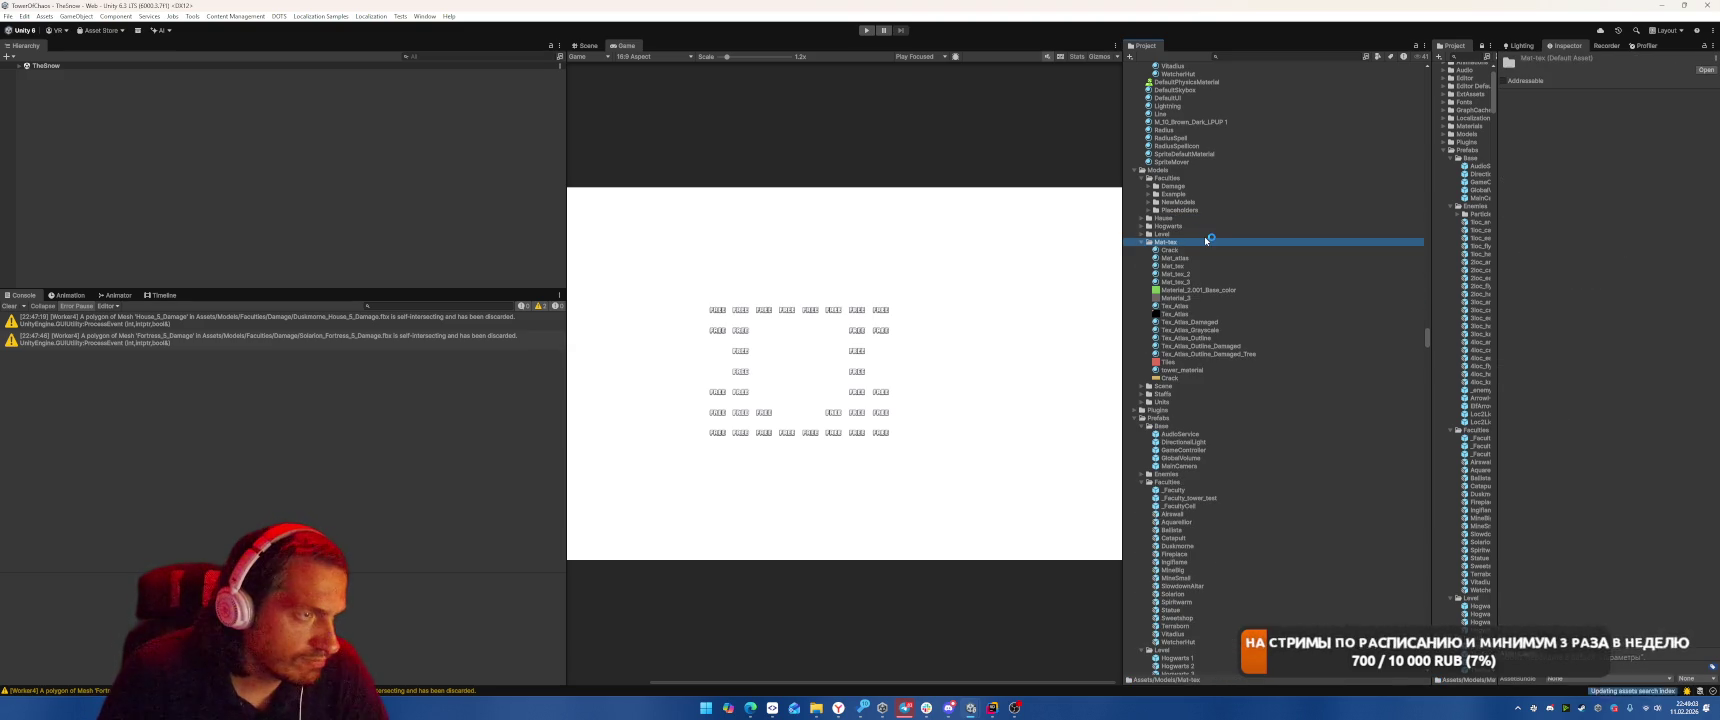
pyautogui.press('Down')
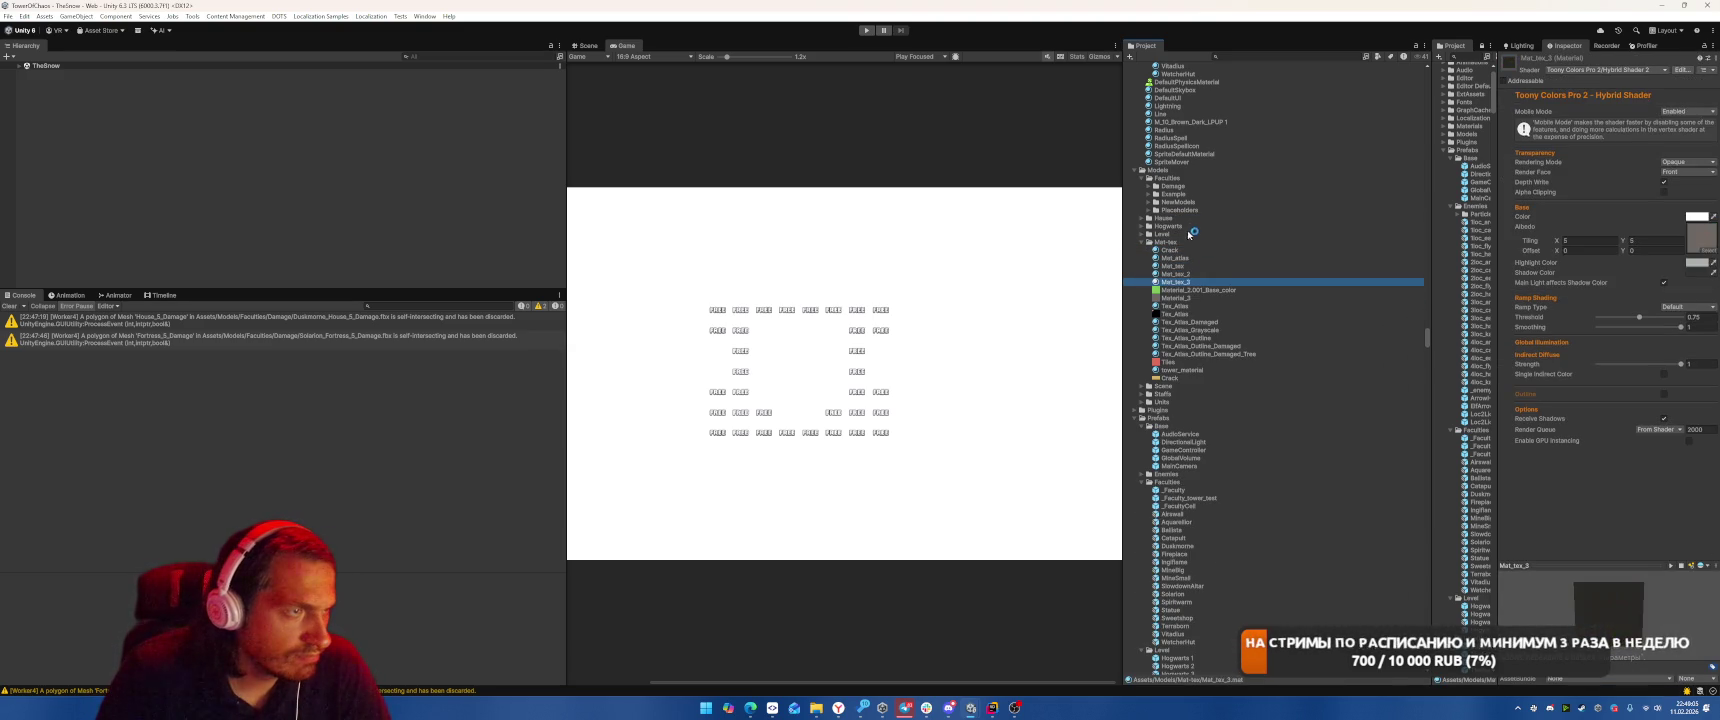
pyautogui.click(1186, 226)
pyautogui.press('Right')
pyautogui.press('Down')
pyautogui.press('Down')
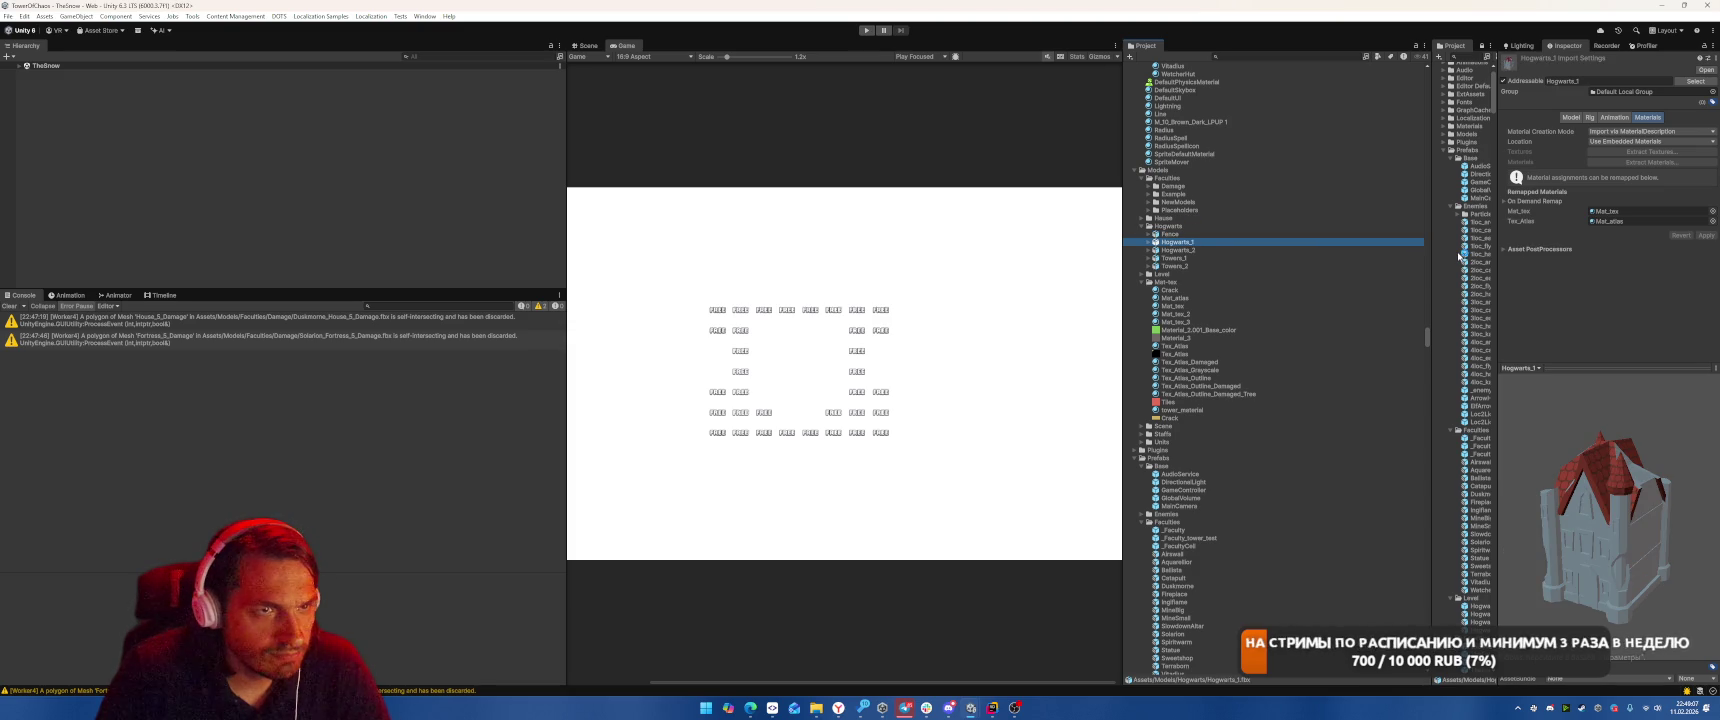
pyautogui.press('Down')
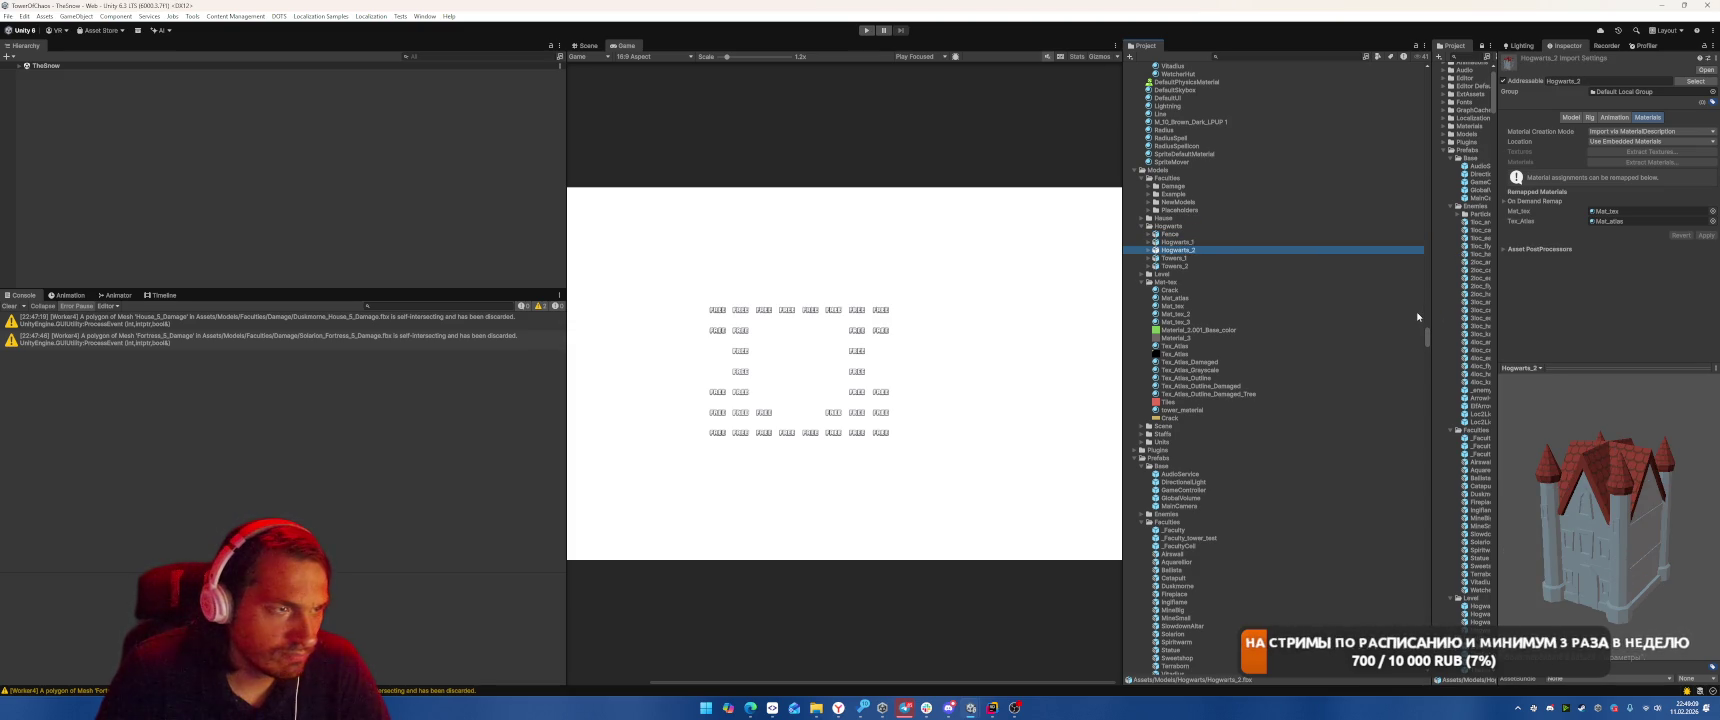
# Assign a dark texture to the Mat_atlas material's Albedo slot
pyautogui.click(1201, 299)
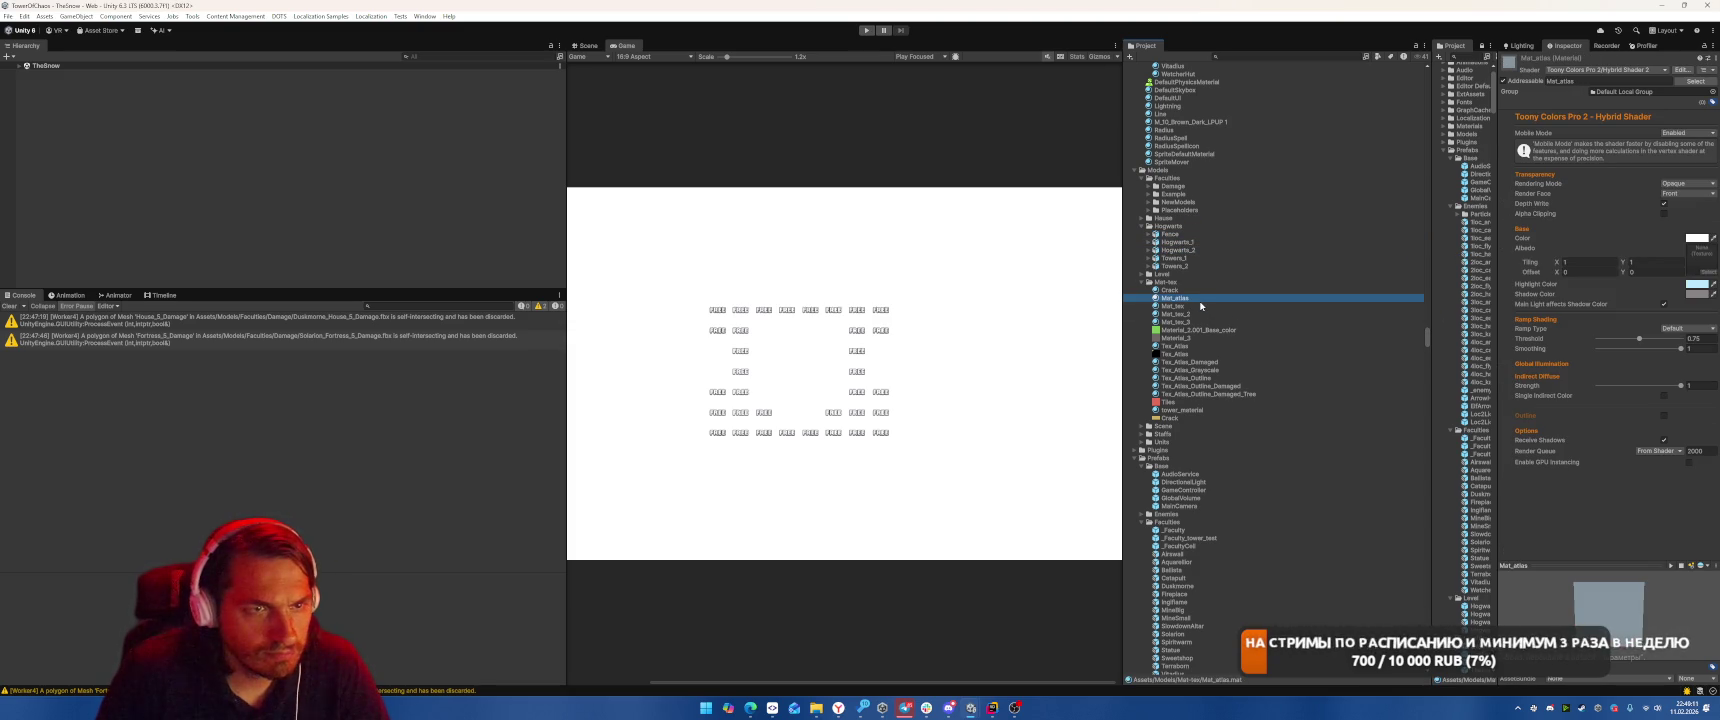
pyautogui.click(1190, 243)
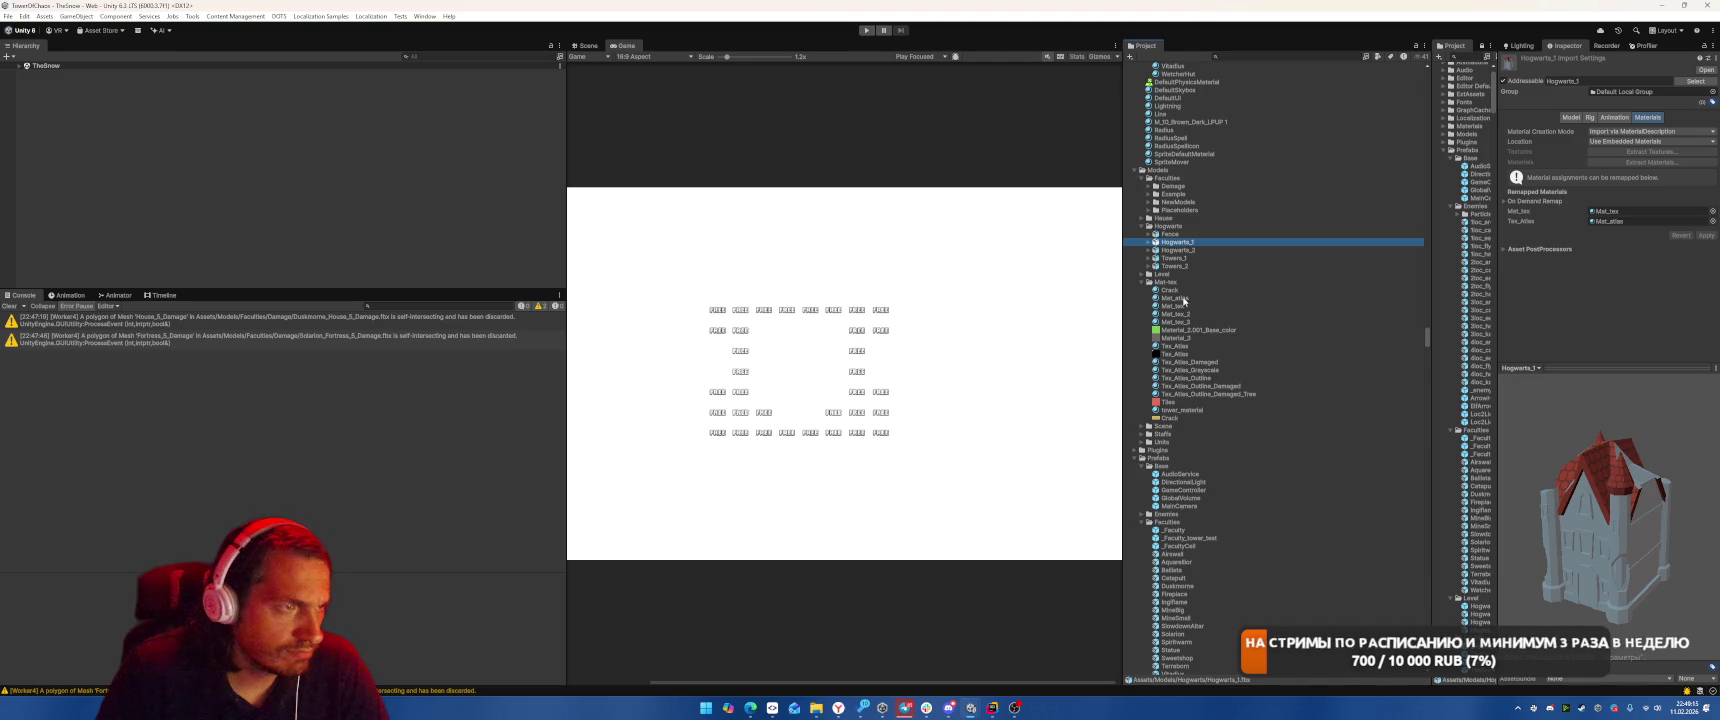
pyautogui.click(1184, 299)
pyautogui.moveTo(1170, 356); pyautogui.dragTo(1697, 256)
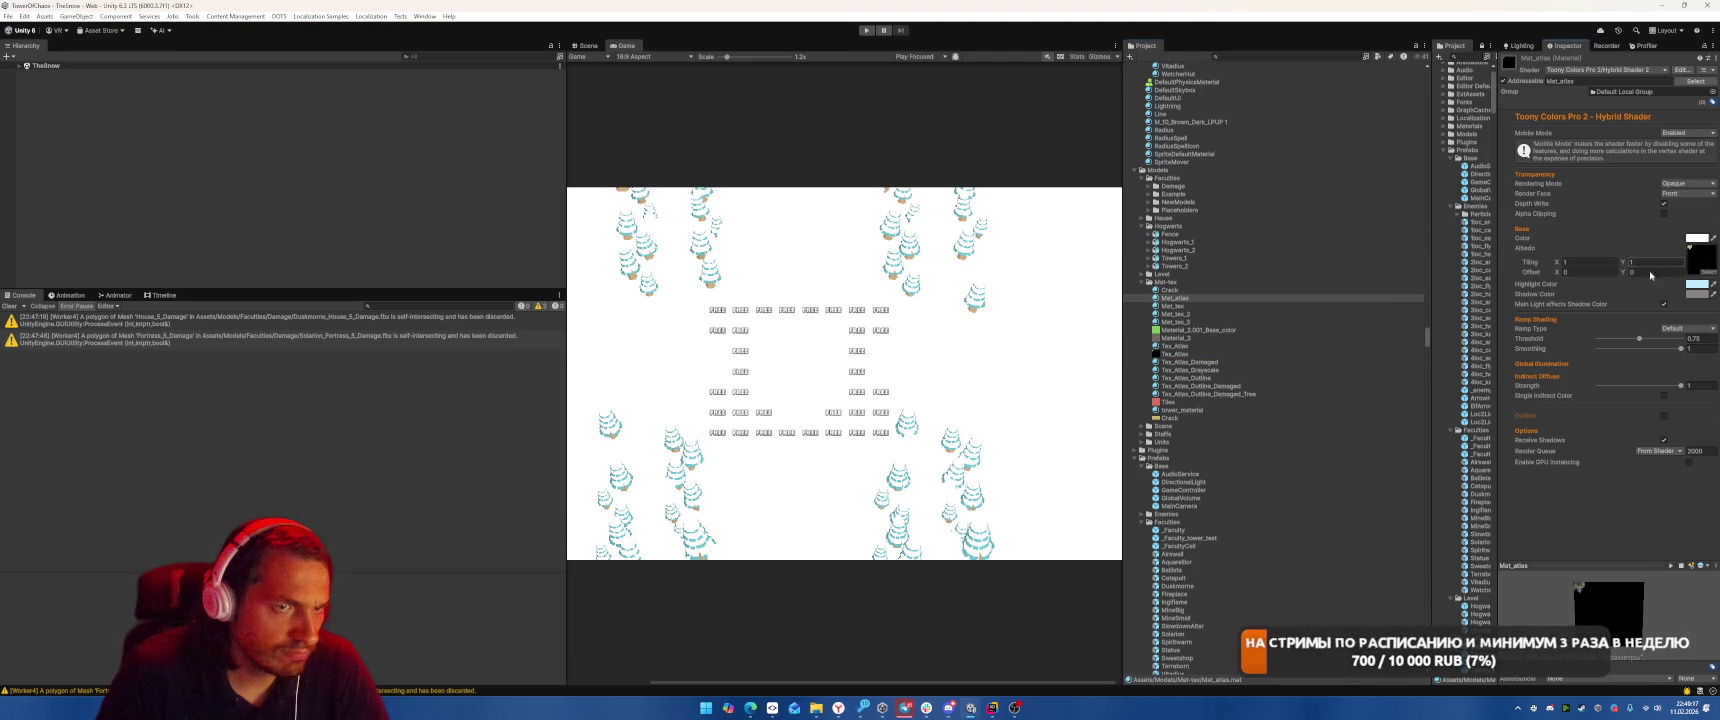
# Remap Hogwarts_1's Tex_Atlas material slot to the Tex_Atlas material
pyautogui.click(1198, 243)
pyautogui.click(1175, 314)
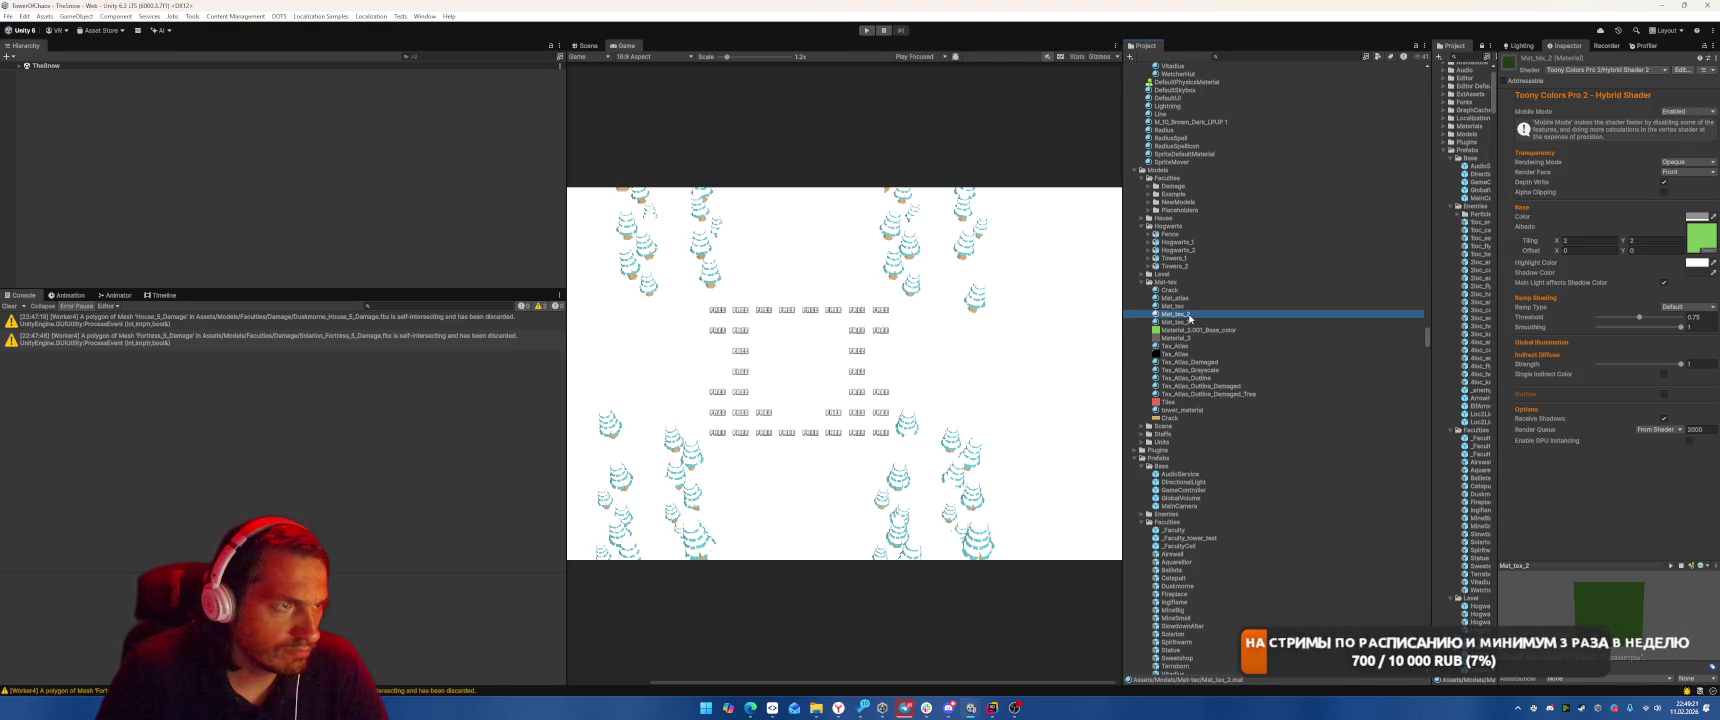
pyautogui.click(1190, 243)
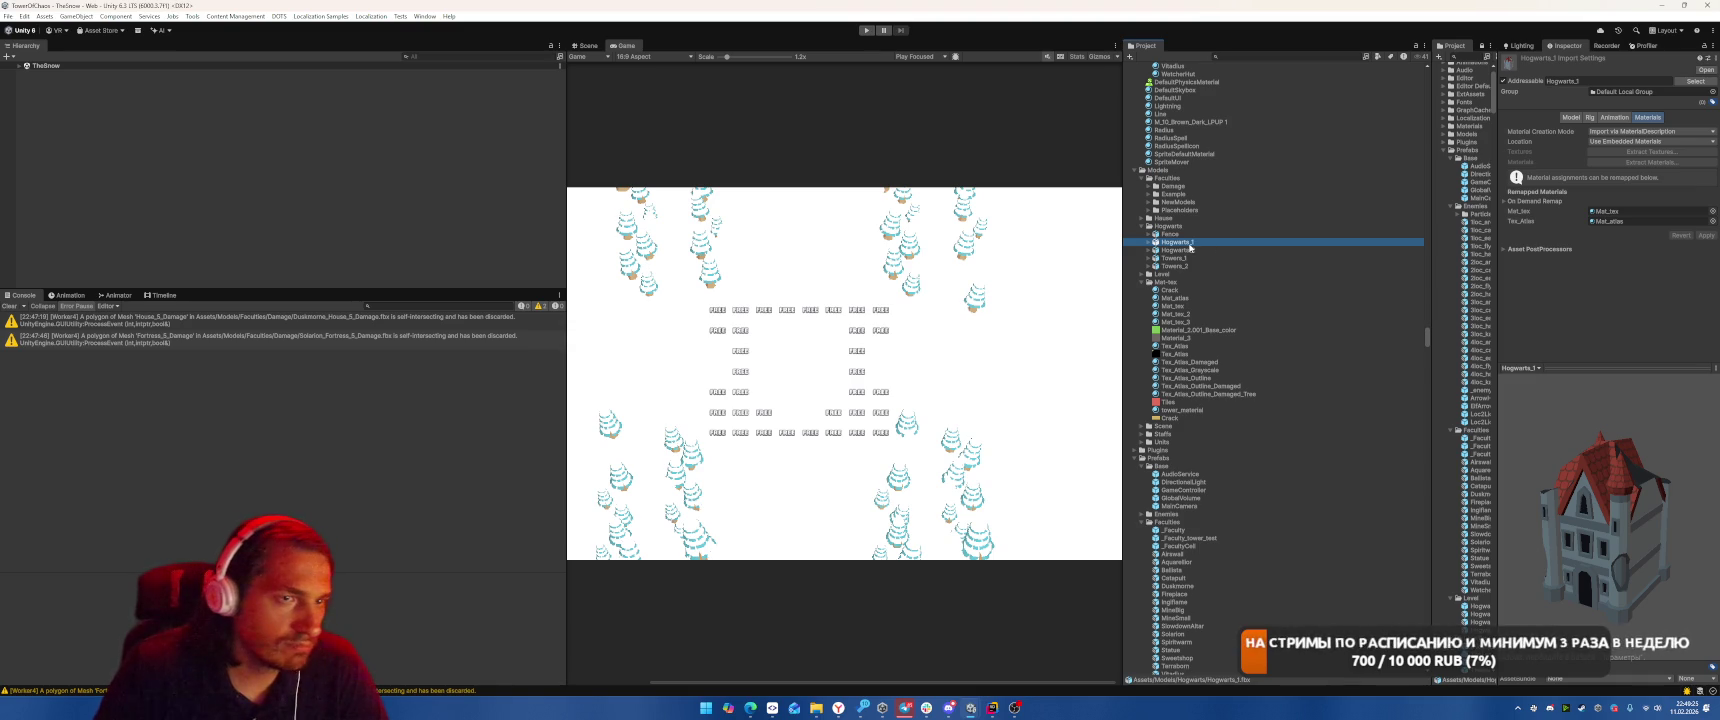
pyautogui.moveTo(1565, 520); pyautogui.dragTo(1614, 519)
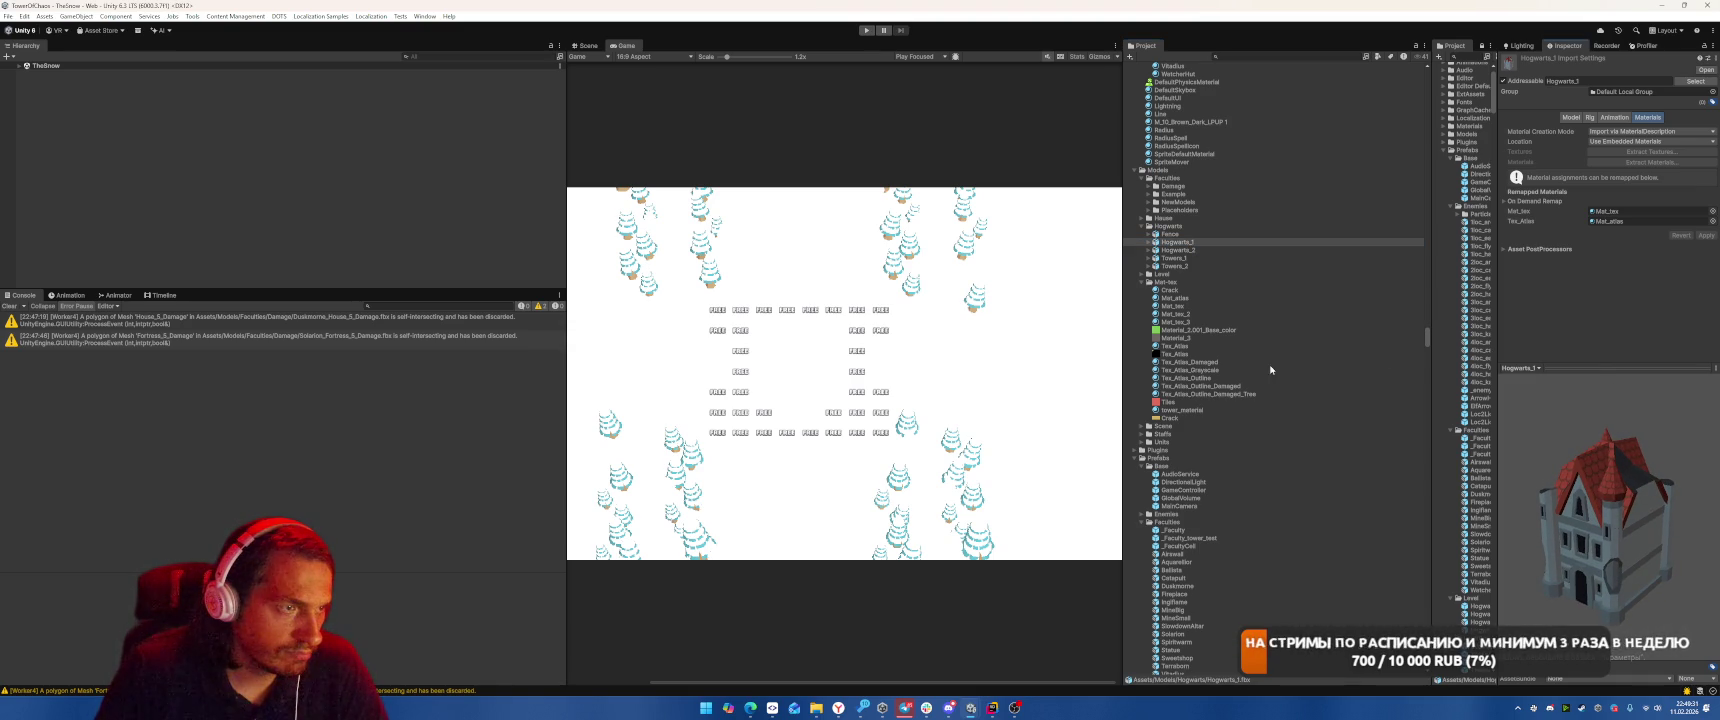
pyautogui.moveTo(1621, 249); pyautogui.dragTo(1640, 221)
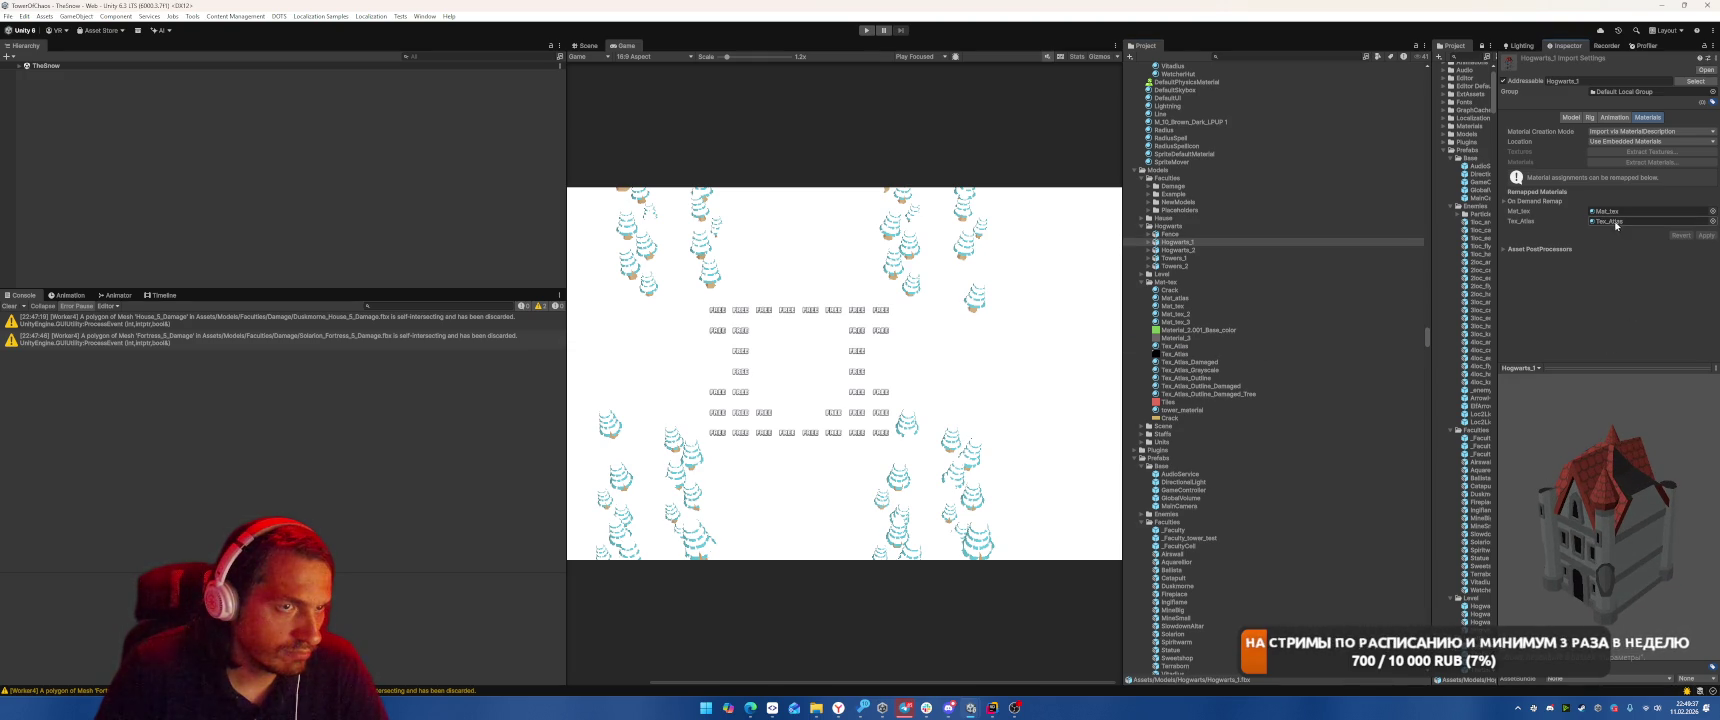
pyautogui.click(1208, 307)
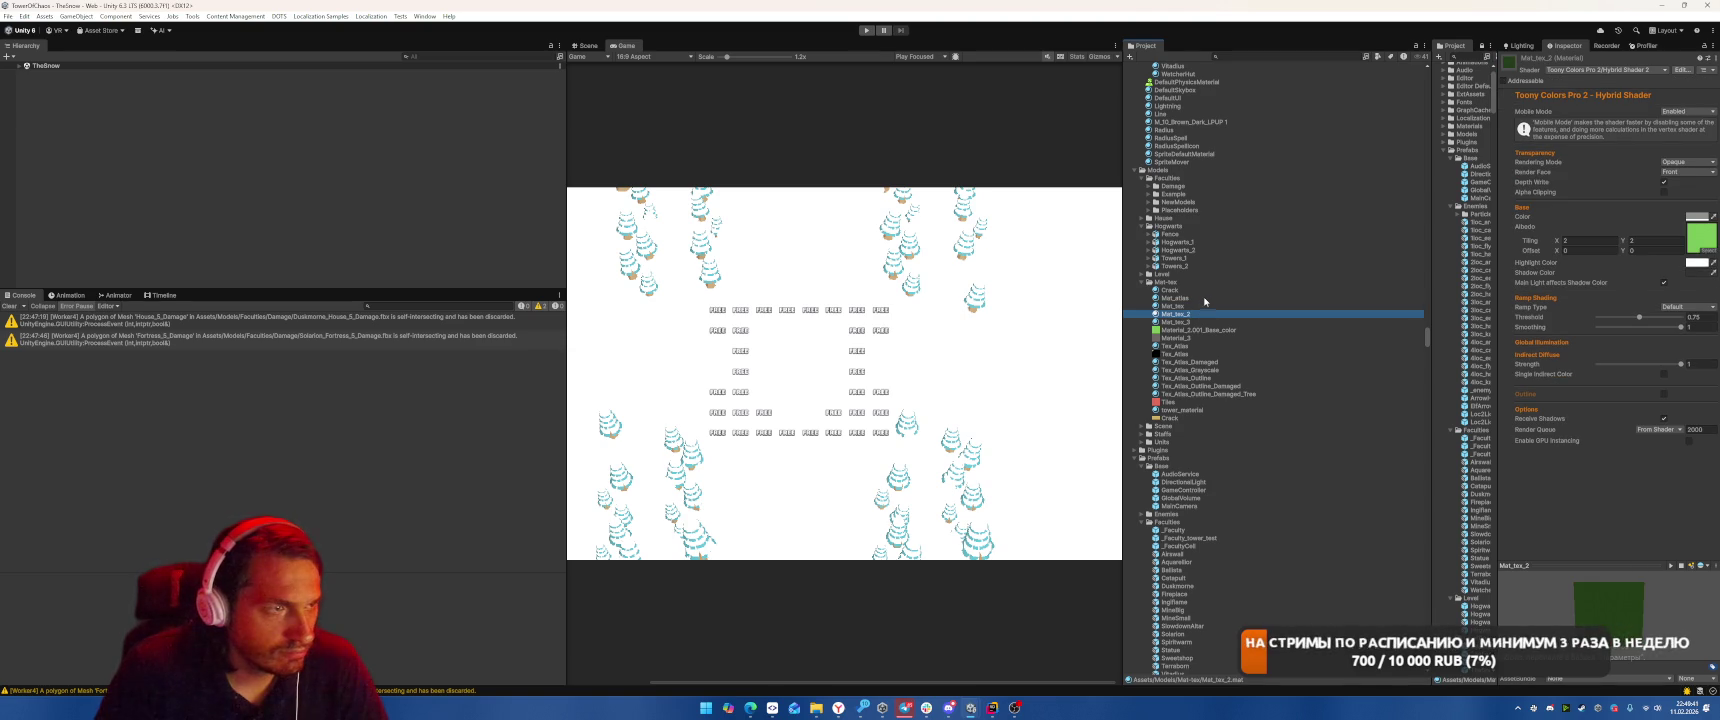
# Delete the Mat_atlas material and confirm the deletion
pyautogui.click(1203, 299)
pyautogui.press('Delete')
pyautogui.press('Return')
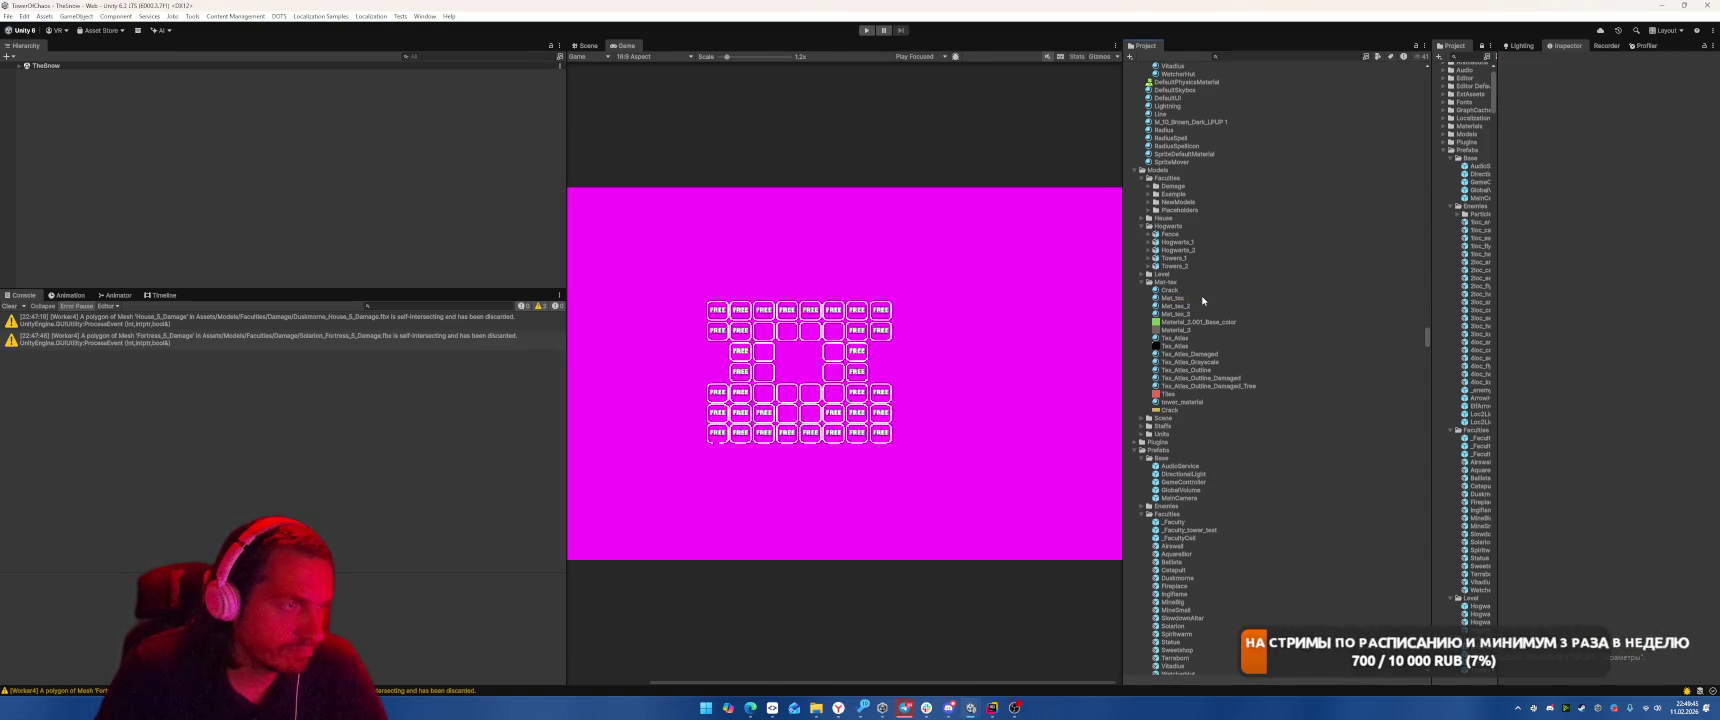
# Review Mat_tex_2, Mat_tex_3, tower_material, Towers_1 and the Tex_Atlas_Outline_Damaged_Tree material
pyautogui.click(1192, 289)
pyautogui.press('Down')
pyautogui.press('Down')
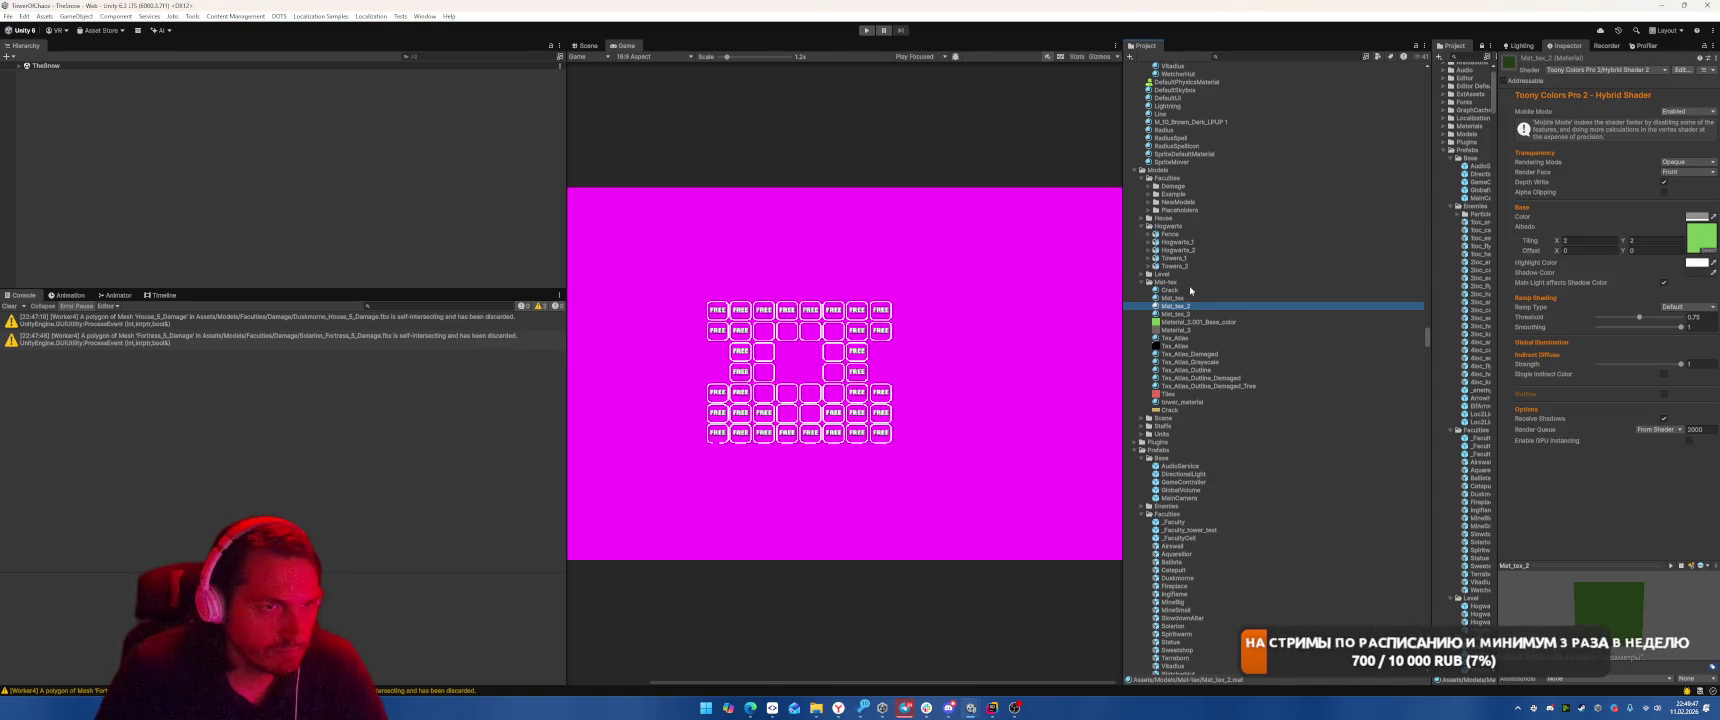
pyautogui.press('Down')
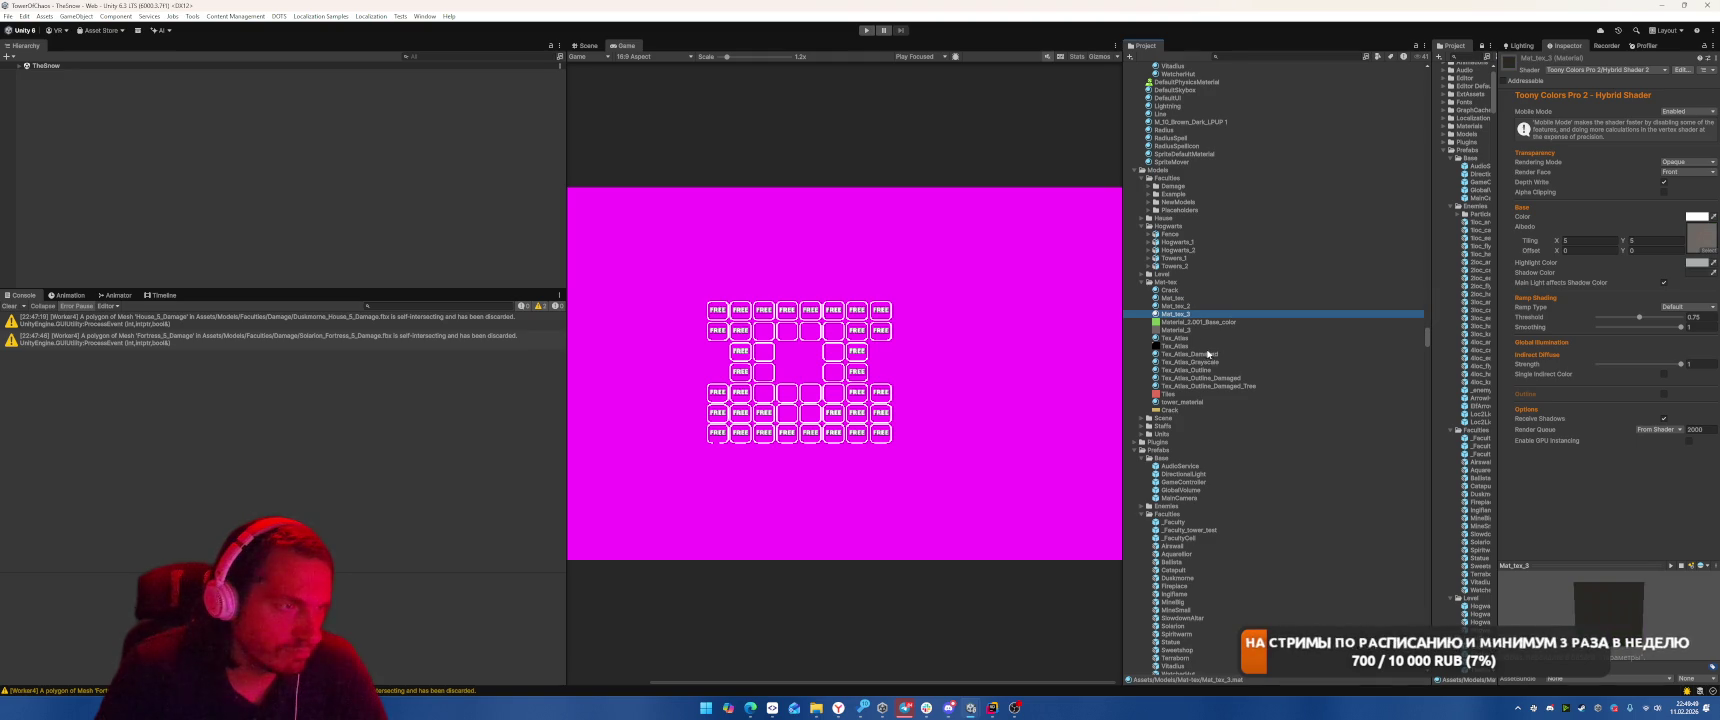
pyautogui.click(1183, 402)
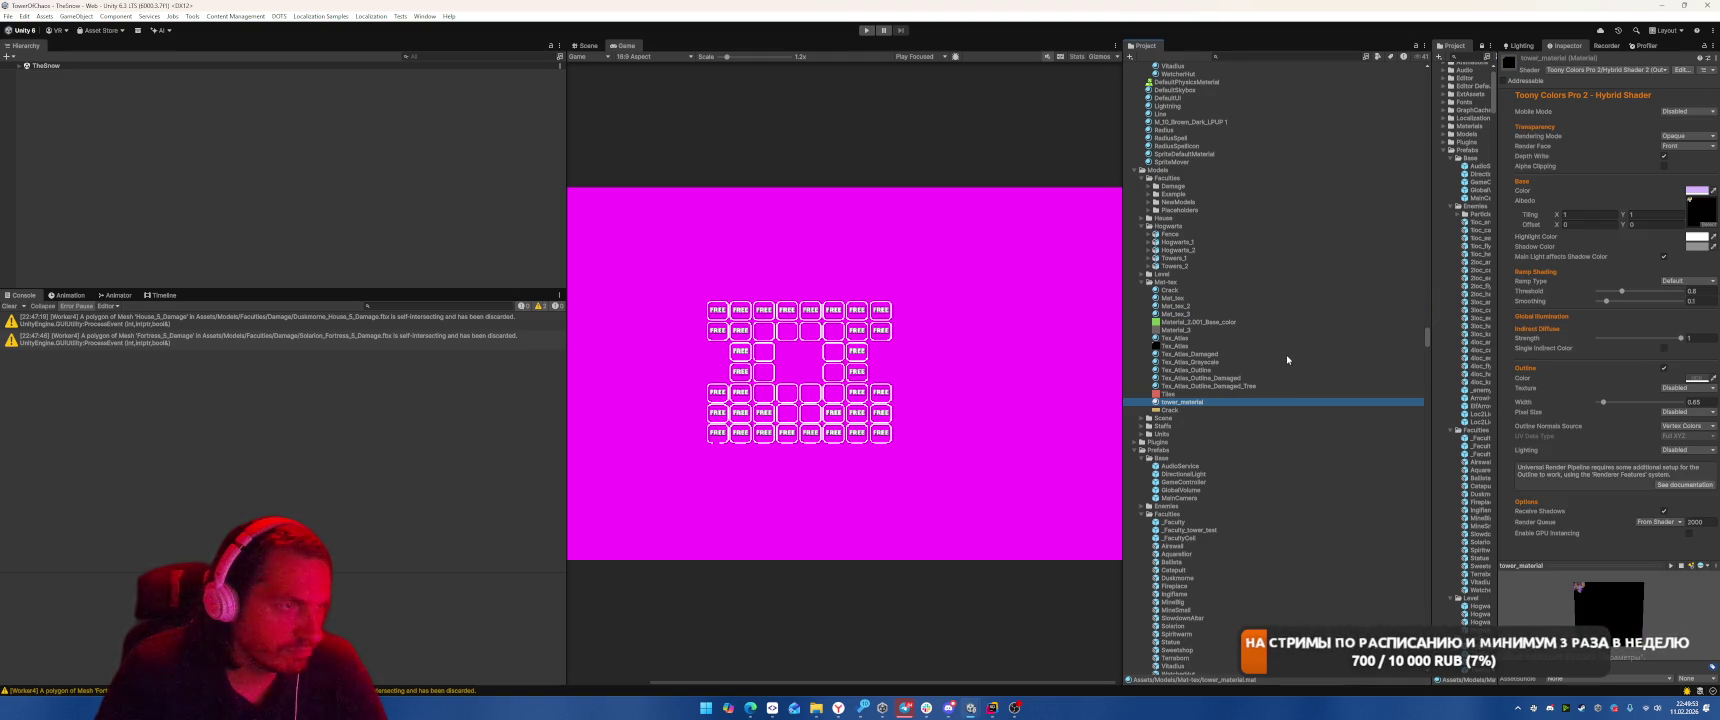
pyautogui.click(1196, 259)
pyautogui.click(1250, 403)
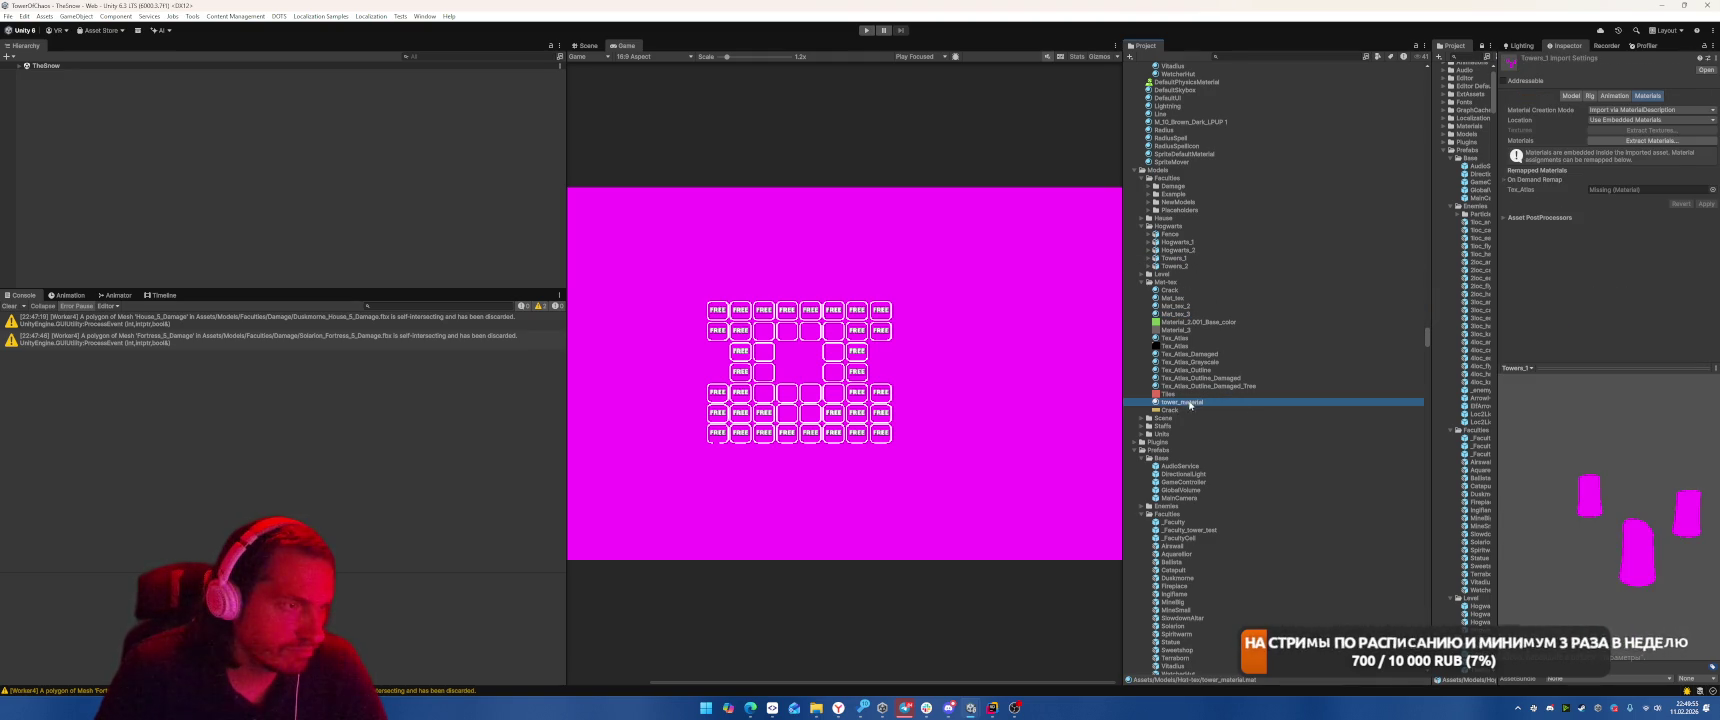
pyautogui.click(1239, 387)
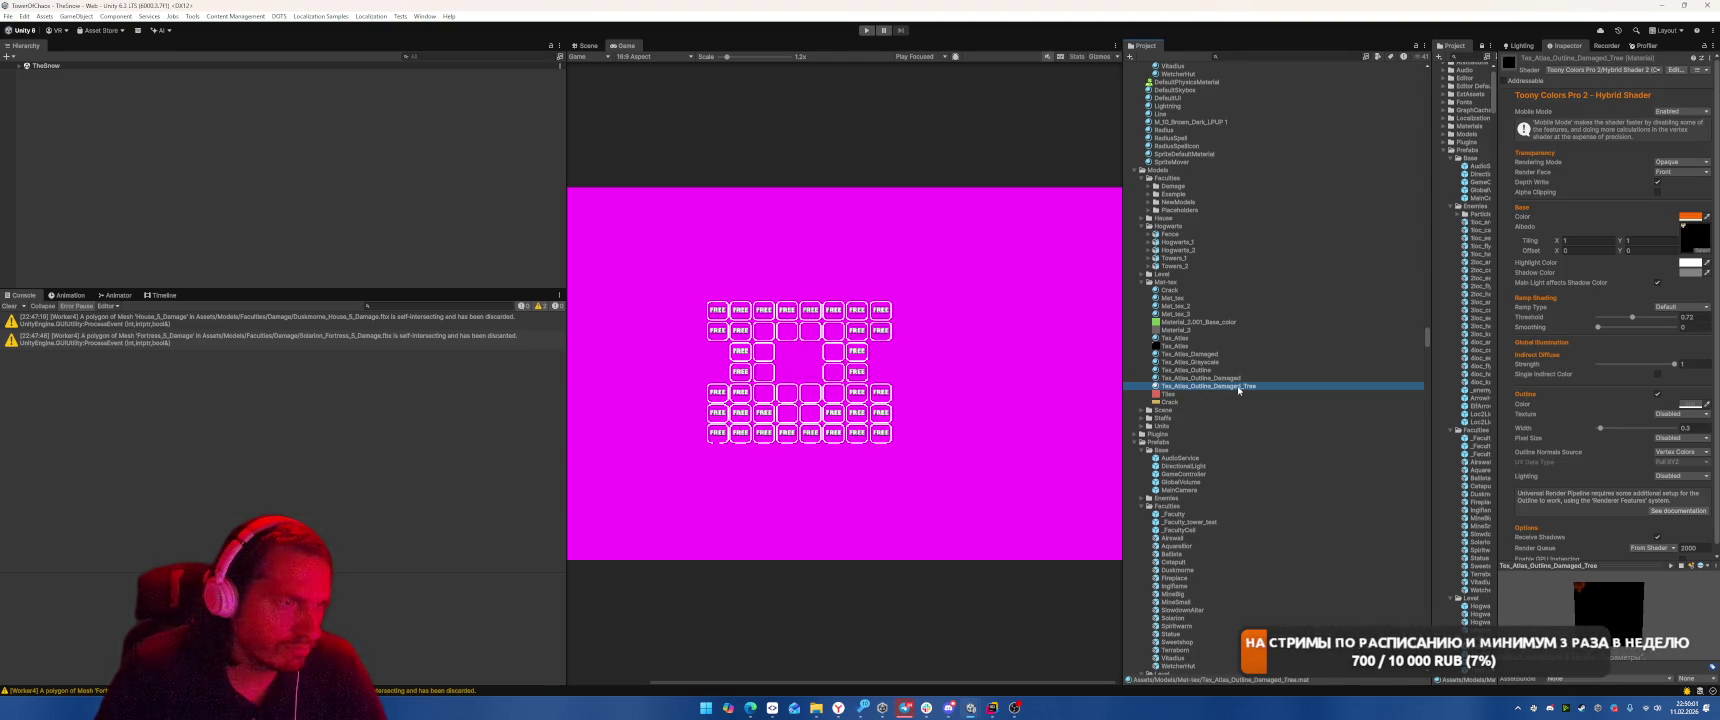
# Set Mobile Mode to Enabled on the Crack material
pyautogui.click(1237, 321)
pyautogui.press('Up')
pyautogui.press('Up')
pyautogui.press('Up')
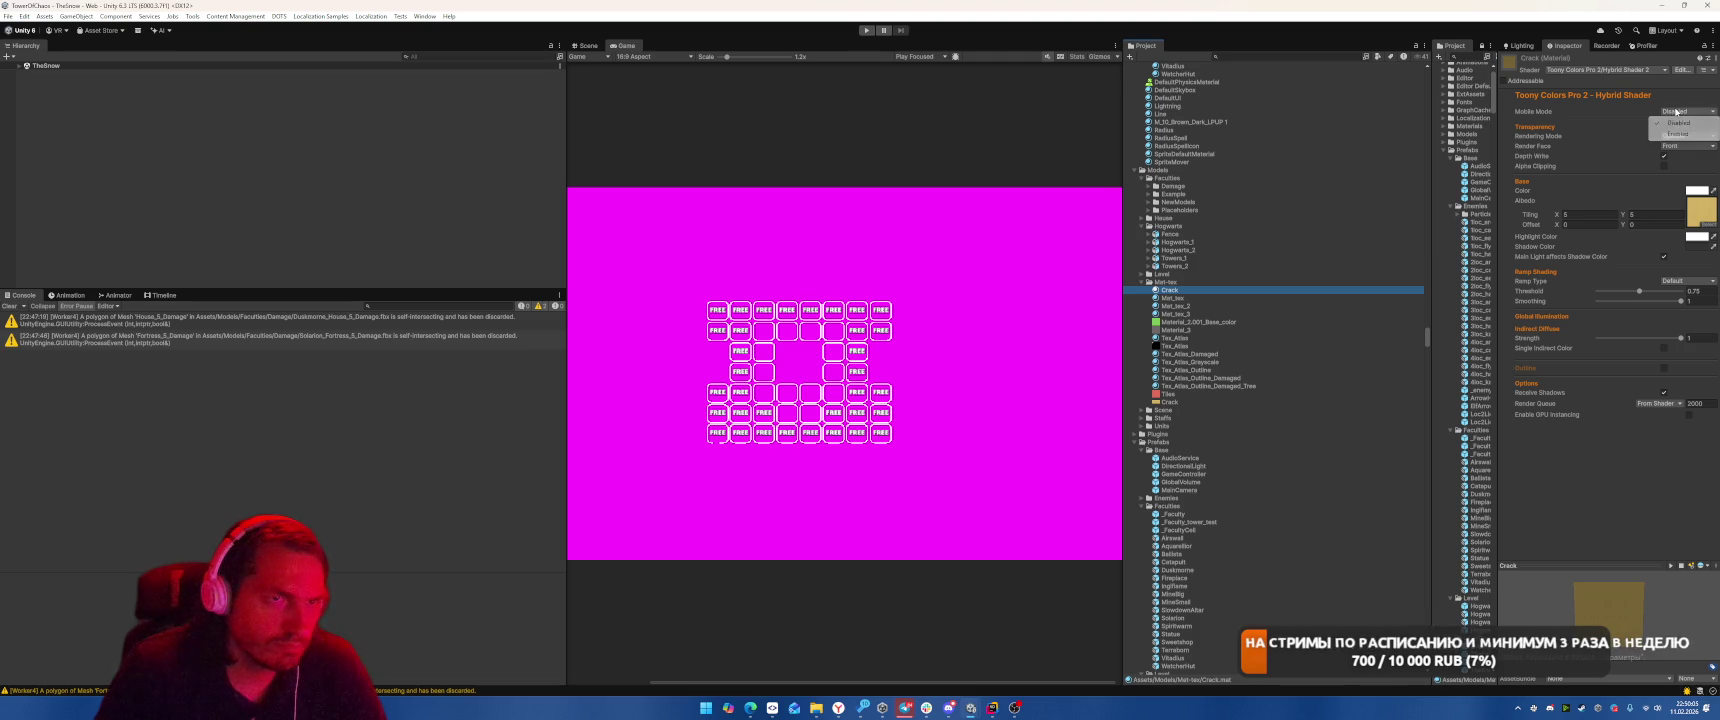
pyautogui.click(1676, 134)
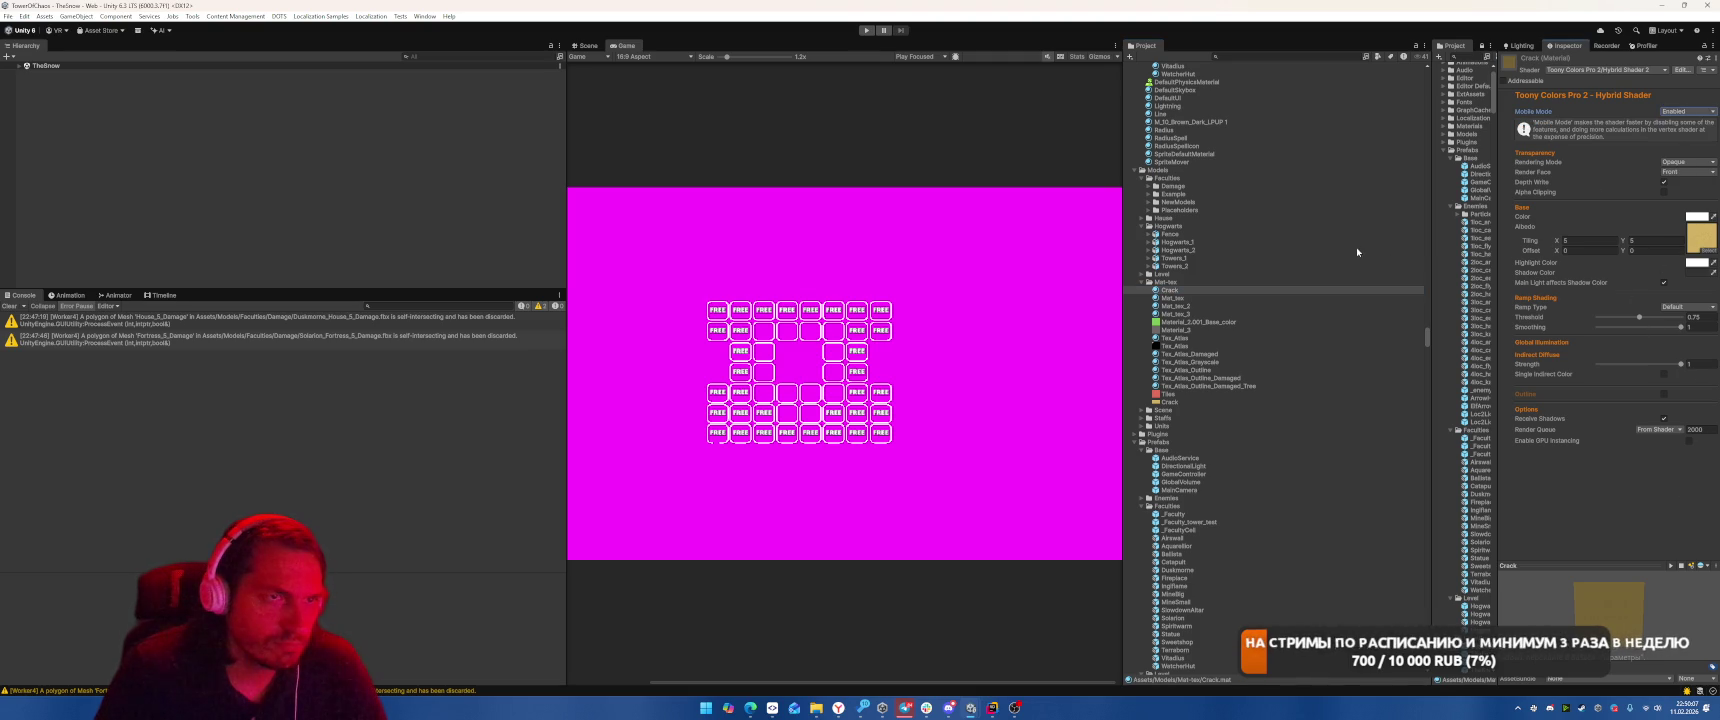
pyautogui.click(1176, 266)
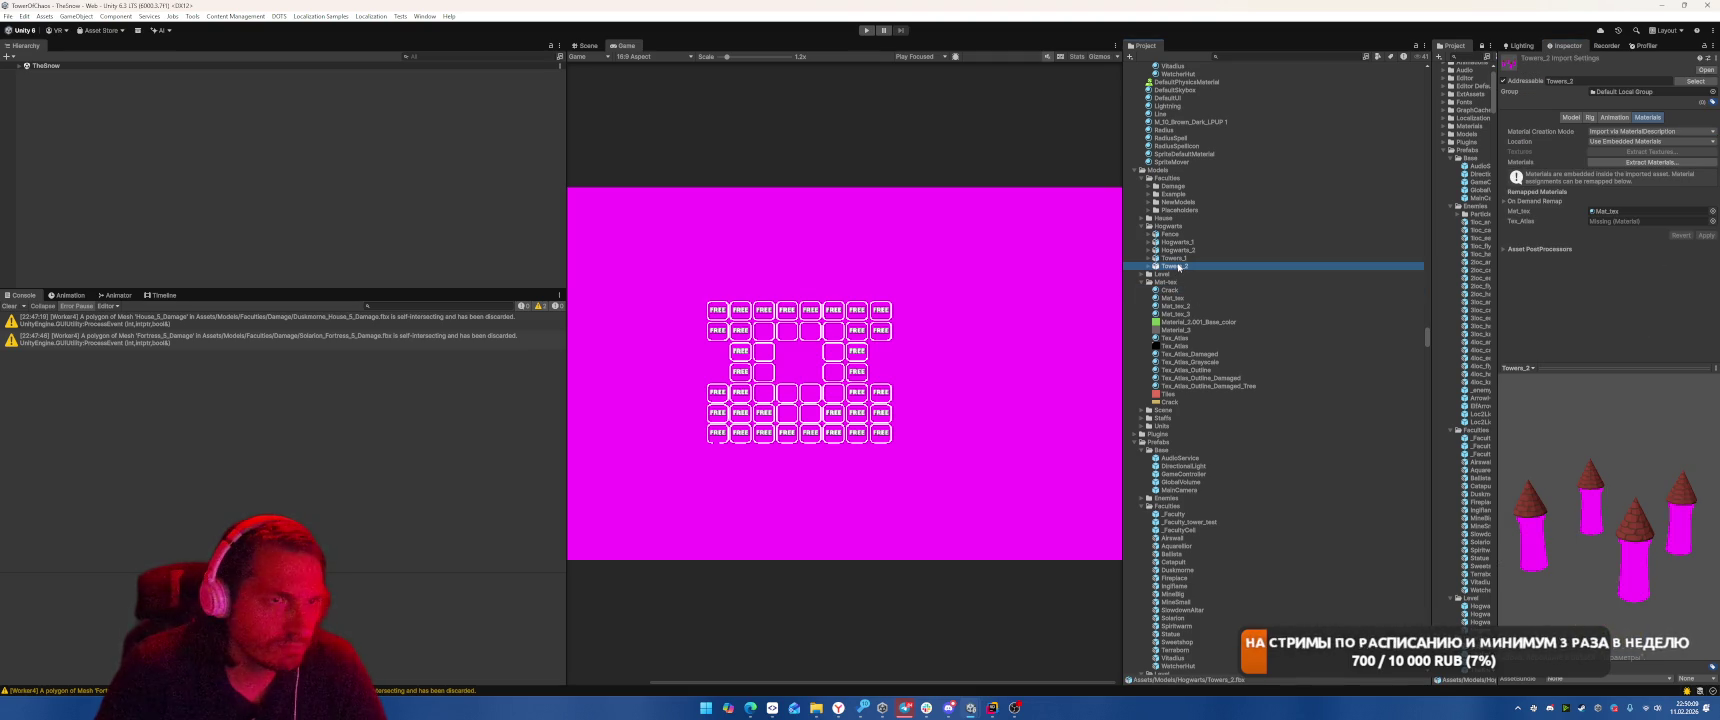
# Remap the missing material slots of Towers_2 and Towers_1 to Tex_Atlas and apply
pyautogui.moveTo(1174, 341); pyautogui.dragTo(1650, 221)
pyautogui.click(1706, 236)
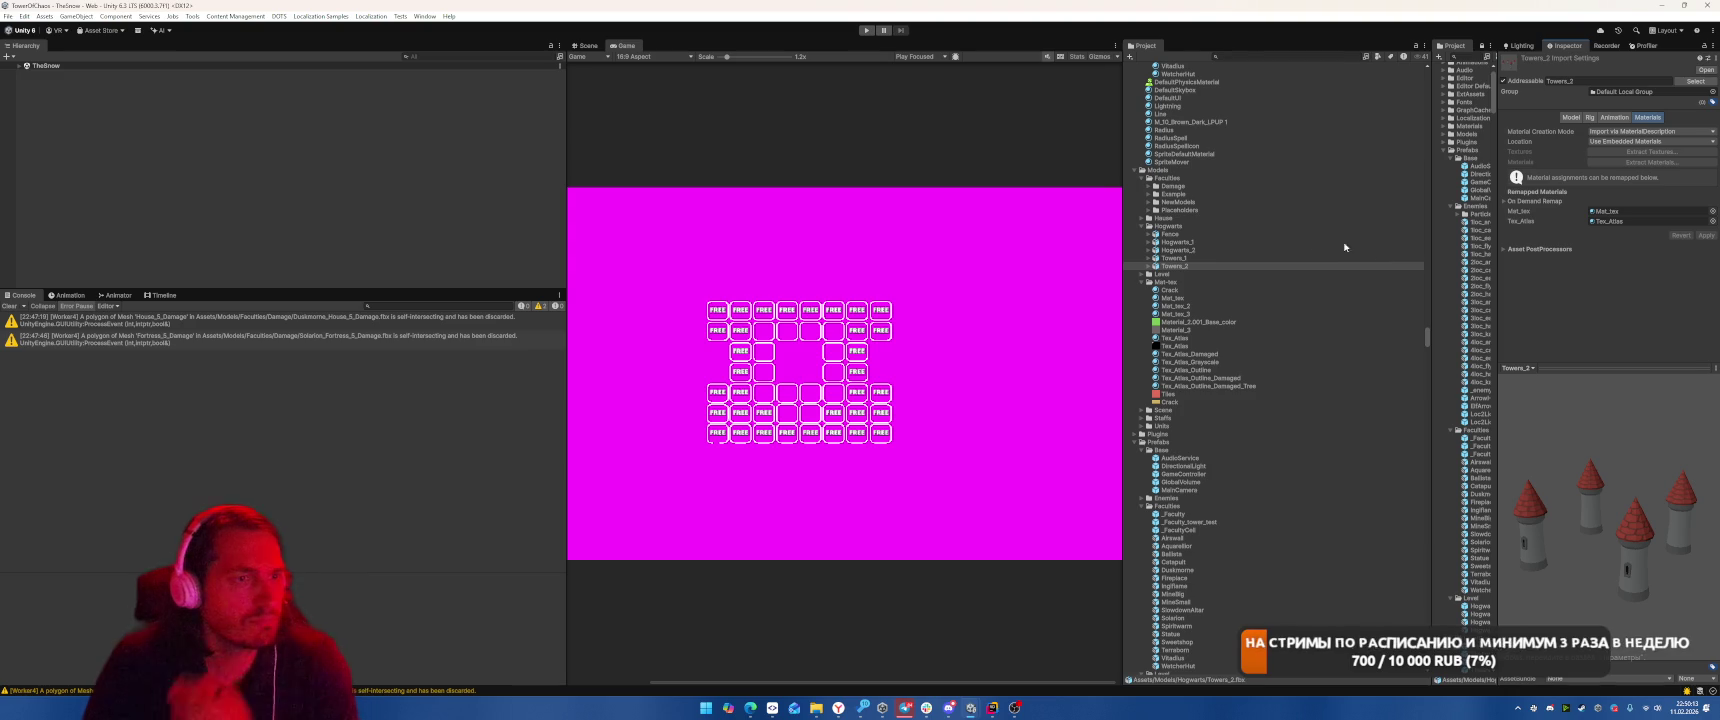
pyautogui.click(1175, 258)
pyautogui.moveTo(1174, 338); pyautogui.dragTo(1650, 189)
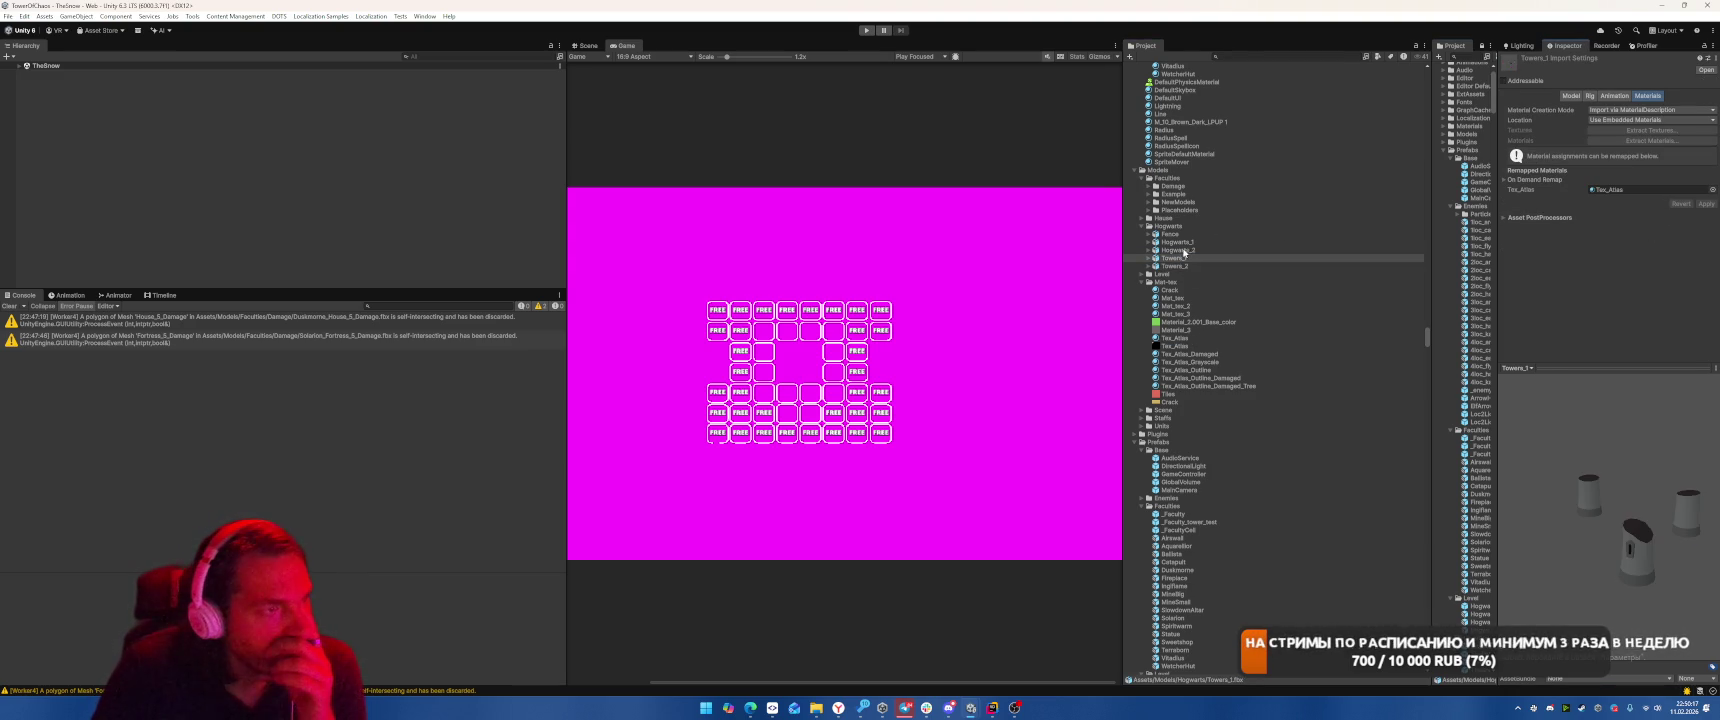
# Remap the Tex_Atlas slots of Hogwarts_2 and Fence to the Tex_Atlas material and apply
pyautogui.click(1178, 250)
pyautogui.moveTo(1178, 351); pyautogui.dragTo(1645, 221)
pyautogui.click(1706, 236)
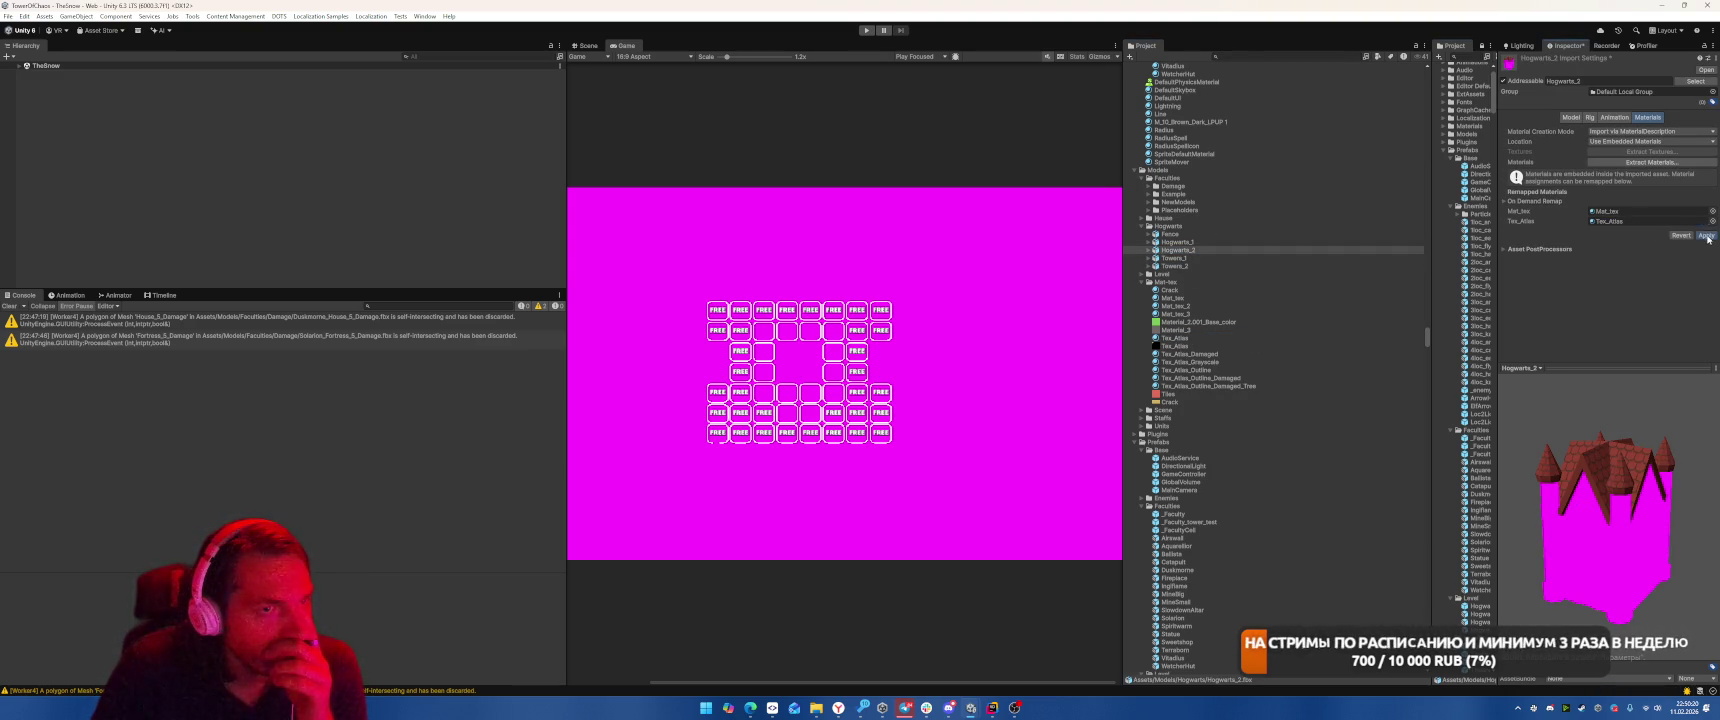
pyautogui.click(1272, 242)
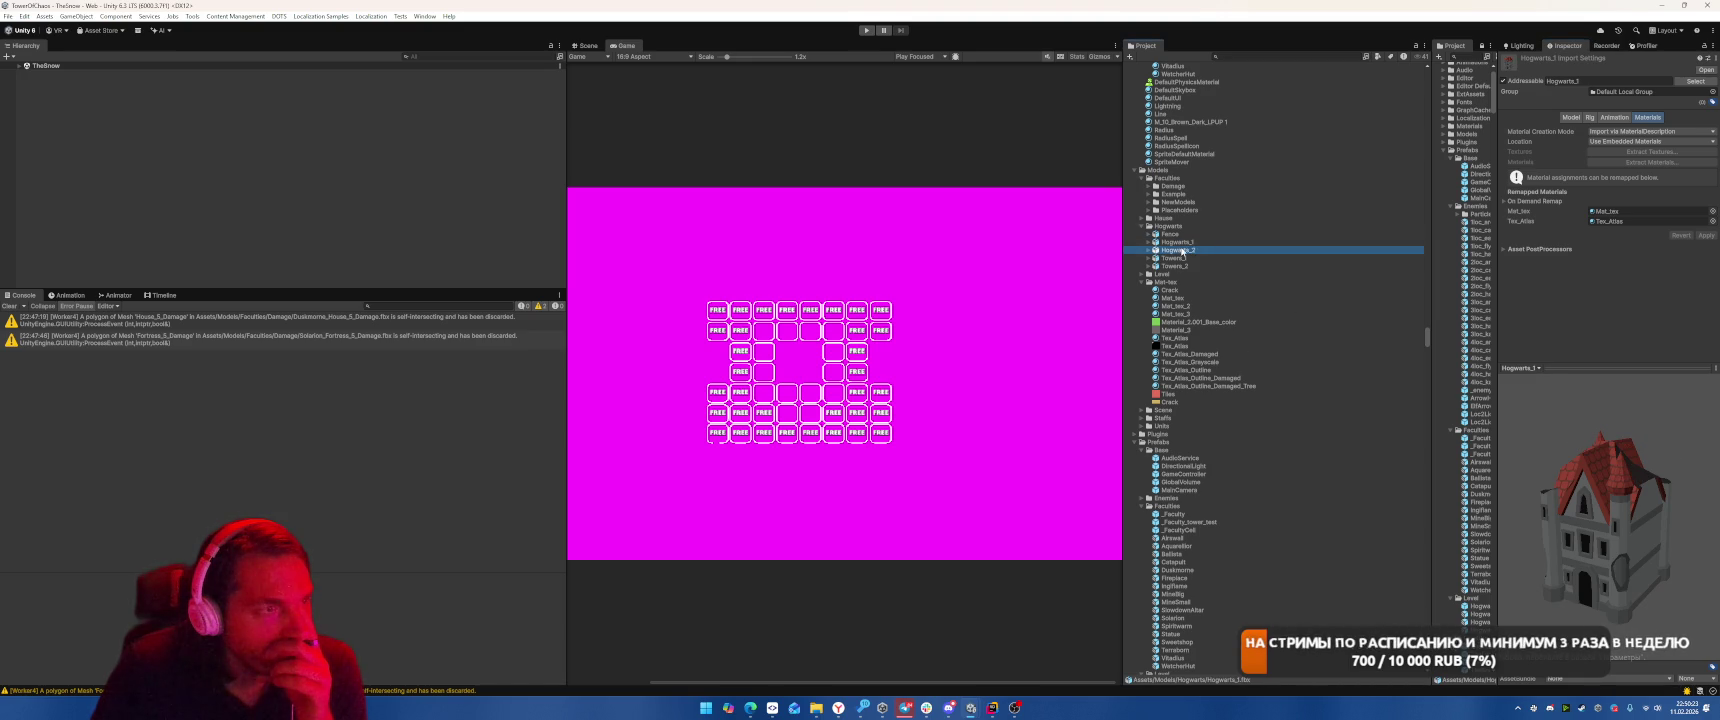
pyautogui.click(1186, 234)
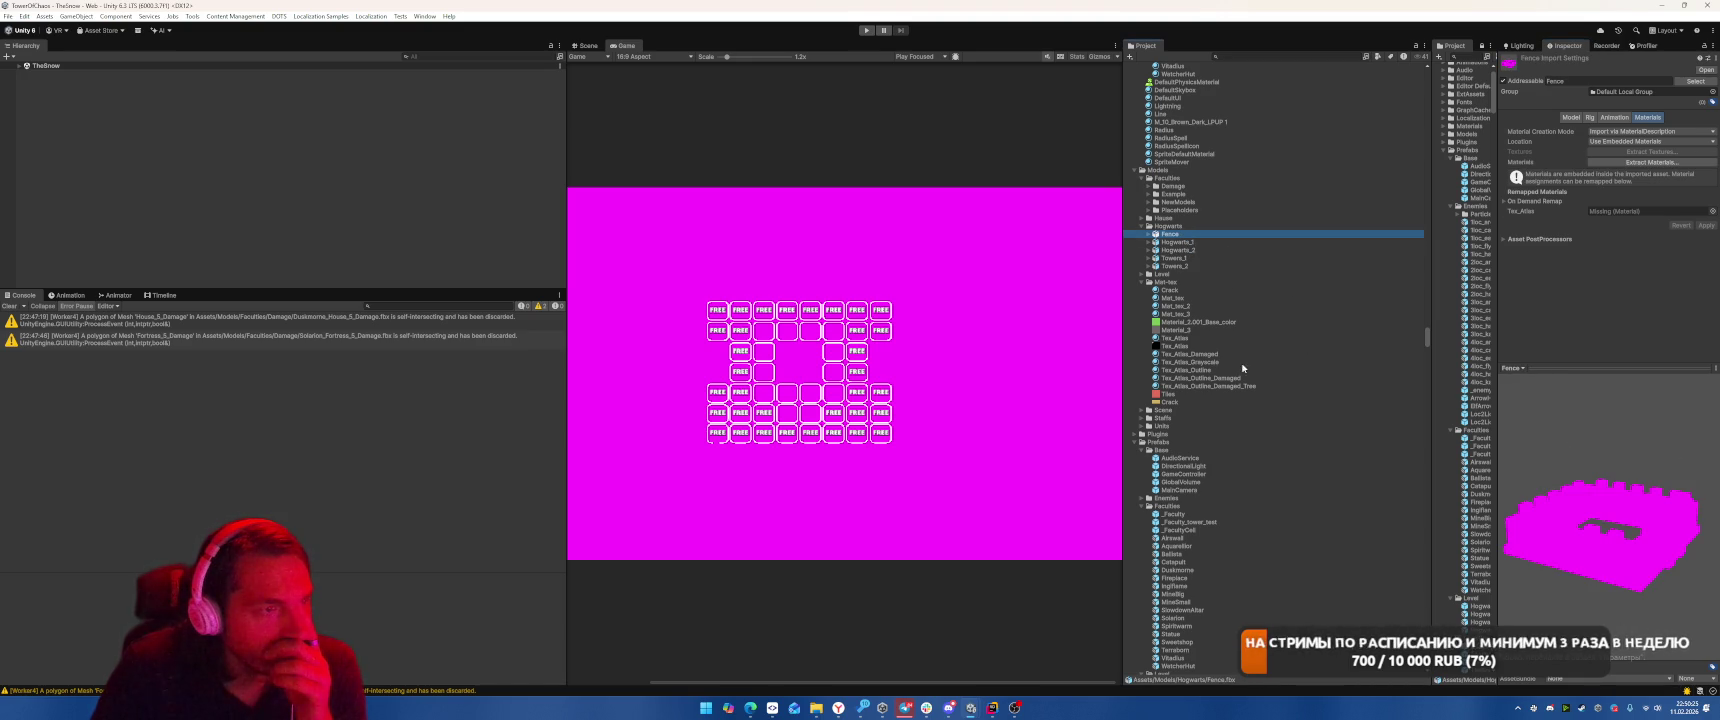
pyautogui.moveTo(1183, 343); pyautogui.dragTo(1679, 219)
pyautogui.click(1141, 410)
# Remap the Tex_Atlas slot of Scene_1, Scene_2, Scene_3 and Scene_4 to the Tex_Atlas material
pyautogui.click(1172, 418)
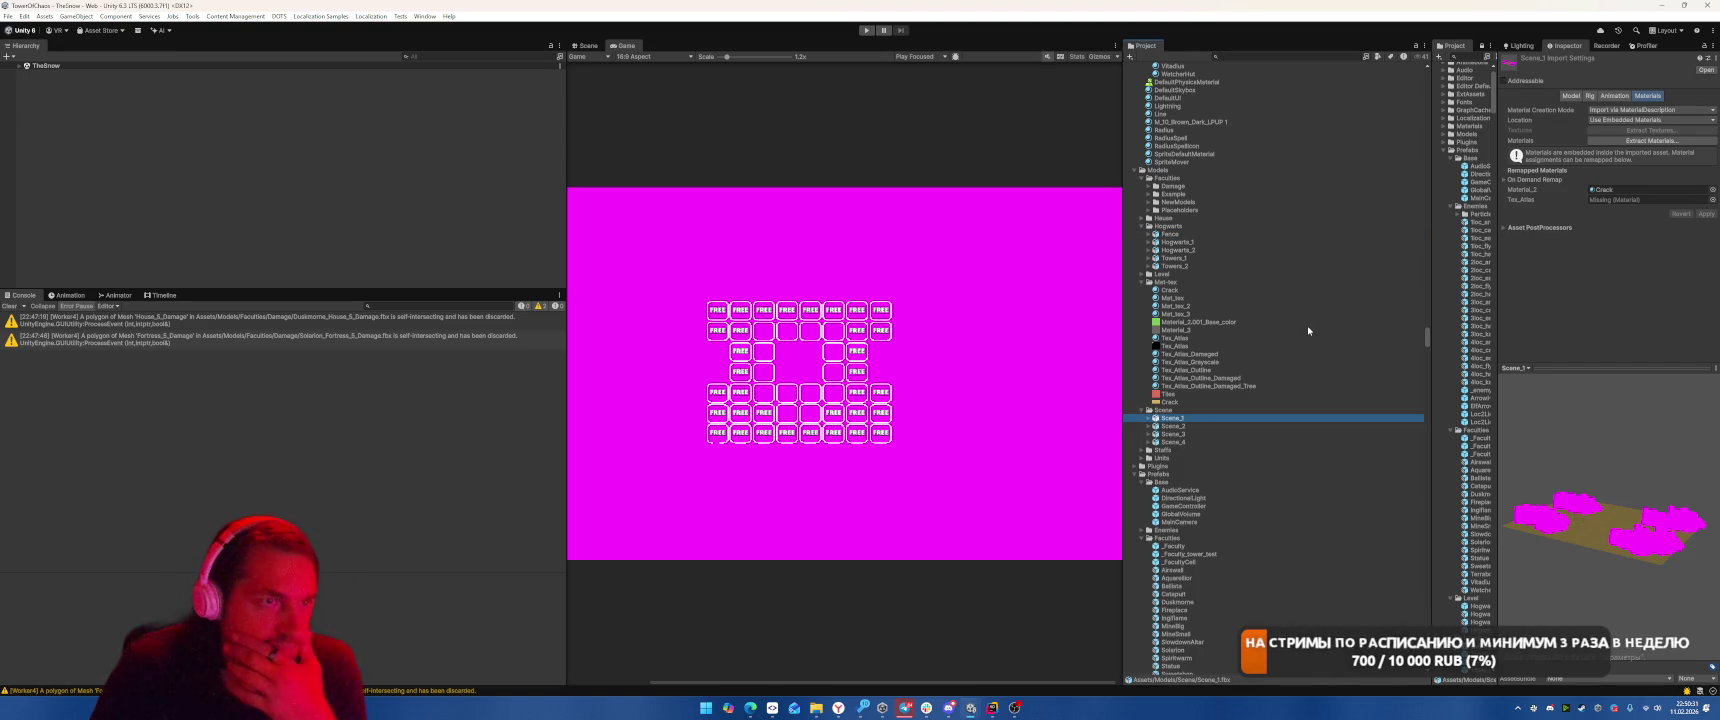
pyautogui.moveTo(1183, 341)
pyautogui.mouseDown()
pyautogui.moveTo(1400, 290)
pyautogui.moveTo(1650, 199)
pyautogui.mouseUp()
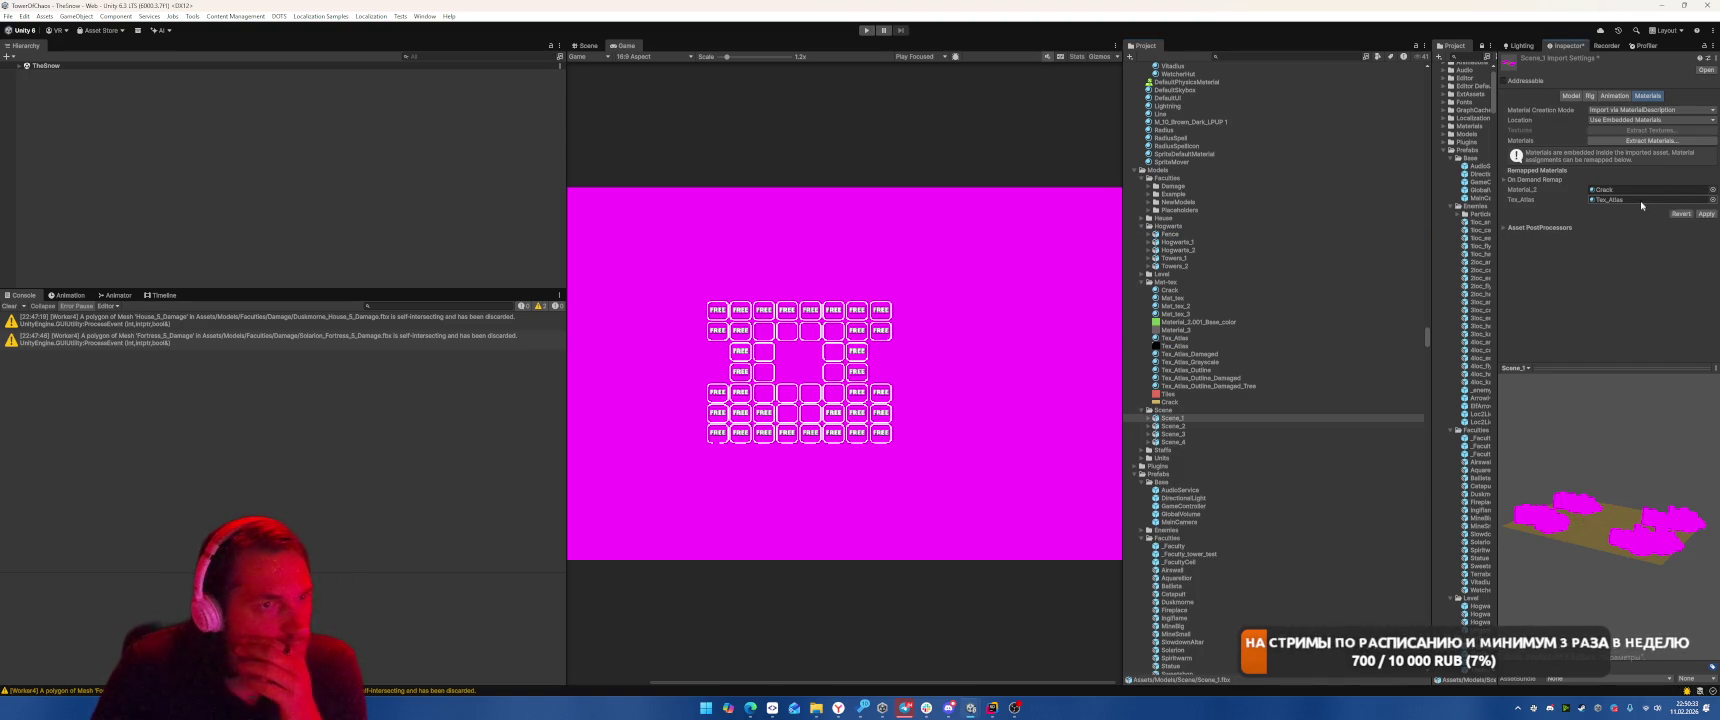
pyautogui.press('Down')
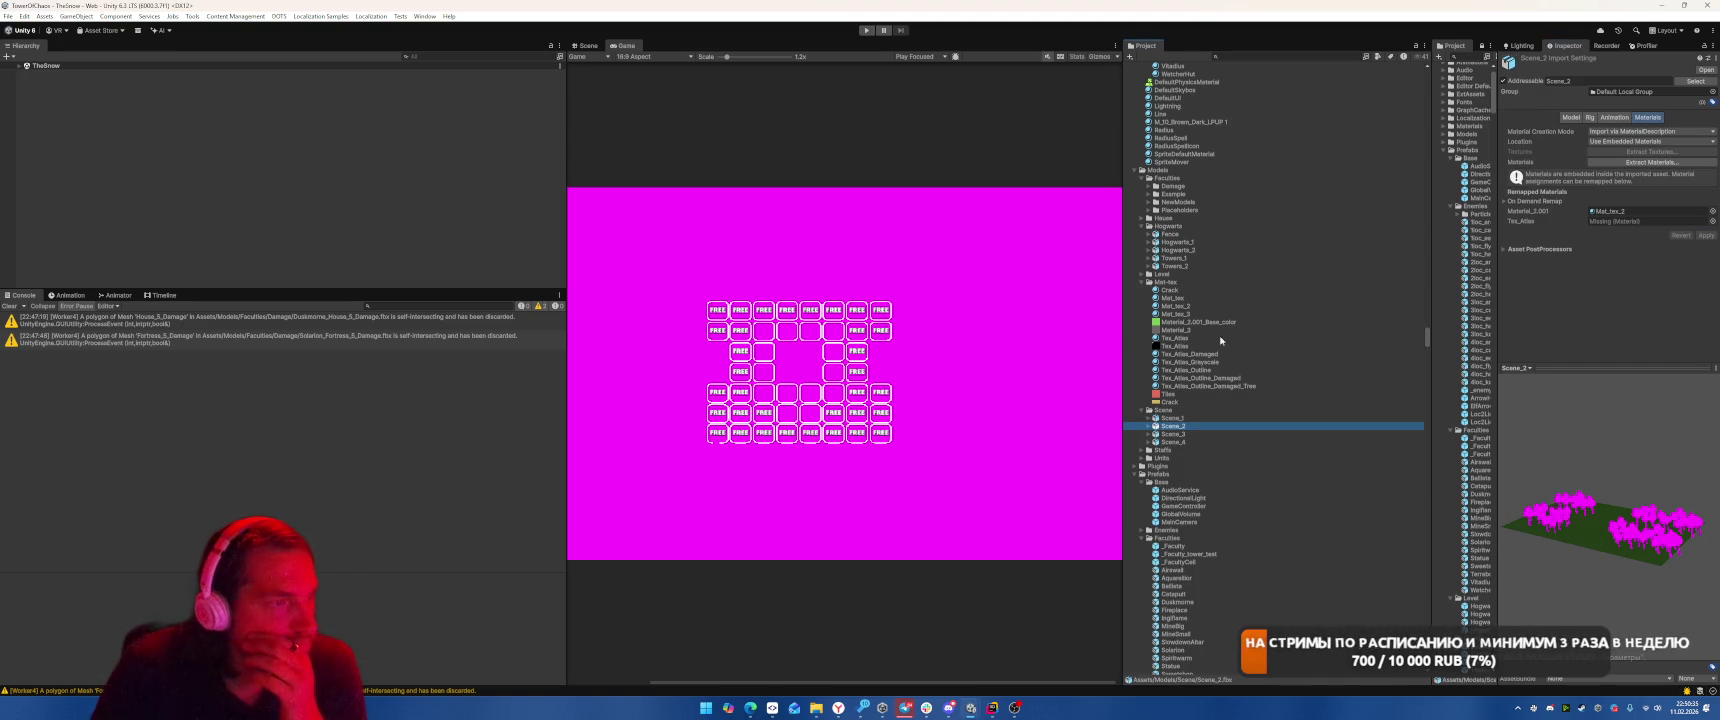
pyautogui.moveTo(1617, 224); pyautogui.dragTo(1617, 222)
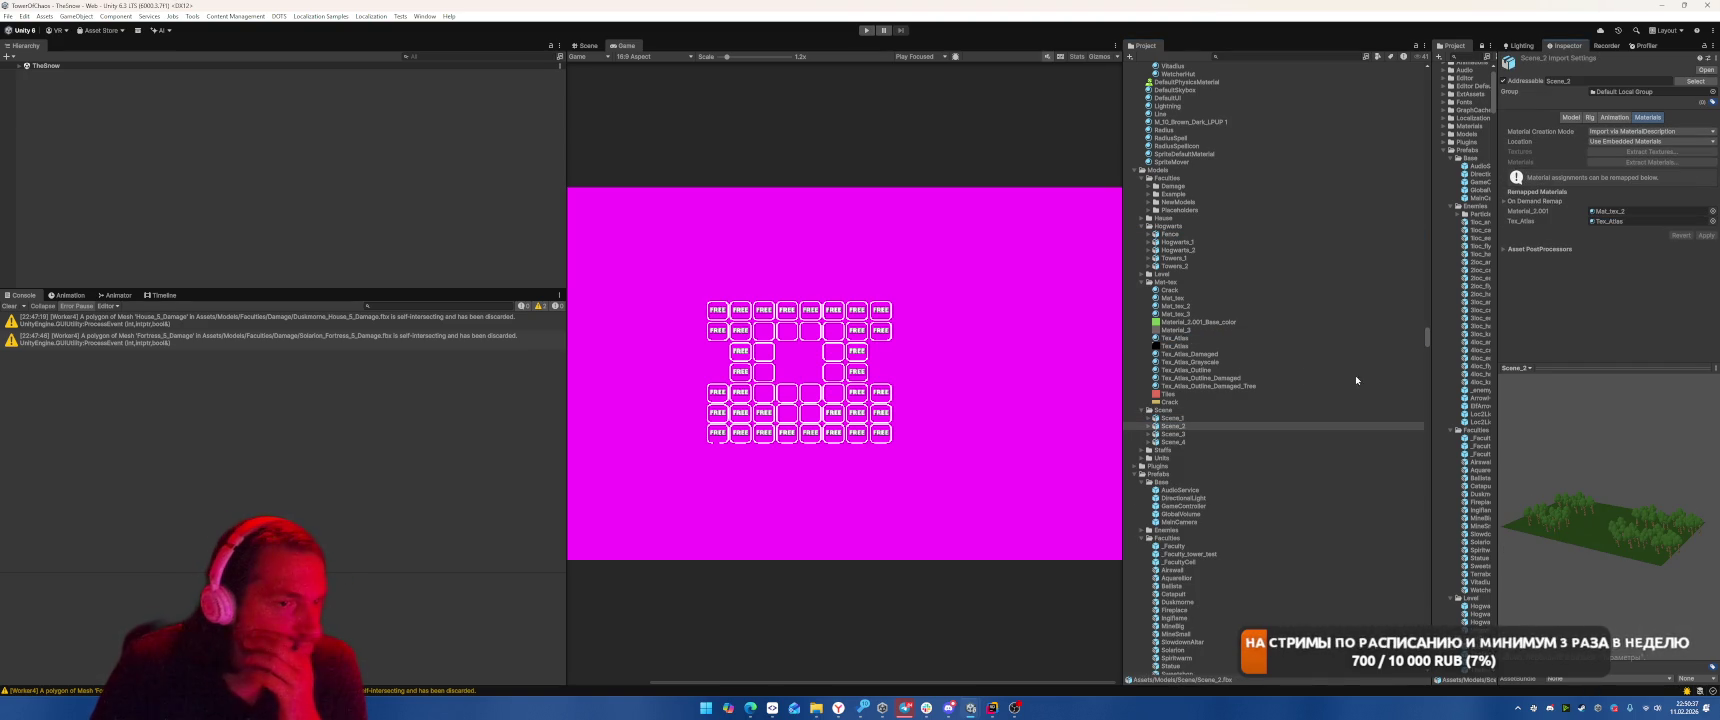
pyautogui.click(1184, 435)
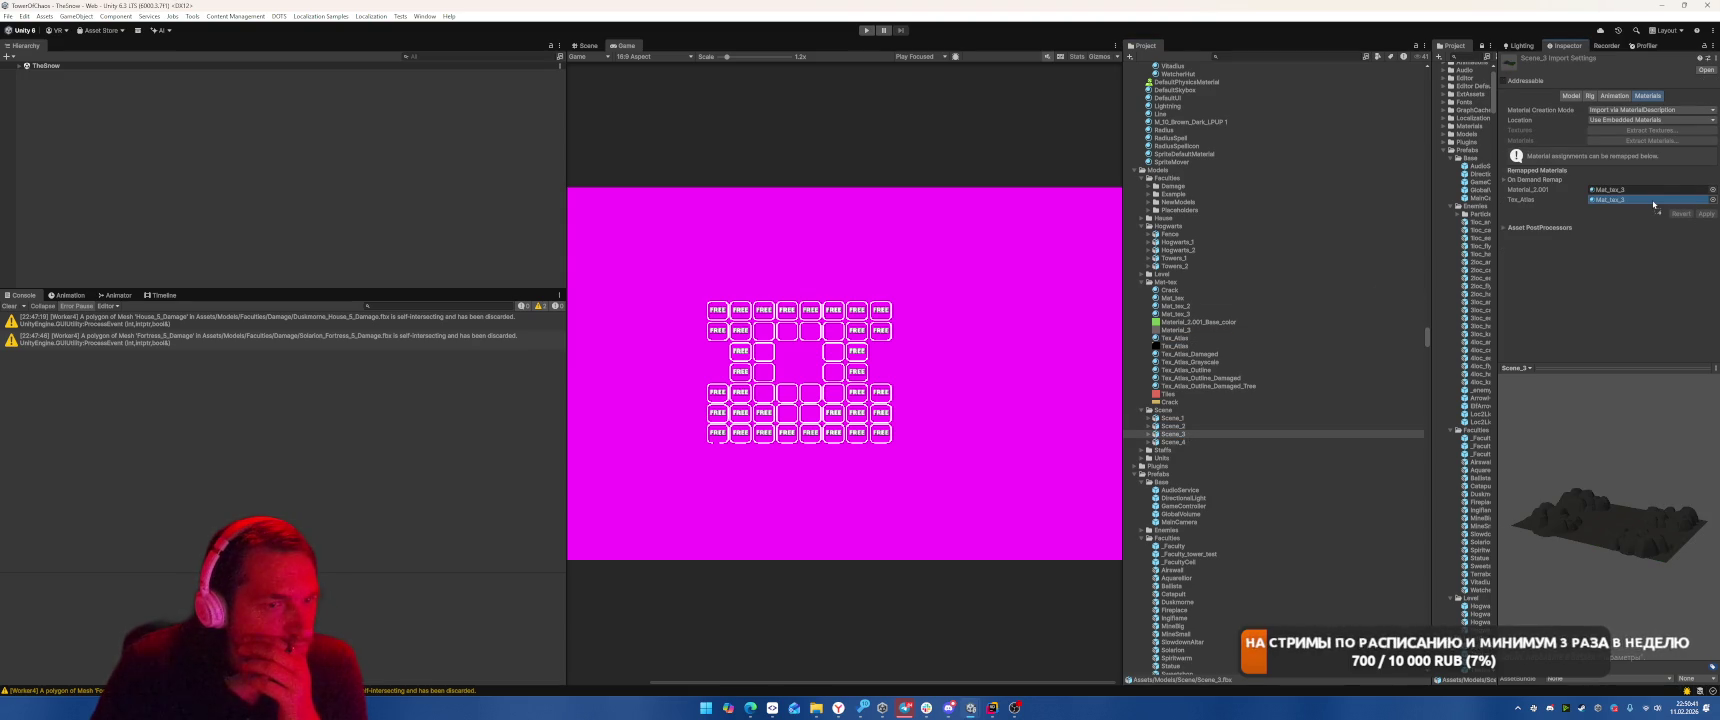
pyautogui.moveTo(1652, 203)
pyautogui.mouseDown()
pyautogui.moveTo(1640, 231)
pyautogui.moveTo(1640, 199)
pyautogui.mouseUp()
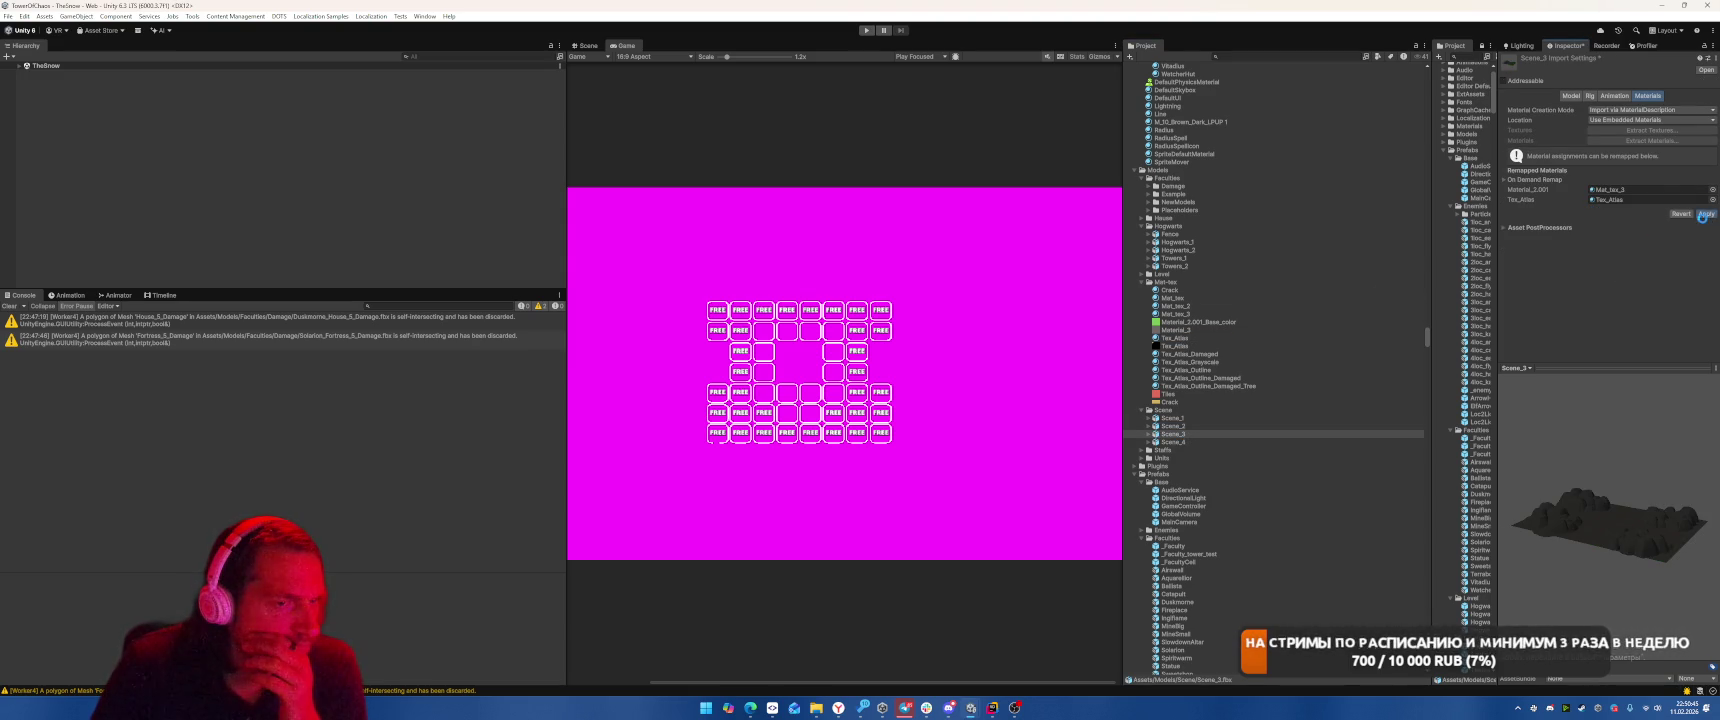
pyautogui.click(1185, 442)
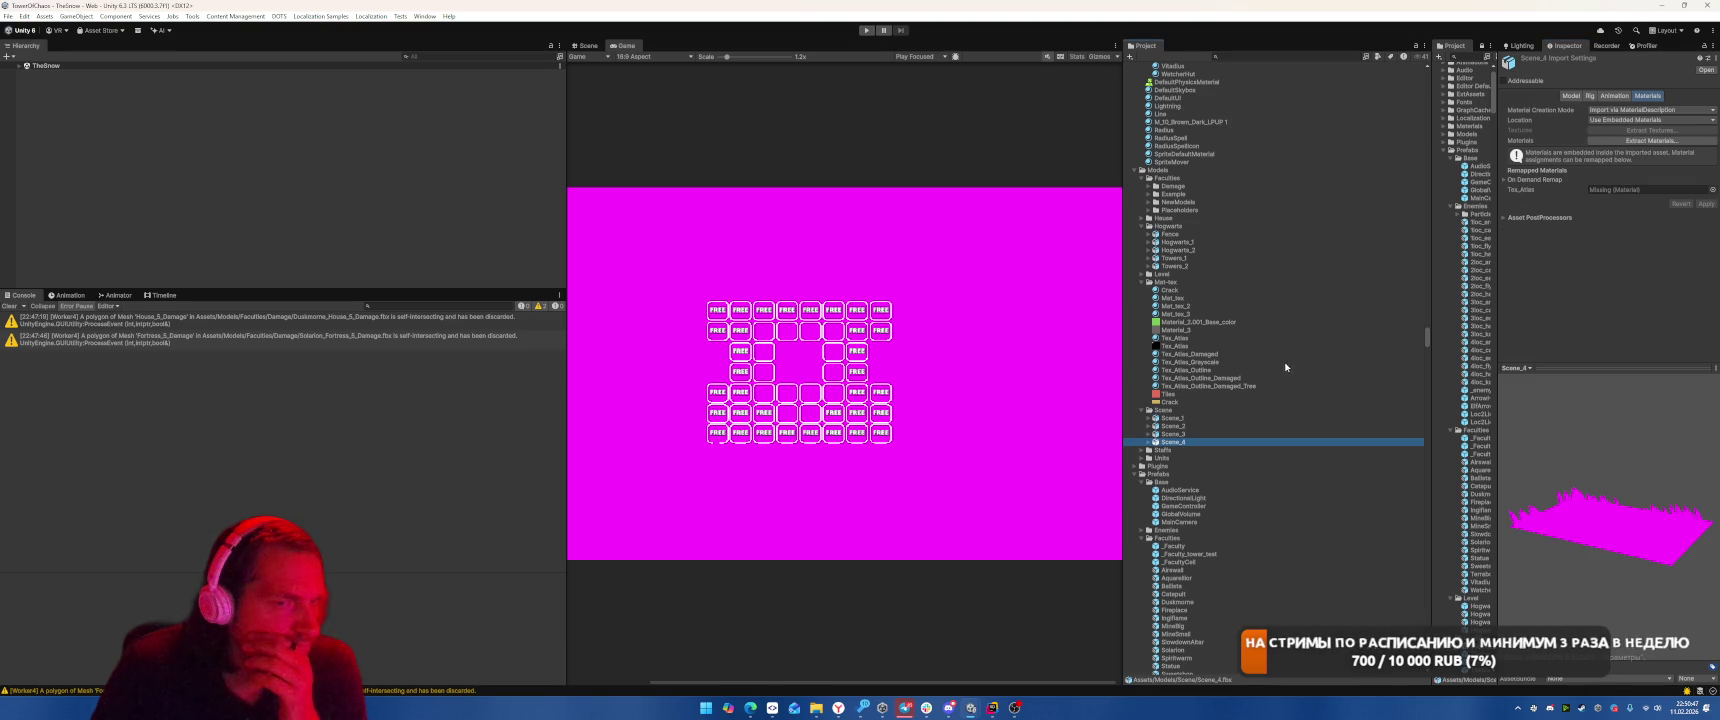
pyautogui.click(1640, 189)
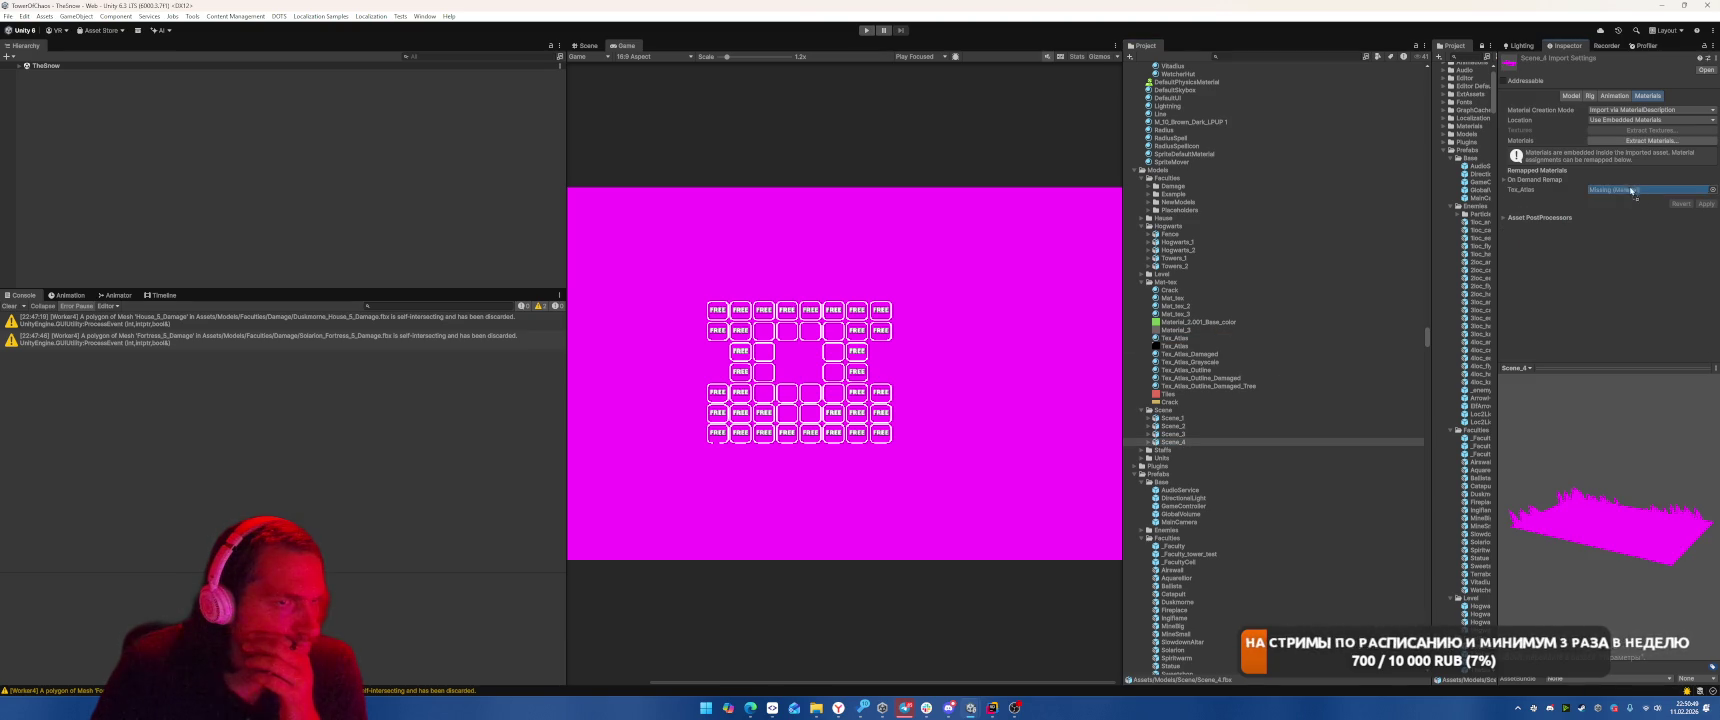
pyautogui.moveTo(1183, 340); pyautogui.dragTo(1640, 190)
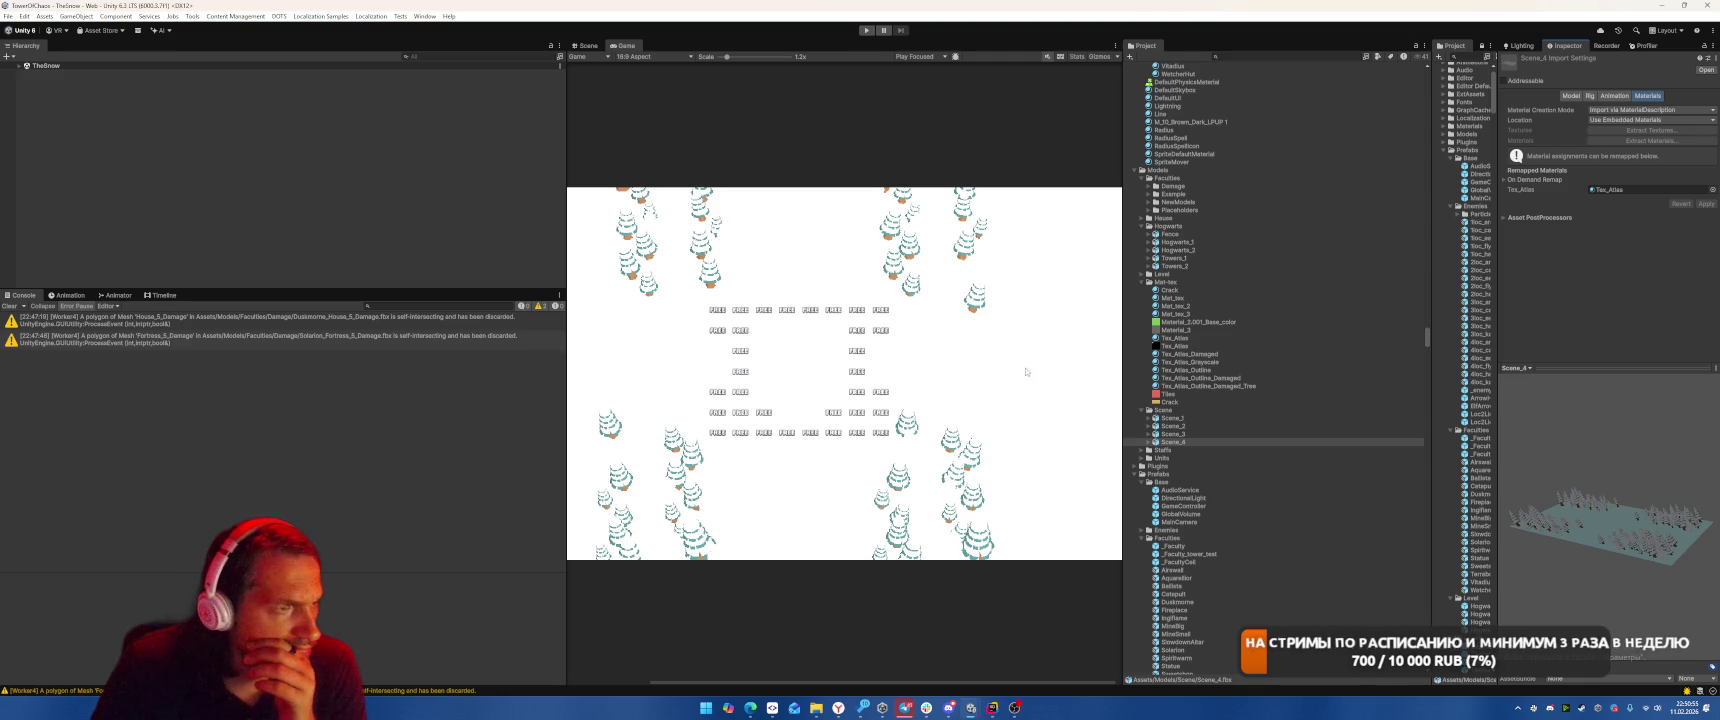
# Tilt the Scene_4 preview, then revisit Scene_3 and the Mat_tex_3 material
pyautogui.moveTo(1560, 520)
pyautogui.mouseDown()
pyautogui.moveTo(1580, 618)
pyautogui.moveTo(1590, 560)
pyautogui.mouseUp()
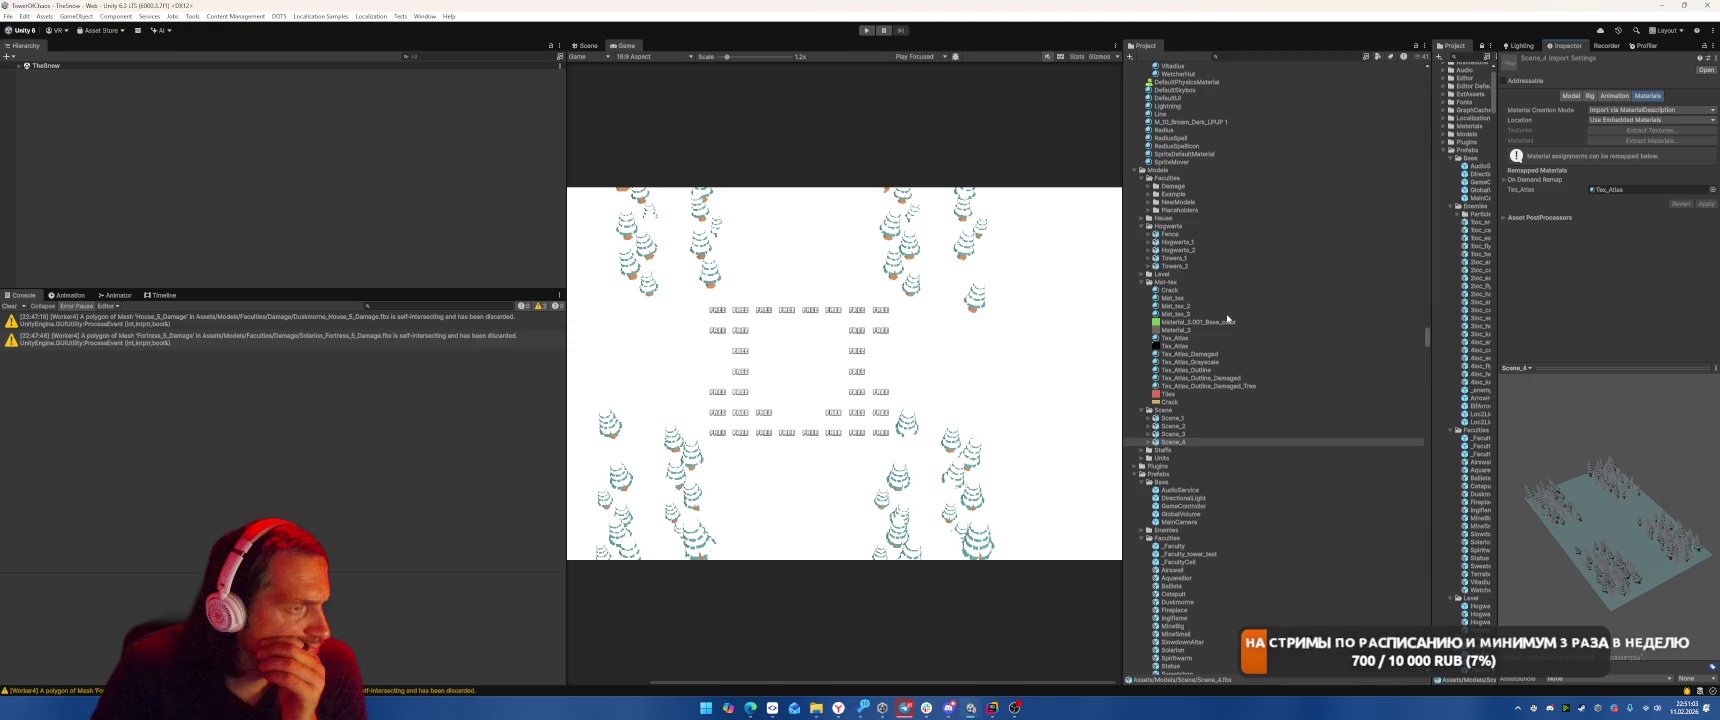
pyautogui.click(1185, 435)
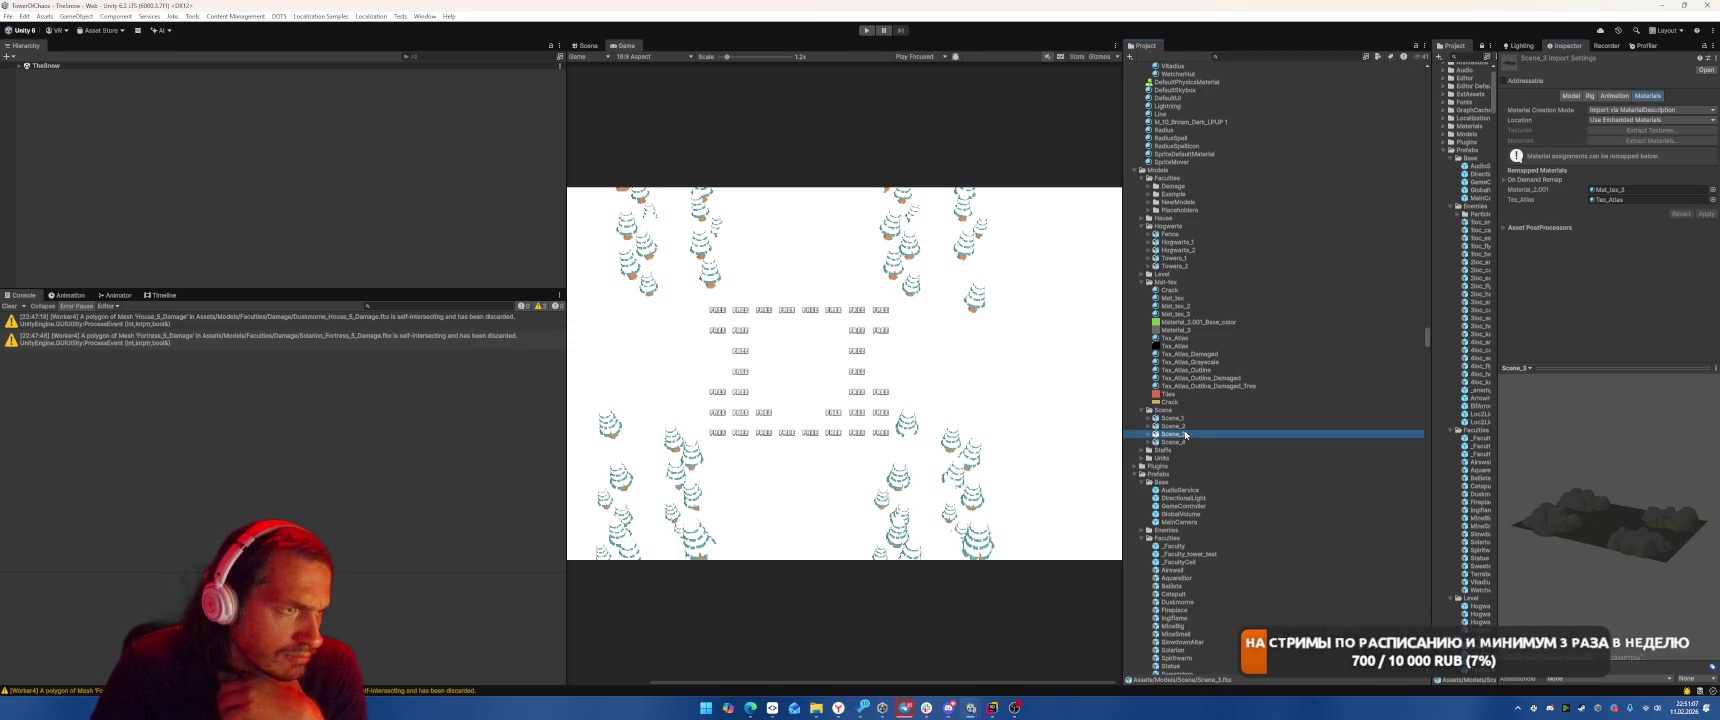
pyautogui.click(1190, 315)
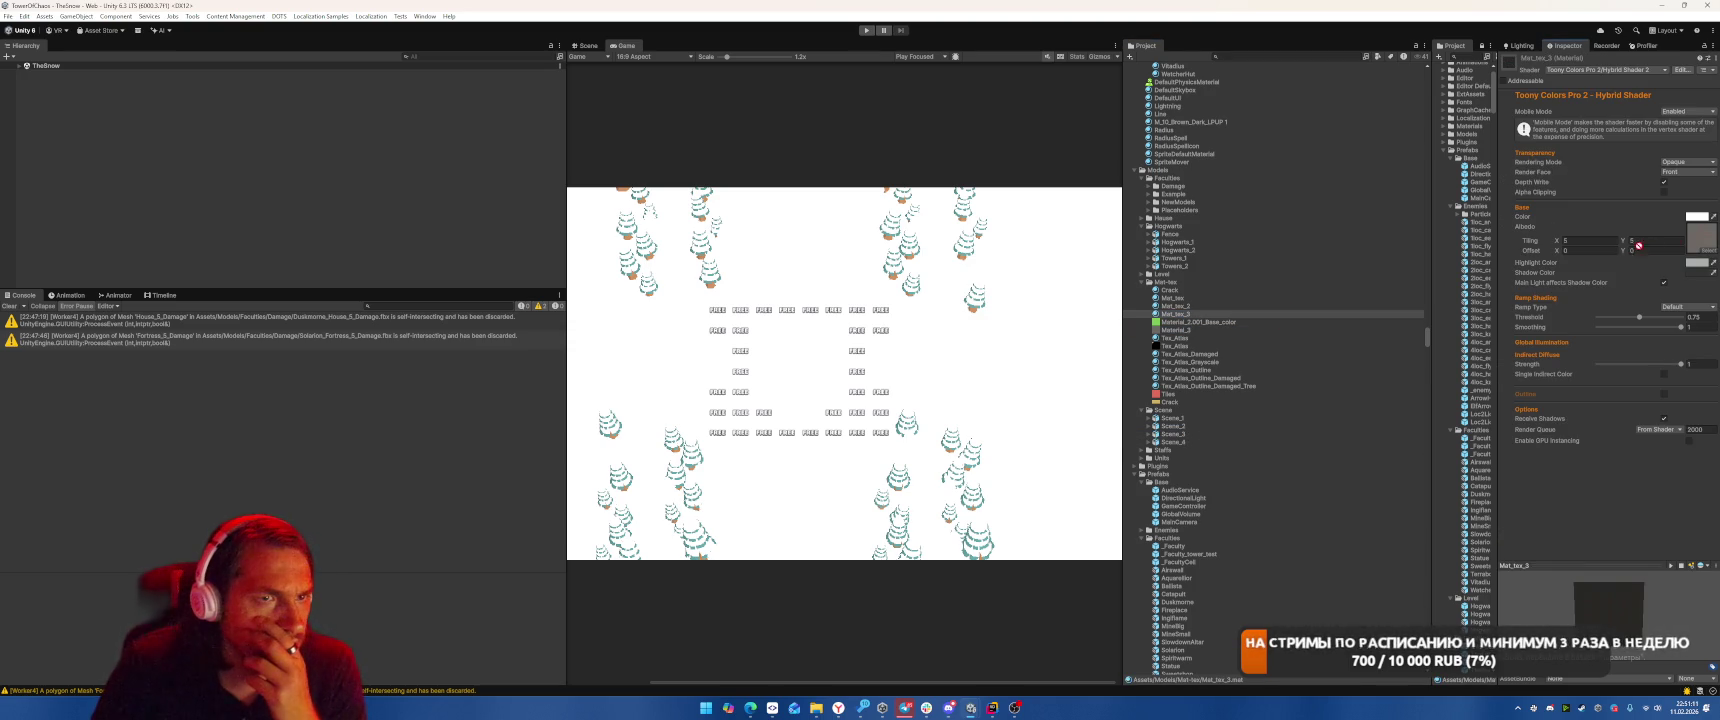
# Give Material_3 and Material_2.001_Base_color 512 max size and Low Quality compression, then apply
pyautogui.click(1175, 330)
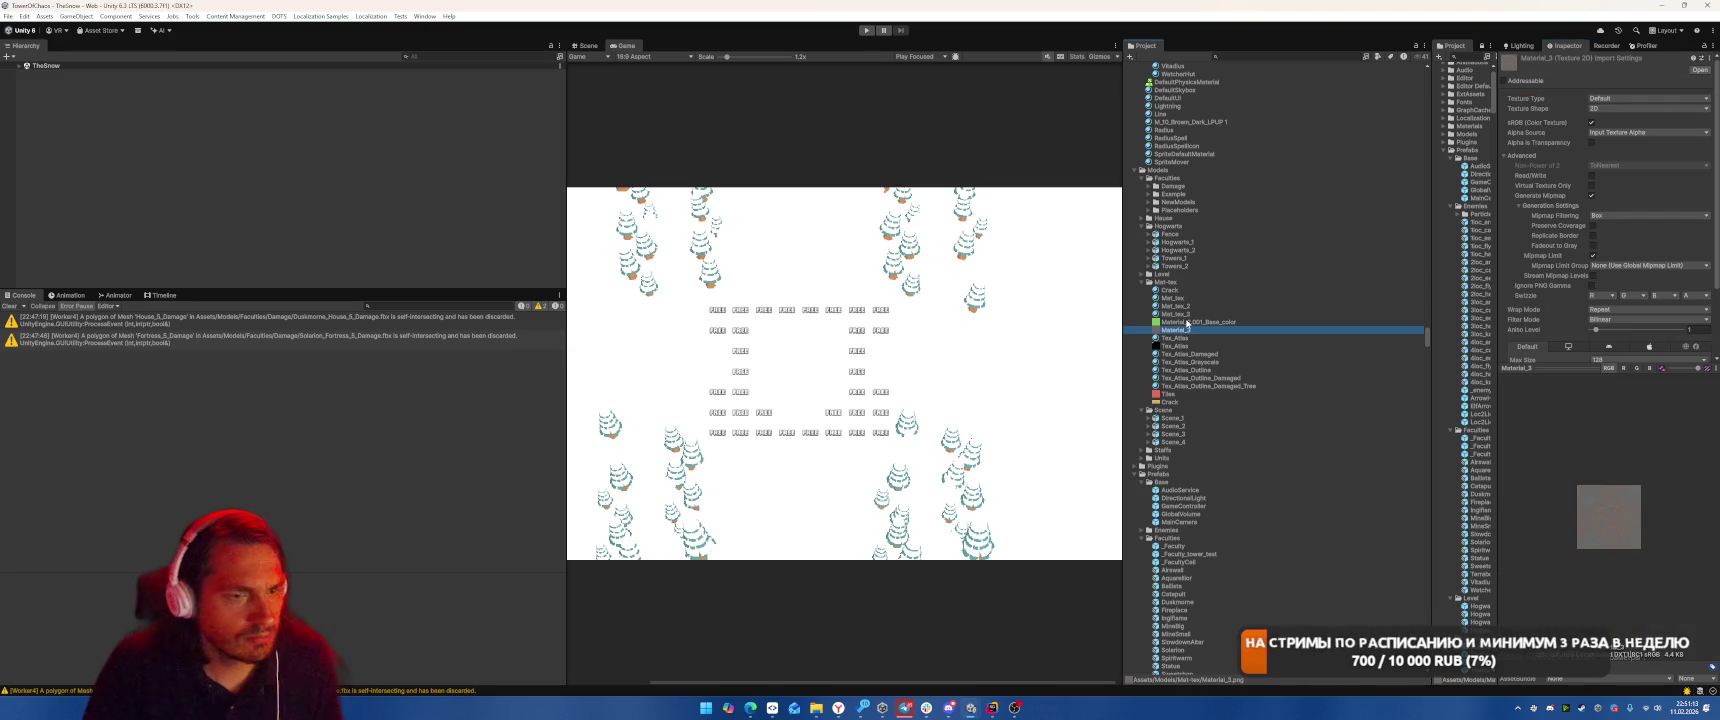
pyautogui.keyDown('shift'); pyautogui.click(1195, 322); pyautogui.keyUp('shift')
pyautogui.scroll(-3, 1650, 325)
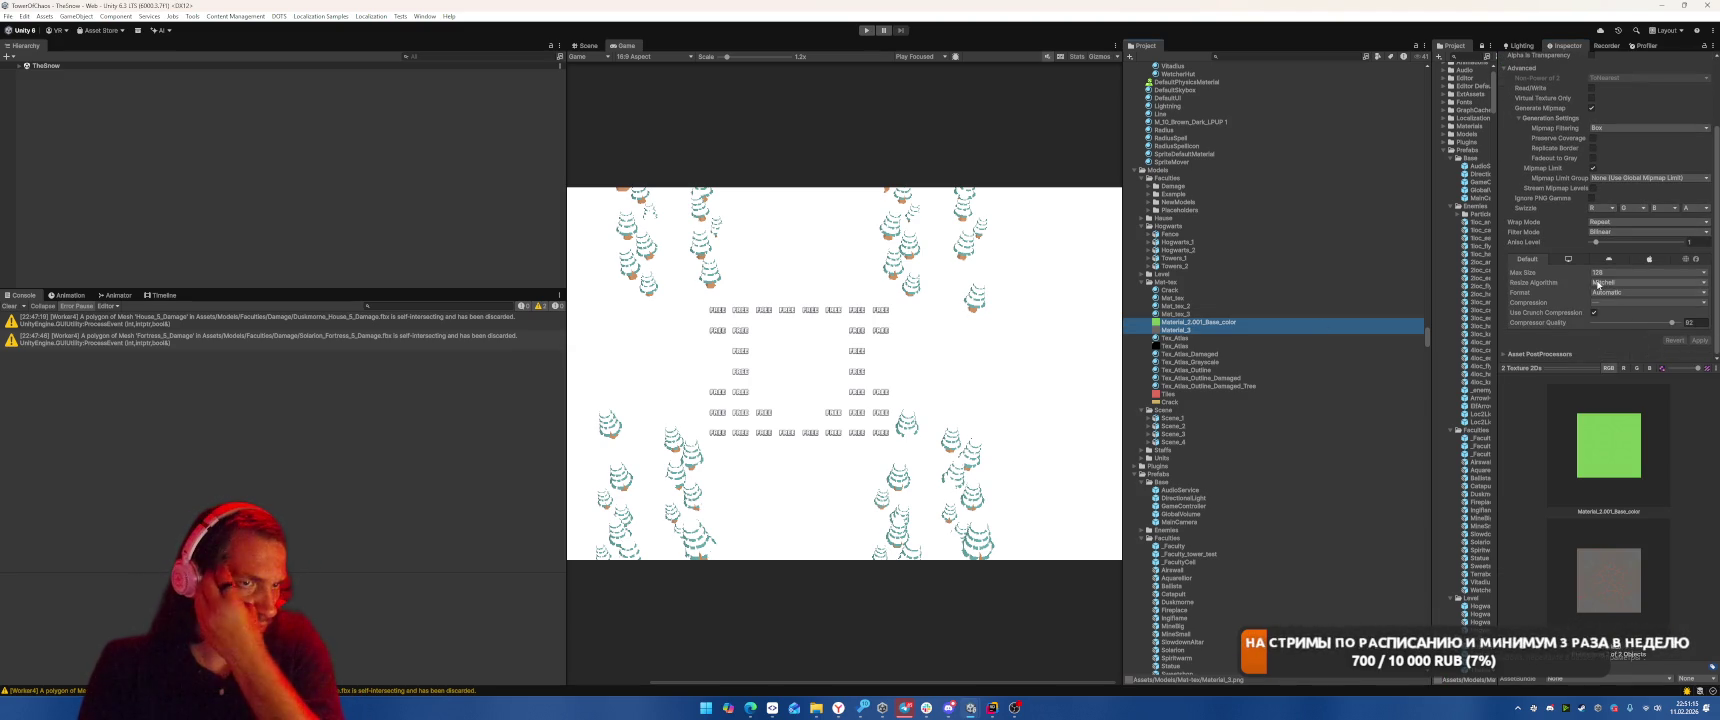
pyautogui.click(1607, 302)
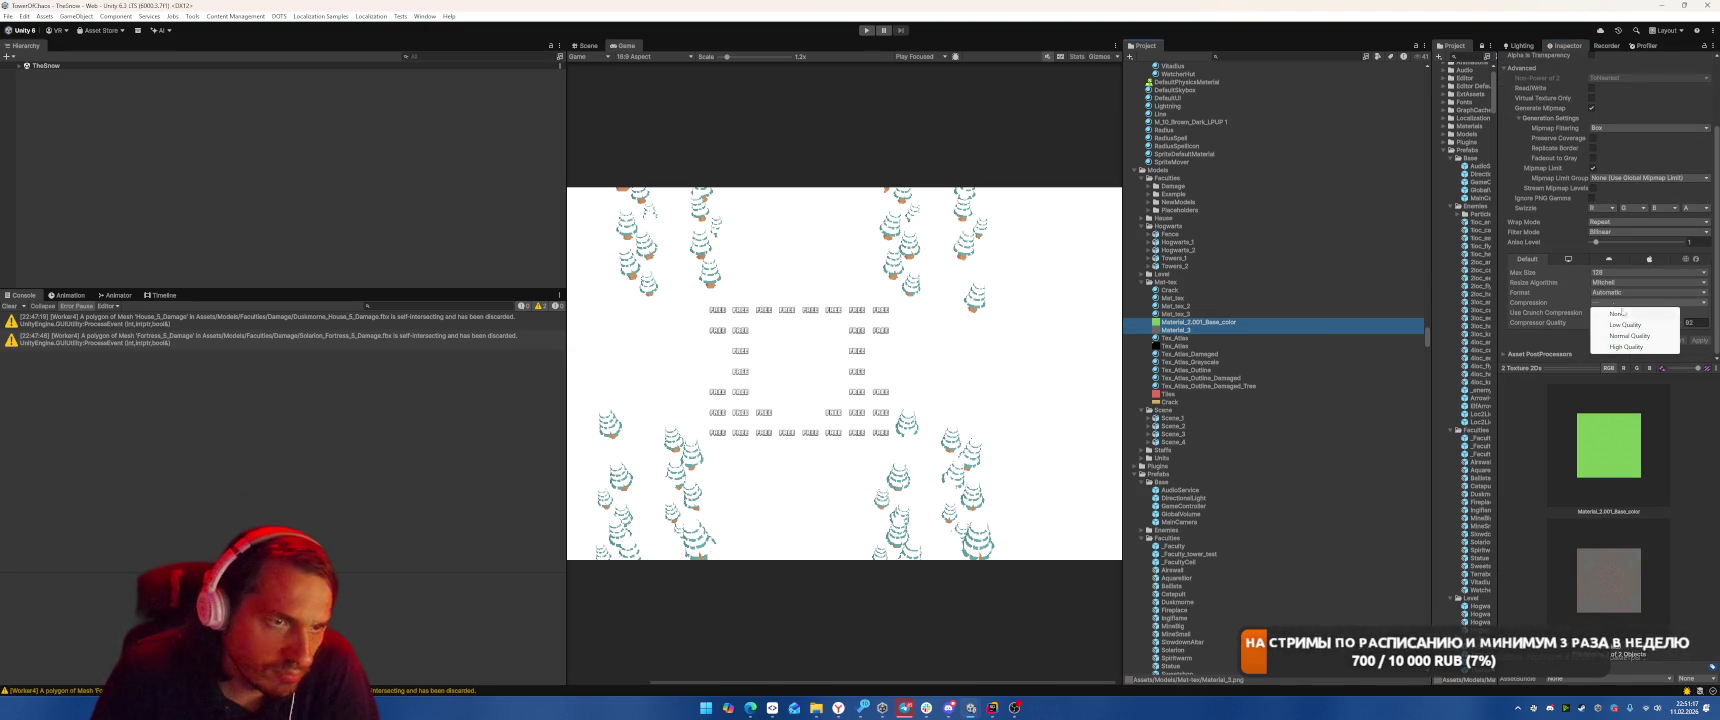
pyautogui.click(1625, 324)
pyautogui.click(1648, 272)
pyautogui.click(1620, 324)
pyautogui.click(1700, 340)
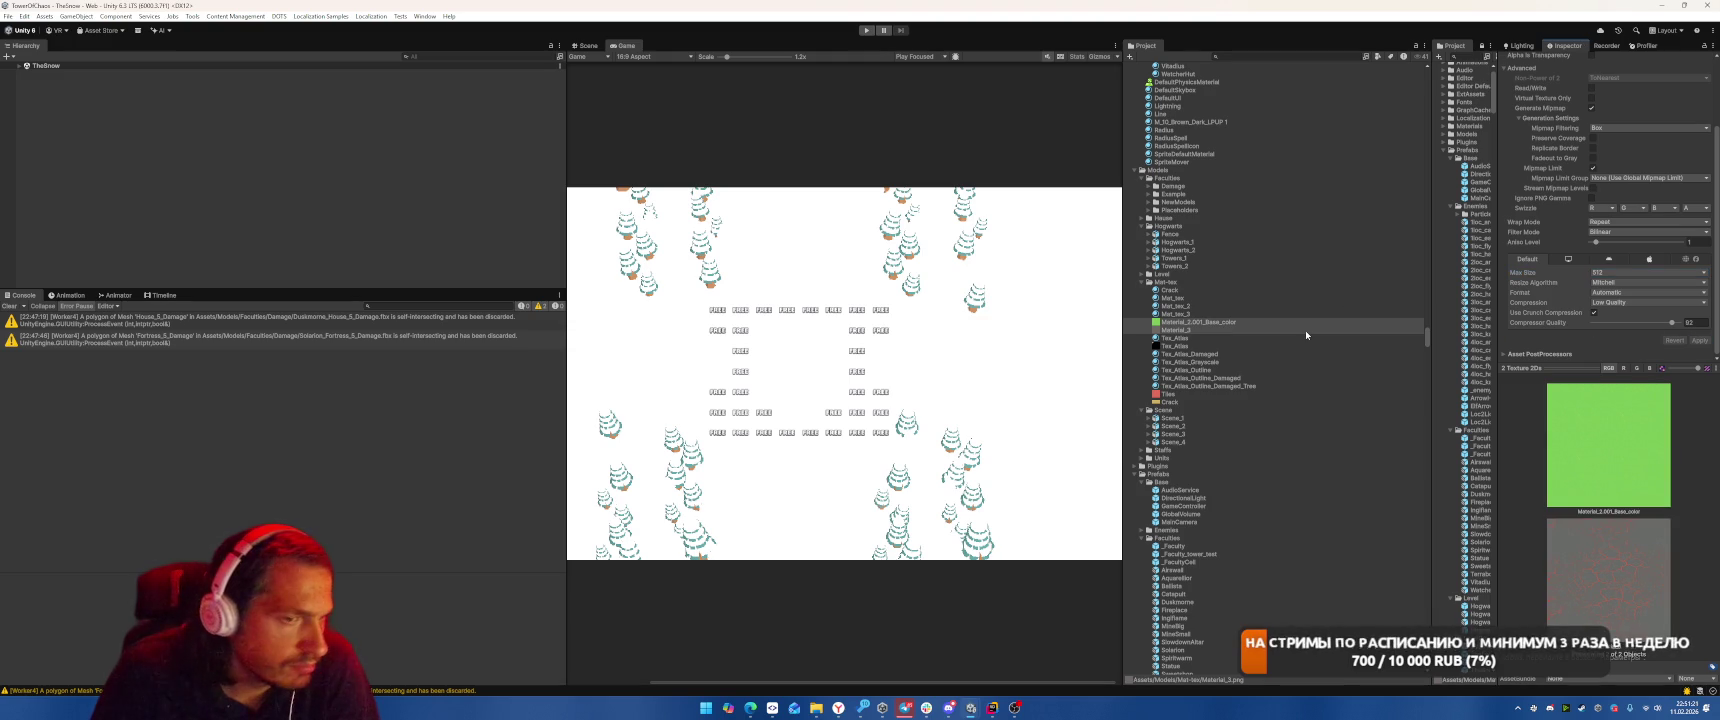
pyautogui.click(1184, 338)
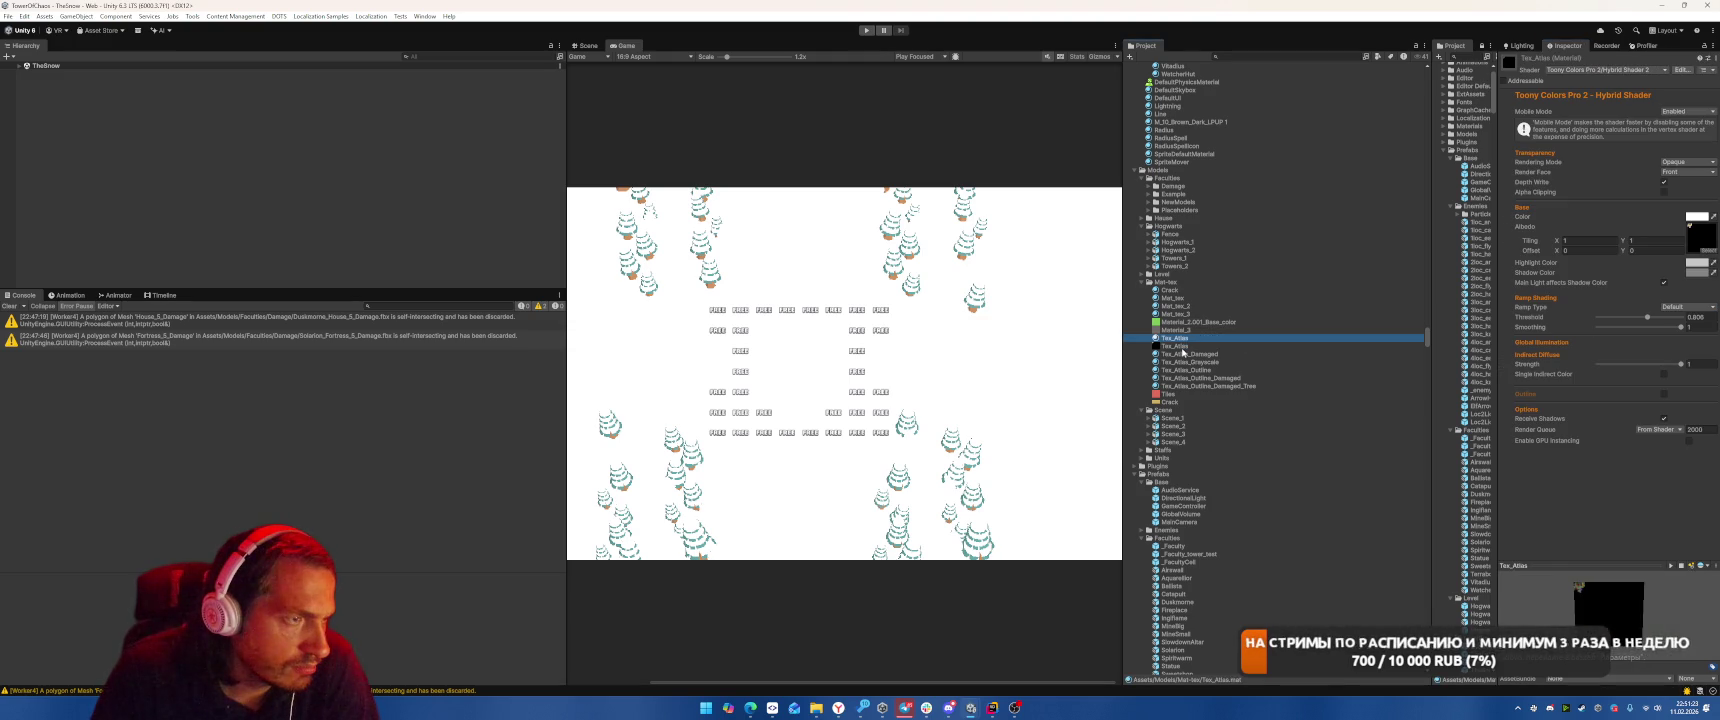
# Inspect Tex_Atlas_Damaged, the Crack texture and material, and the Scene_1 to Scene_4 models
pyautogui.click(1189, 355)
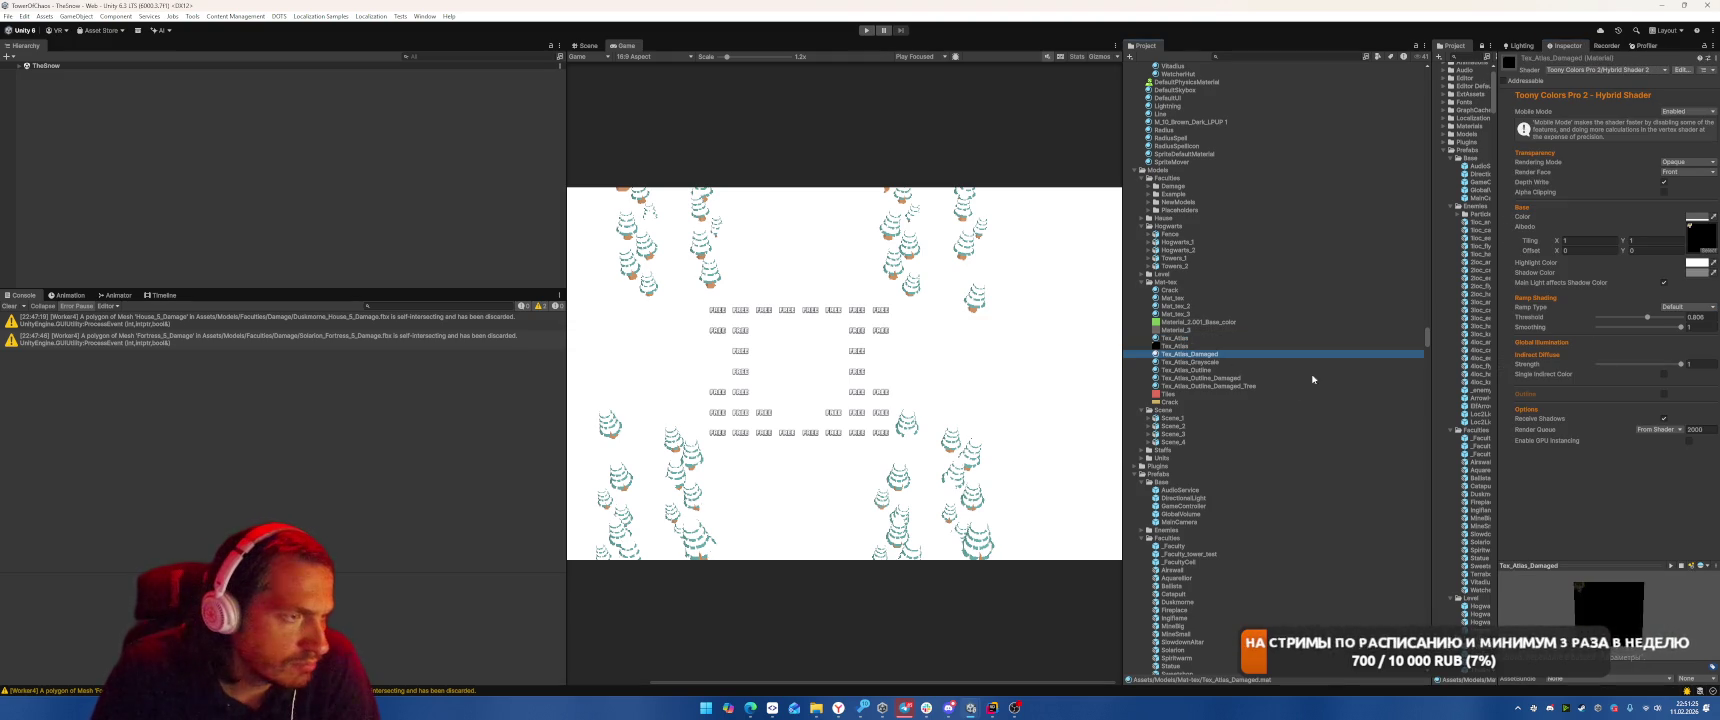
pyautogui.click(1170, 402)
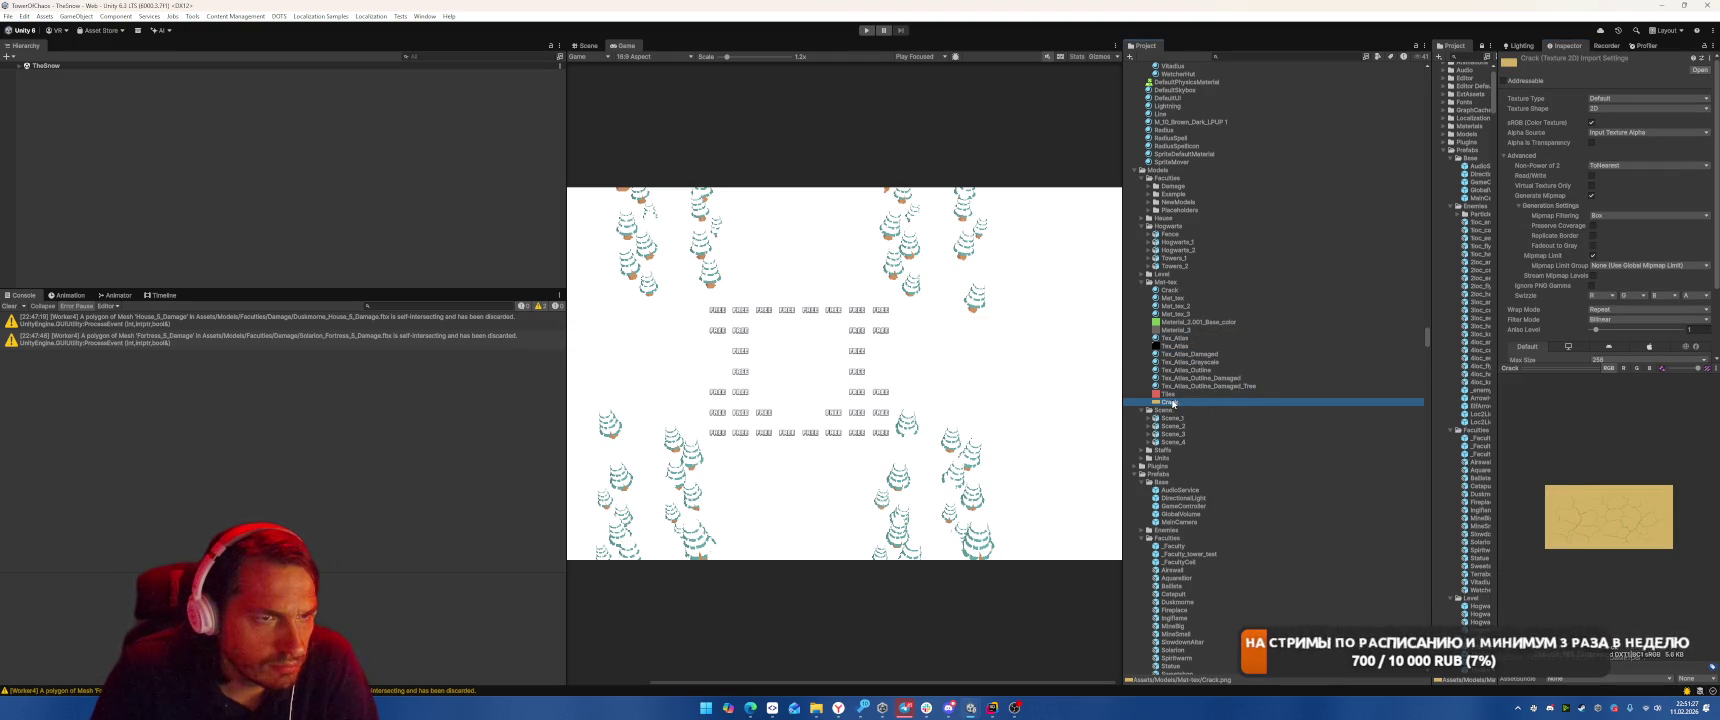
pyautogui.scroll(-3, 1646, 296)
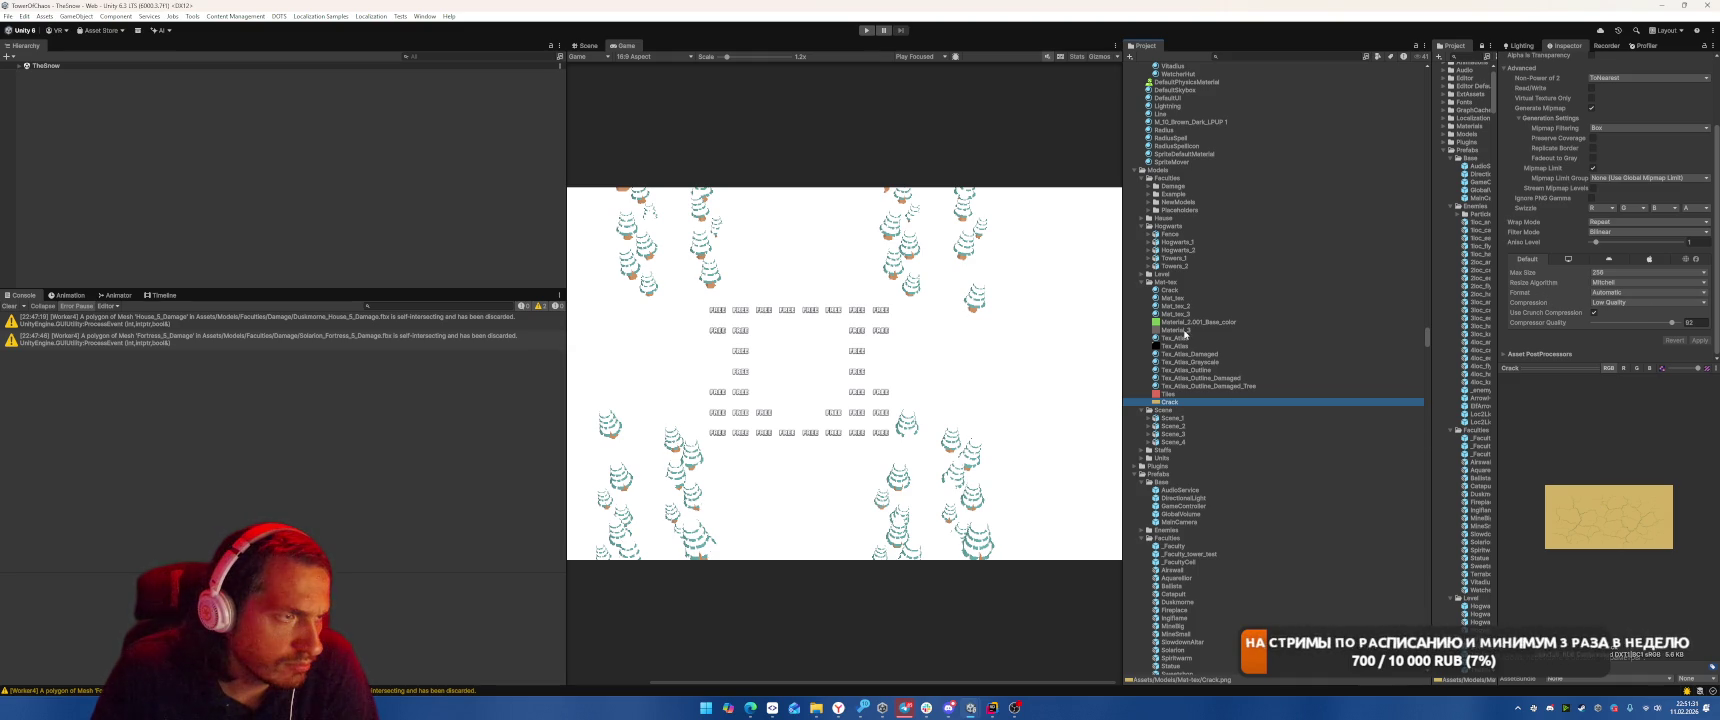
pyautogui.click(1170, 290)
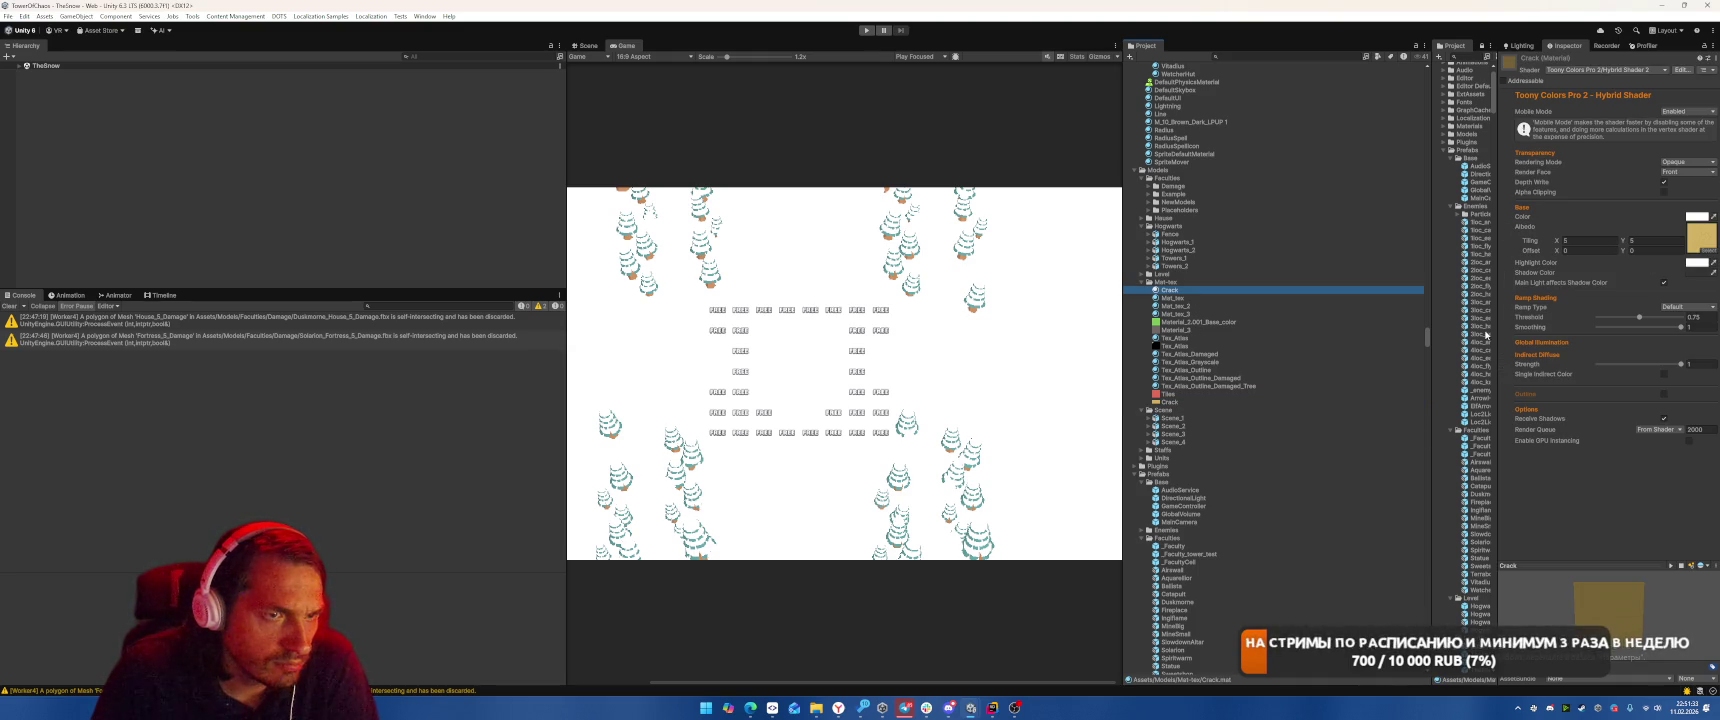
pyautogui.click(1178, 418)
pyautogui.press('Down')
pyautogui.press('Down')
pyautogui.press('Down')
pyautogui.press('Up')
pyautogui.press('Up')
pyautogui.press('Up')
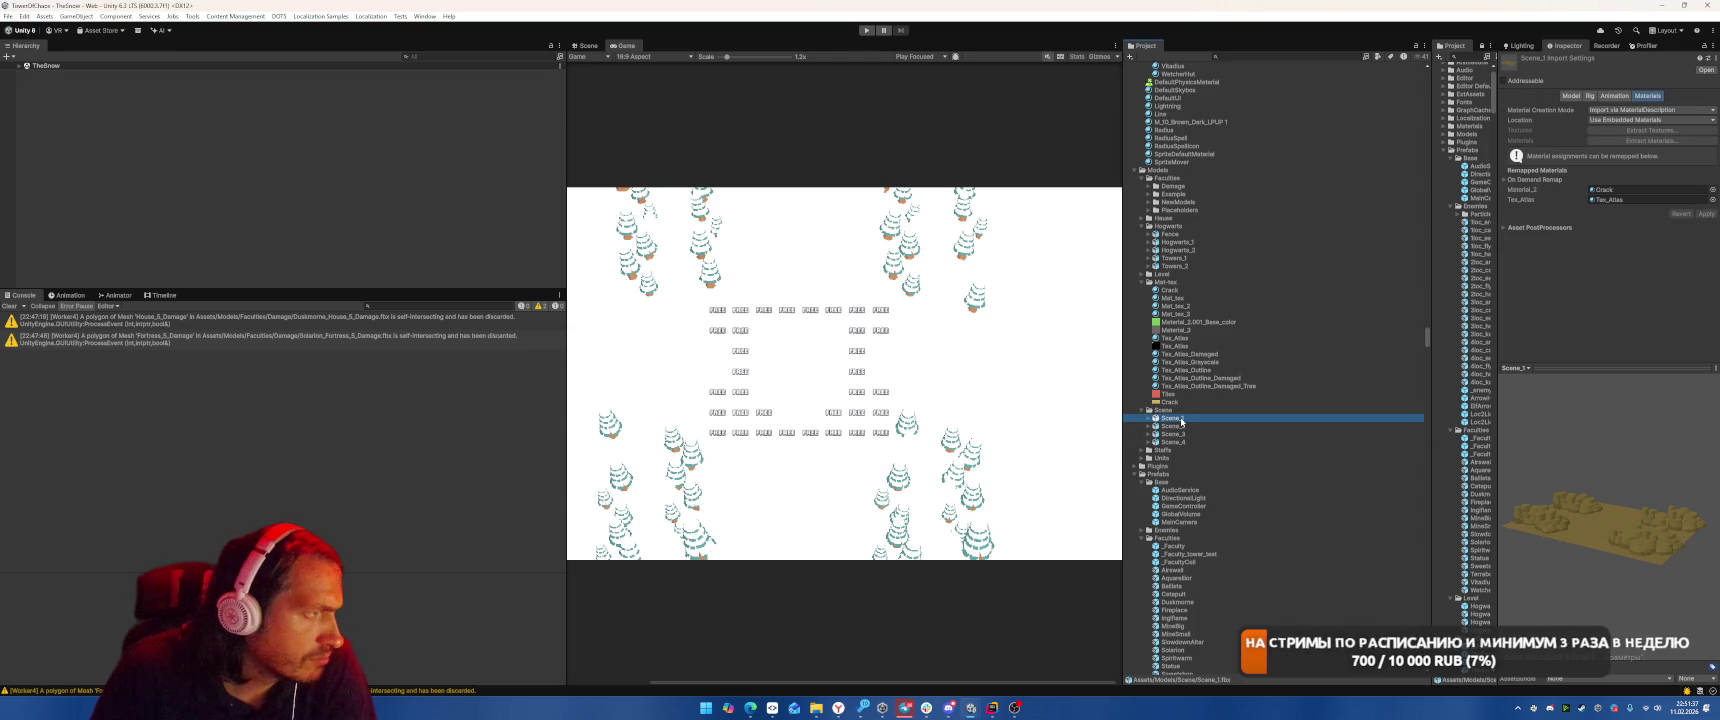
# Set Tex_Atlas's shadow colour to a neutral mid grey after trying pale pink tints
pyautogui.click(1178, 338)
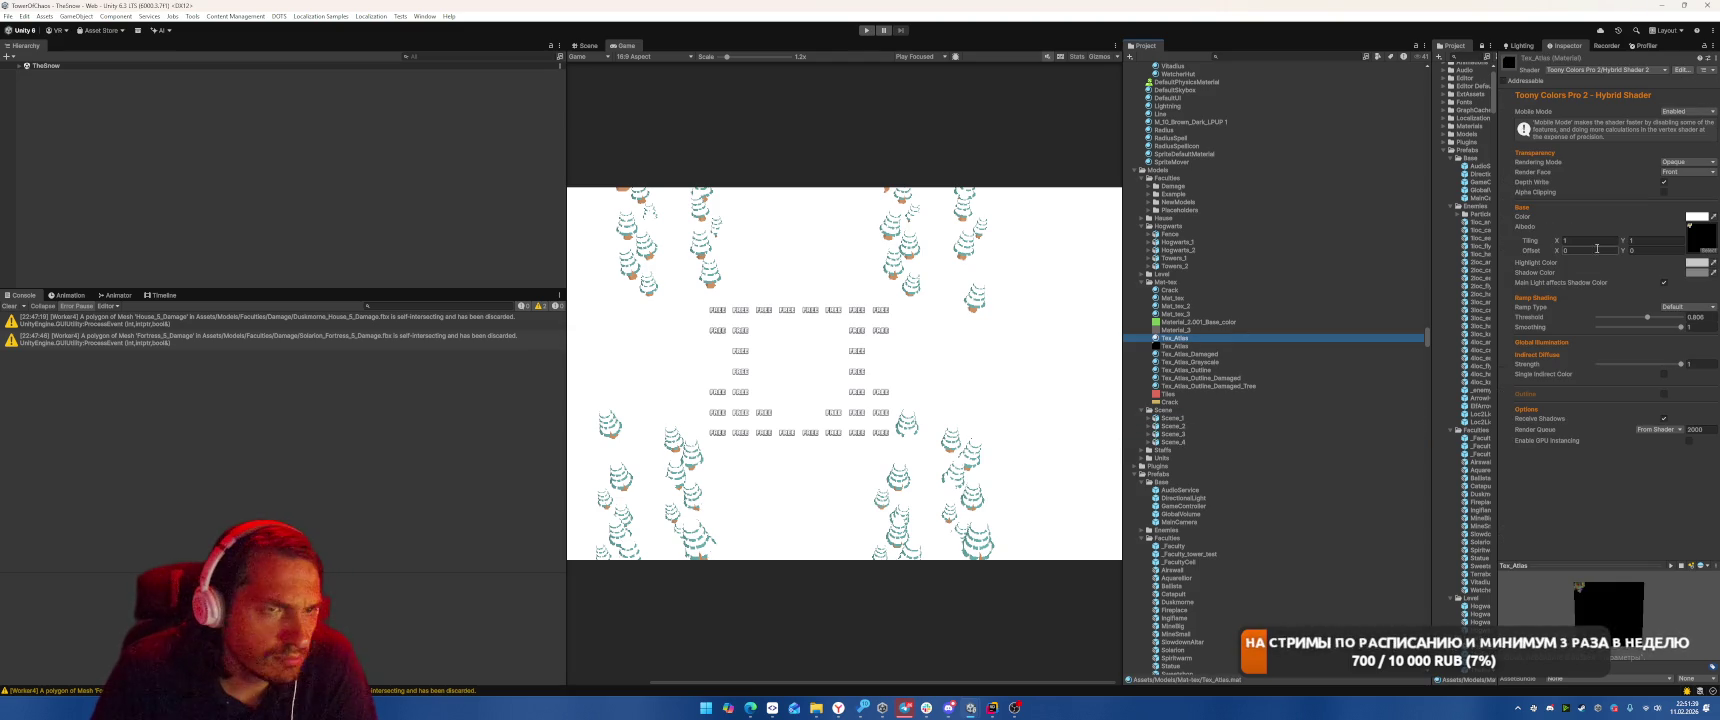
pyautogui.click(1697, 271)
pyautogui.click(1665, 327)
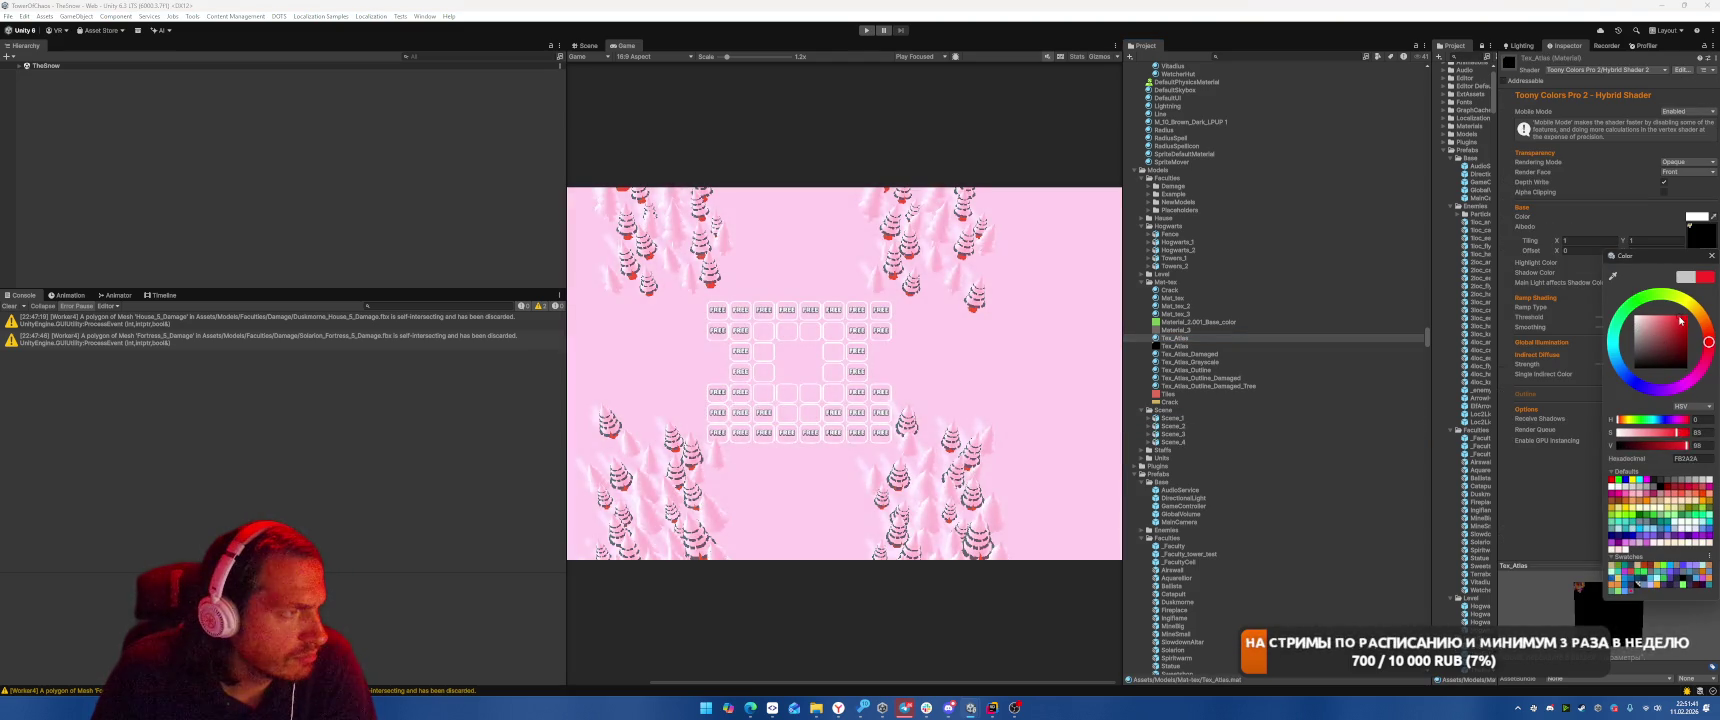
pyautogui.moveTo(1665, 327); pyautogui.dragTo(1632, 339)
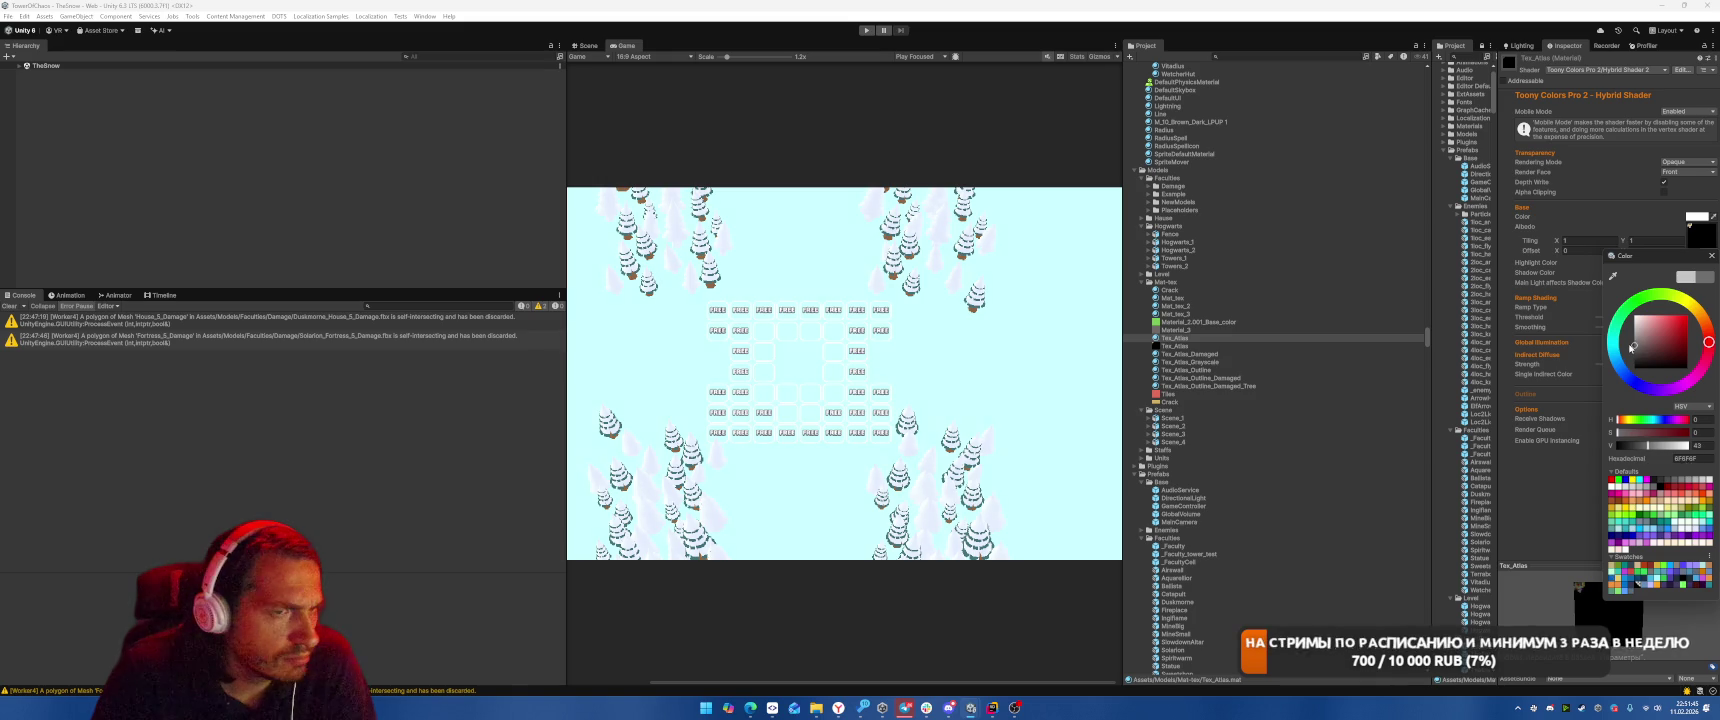
pyautogui.moveTo(1632, 349)
pyautogui.mouseDown()
pyautogui.moveTo(1624, 366)
pyautogui.moveTo(1619, 334)
pyautogui.moveTo(1618, 362)
pyautogui.moveTo(1619, 334)
pyautogui.mouseUp()
pyautogui.moveTo(1636, 258); pyautogui.dragTo(1269, 240)
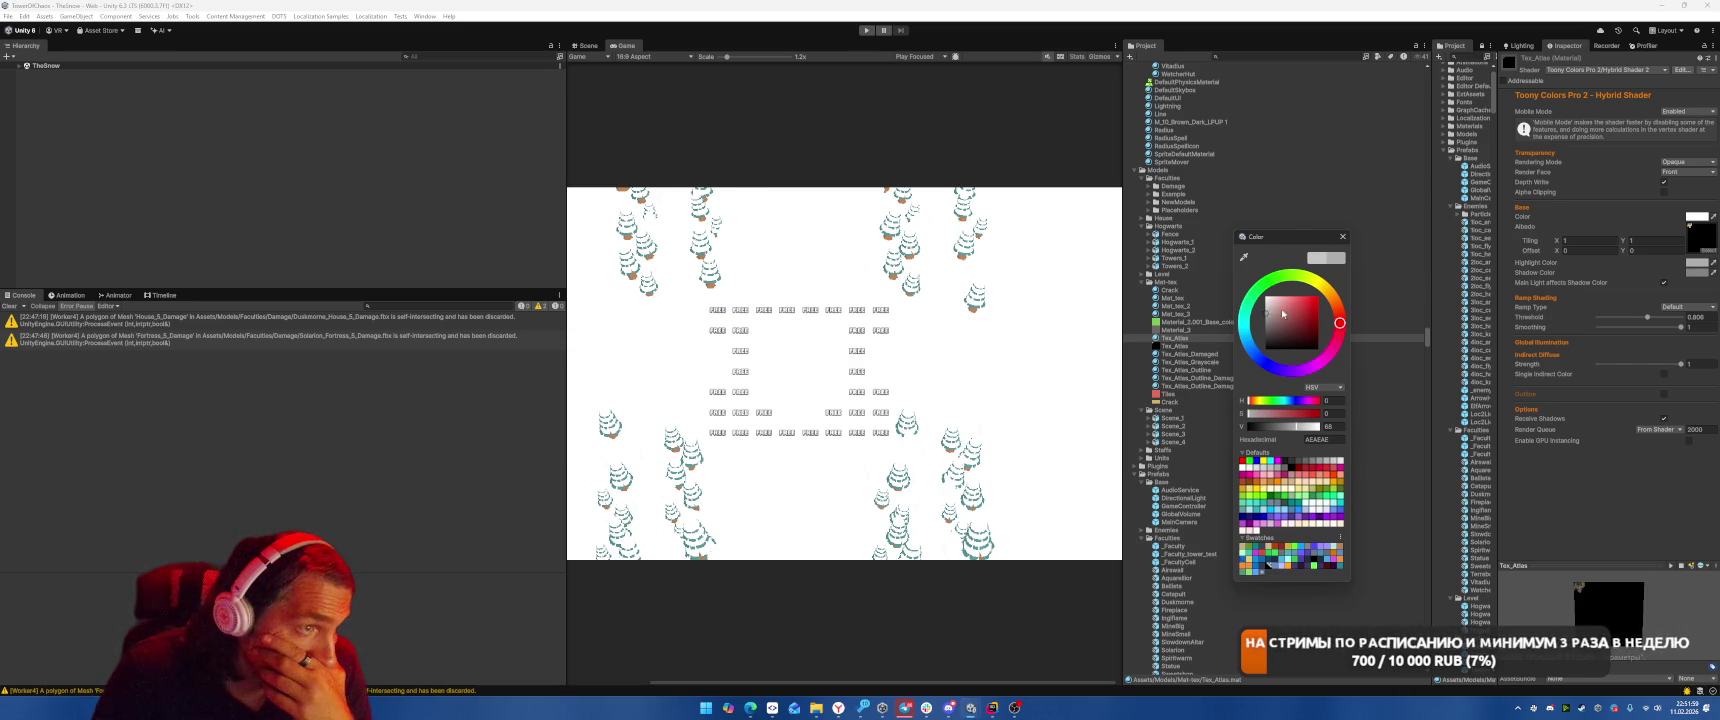
pyautogui.moveTo(1268, 315)
pyautogui.mouseDown()
pyautogui.moveTo(1231, 330)
pyautogui.moveTo(1236, 311)
pyautogui.mouseUp()
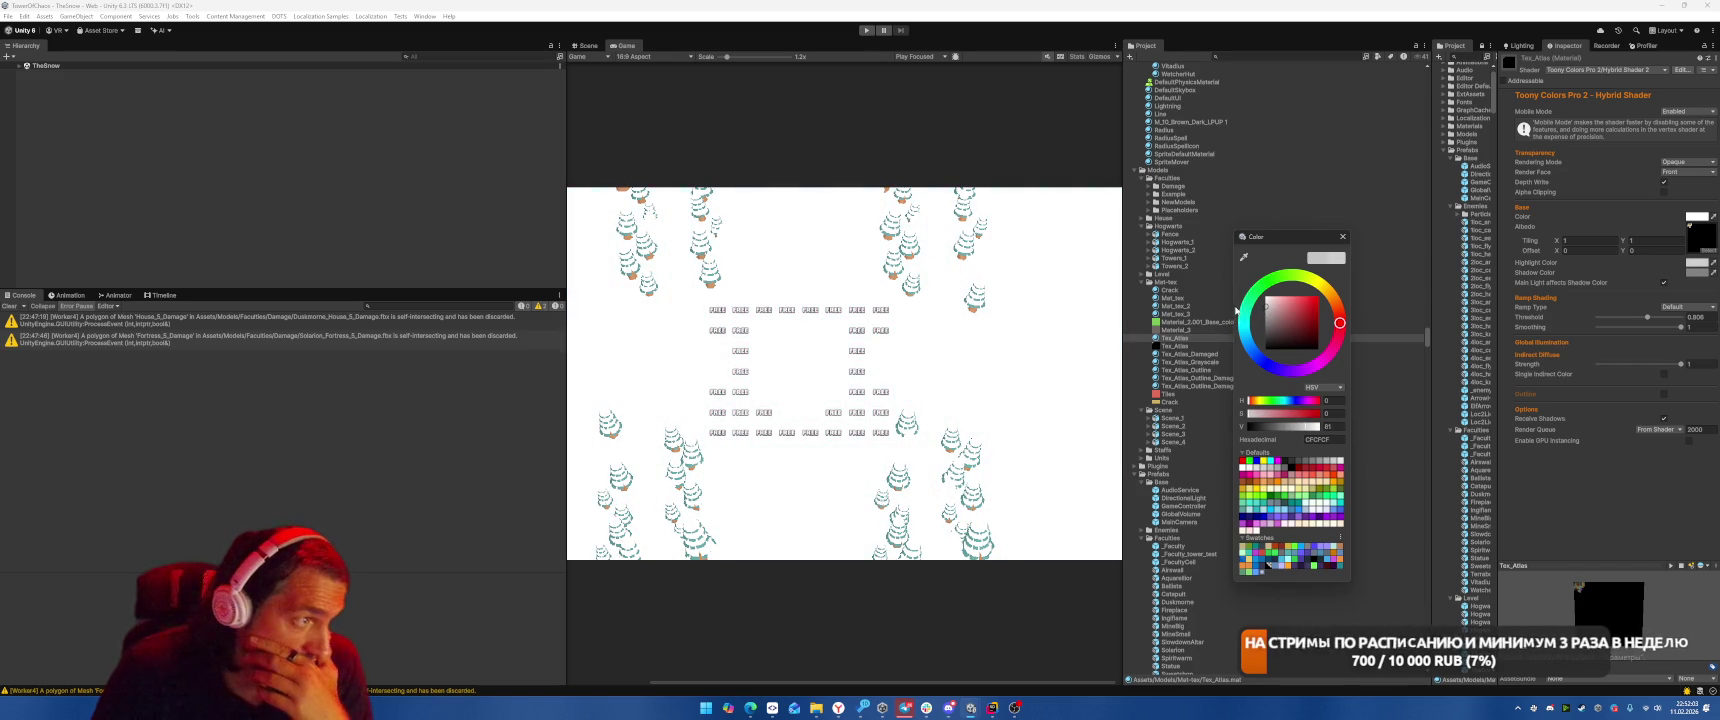
pyautogui.click(1343, 237)
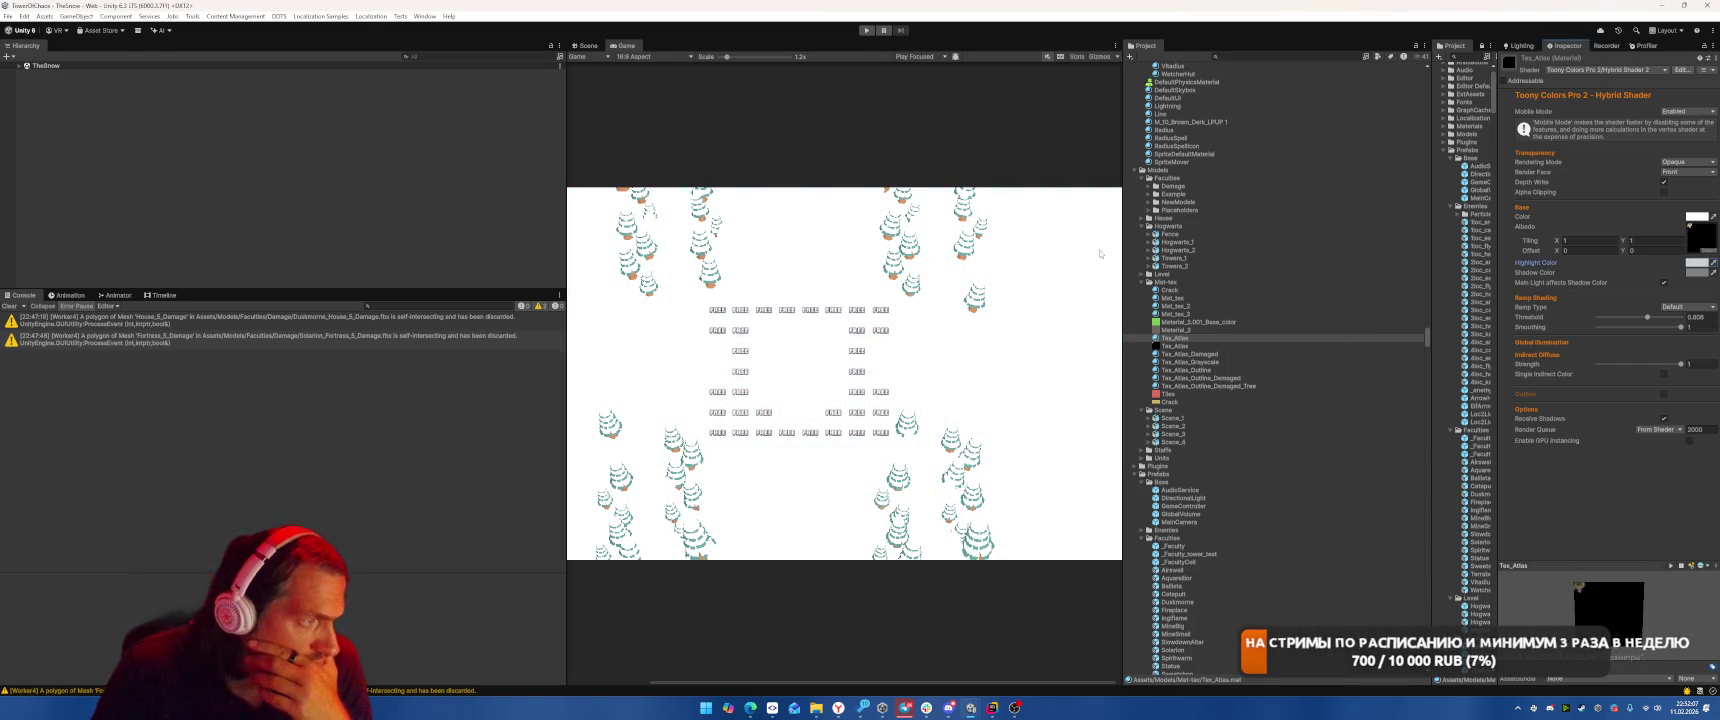
# Set TheSnow's DirectionalLight intensity to 1.5 and clear the console's mesh warnings
pyautogui.click(20, 65)
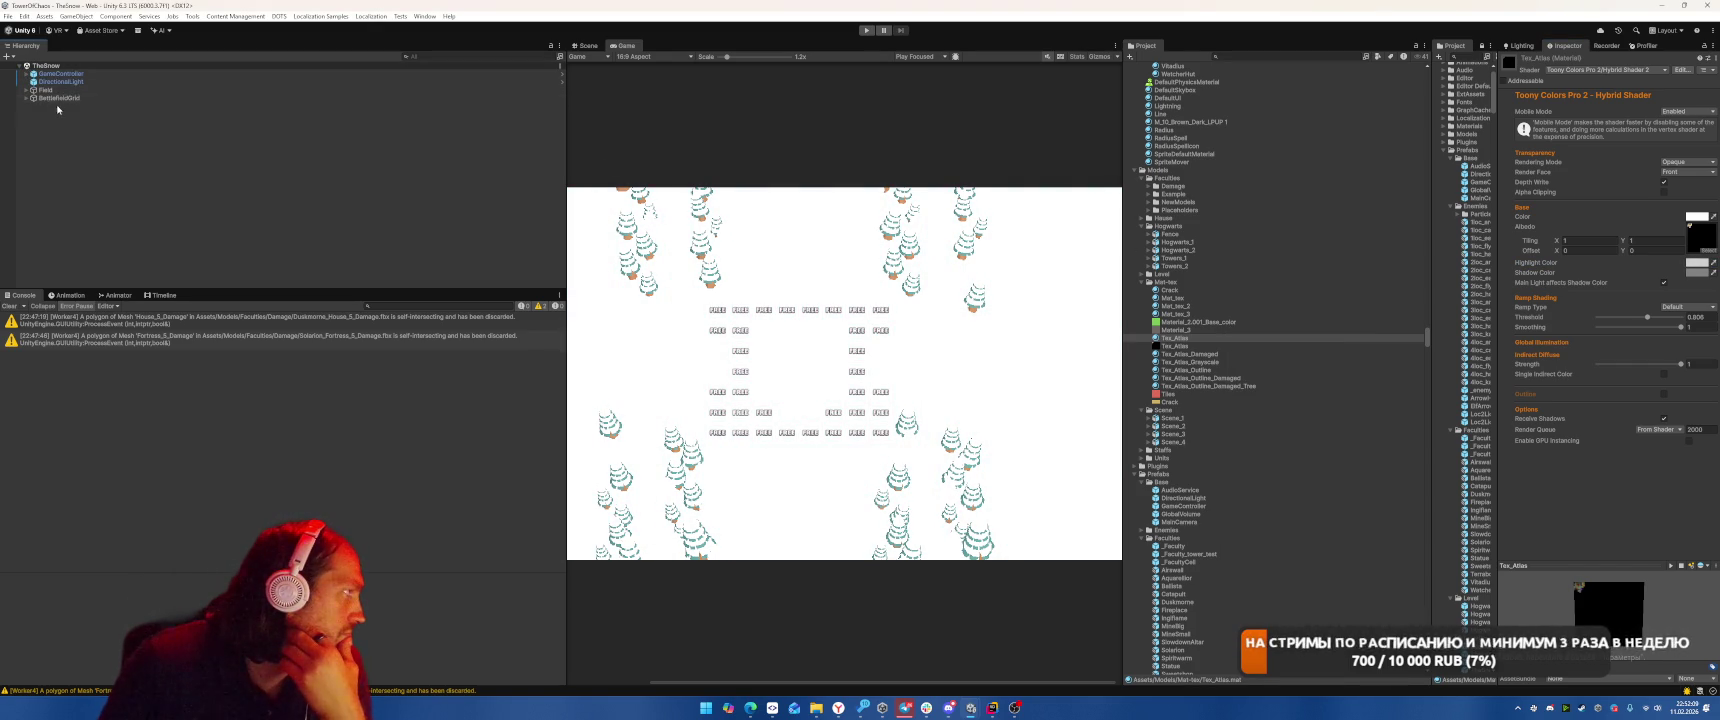
pyautogui.click(60, 81)
pyautogui.click(1697, 283)
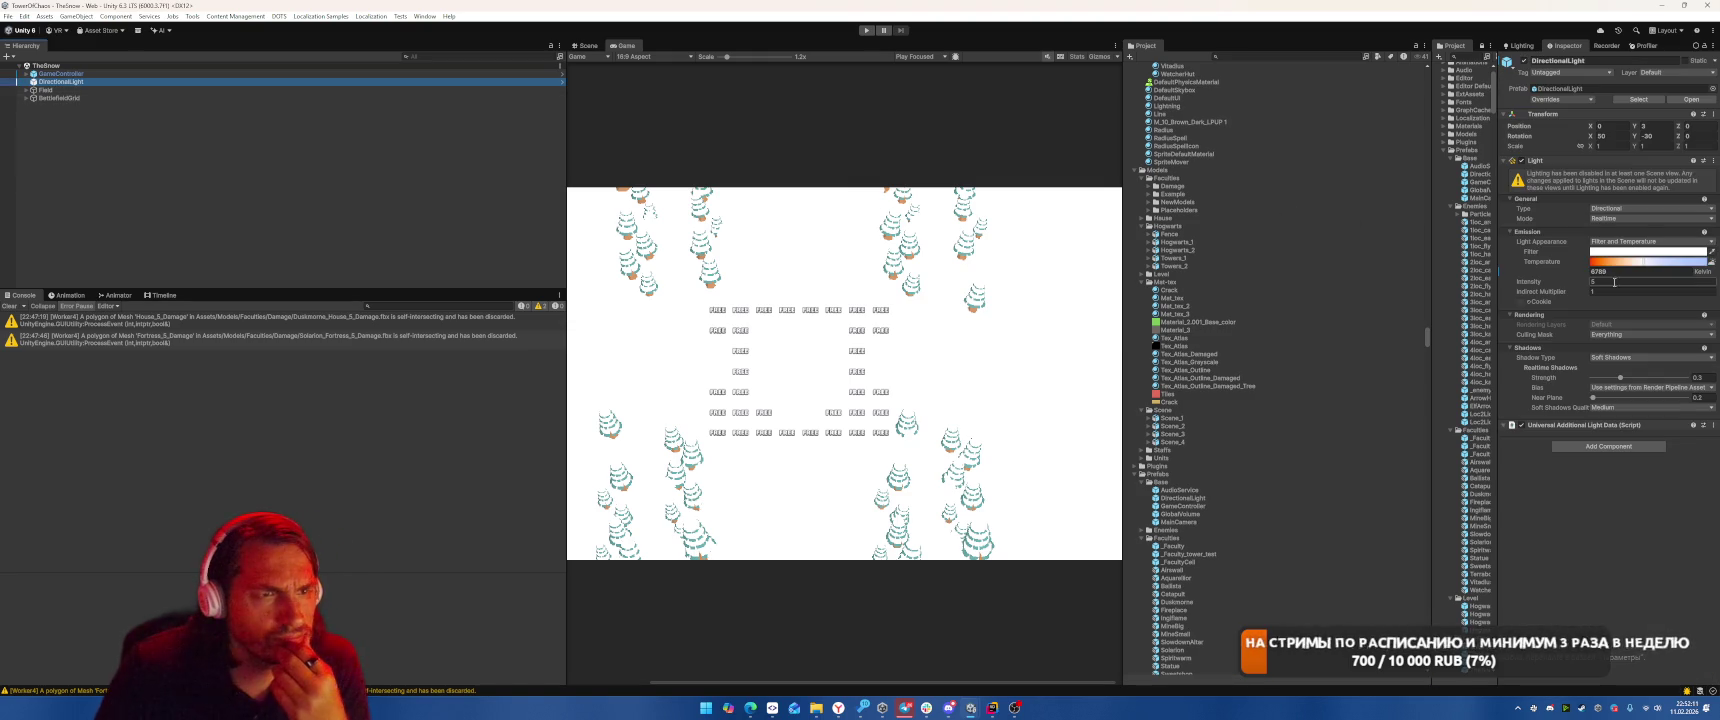
pyautogui.write('1')
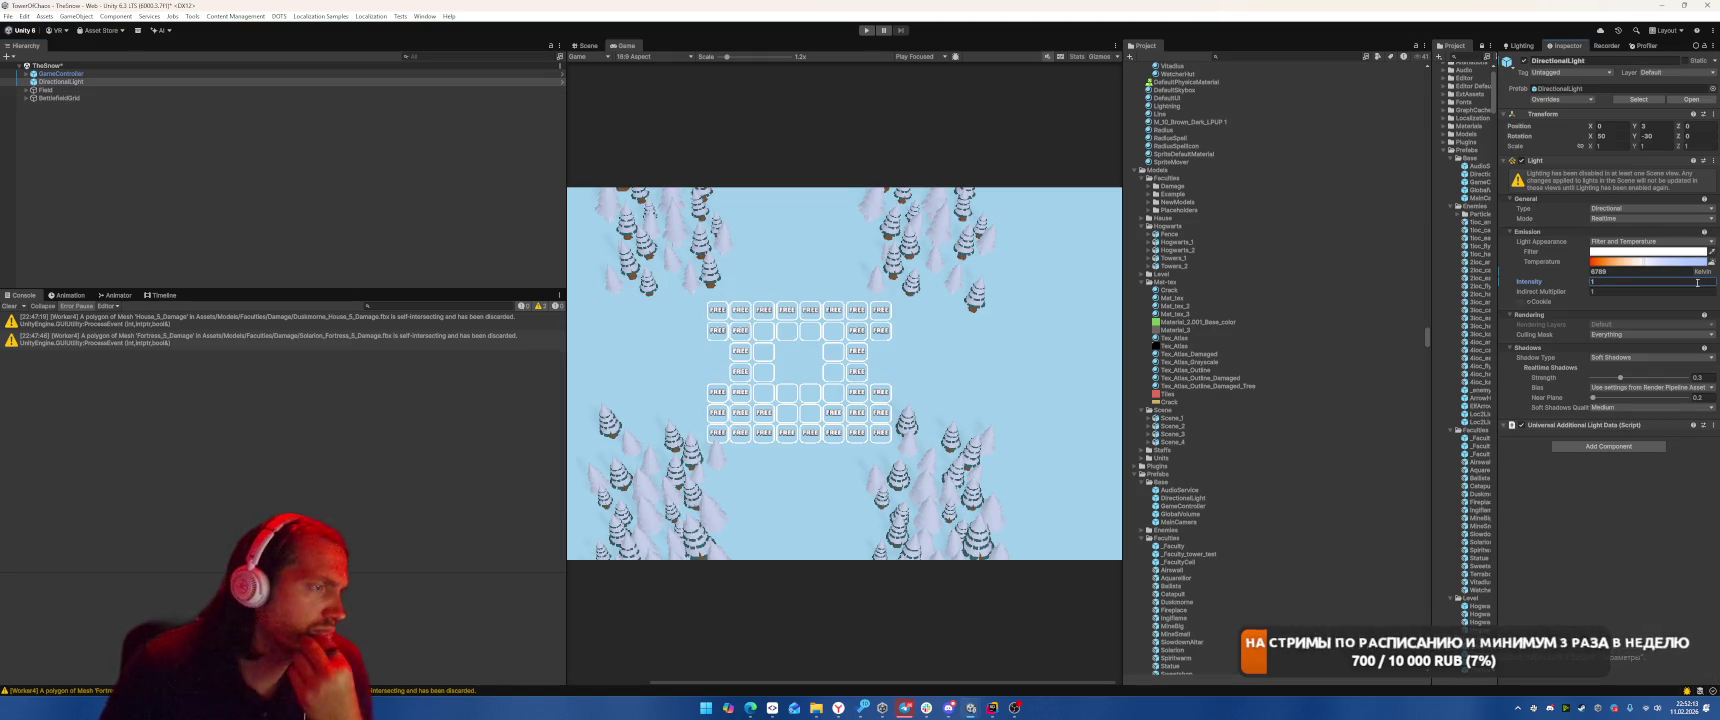
pyautogui.press('BackSpace')
pyautogui.write('2')
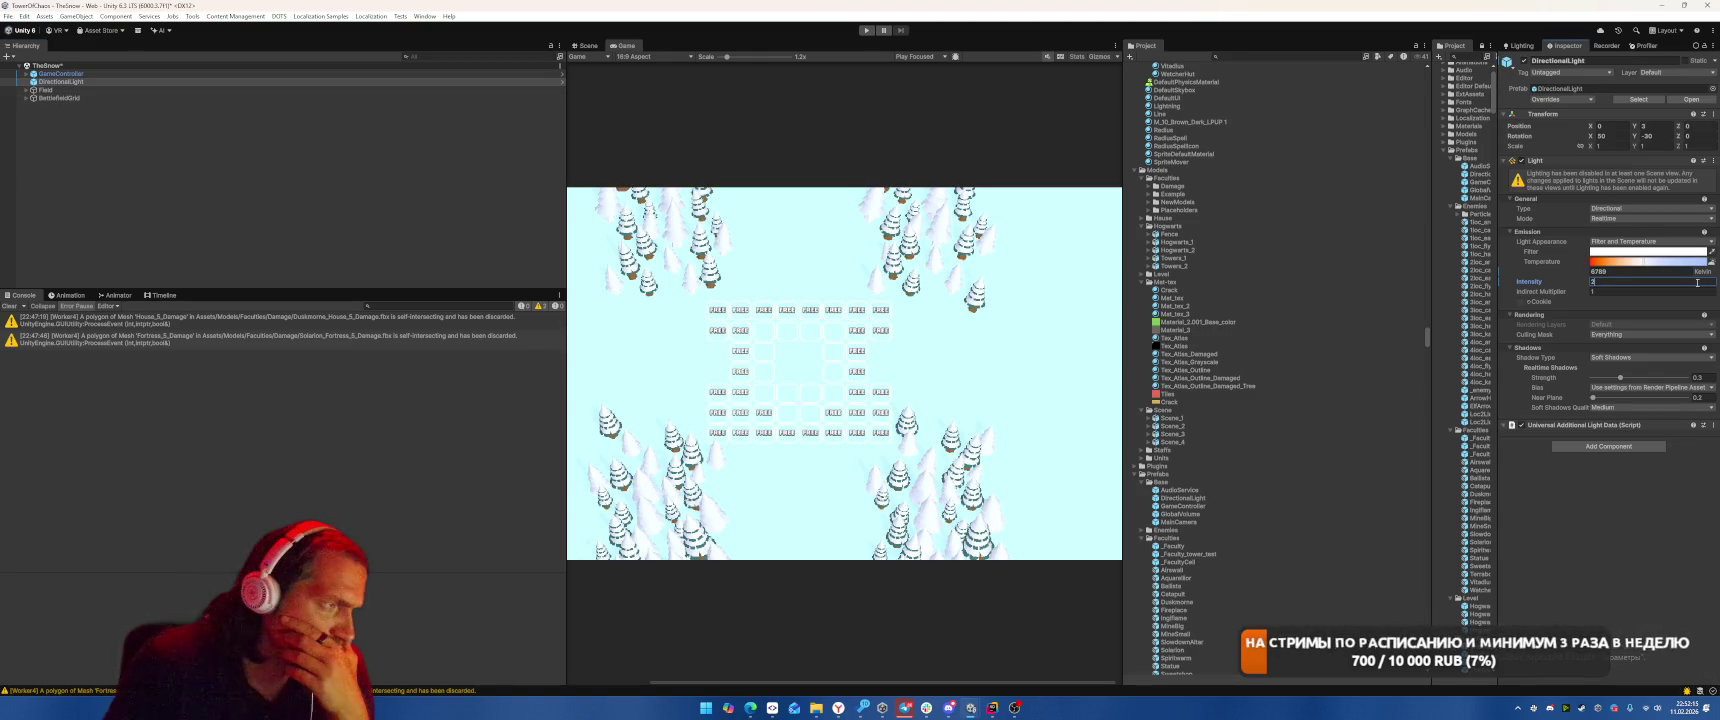
pyautogui.press('BackSpace')
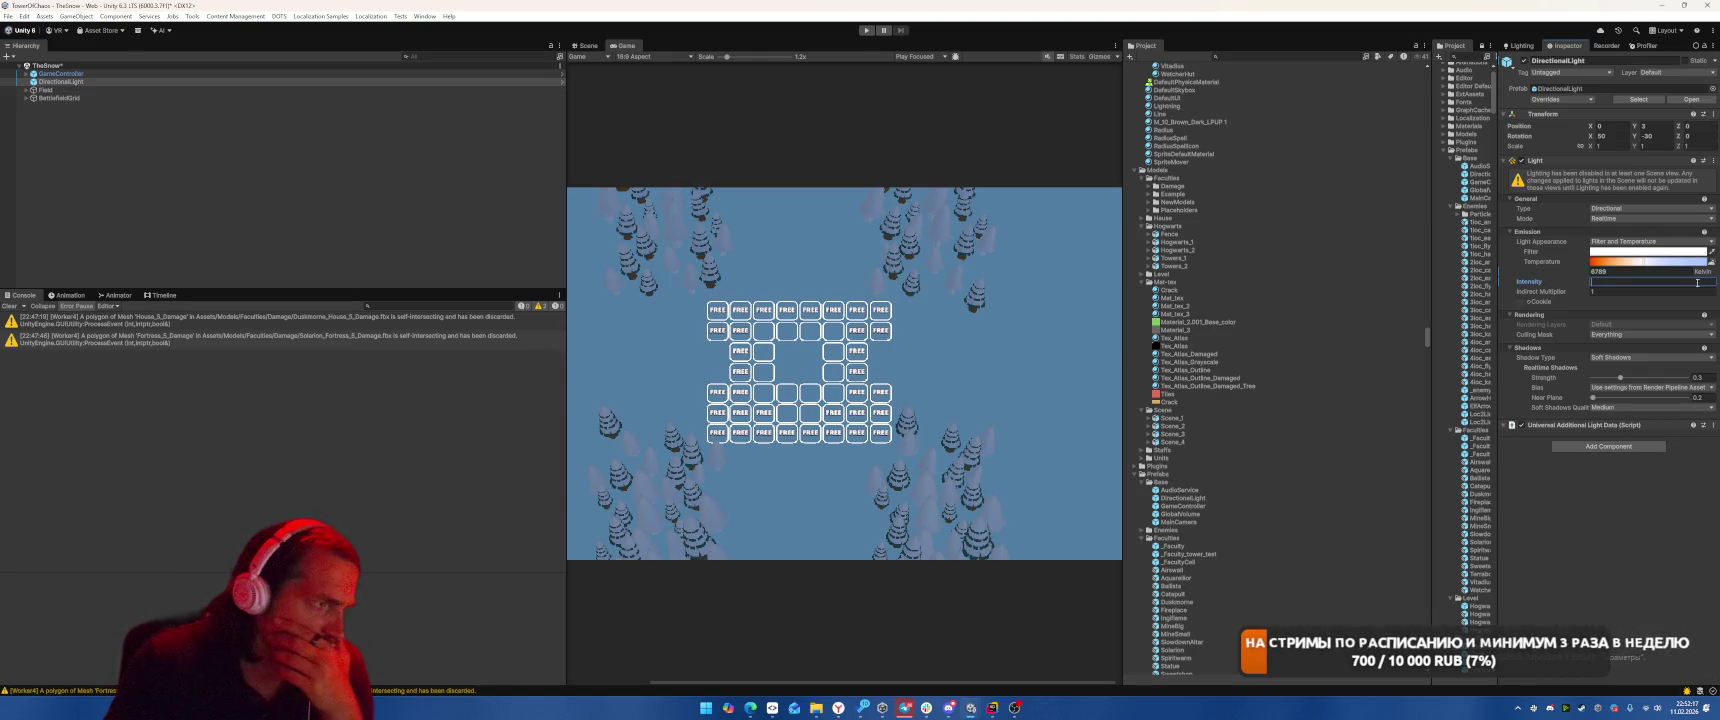
pyautogui.write('1.5')
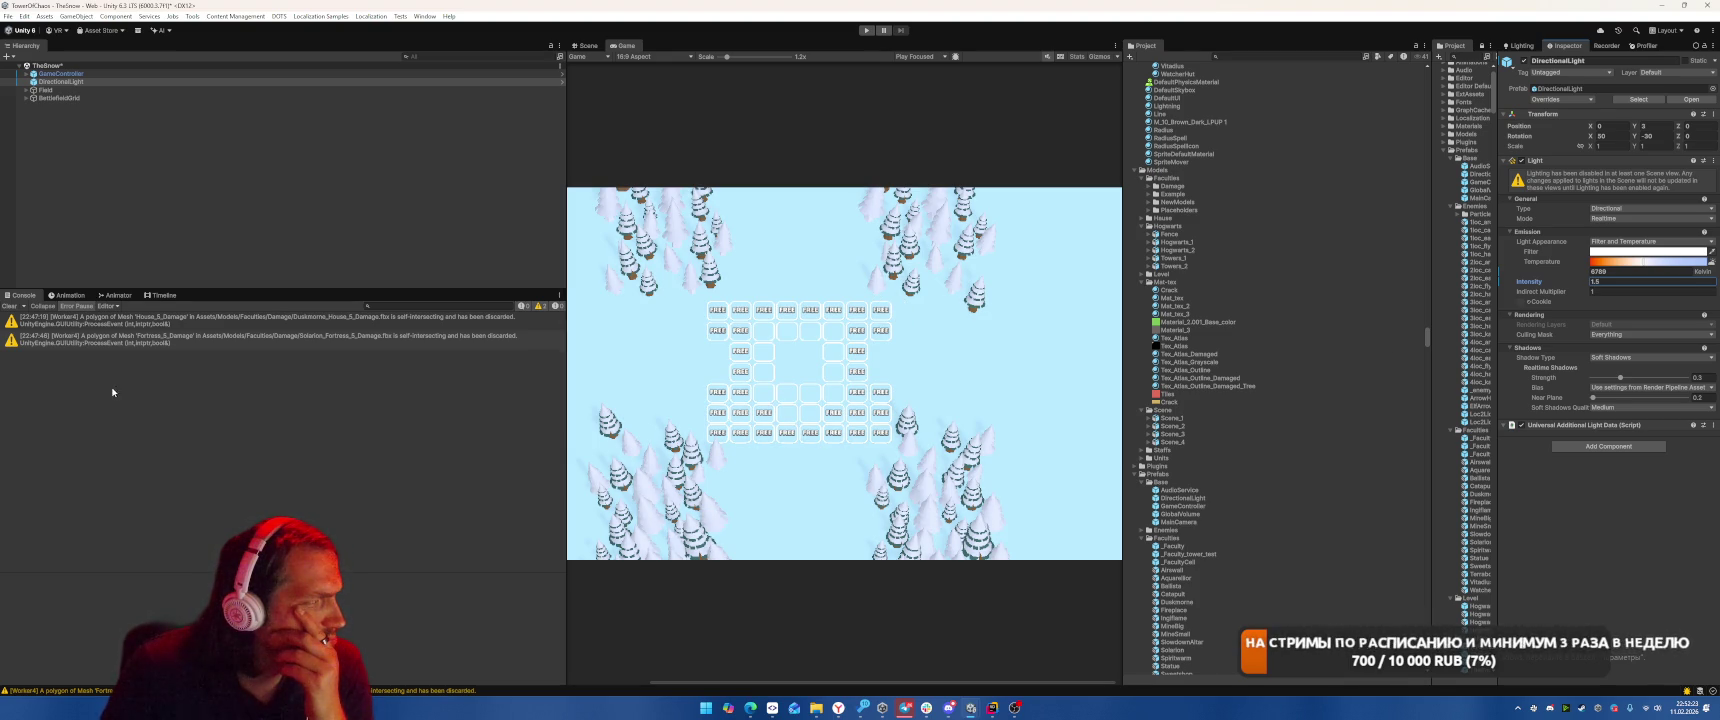
pyautogui.click(10, 306)
pyautogui.click(245, 216)
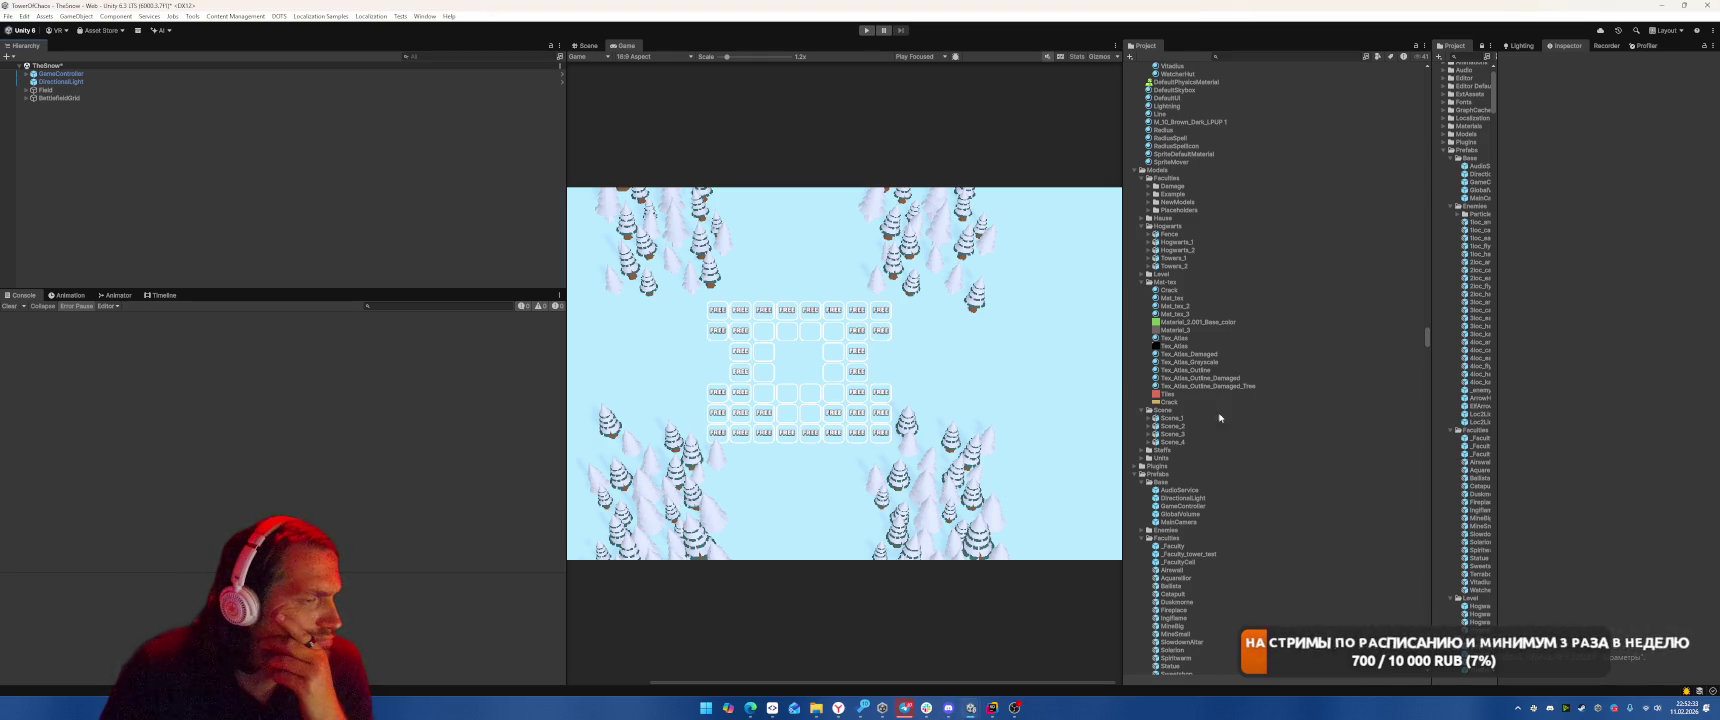
pyautogui.click(1178, 419)
pyautogui.click(1178, 434)
pyautogui.click(1179, 442)
pyautogui.click(1173, 426)
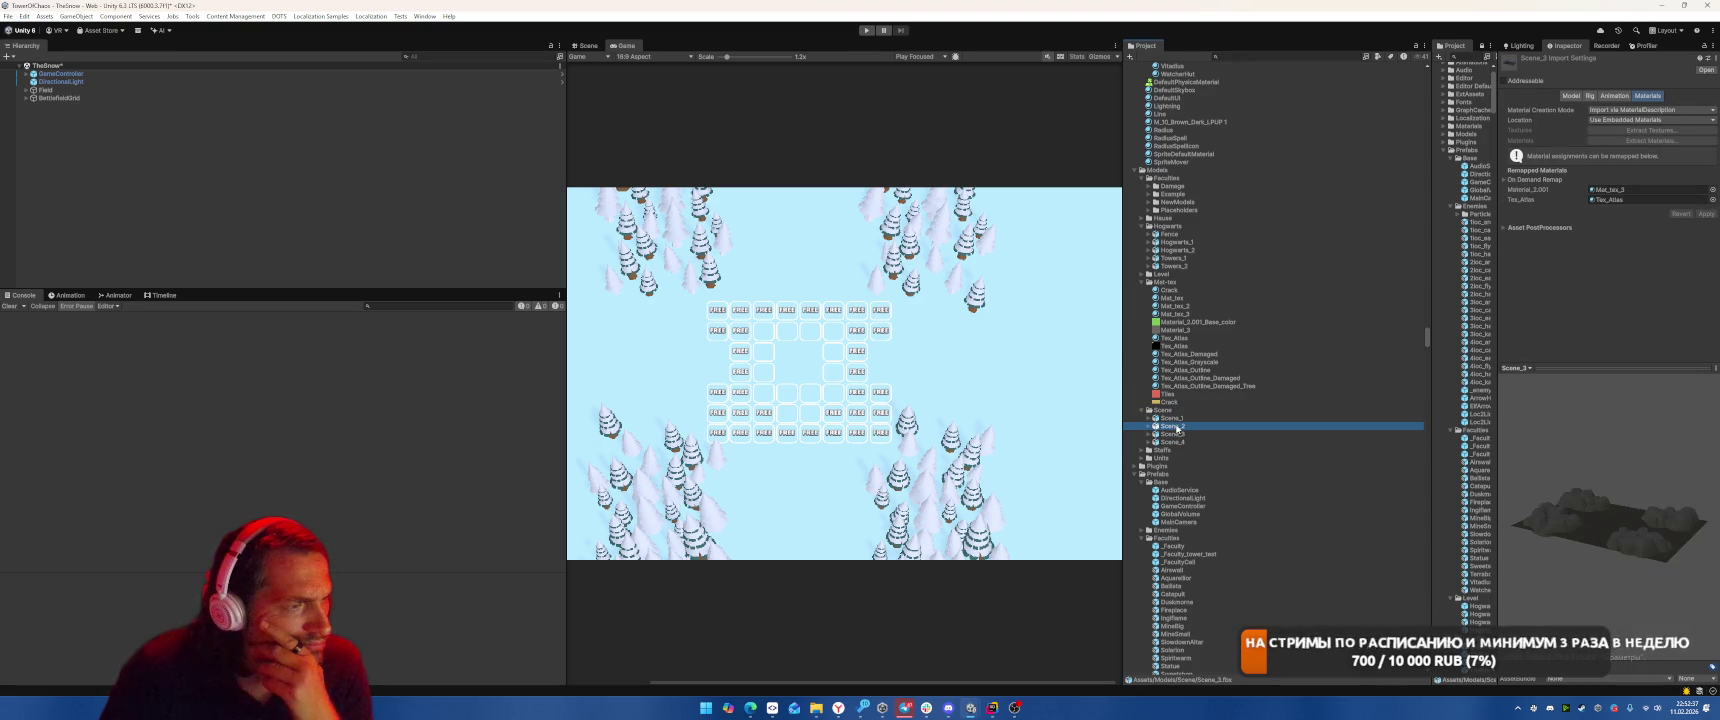
pyautogui.click(905, 709)
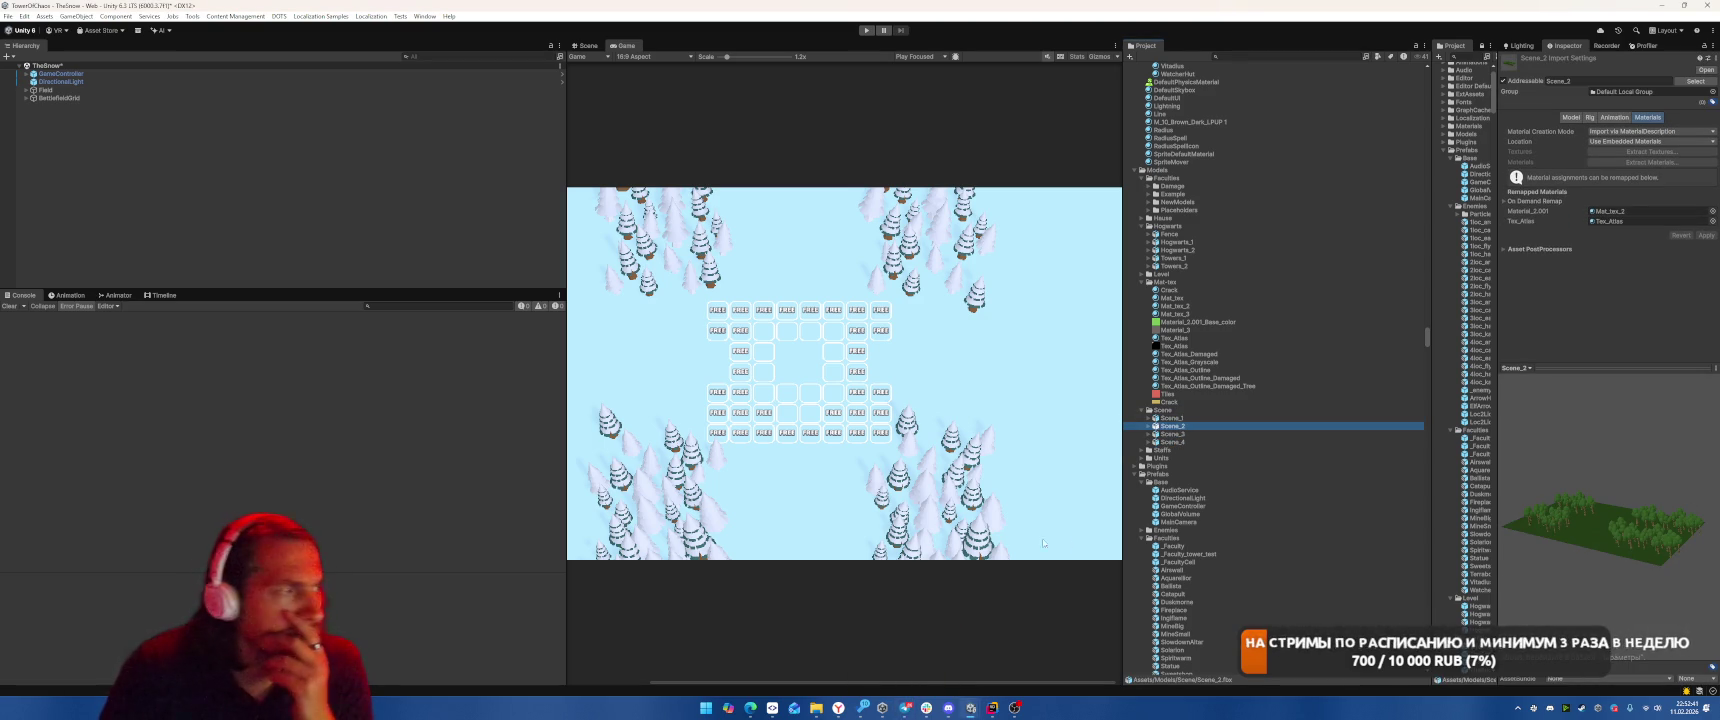
pyautogui.click(828, 716)
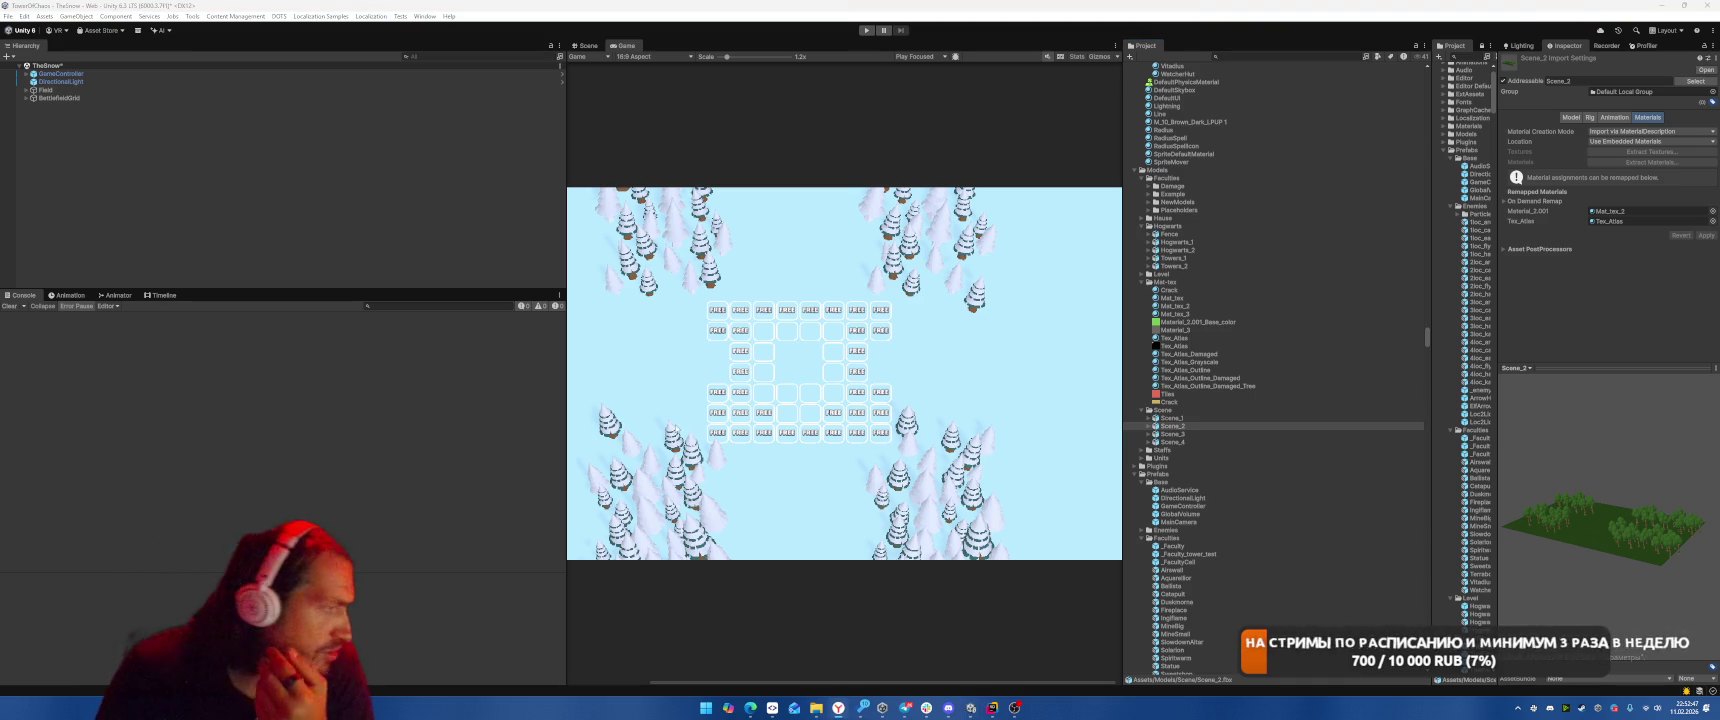
pyautogui.click(271, 191)
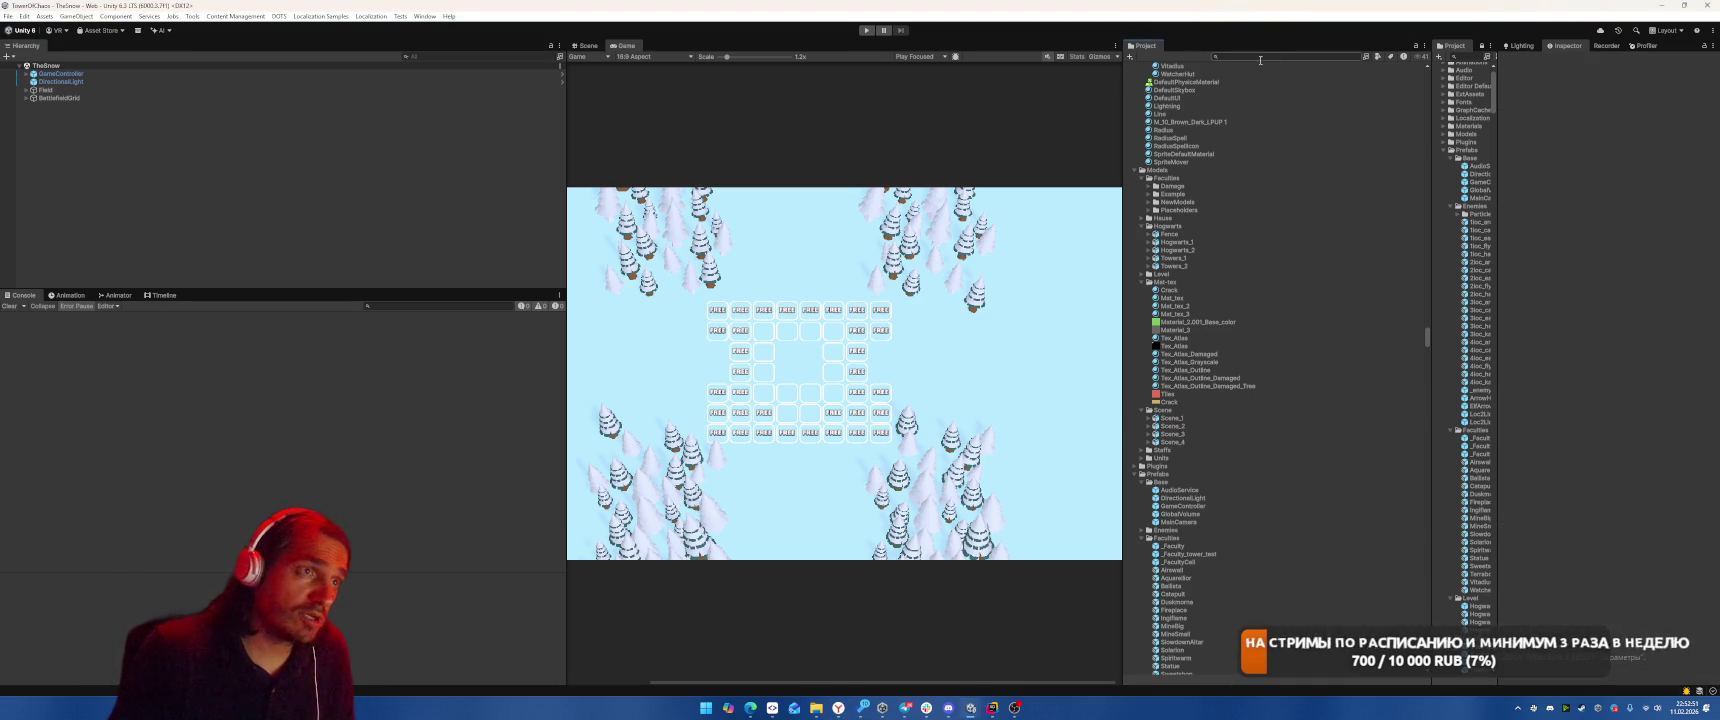
# From Addressables Groups, run a New Build with the Default Build Script
pyautogui.click(425, 16)
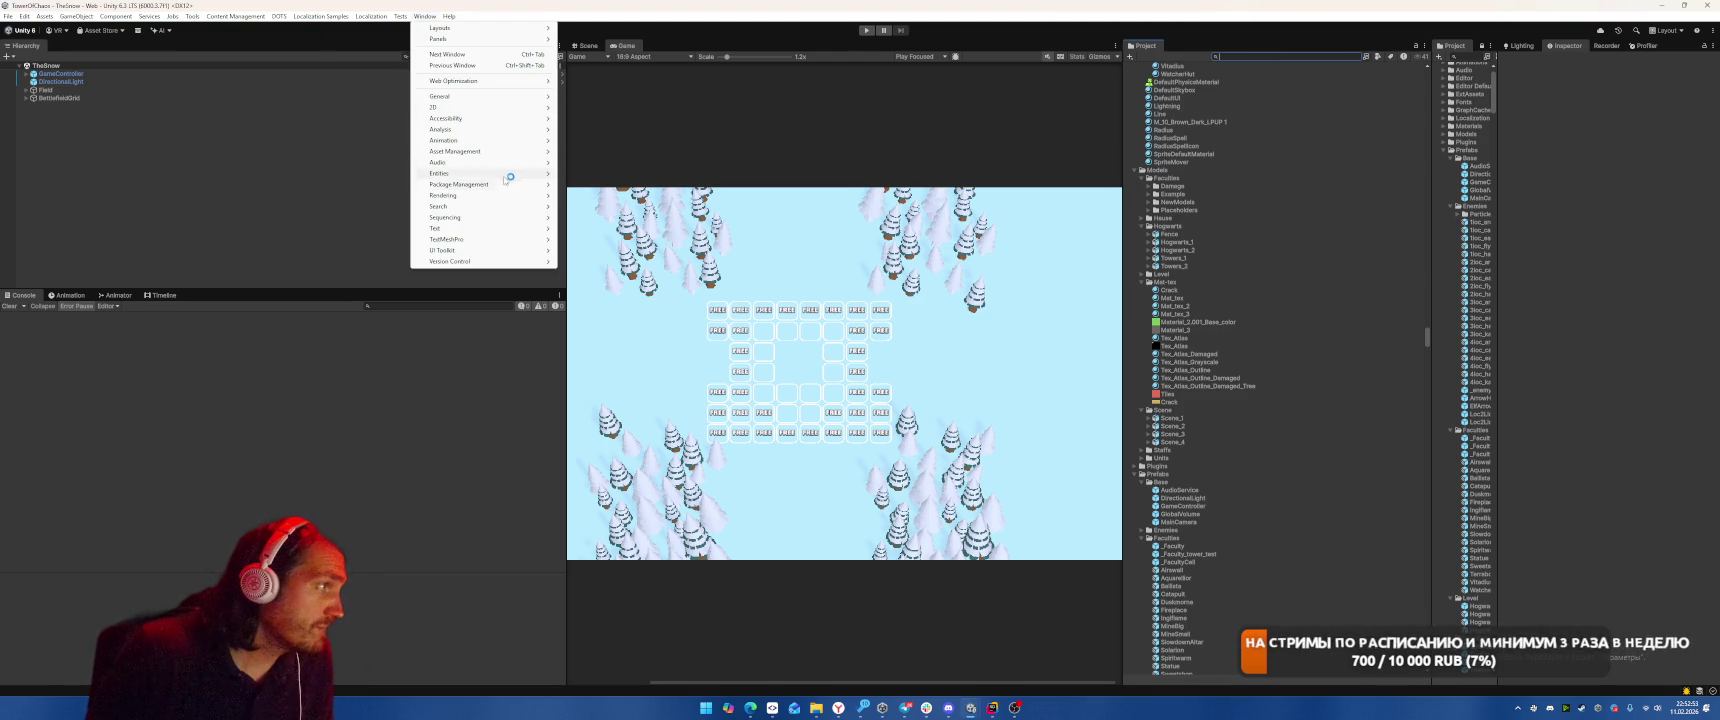
pyautogui.moveTo(520, 151)
pyautogui.moveTo(578, 177)
pyautogui.click(705, 183)
pyautogui.click(903, 112)
pyautogui.moveTo(995, 128)
pyautogui.click(922, 134)
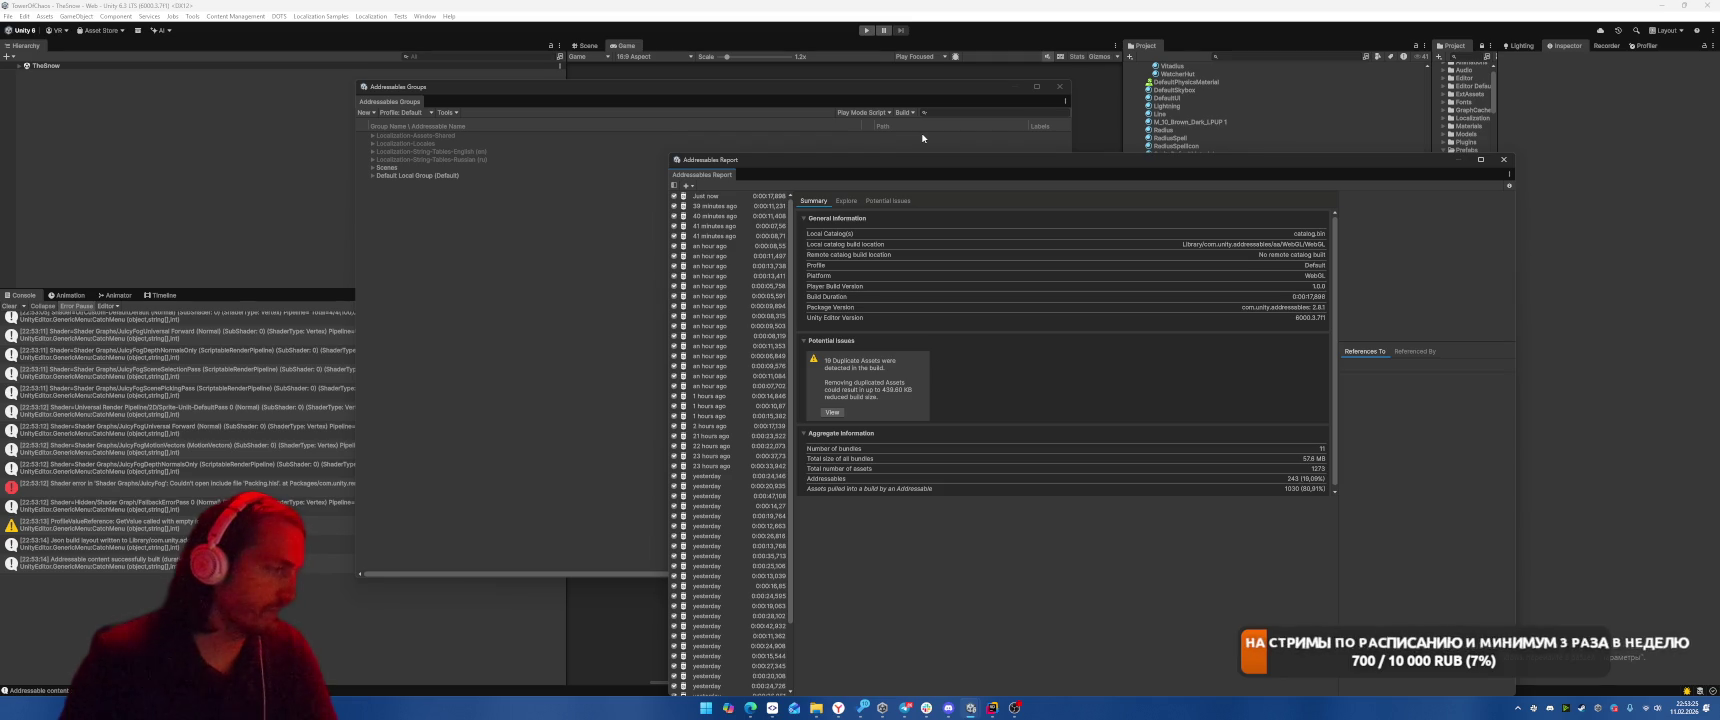
# Check the JuicyFog shader error, compare the latest report with the 39-minute-old build, and close it
pyautogui.click(285, 485)
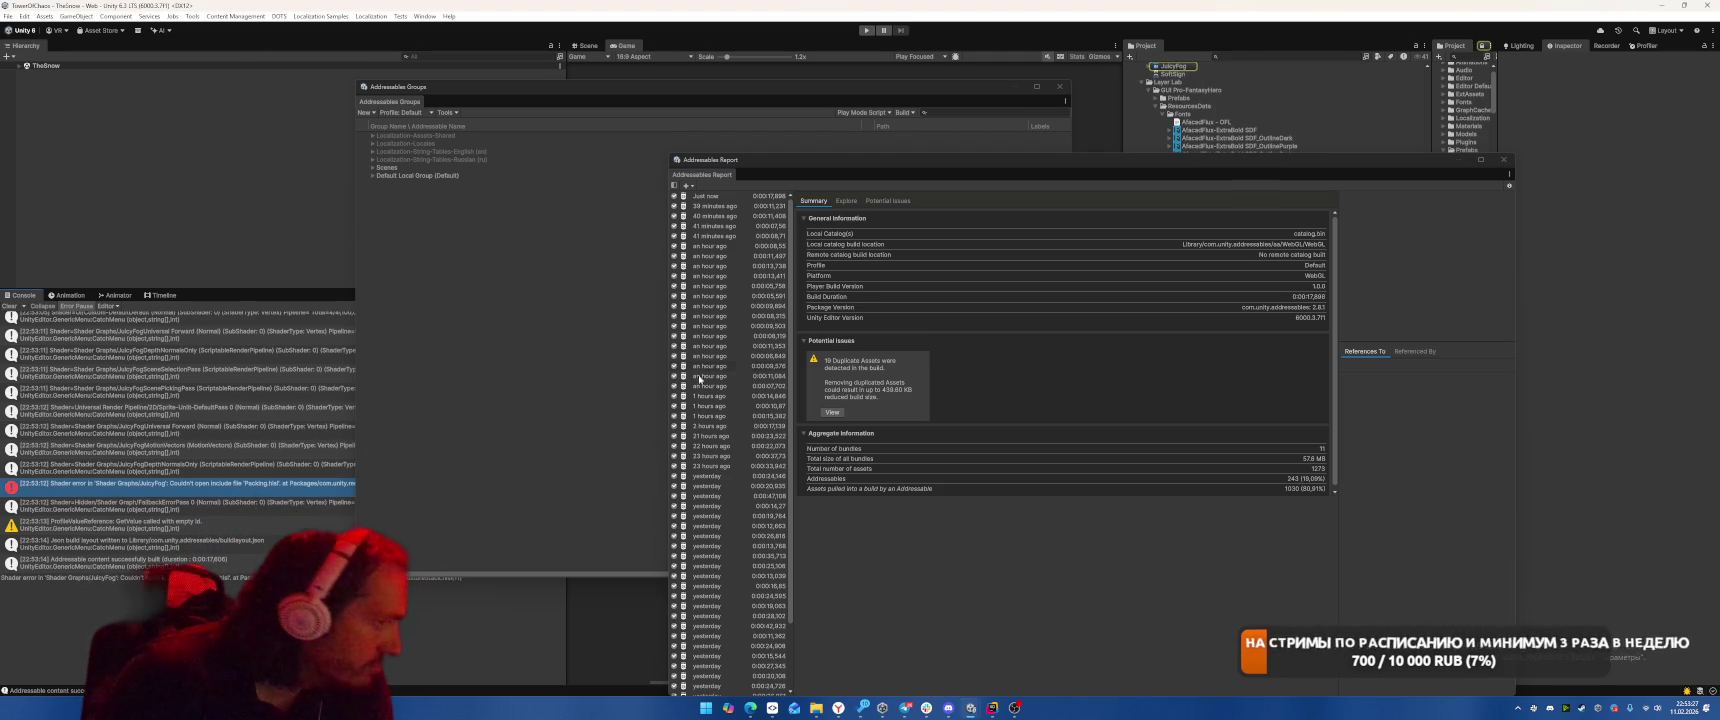
pyautogui.click(708, 197)
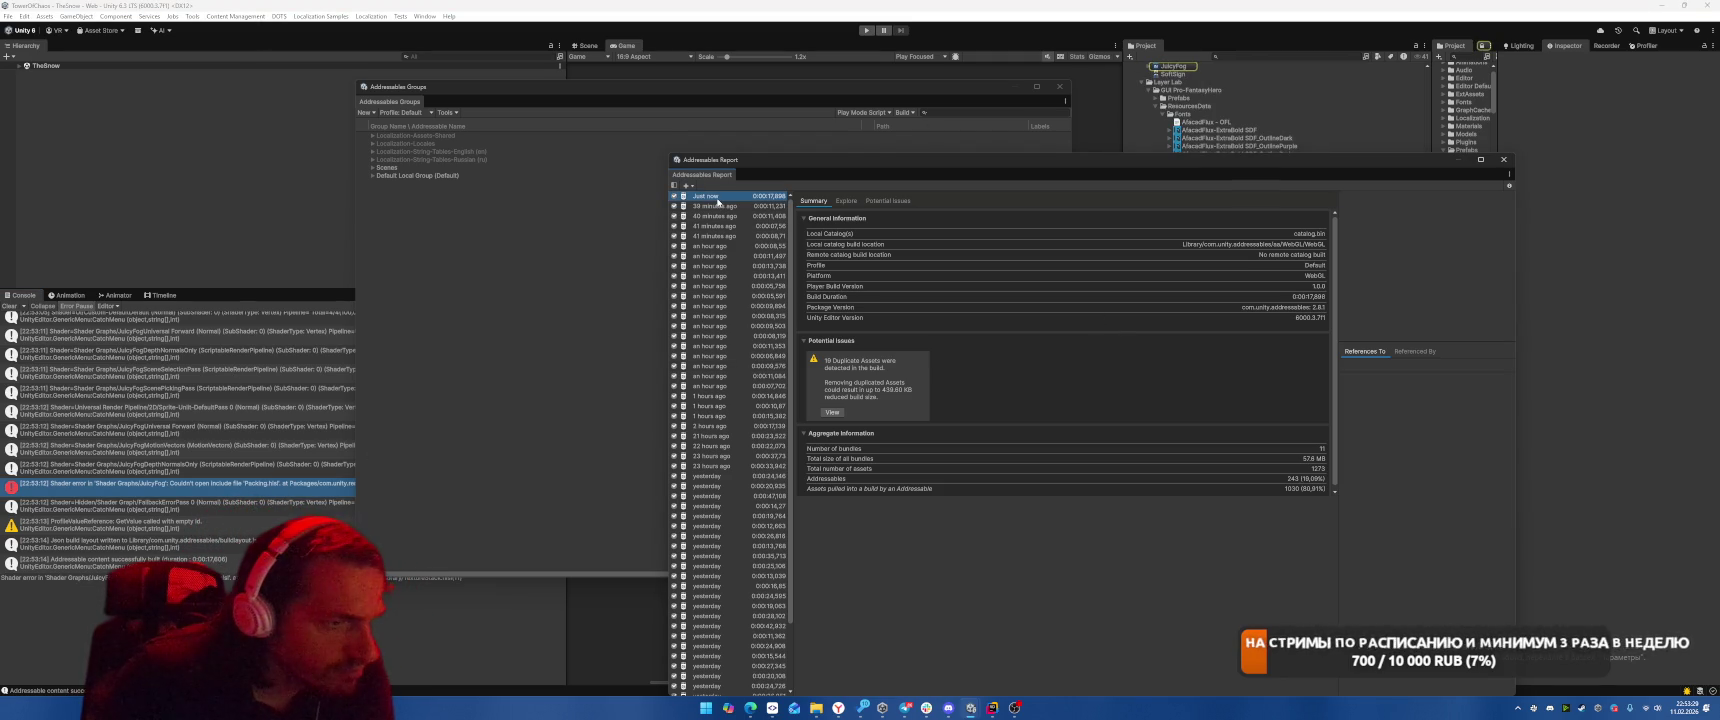
pyautogui.click(709, 206)
pyautogui.click(716, 197)
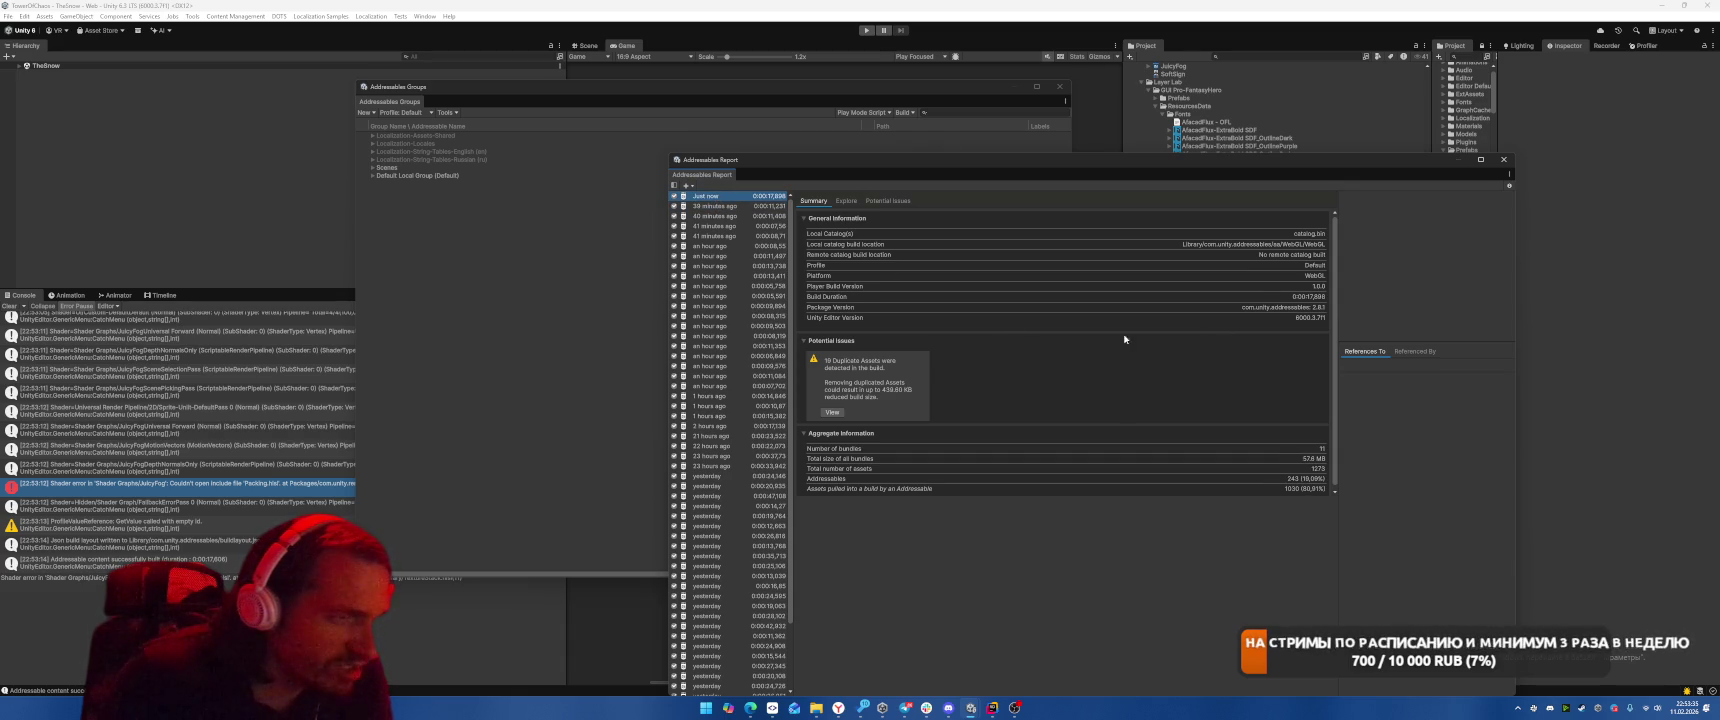
pyautogui.moveTo(1095, 169)
pyautogui.mouseDown()
pyautogui.moveTo(731, 161)
pyautogui.moveTo(1015, 112)
pyautogui.moveTo(985, 126)
pyautogui.mouseUp()
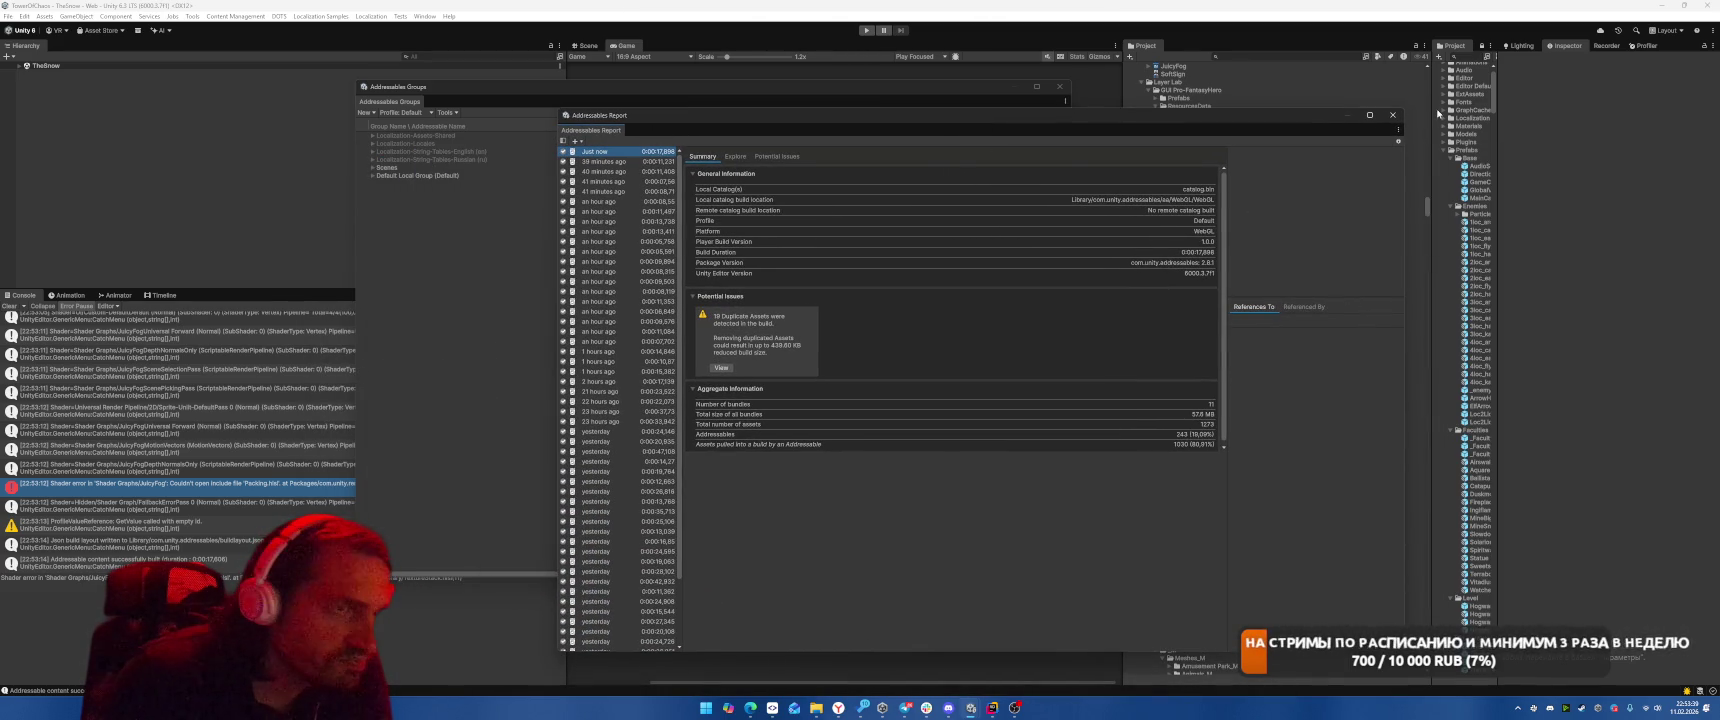
pyautogui.click(1391, 116)
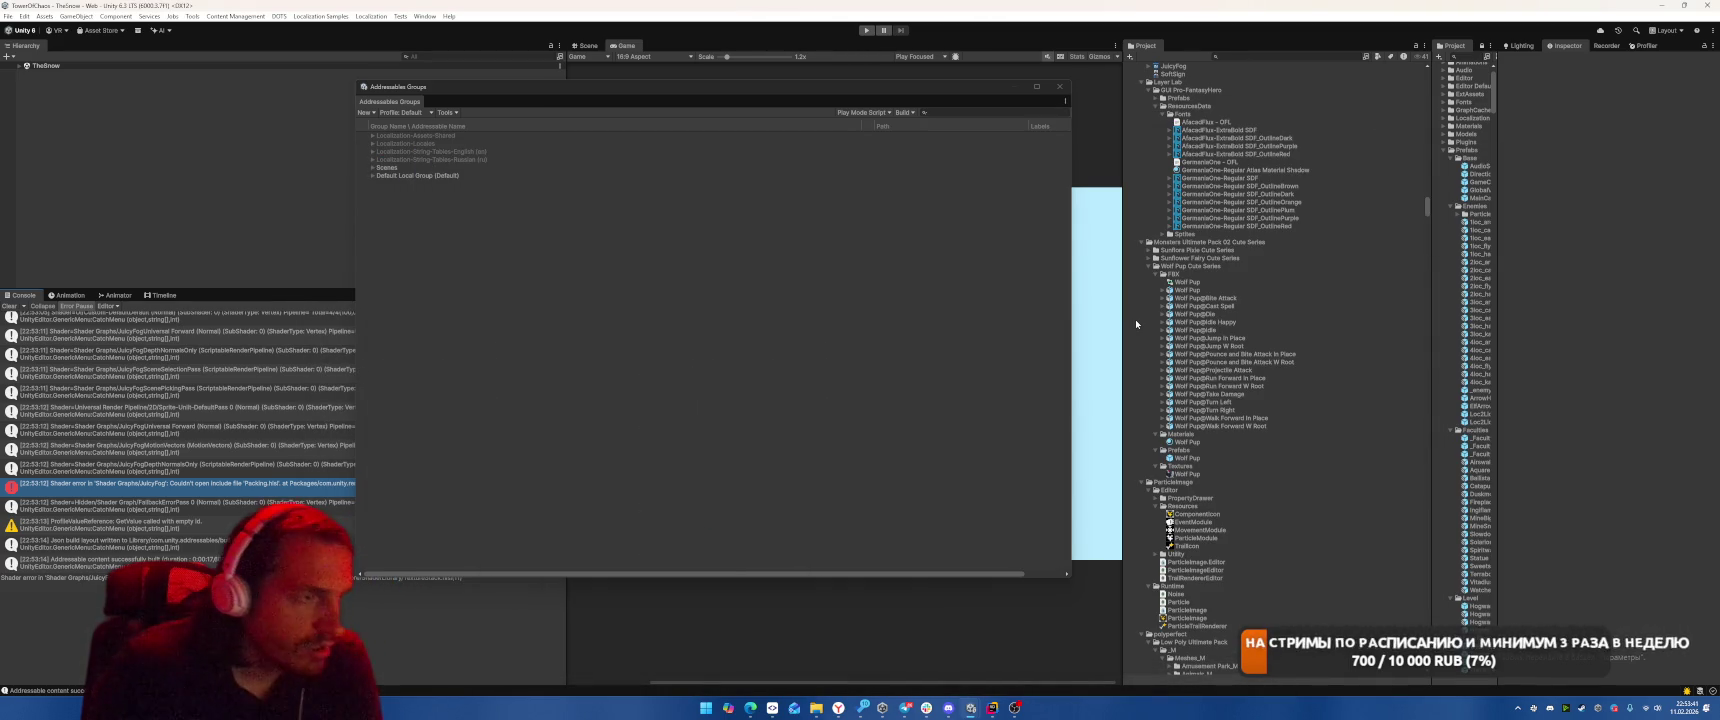
# Close Addressables Groups, find and open the Boot scene, and run it in Play mode
pyautogui.click(1060, 86)
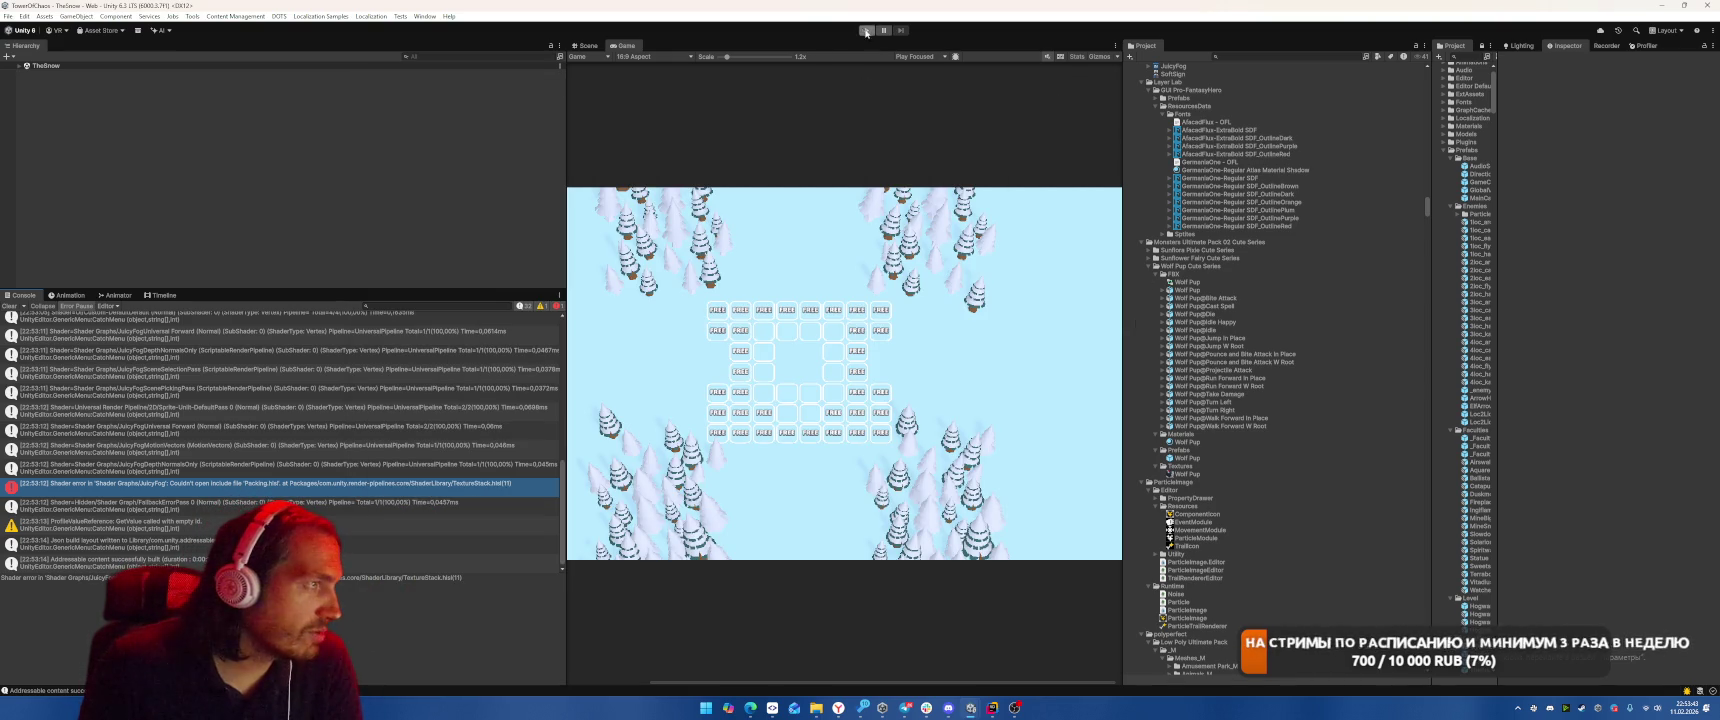
pyautogui.click(1254, 58)
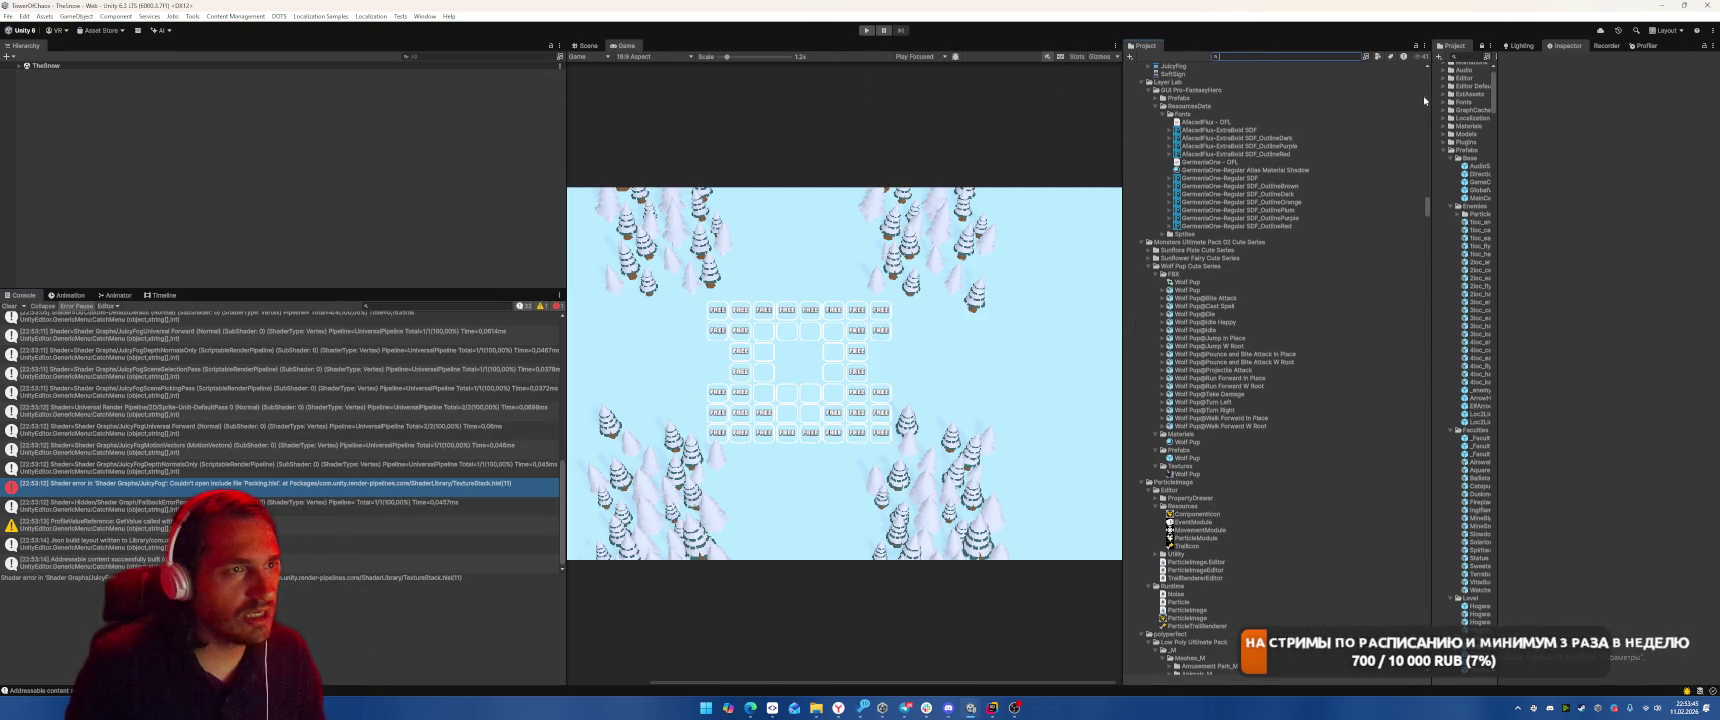
pyautogui.moveTo(1431, 97); pyautogui.dragTo(1287, 97)
pyautogui.click(1365, 56)
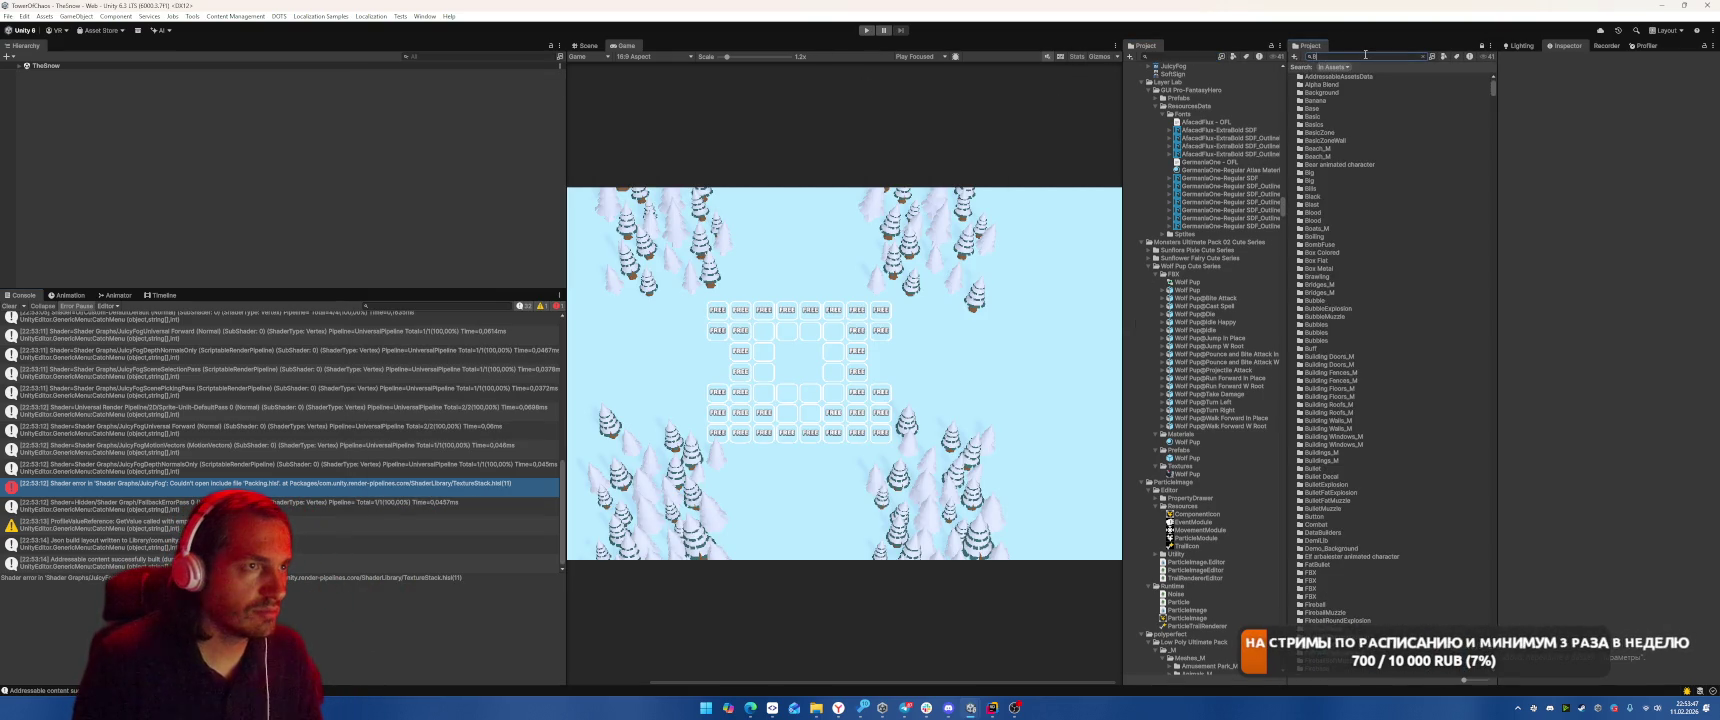
pyautogui.doubleClick(1311, 84)
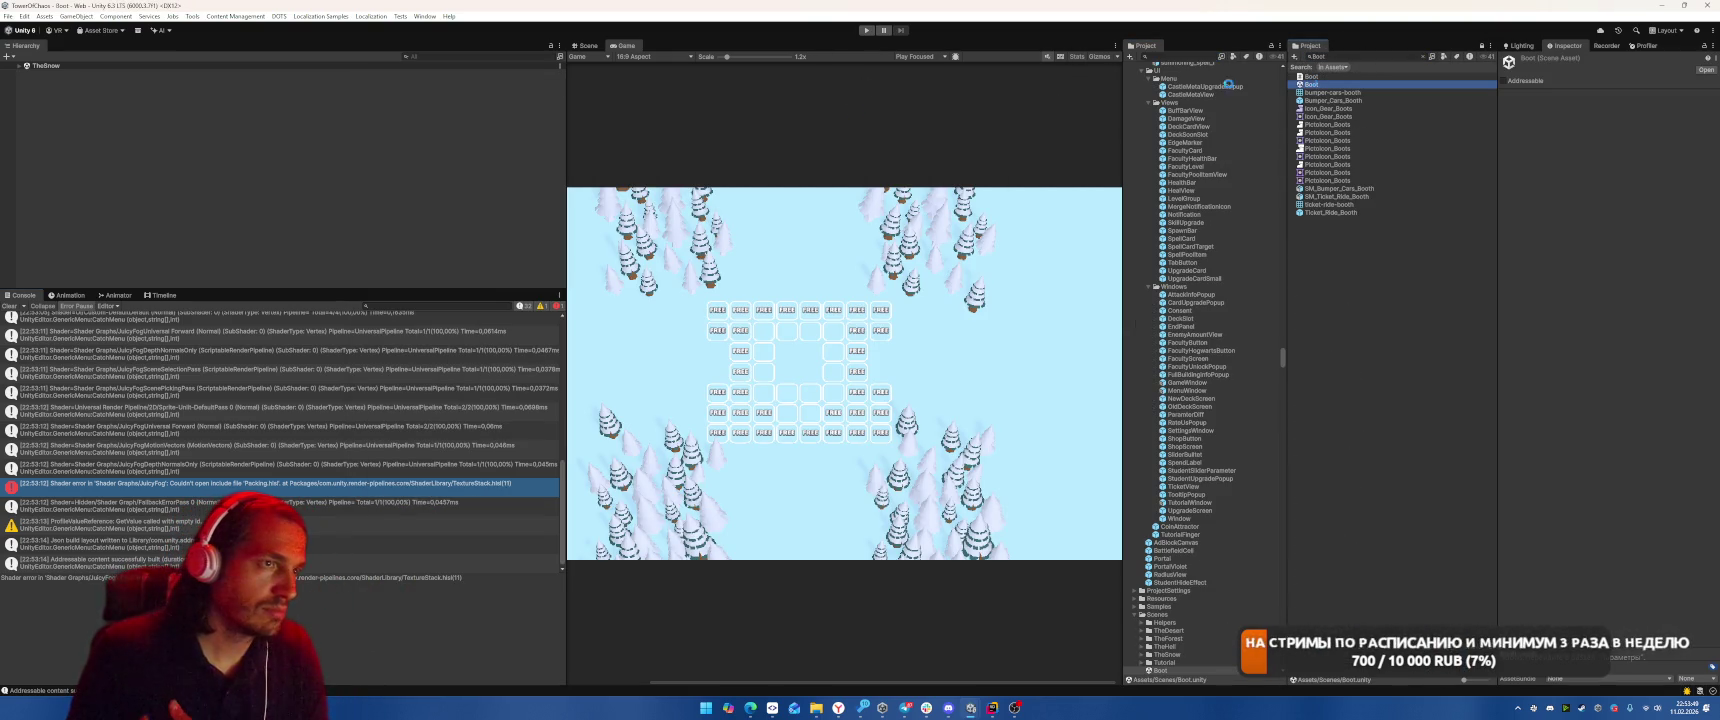
pyautogui.click(874, 30)
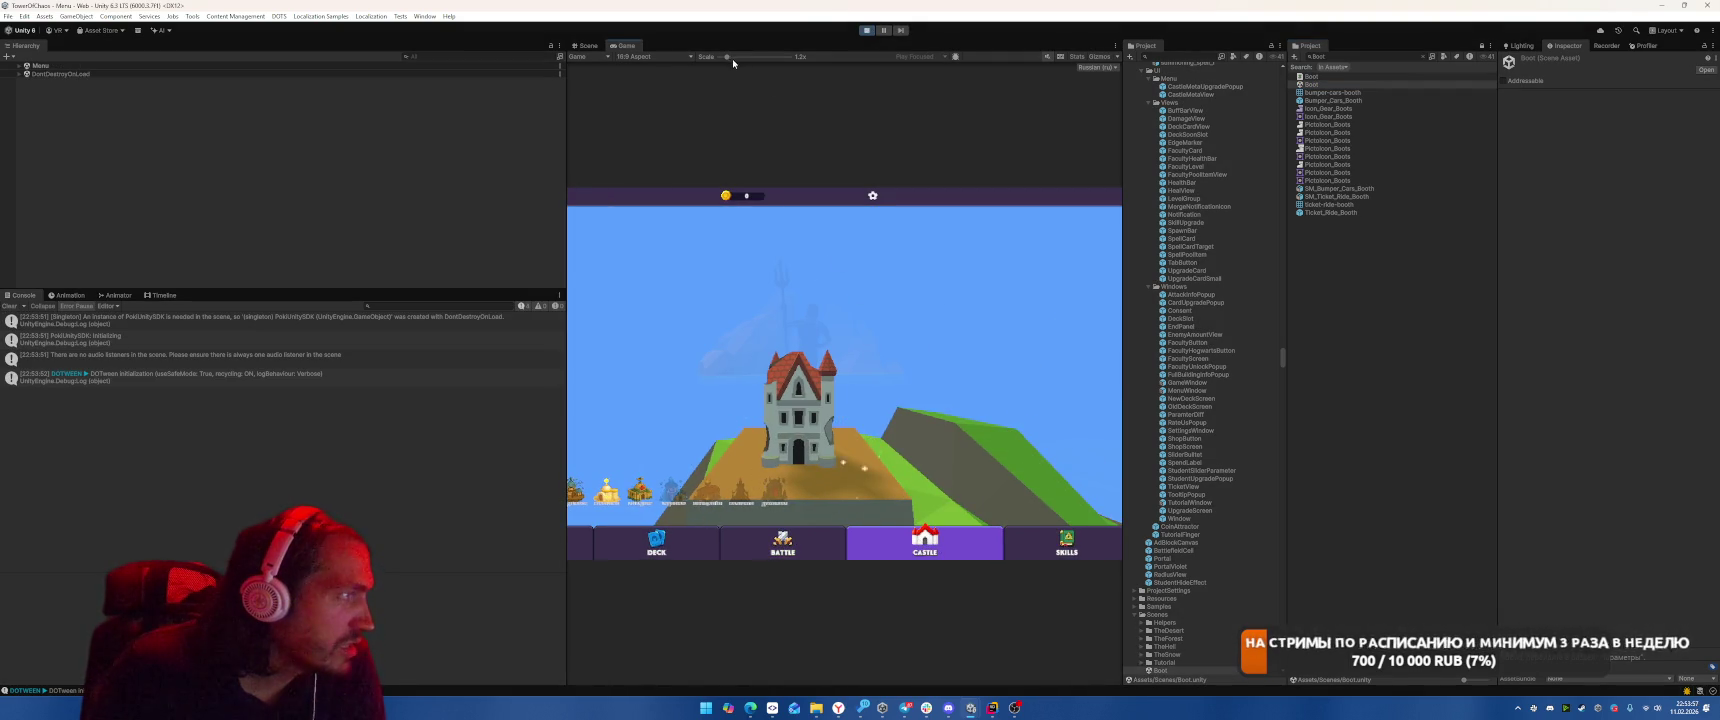
# On the Battle screen, set the Game view to 1440x2560 portrait
pyautogui.click(790, 518)
pyautogui.click(755, 520)
pyautogui.click(840, 515)
pyautogui.click(655, 56)
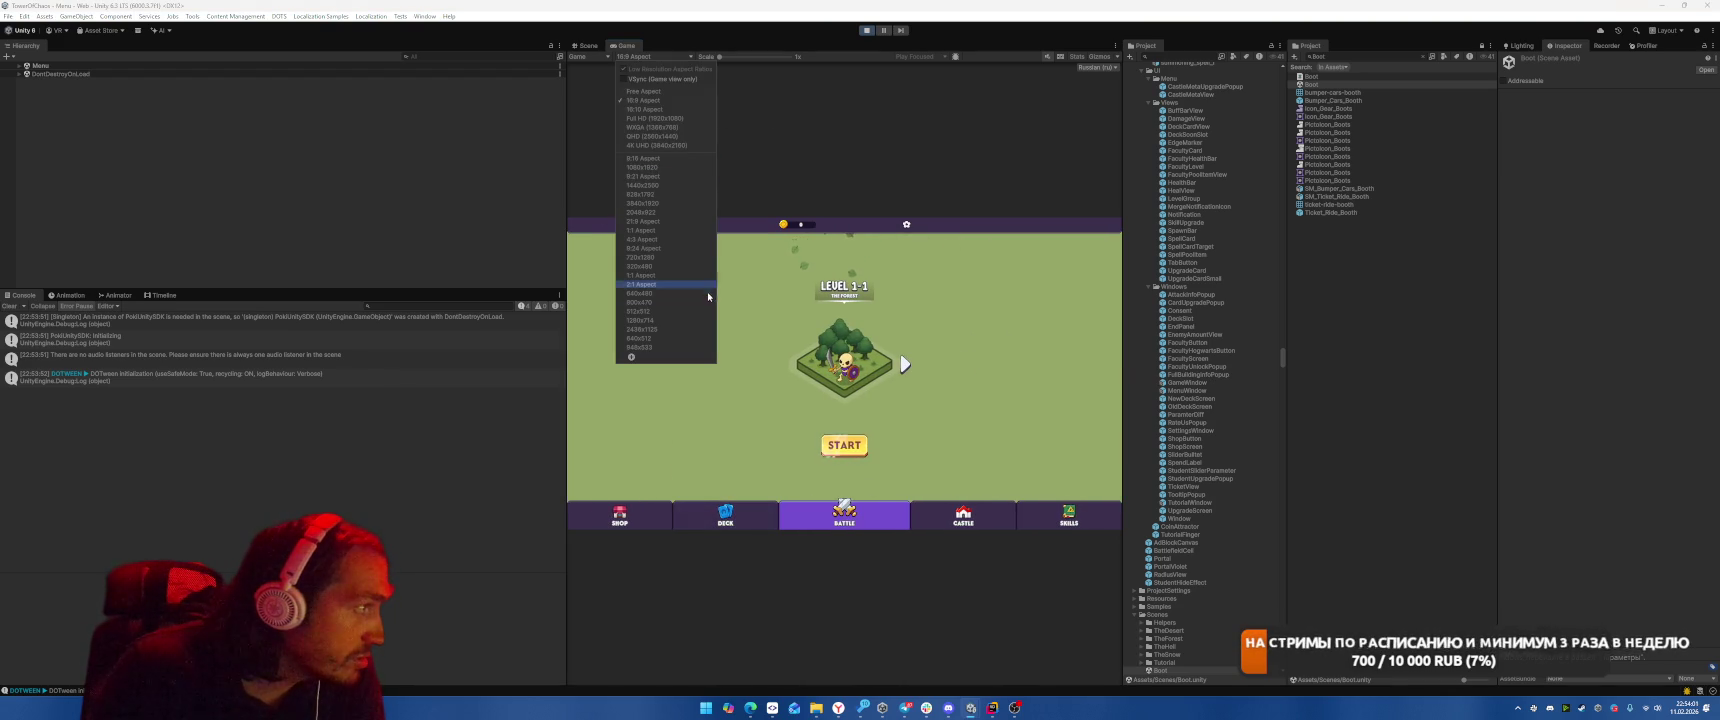
pyautogui.click(655, 185)
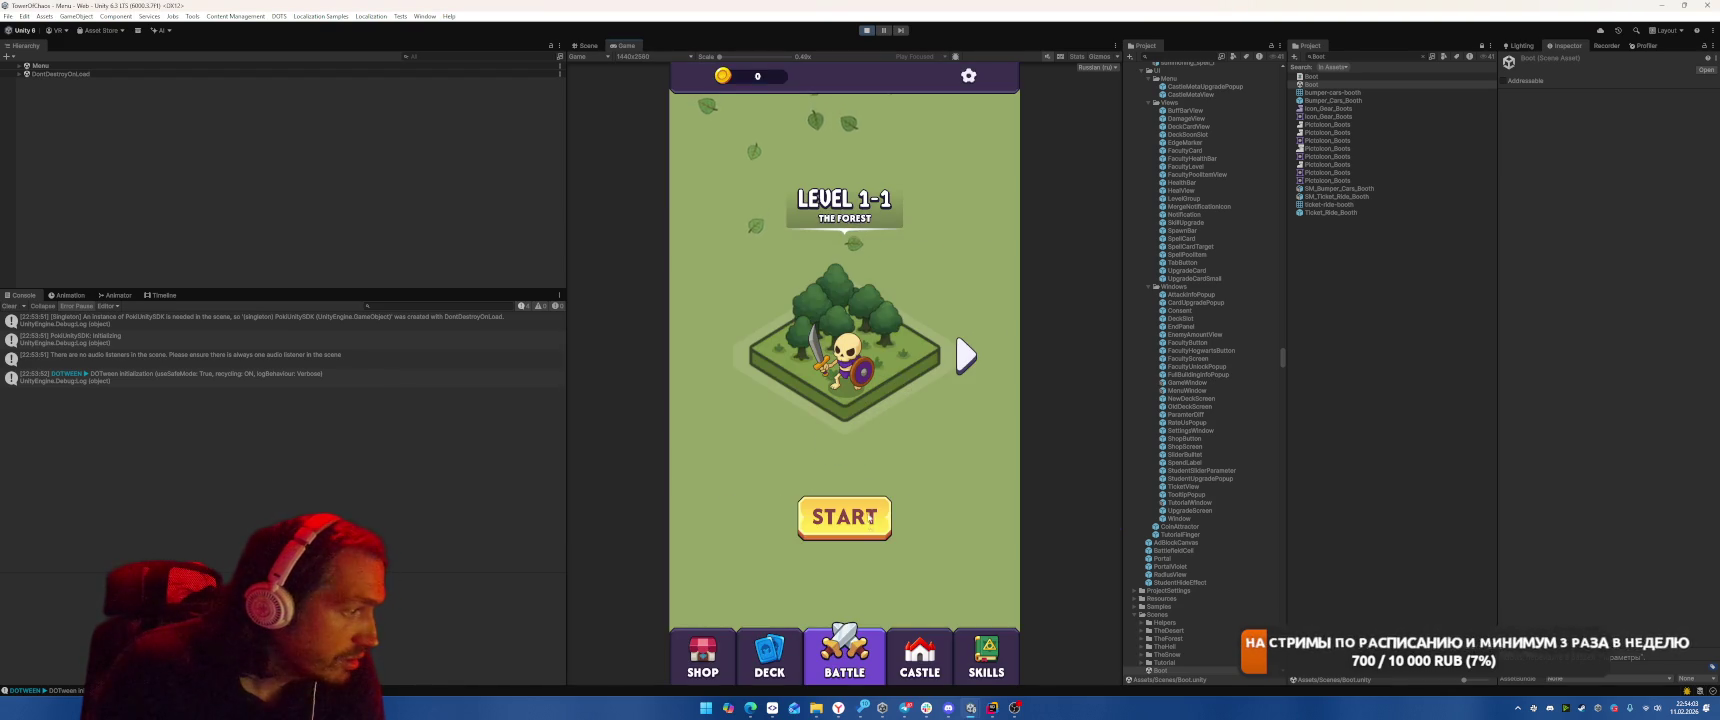
# Start Level 1-1, trace the NullReferenceException to GameController.cs, then stop Play mode
pyautogui.click(842, 516)
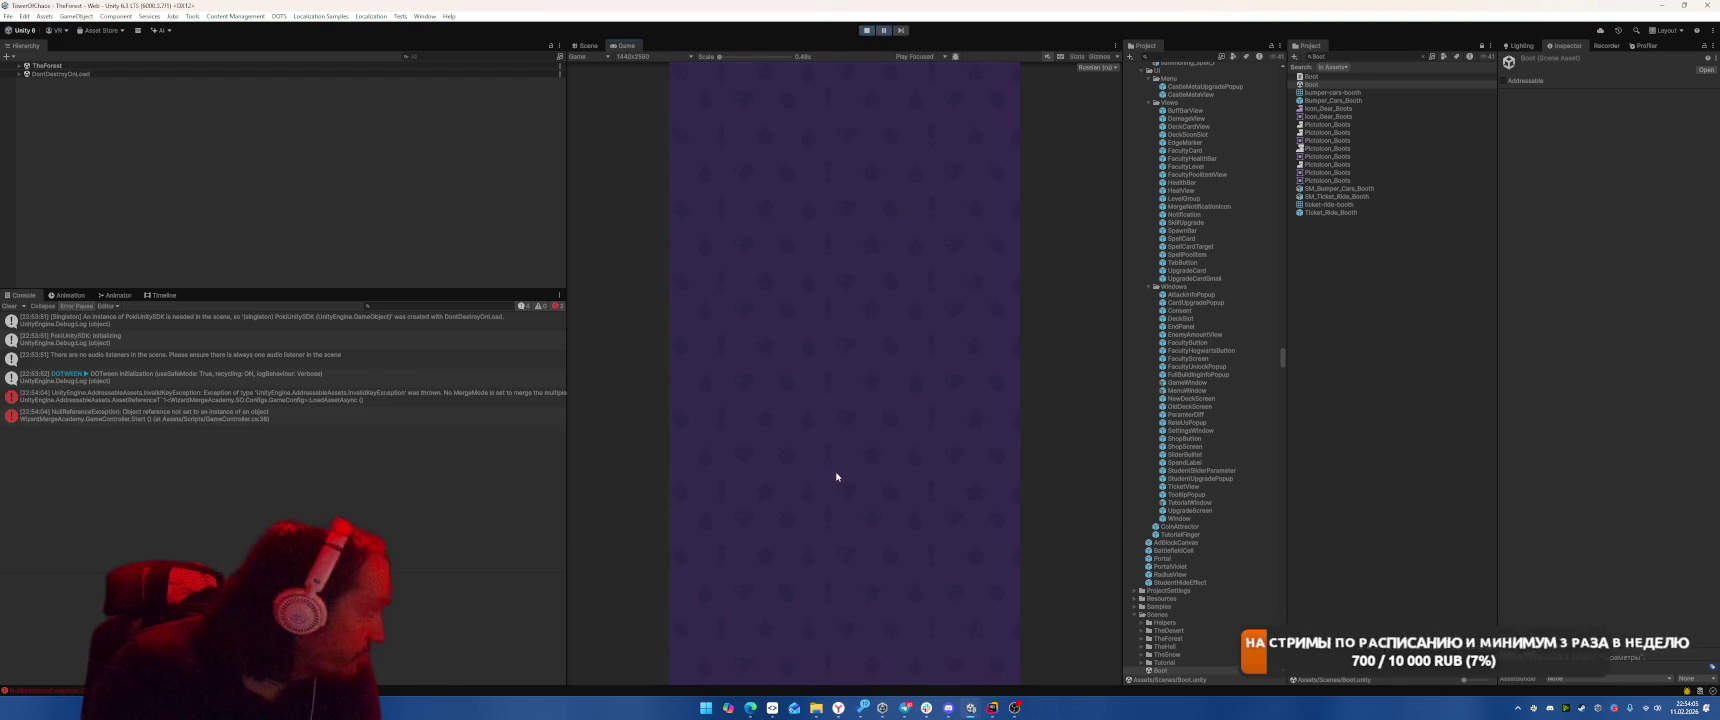
pyautogui.click(284, 415)
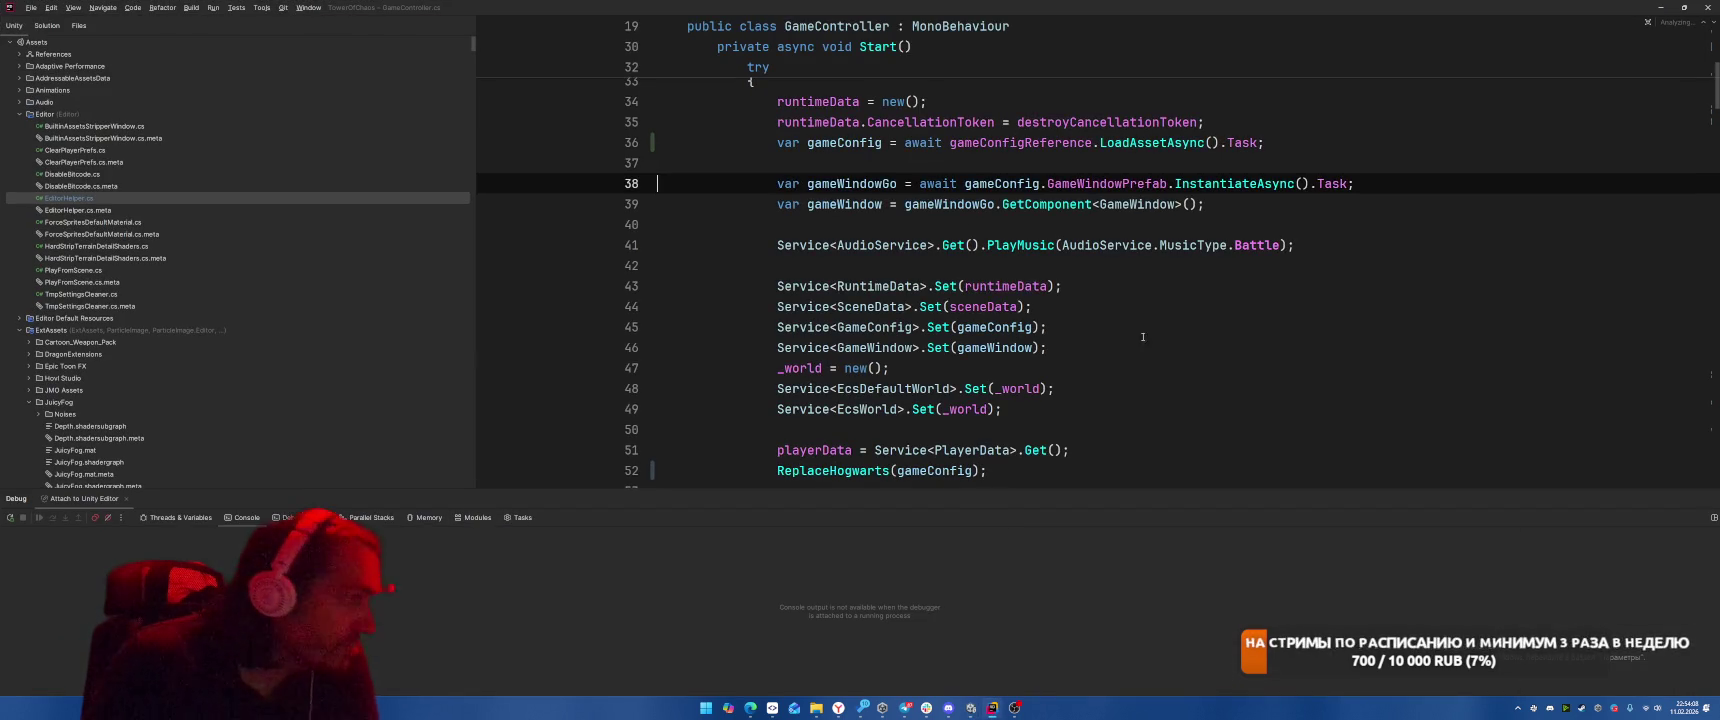
pyautogui.click(1263, 342)
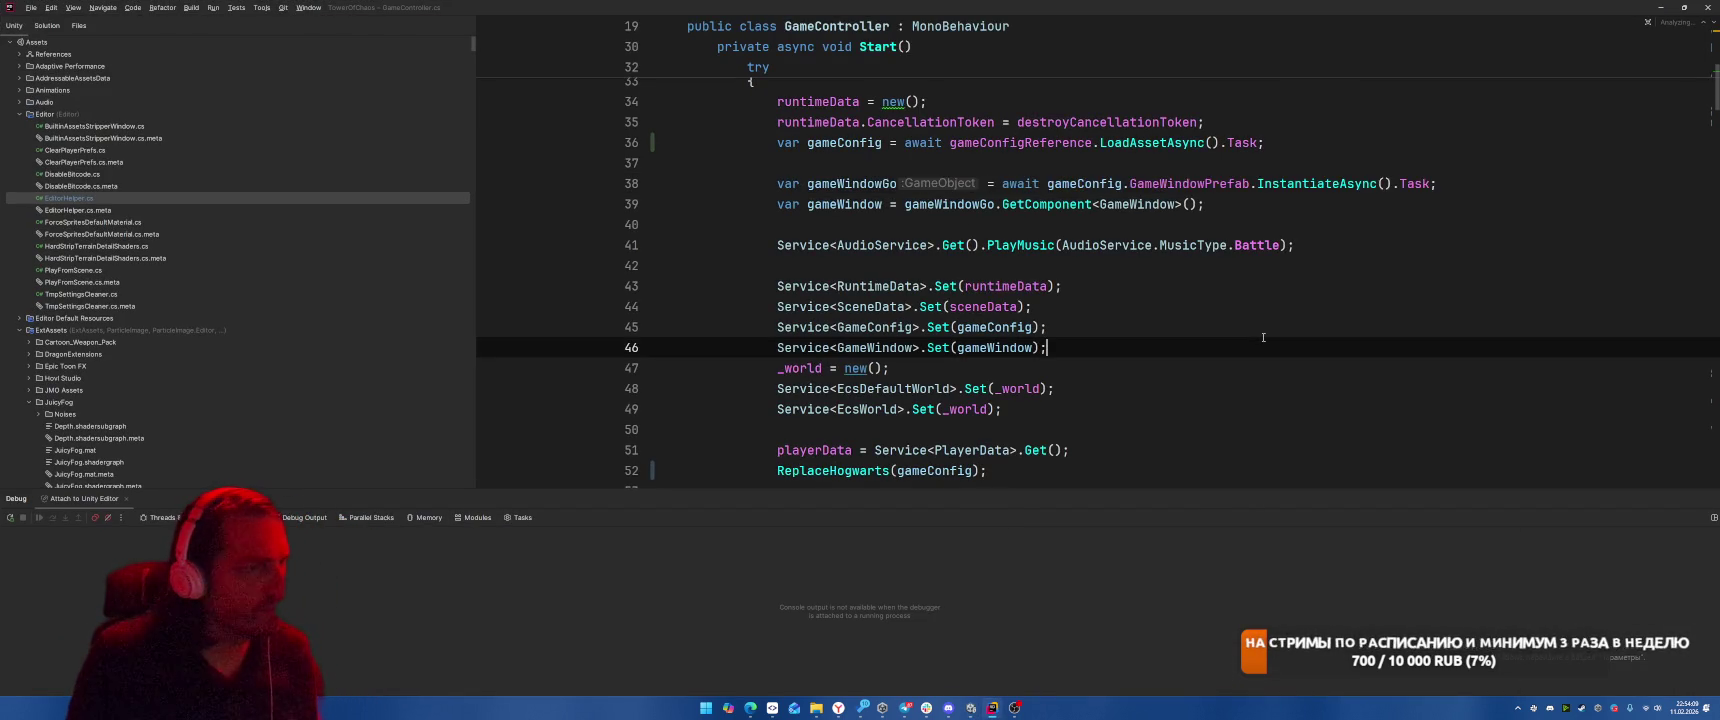
pyautogui.hotkey('alt', 'Tab')
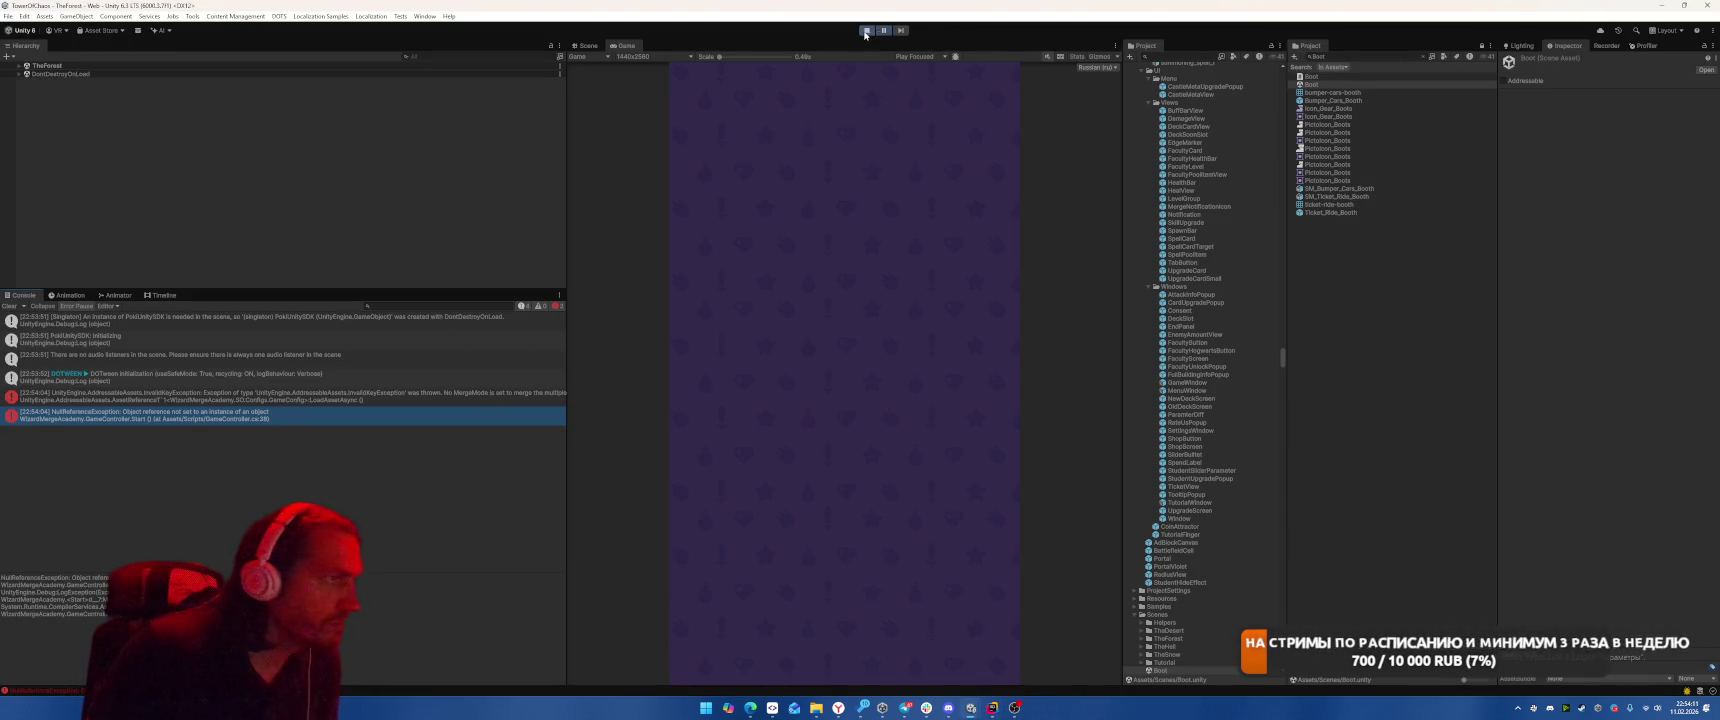
pyautogui.click(867, 30)
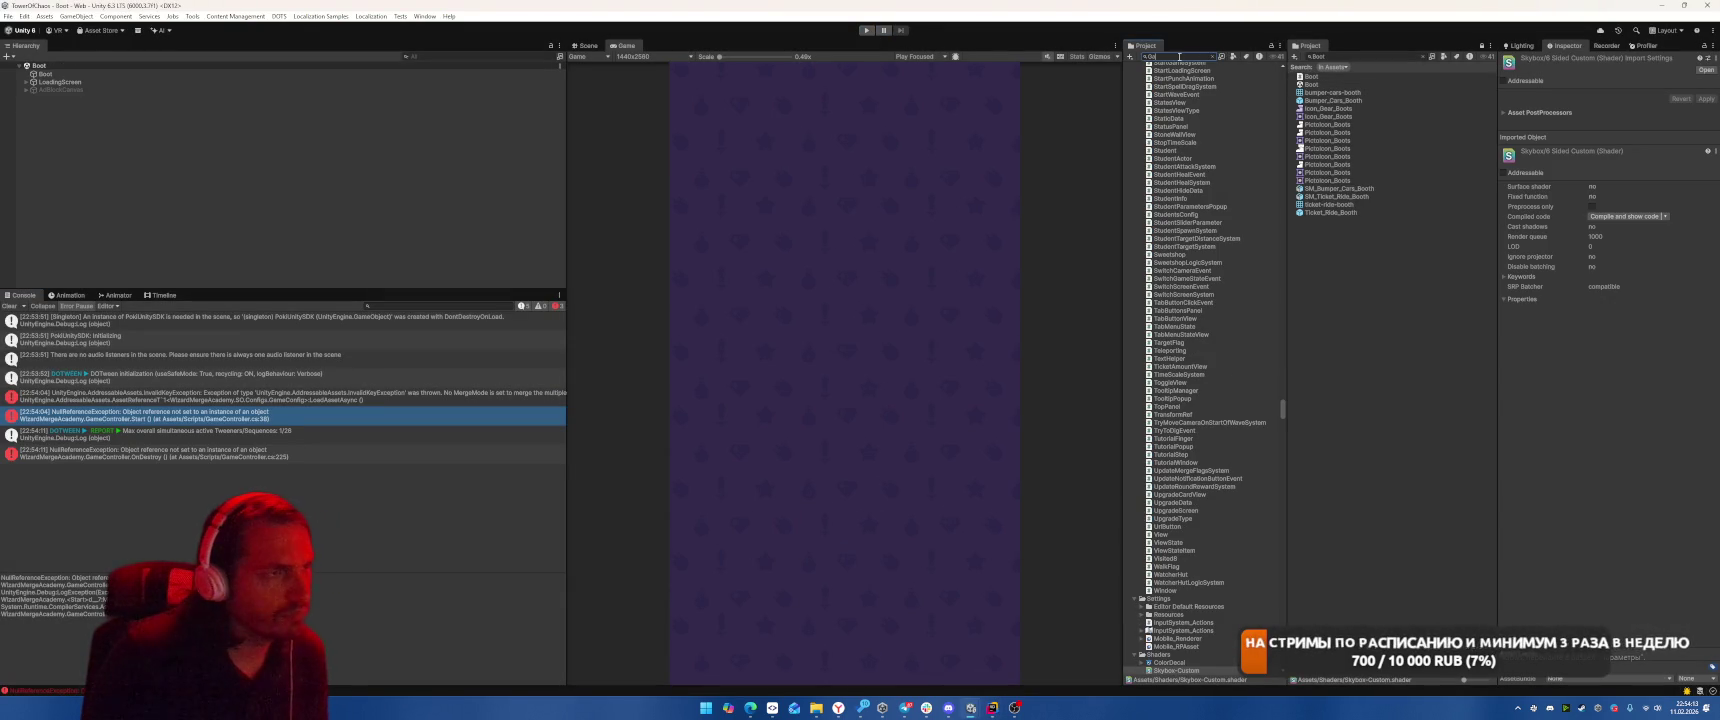
# Find the GameController prefab via 'meCon' and drag GameConfig into its Game Config Reference
pyautogui.write('meCon')
pyautogui.click(1162, 92)
pyautogui.moveTo(1688, 249); pyautogui.dragTo(1640, 232)
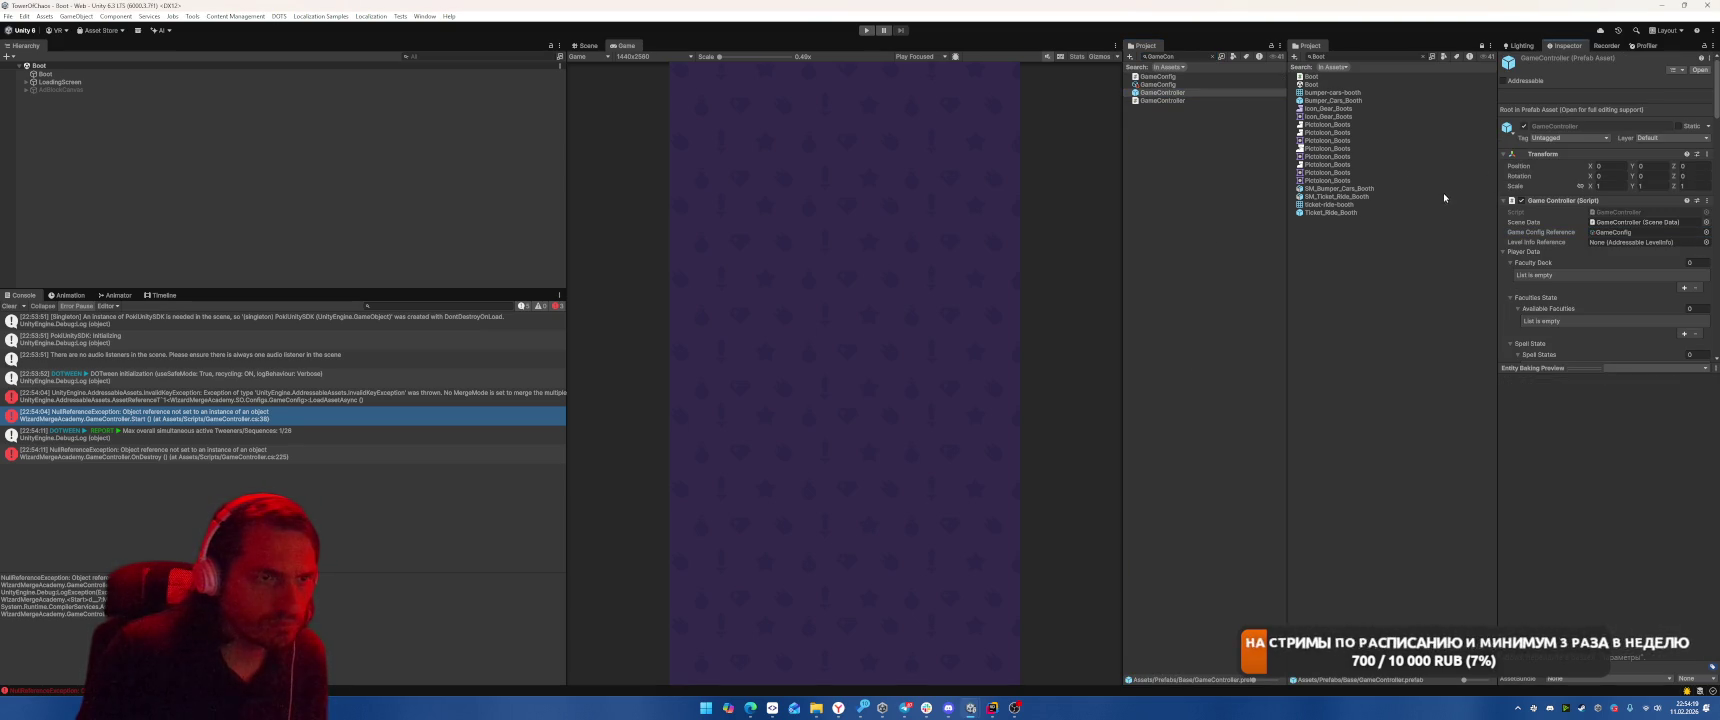
# Play Level 1-1, then inspect a magenta tree and its DownLeftForest parent in the Scene view
pyautogui.click(866, 30)
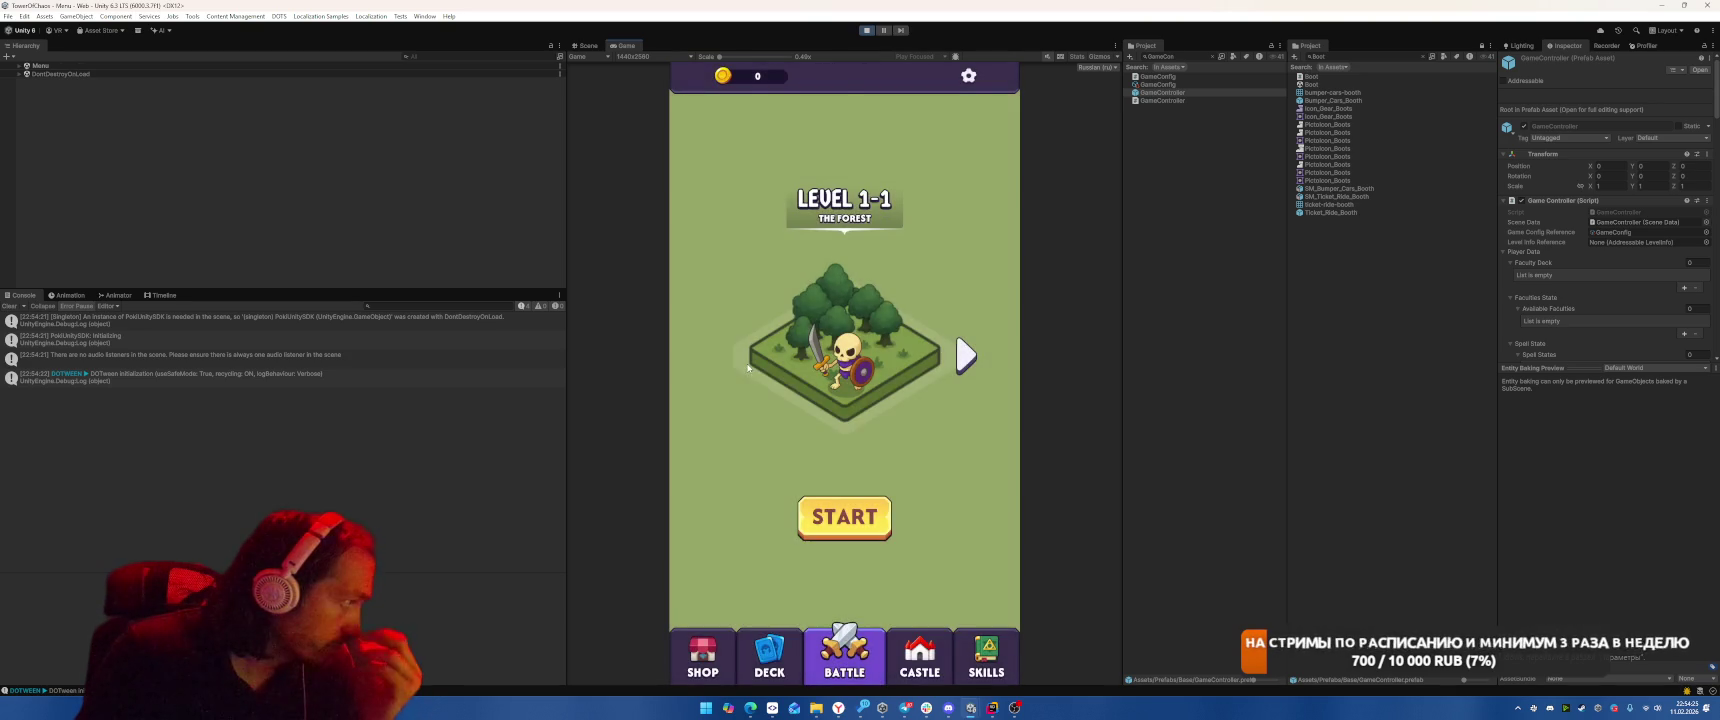
pyautogui.click(841, 514)
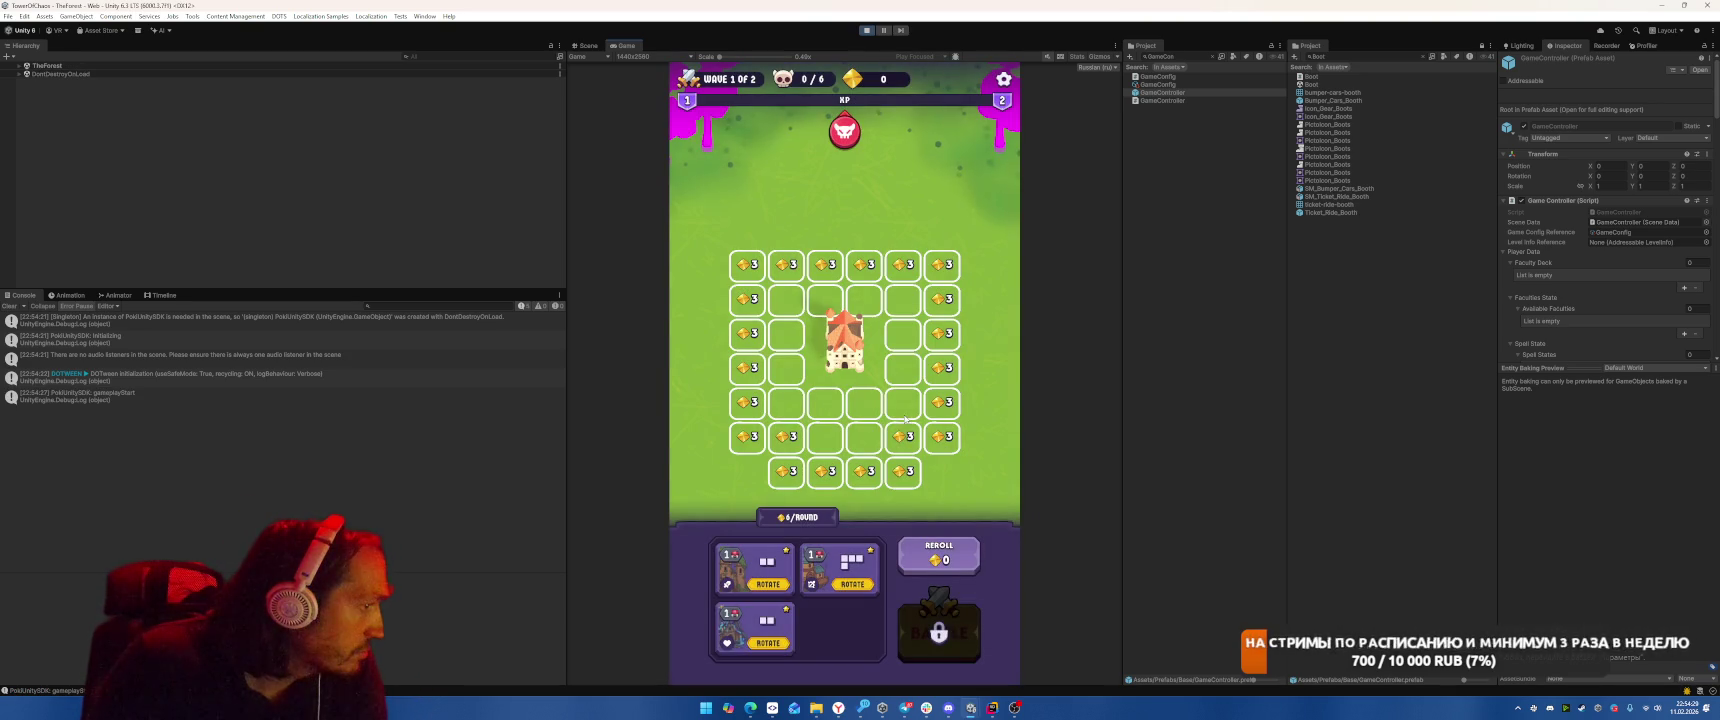
pyautogui.click(587, 45)
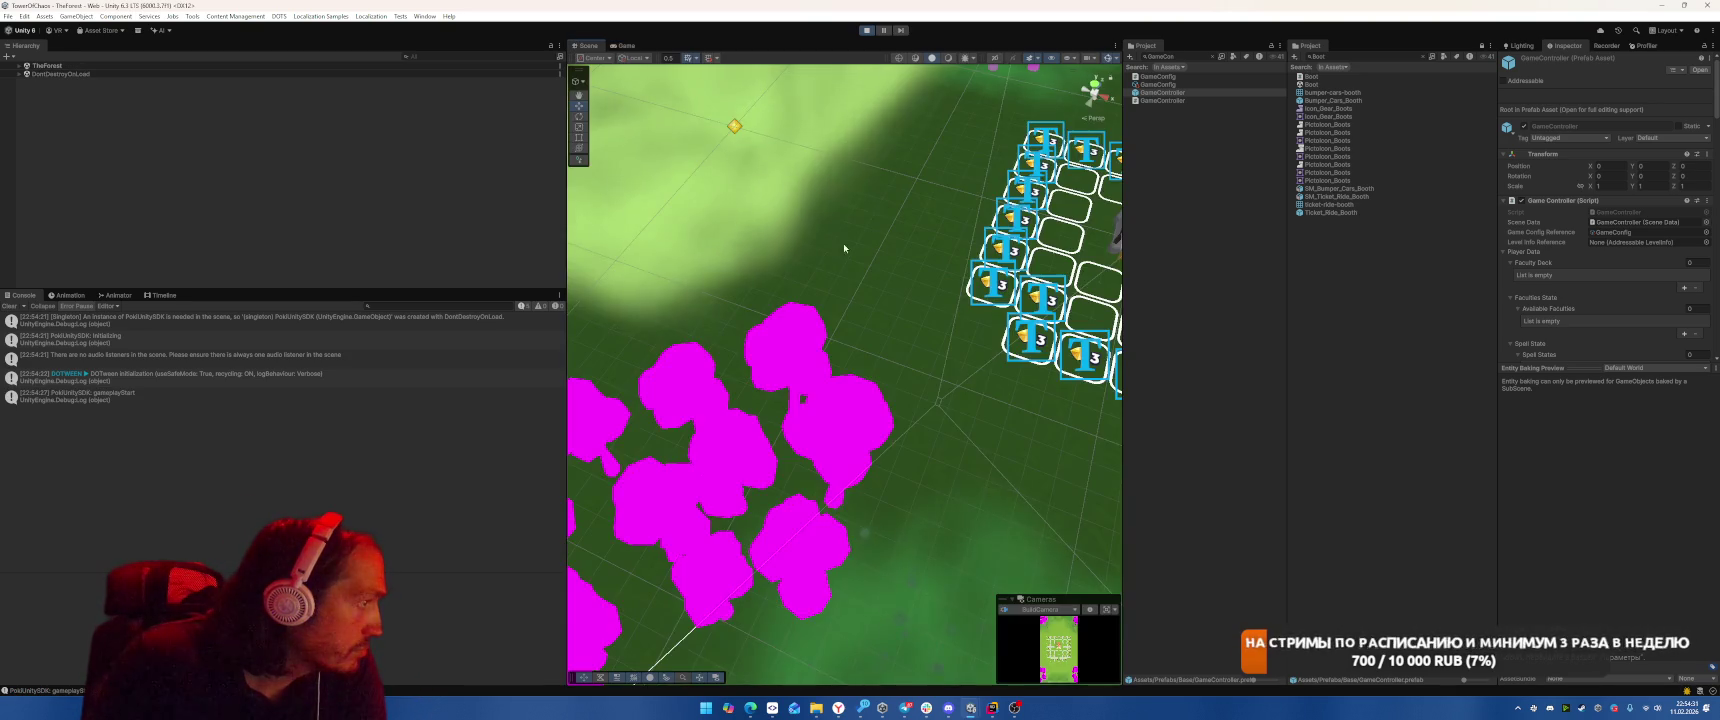
pyautogui.click(835, 350)
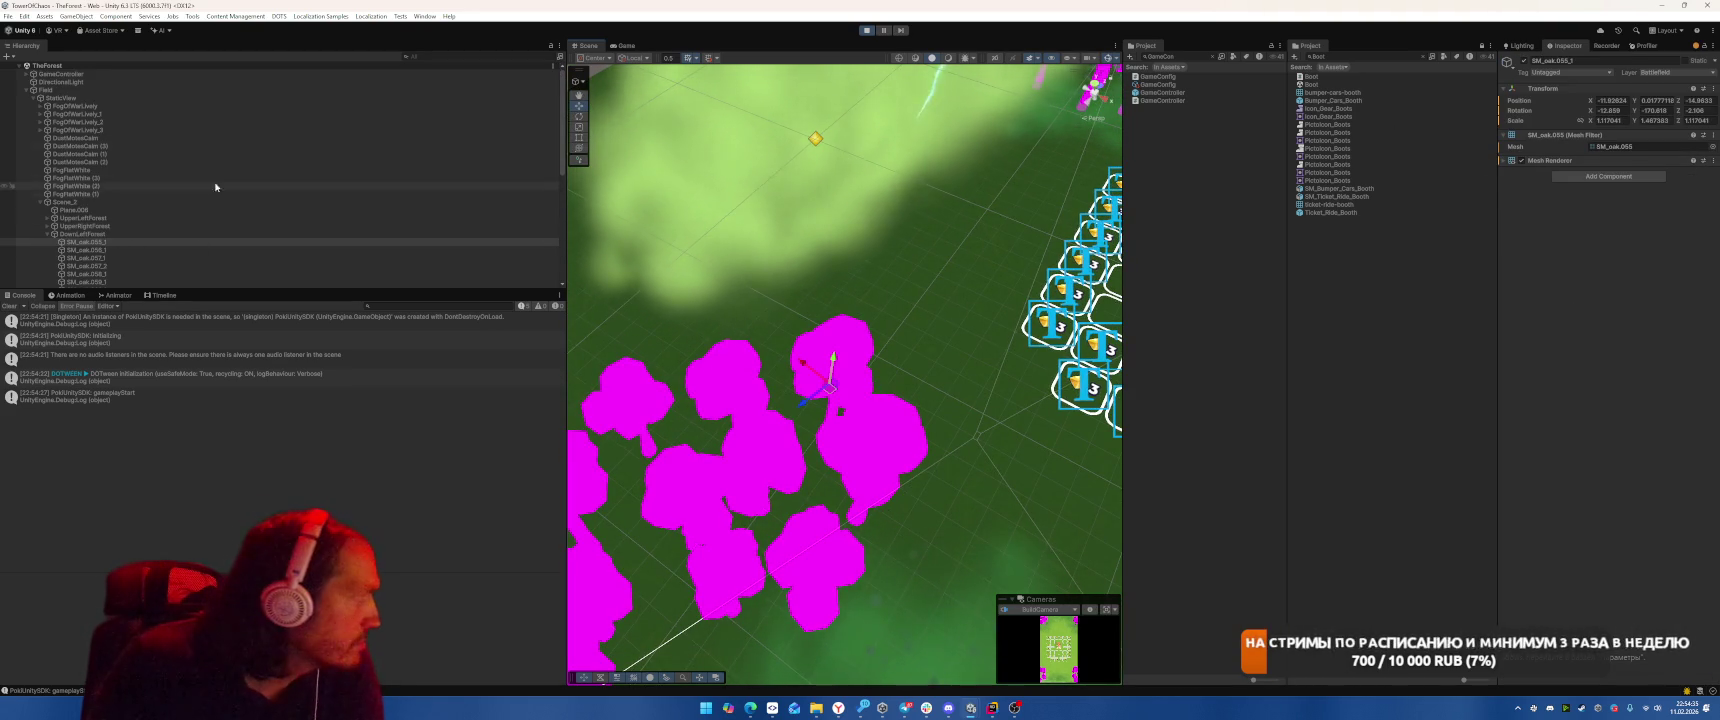
pyautogui.click(206, 234)
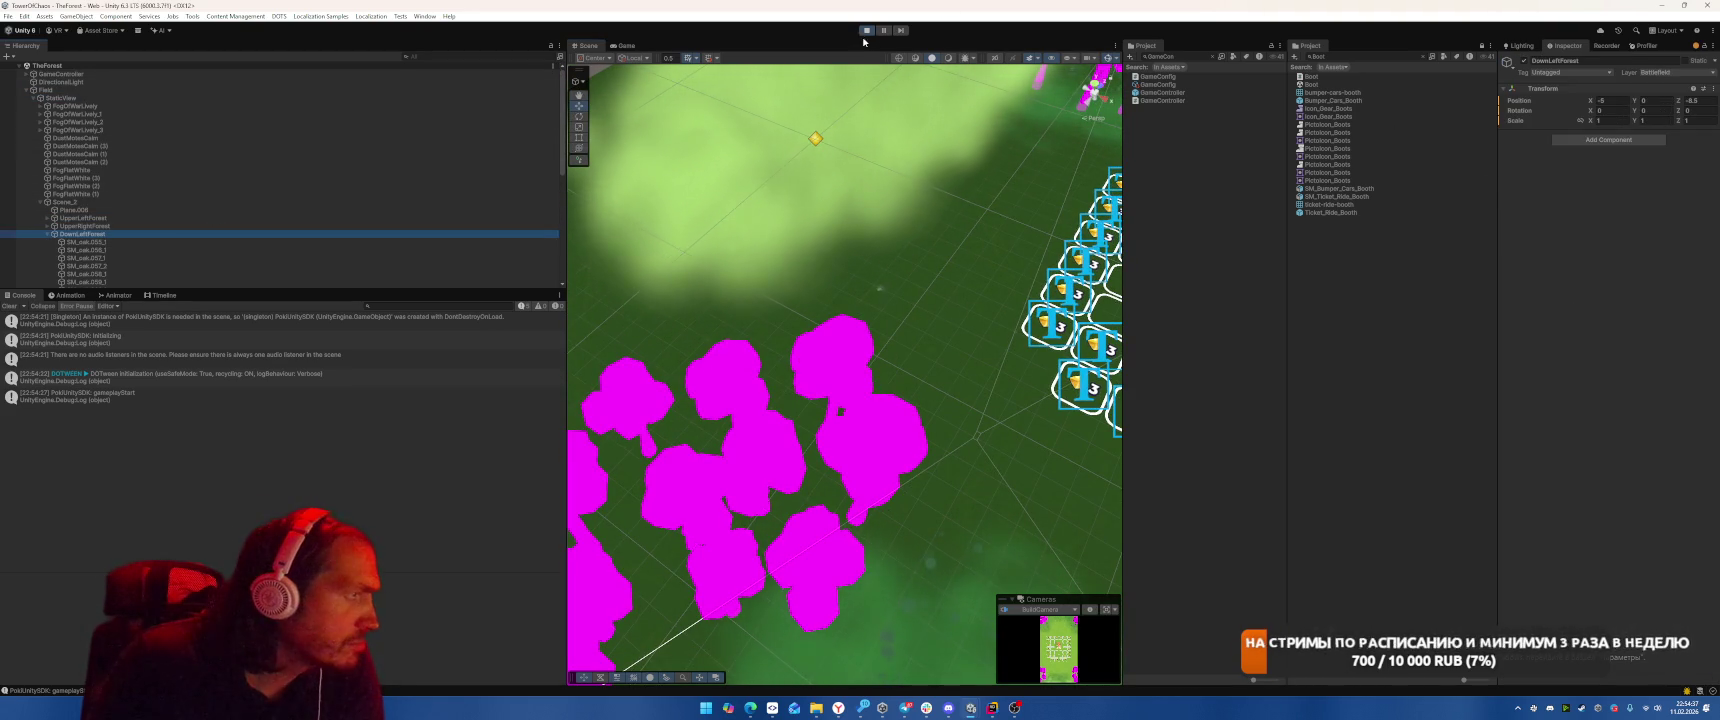
# Stop Play mode and open the Tutorial scene from the Project search
pyautogui.hotkey('ctrl', 'p')
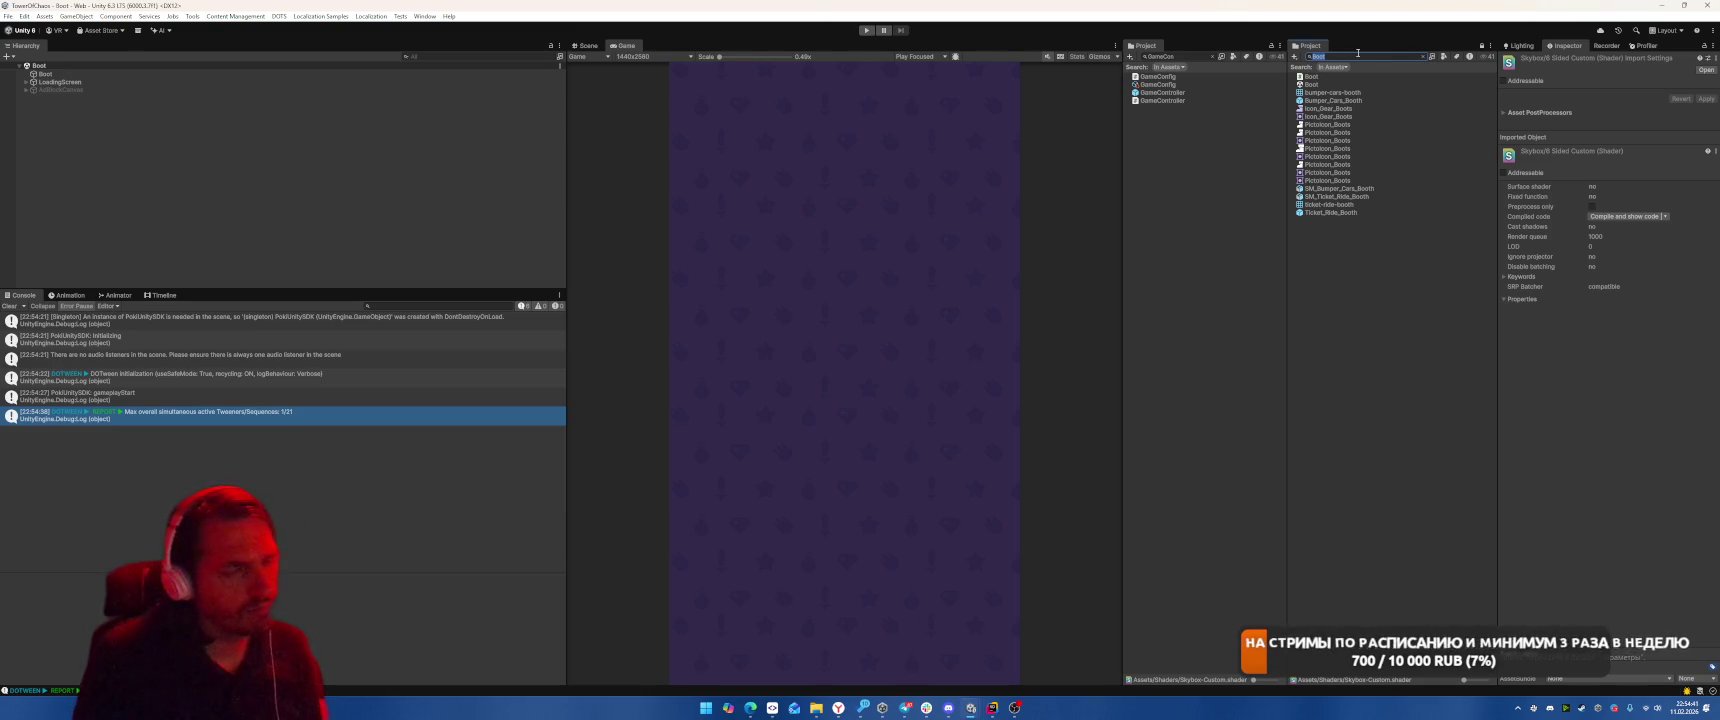
pyautogui.write('th')
pyautogui.press('BackSpace')
pyautogui.press('BackSpace')
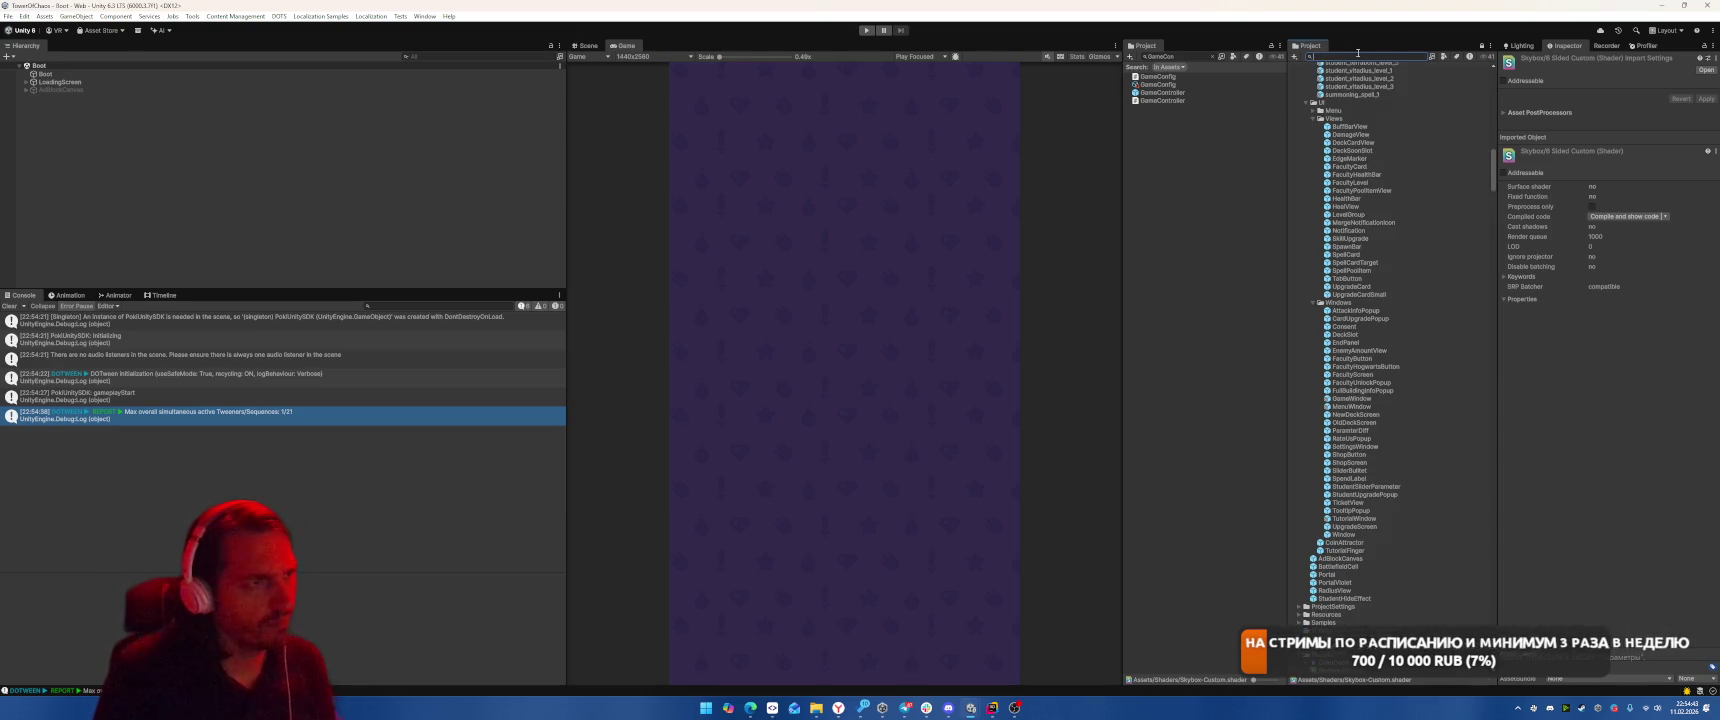
pyautogui.write('Tuto')
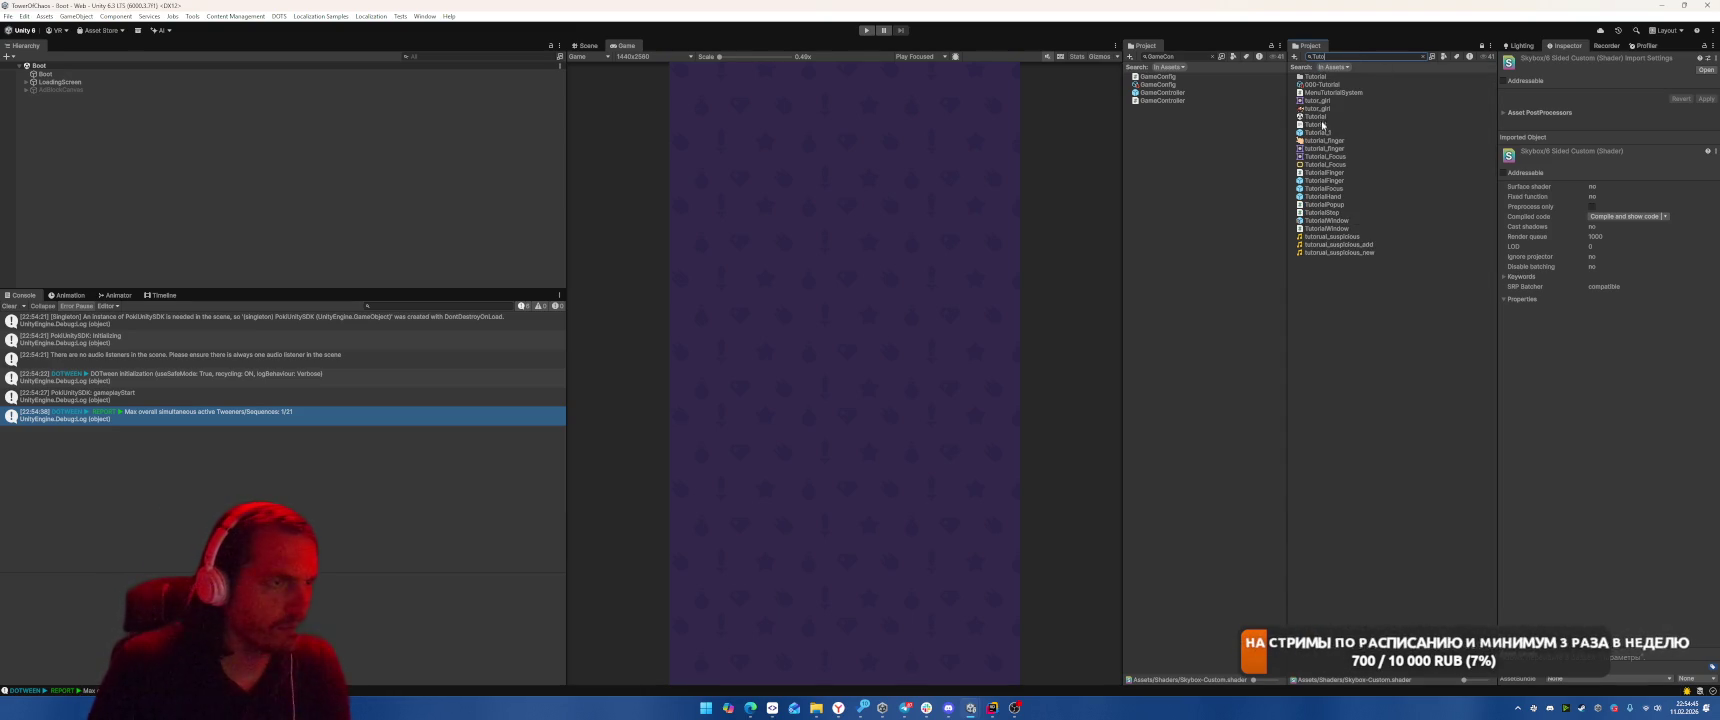
pyautogui.doubleClick(1316, 116)
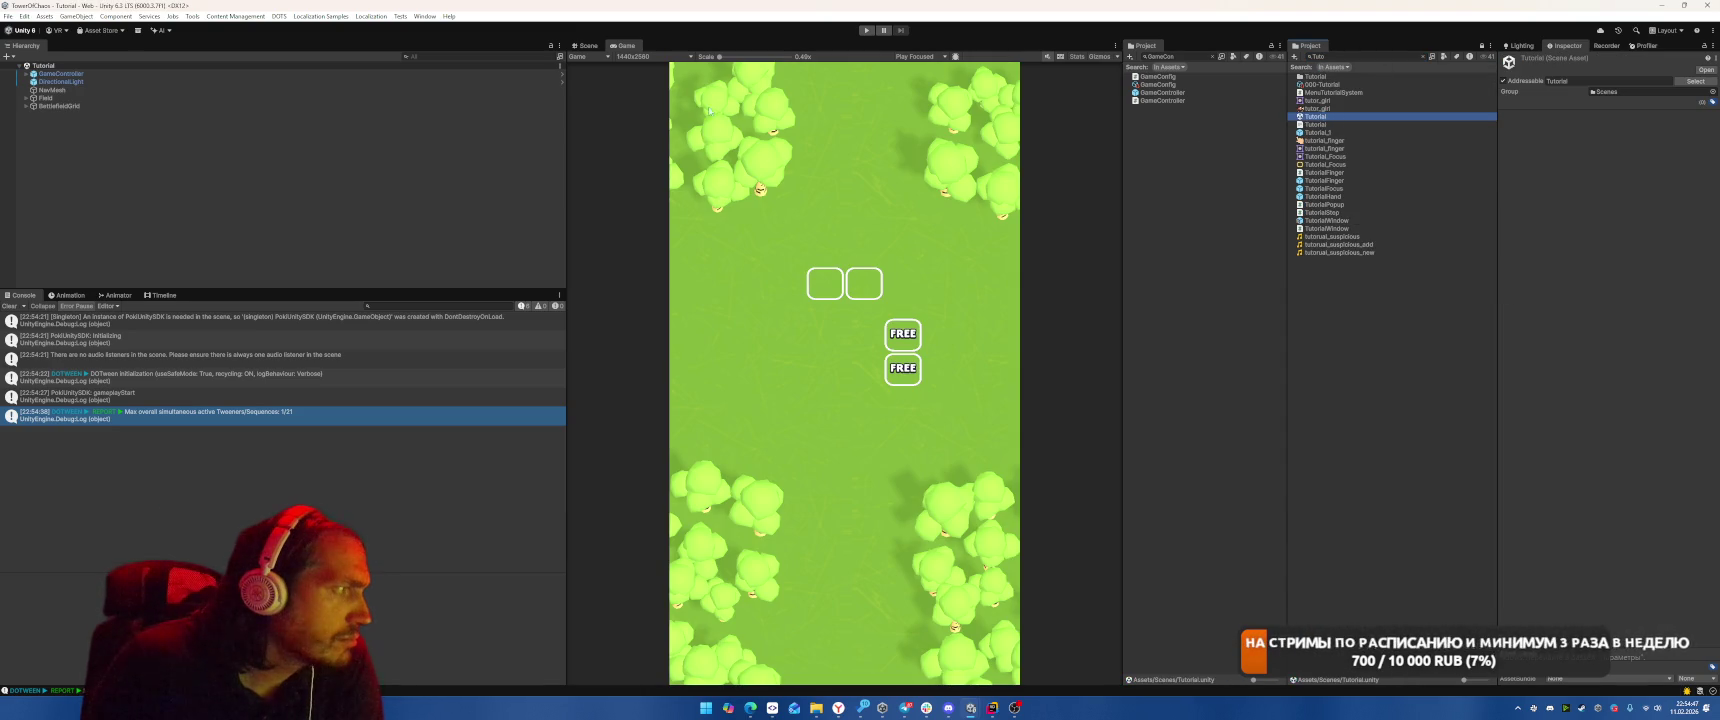
# Orbit over the Tutorial's trees, then open TheSnow scene from the full Project tree
pyautogui.click(585, 45)
pyautogui.moveTo(1029, 211)
pyautogui.mouseDown()
pyautogui.moveTo(975, 228)
pyautogui.moveTo(1000, 222)
pyautogui.mouseUp()
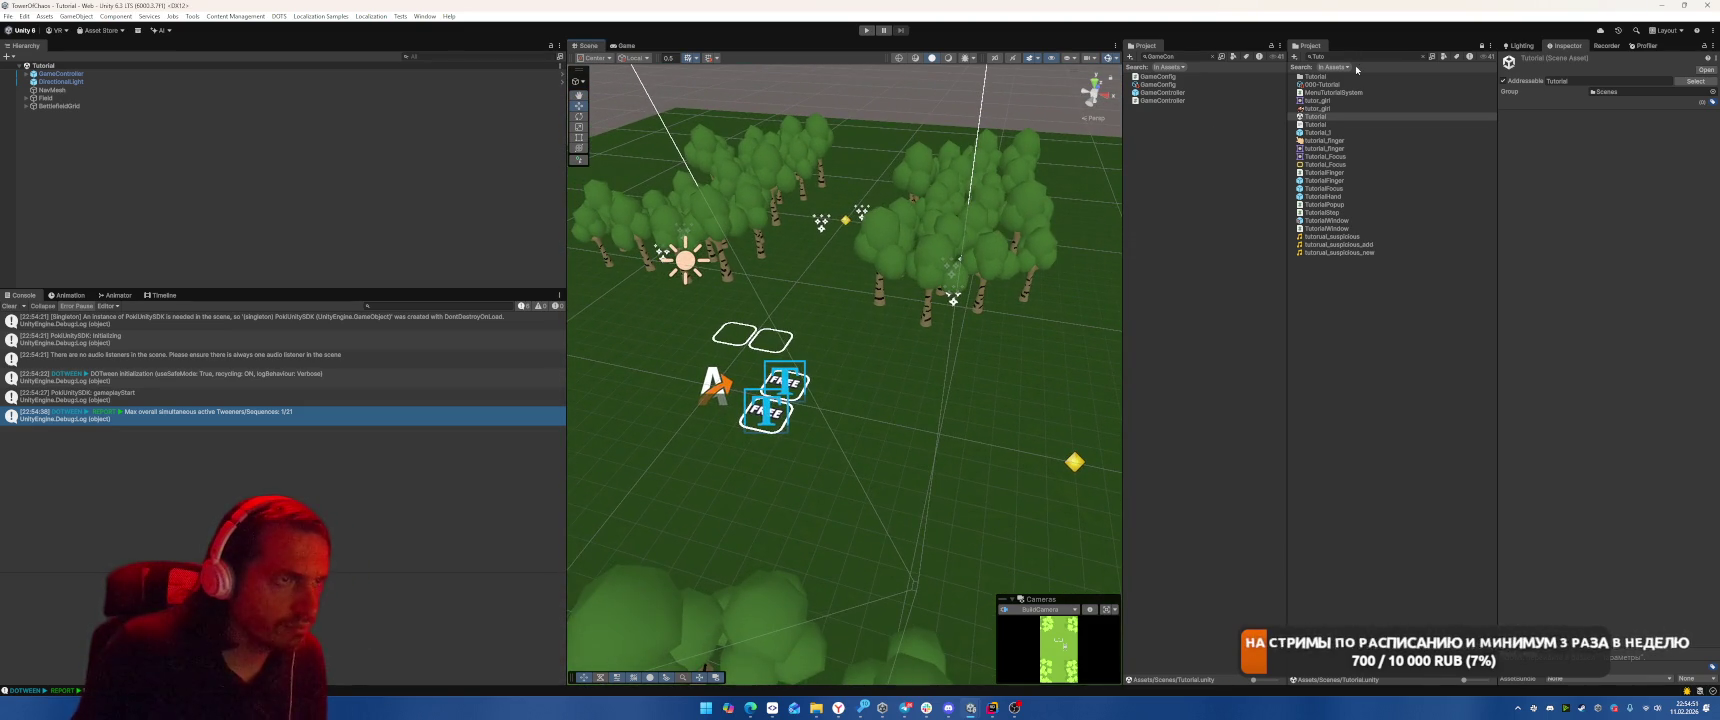
pyautogui.click(1422, 56)
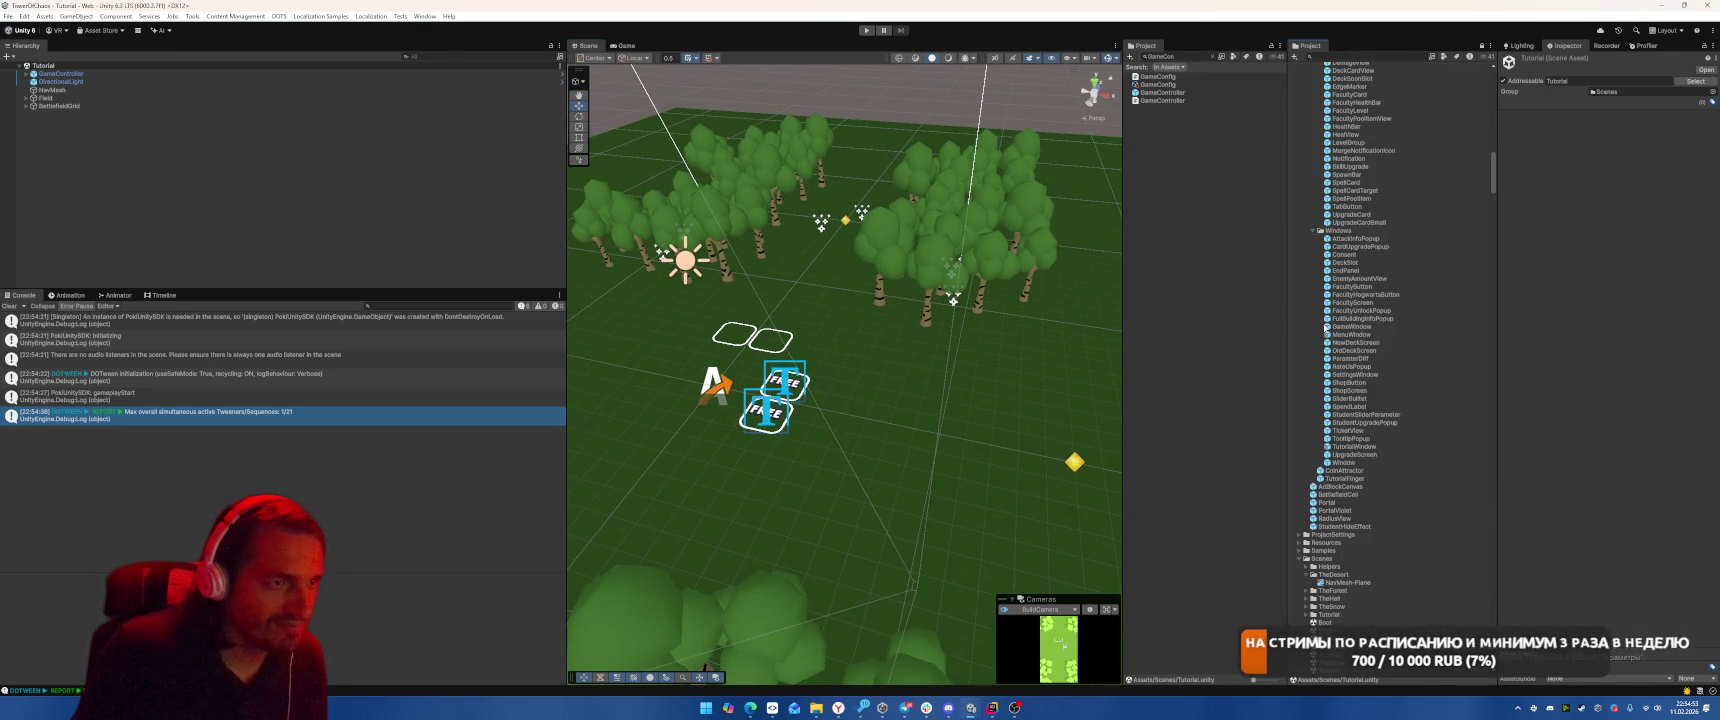
pyautogui.scroll(-3, 1380, 462)
pyautogui.doubleClick(1332, 452)
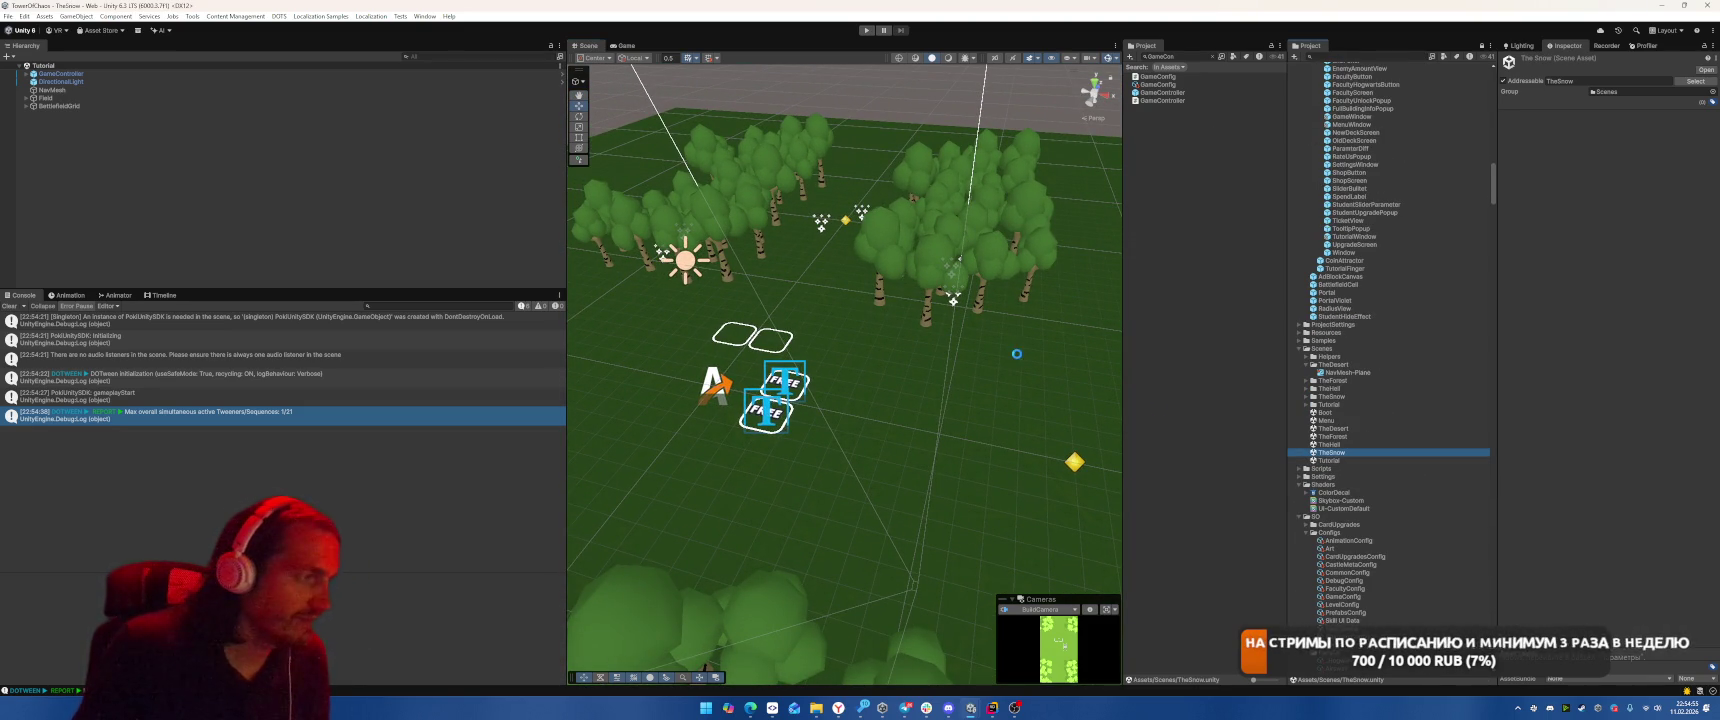
# Compare a magenta tree's Mesh Renderer materials with a correctly textured tree's
pyautogui.click(1003, 160)
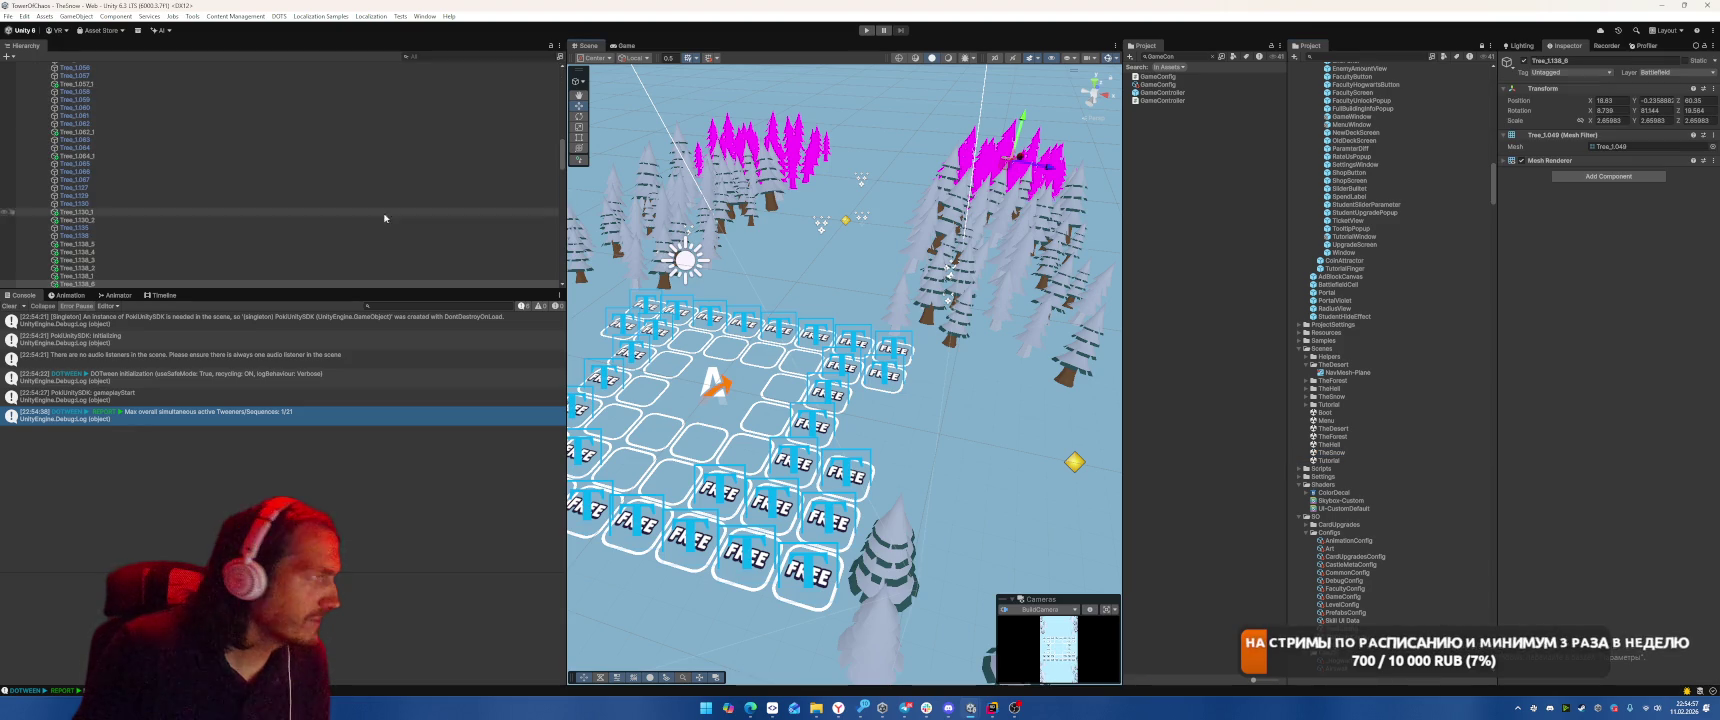
pyautogui.click(1546, 161)
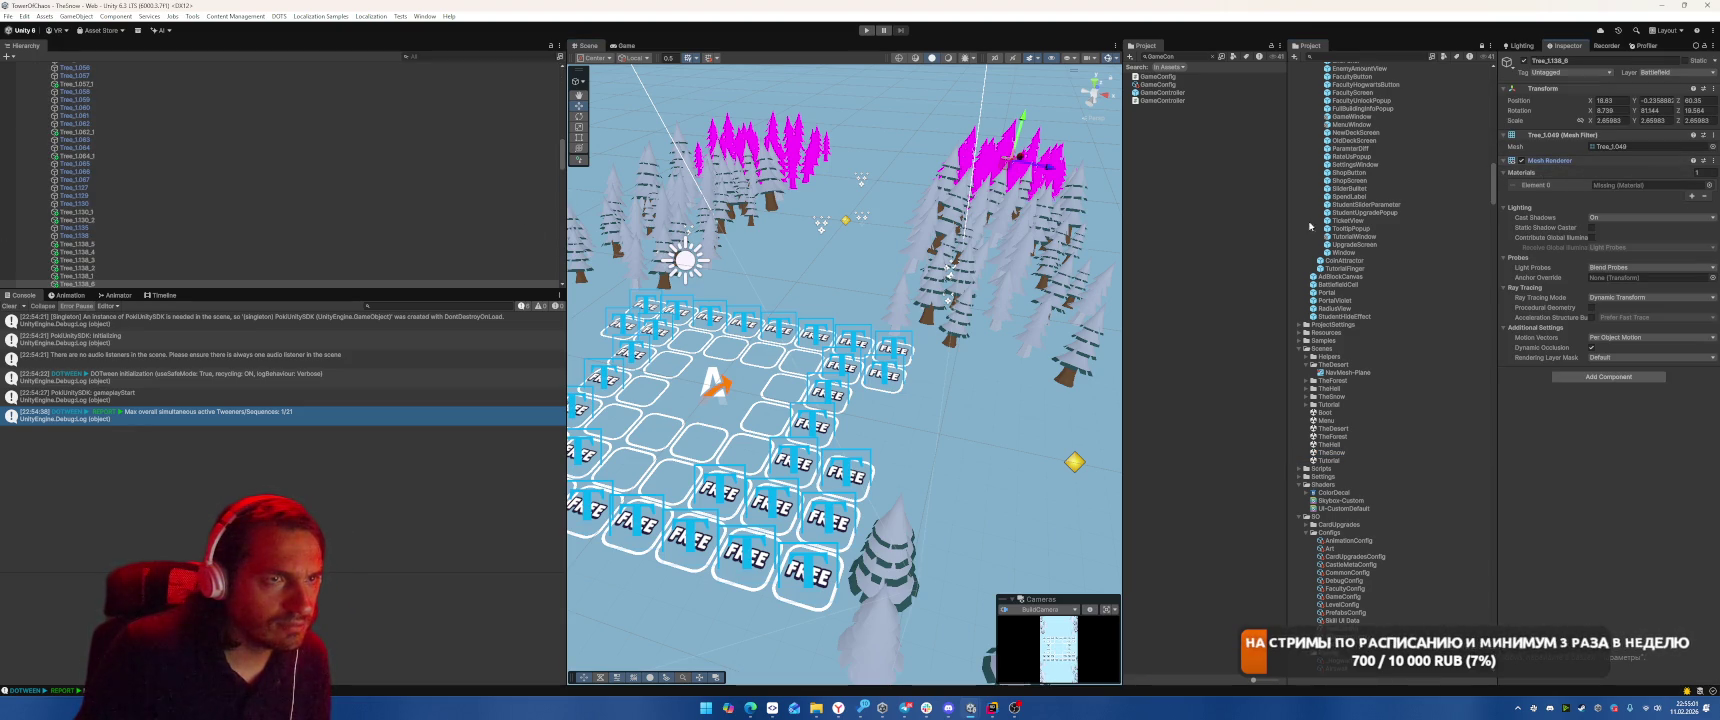
pyautogui.scroll(-5, 942, 207)
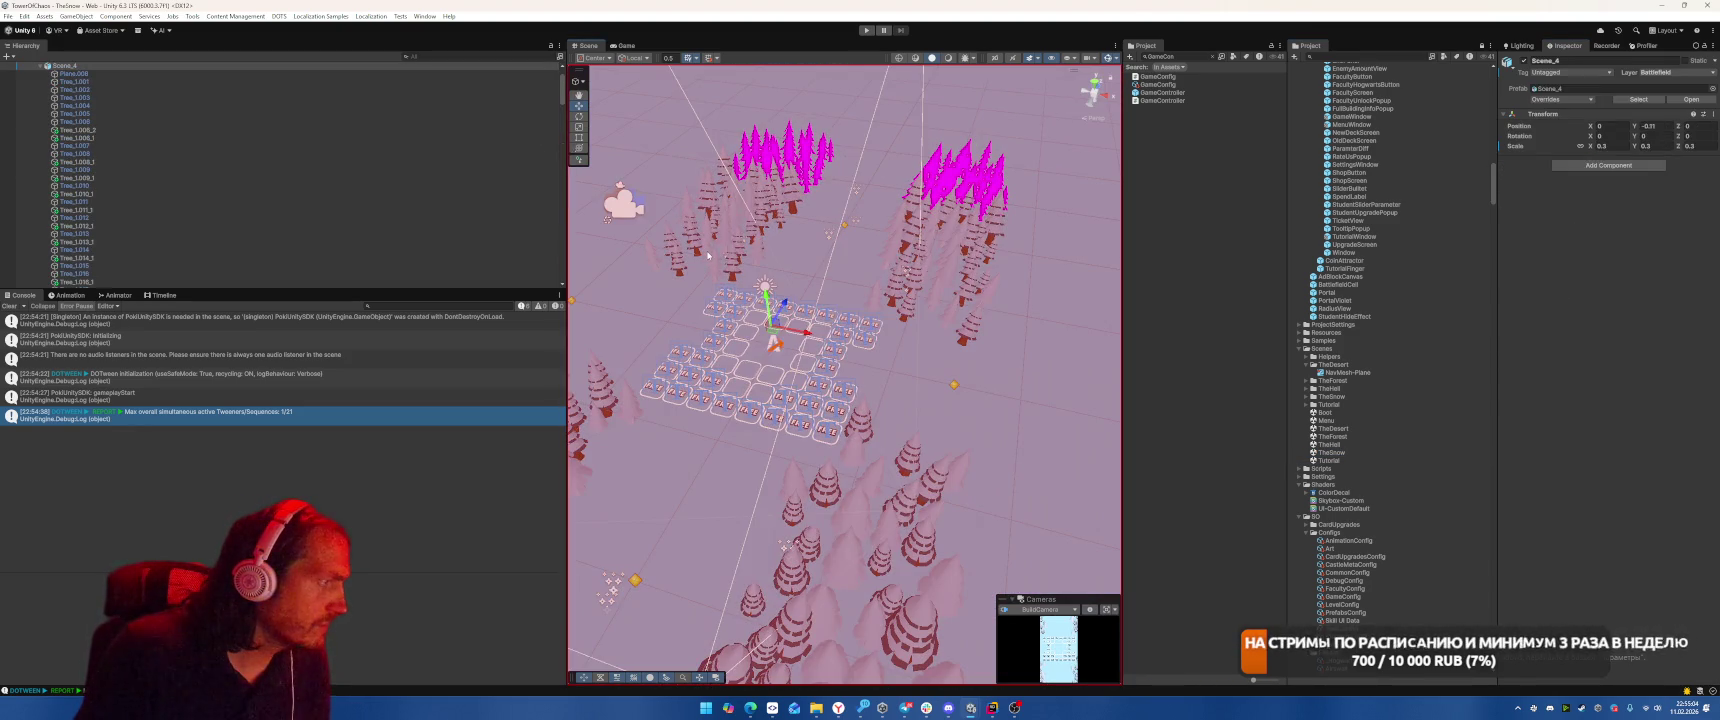
pyautogui.click(708, 256)
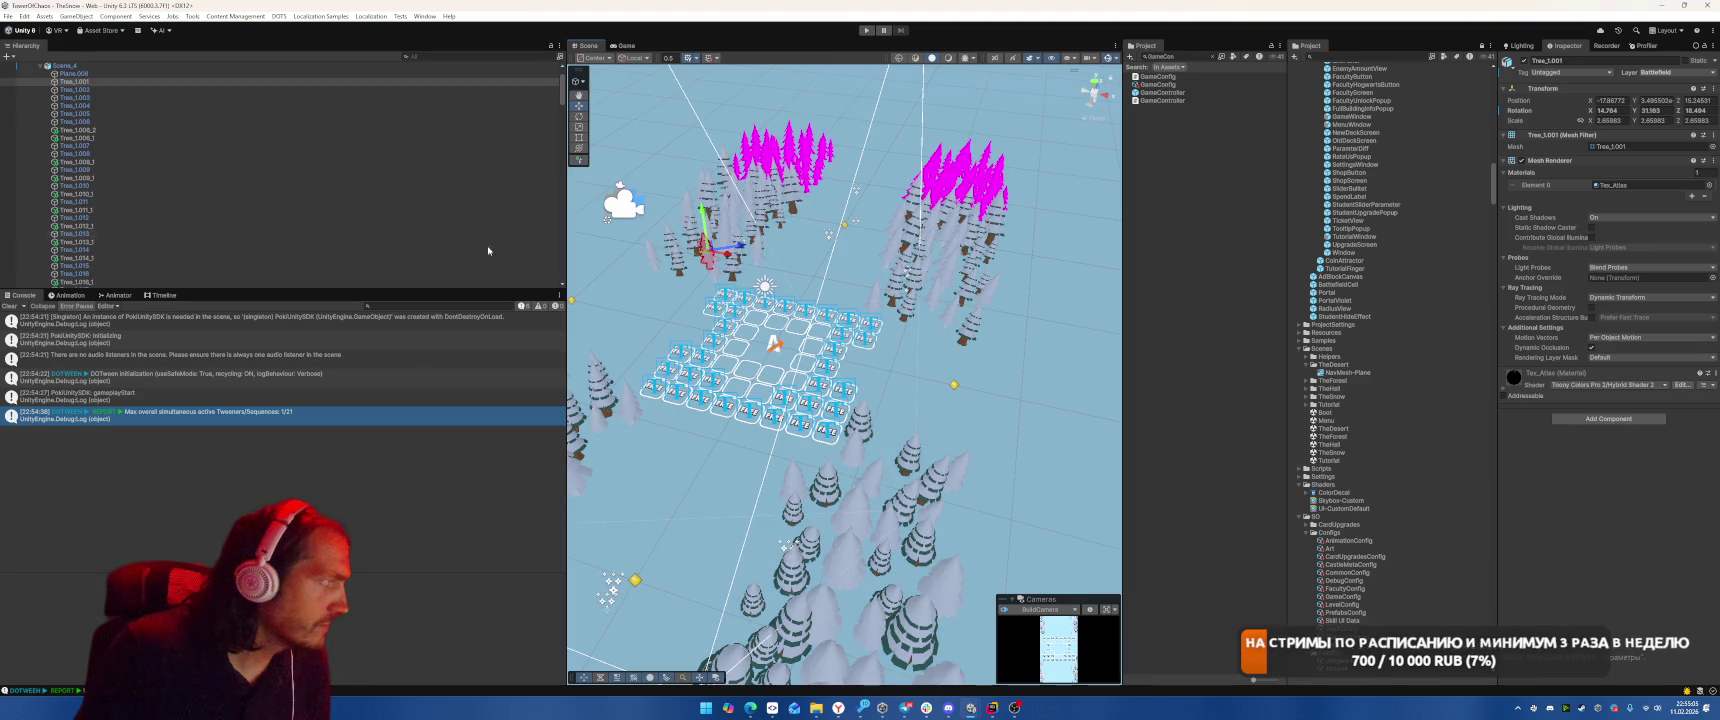
# Select the tree objects from Plane.008 through Tree_6.144 in the Hierarchy
pyautogui.click(150, 130)
pyautogui.keyDown('ctrl'); pyautogui.click(152, 138); pyautogui.keyUp('ctrl')
pyautogui.keyDown('ctrl'); pyautogui.click(143, 162); pyautogui.keyUp('ctrl')
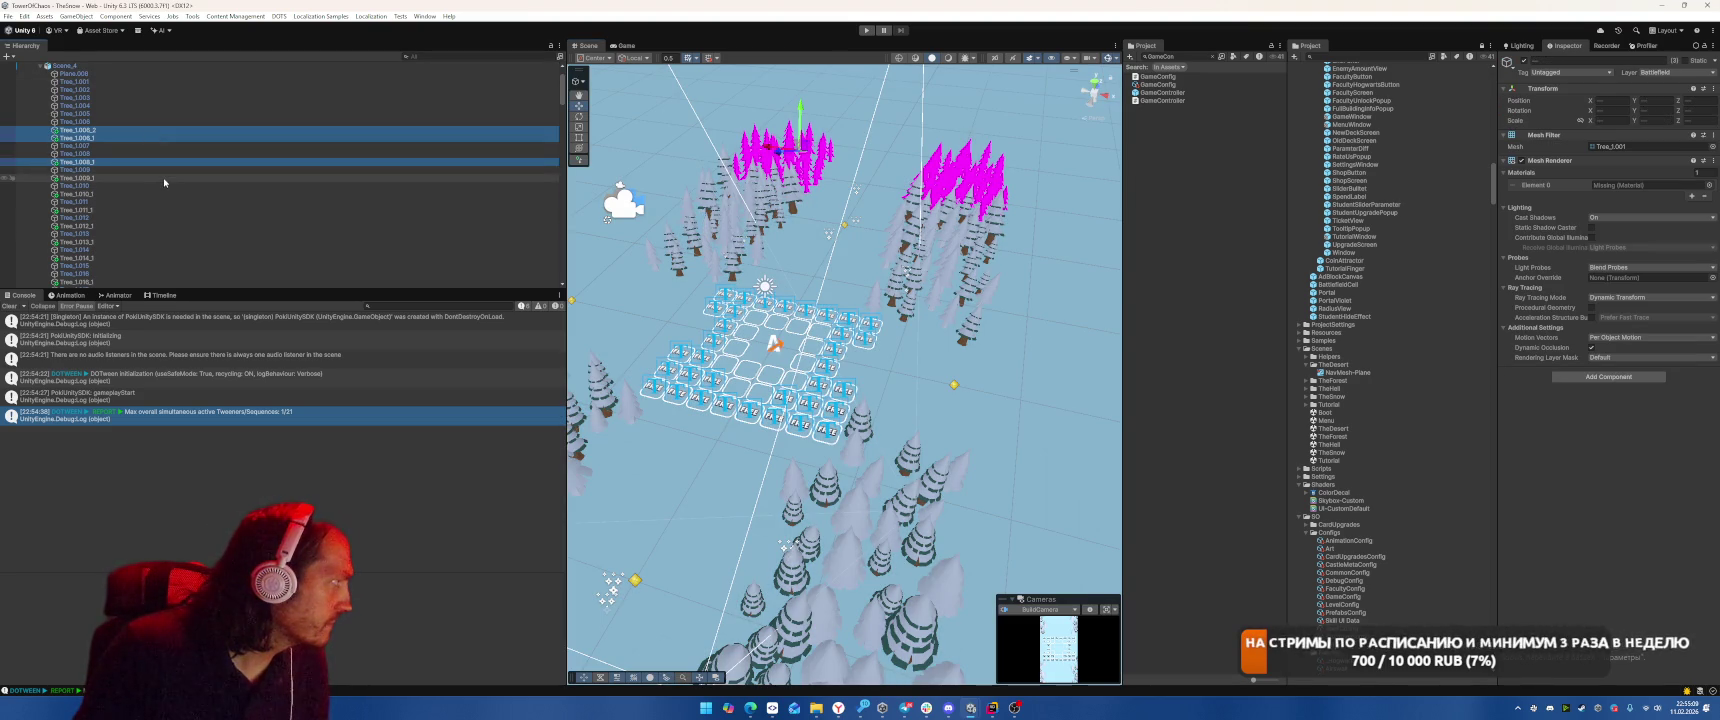
pyautogui.scroll(3, 210, 152)
pyautogui.click(216, 113)
pyautogui.scroll(-15, 242, 177)
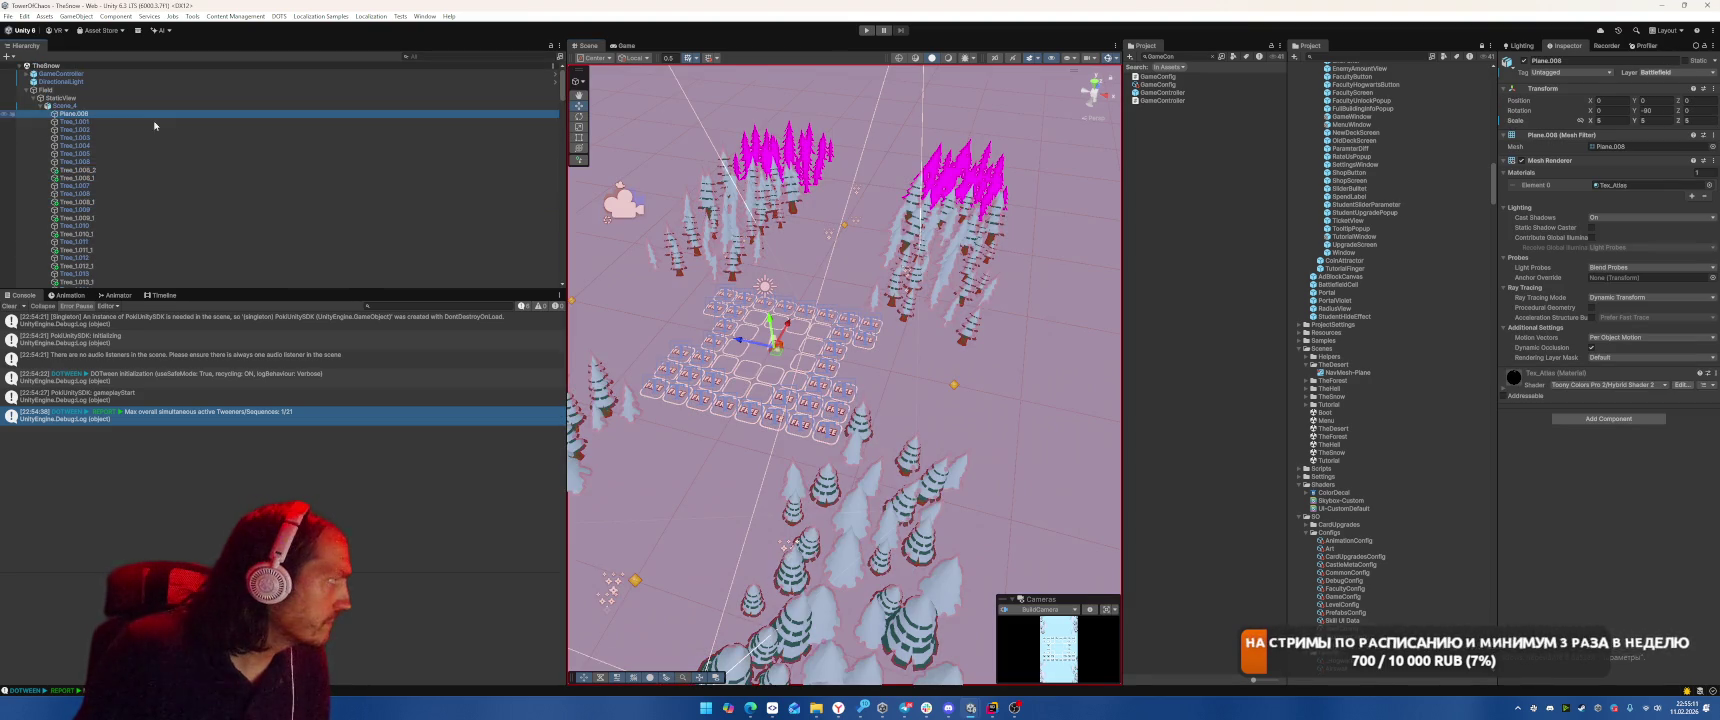
pyautogui.scroll(-20, 242, 177)
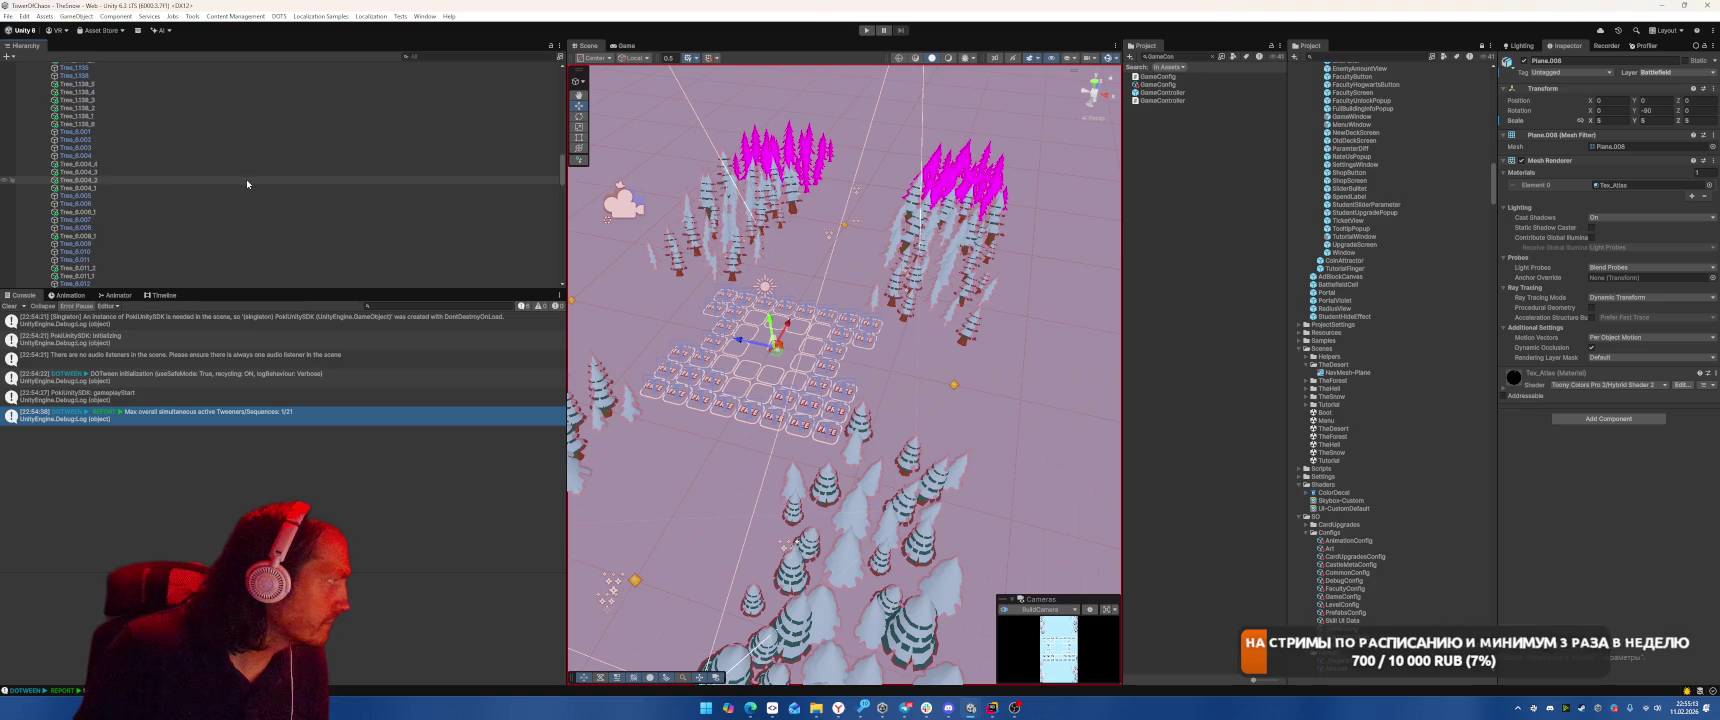
pyautogui.scroll(-5, 250, 198)
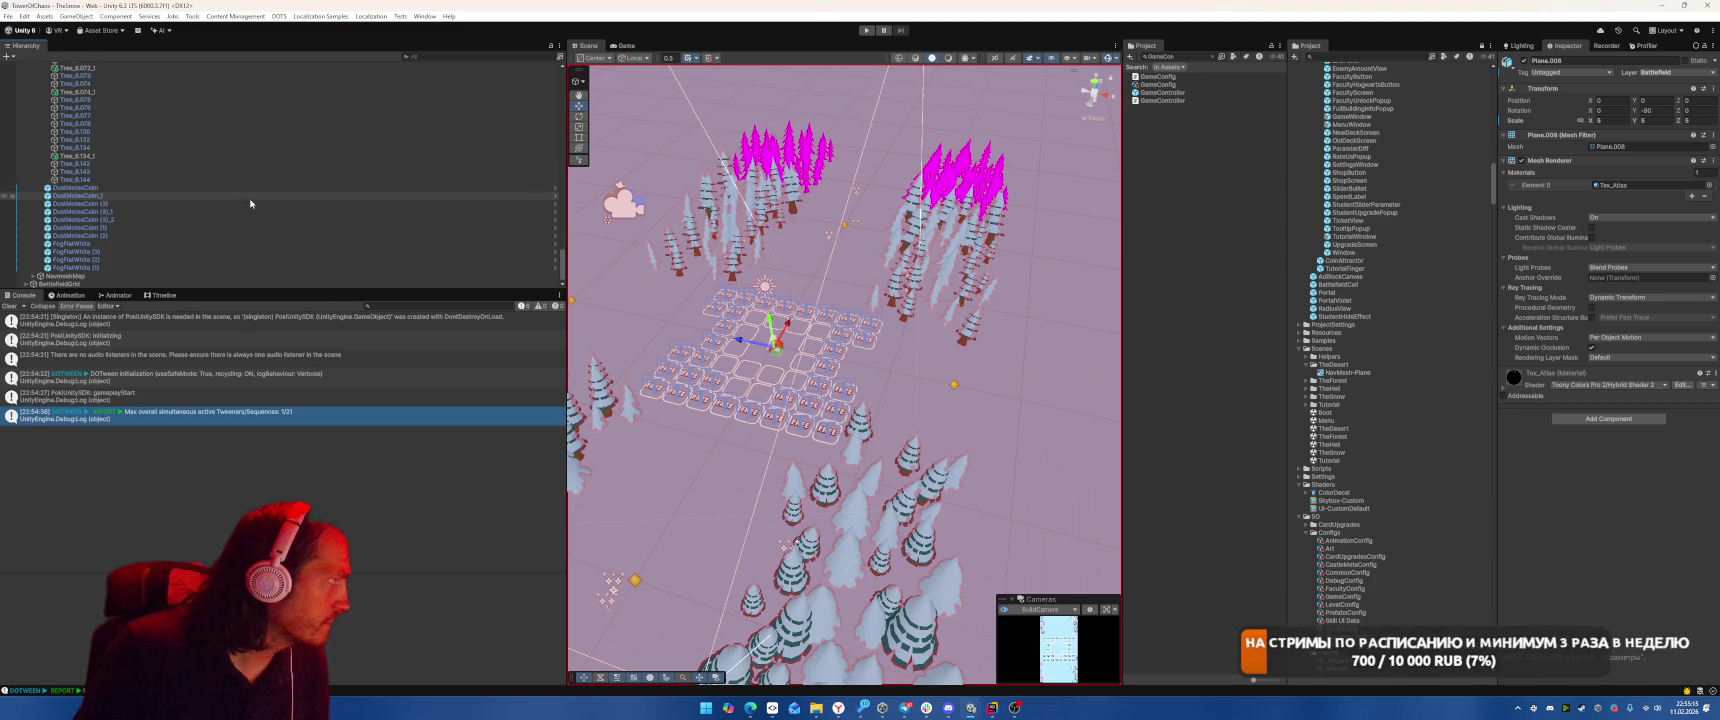
pyautogui.keyDown('shift'); pyautogui.click(254, 179); pyautogui.keyUp('shift')
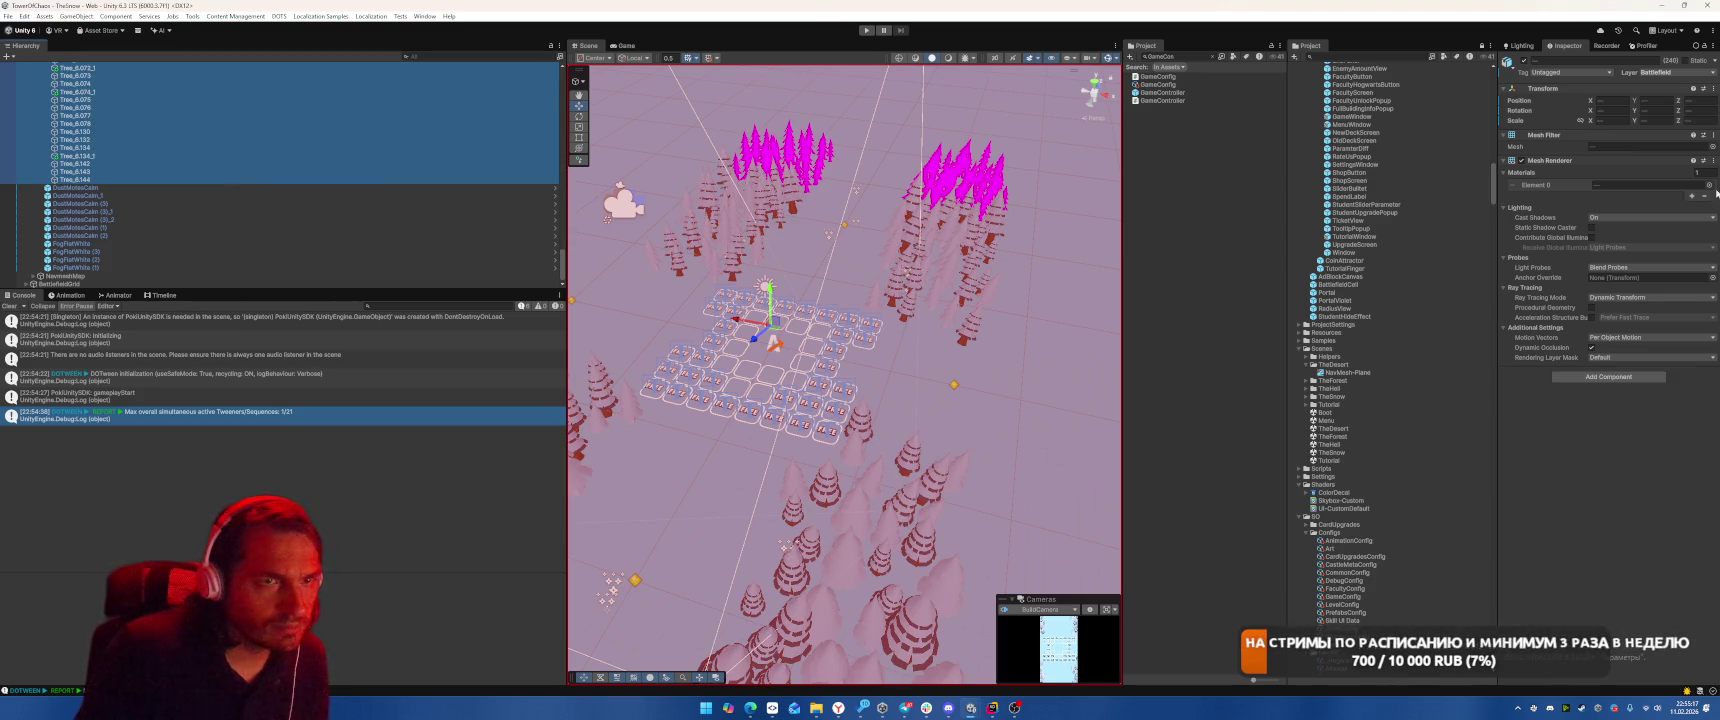
pyautogui.scroll(-15, 1400, 240)
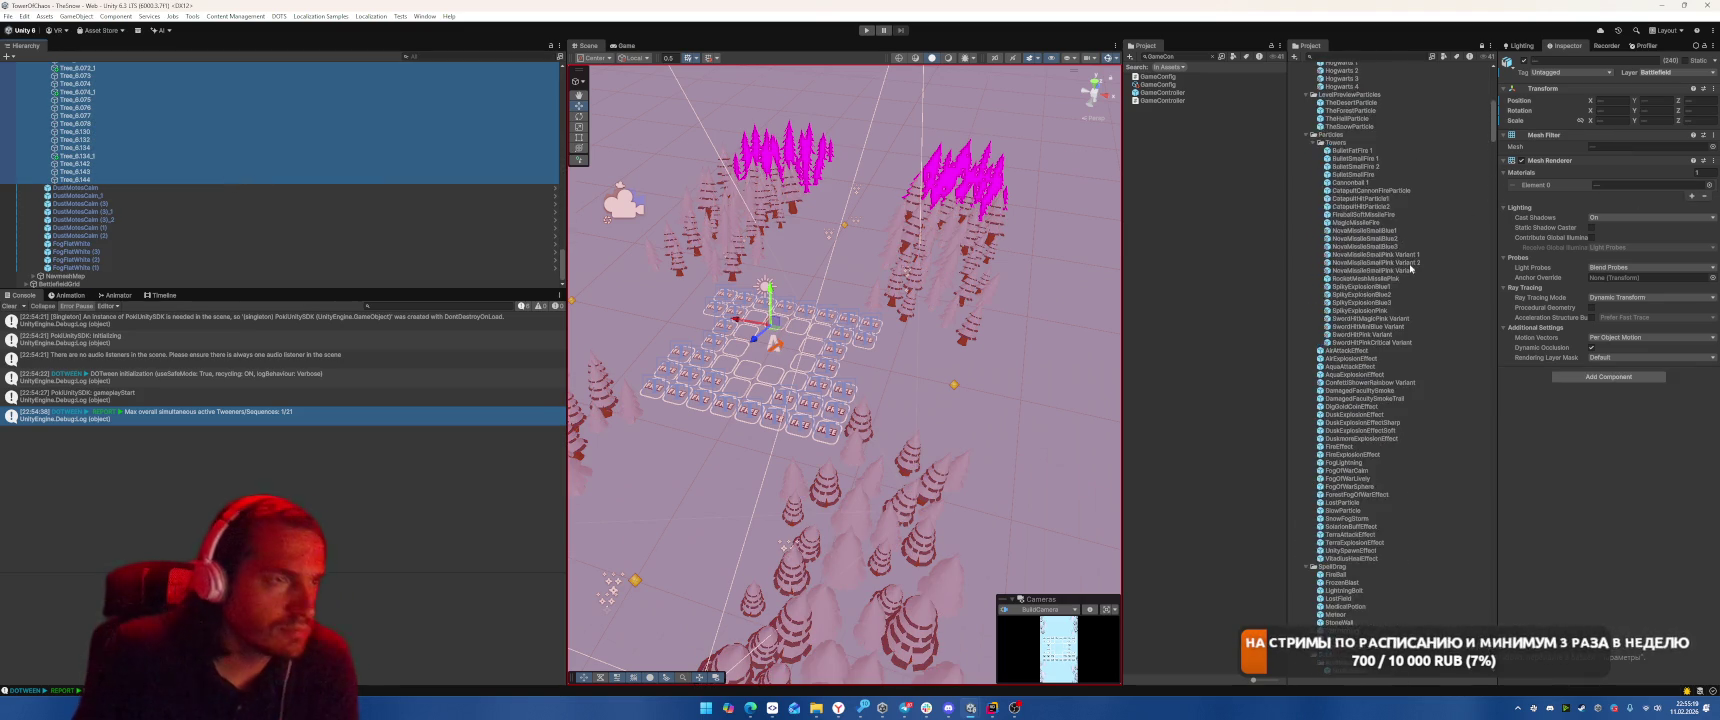
pyautogui.scroll(10, 1370, 225)
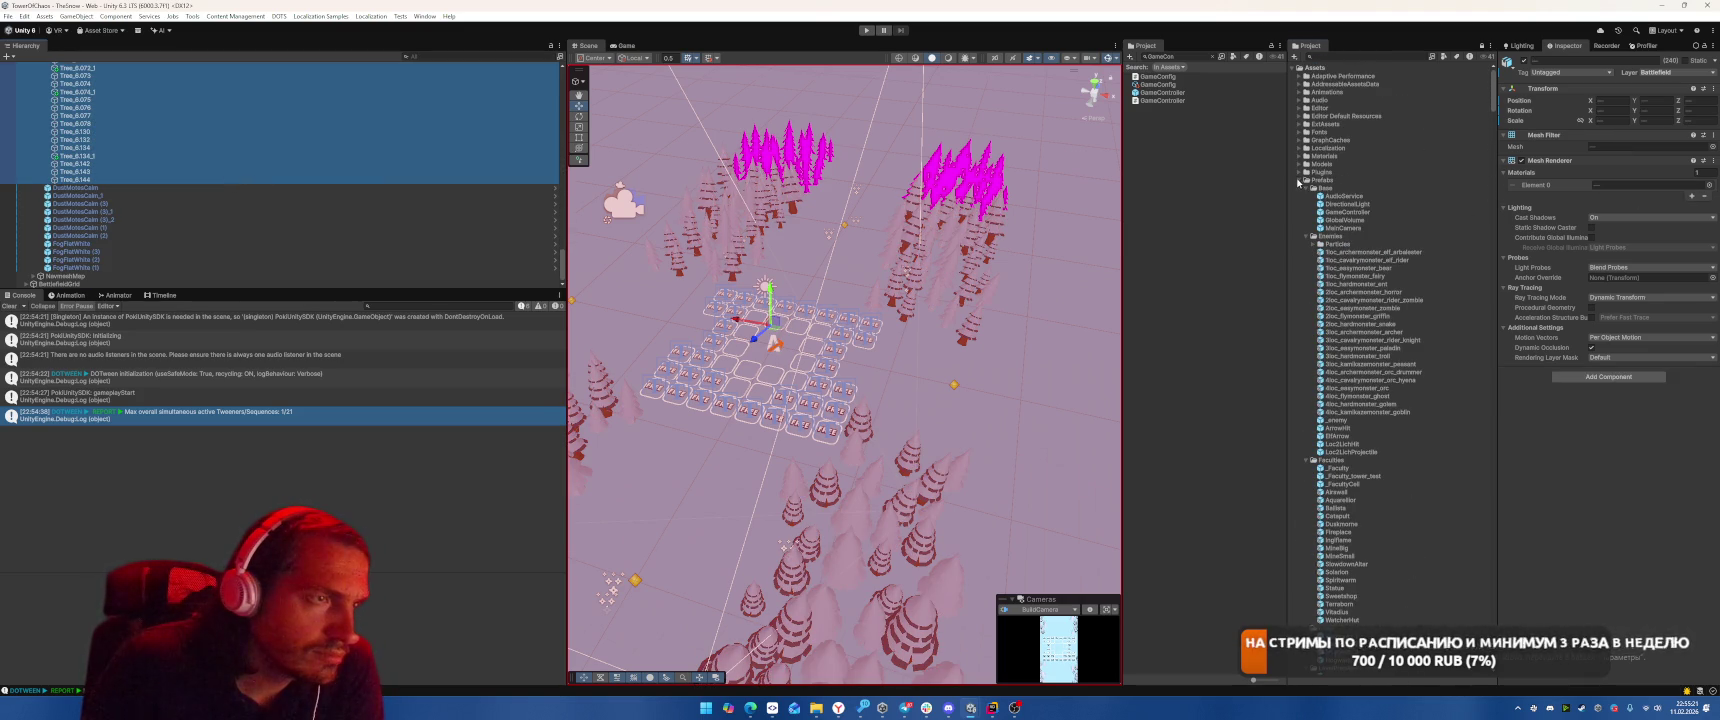
# Drag Tex_Atlas from Models/Mat-tex onto the selected trees' Element 0 and check the result
pyautogui.click(1298, 181)
pyautogui.click(1298, 156)
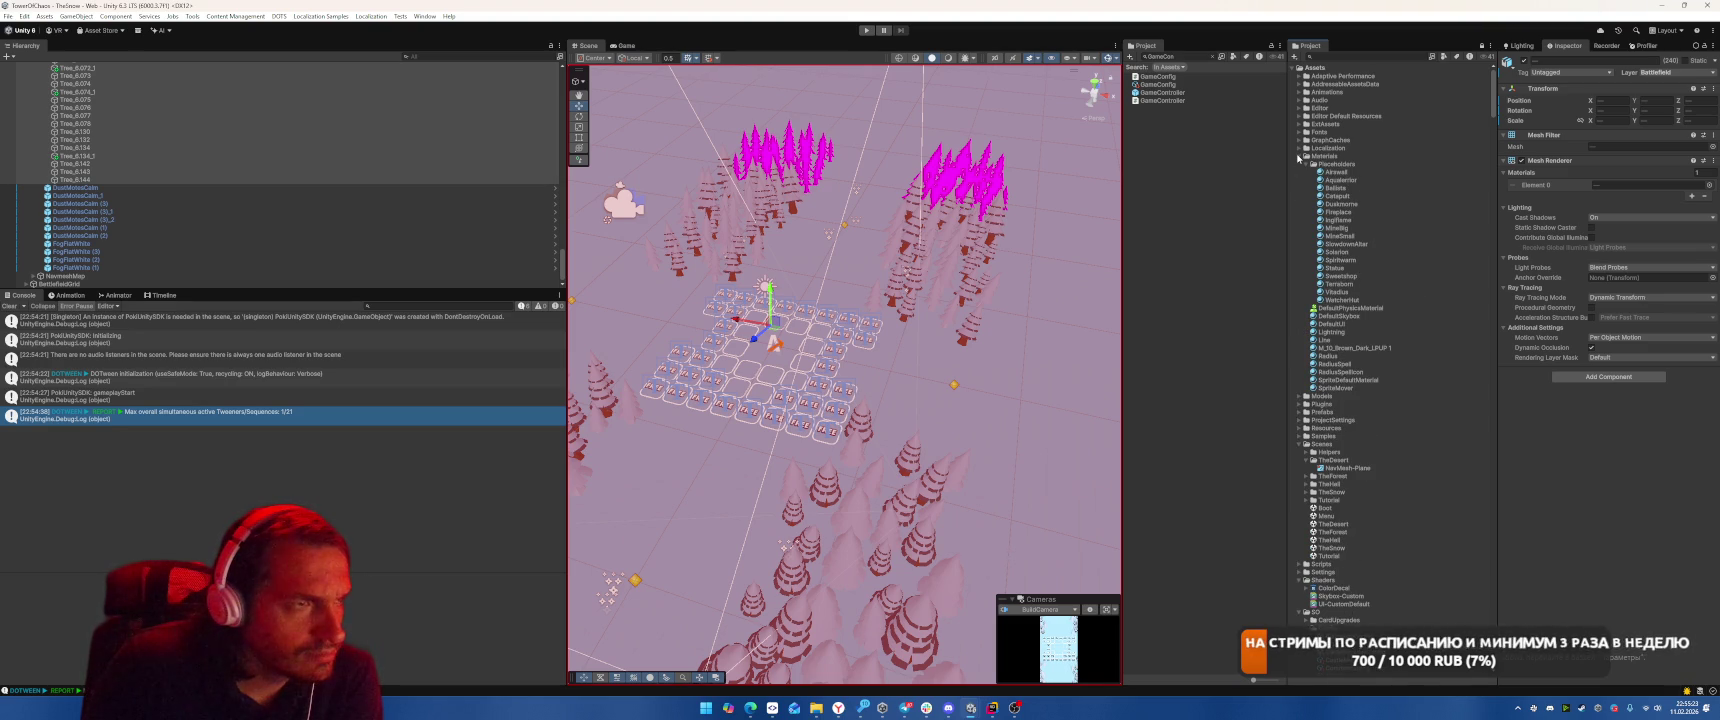
pyautogui.click(1299, 157)
pyautogui.click(1298, 165)
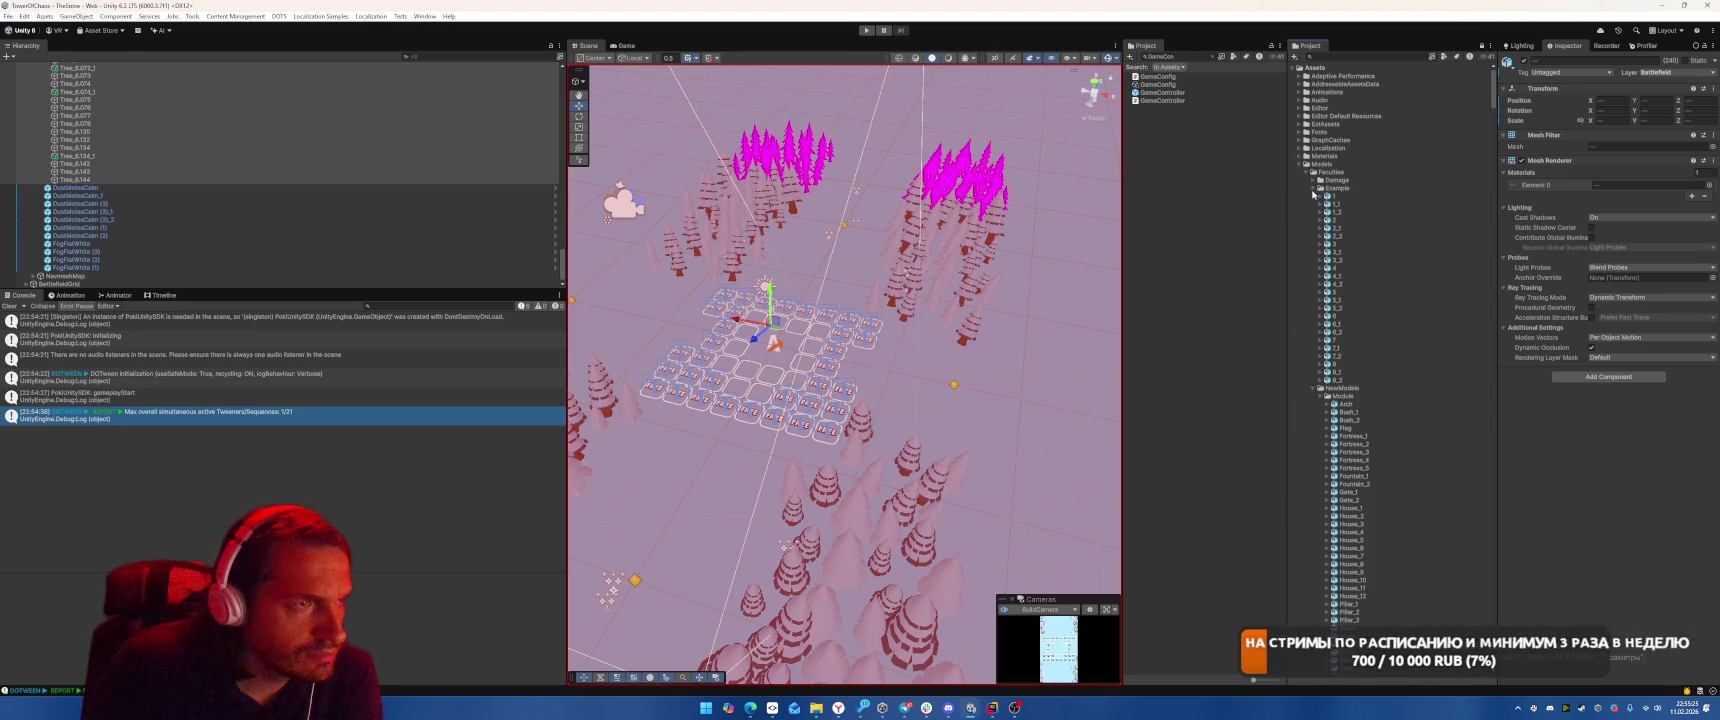
pyautogui.click(1313, 188)
pyautogui.click(1313, 172)
pyautogui.click(1307, 181)
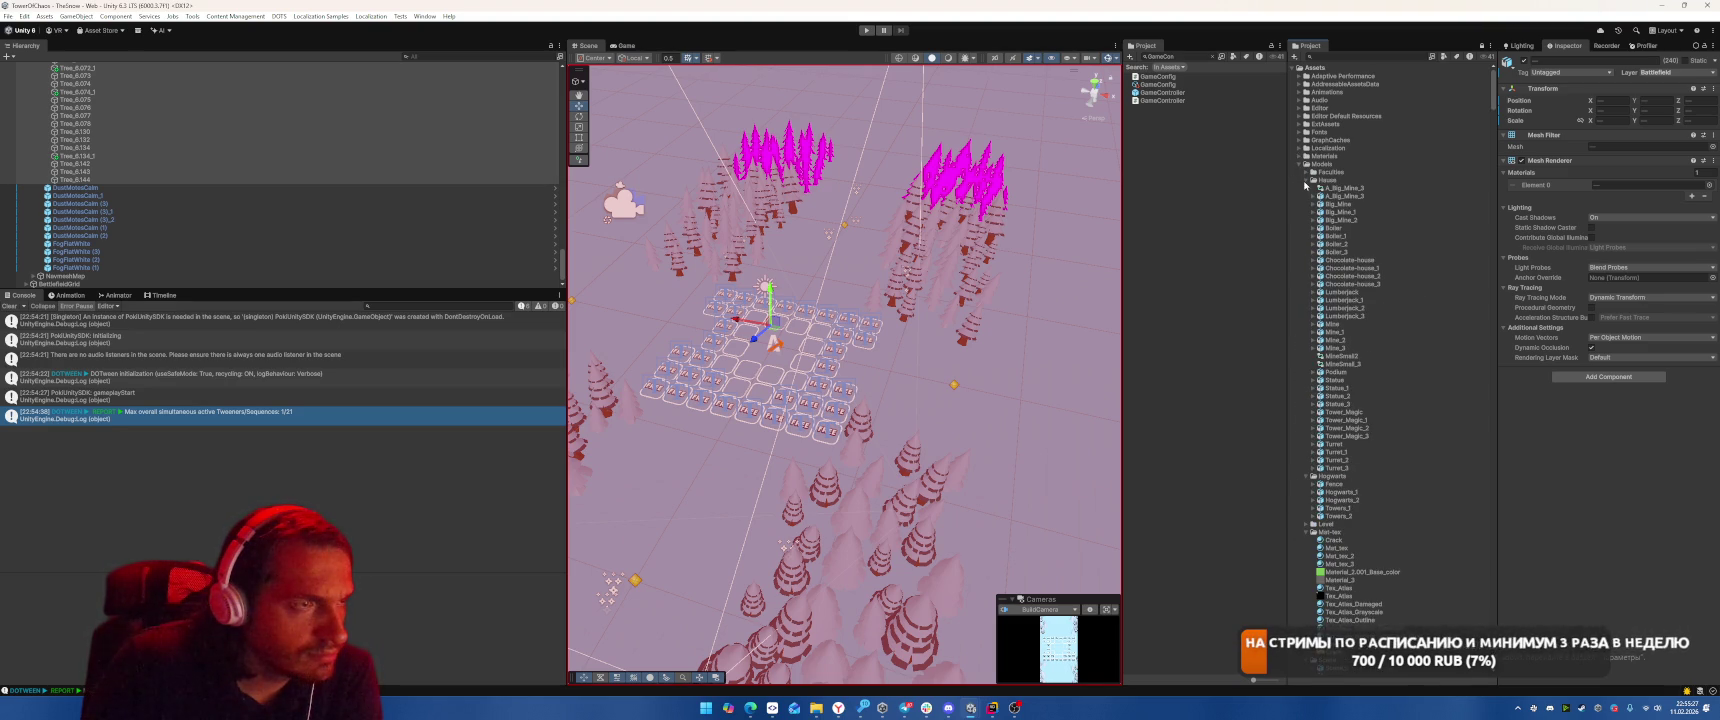
pyautogui.click(1307, 180)
pyautogui.click(1307, 188)
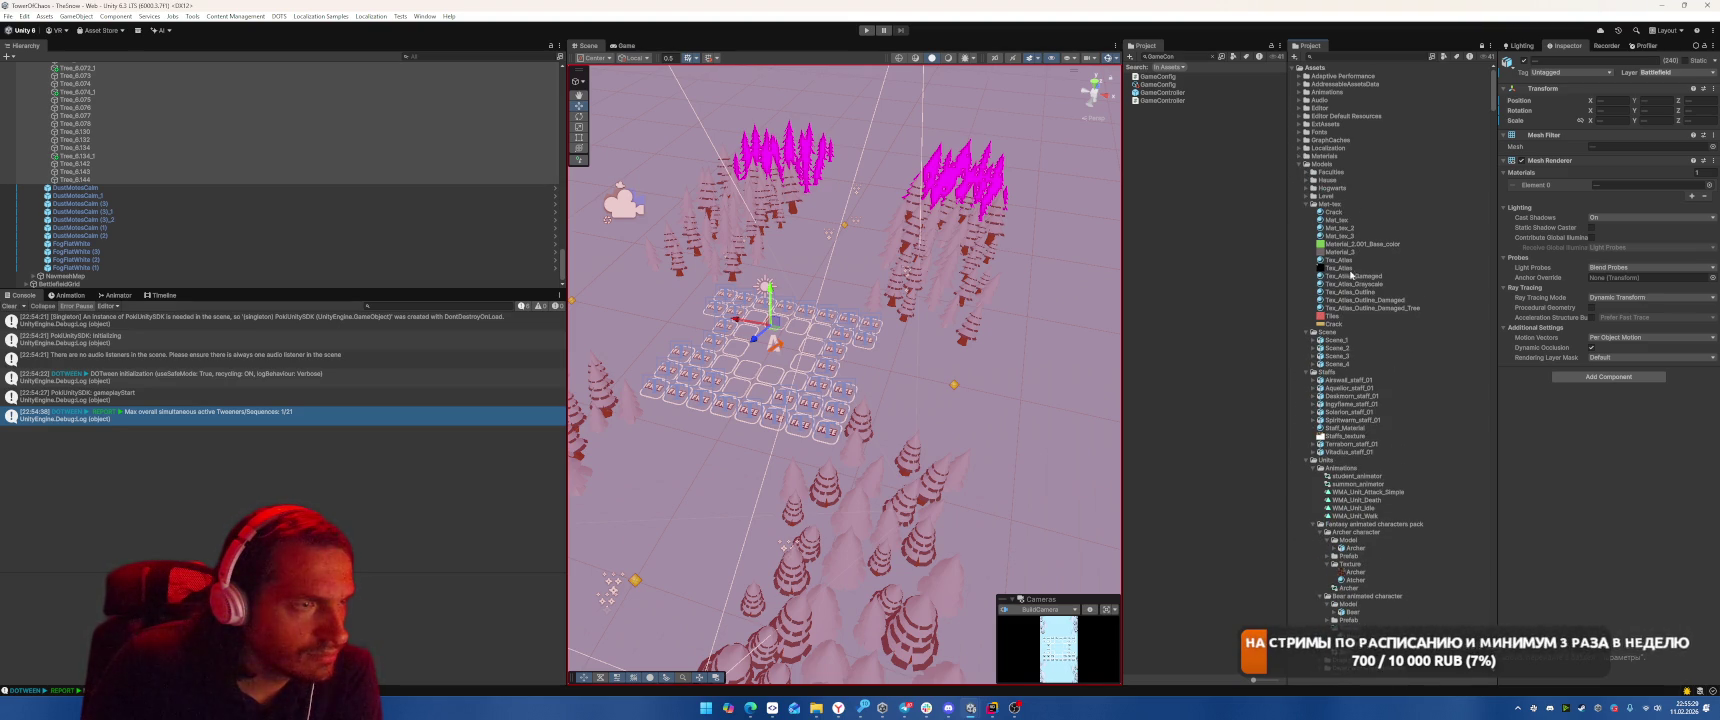
pyautogui.moveTo(1639, 204); pyautogui.dragTo(1626, 188)
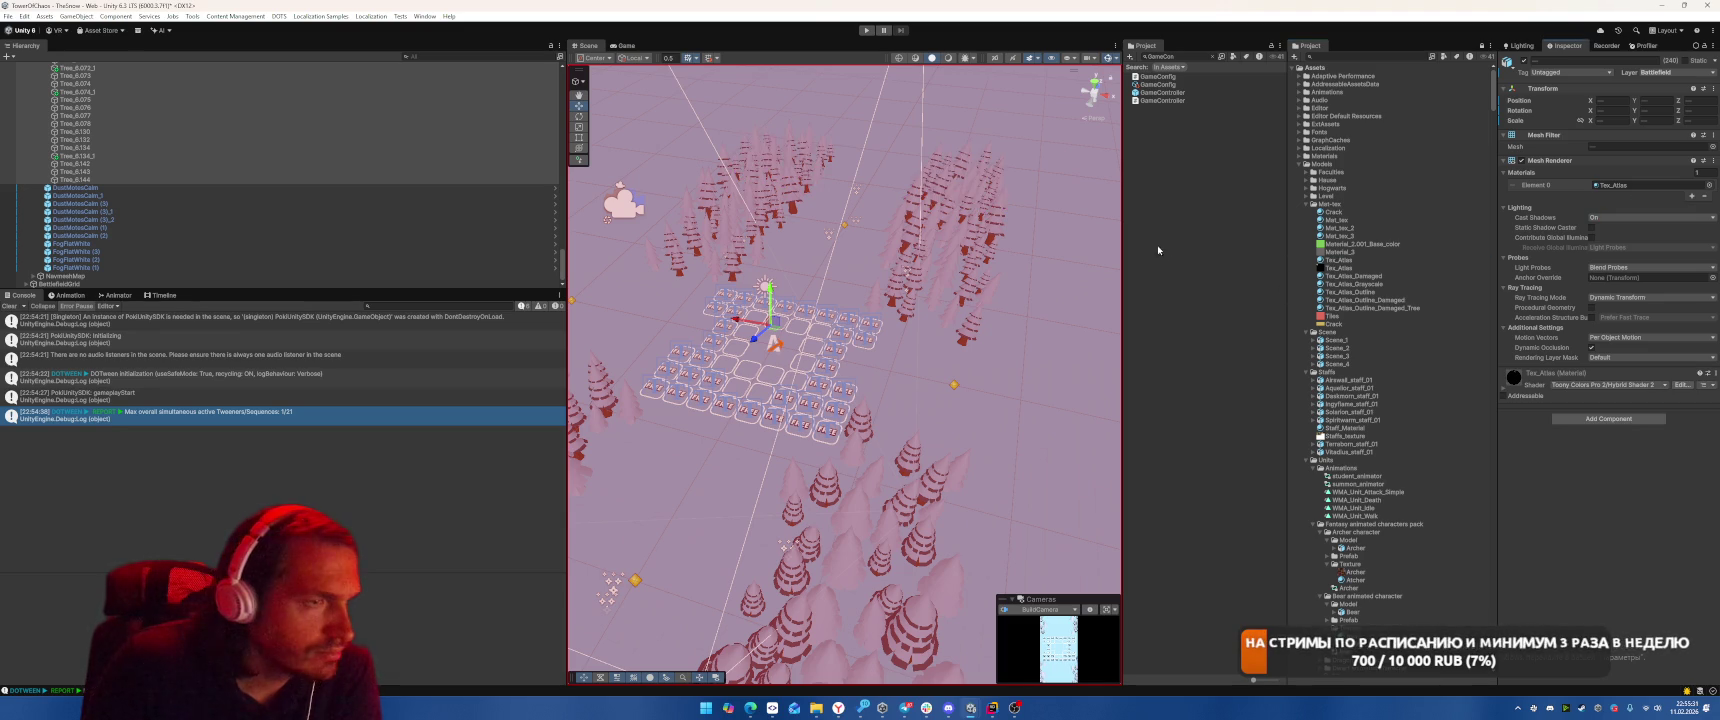
pyautogui.moveTo(1012, 404); pyautogui.dragTo(653, 261)
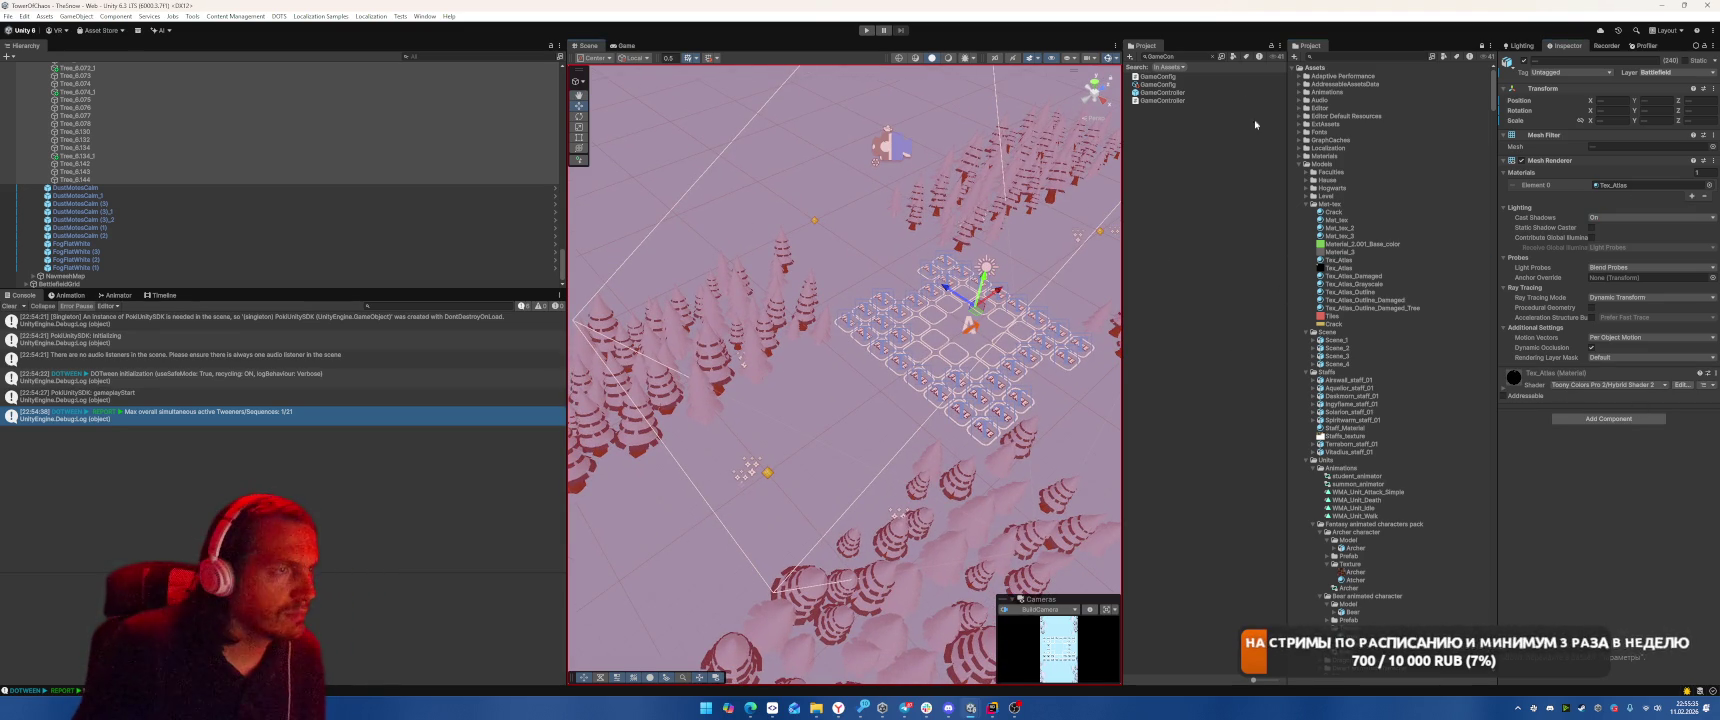
# Open TheDesert scene from the Scenes folder
pyautogui.click(1300, 165)
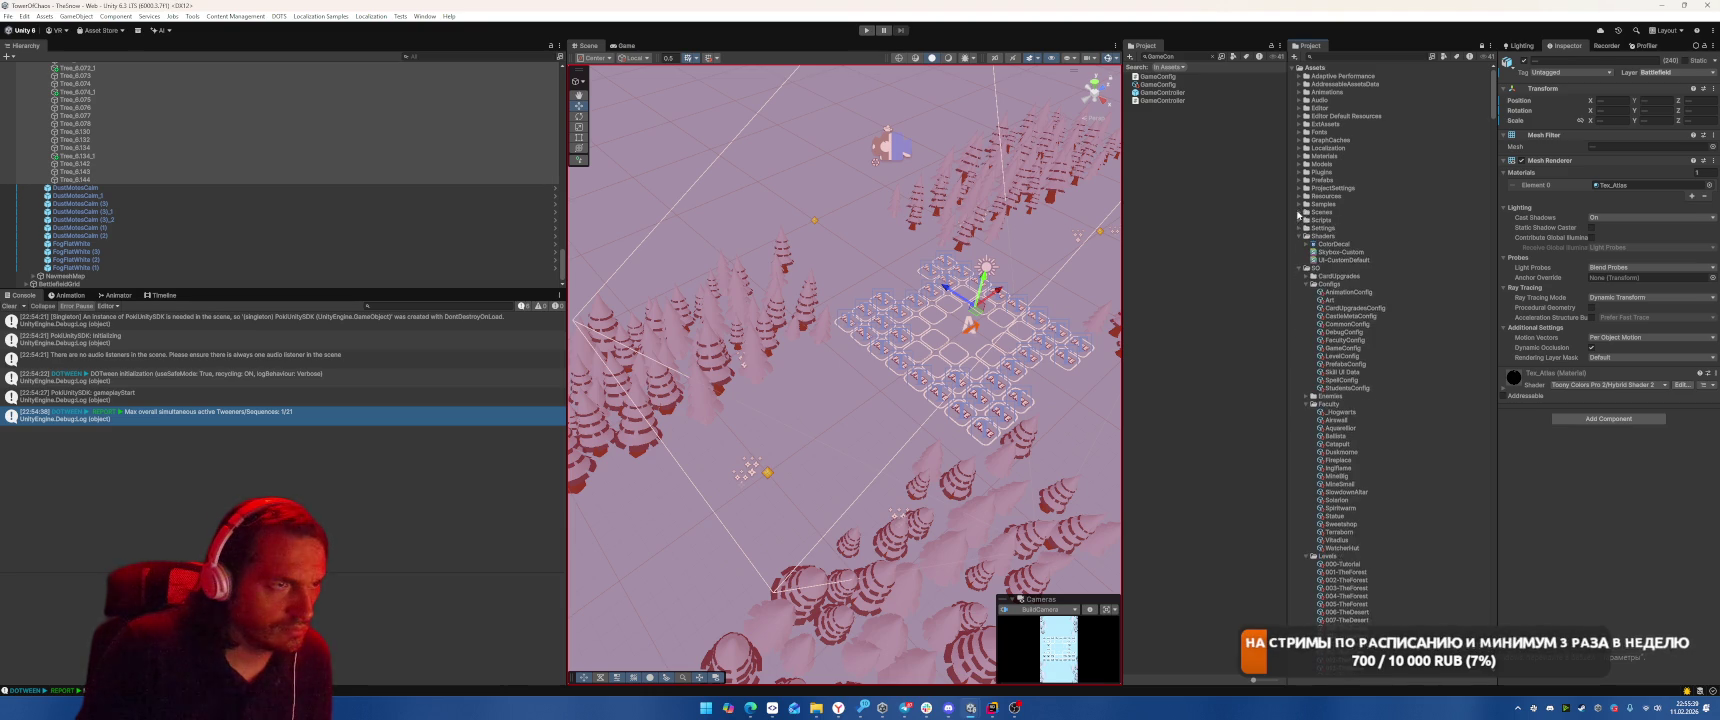
pyautogui.click(1340, 292)
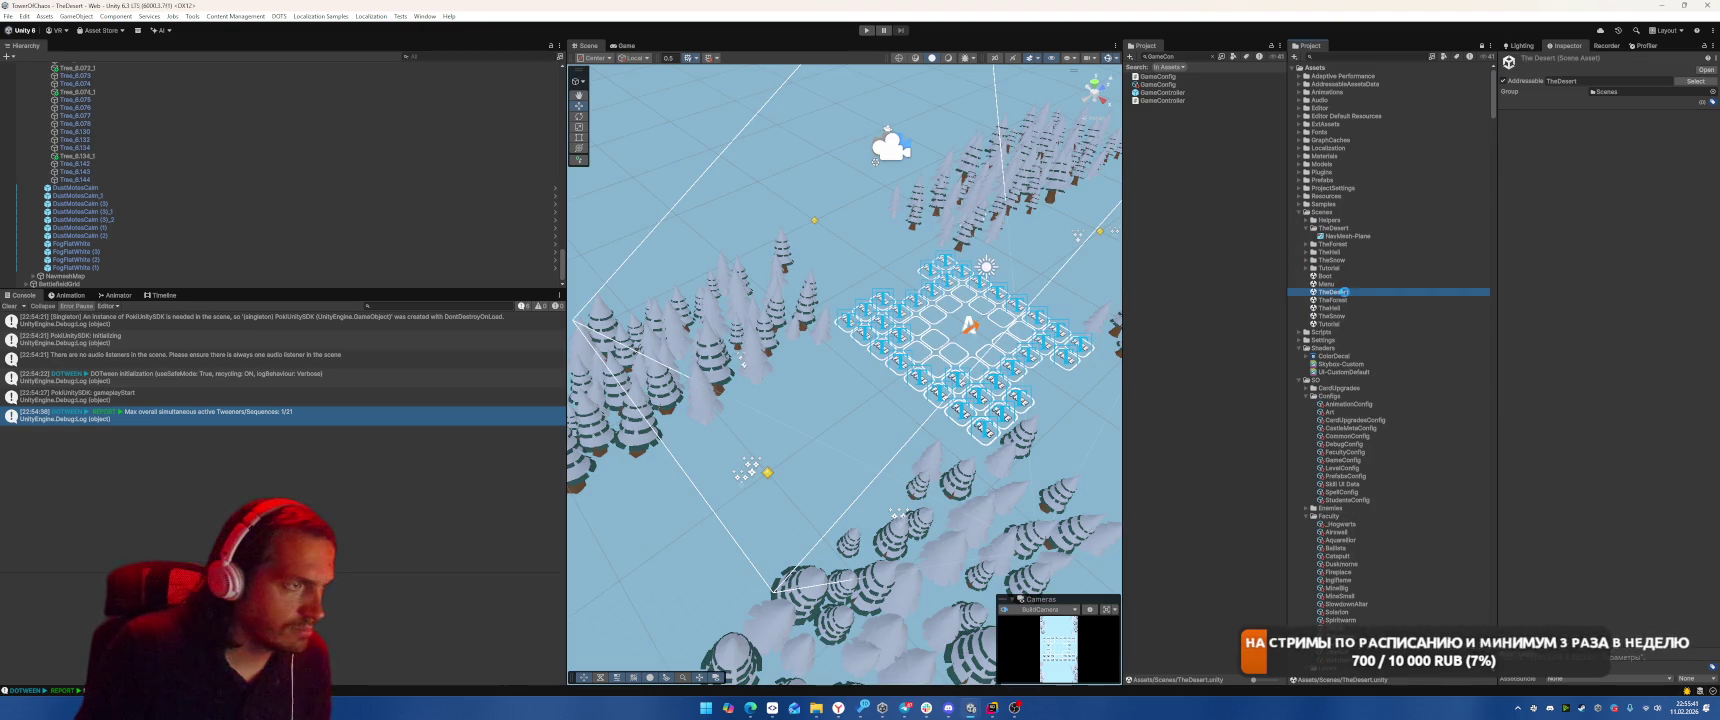
pyautogui.doubleClick(1344, 292)
pyautogui.scroll(-5, 843, 258)
# Select the run of magenta mountains in the Hierarchy and clear the Project search
pyautogui.click(843, 258)
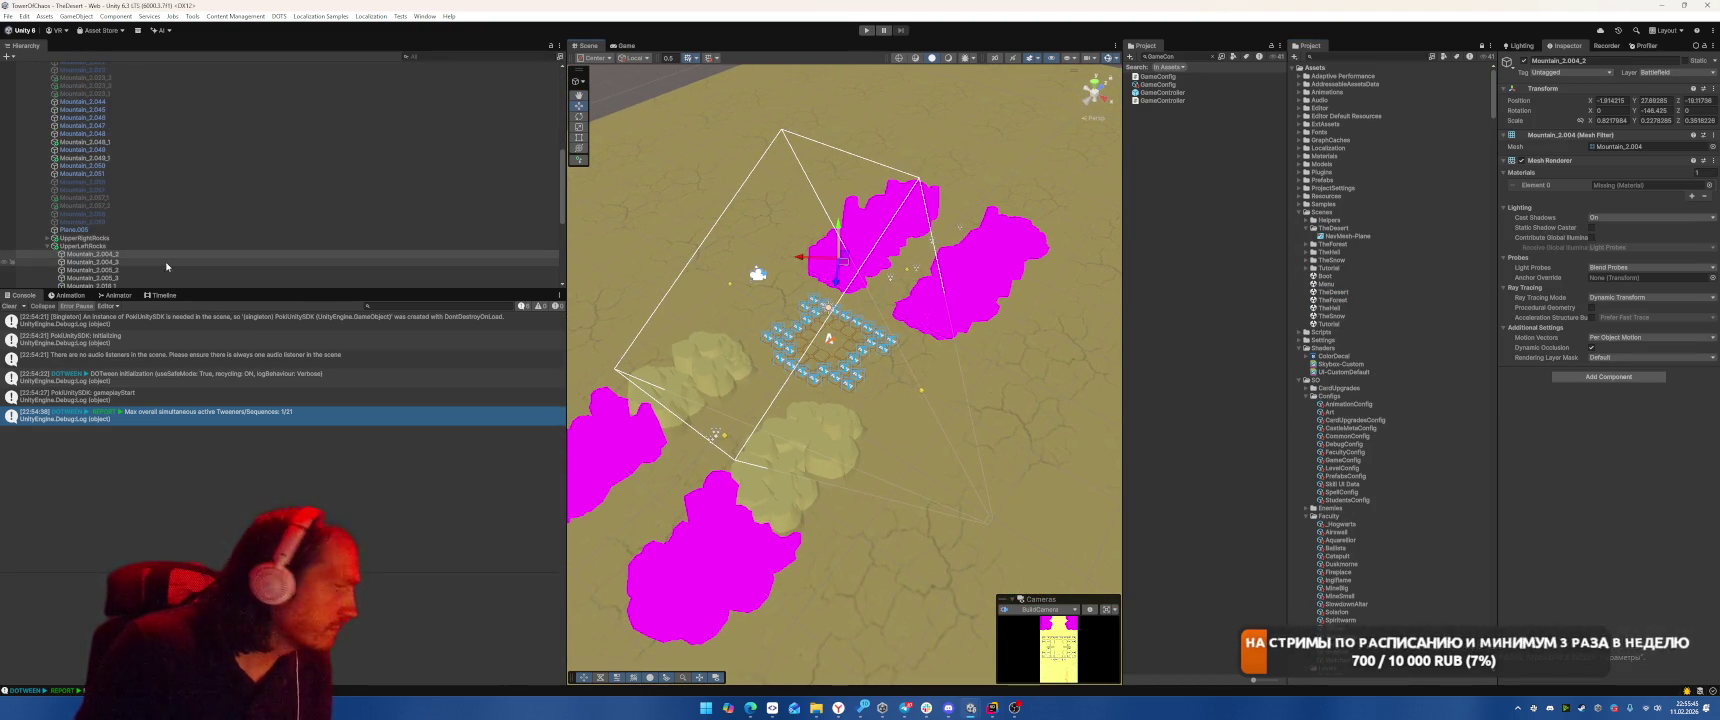
pyautogui.scroll(-5, 274, 213)
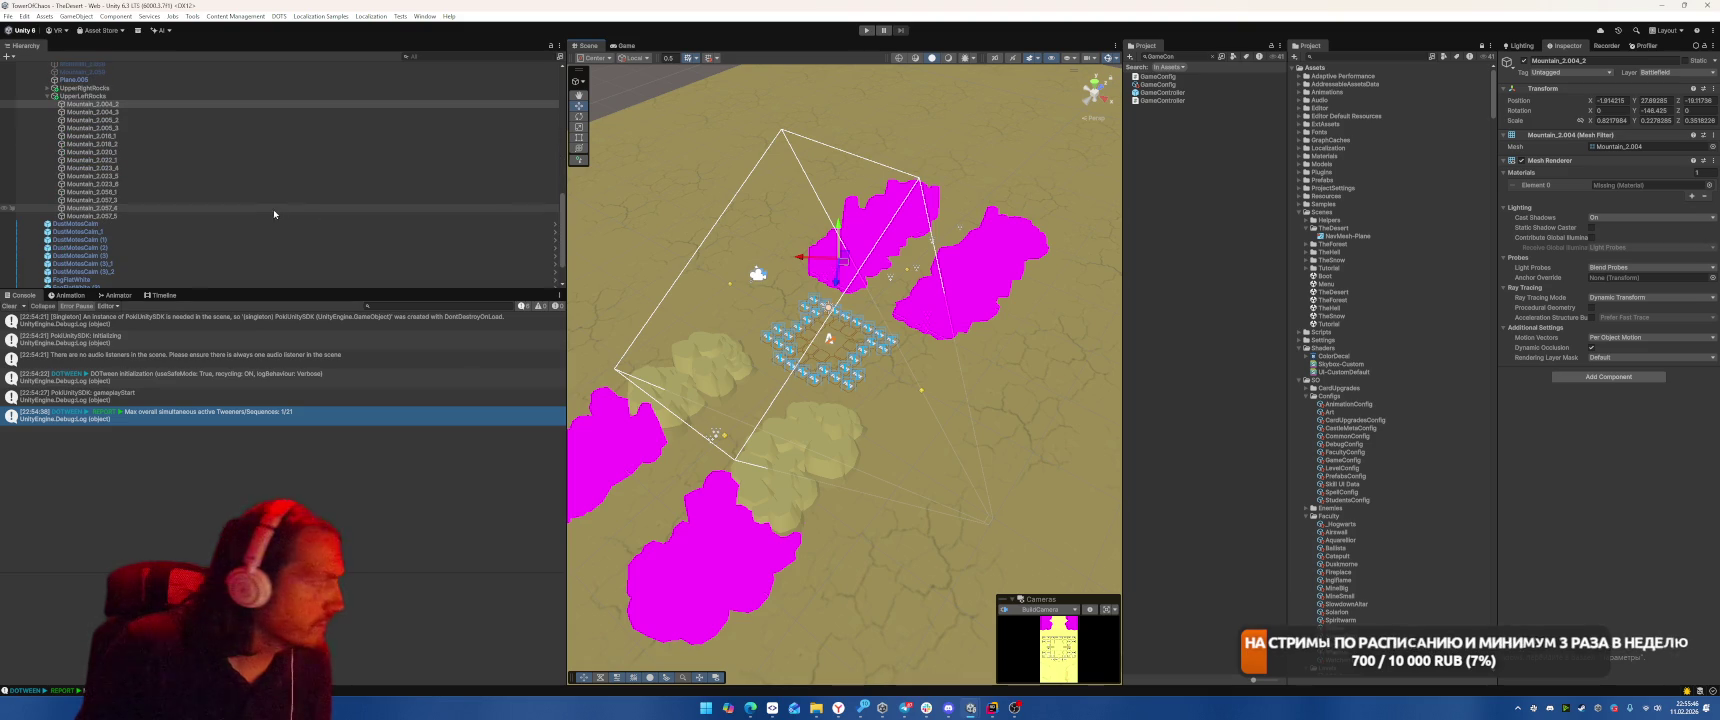
pyautogui.keyDown('shift'); pyautogui.click(206, 216); pyautogui.keyUp('shift')
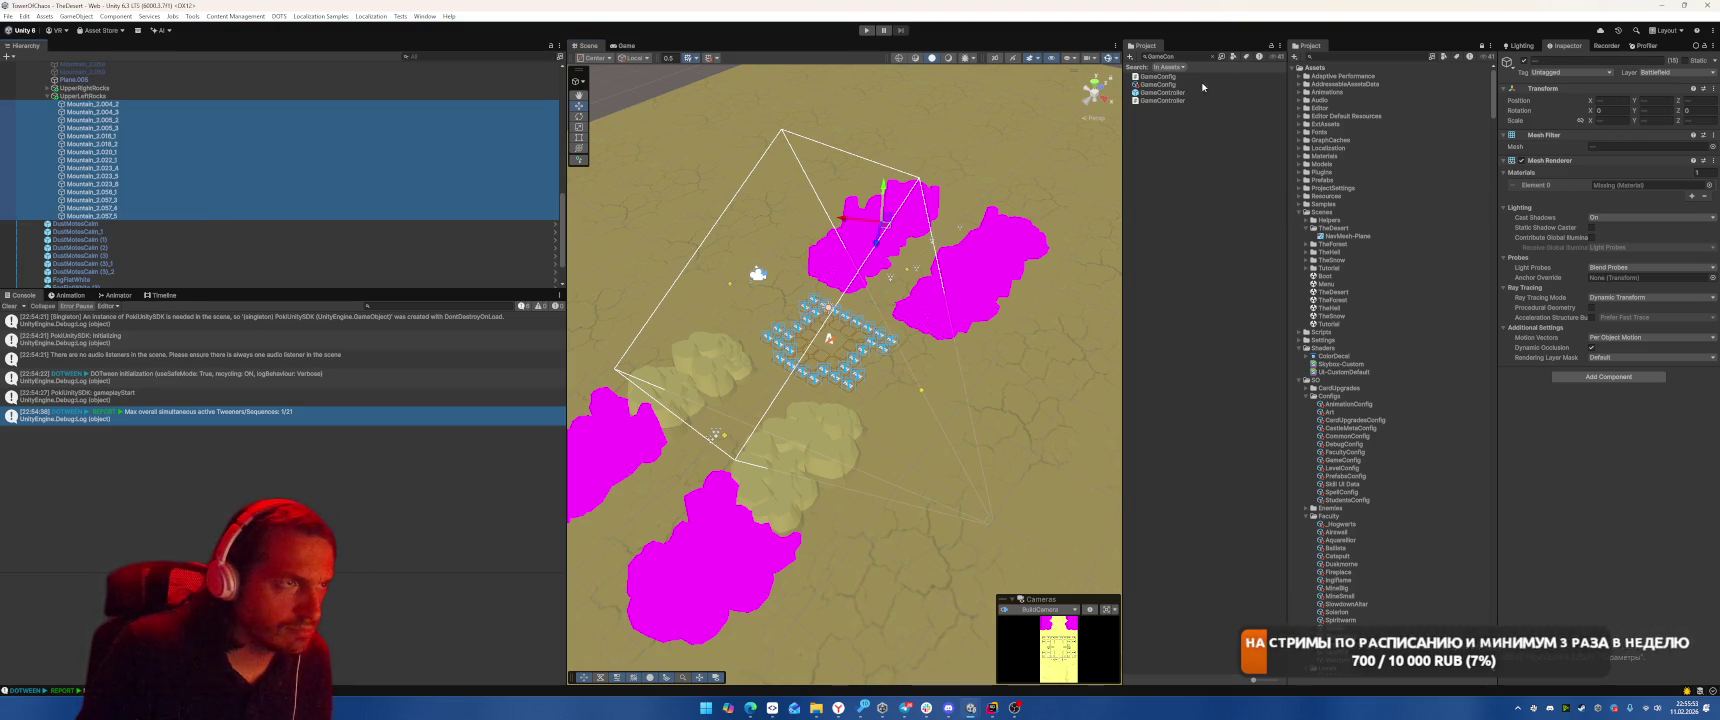
pyautogui.click(1212, 57)
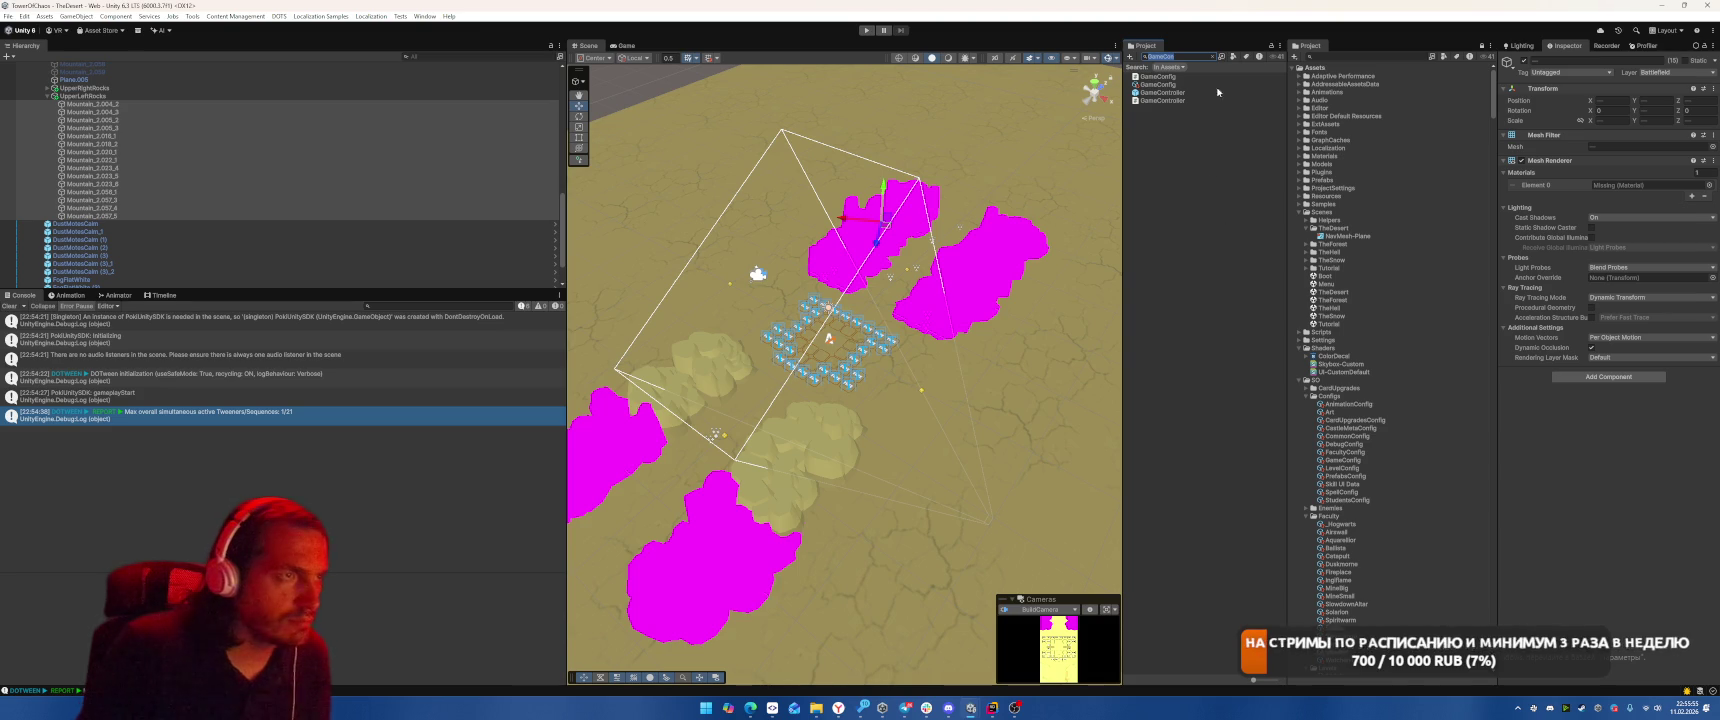
pyautogui.click(1216, 57)
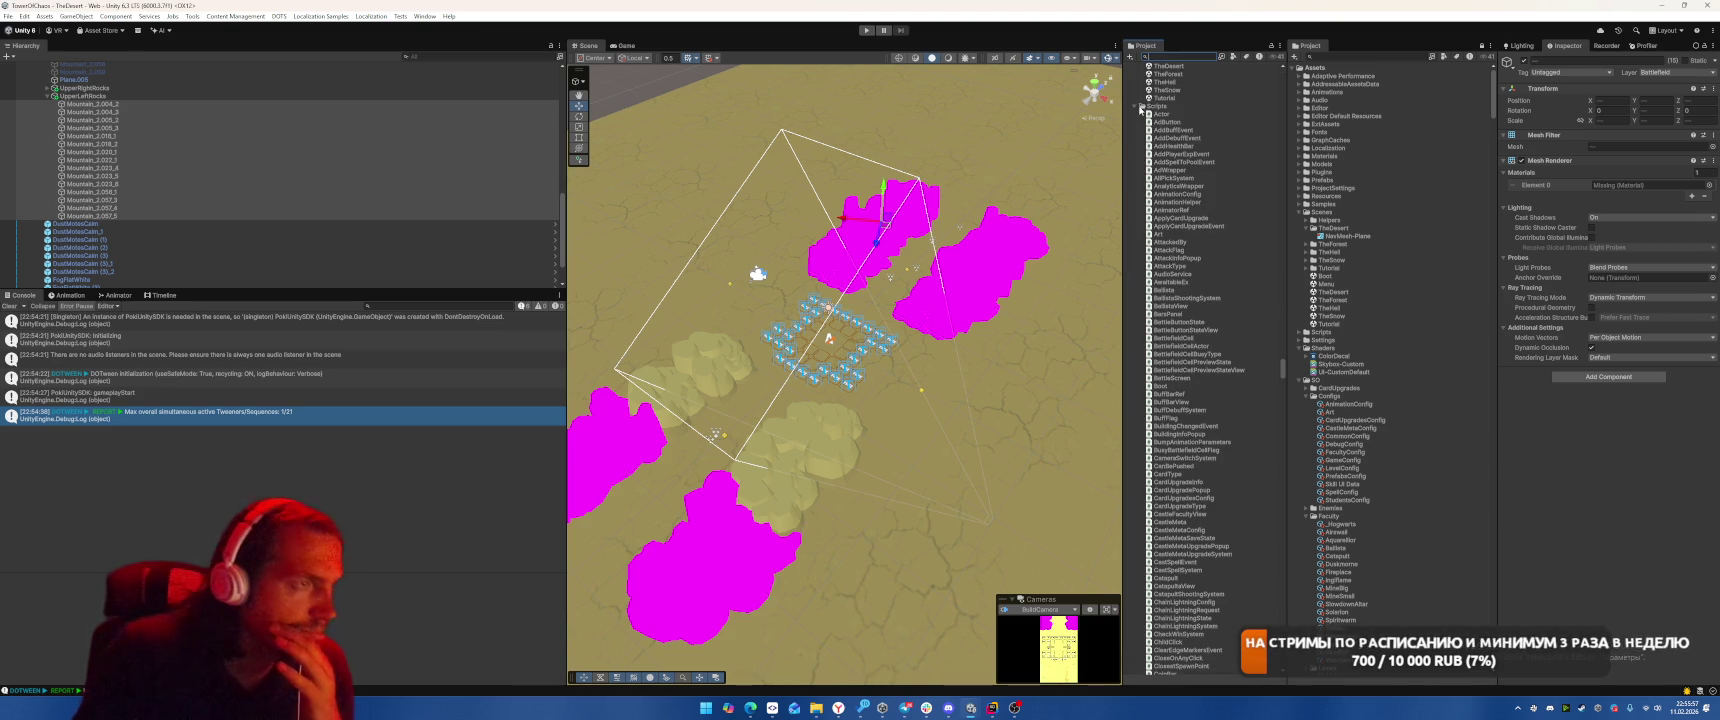
# Give the mountains through Mountain_2.057_5 the Tex_Atlas material
pyautogui.click(1140, 106)
pyautogui.scroll(-20, 1190, 160)
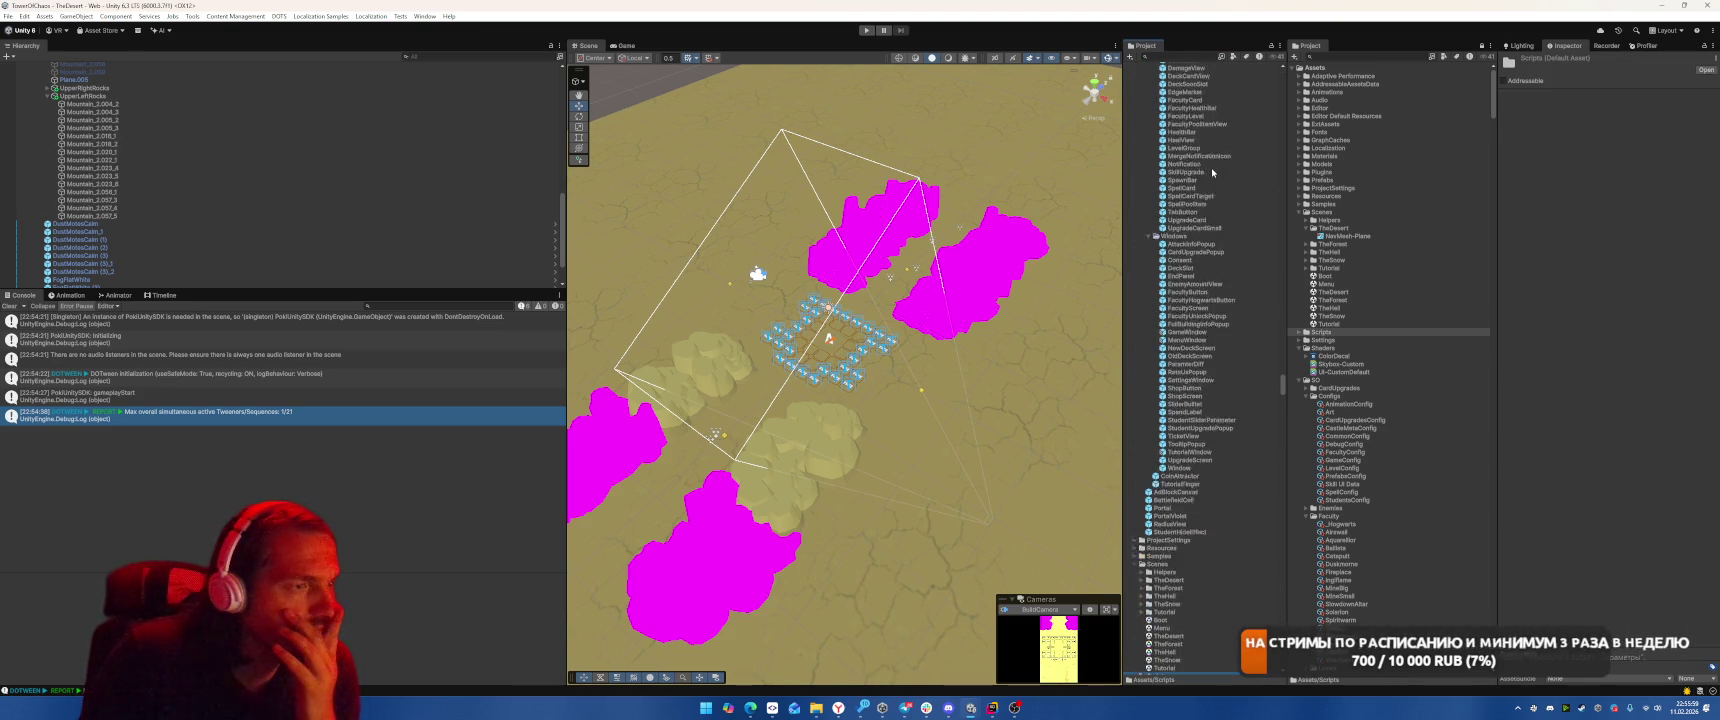
pyautogui.scroll(12, 1211, 186)
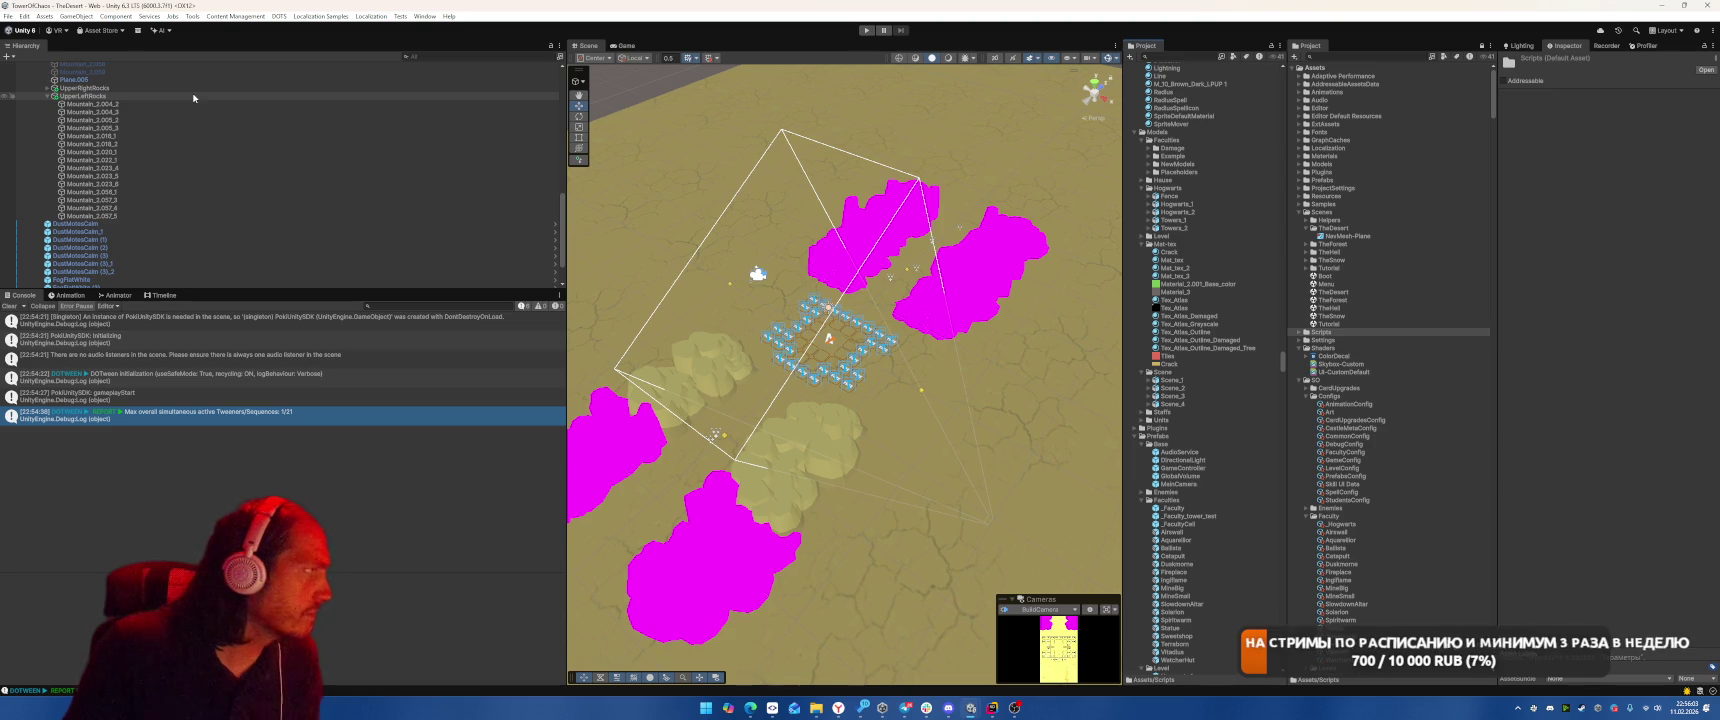
pyautogui.click(150, 104)
pyautogui.keyDown('shift'); pyautogui.click(150, 216); pyautogui.keyUp('shift')
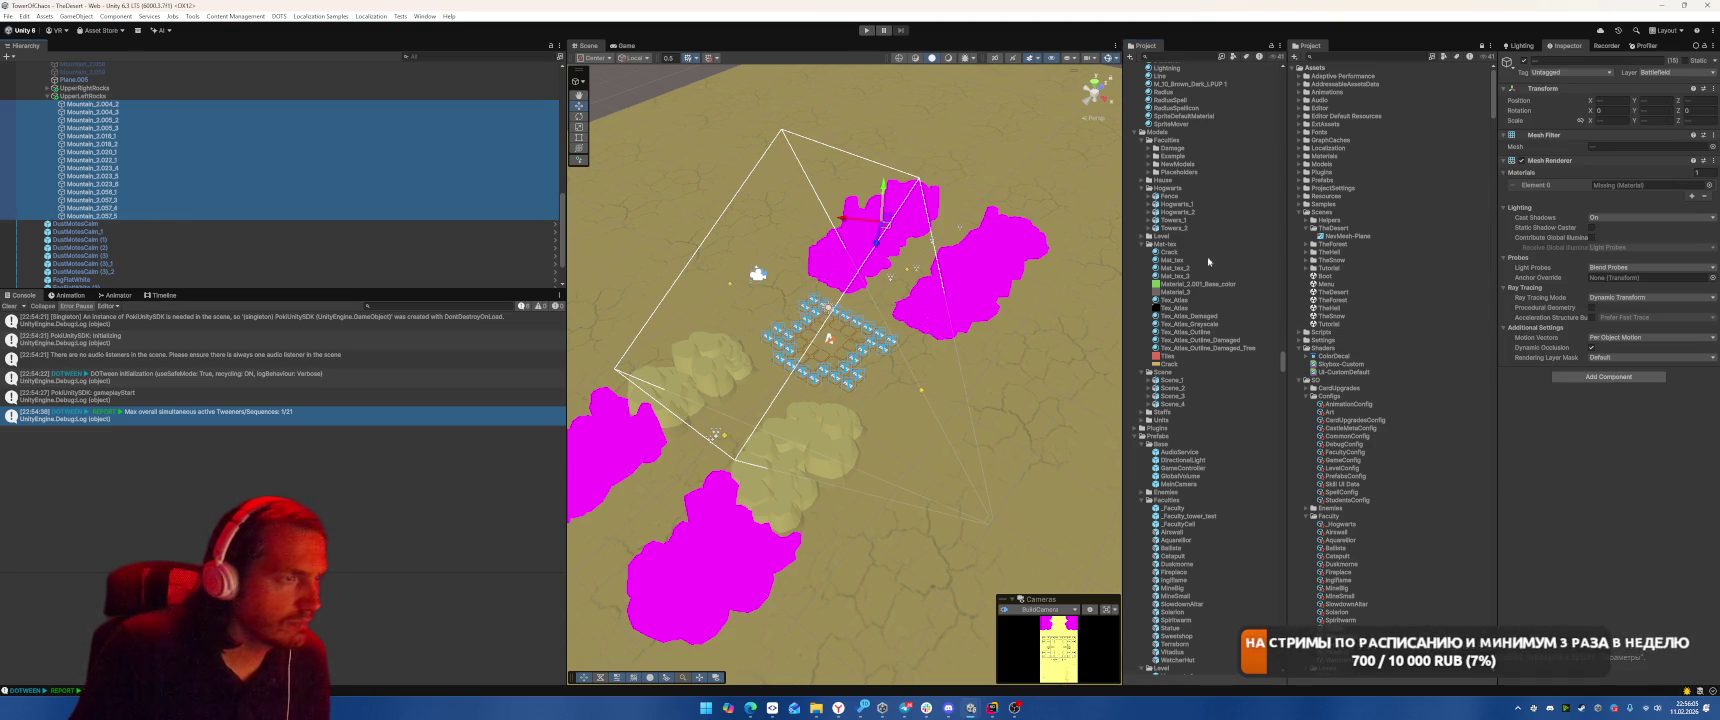
pyautogui.moveTo(1183, 302)
pyautogui.mouseDown()
pyautogui.moveTo(1450, 285)
pyautogui.moveTo(1620, 190)
pyautogui.mouseUp()
# Assign Tex_Atlas to the right-hand rock group, including Mountain_2.004_2
pyautogui.click(956, 275)
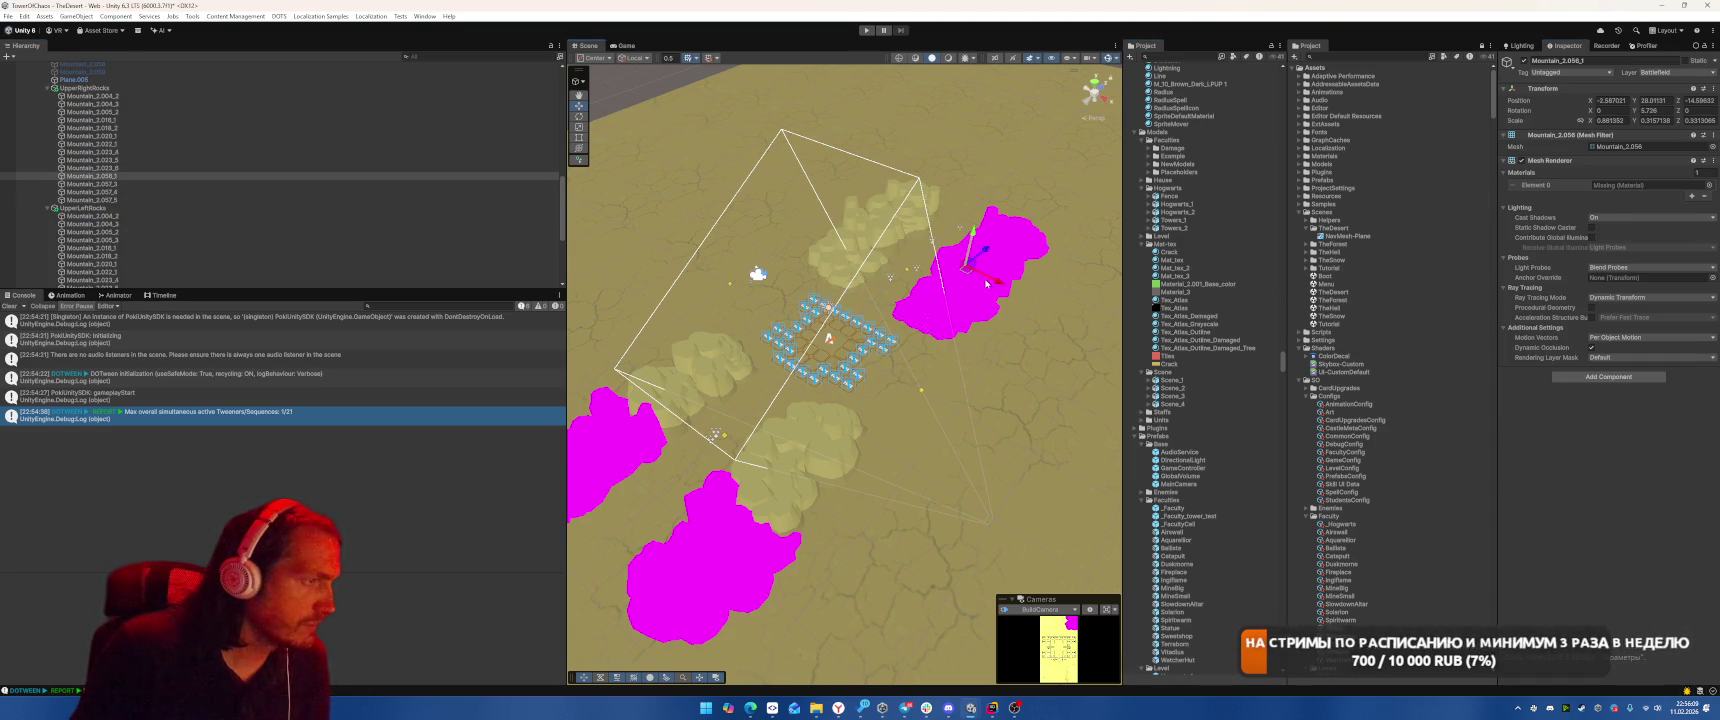
pyautogui.keyDown('shift'); pyautogui.click(173, 105); pyautogui.keyUp('shift')
pyautogui.keyDown('shift'); pyautogui.click(170, 96); pyautogui.keyUp('shift')
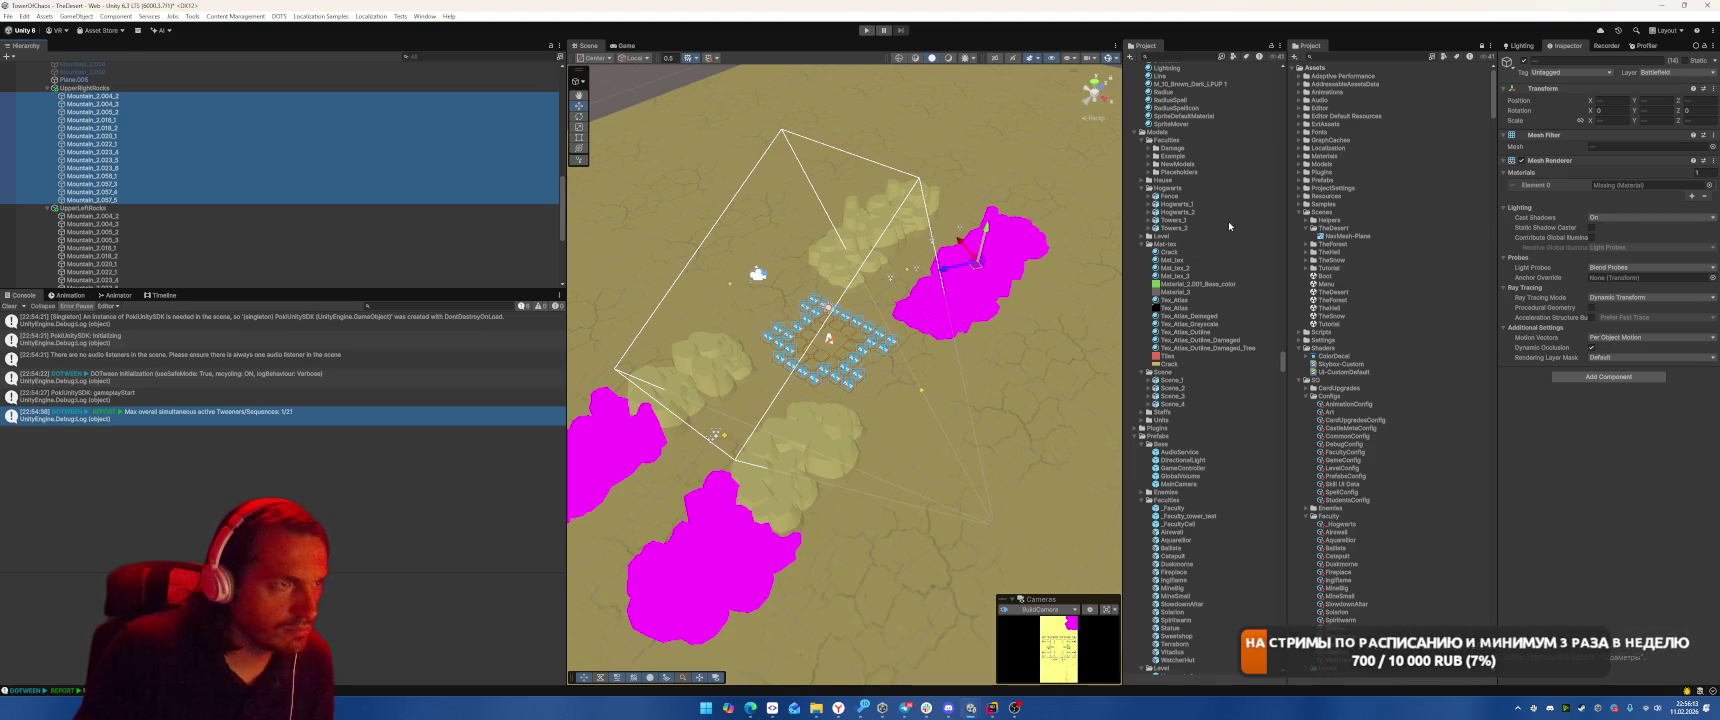
pyautogui.moveTo(1178, 300)
pyautogui.mouseDown()
pyautogui.moveTo(1450, 250)
pyautogui.moveTo(1640, 185)
pyautogui.mouseUp()
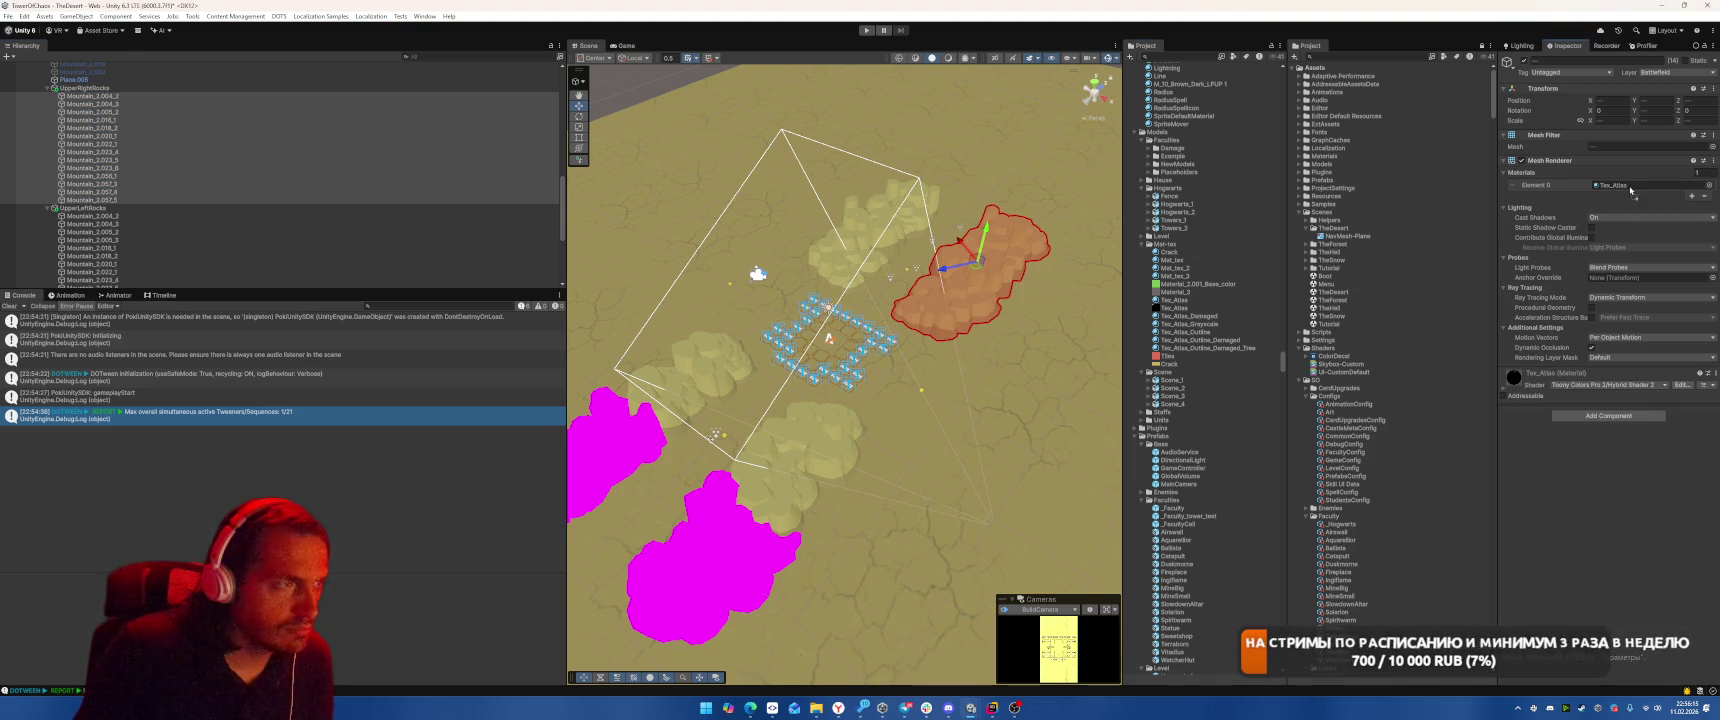
# Assign Tex_Atlas to the remaining magenta rocks through Mountain_2.059
pyautogui.click(721, 502)
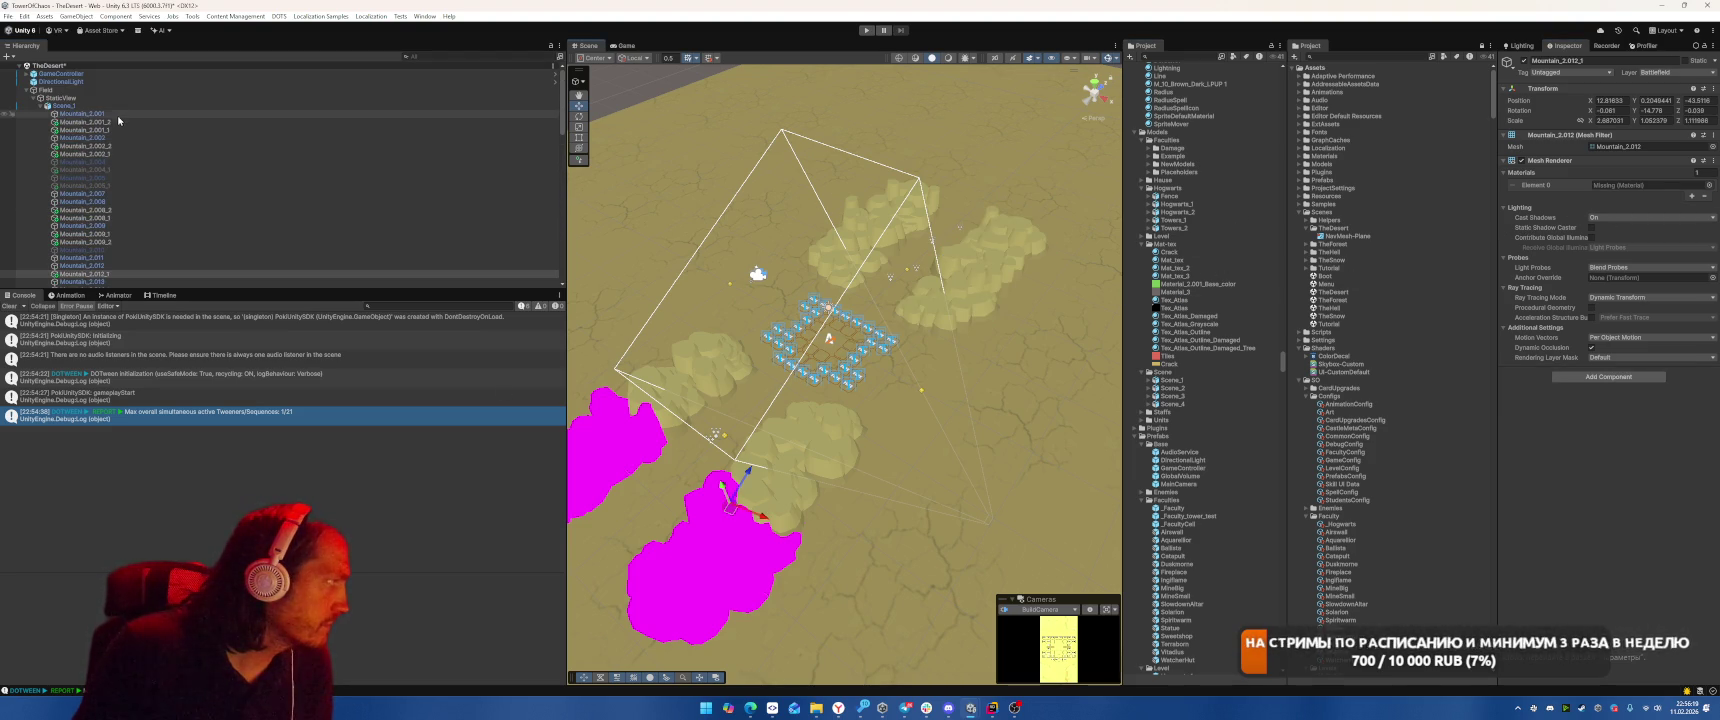
pyautogui.click(120, 121)
pyautogui.scroll(-10, 236, 181)
pyautogui.keyDown('shift'); pyautogui.click(190, 168); pyautogui.keyUp('shift')
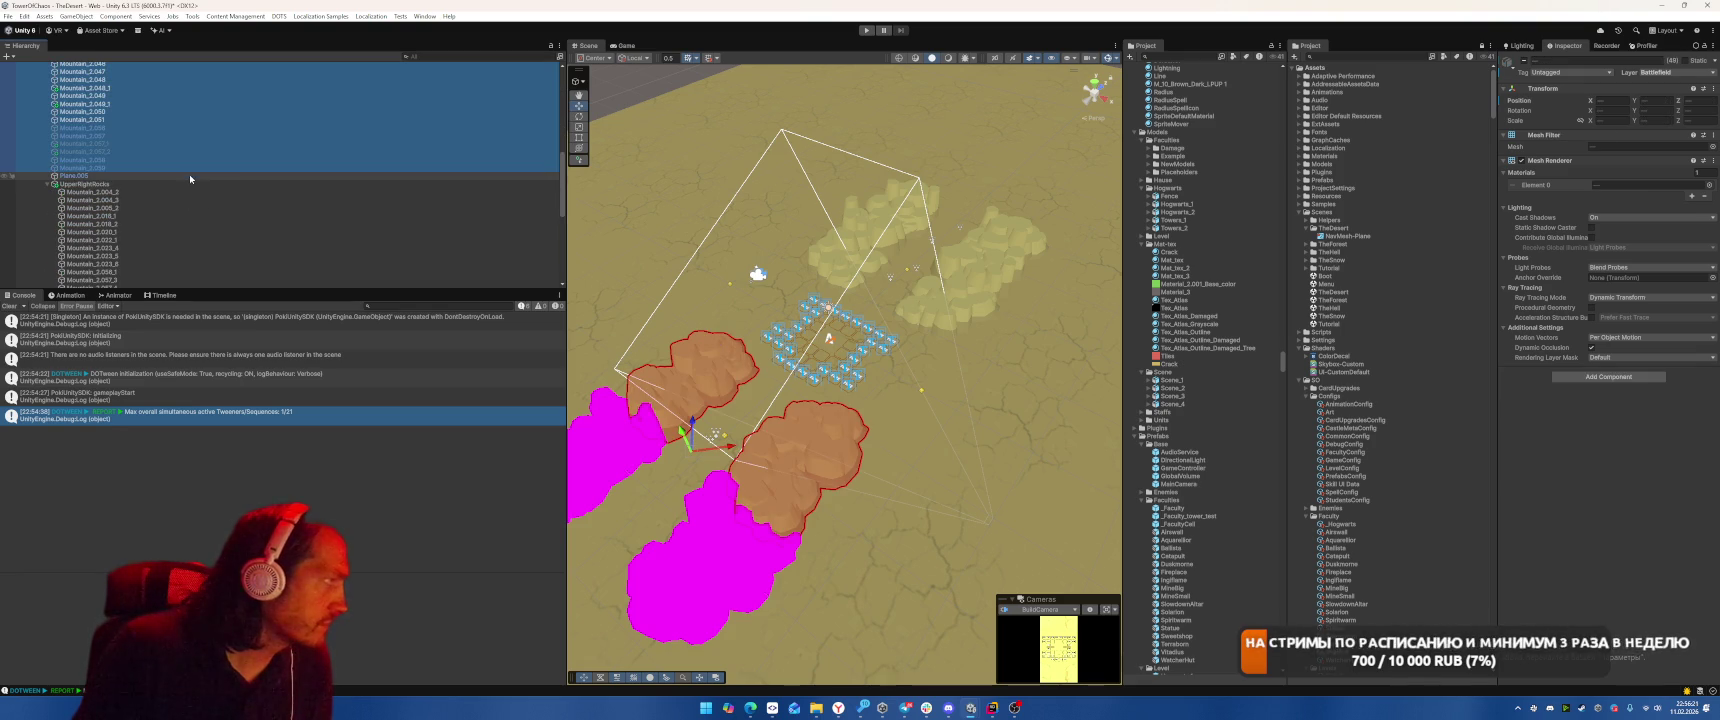
pyautogui.moveTo(1190, 308); pyautogui.dragTo(1650, 185)
# Frame and orbit around the retextured rocks, then open TheHell scene
pyautogui.press('f')
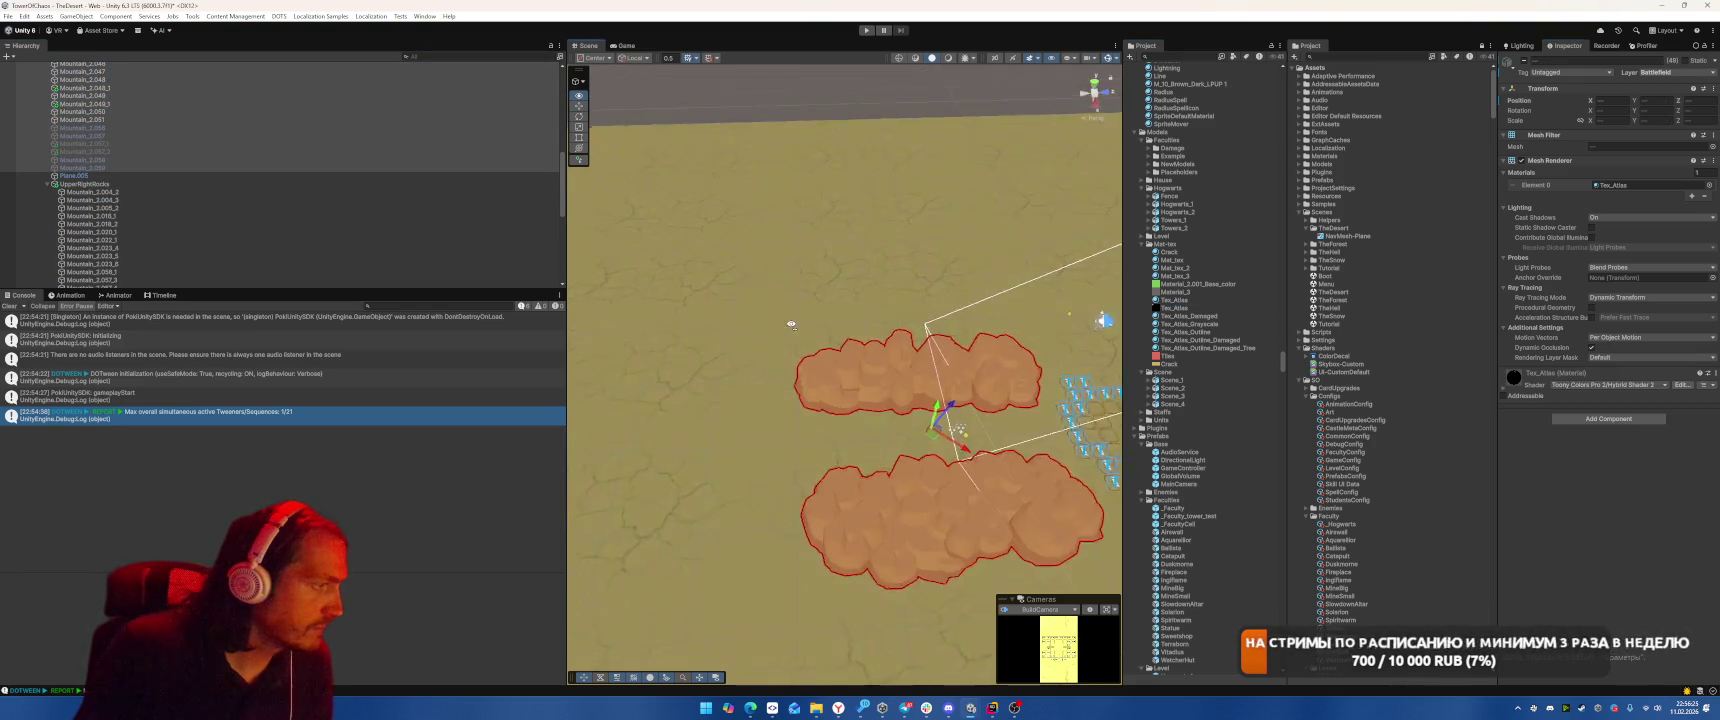
pyautogui.scroll(-3, 850, 350)
pyautogui.moveTo(880, 330); pyautogui.dragTo(964, 305)
pyautogui.scroll(6, 964, 305)
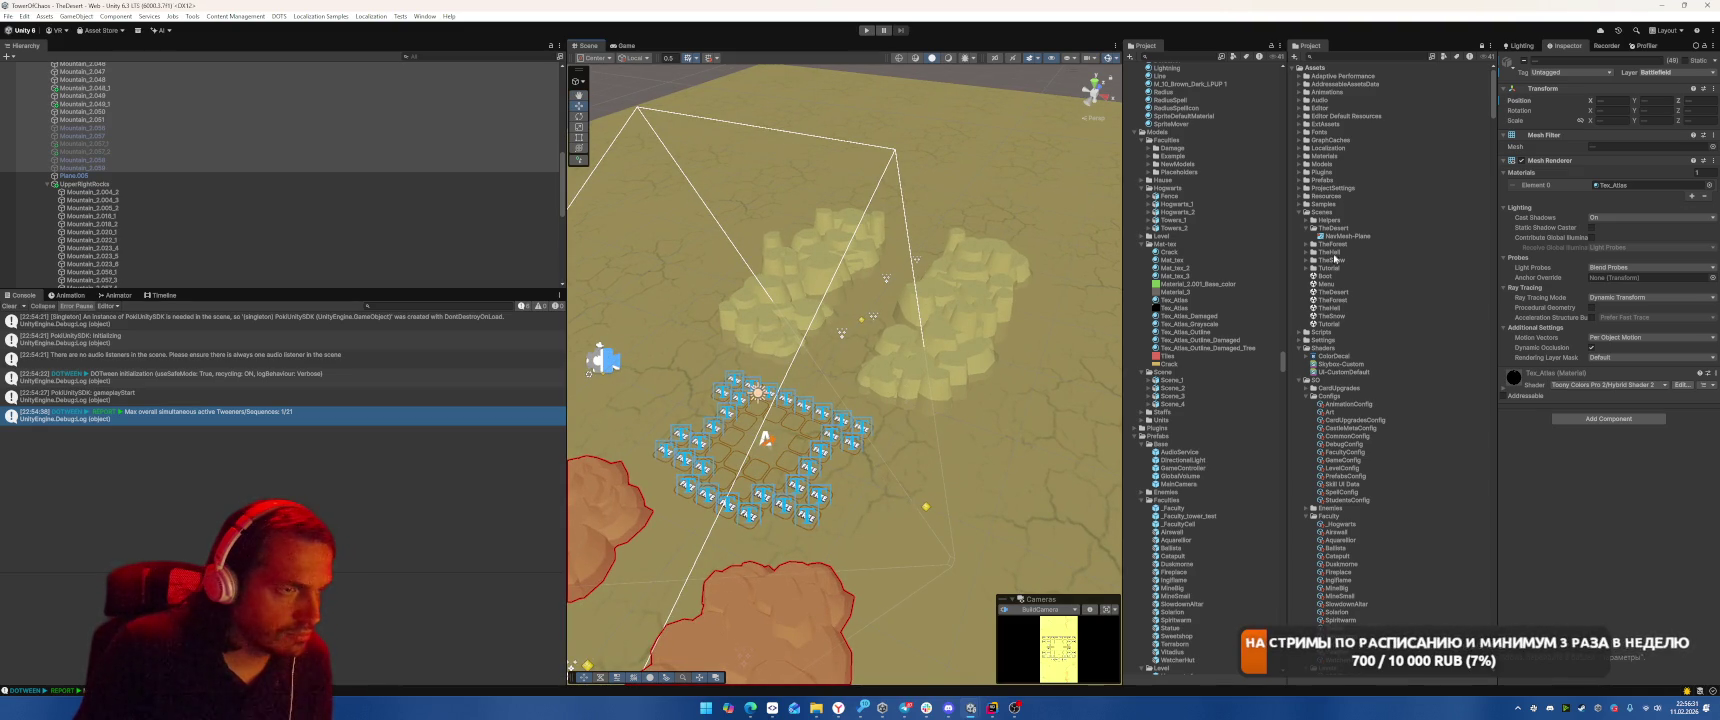
pyautogui.doubleClick(1340, 309)
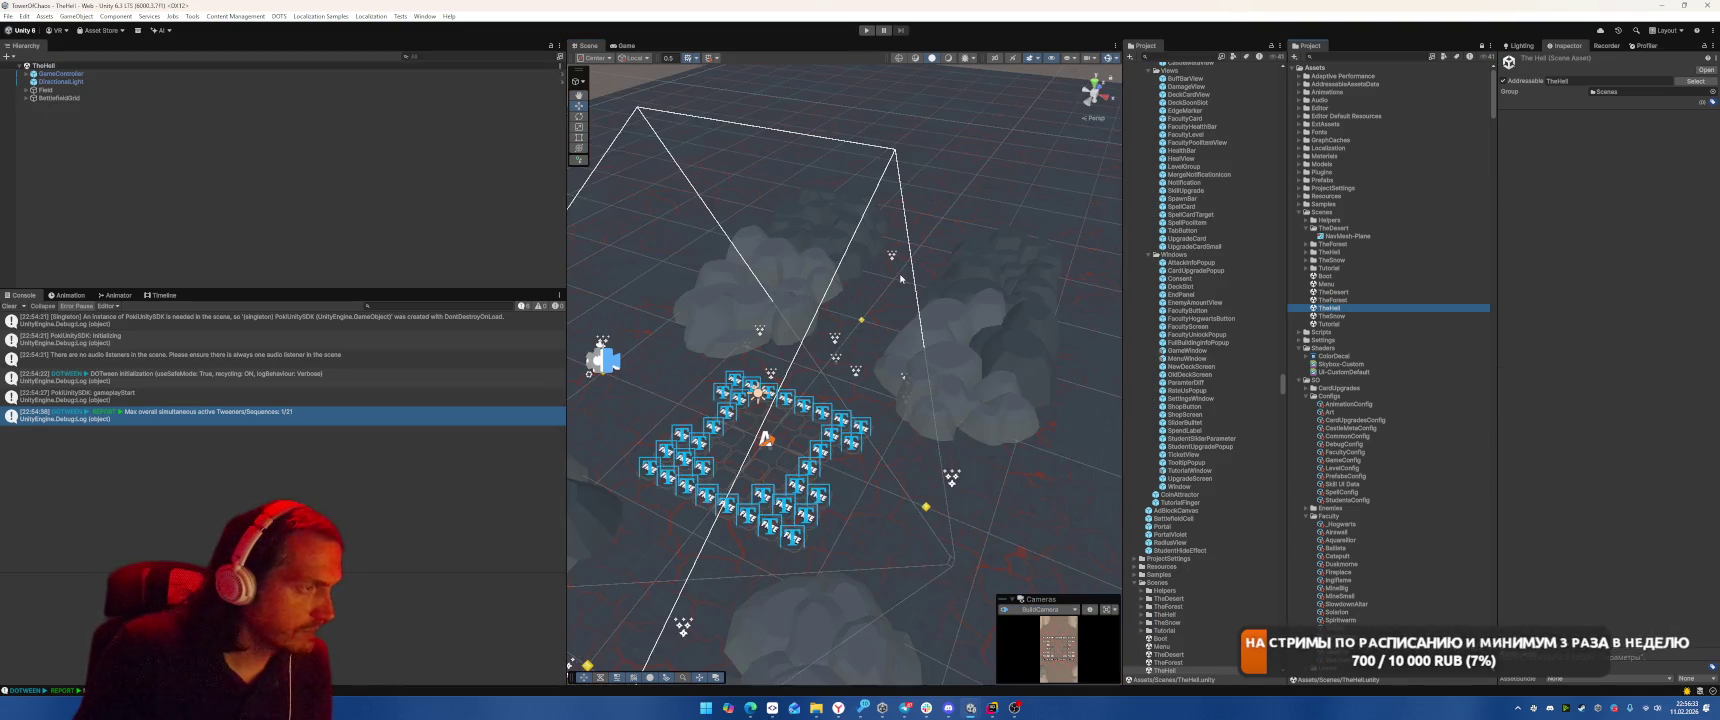
# Look around TheHell, then open TheSnow, Tutorial and finally TheForest scenes in turn
pyautogui.moveTo(913, 286); pyautogui.dragTo(941, 286)
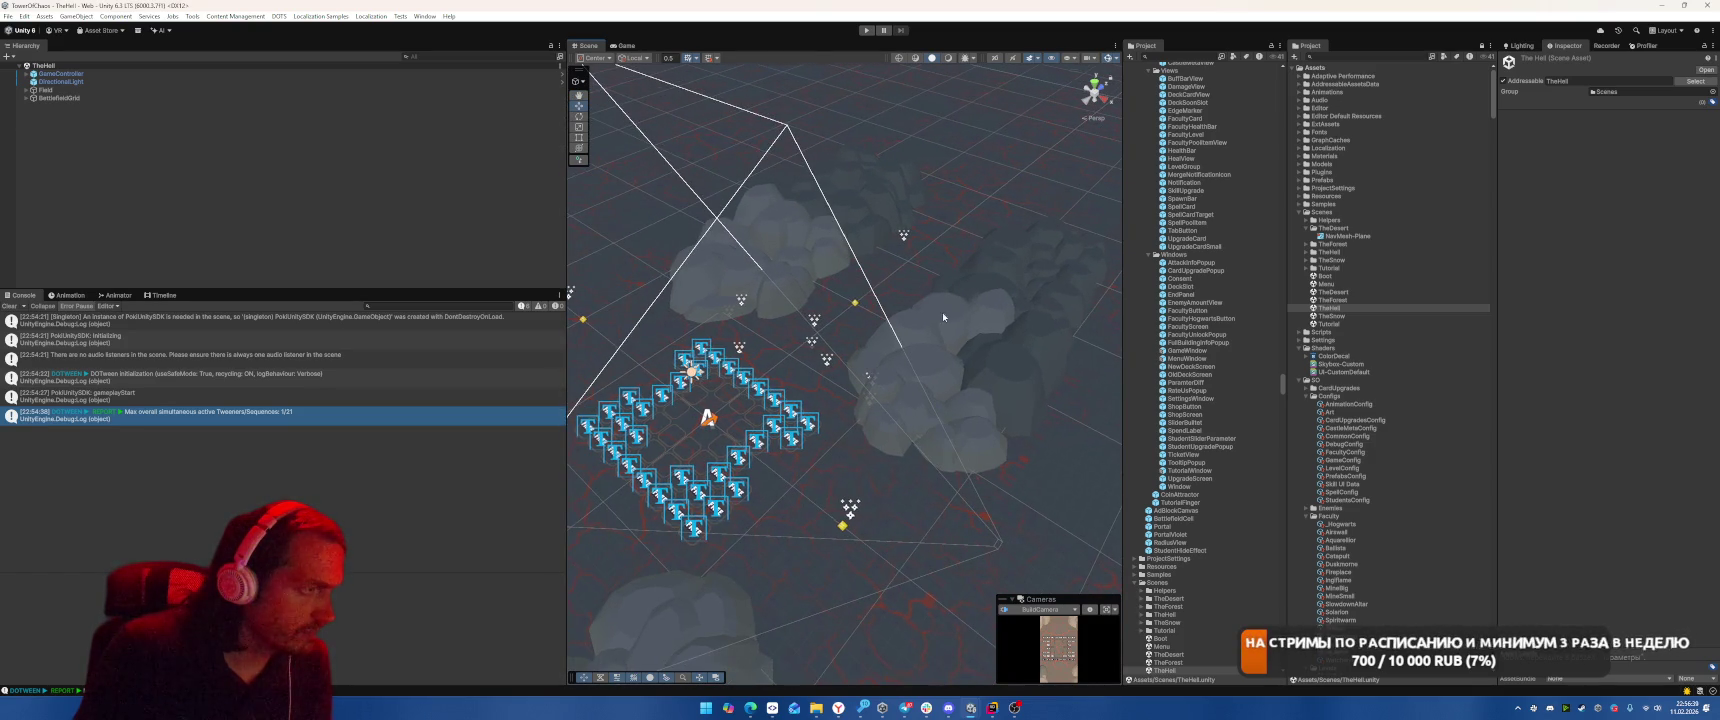
pyautogui.doubleClick(1331, 316)
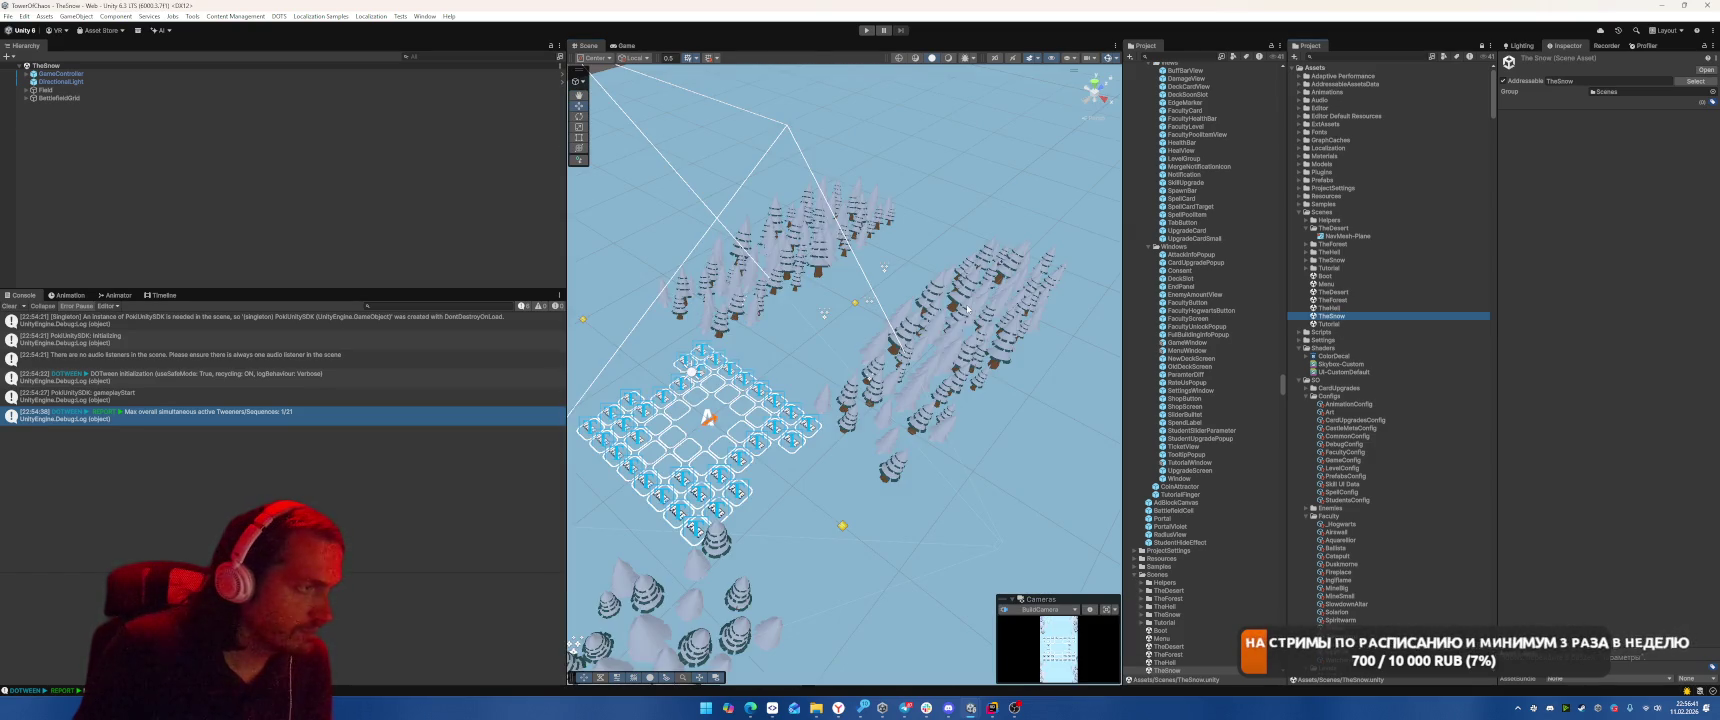
pyautogui.click(1330, 324)
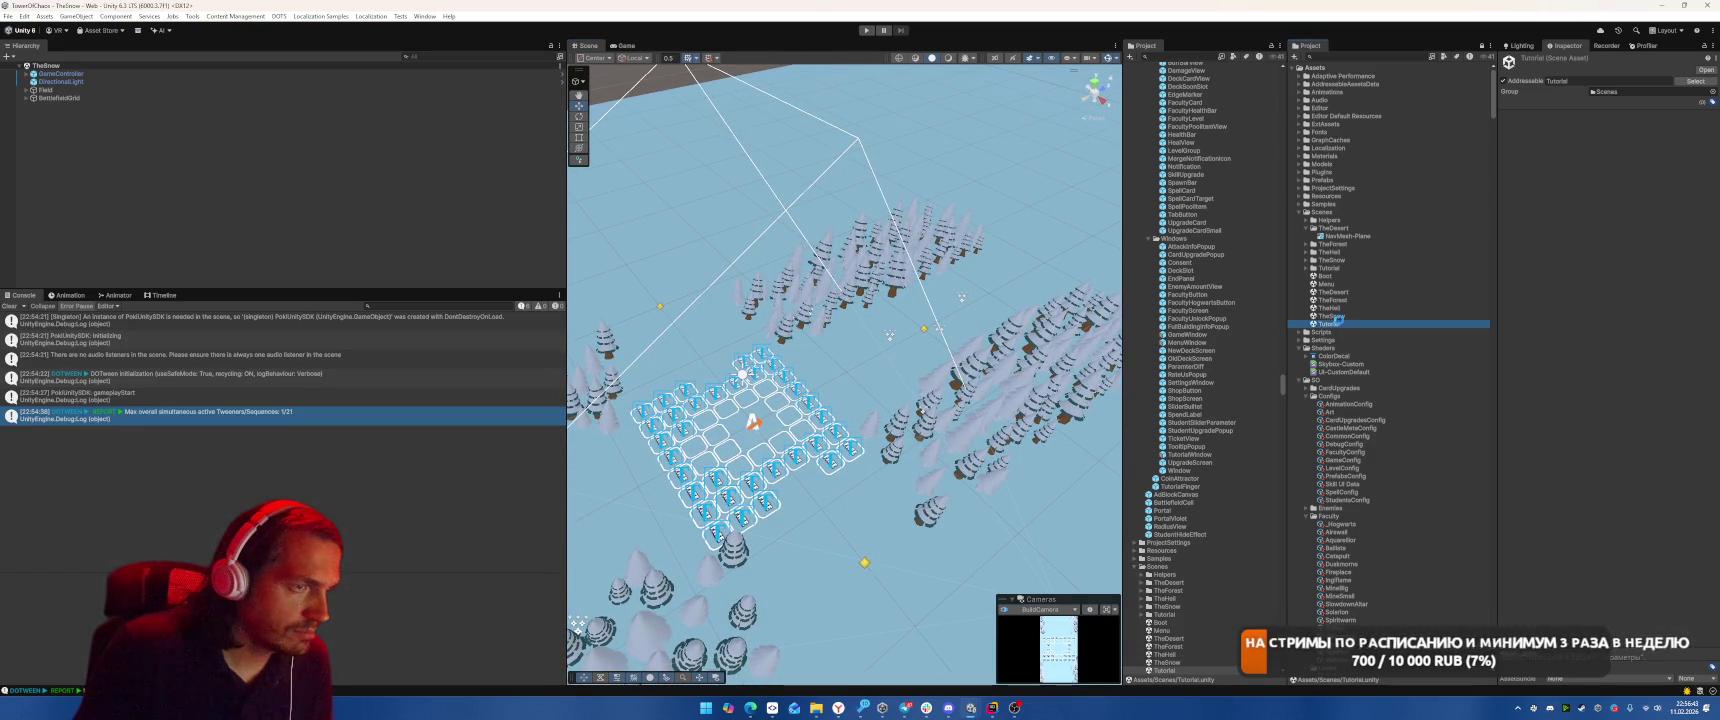
pyautogui.doubleClick(1332, 322)
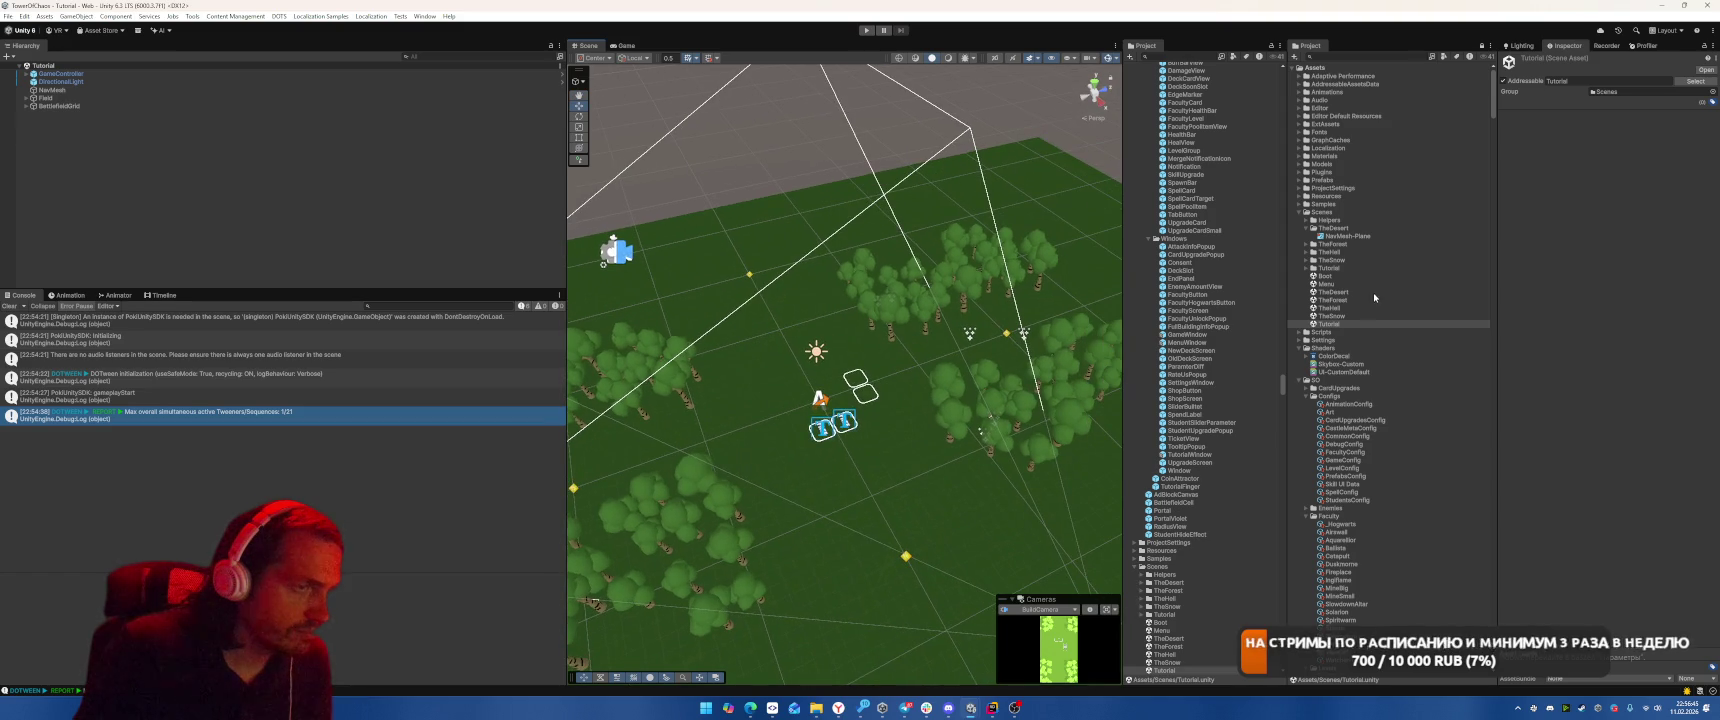
pyautogui.doubleClick(1340, 300)
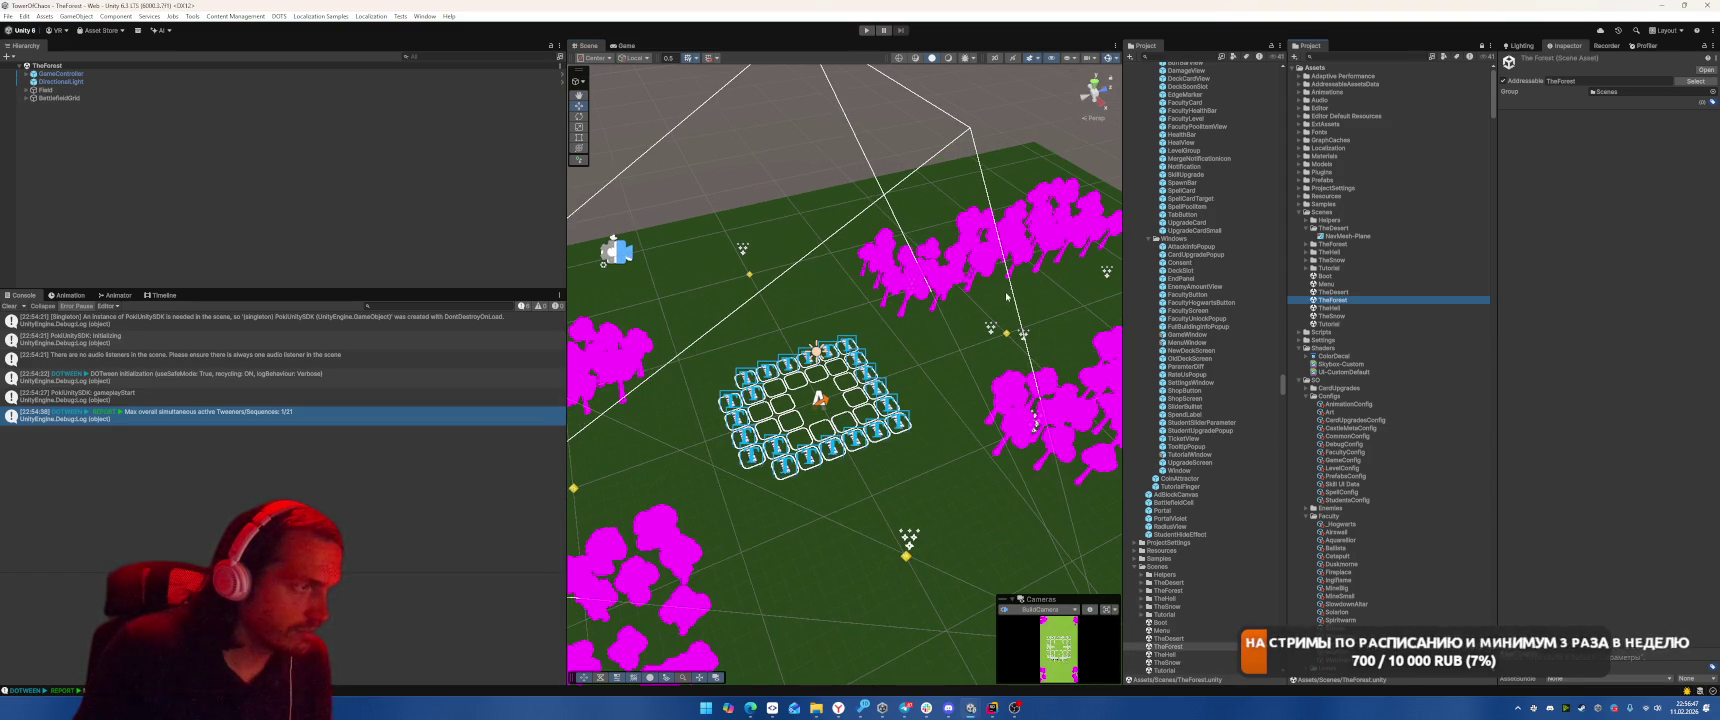
# Select all scene objects except the DownLeftForest, UpperRightForest and UpperLeftForest groups
pyautogui.click(690, 338)
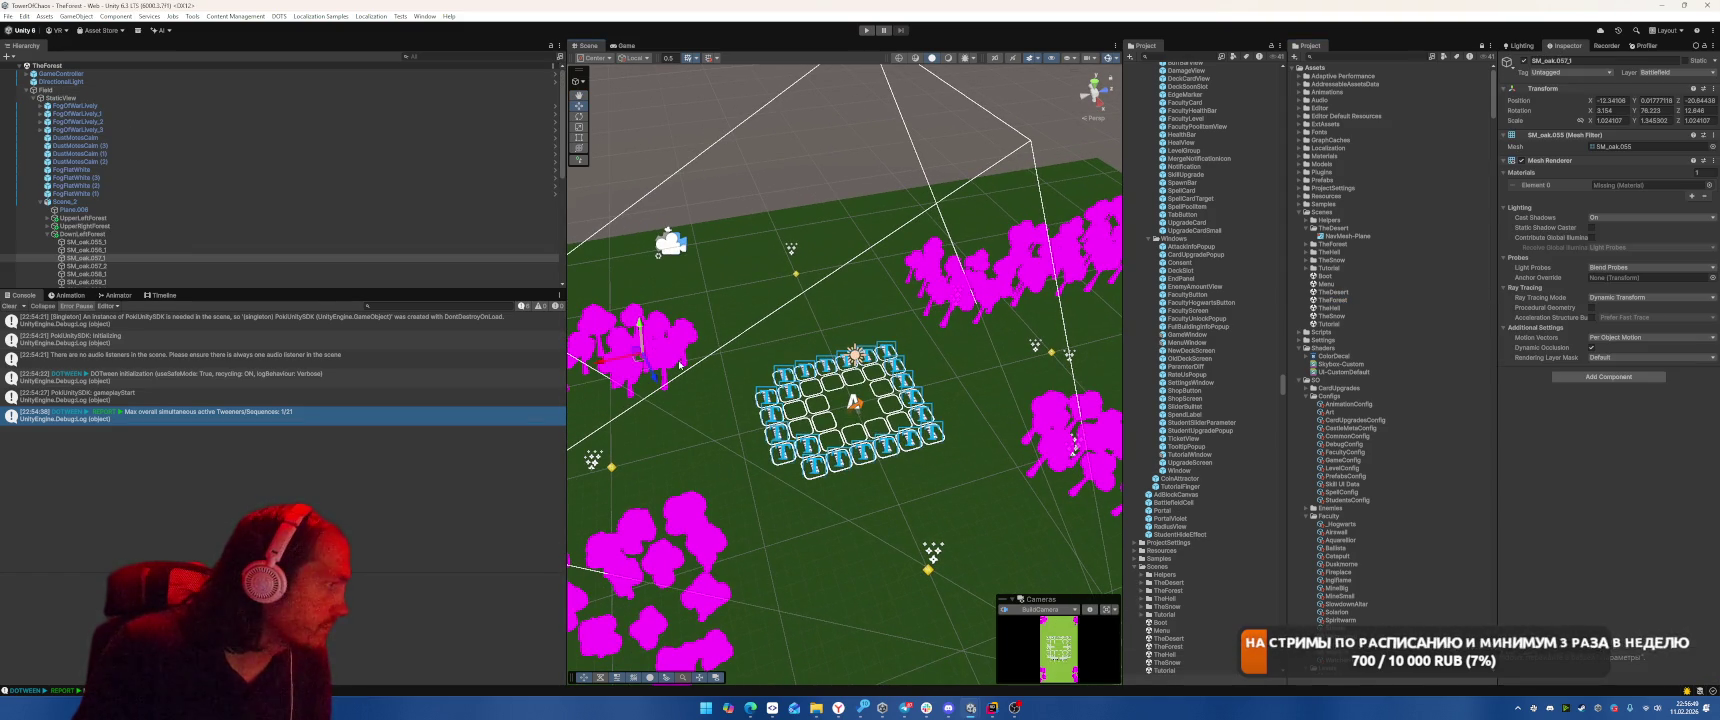
pyautogui.click(80, 218)
pyautogui.click(47, 218)
pyautogui.scroll(-3, 162, 227)
pyautogui.scroll(-10, 162, 227)
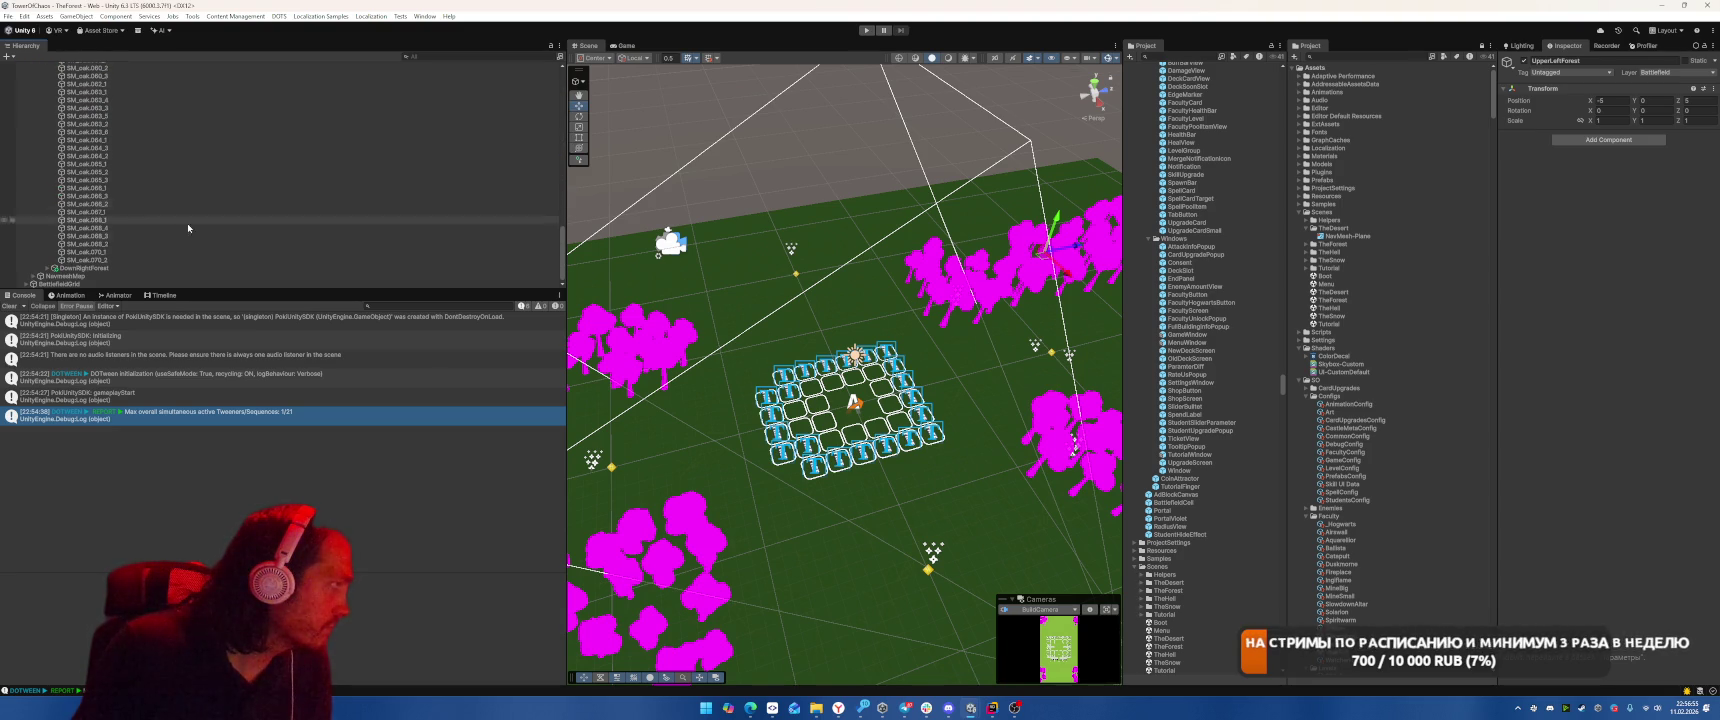
pyautogui.hotkey('ctrl', 'a')
pyautogui.scroll(-10, 170, 190)
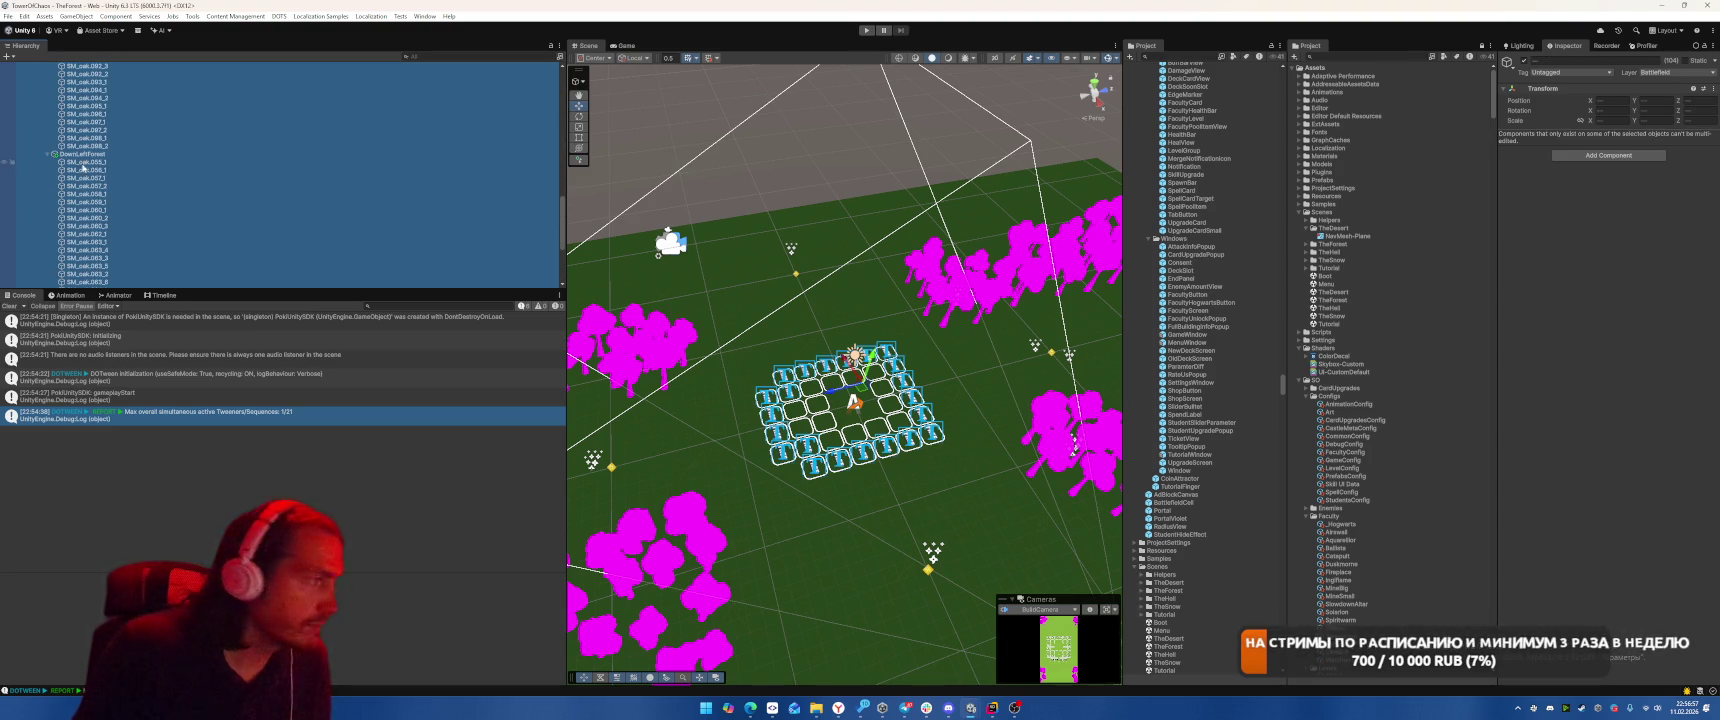
pyautogui.keyDown('ctrl'); pyautogui.click(140, 155); pyautogui.keyUp('ctrl')
pyautogui.scroll(-10, 140, 175)
pyautogui.keyDown('ctrl'); pyautogui.click(88, 183); pyautogui.keyUp('ctrl')
pyautogui.scroll(15, 110, 210)
pyautogui.keyDown('ctrl'); pyautogui.click(102, 222); pyautogui.keyUp('ctrl')
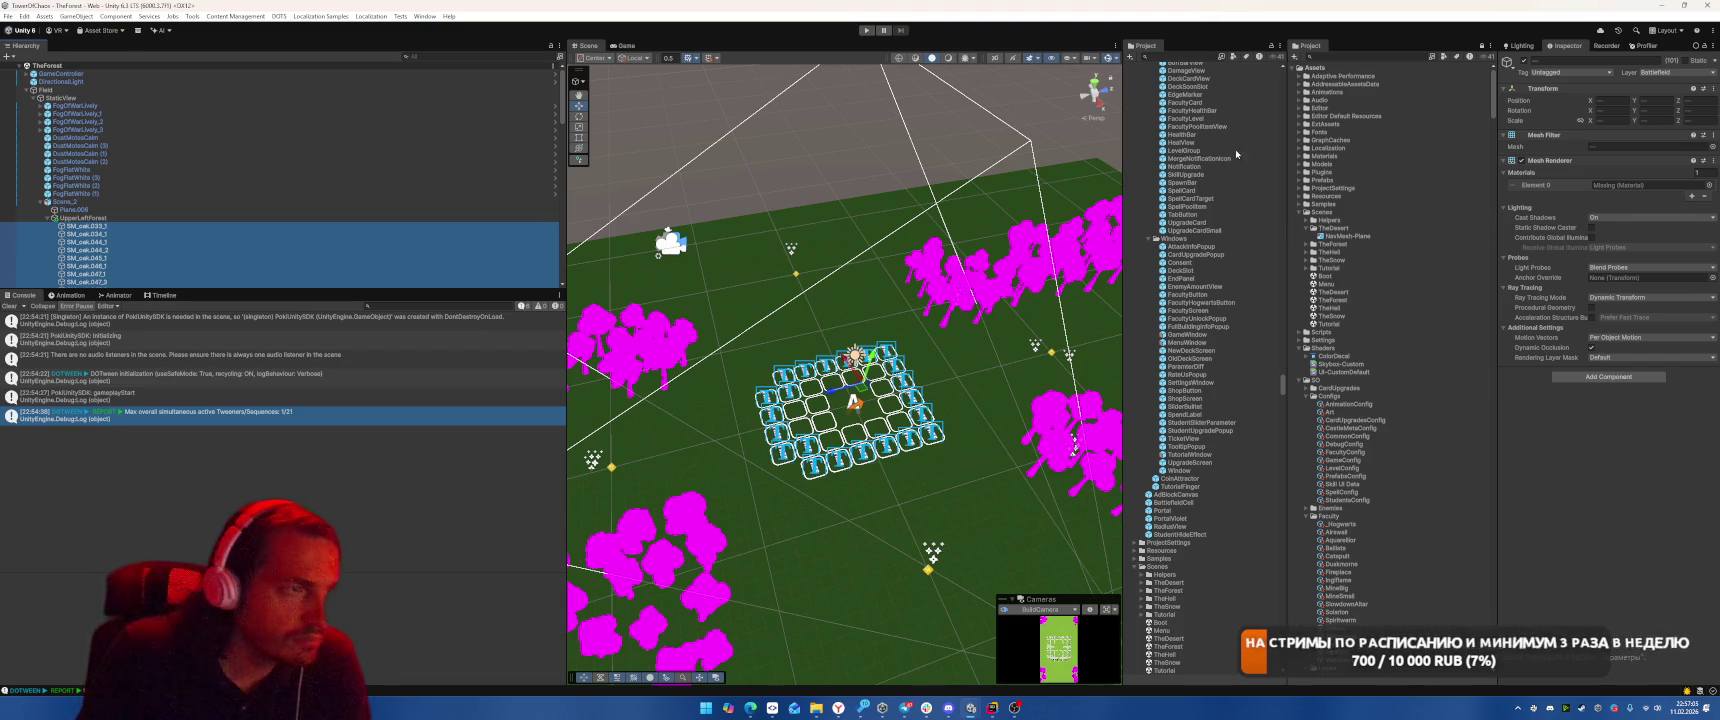
pyautogui.scroll(15, 1270, 386)
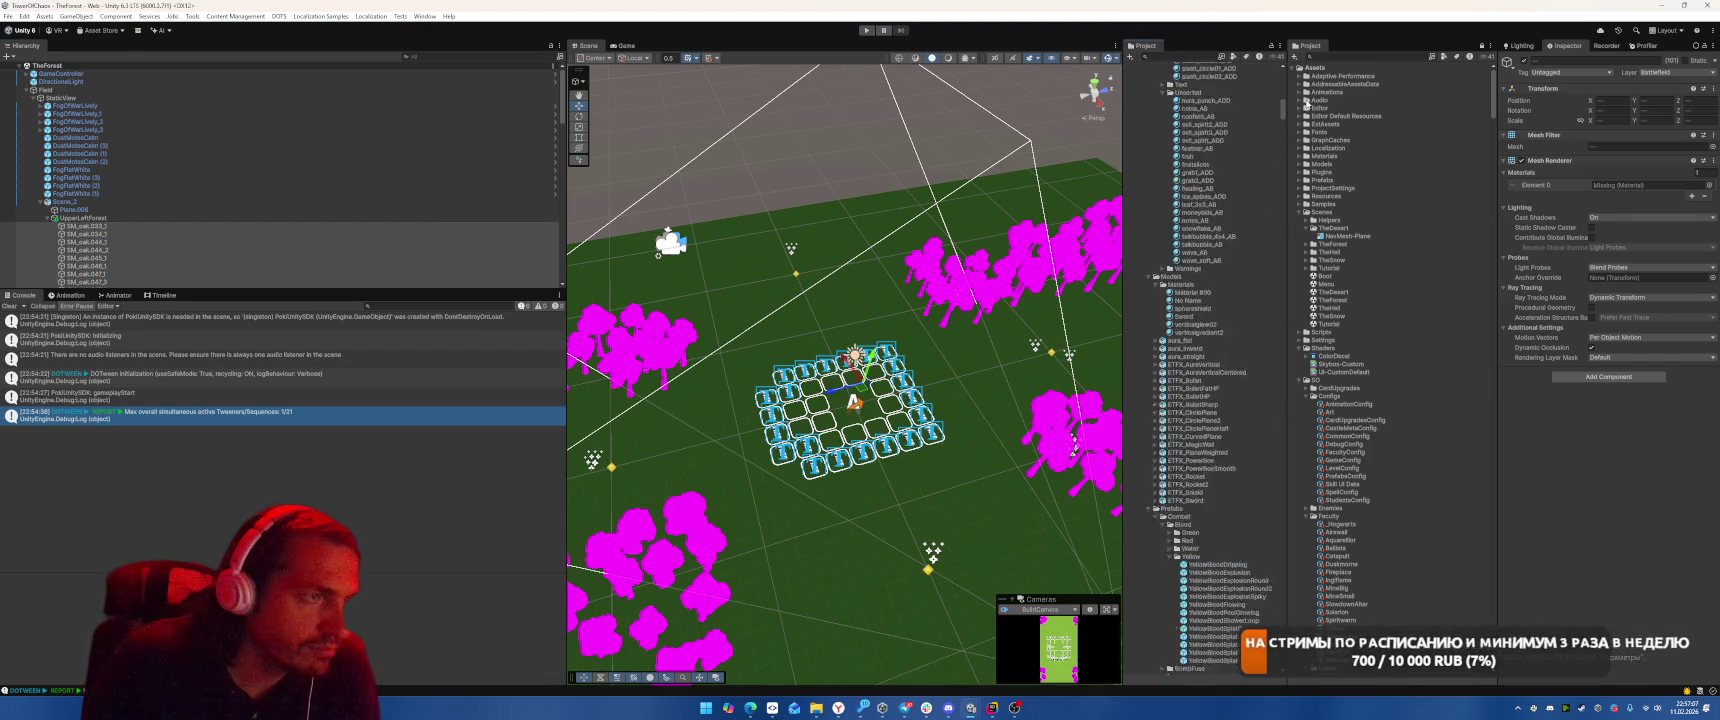
# Collapse the Audio, AddressableAssetsData, ExtAssets, GraphCaches and Materials folders, then apply Tex_Atlas to the selection
pyautogui.click(1134, 228)
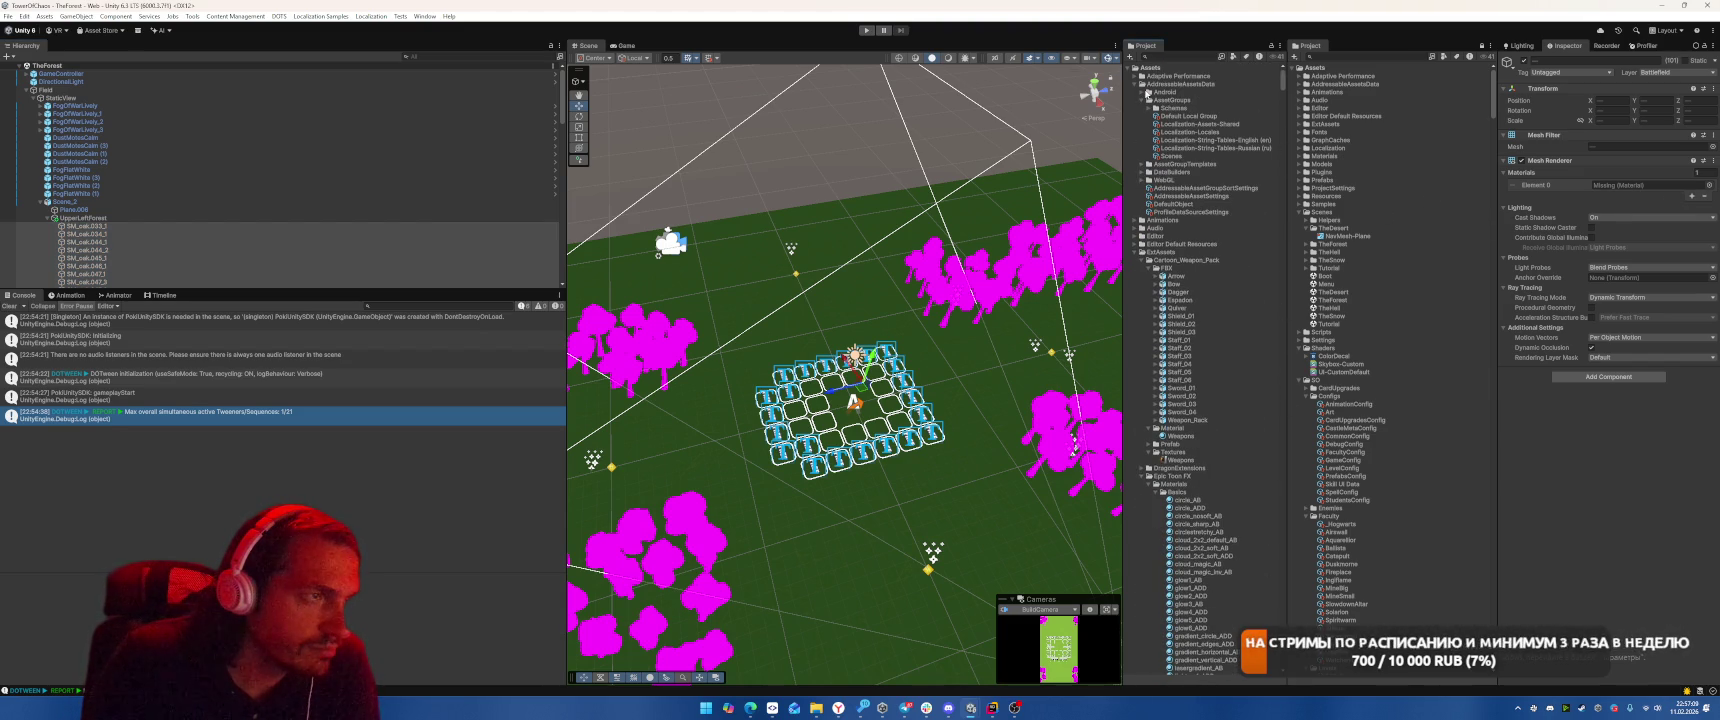
pyautogui.click(1135, 85)
pyautogui.click(1135, 124)
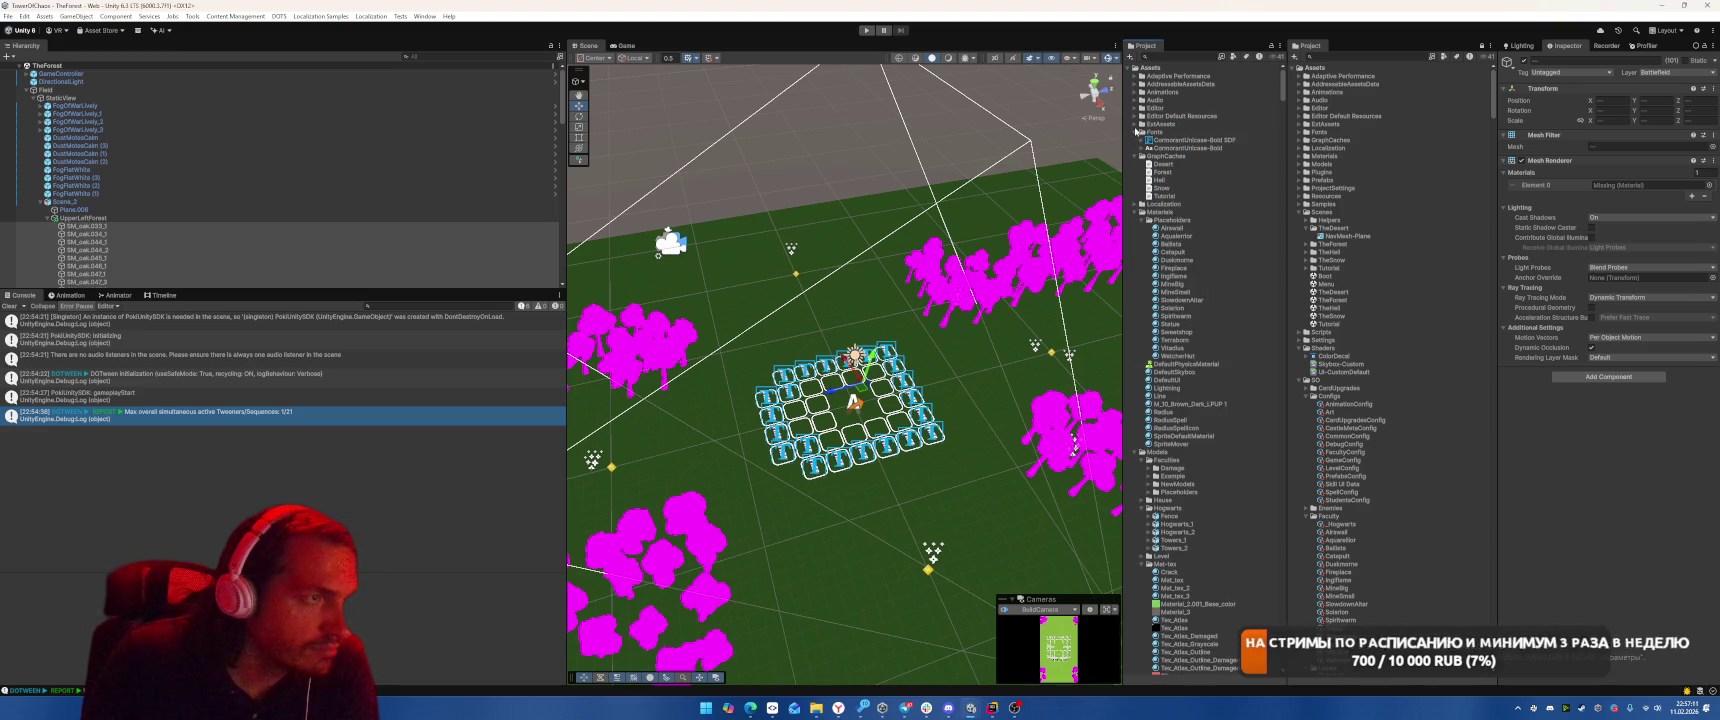
pyautogui.click(1135, 140)
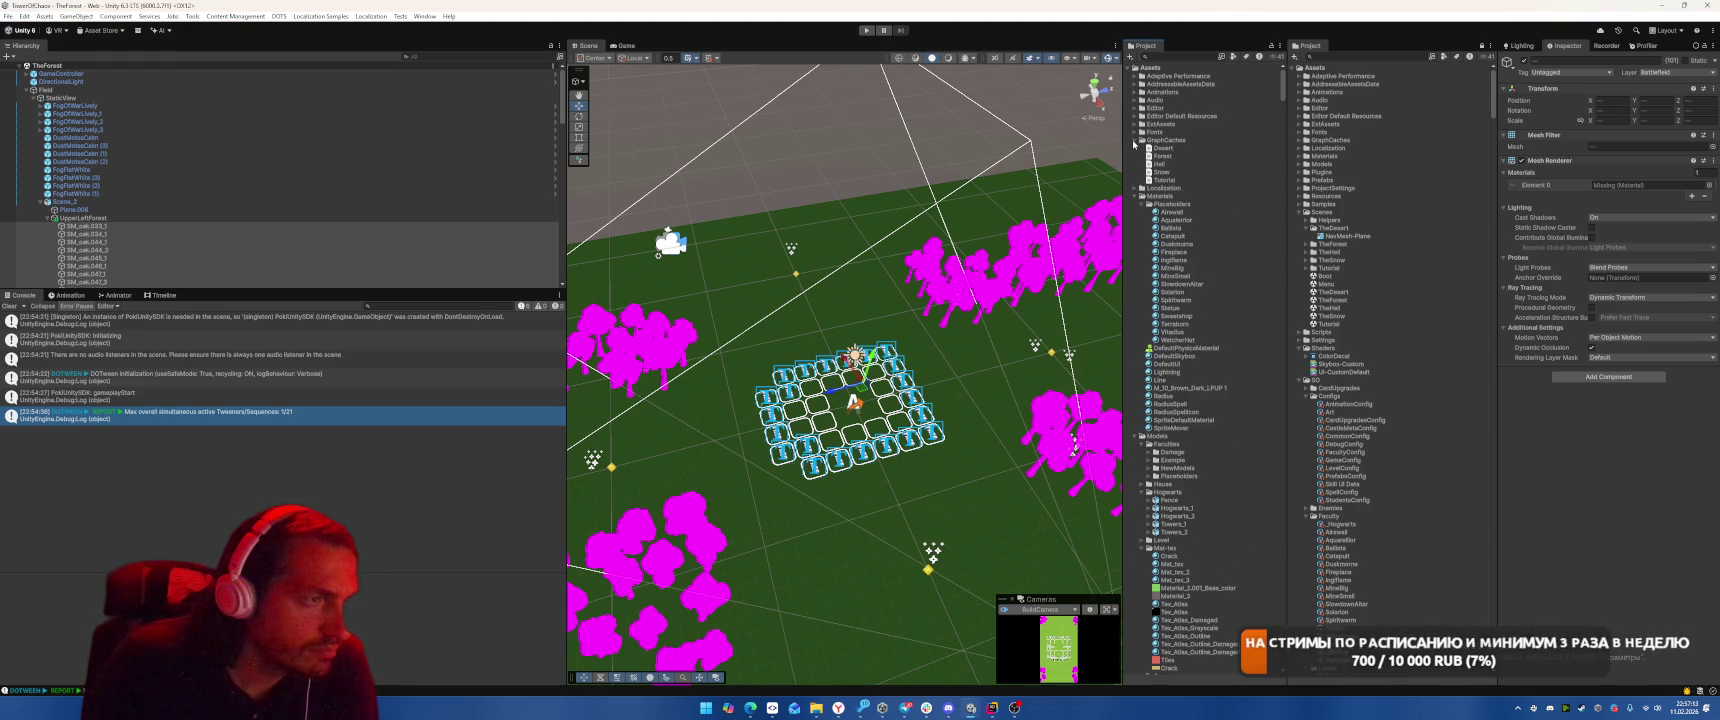
pyautogui.click(1135, 141)
pyautogui.click(1136, 157)
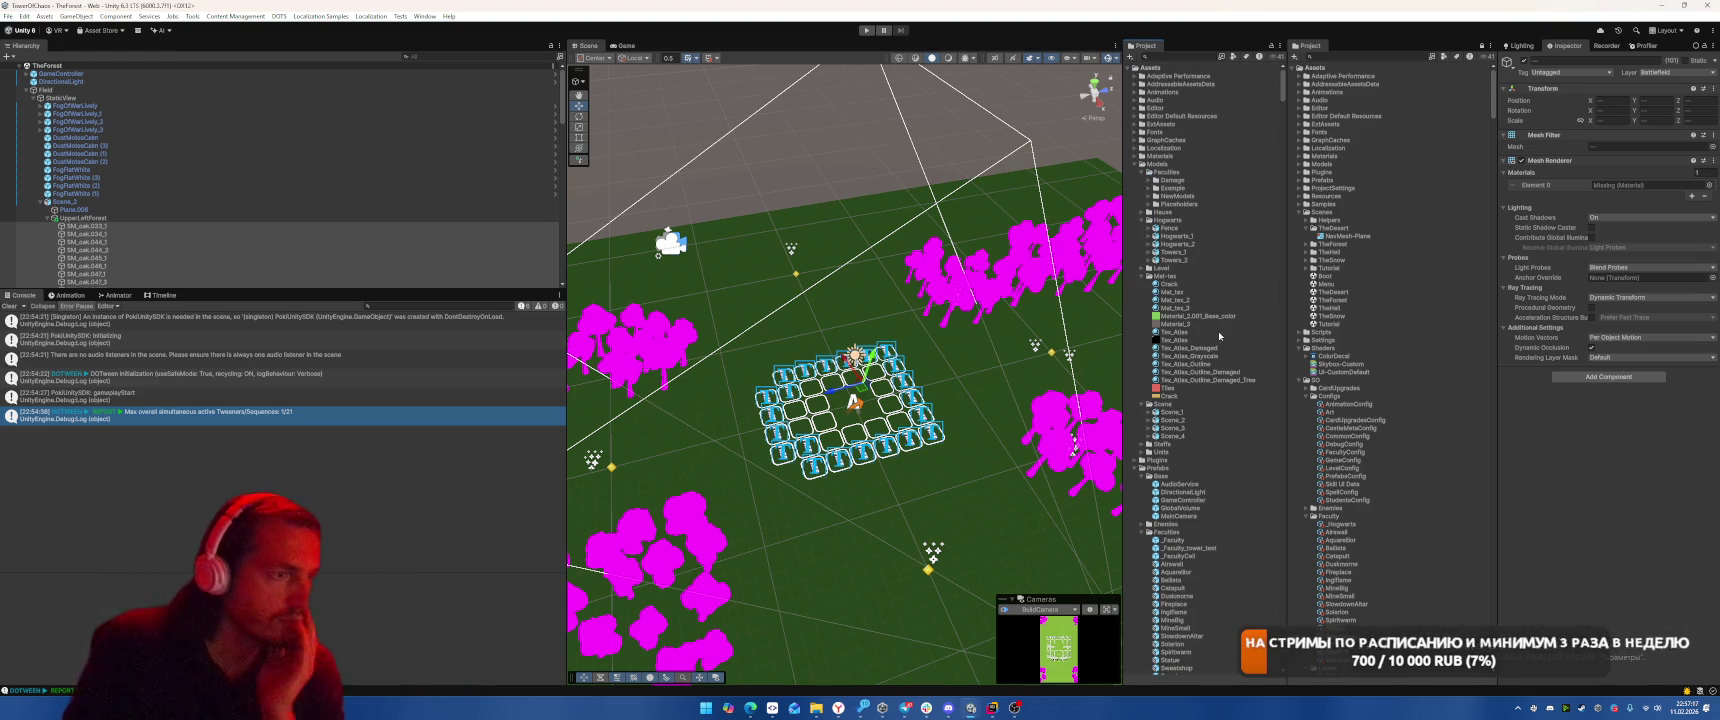
pyautogui.moveTo(1177, 338)
pyautogui.mouseDown()
pyautogui.moveTo(1450, 220)
pyautogui.moveTo(1650, 185)
pyautogui.mouseUp()
# Select the SM_oak trees from SM_oak.008_1 onward and give them Tex_Atlas
pyautogui.moveTo(870, 300)
pyautogui.mouseDown()
pyautogui.moveTo(887, 307)
pyautogui.moveTo(830, 298)
pyautogui.mouseUp()
pyautogui.click(777, 338)
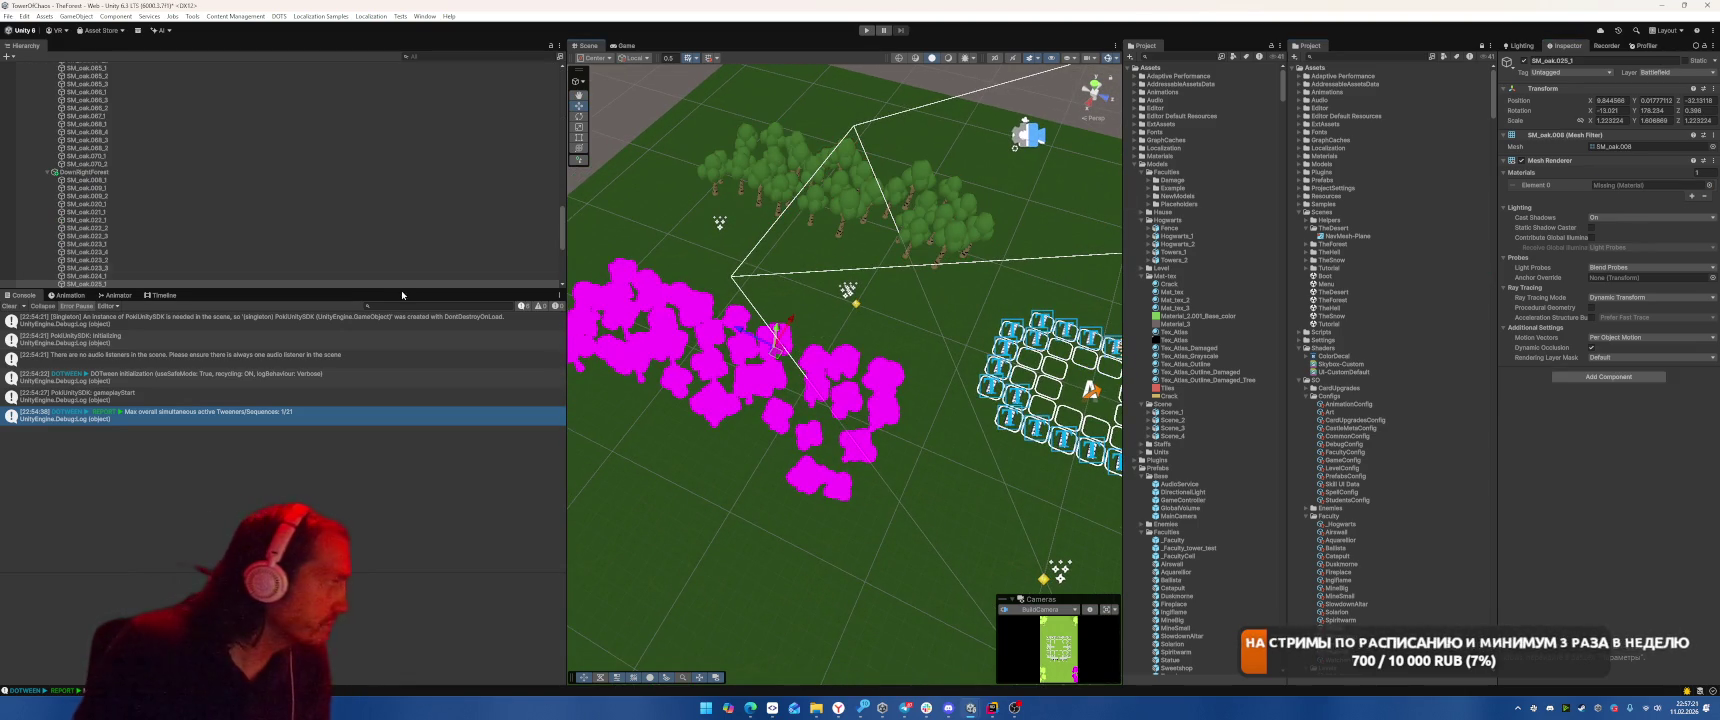
pyautogui.click(220, 180)
pyautogui.scroll(-8, 230, 200)
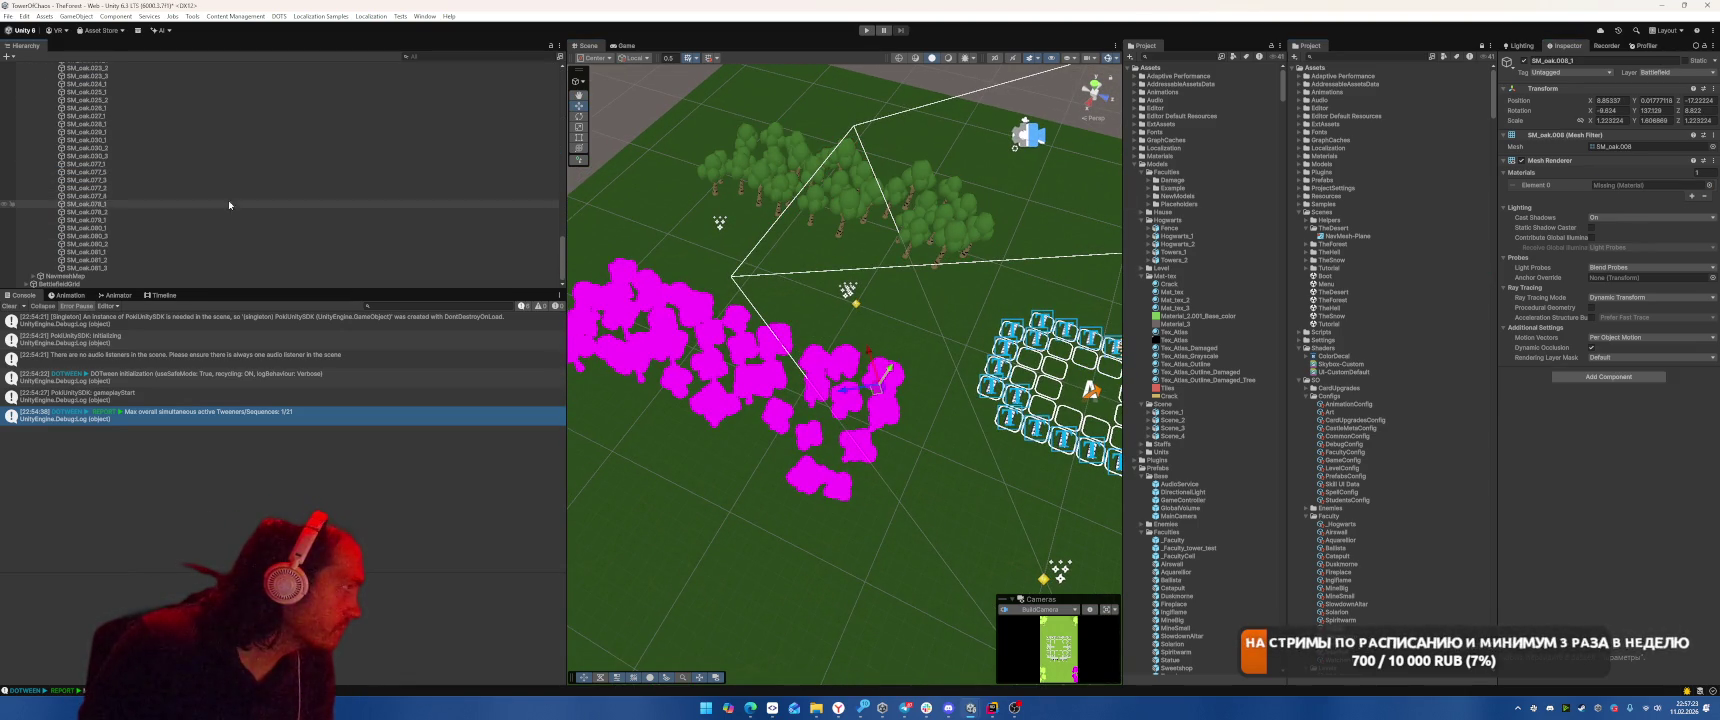
pyautogui.keyDown('shift'); pyautogui.click(125, 270); pyautogui.keyUp('shift')
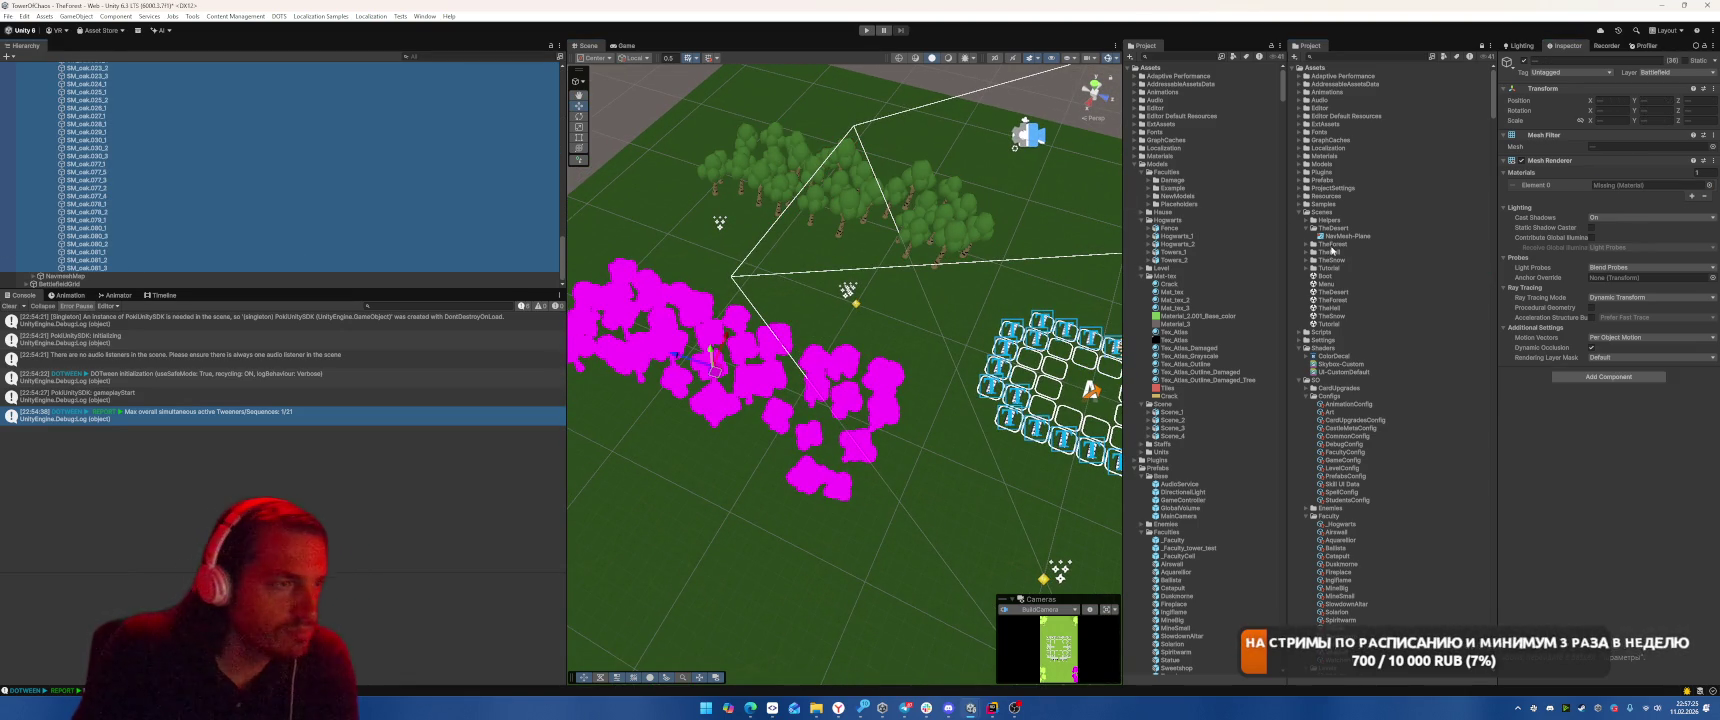
pyautogui.moveTo(1177, 340); pyautogui.dragTo(1650, 185)
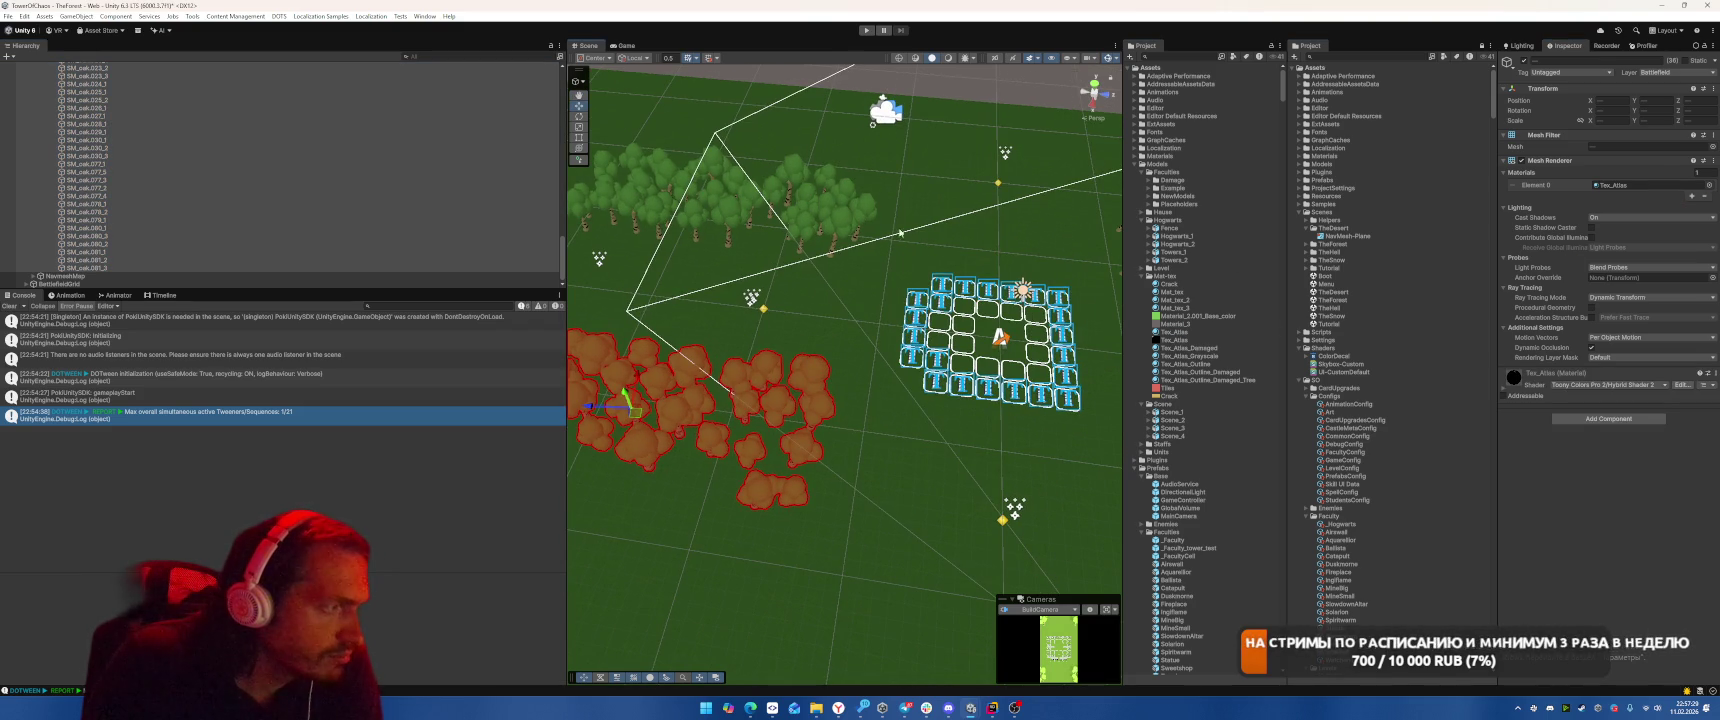
# Select Plane.006 and orbit to review the forest, then switch to the browser
pyautogui.click(912, 490)
pyautogui.moveTo(925, 487); pyautogui.dragTo(1052, 423)
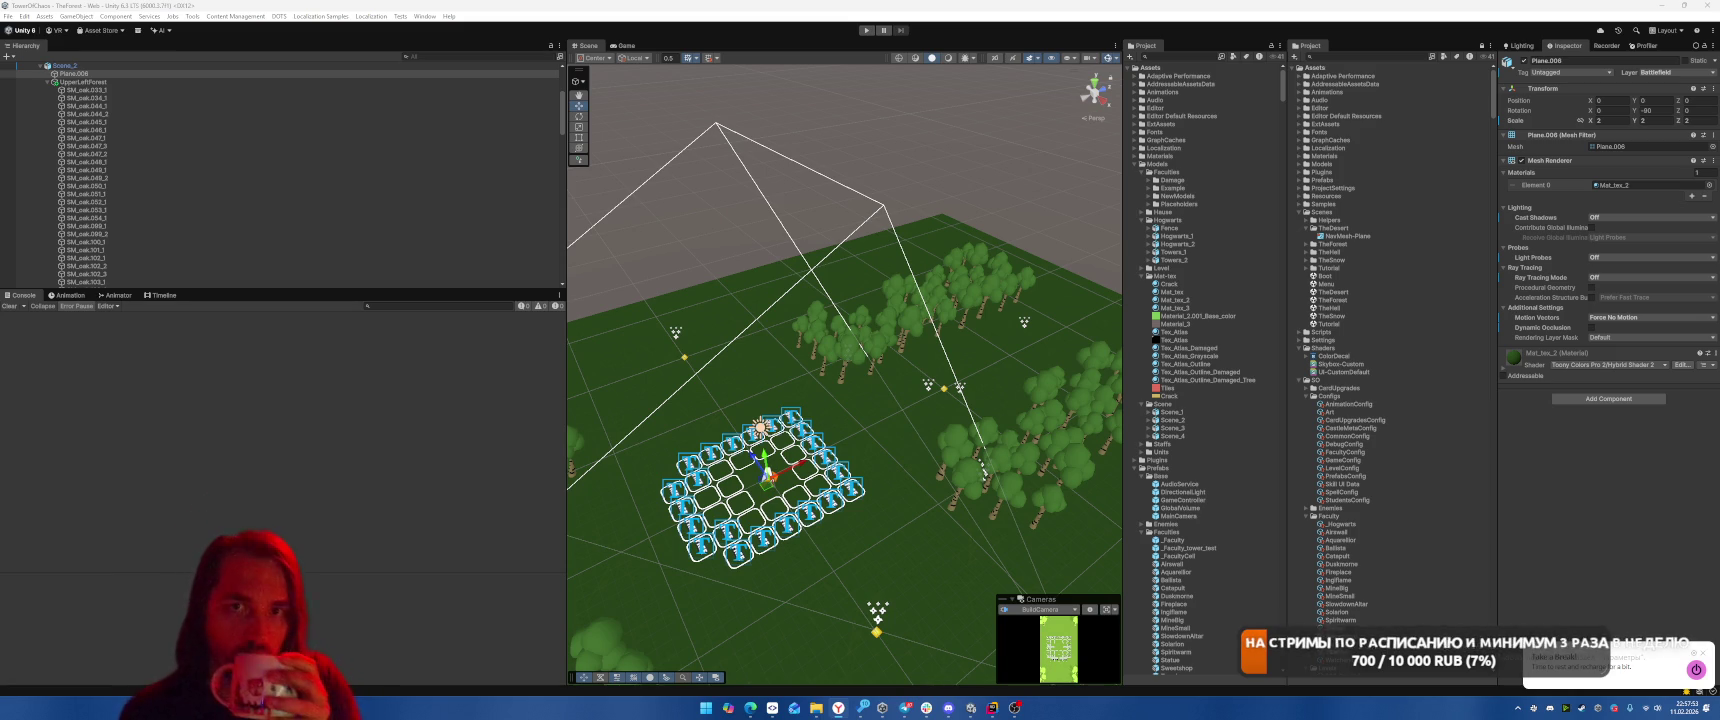
pyautogui.hotkey('alt', 'Tab')
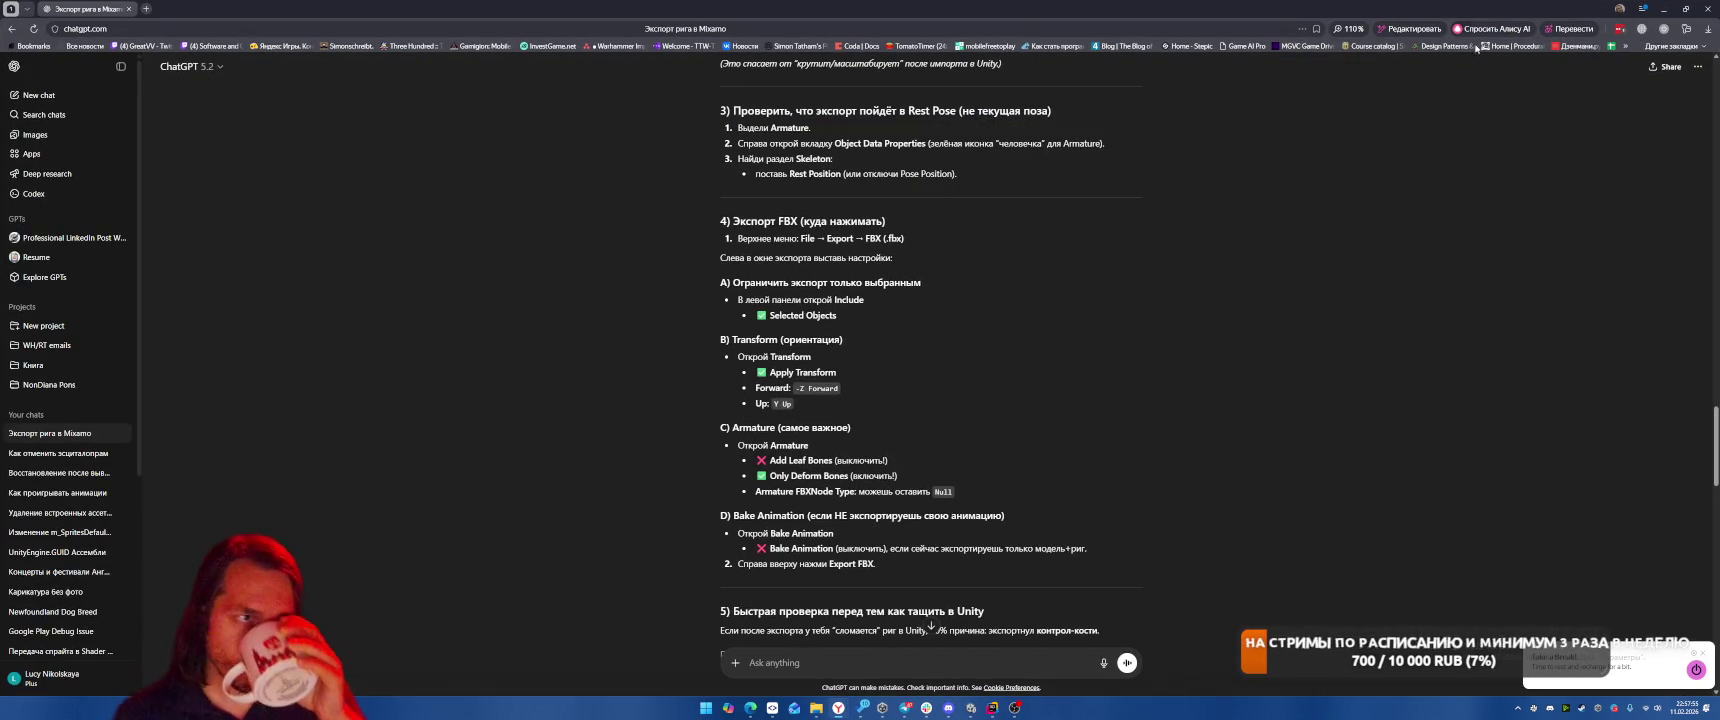
# Move the ChatGPT window off screen and switch to the Toggl Track browser window
pyautogui.moveTo(63, 4)
pyautogui.mouseDown()
pyautogui.moveTo(894, 348)
pyautogui.moveTo(1719, 360)
pyautogui.mouseUp()
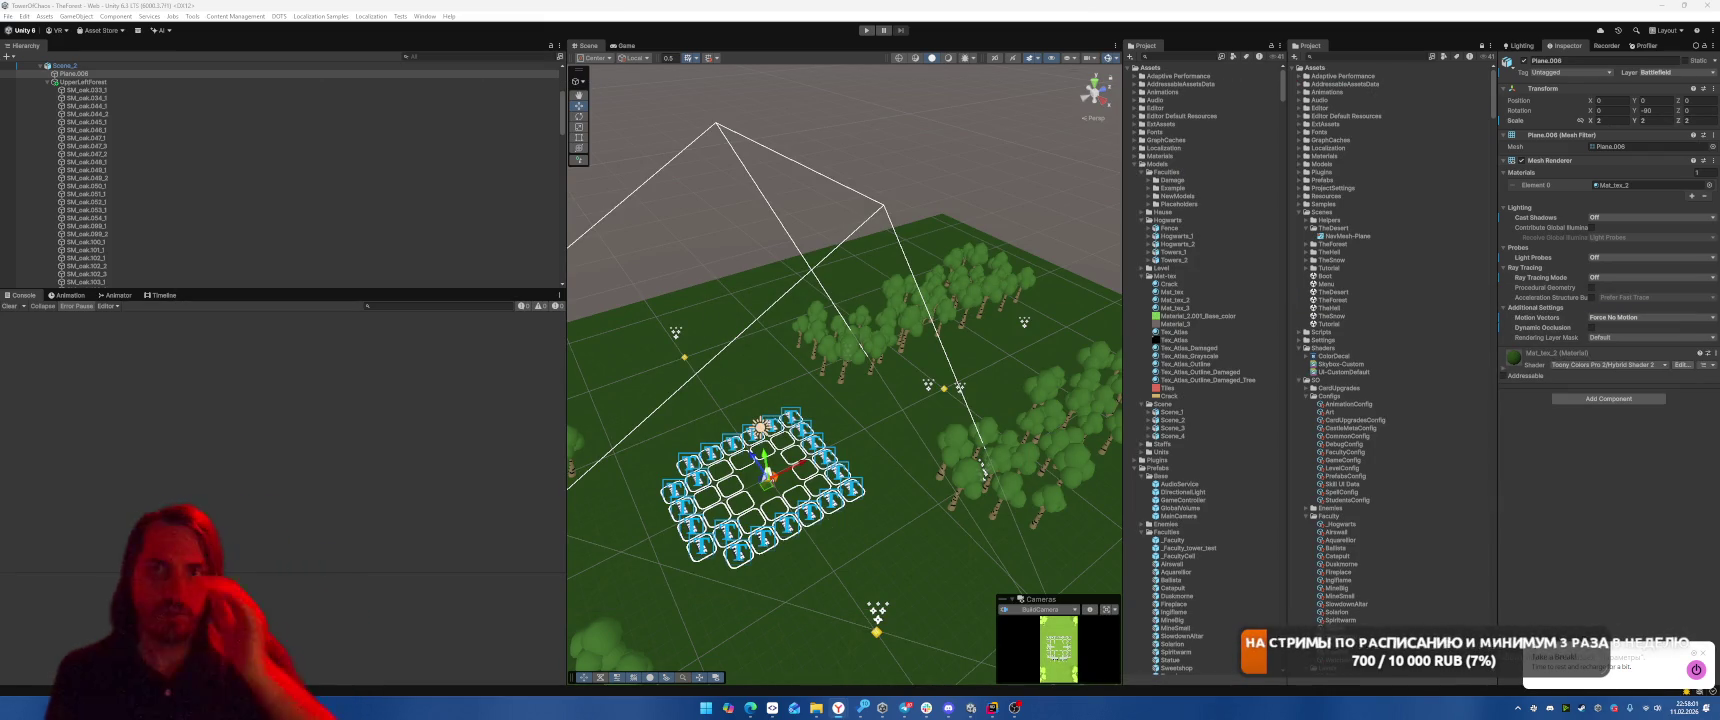
pyautogui.hotkey('alt', 'Tab')
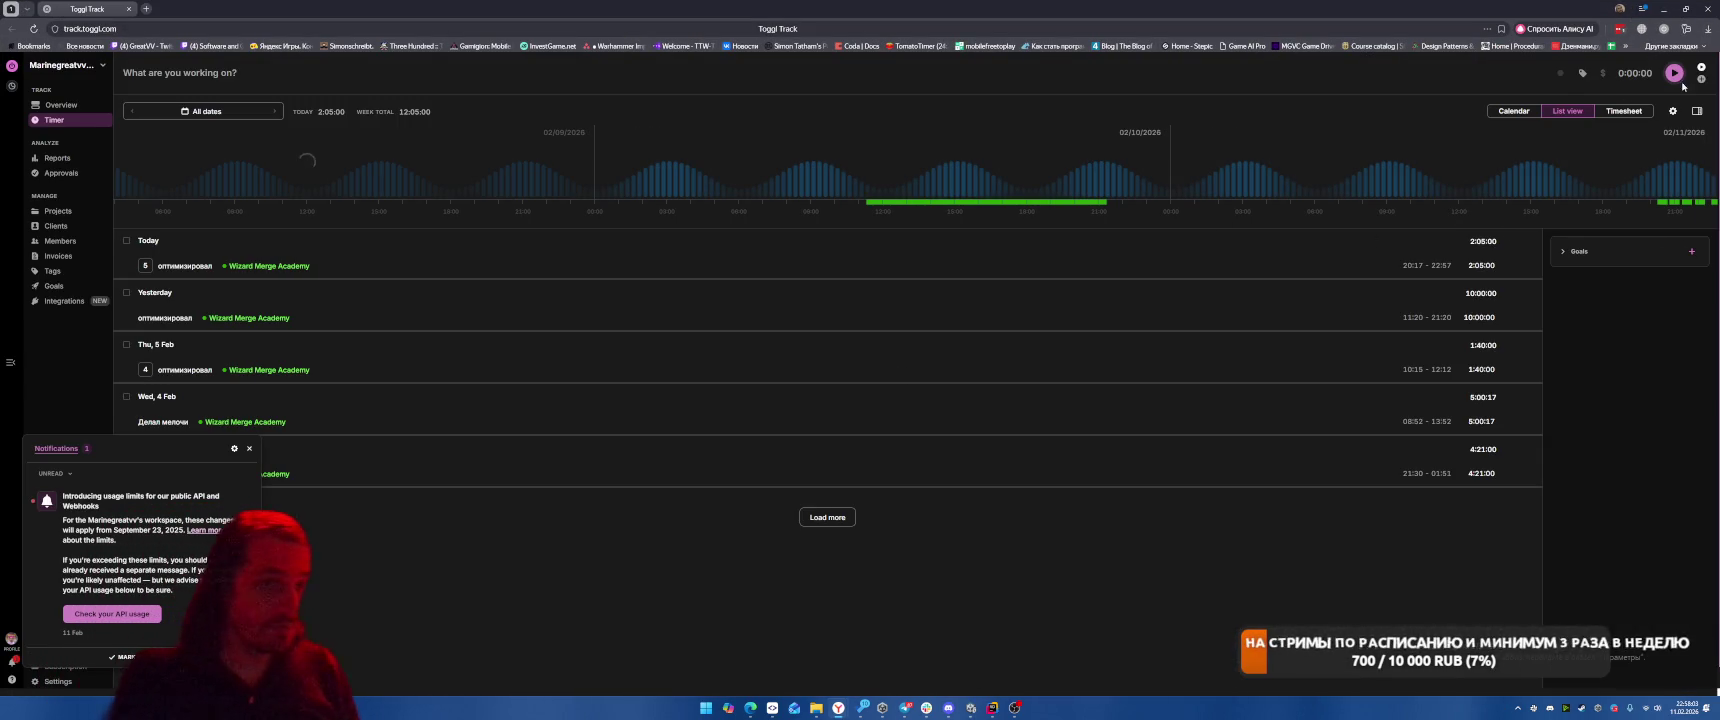
# Check the Toggl Pomodoro break timer, then dismiss the timer popup and the notifications panel
pyautogui.click(1664, 28)
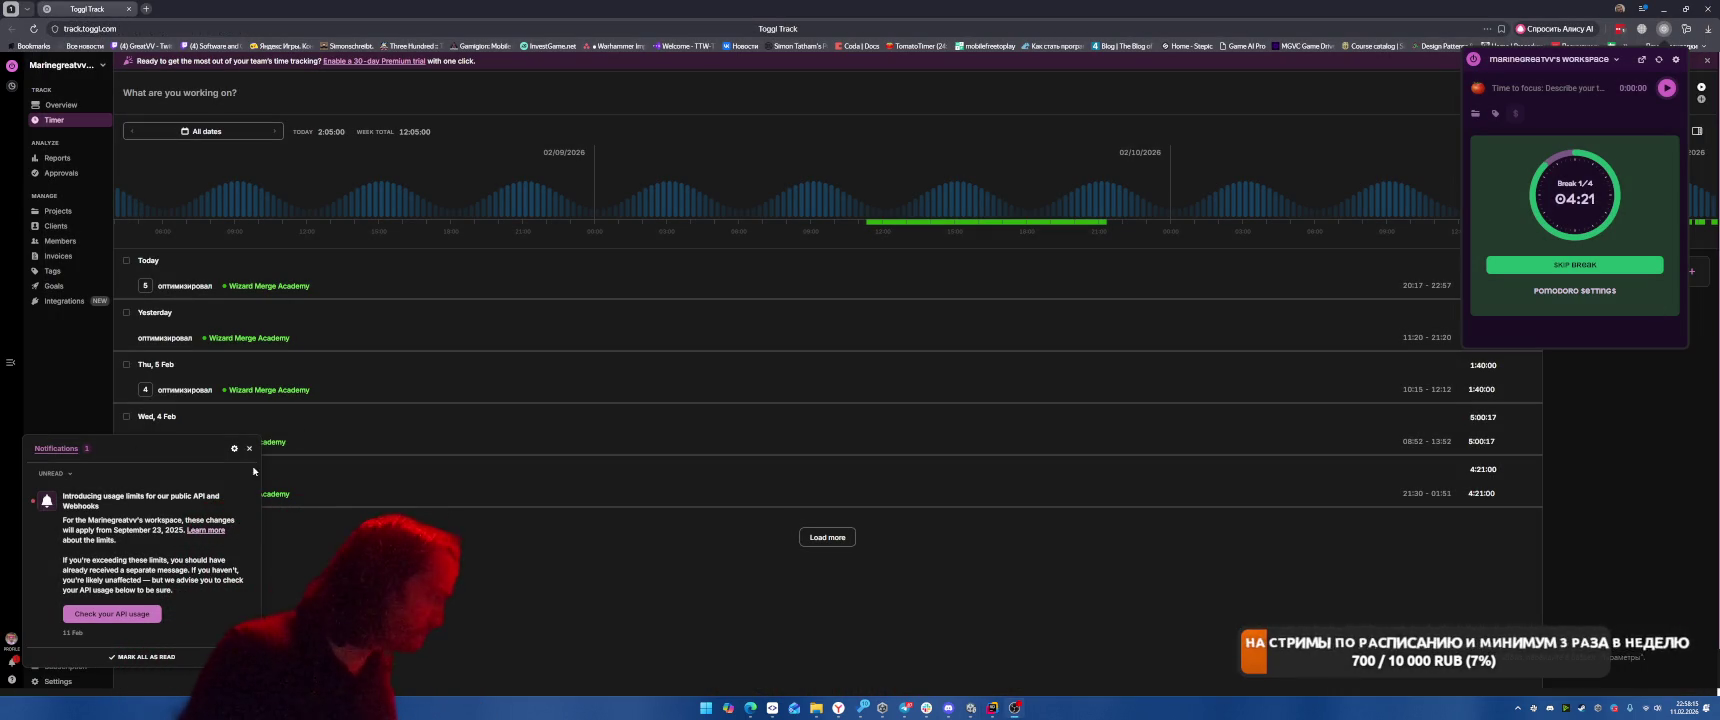
pyautogui.click(249, 449)
pyautogui.click(249, 449)
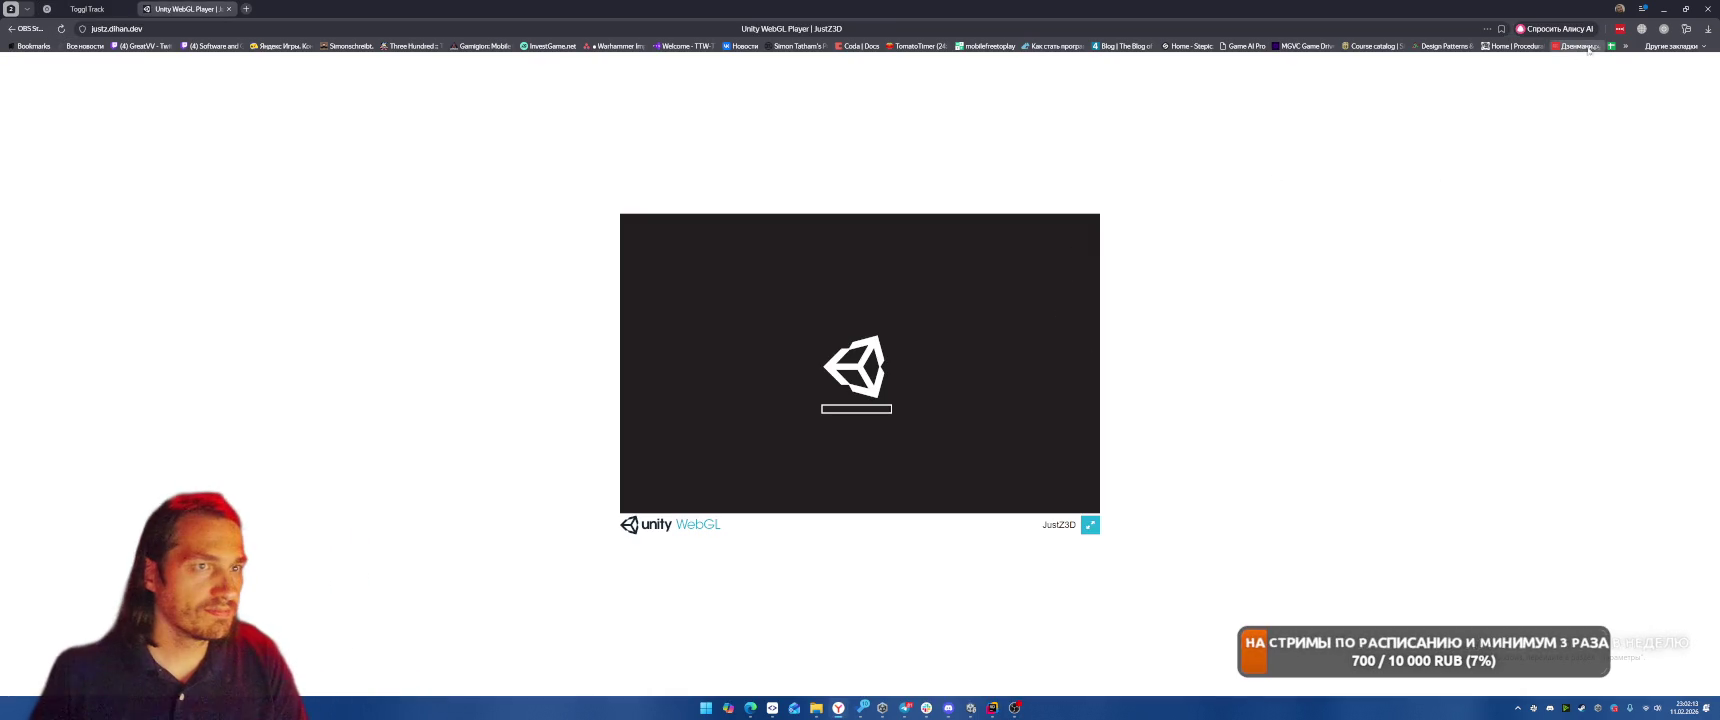
# Close the Toggl popup, then play-test JustZ3D by orbiting the camera and steering toward the walled enclosure
pyautogui.click(1665, 30)
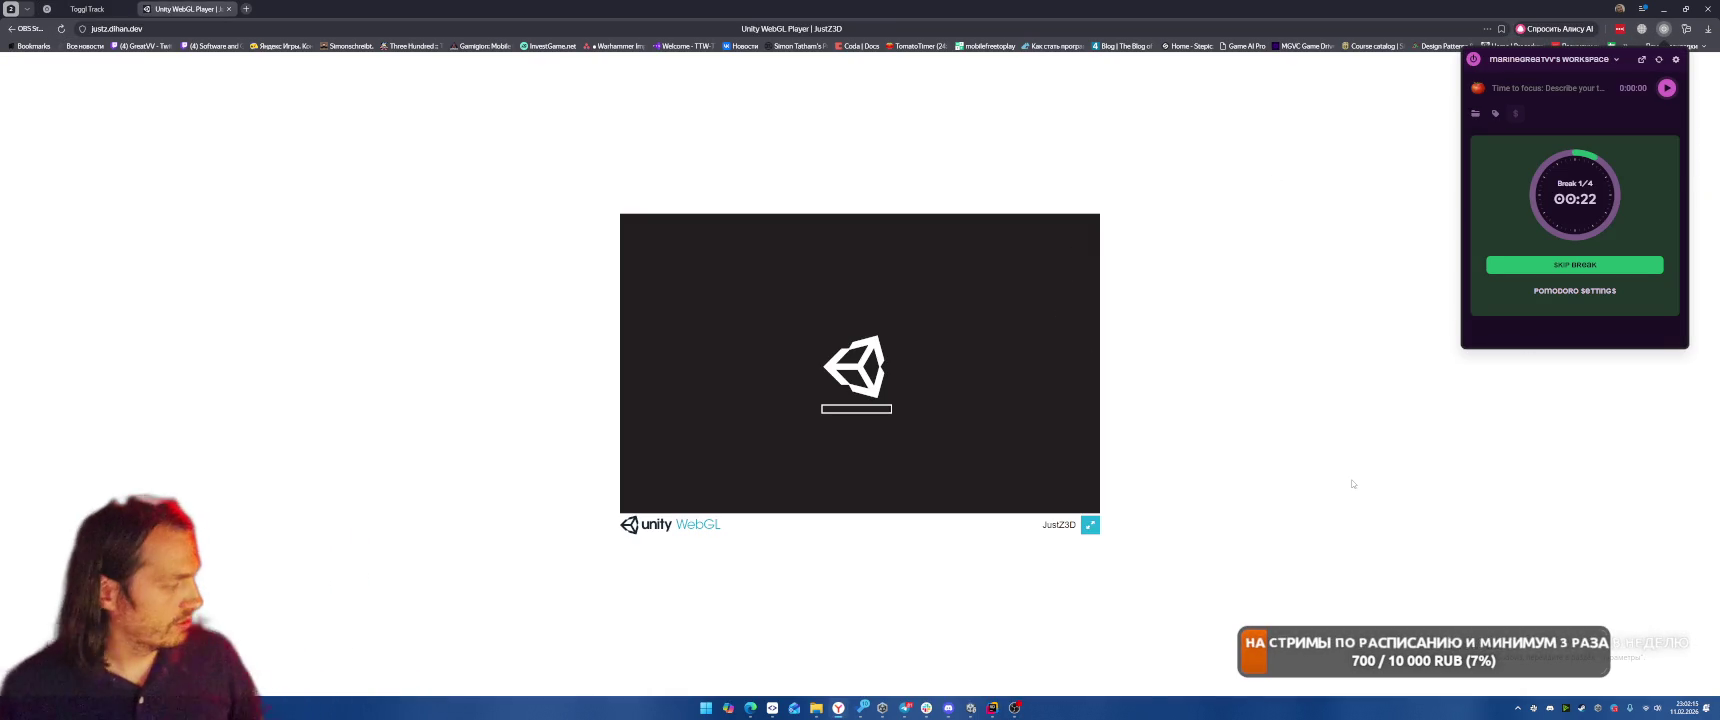
pyautogui.click(786, 379)
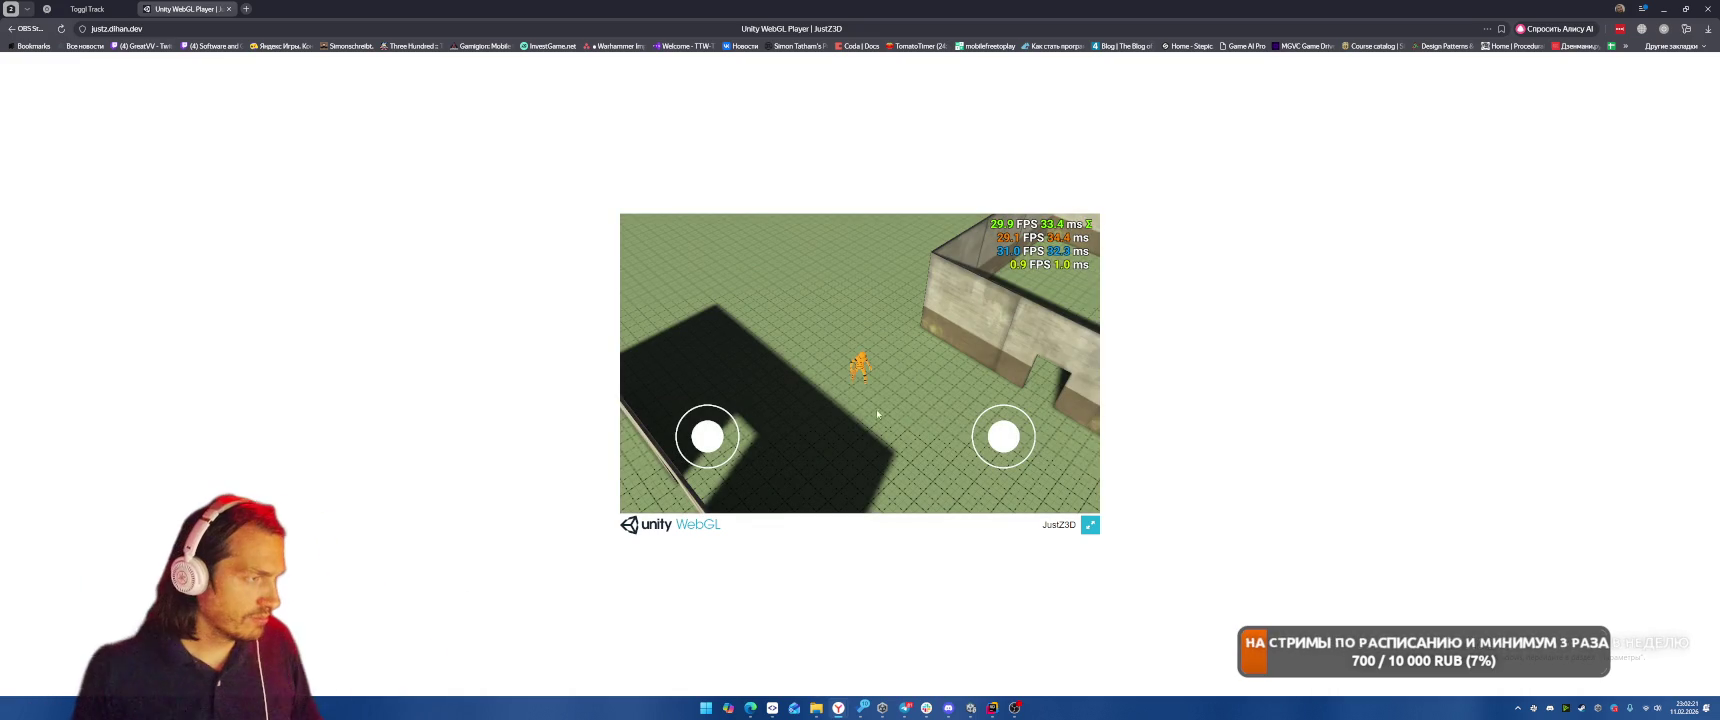
pyautogui.moveTo(728, 432); pyautogui.dragTo(884, 396)
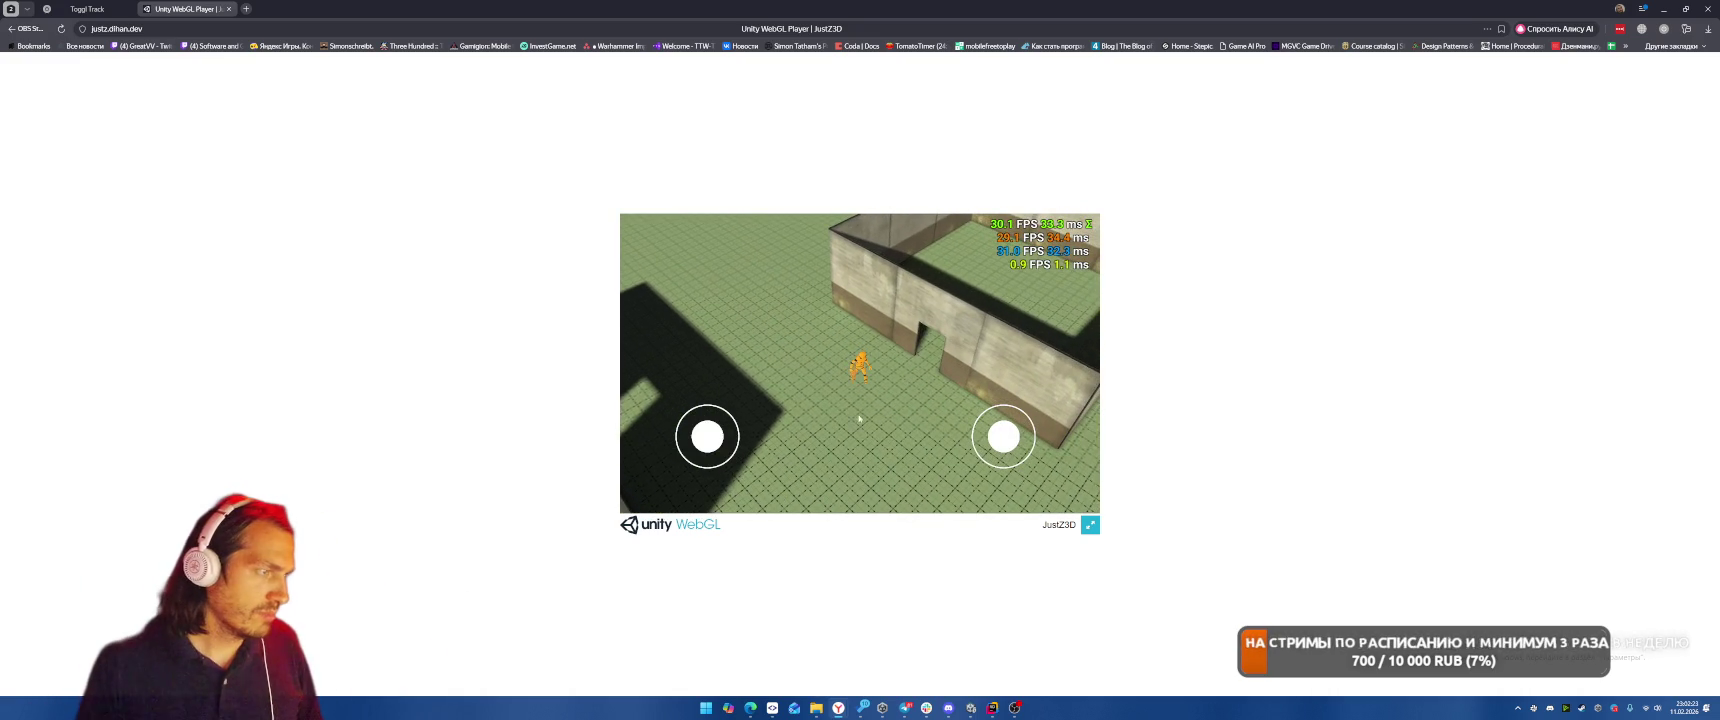
pyautogui.moveTo(697, 466); pyautogui.dragTo(910, 328)
pyautogui.moveTo(1000, 446)
pyautogui.mouseDown()
pyautogui.moveTo(971, 440)
pyautogui.moveTo(1021, 421)
pyautogui.moveTo(994, 402)
pyautogui.moveTo(1040, 354)
pyautogui.moveTo(1013, 430)
pyautogui.moveTo(971, 448)
pyautogui.moveTo(974, 407)
pyautogui.mouseUp()
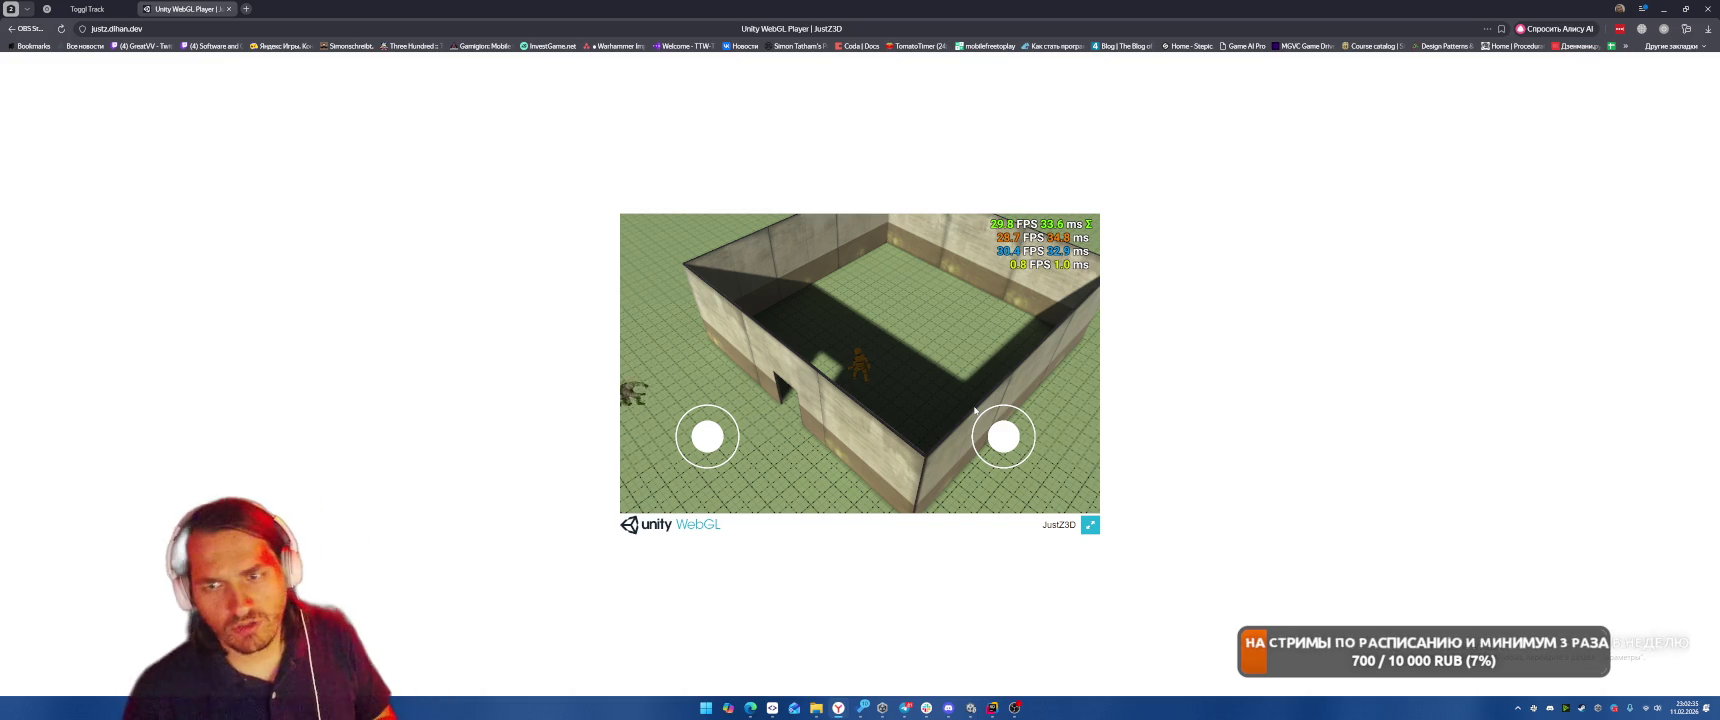
pyautogui.moveTo(974, 410)
pyautogui.mouseDown()
pyautogui.moveTo(960, 480)
pyautogui.moveTo(1015, 482)
pyautogui.moveTo(970, 481)
pyautogui.mouseUp()
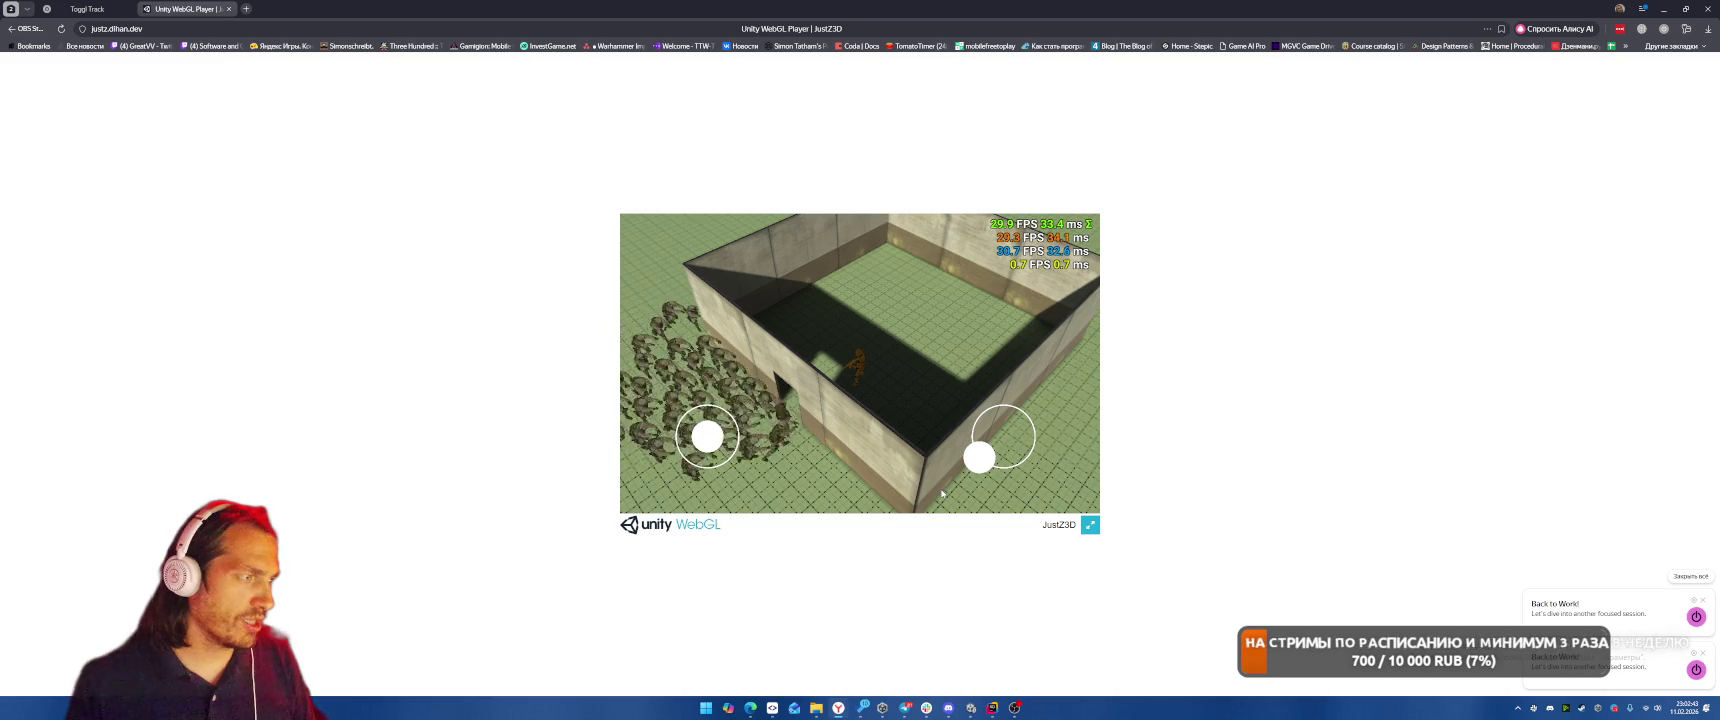
pyautogui.moveTo(941, 493); pyautogui.dragTo(905, 533)
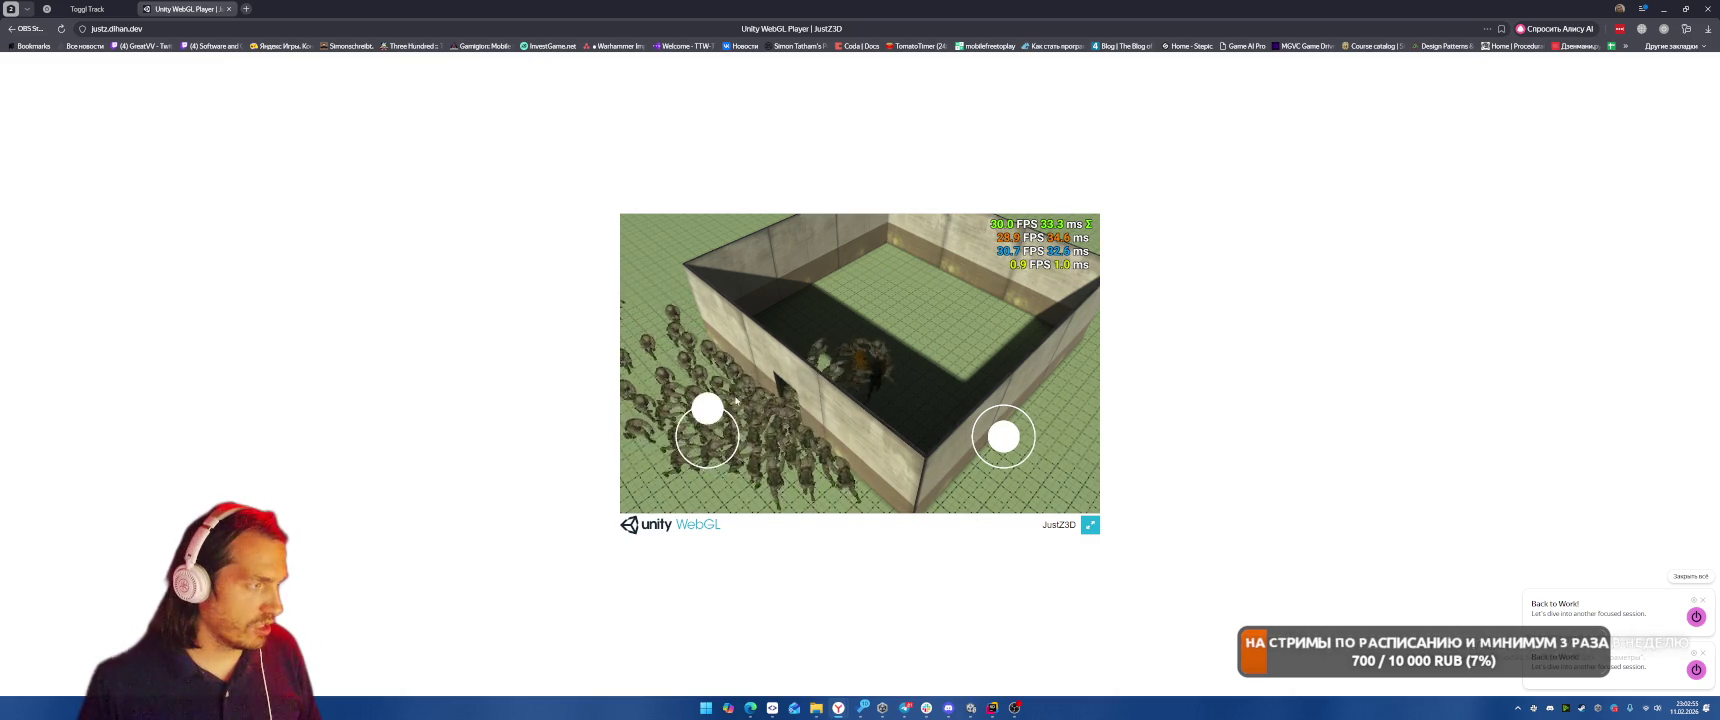
pyautogui.moveTo(950, 470)
pyautogui.mouseDown()
pyautogui.moveTo(1015, 490)
pyautogui.moveTo(969, 495)
pyautogui.moveTo(930, 425)
pyautogui.moveTo(857, 403)
pyautogui.moveTo(834, 361)
pyautogui.moveTo(960, 425)
pyautogui.moveTo(911, 468)
pyautogui.moveTo(910, 450)
pyautogui.mouseUp()
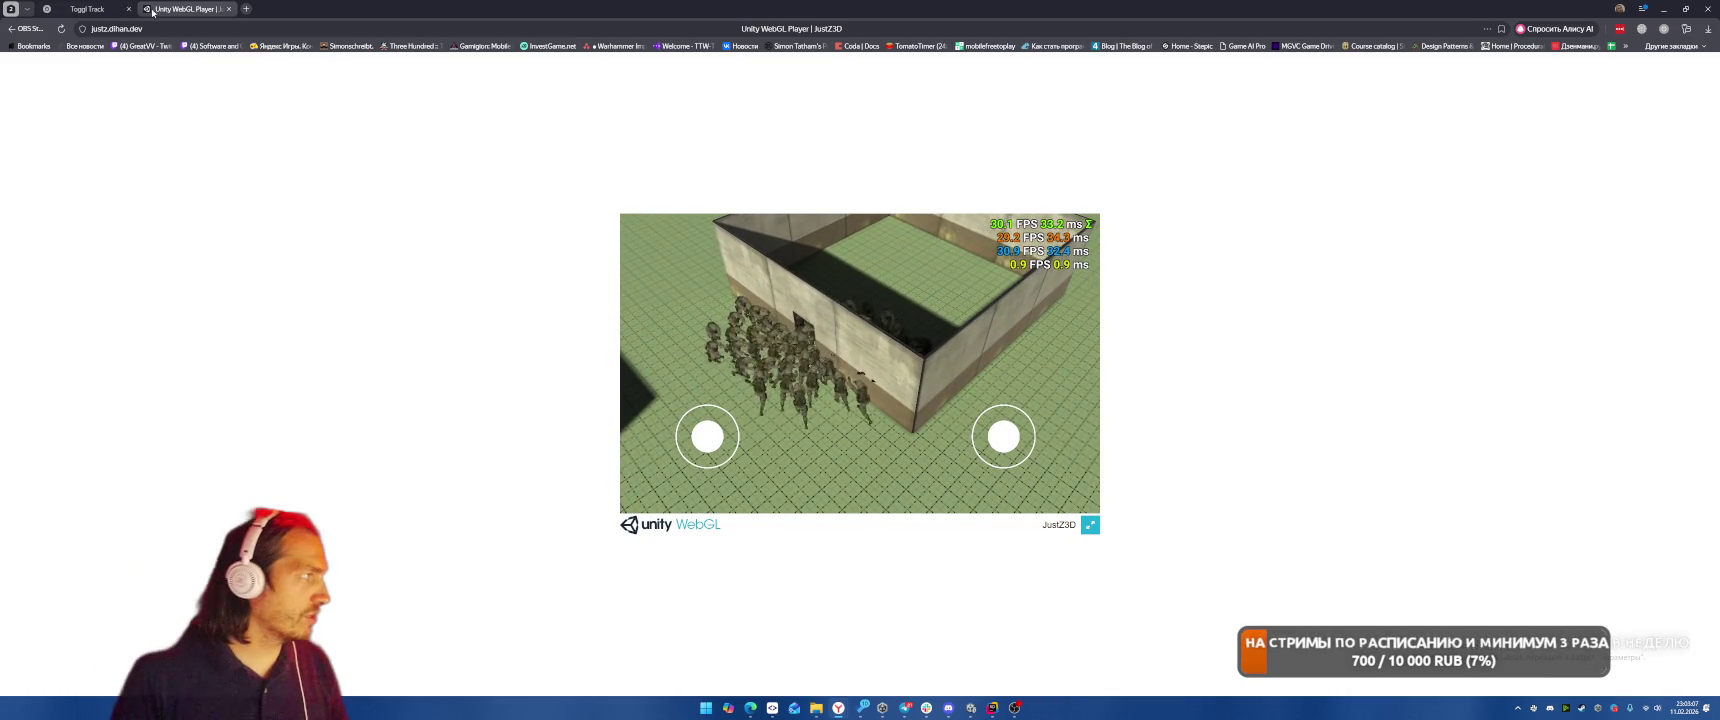
# Resume the 'оптимизировал' Toggl timer for Wizard Merge Academy, then minimize the browser to return to Unity
pyautogui.click(229, 9)
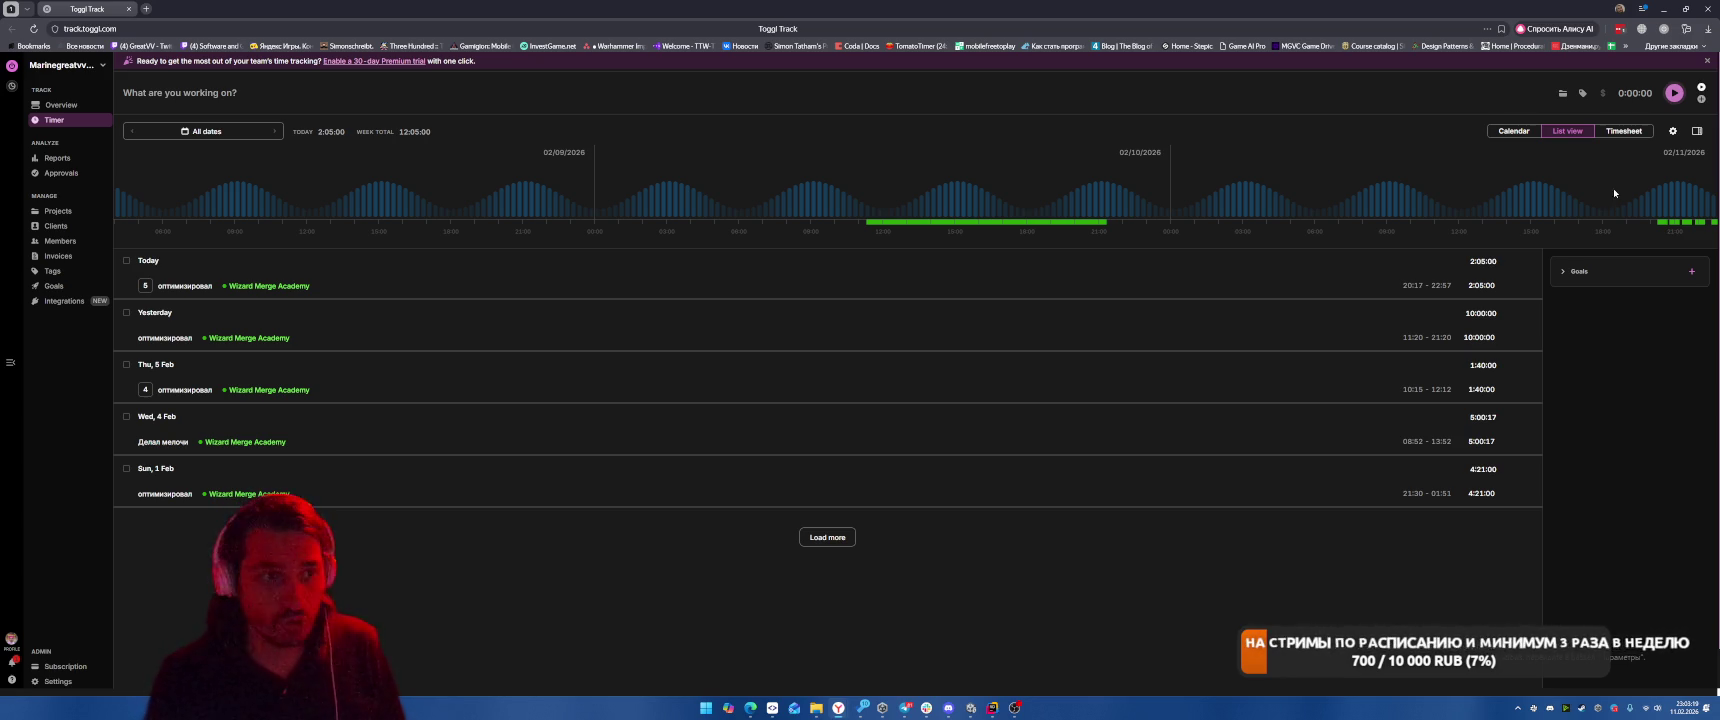
pyautogui.click(1664, 30)
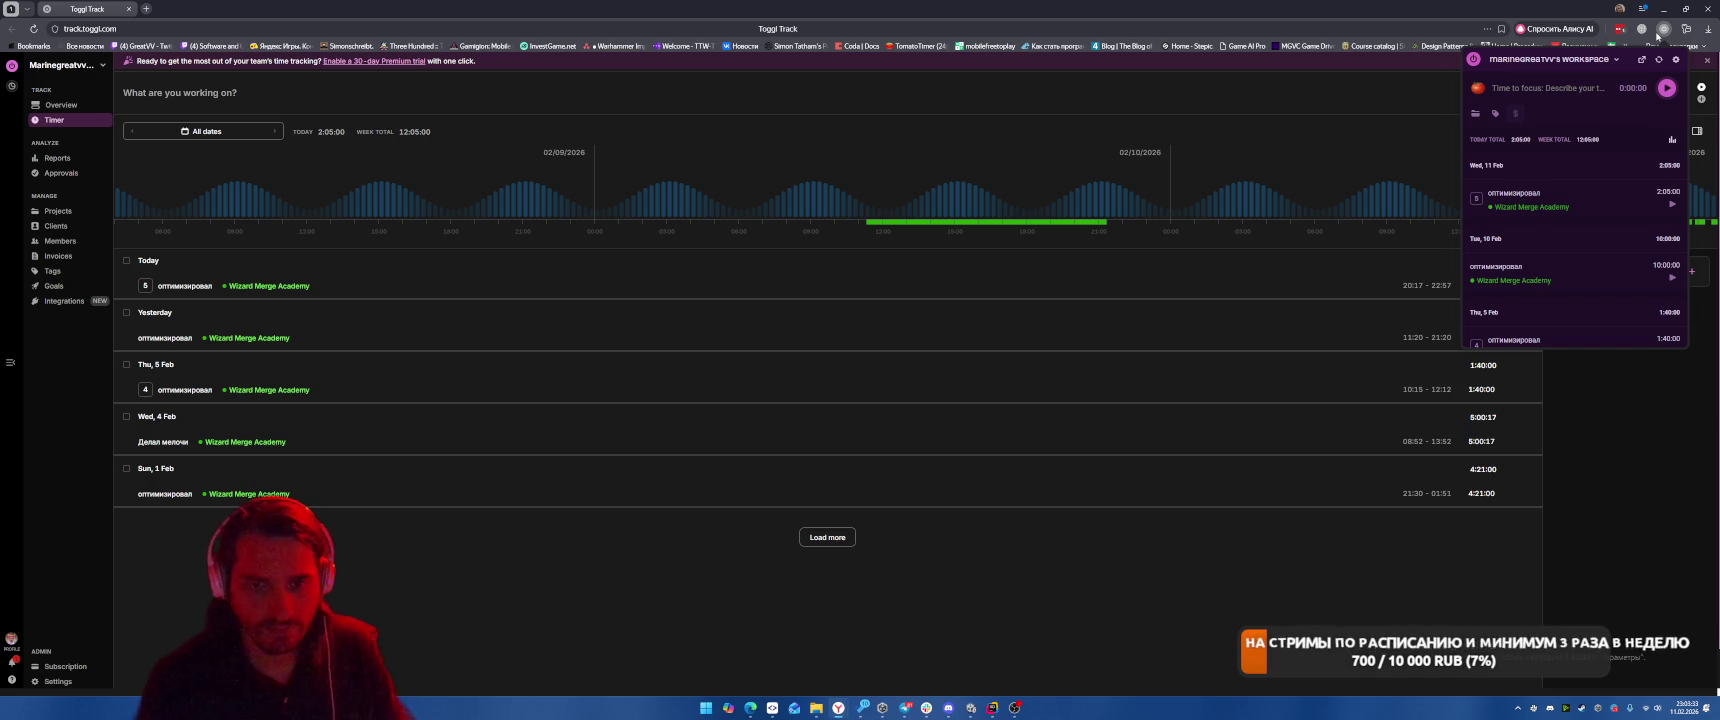
pyautogui.click(1671, 206)
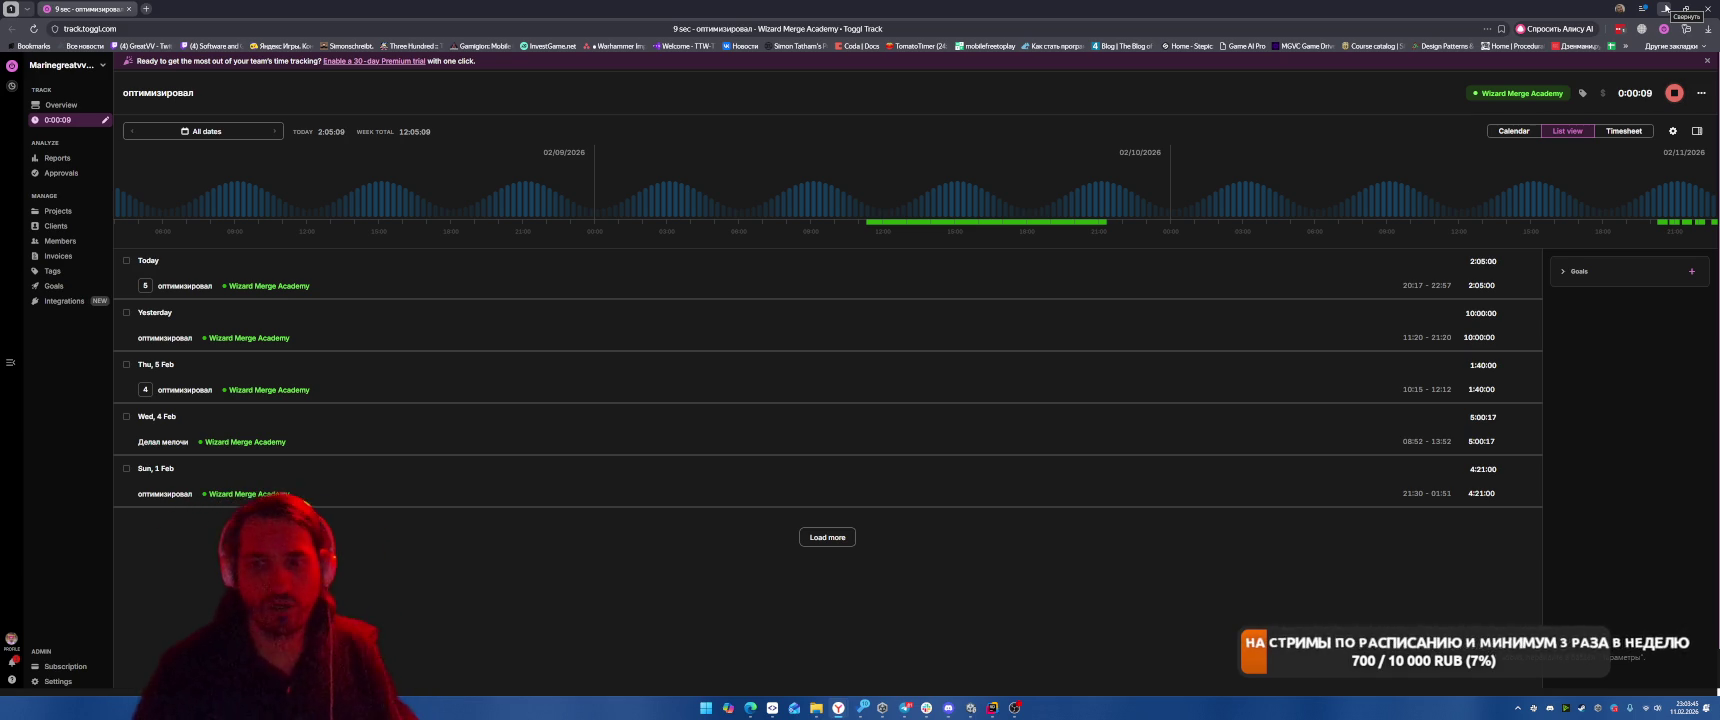
pyautogui.click(1666, 8)
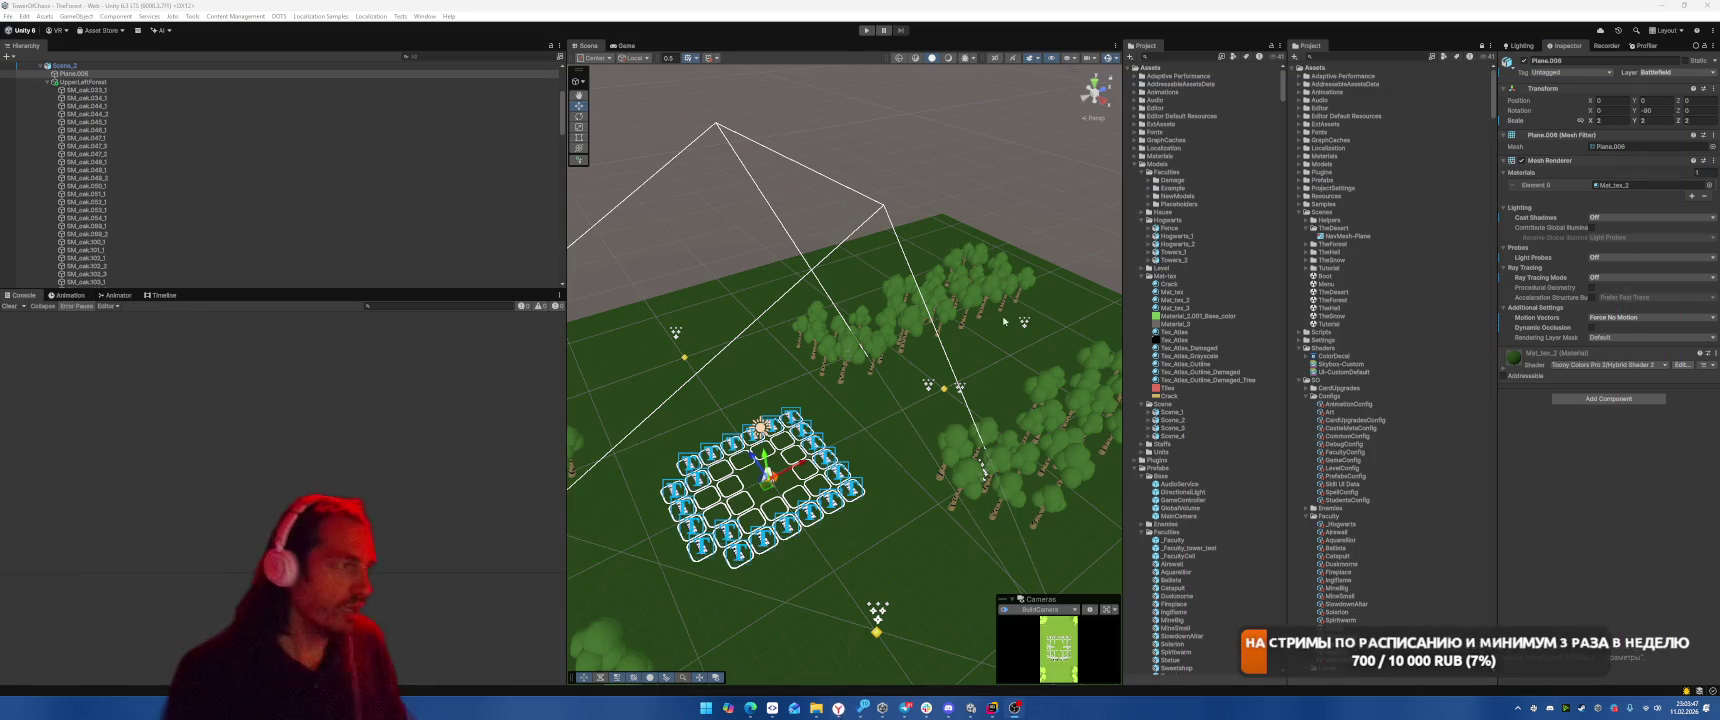
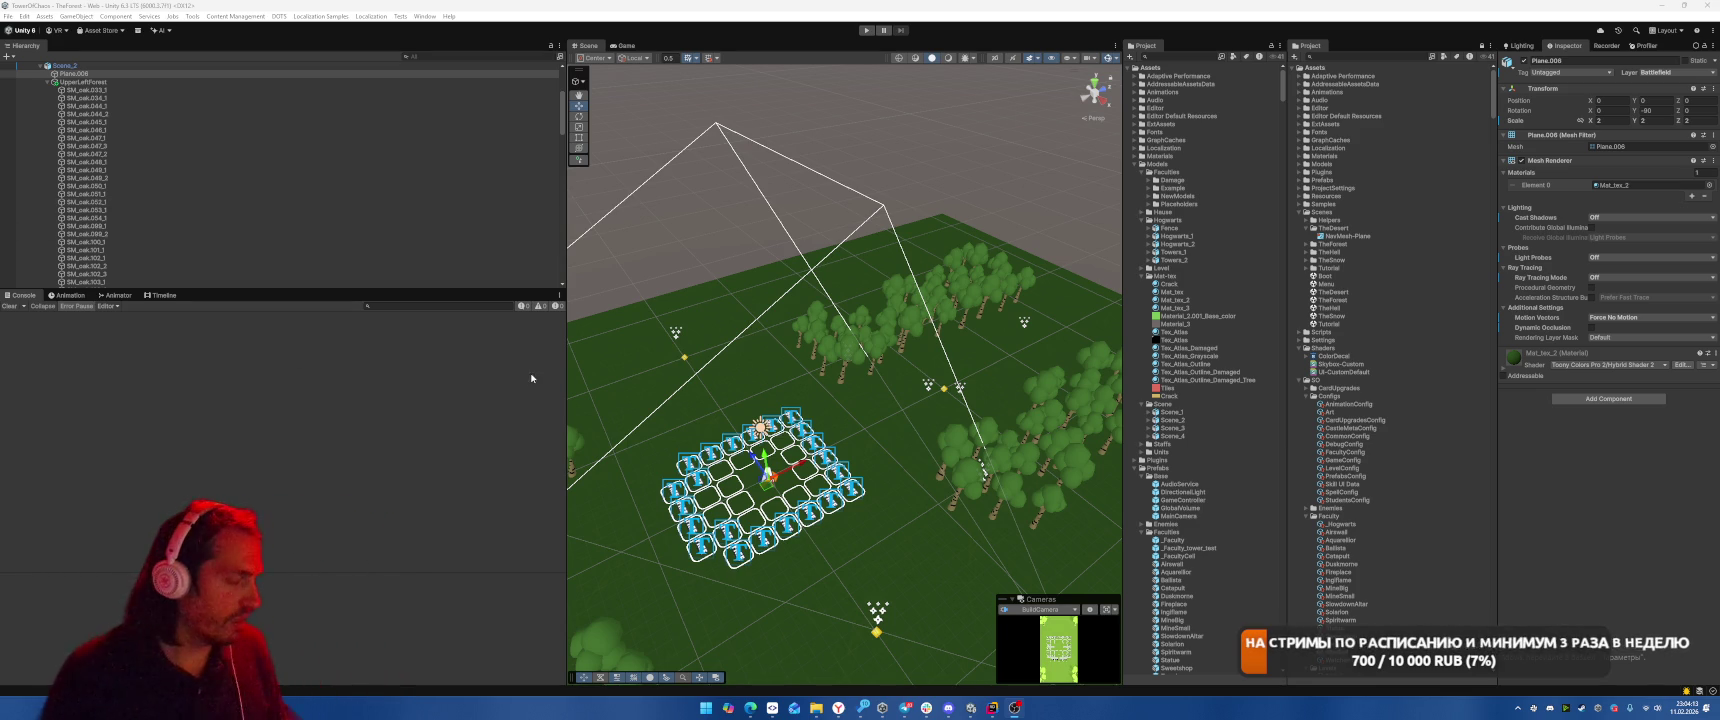
# Check the untracked Smoothed Mesh meta files in SmartGit, then return to Unity and enter Play mode
pyautogui.click(771, 707)
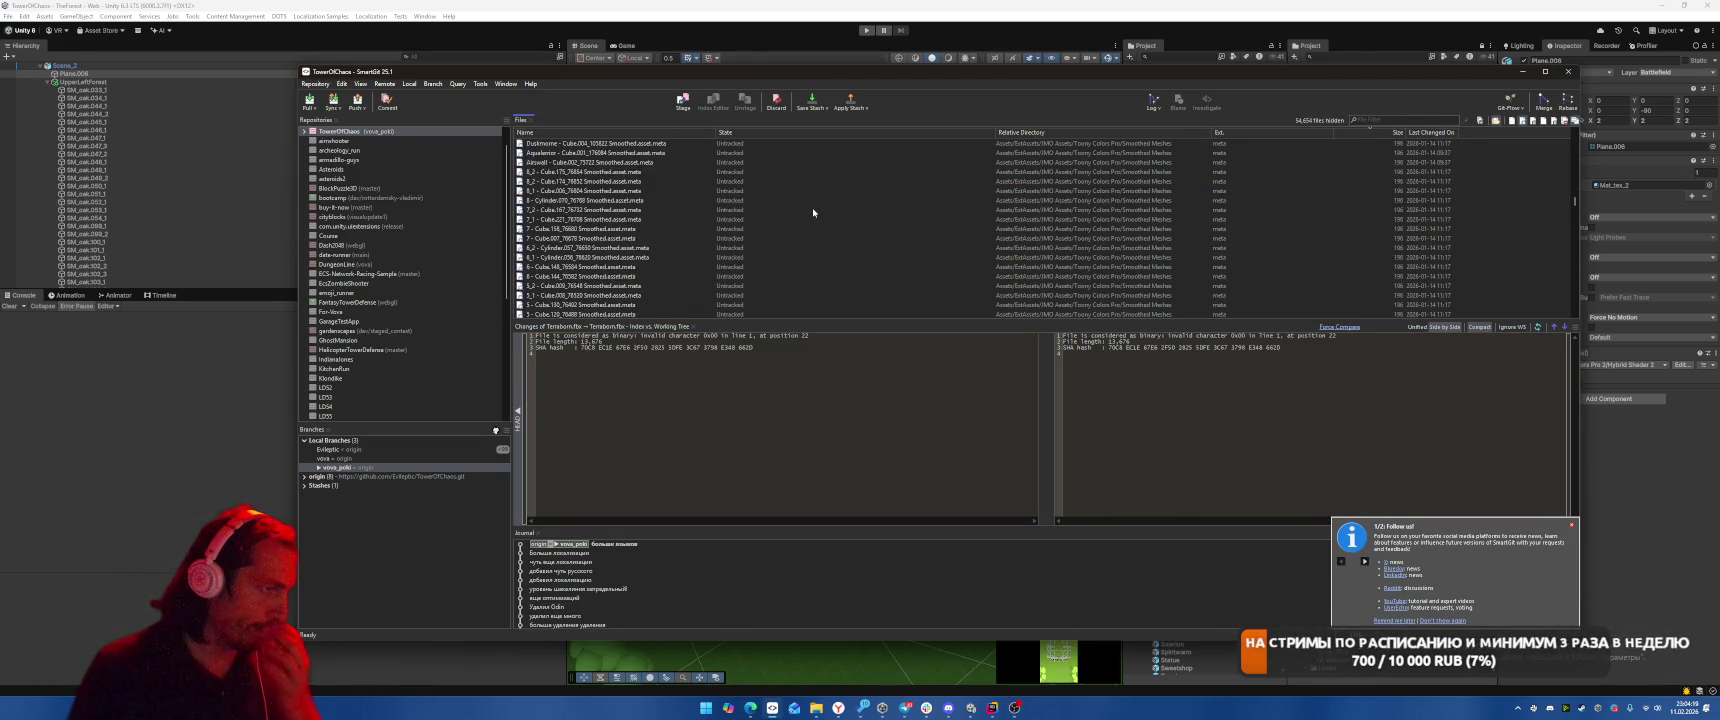
pyautogui.click(1614, 483)
pyautogui.click(867, 31)
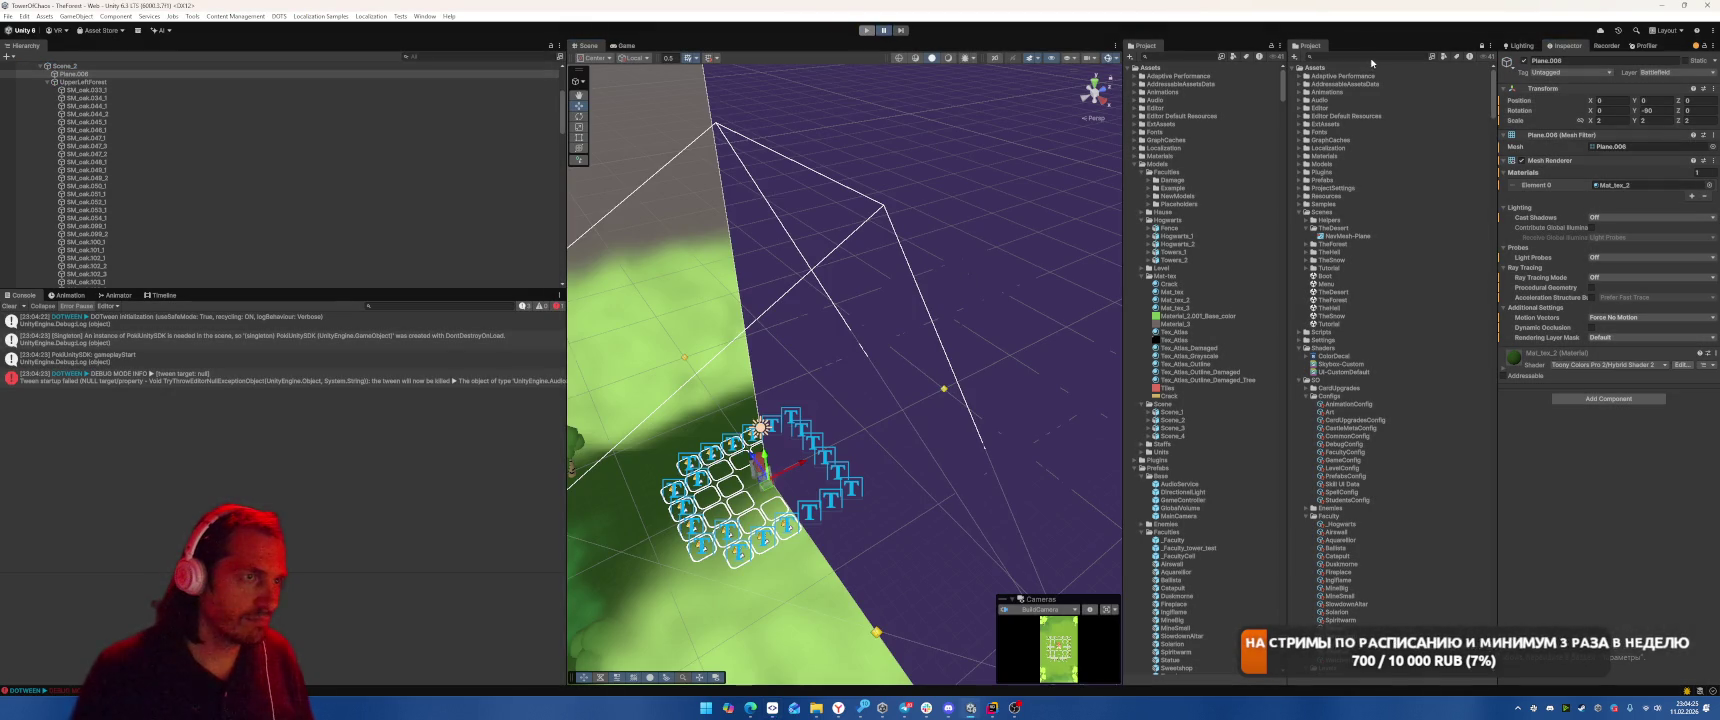
# Find the Boot scene in the Project panel and run the game from it
pyautogui.click(1380, 55)
pyautogui.write('ot')
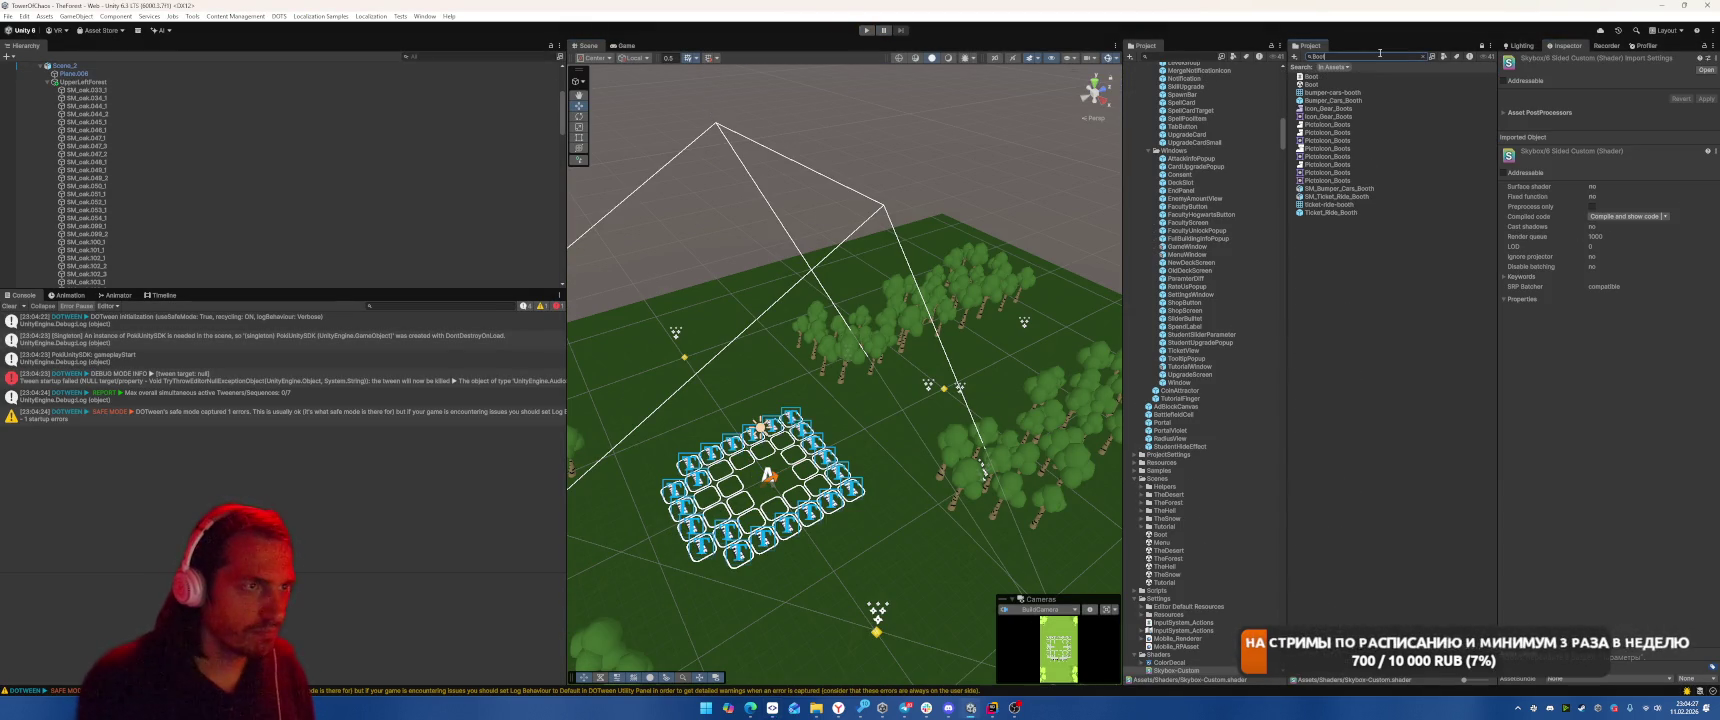
pyautogui.click(1312, 84)
pyautogui.hotkey('ctrl', 'p')
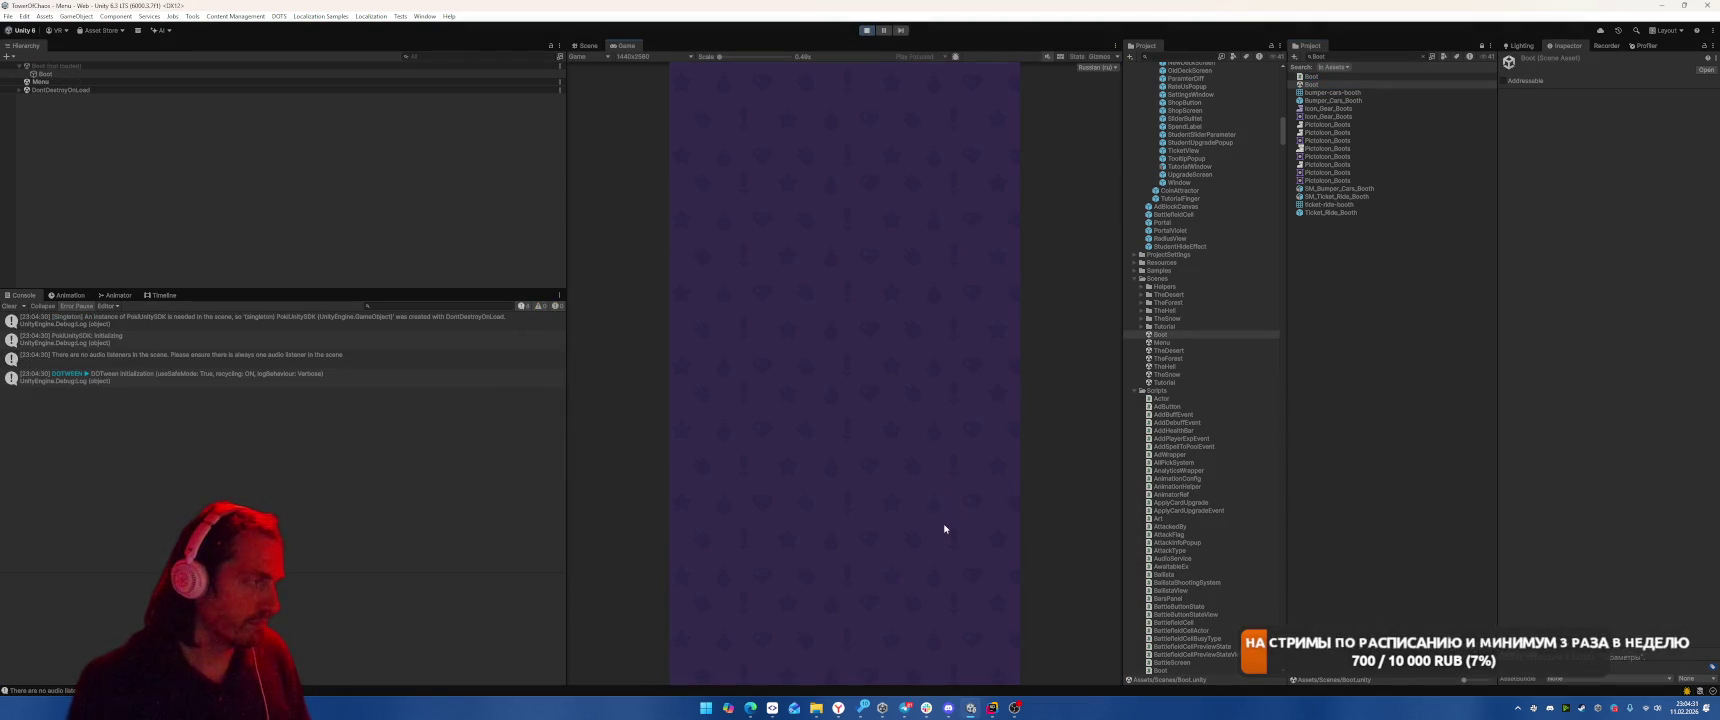
# Visit the ВОЗДУШНУС, ВИТАДИУС, СОЛАРИОН and ТЕРРАБОРН islands, stop play, and search 'CastleM' assets
pyautogui.moveTo(944, 526); pyautogui.dragTo(878, 533)
pyautogui.click(845, 568)
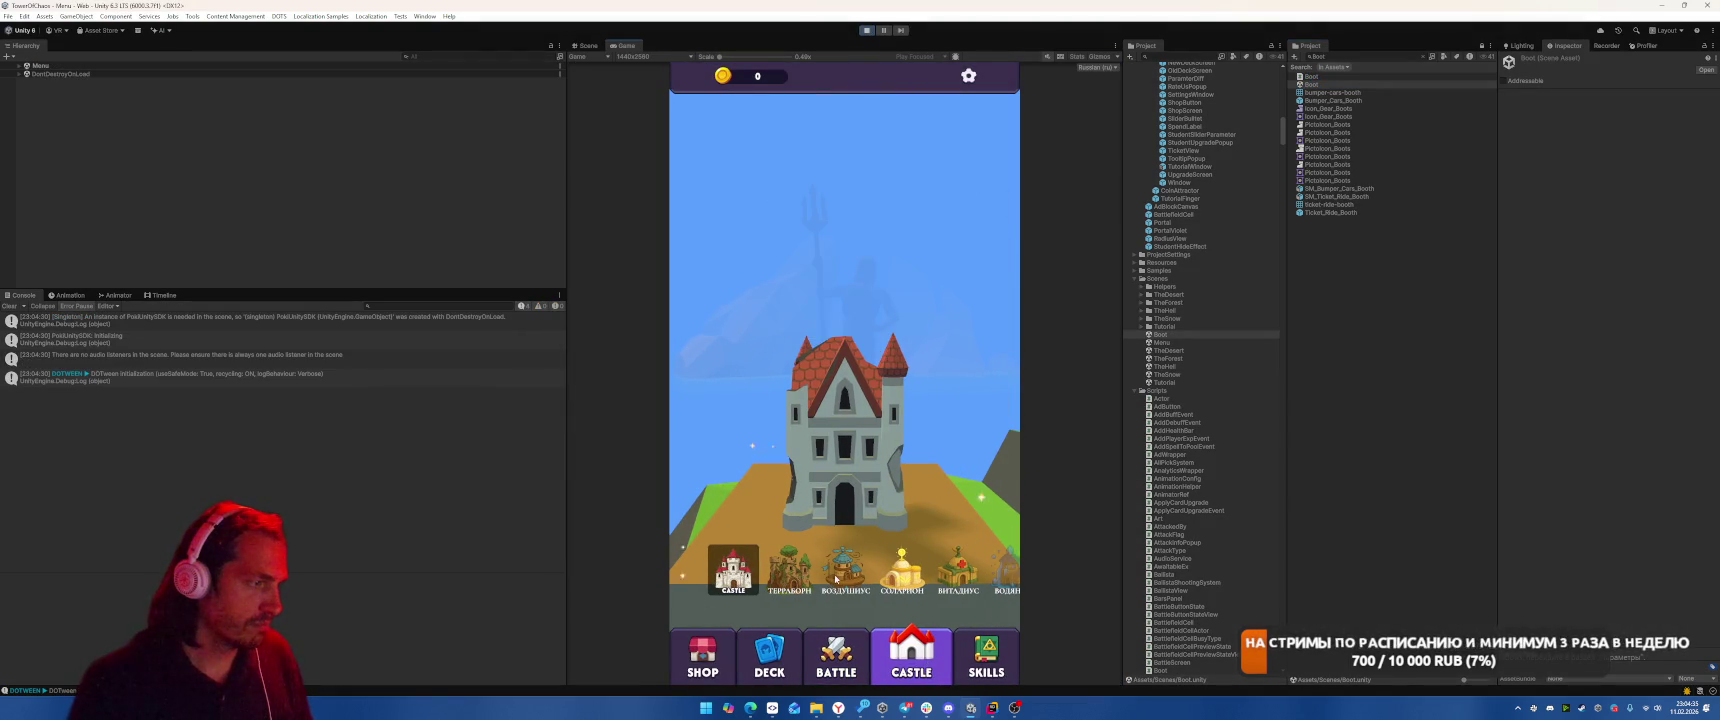
pyautogui.click(975, 574)
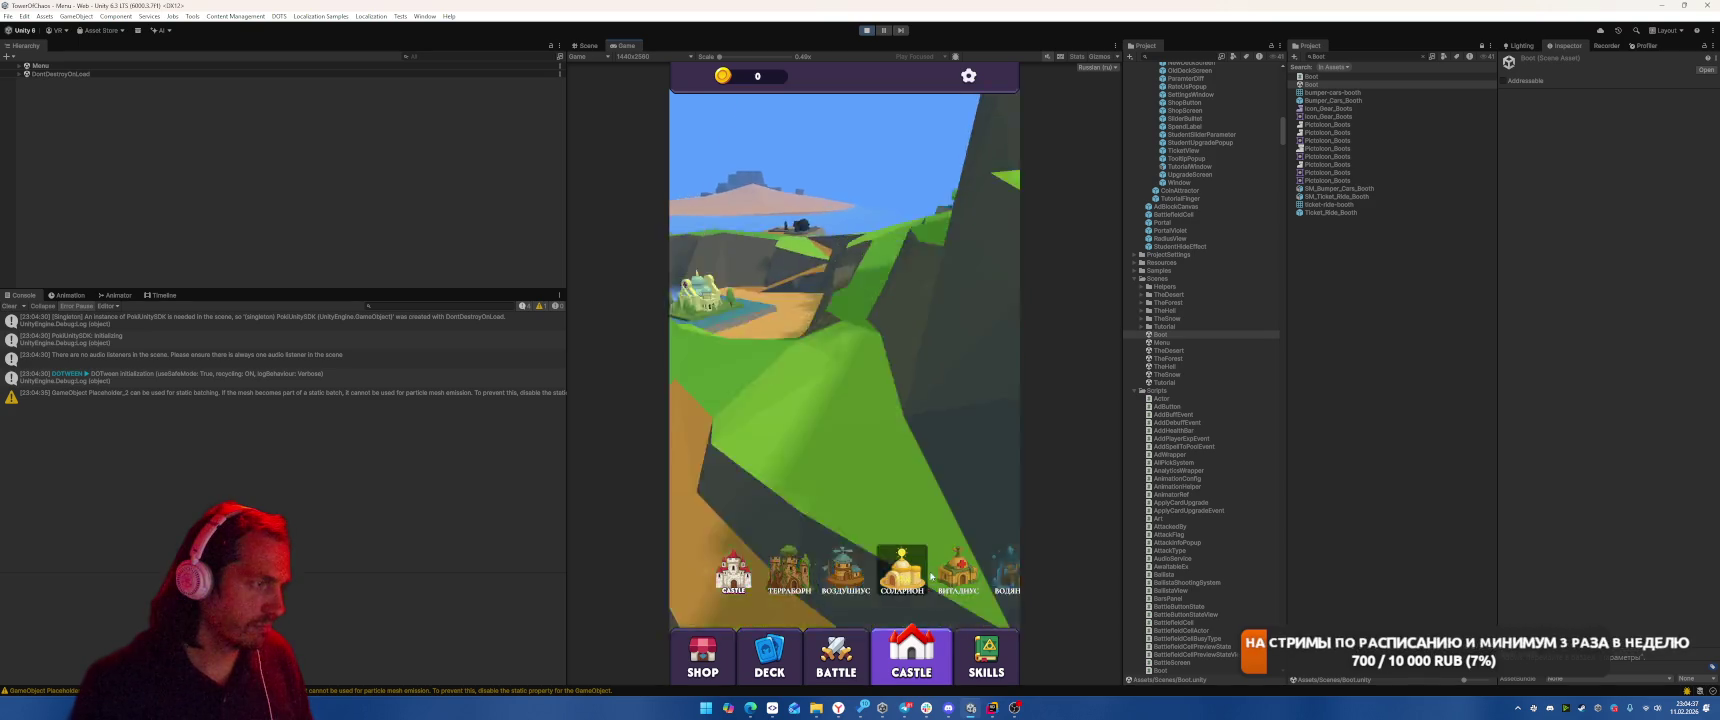
pyautogui.moveTo(1006, 580)
pyautogui.mouseDown()
pyautogui.moveTo(843, 578)
pyautogui.moveTo(935, 580)
pyautogui.mouseUp()
pyautogui.click(903, 575)
pyautogui.click(789, 568)
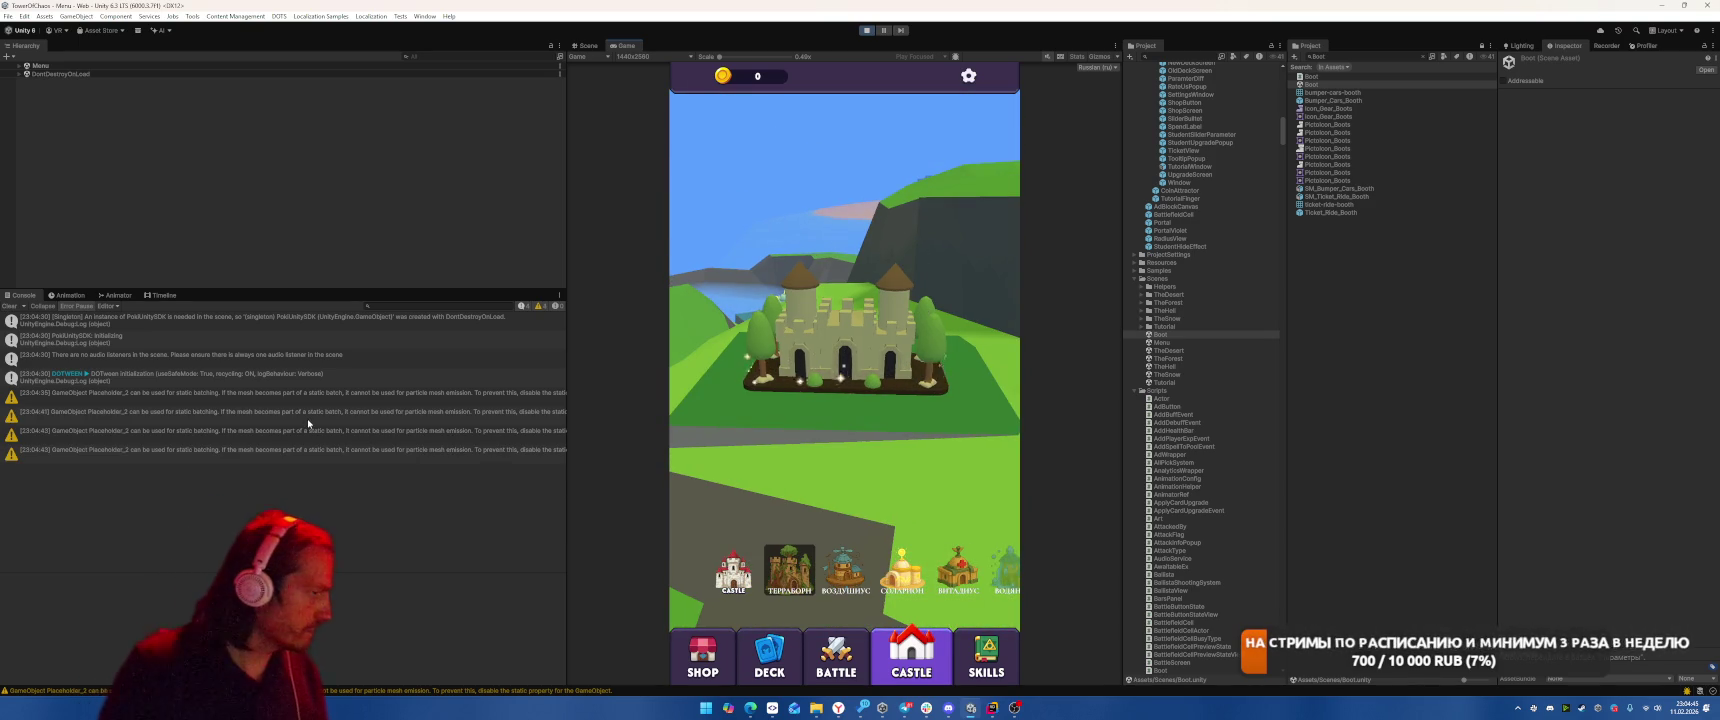
pyautogui.click(866, 30)
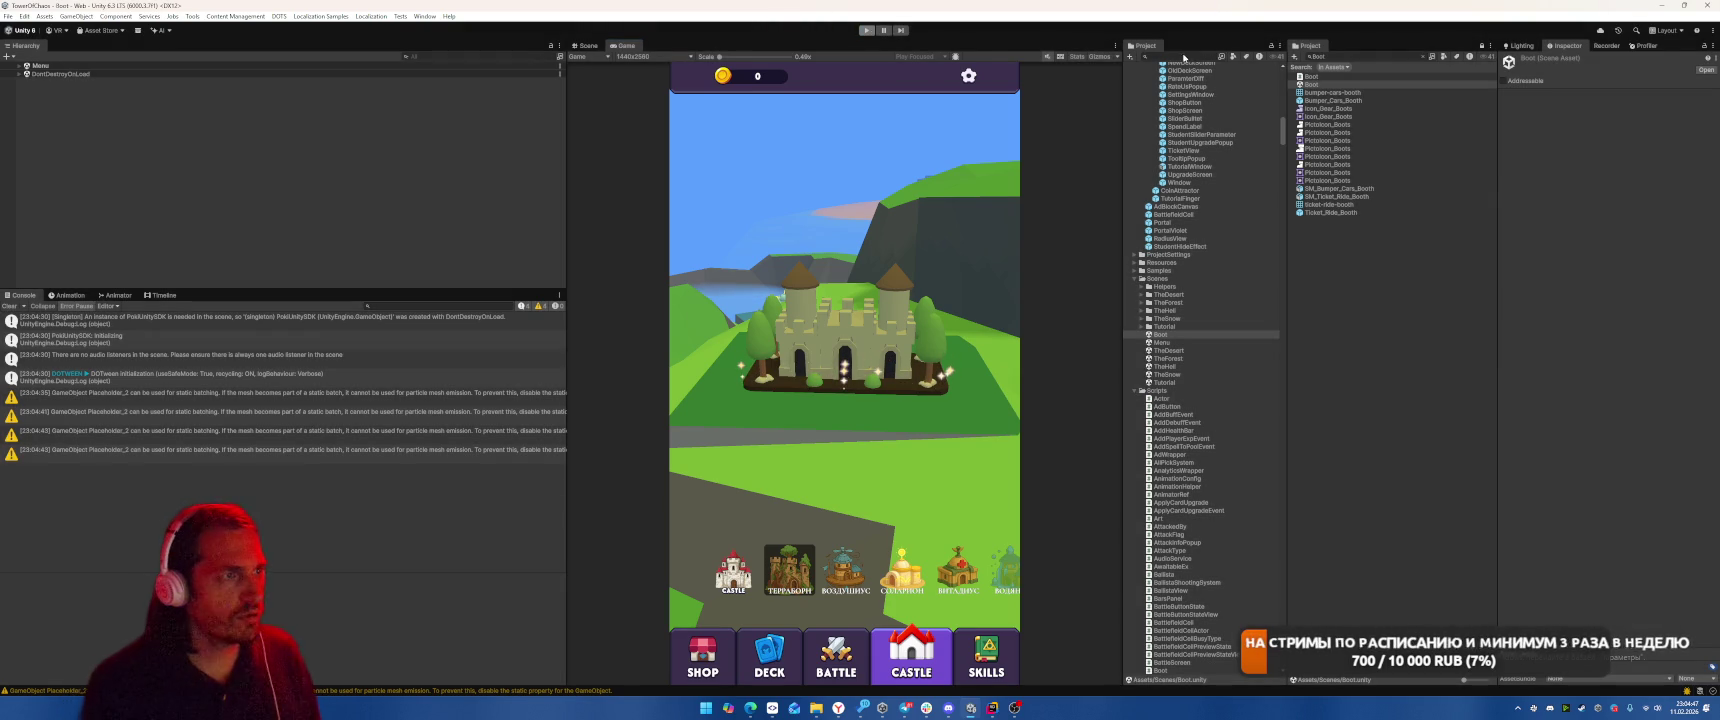
pyautogui.write('CastleM')
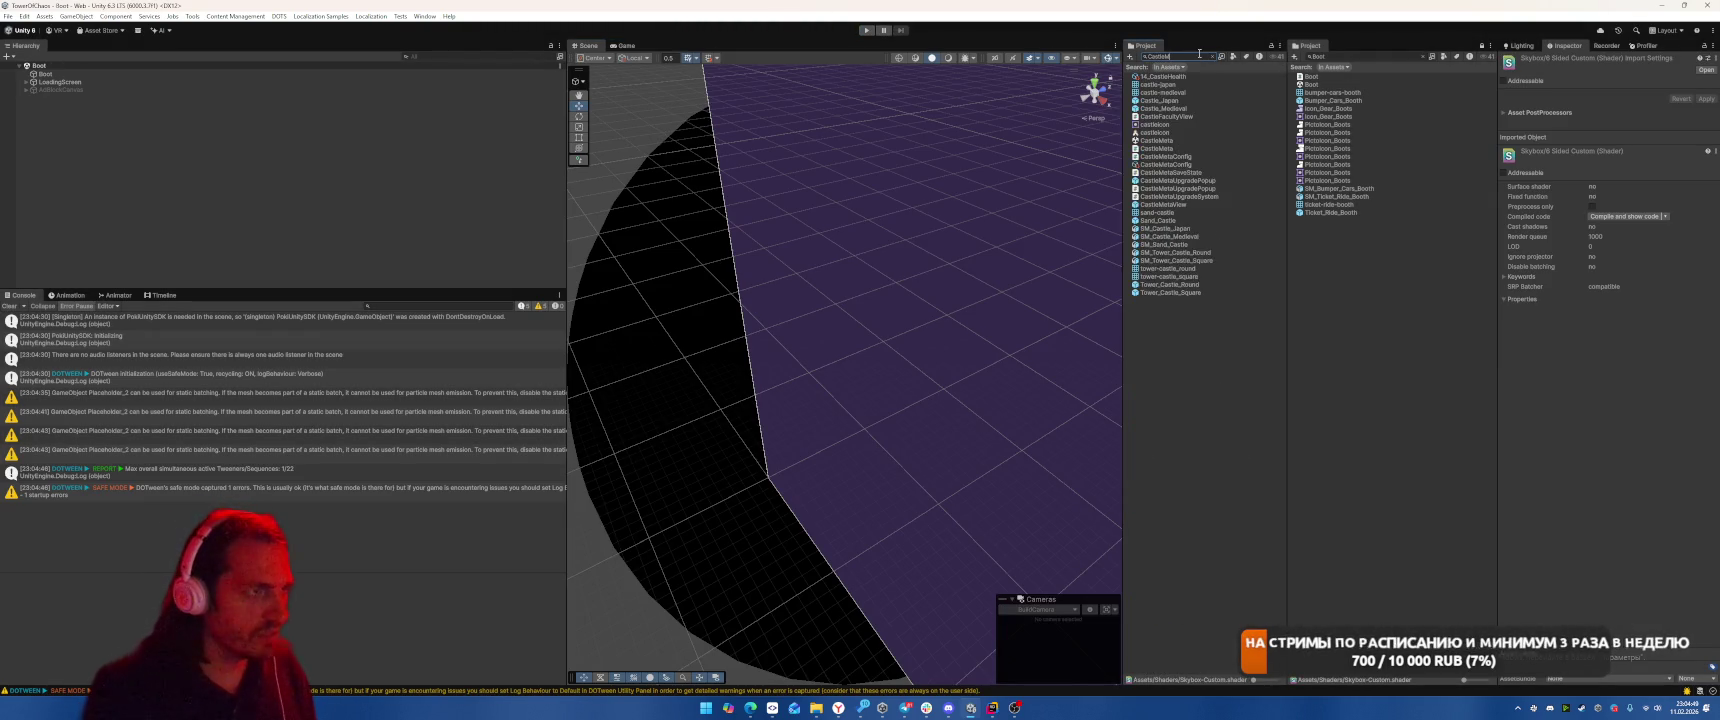
# Open the CastleMetaView prefab and frame SparkleAreaYellow in the scene
pyautogui.doubleClick(1176, 142)
pyautogui.click(33, 79)
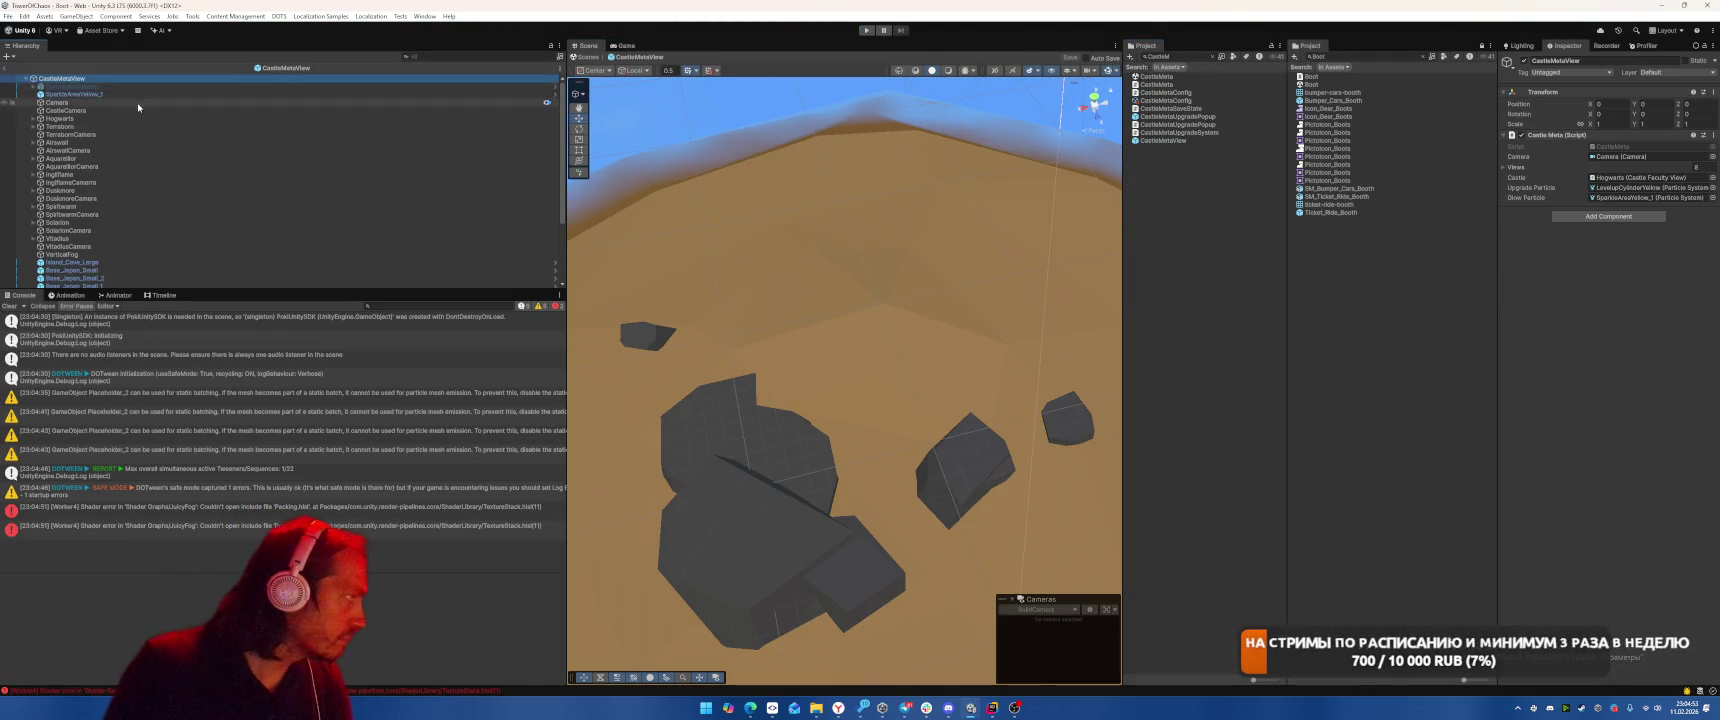
pyautogui.click(138, 87)
pyautogui.doubleClick(155, 88)
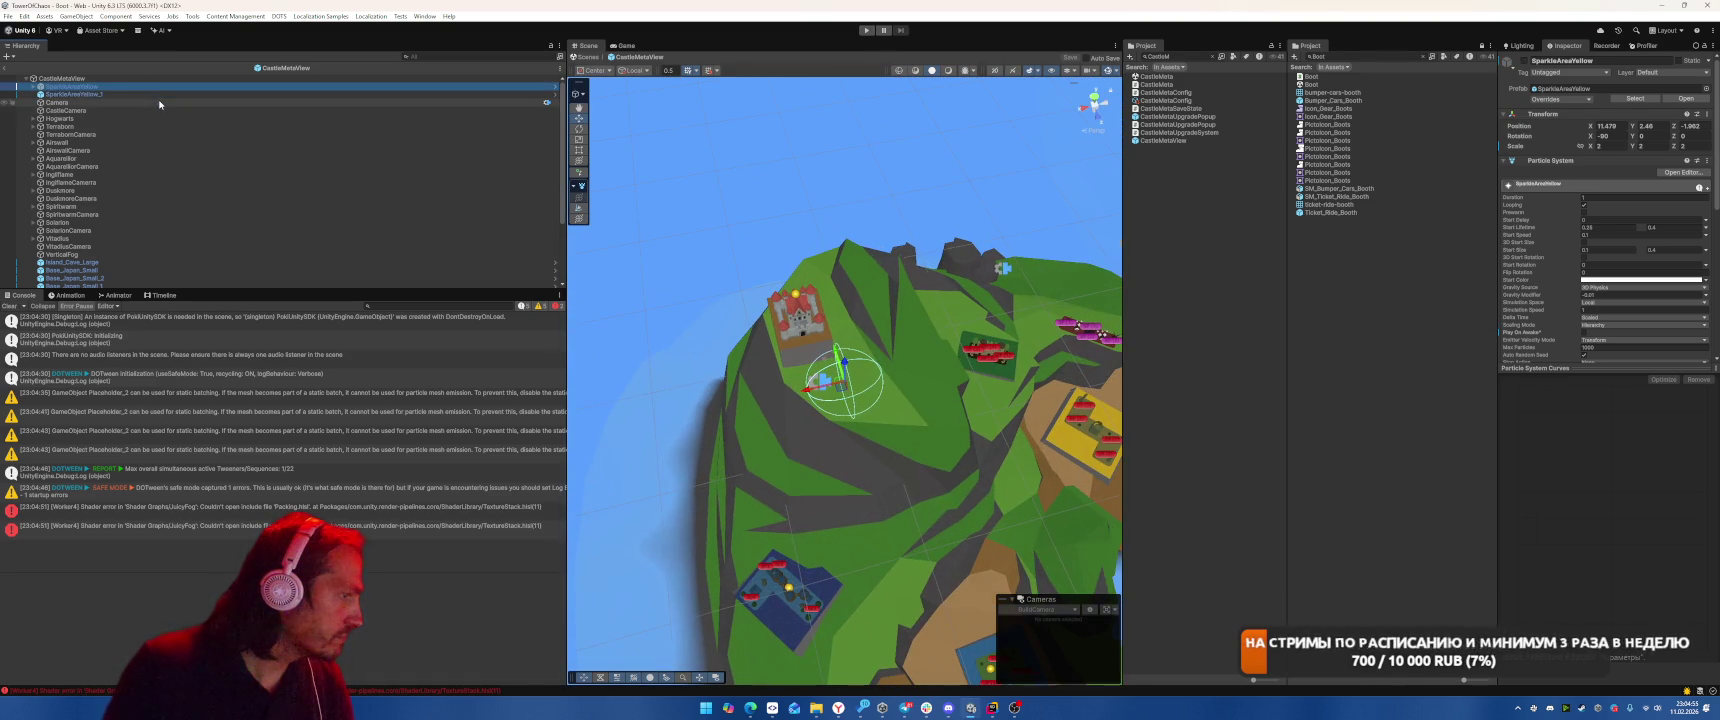
# Delete Aquarellor's Level_1 and remove its missing Element 1 from the Views list
pyautogui.click(103, 149)
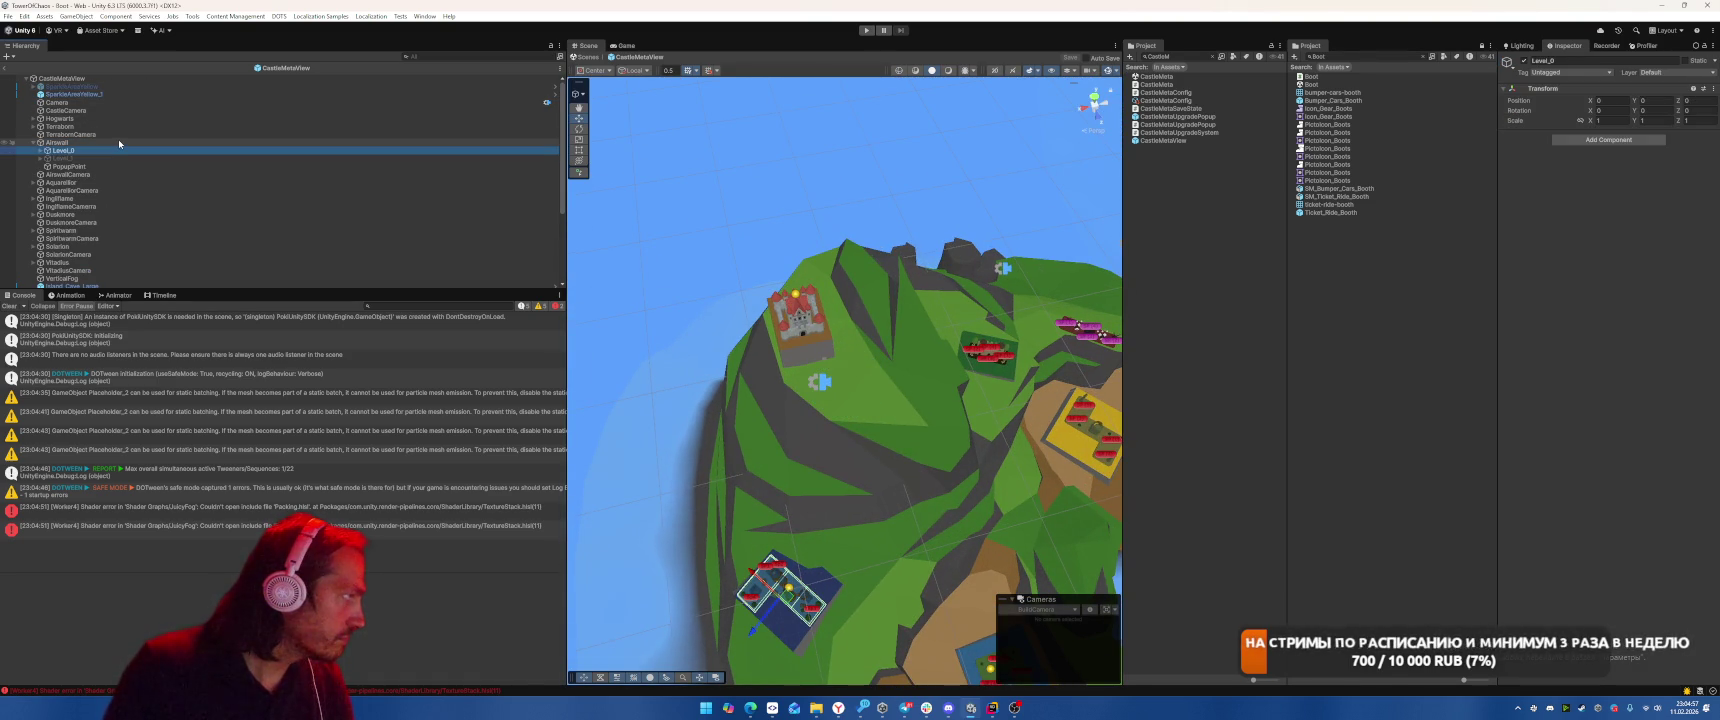
pyautogui.click(60, 182)
pyautogui.click(33, 182)
pyautogui.click(110, 197)
pyautogui.click(120, 183)
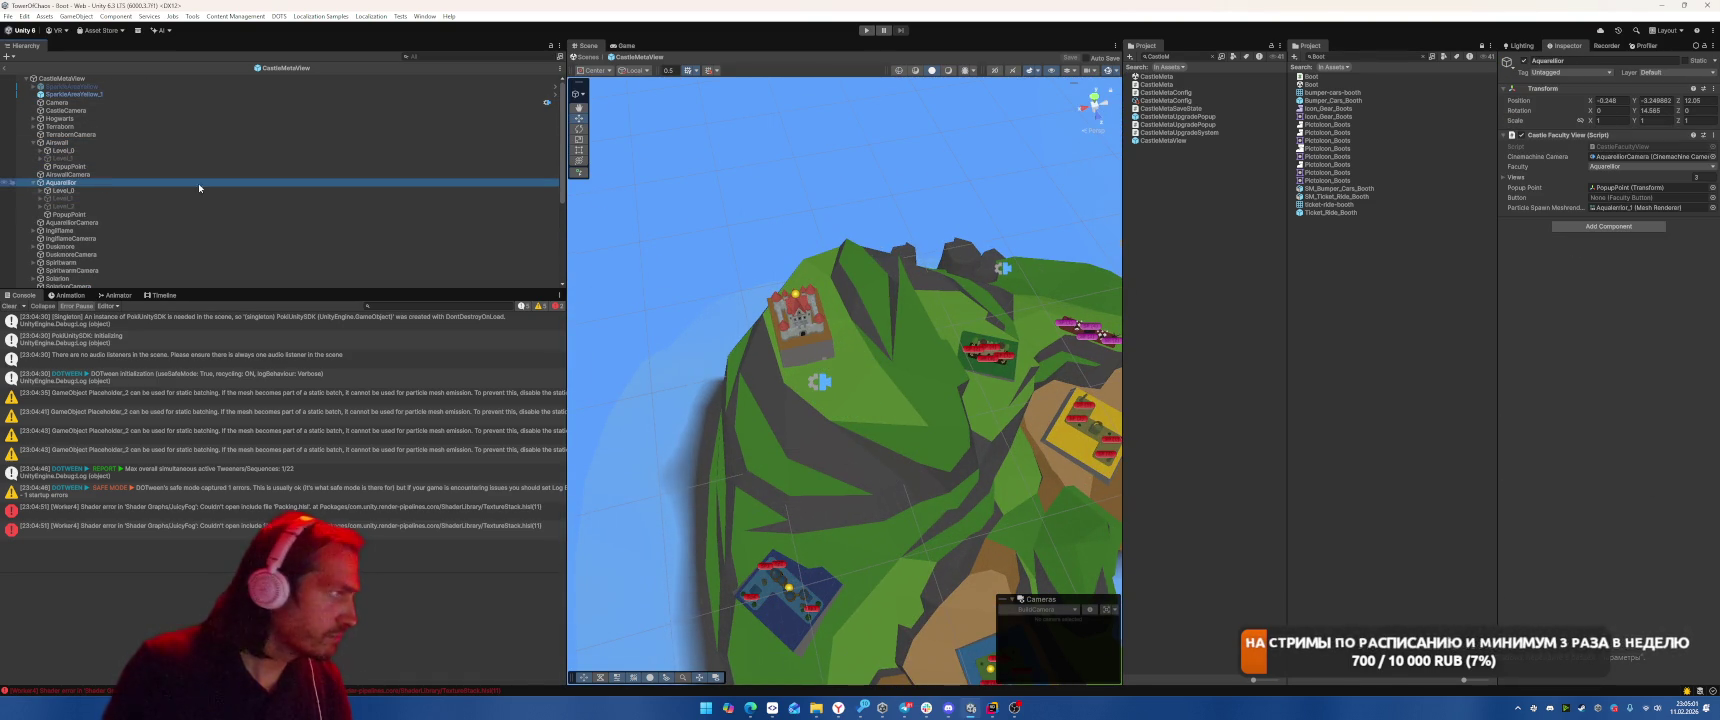
pyautogui.click(1531, 180)
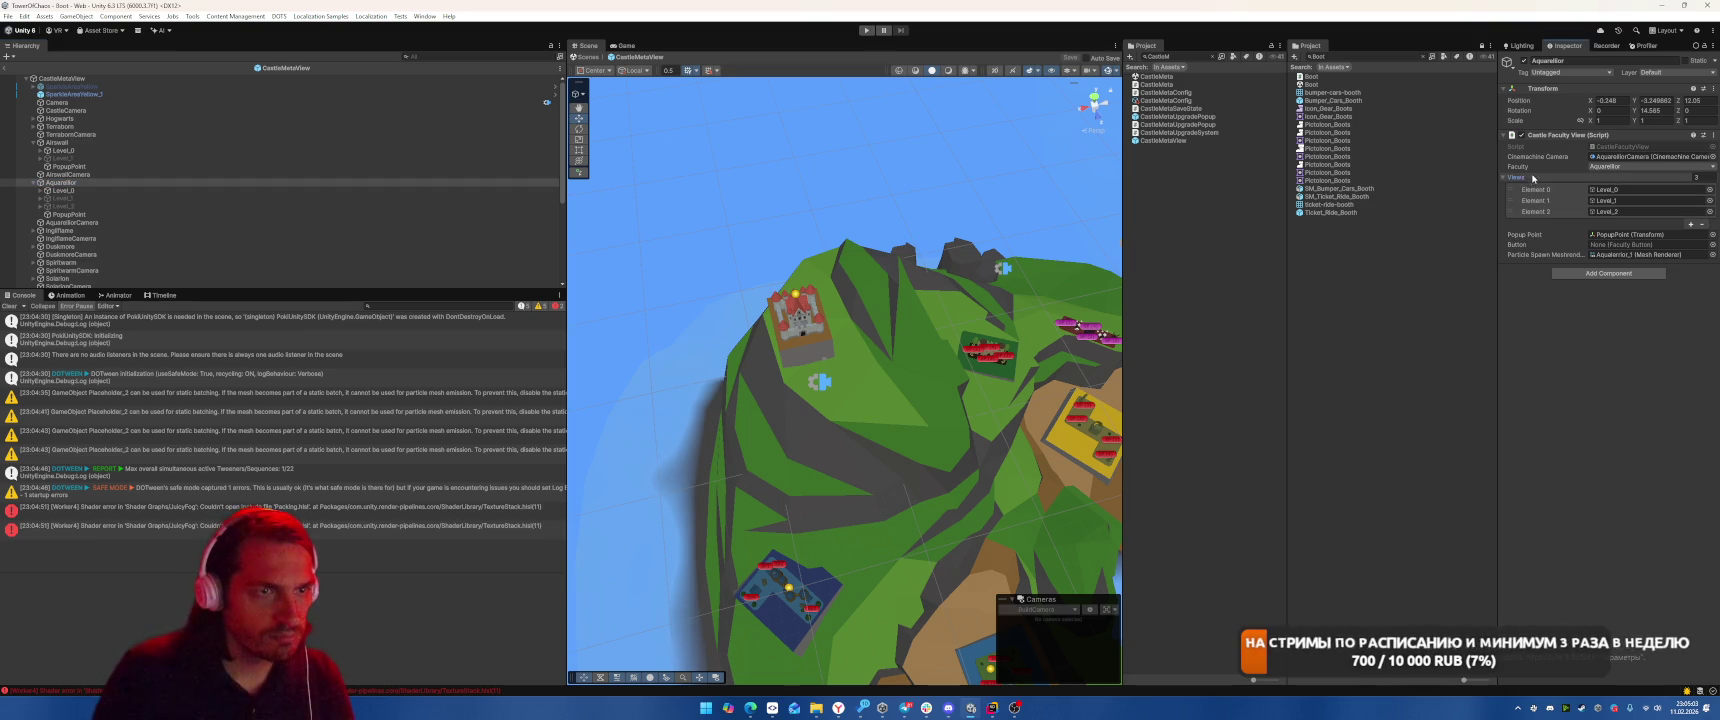
pyautogui.click(106, 200)
pyautogui.press('Delete')
pyautogui.click(121, 184)
pyautogui.click(1549, 201)
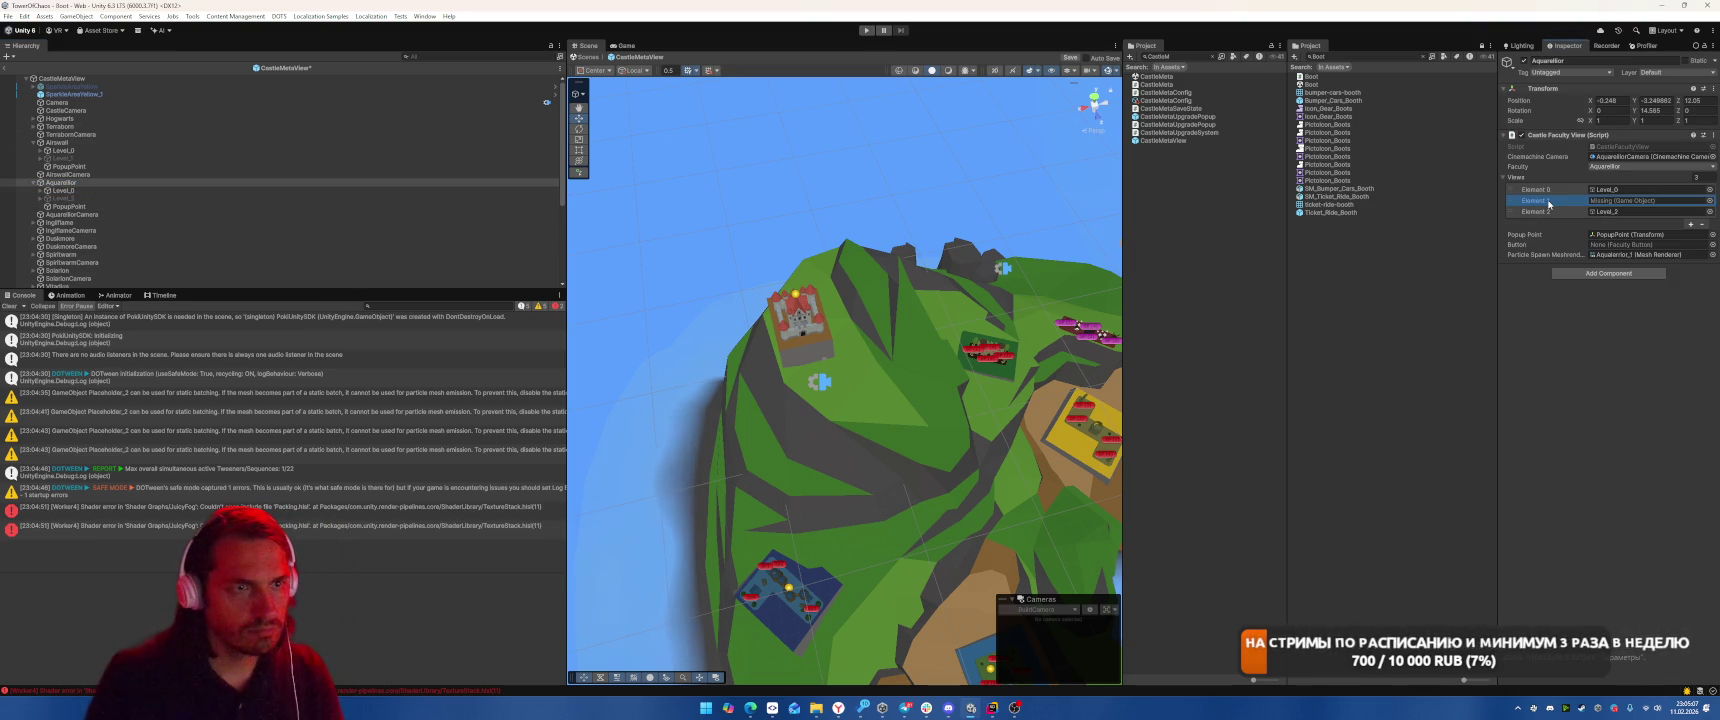
pyautogui.press('Delete')
pyautogui.click(1701, 225)
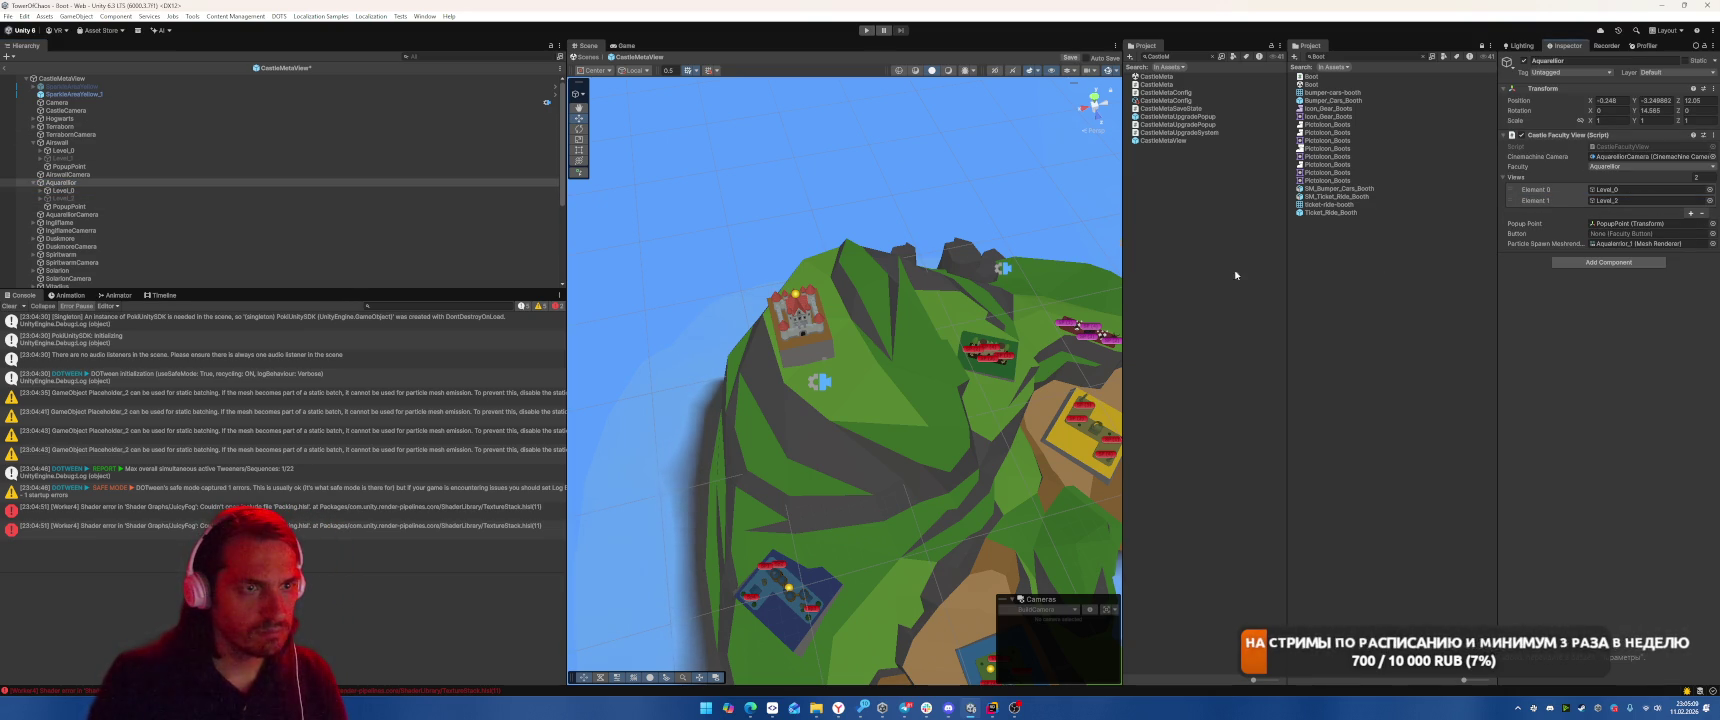
# Delete Inglflame's Level_1 to Level_3 and remove its missing Views entries
pyautogui.click(104, 222)
pyautogui.press('Right')
pyautogui.press('Down')
pyautogui.press('Down')
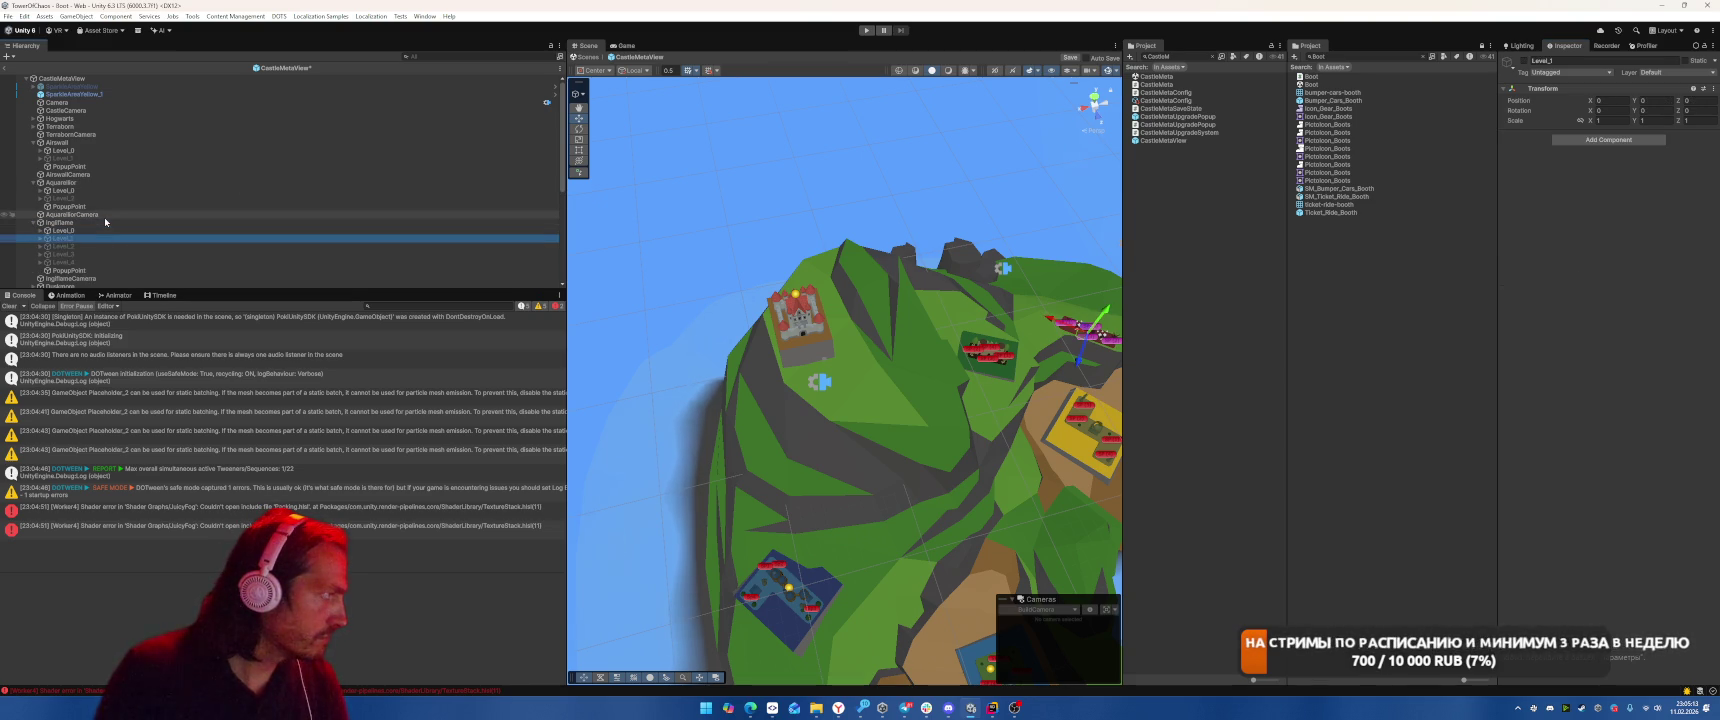
pyautogui.keyDown('shift'); pyautogui.click(97, 254); pyautogui.keyUp('shift')
pyautogui.press('Delete')
pyautogui.click(99, 222)
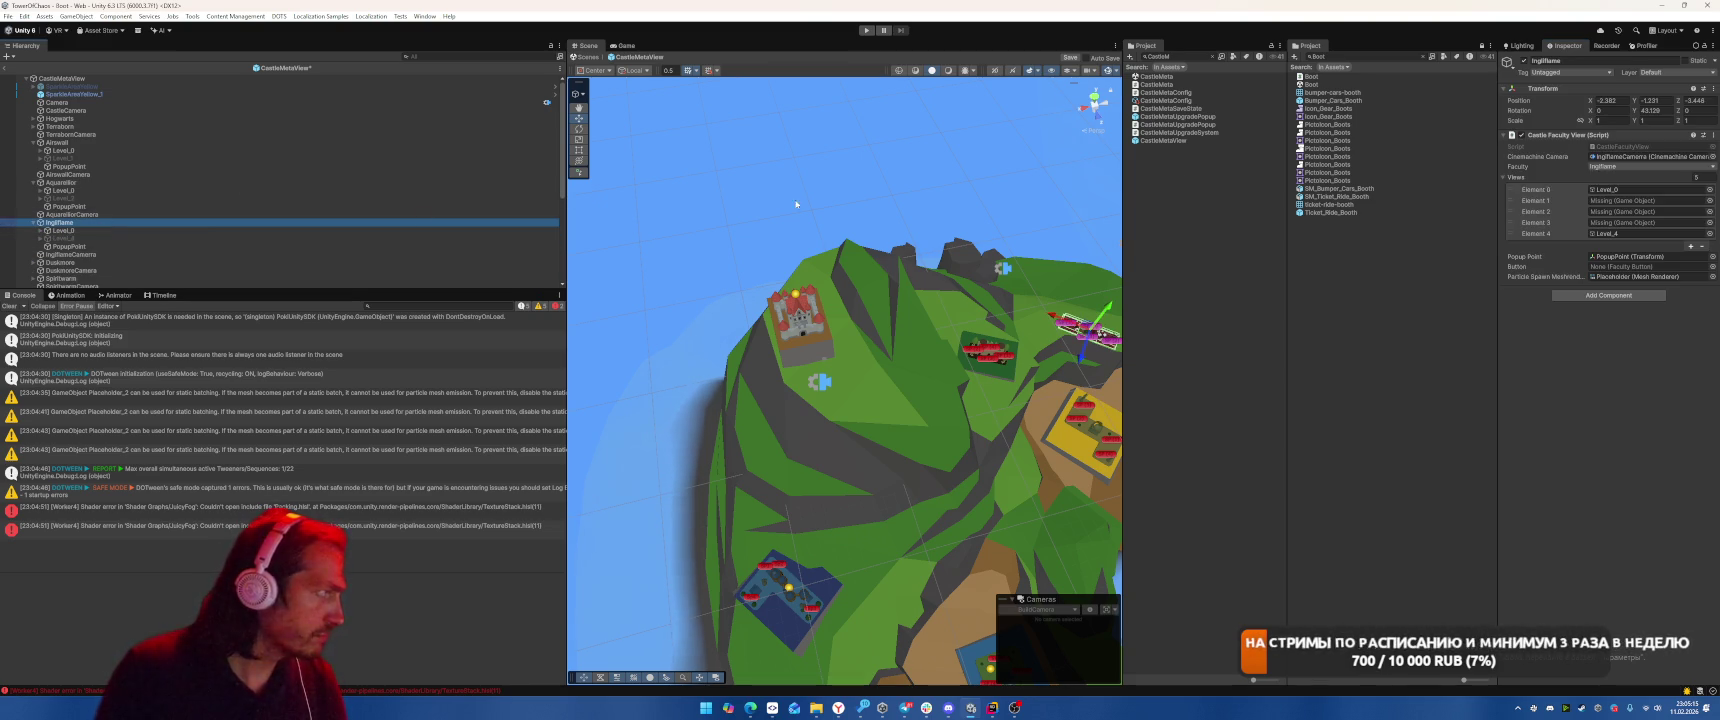
pyautogui.click(1573, 222)
pyautogui.click(1701, 235)
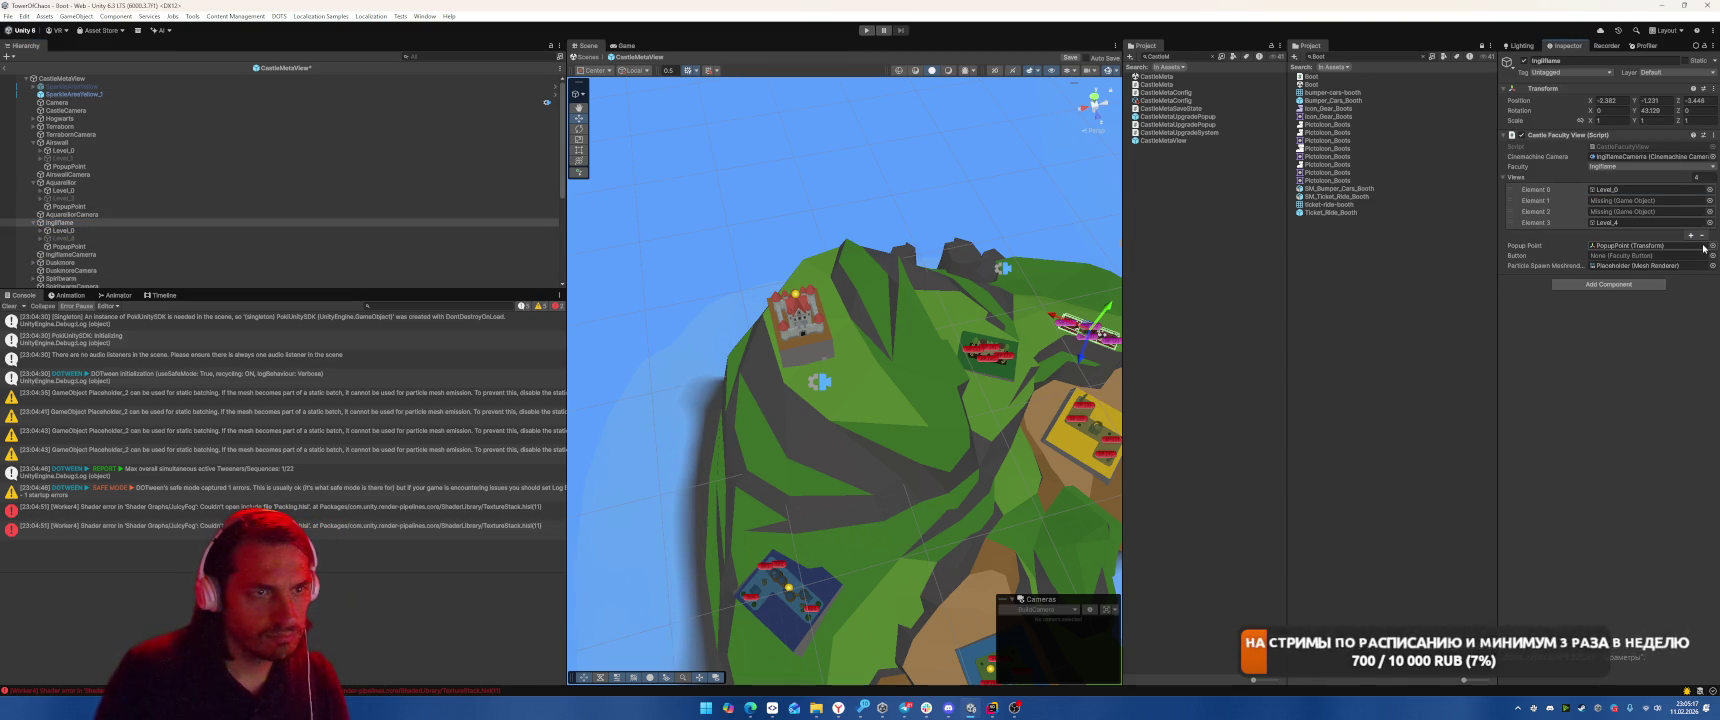
pyautogui.click(1543, 202)
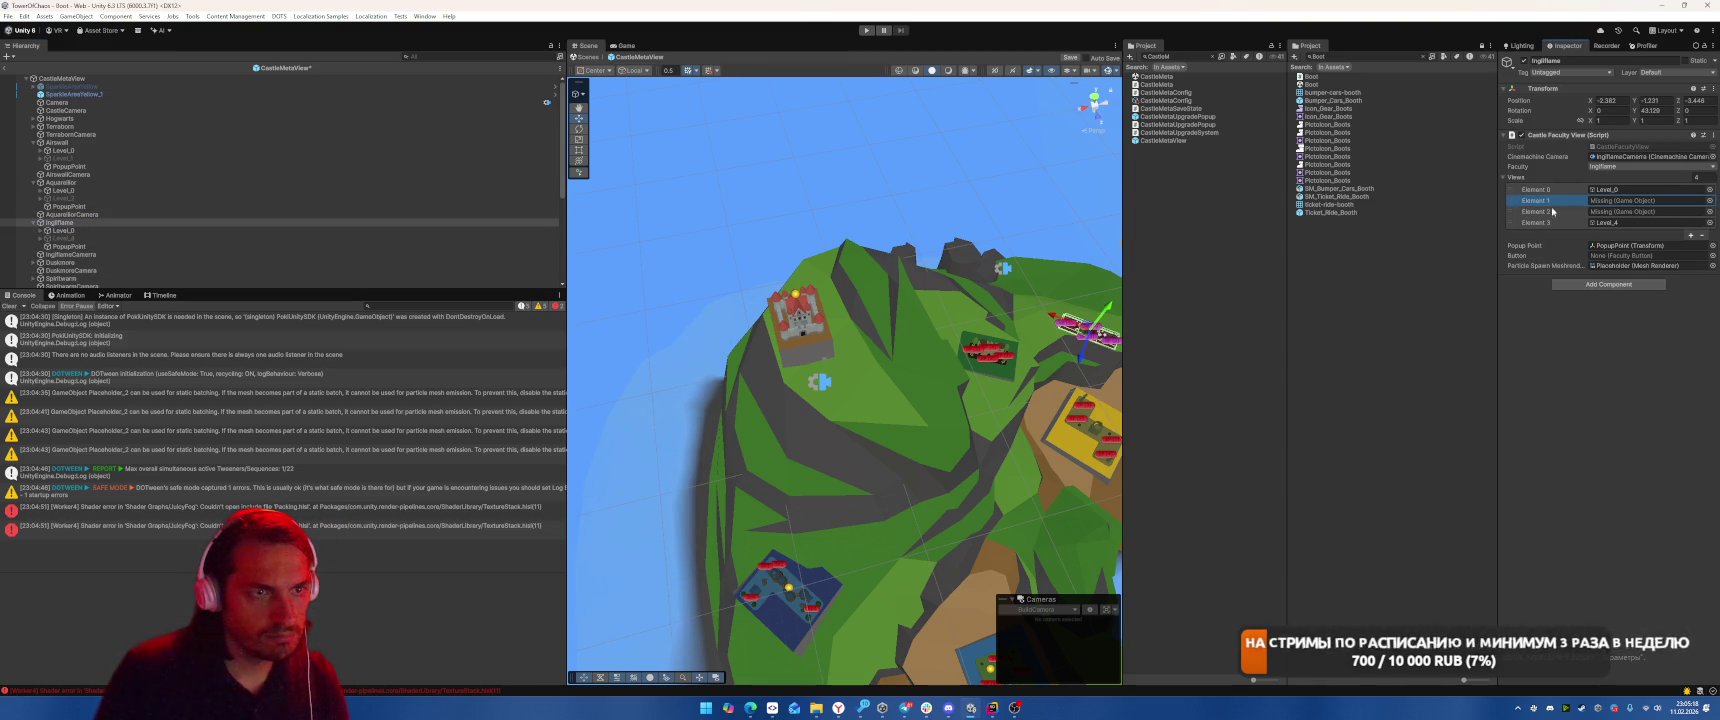
pyautogui.click(1702, 236)
pyautogui.click(1701, 224)
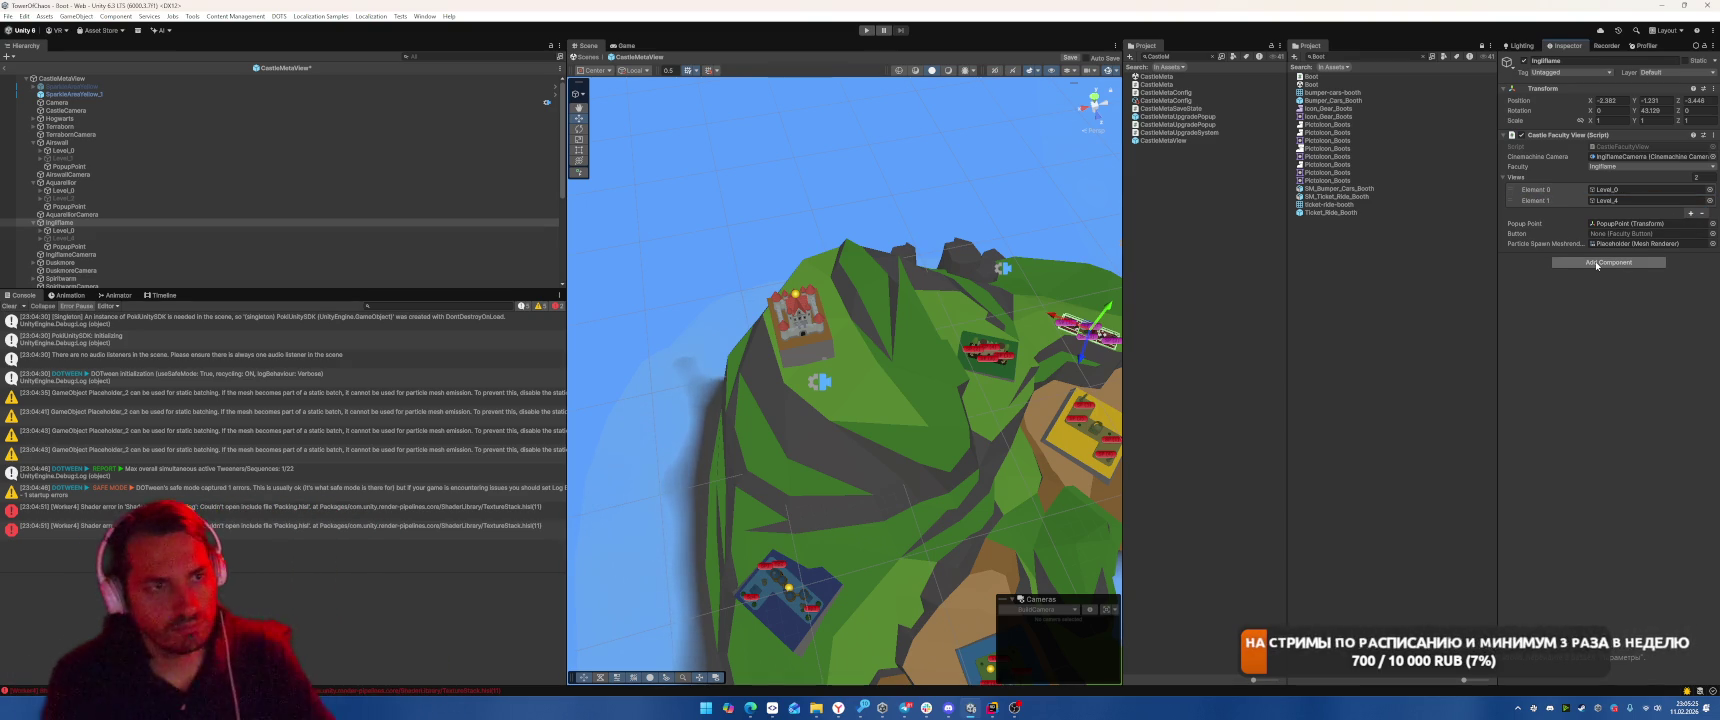
# Expand Duskmore in the Hierarchy and select its Level_1
pyautogui.scroll(-3, 142, 218)
pyautogui.click(114, 173)
pyautogui.press('Right')
pyautogui.press('Down')
pyautogui.click(130, 188)
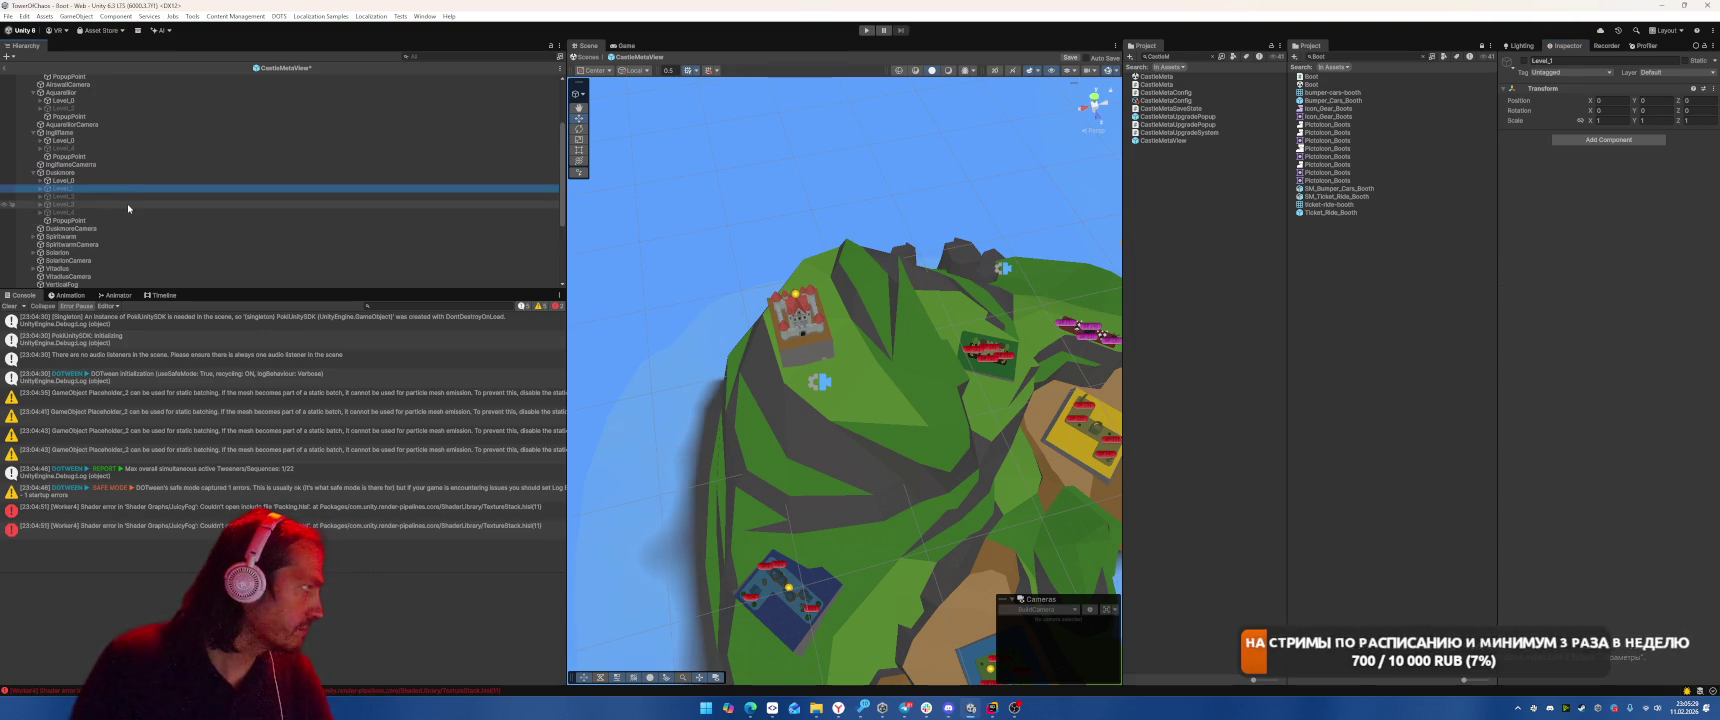
# Delete Duskmore's Level_1 to Level_3, remove its three missing Views entries, and check Level_4
pyautogui.keyDown('shift'); pyautogui.click(125, 204); pyautogui.keyUp('shift')
pyautogui.press('Delete')
pyautogui.click(85, 173)
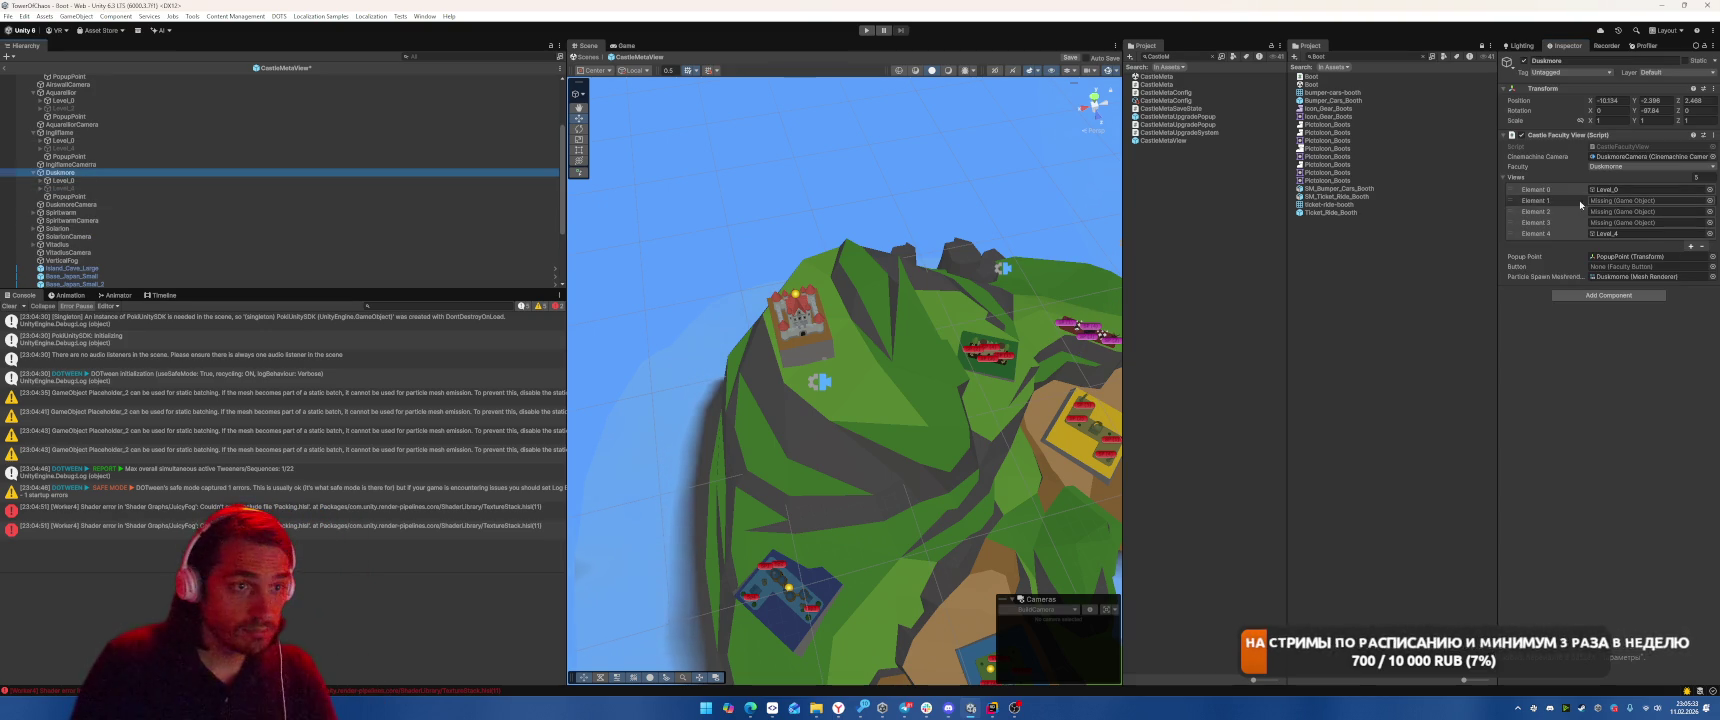
pyautogui.click(1540, 200)
pyautogui.click(1701, 246)
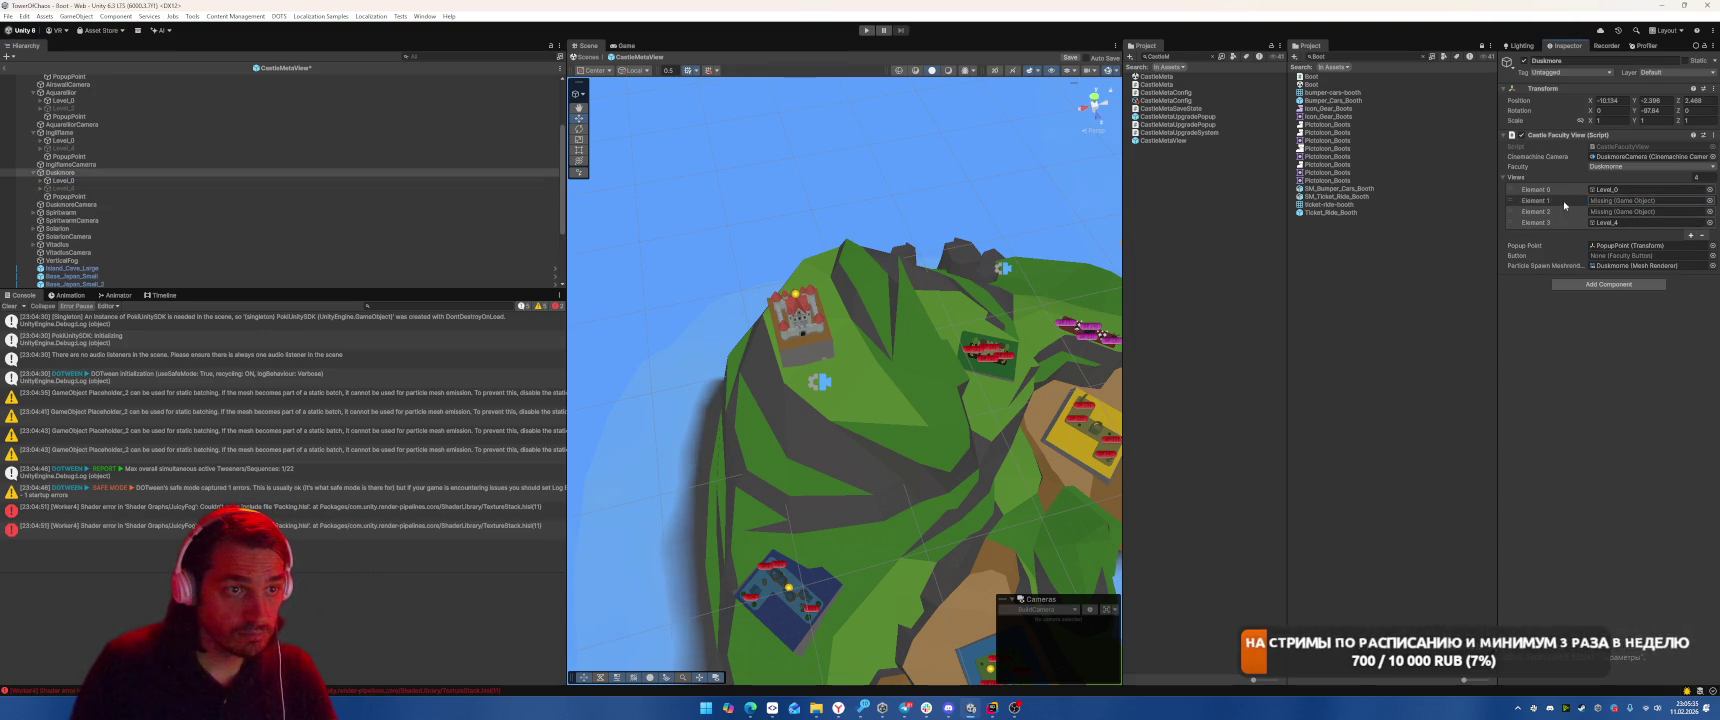
pyautogui.click(1701, 235)
pyautogui.click(1701, 224)
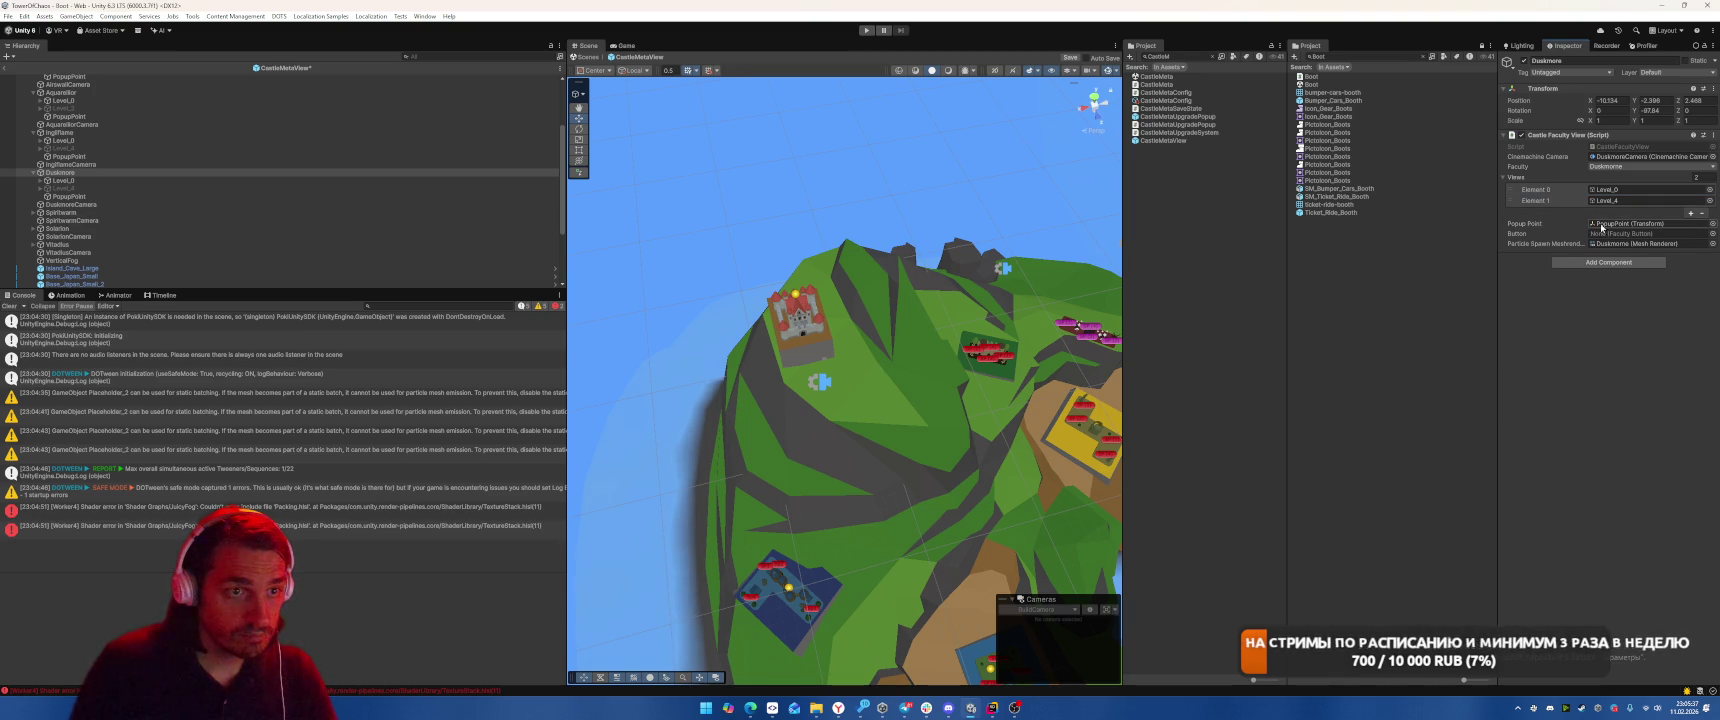
pyautogui.click(104, 180)
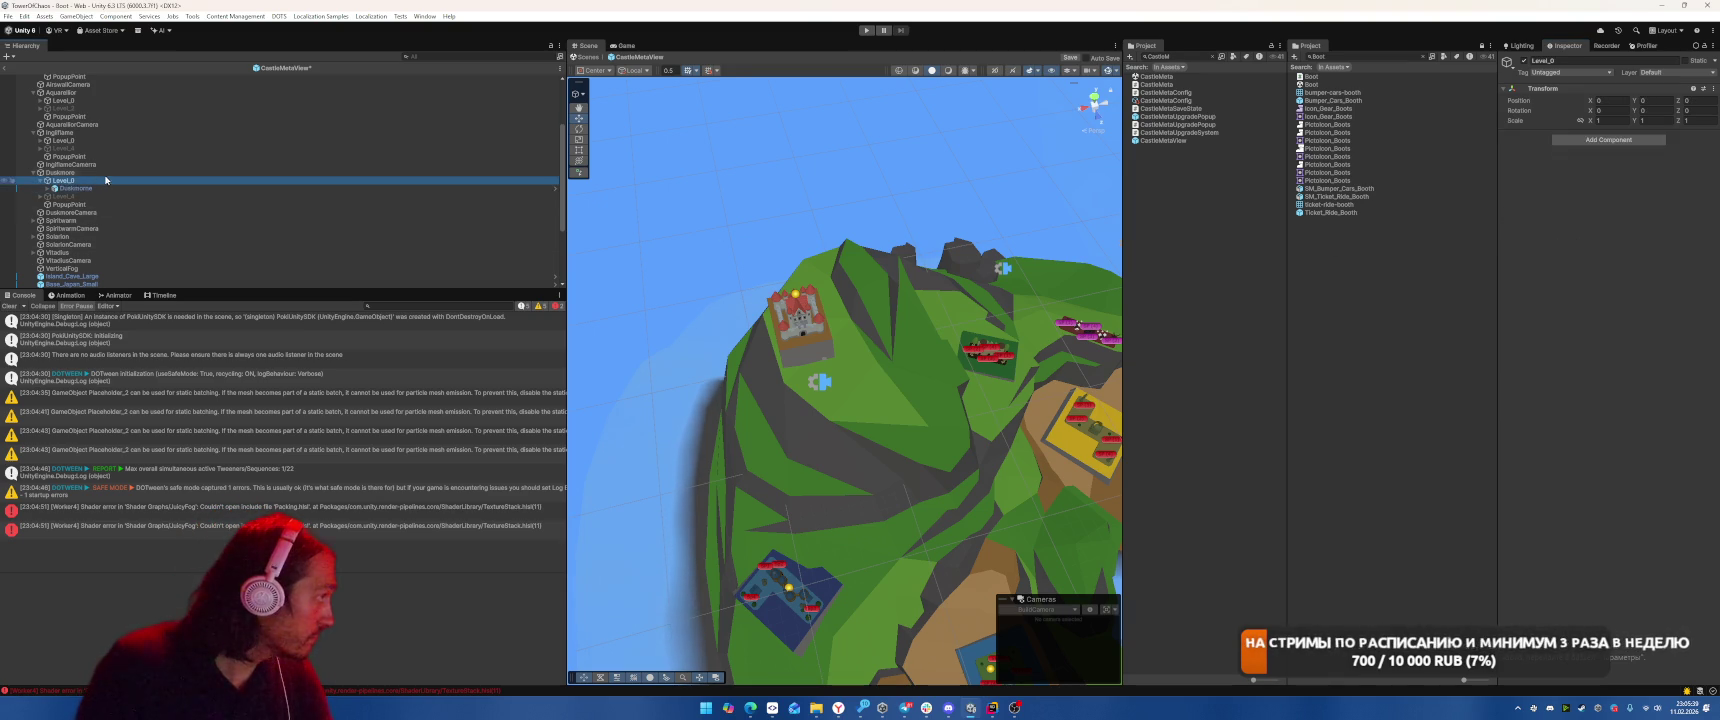
pyautogui.press('Right')
pyautogui.press('Right')
pyautogui.press('Down')
pyautogui.press('Right')
pyautogui.press('Right')
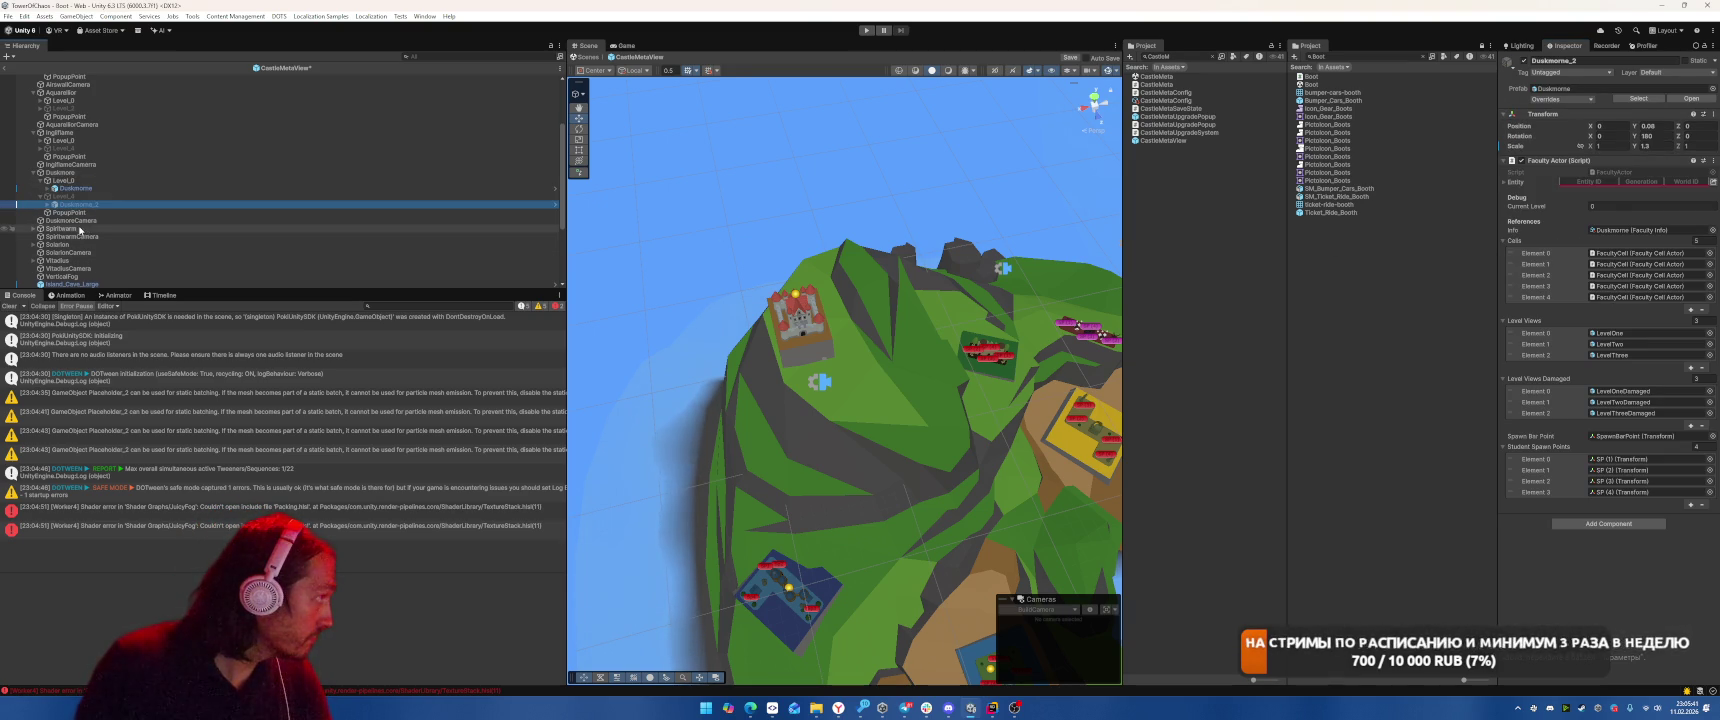
# Delete Spiritwarm's Level_1 to Level_4 and remove its four missing Views entries
pyautogui.click(85, 230)
pyautogui.press('Right')
pyautogui.press('Right')
pyautogui.click(133, 184)
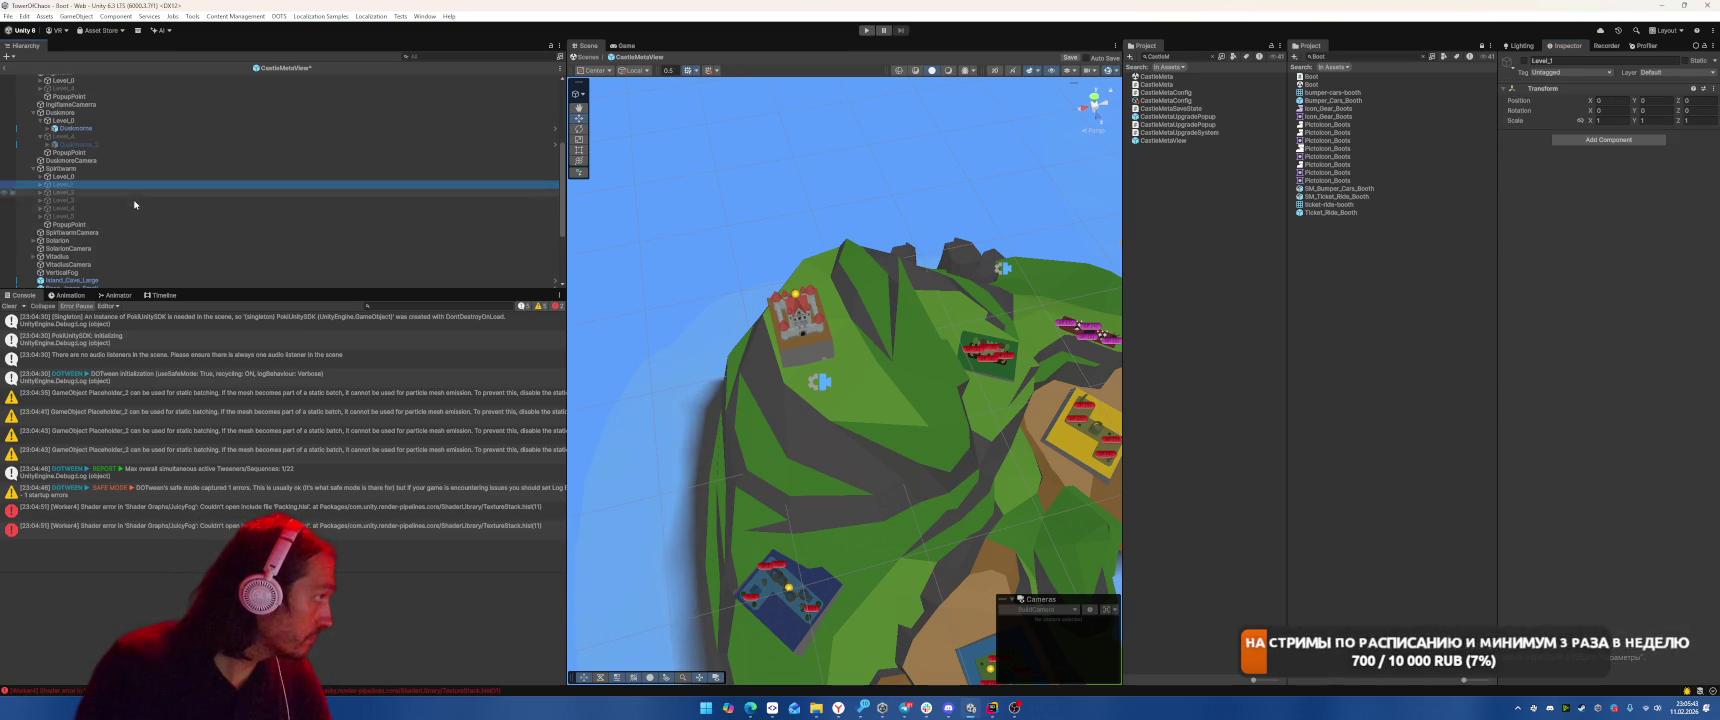
pyautogui.keyDown('shift'); pyautogui.click(132, 208); pyautogui.keyUp('shift')
pyautogui.press('Delete')
pyautogui.click(102, 169)
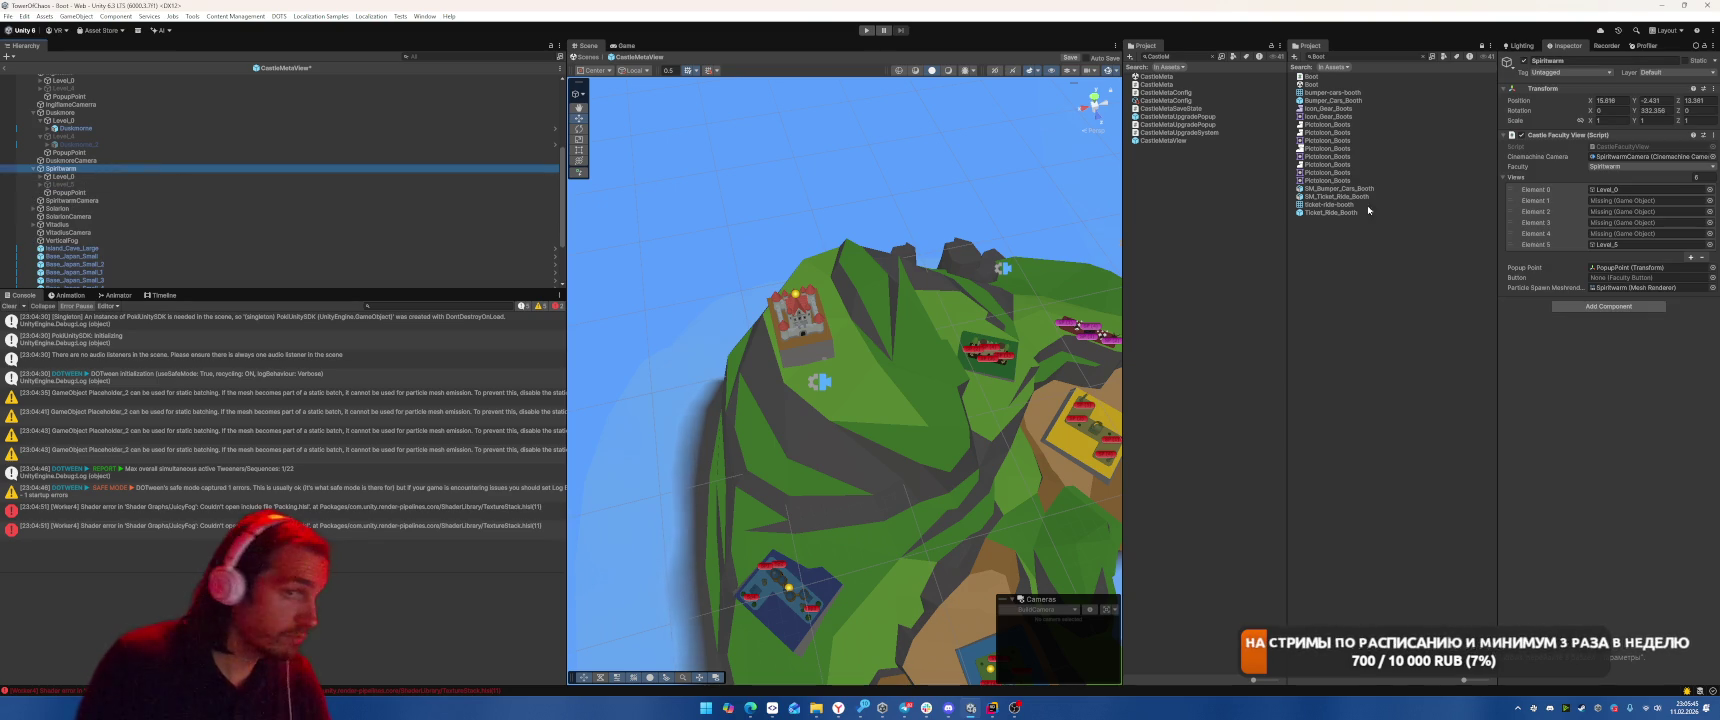
pyautogui.click(1565, 203)
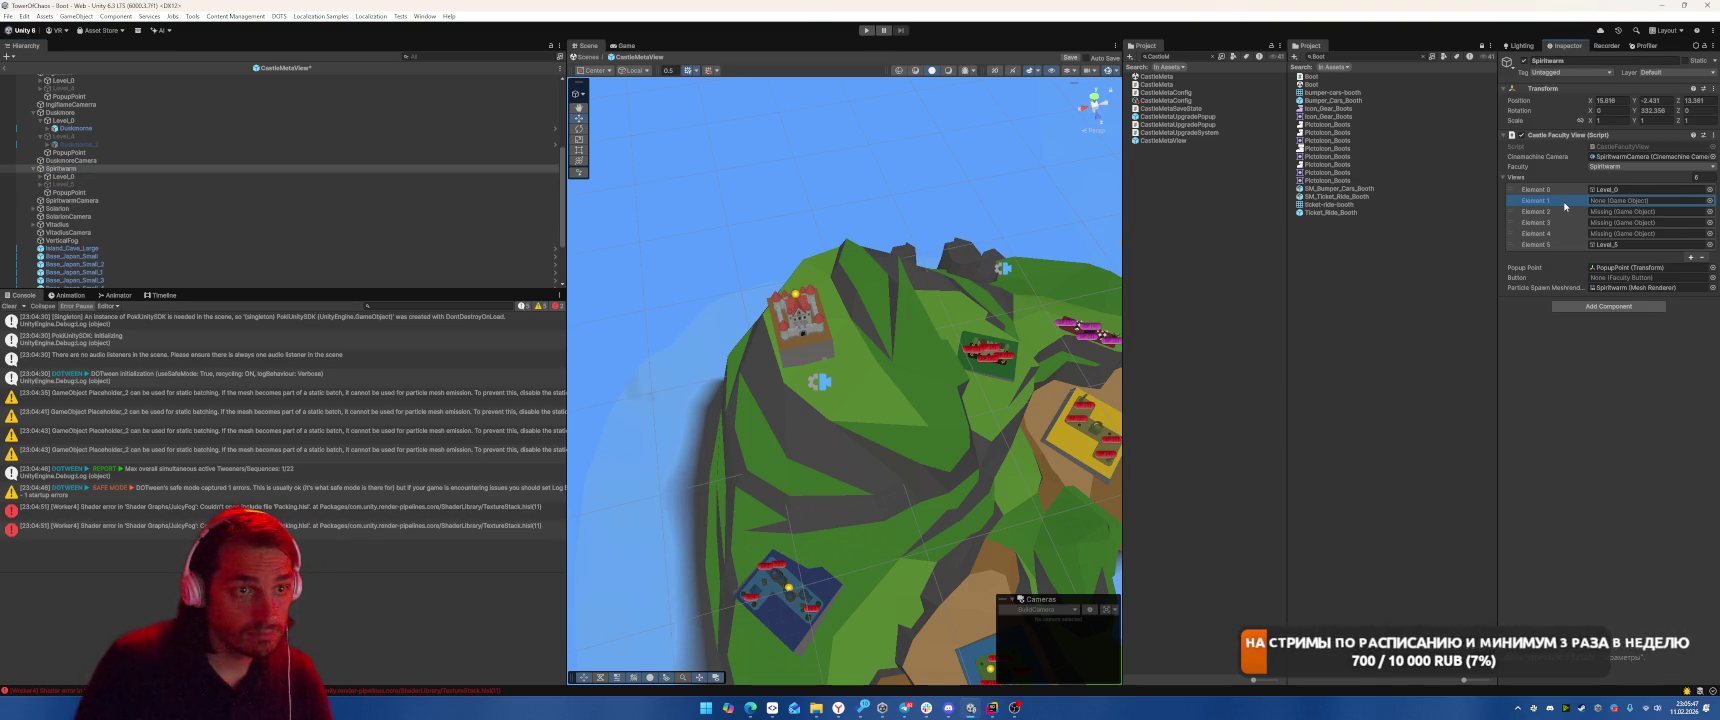
pyautogui.click(1703, 258)
pyautogui.click(1702, 247)
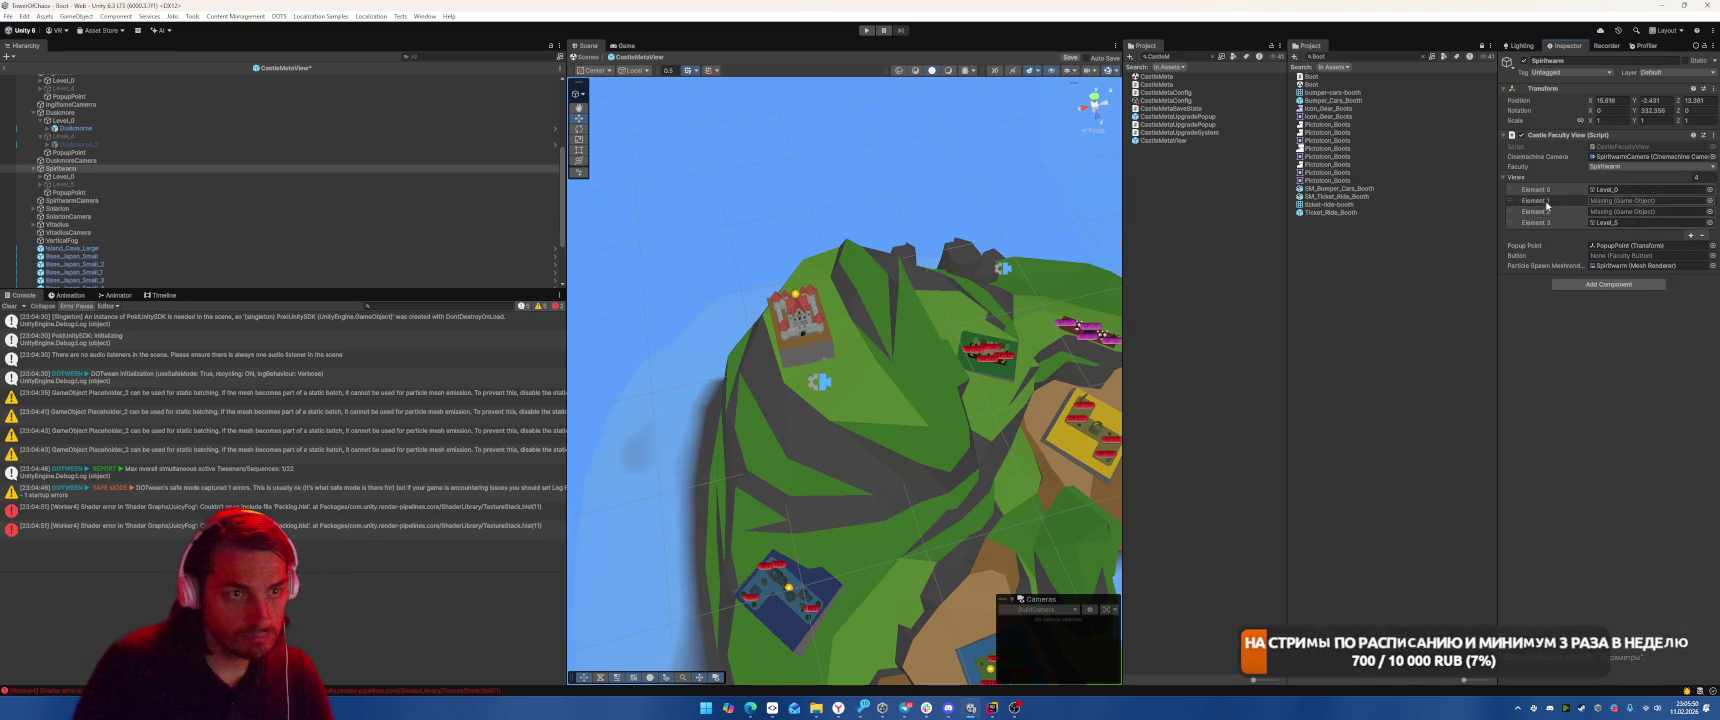
pyautogui.click(1702, 236)
pyautogui.click(1702, 225)
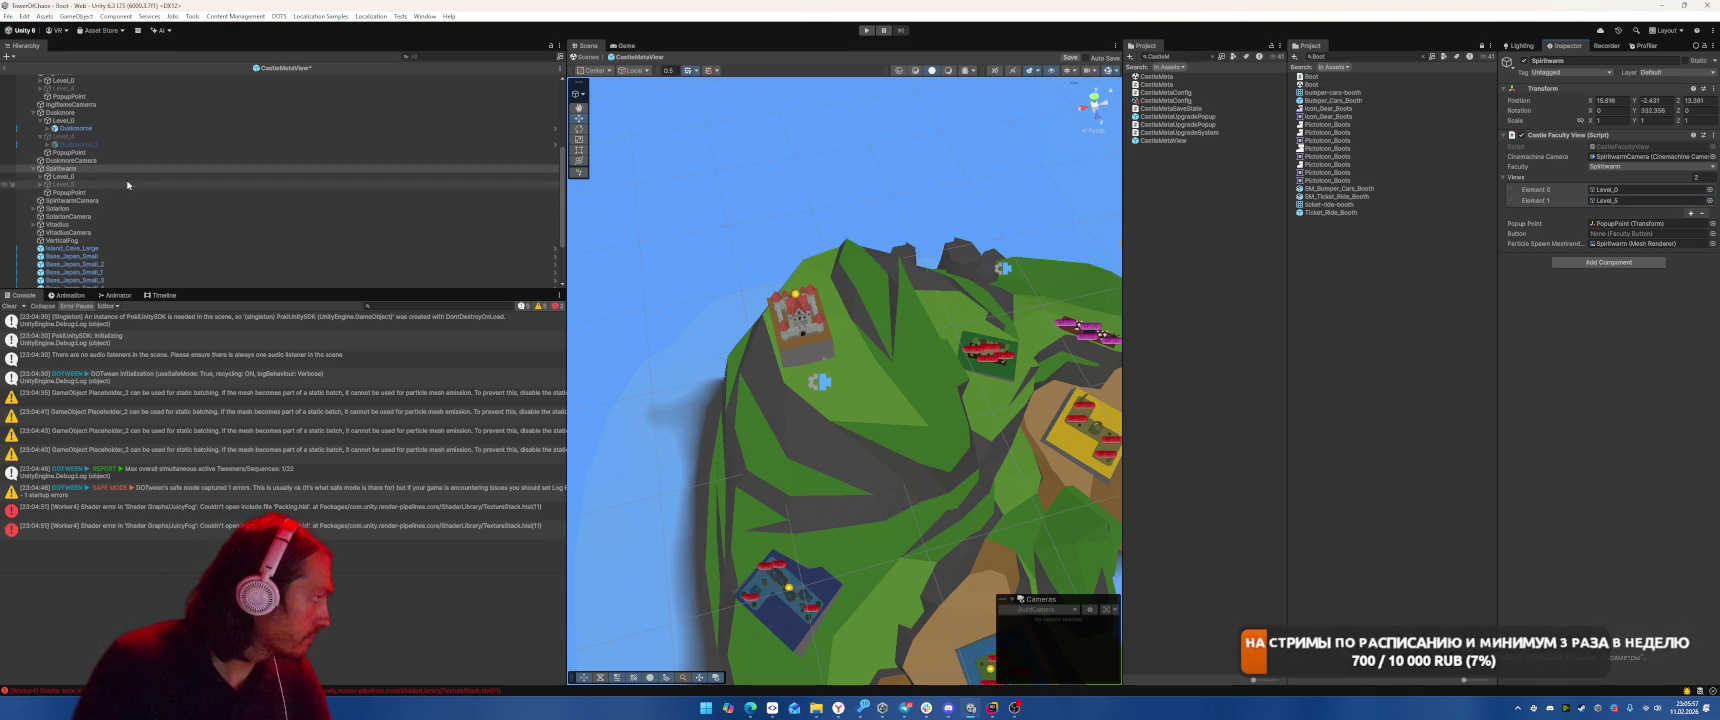
# Delete the extra Level objects under Solarion
pyautogui.click(108, 208)
pyautogui.press('Right')
pyautogui.click(133, 224)
pyautogui.keyDown('shift'); pyautogui.click(133, 256); pyautogui.keyUp('shift')
pyautogui.press('Delete')
# Remove Solarion's Missing Views entries, leaving just two views
pyautogui.click(108, 209)
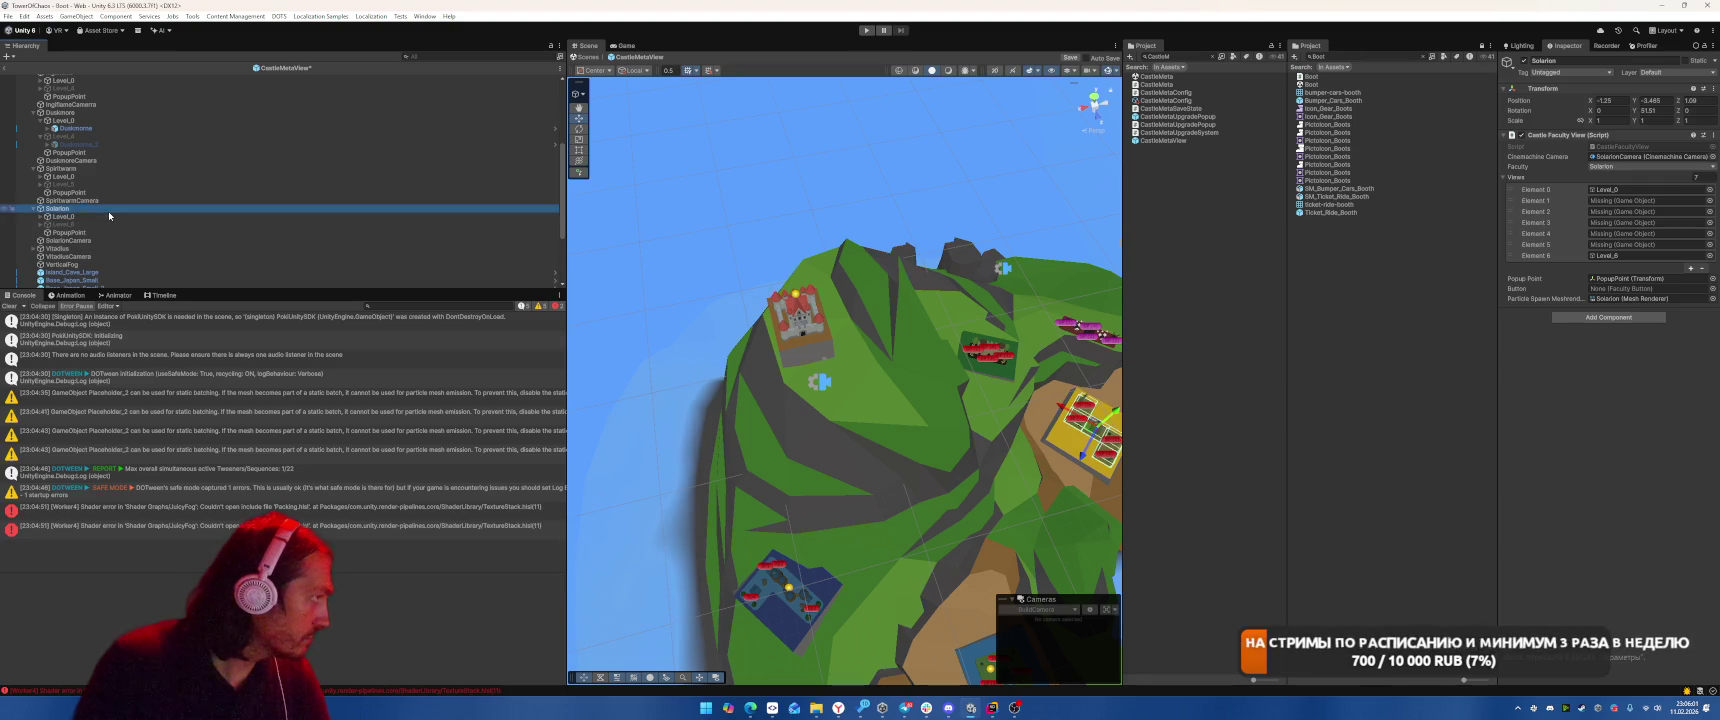
pyautogui.click(1530, 200)
pyautogui.click(1702, 268)
pyautogui.keyDown('shift'); pyautogui.click(1682, 233); pyautogui.keyUp('shift')
pyautogui.click(1702, 257)
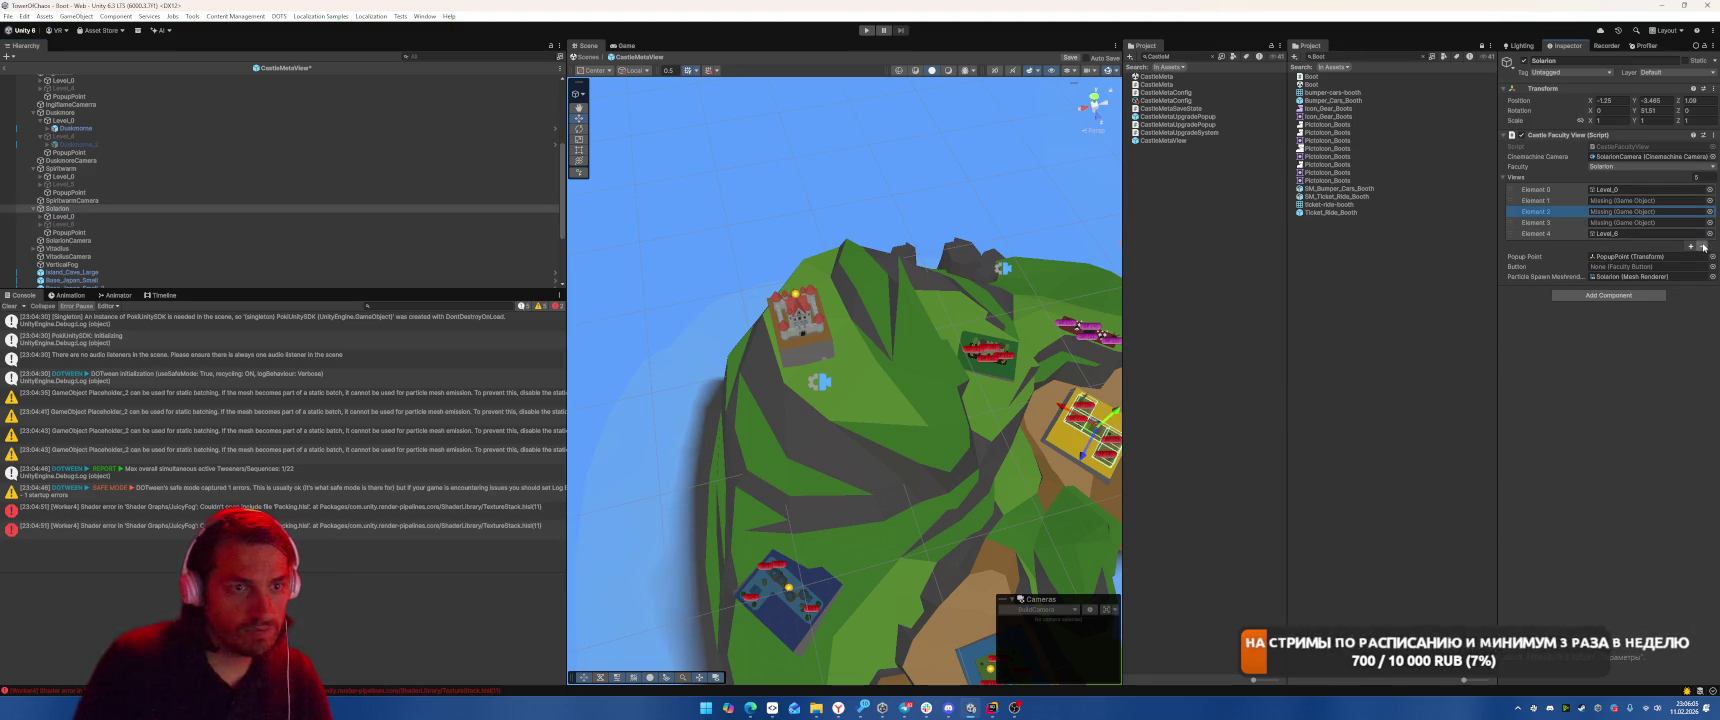
pyautogui.click(1702, 246)
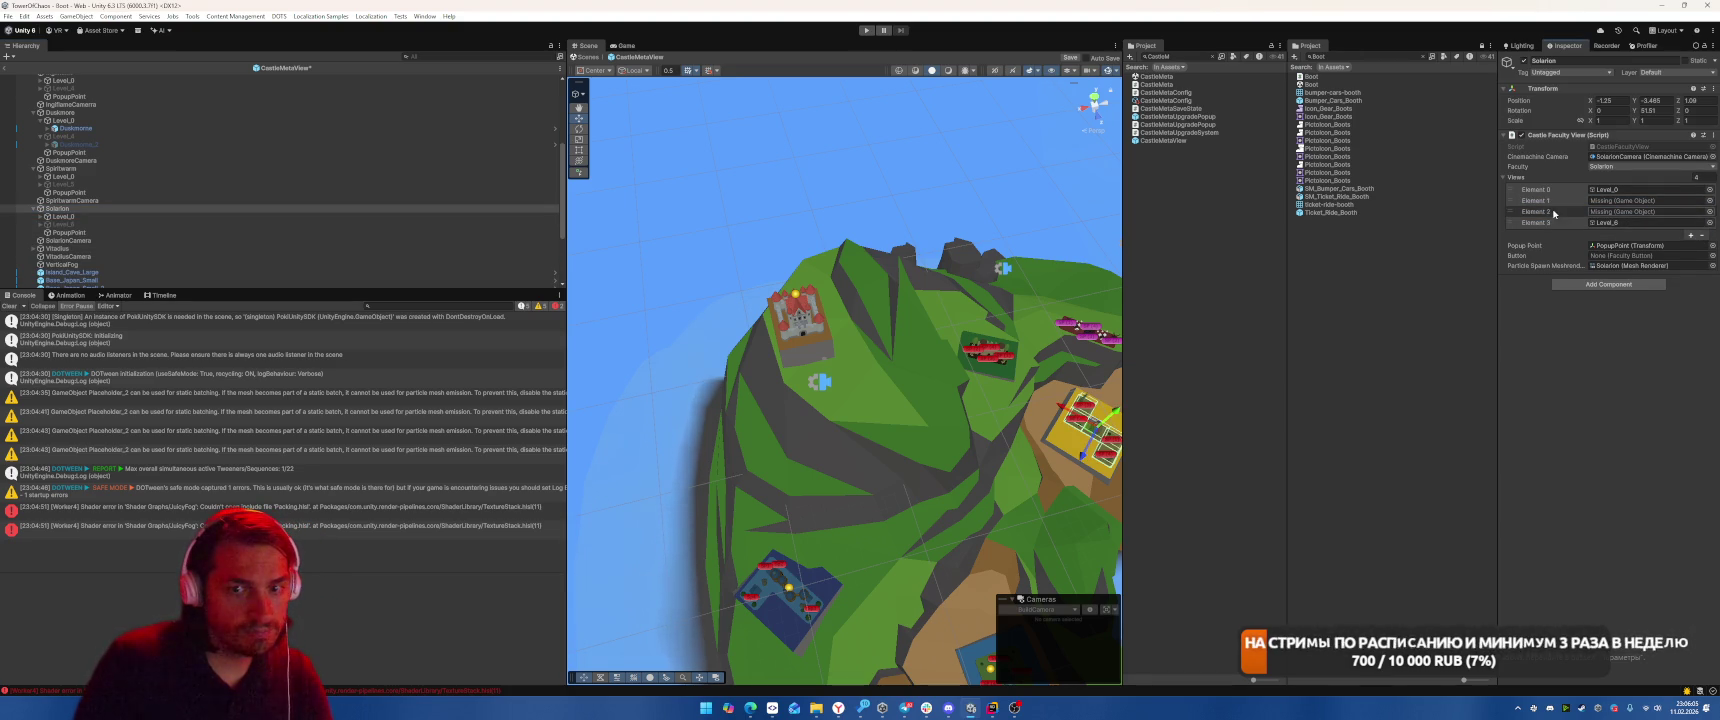
pyautogui.click(1702, 235)
pyautogui.click(1702, 224)
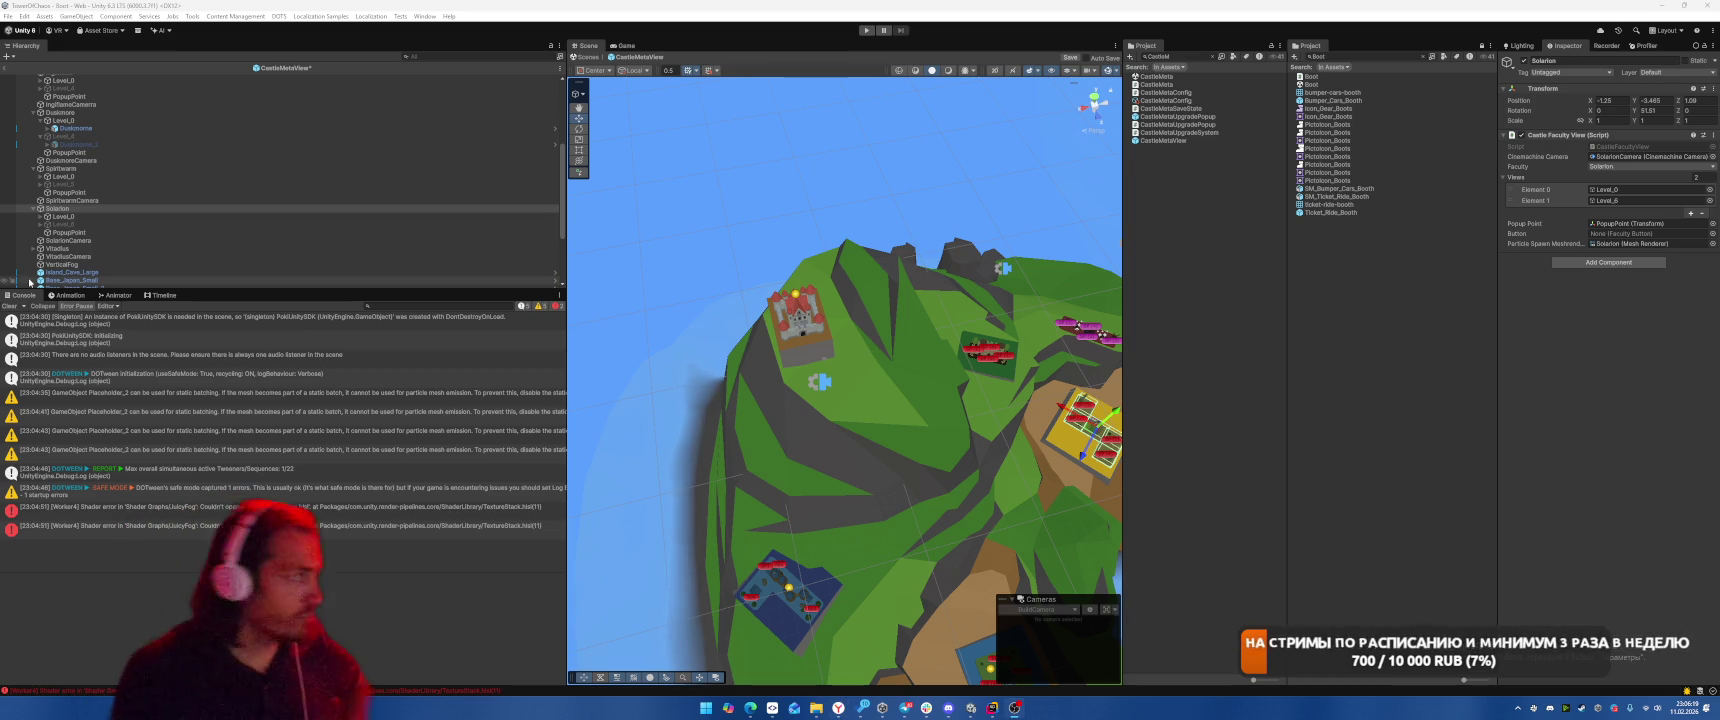
pyautogui.click(41, 209)
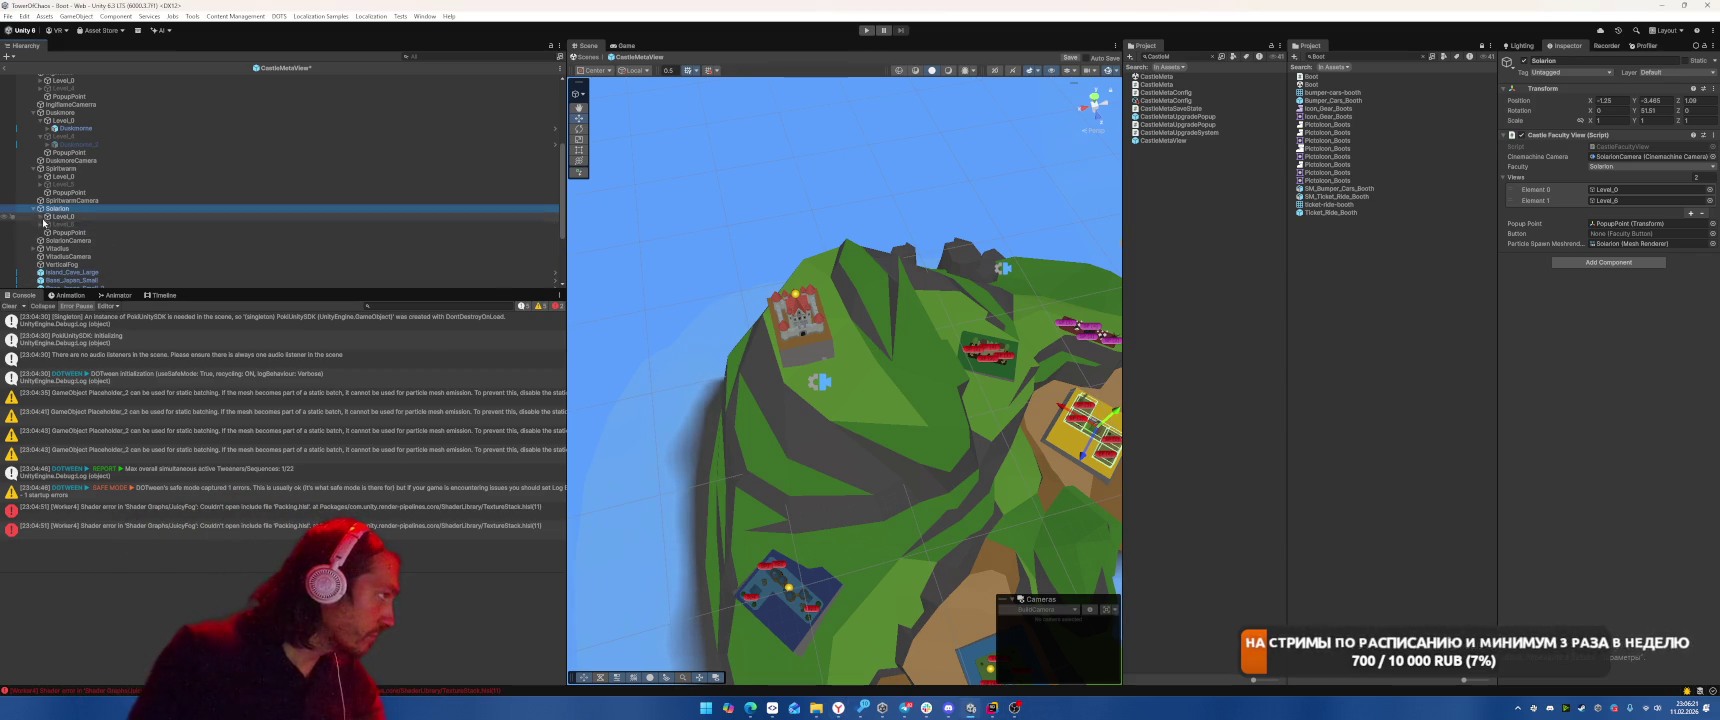
# Delete Vitadius's Level_1 through Level_6 objects
pyautogui.click(266, 247)
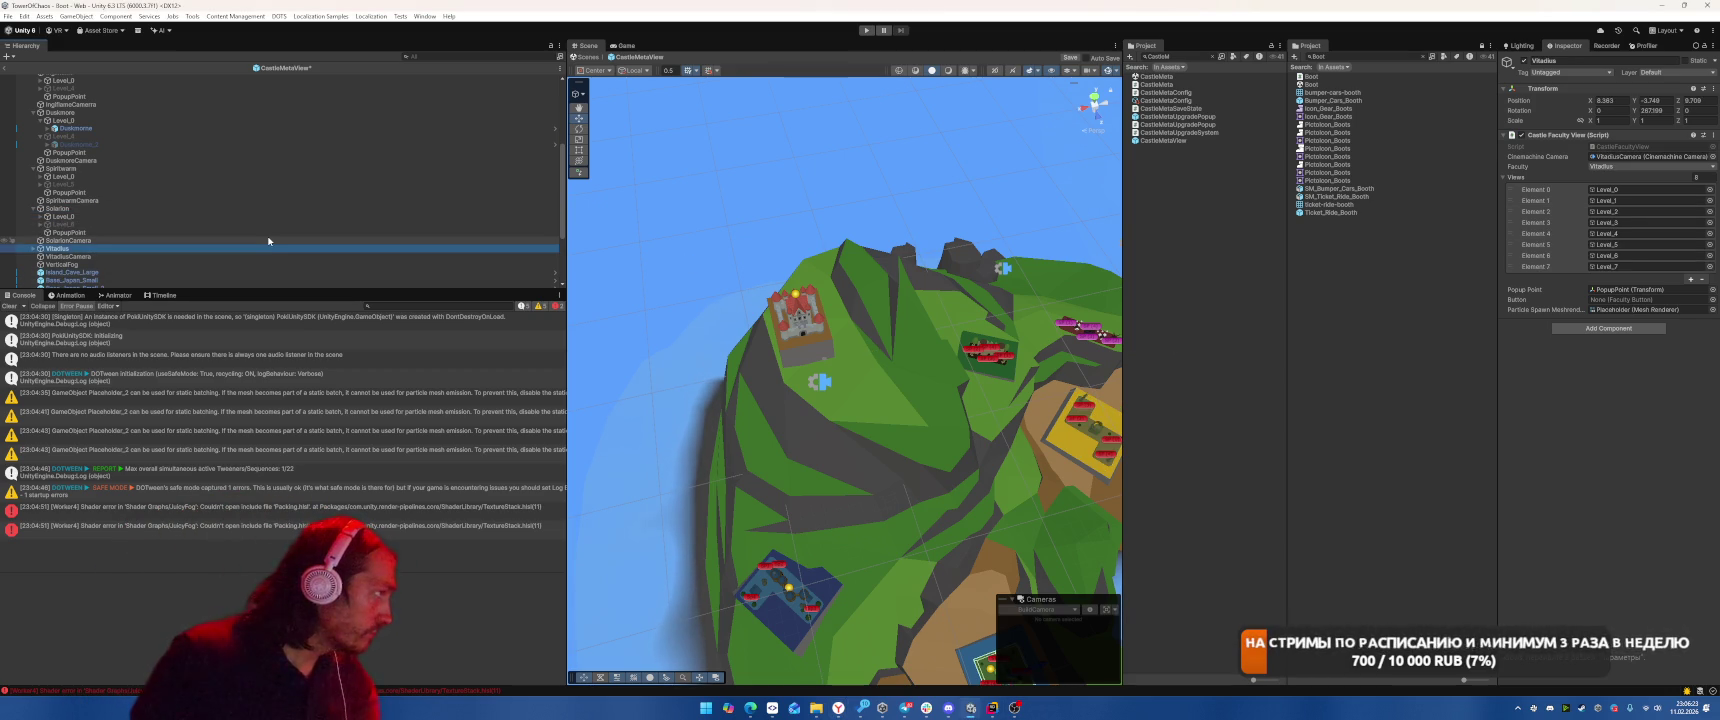
pyautogui.press('Right')
pyautogui.press('Down')
pyautogui.press('Down')
pyautogui.press('Down')
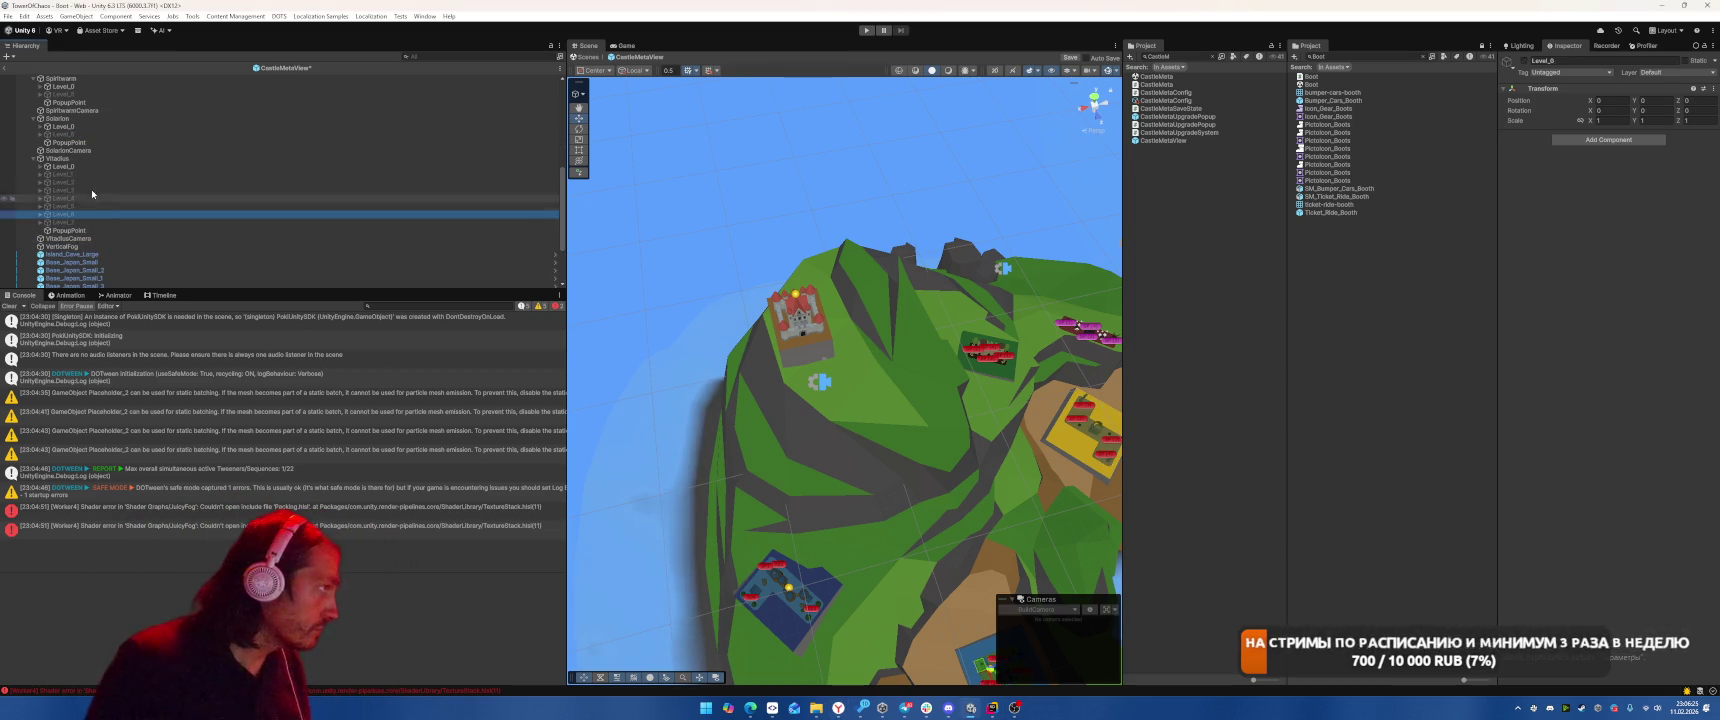
pyautogui.keyDown('shift'); pyautogui.click(150, 175); pyautogui.keyUp('shift')
pyautogui.press('Delete')
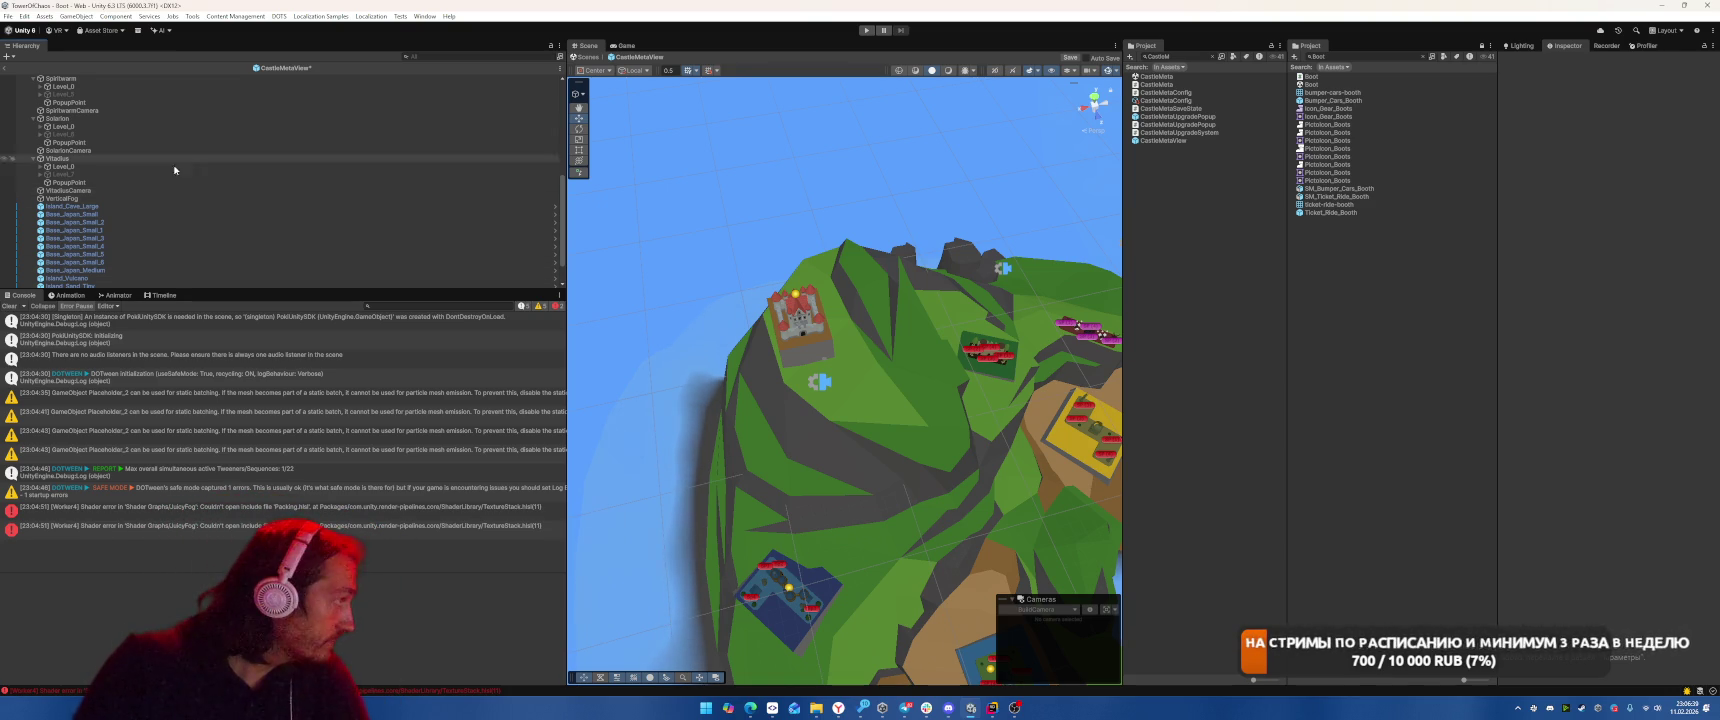
# Trim Vitadius's Views to Level_0 and Level_7 (size 2), then open the CastleFacultyView script
pyautogui.click(137, 159)
pyautogui.click(1540, 211)
pyautogui.click(1702, 279)
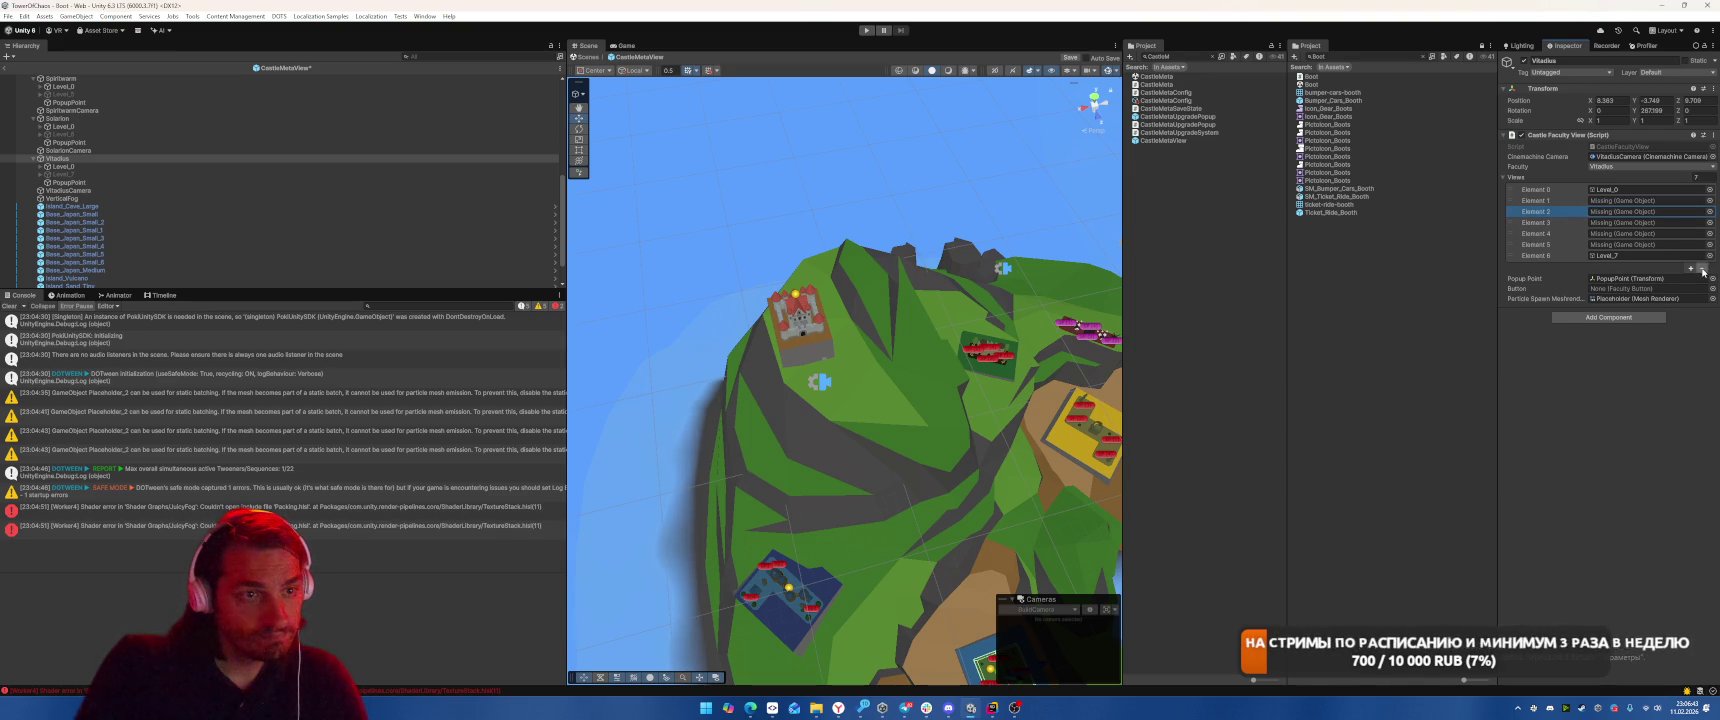
pyautogui.click(1702, 270)
pyautogui.moveTo(1684, 244); pyautogui.dragTo(1684, 206)
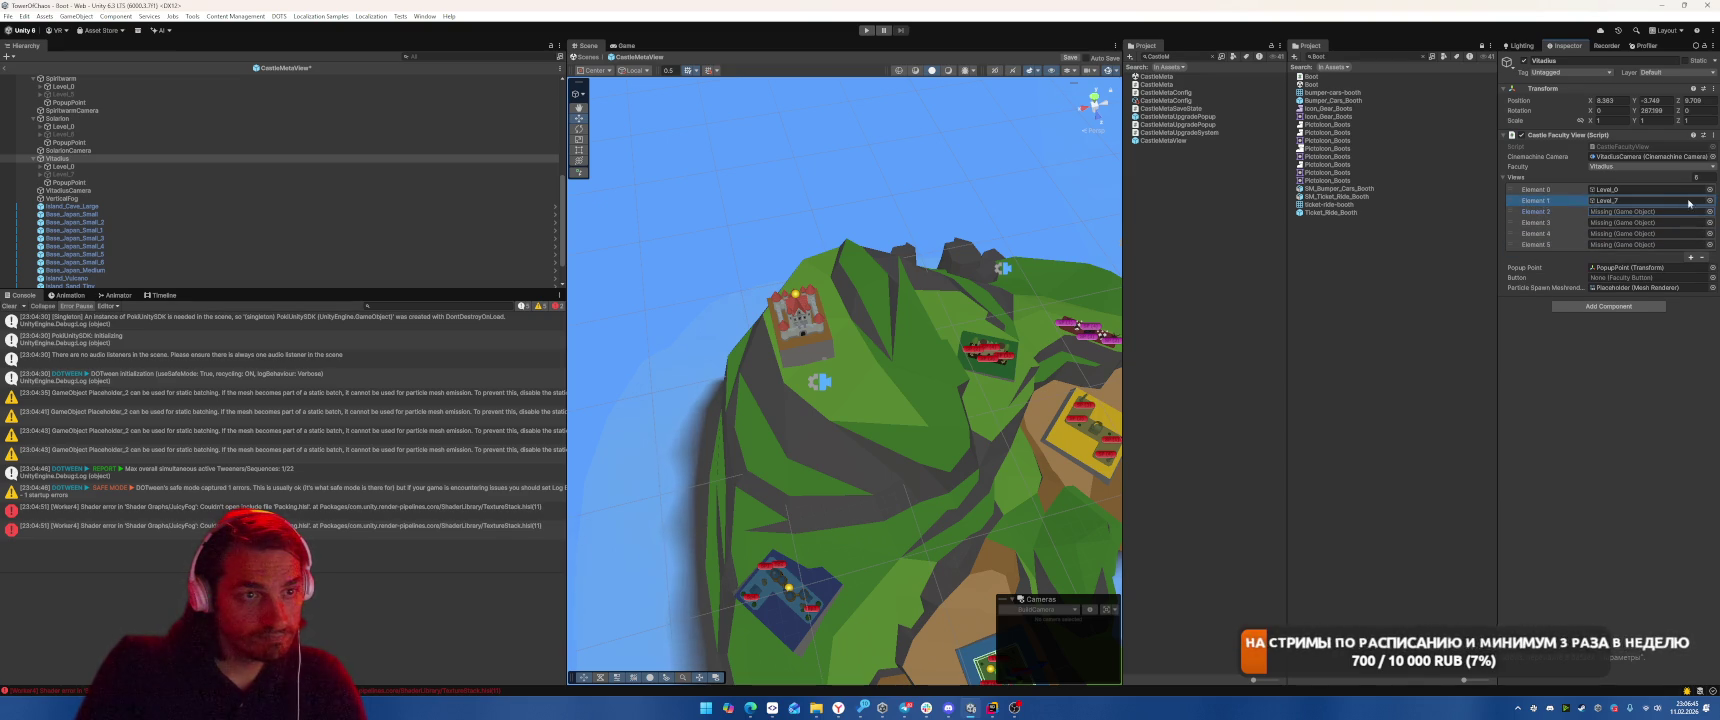
pyautogui.press('Return')
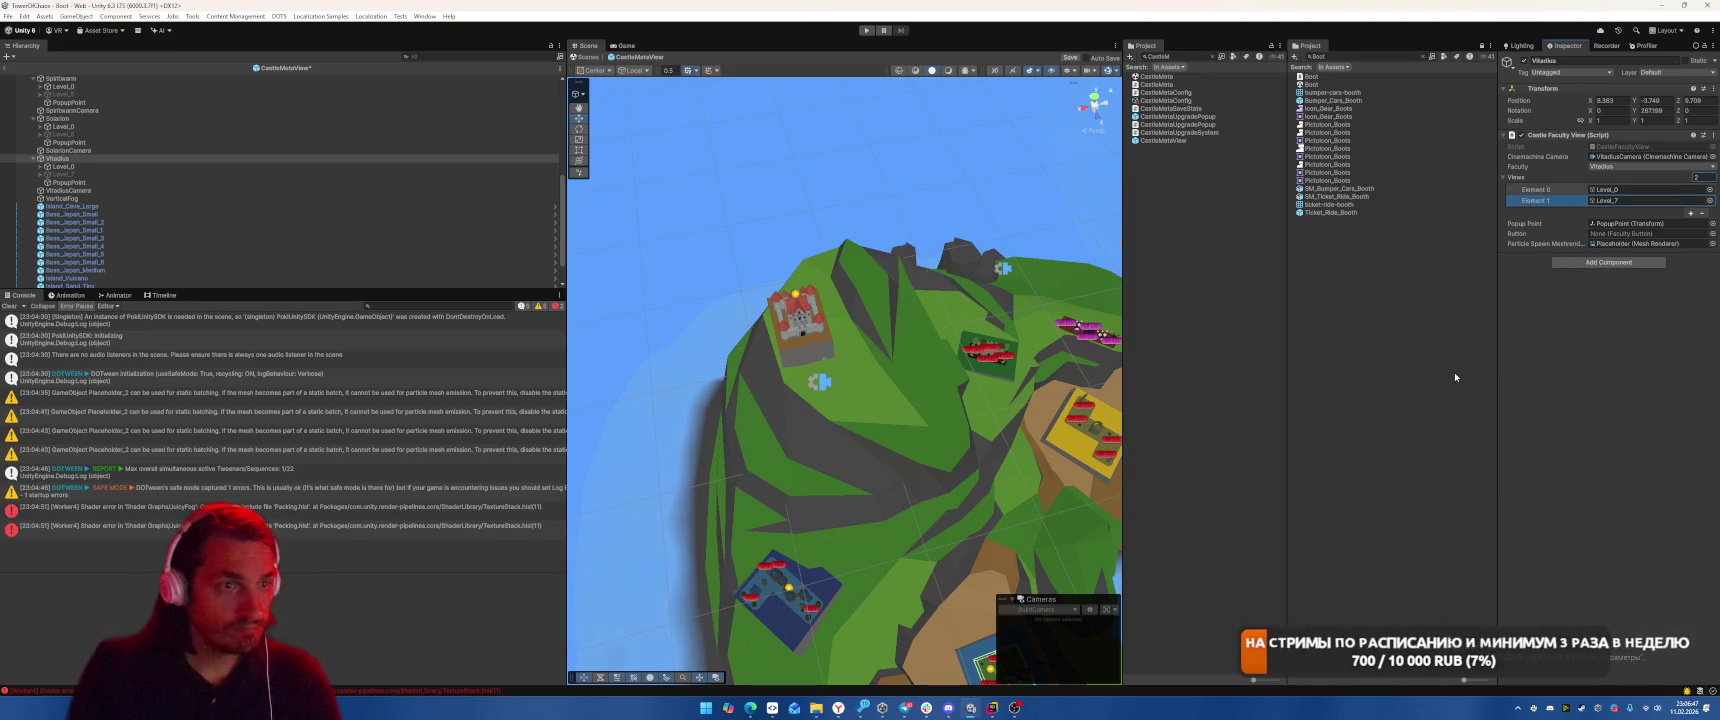
pyautogui.doubleClick(1650, 146)
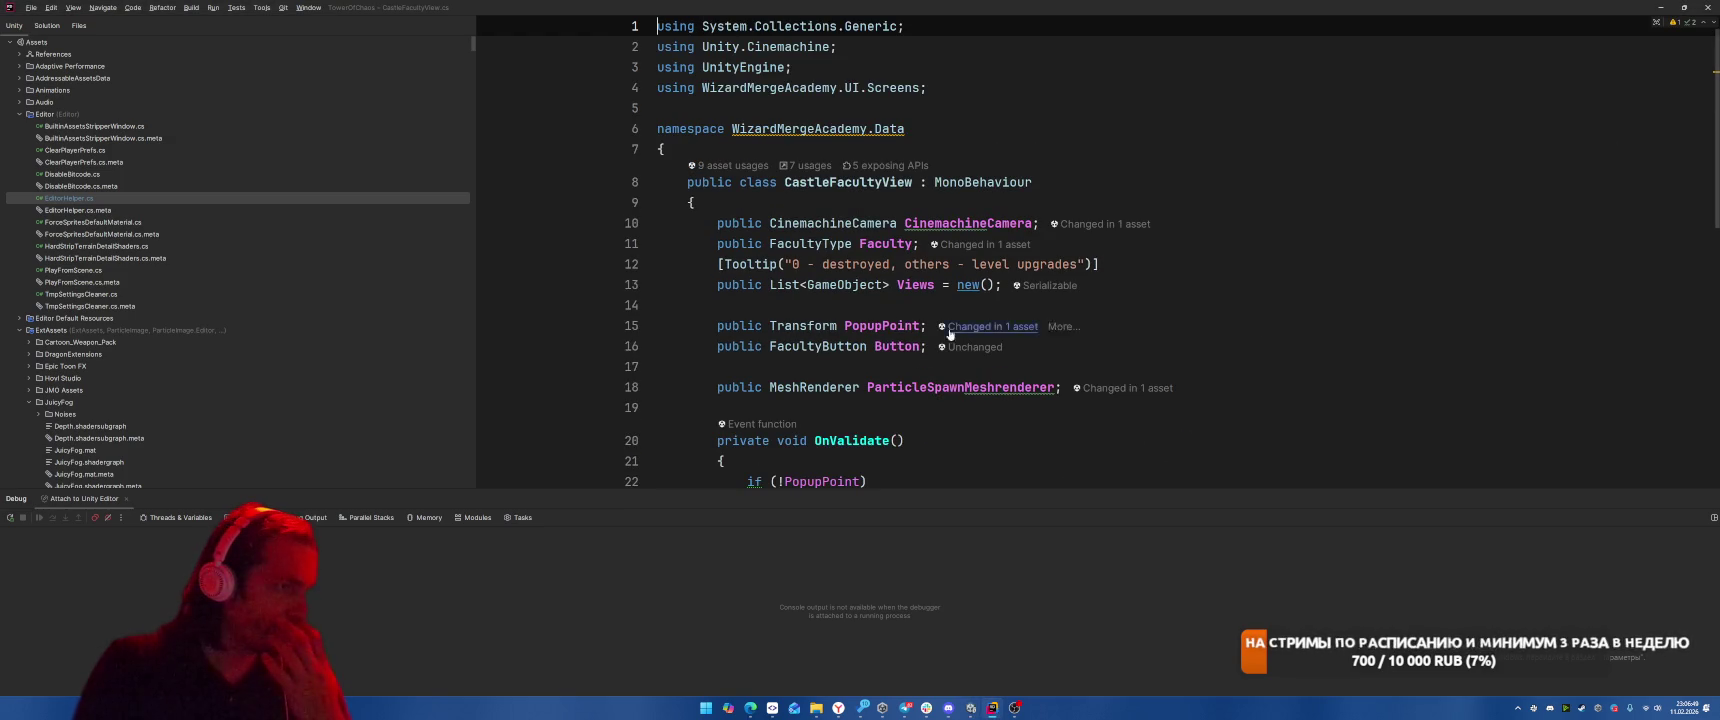
# Find usages of CastleFacultyView's Button field and jump to the CastleMetaUpgradeSystem.cs result
pyautogui.rightClick(889, 345)
pyautogui.click(949, 409)
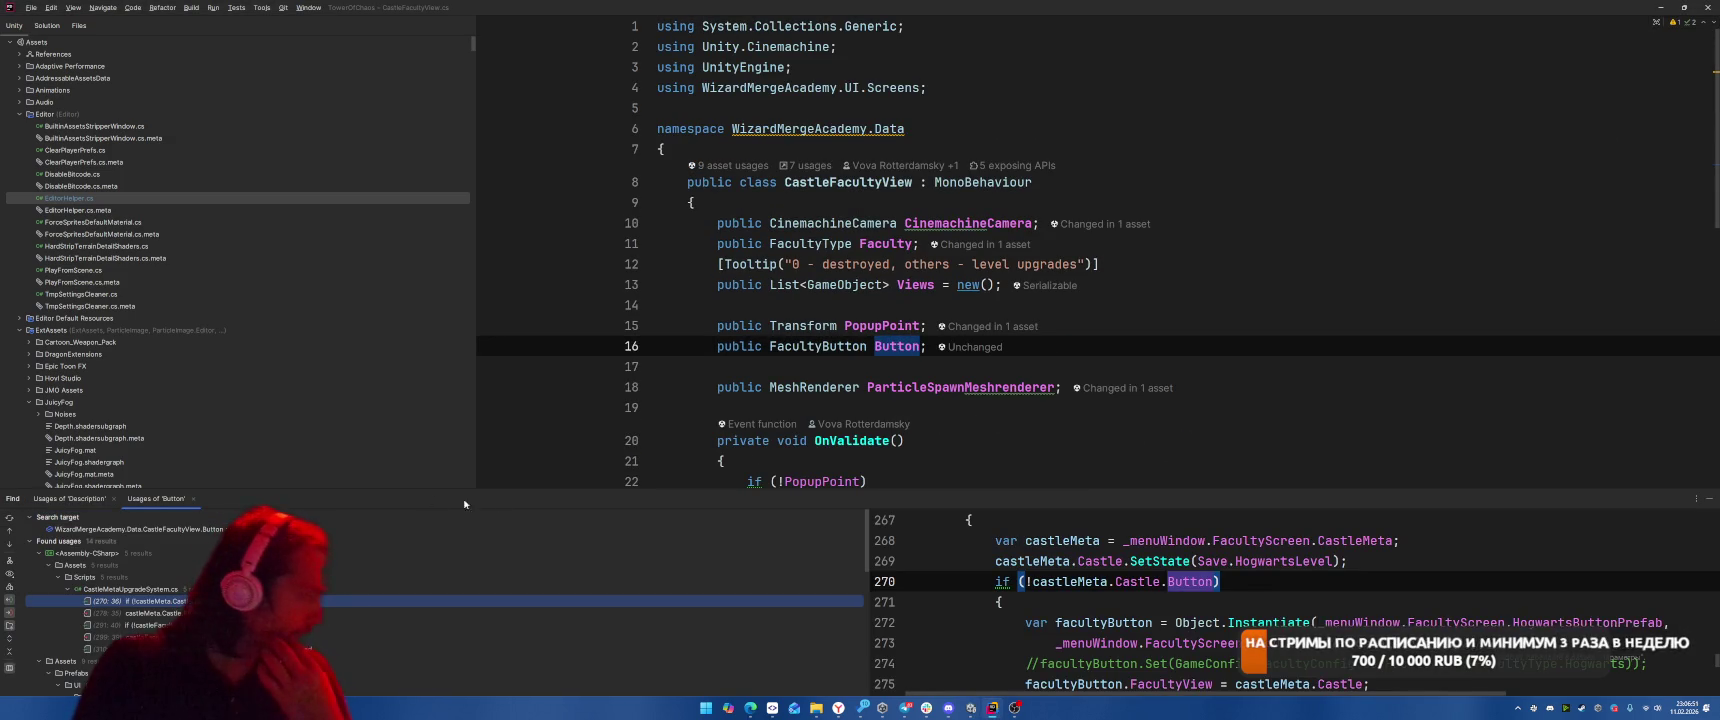
pyautogui.press('Return')
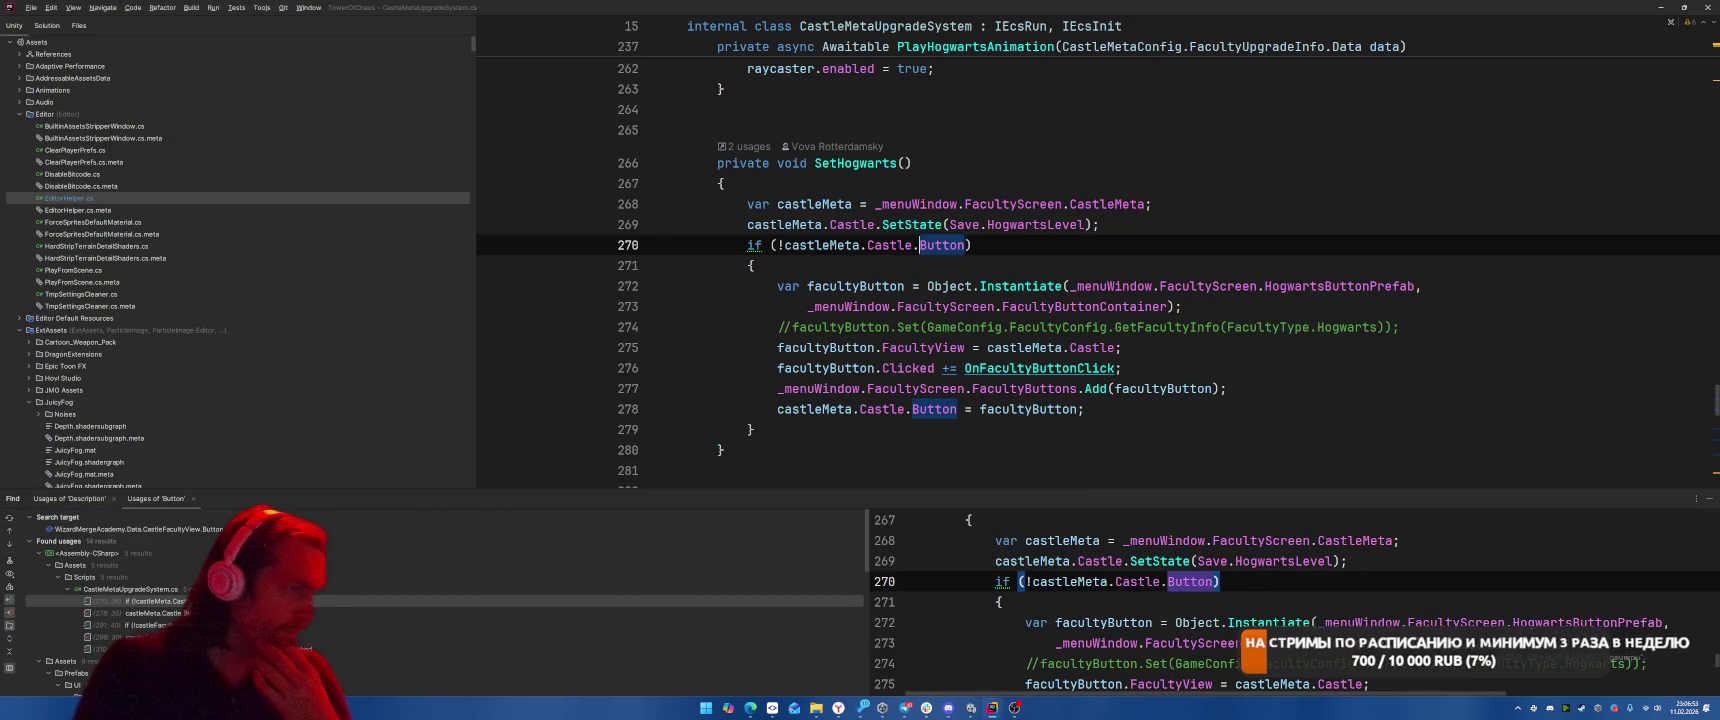
# Back in Unity, select Island_Cave_Large in the Hierarchy
pyautogui.hotkey('alt', 'Tab')
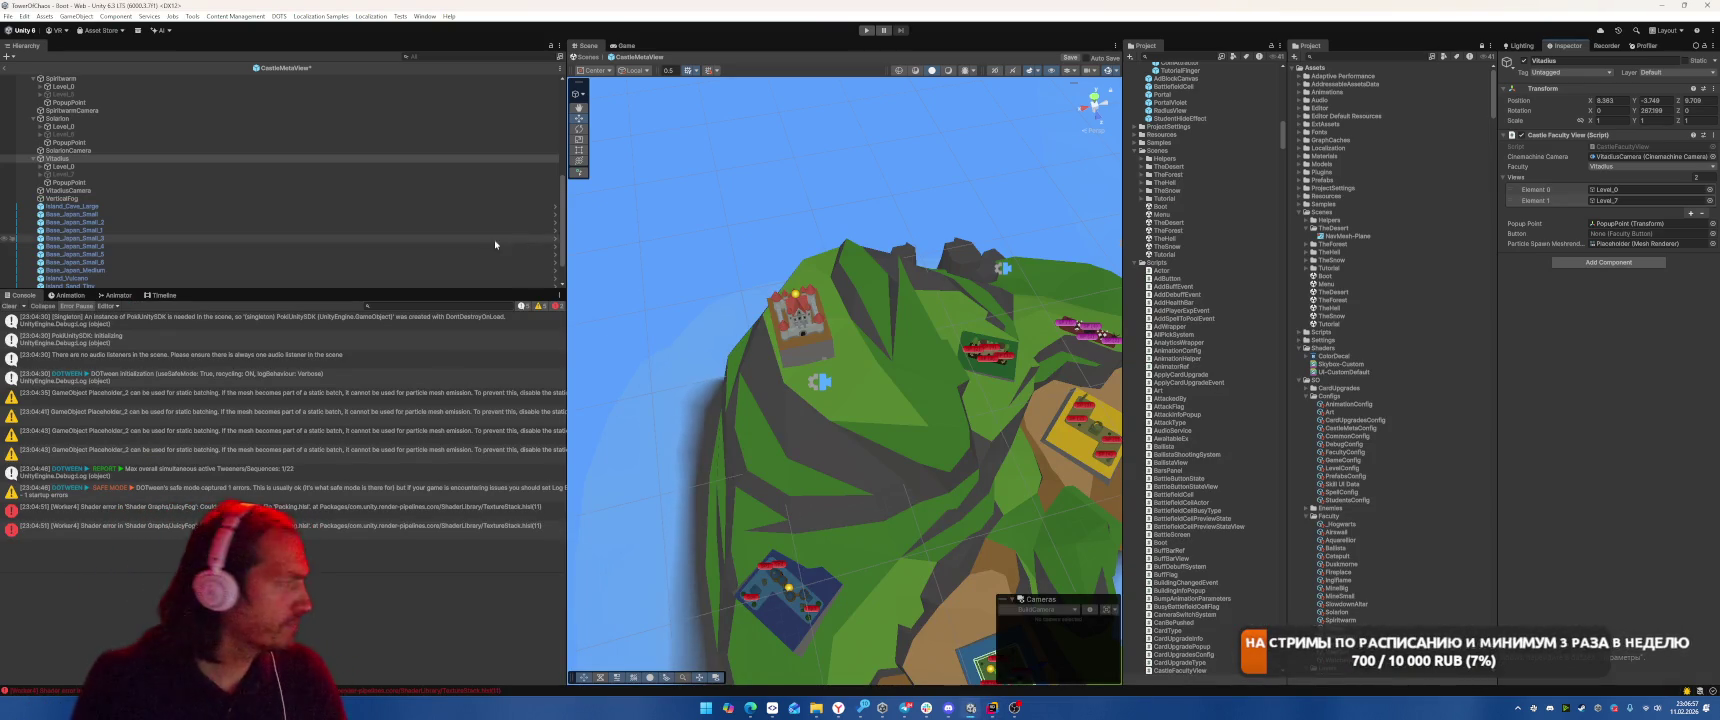
pyautogui.click(134, 206)
pyautogui.scroll(-2, 200, 210)
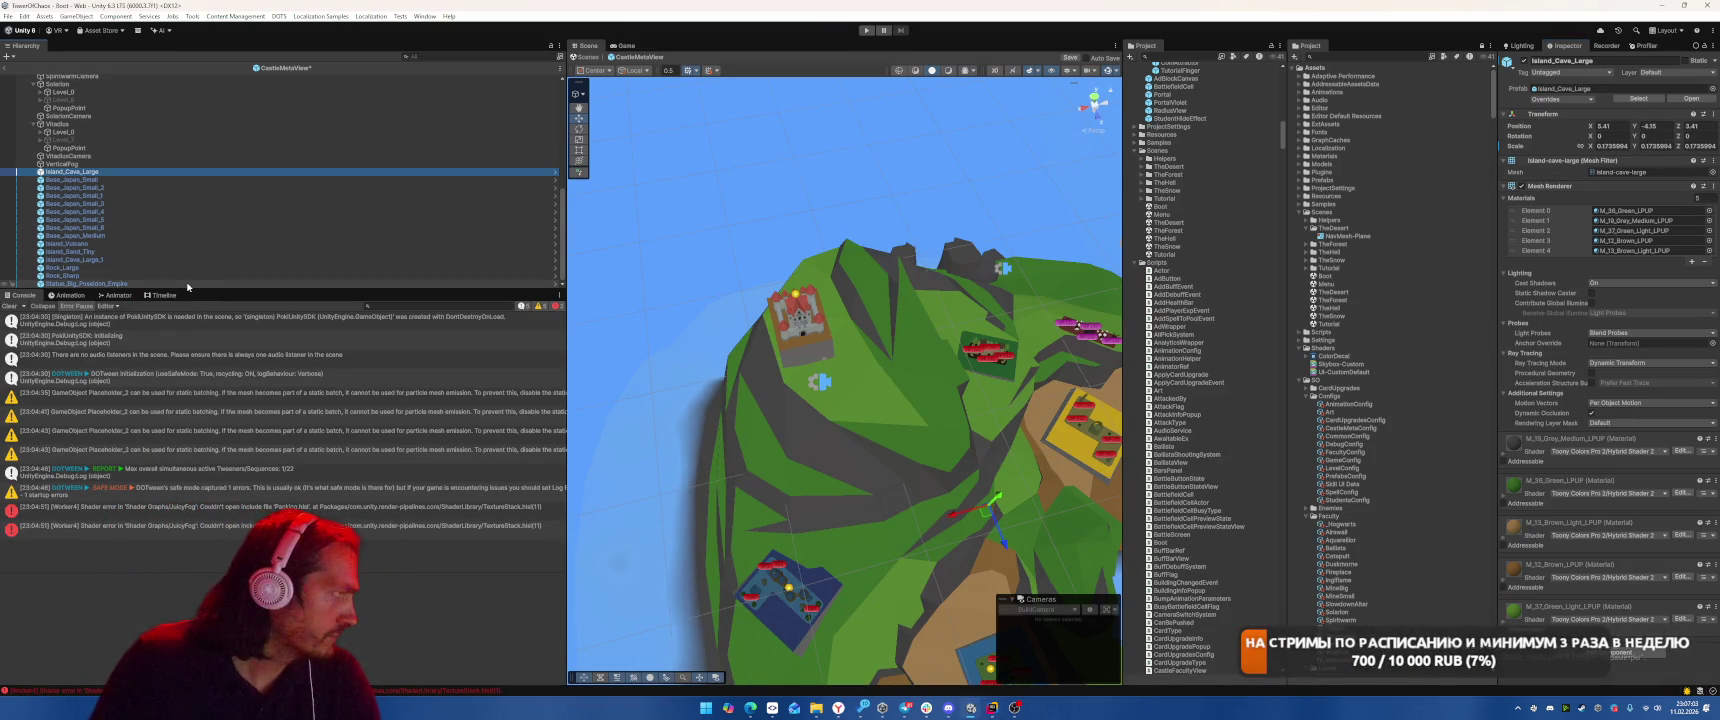
# Frame the Base_Japan_Small castle in the Scene view, then open a new browser tab
pyautogui.doubleClick(195, 180)
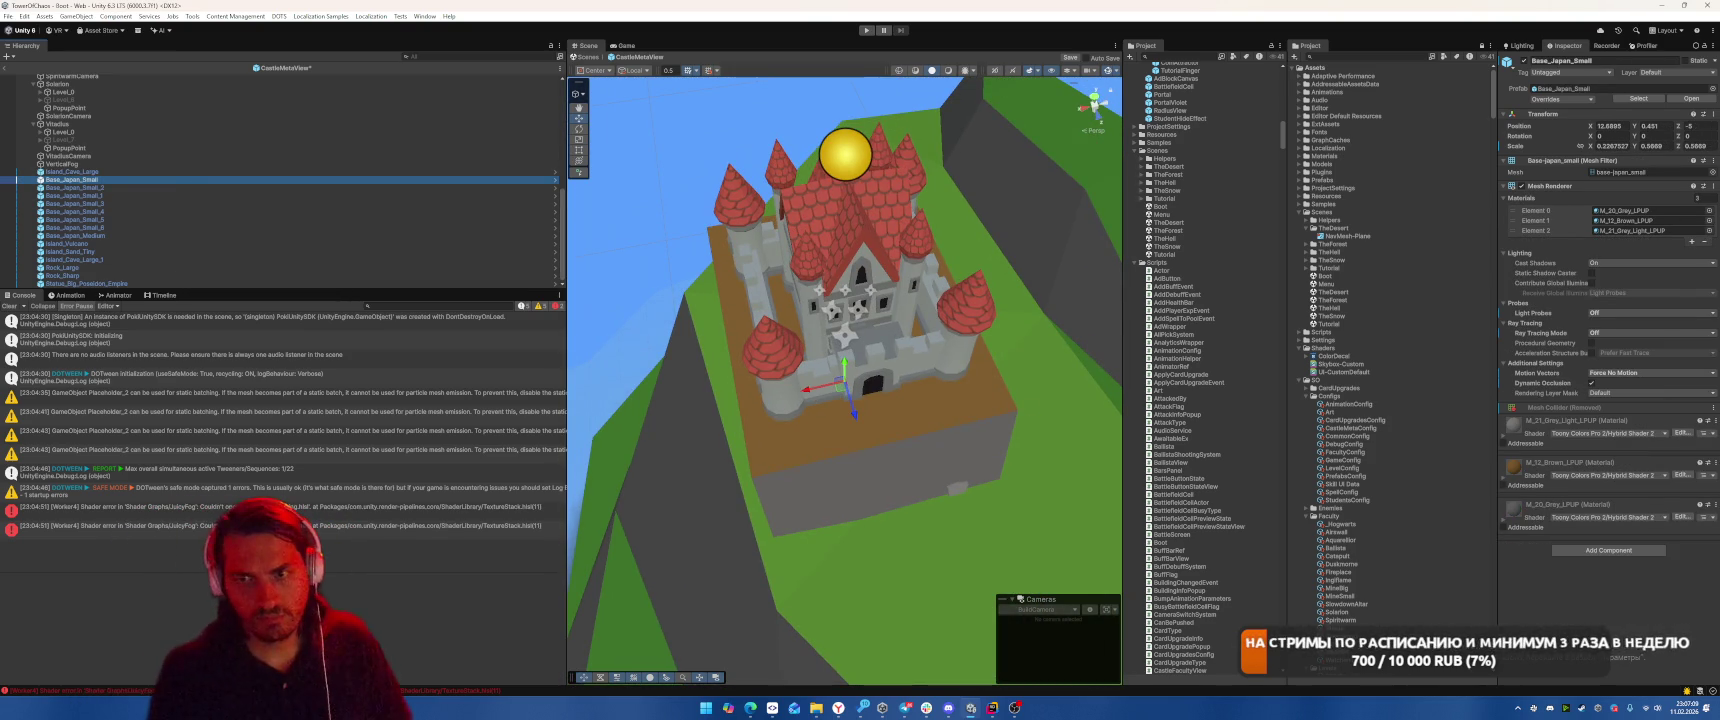
pyautogui.hotkey('alt', 'Tab')
pyautogui.click(146, 9)
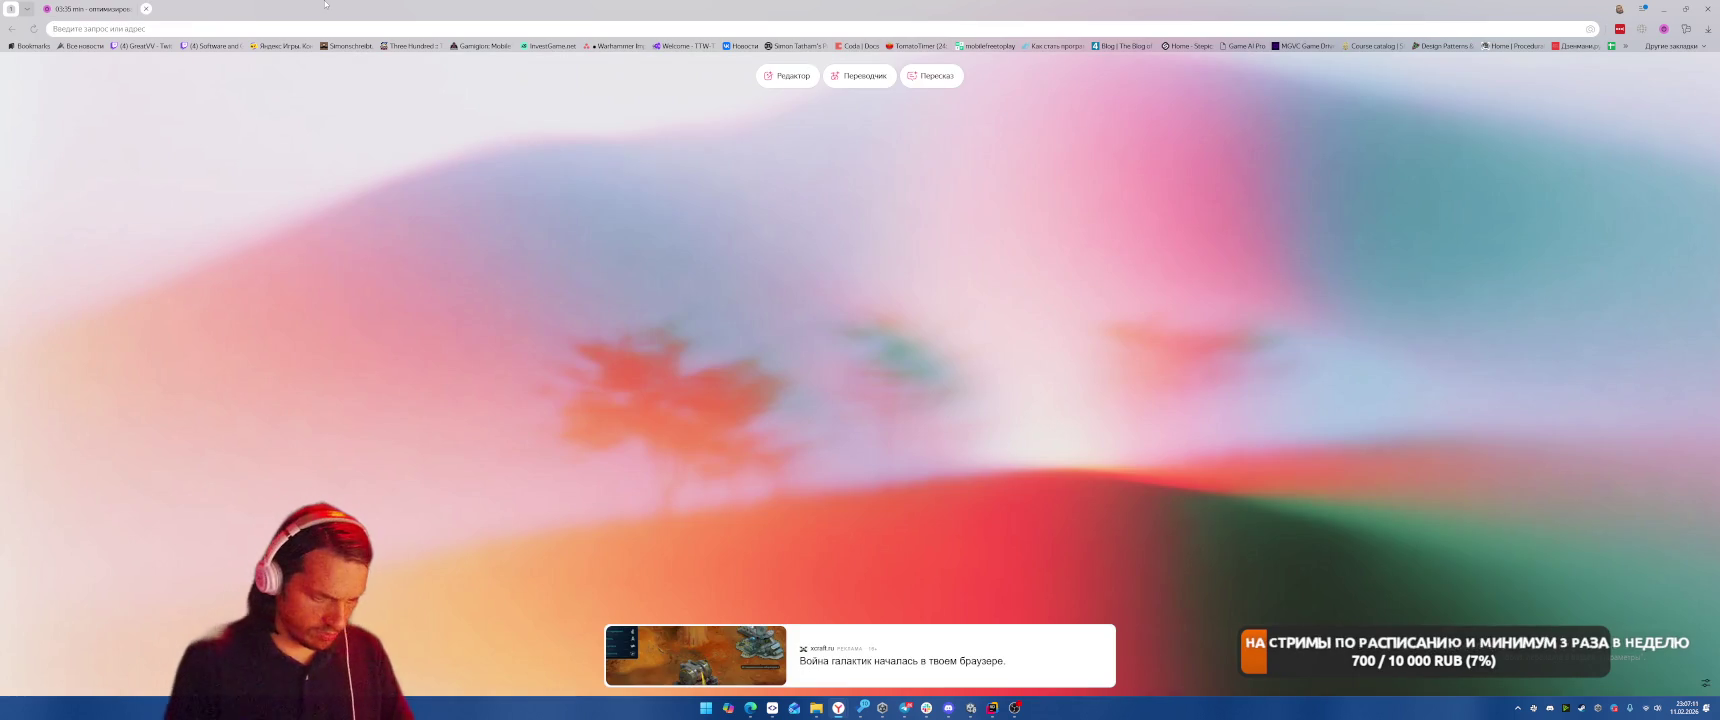
# Go to meshy.ai and sign in with a Google account
pyautogui.write('meshy.ai')
pyautogui.press('Return')
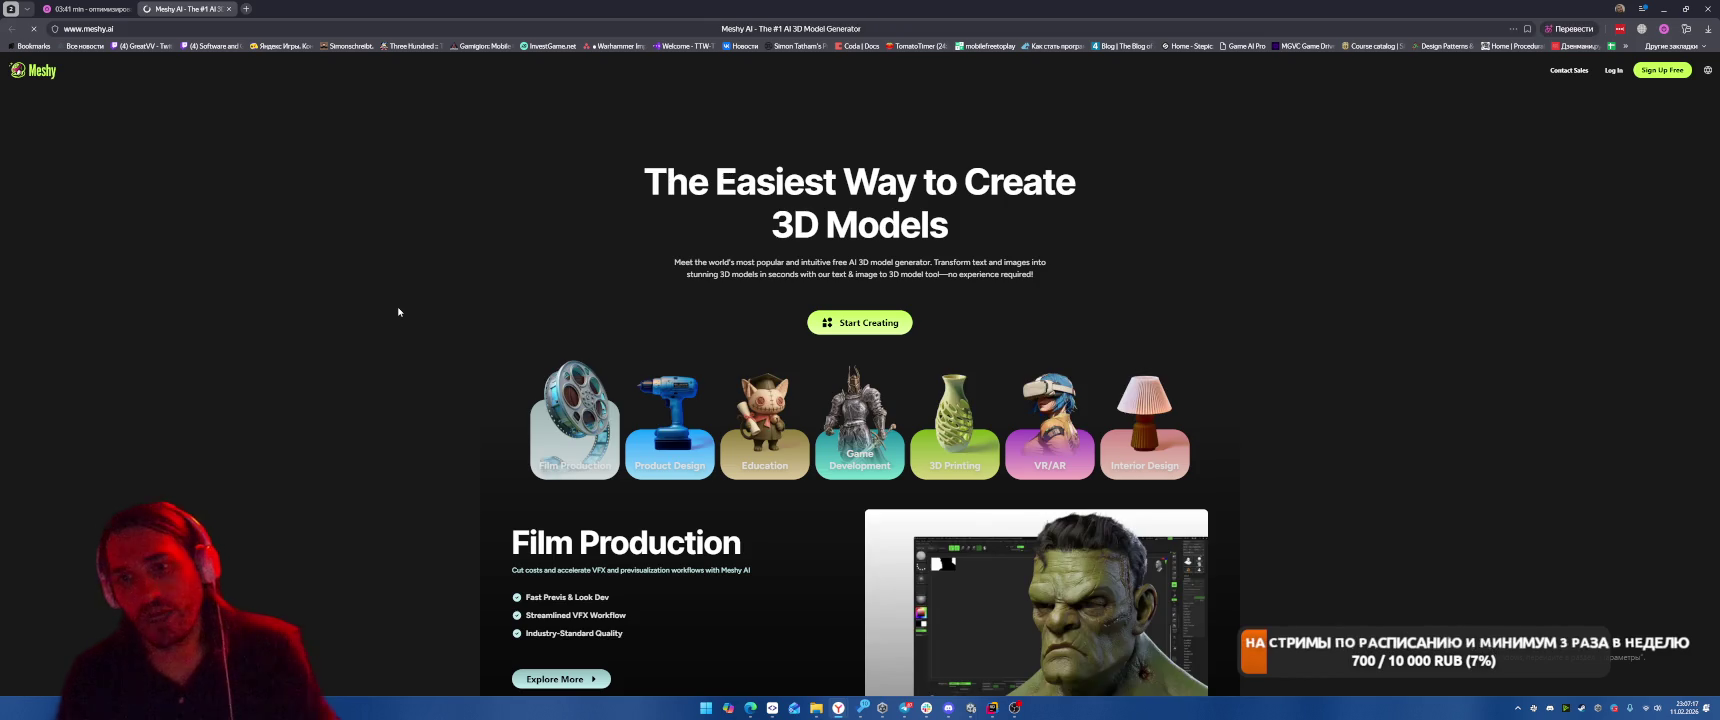
pyautogui.scroll(-2, 642, 170)
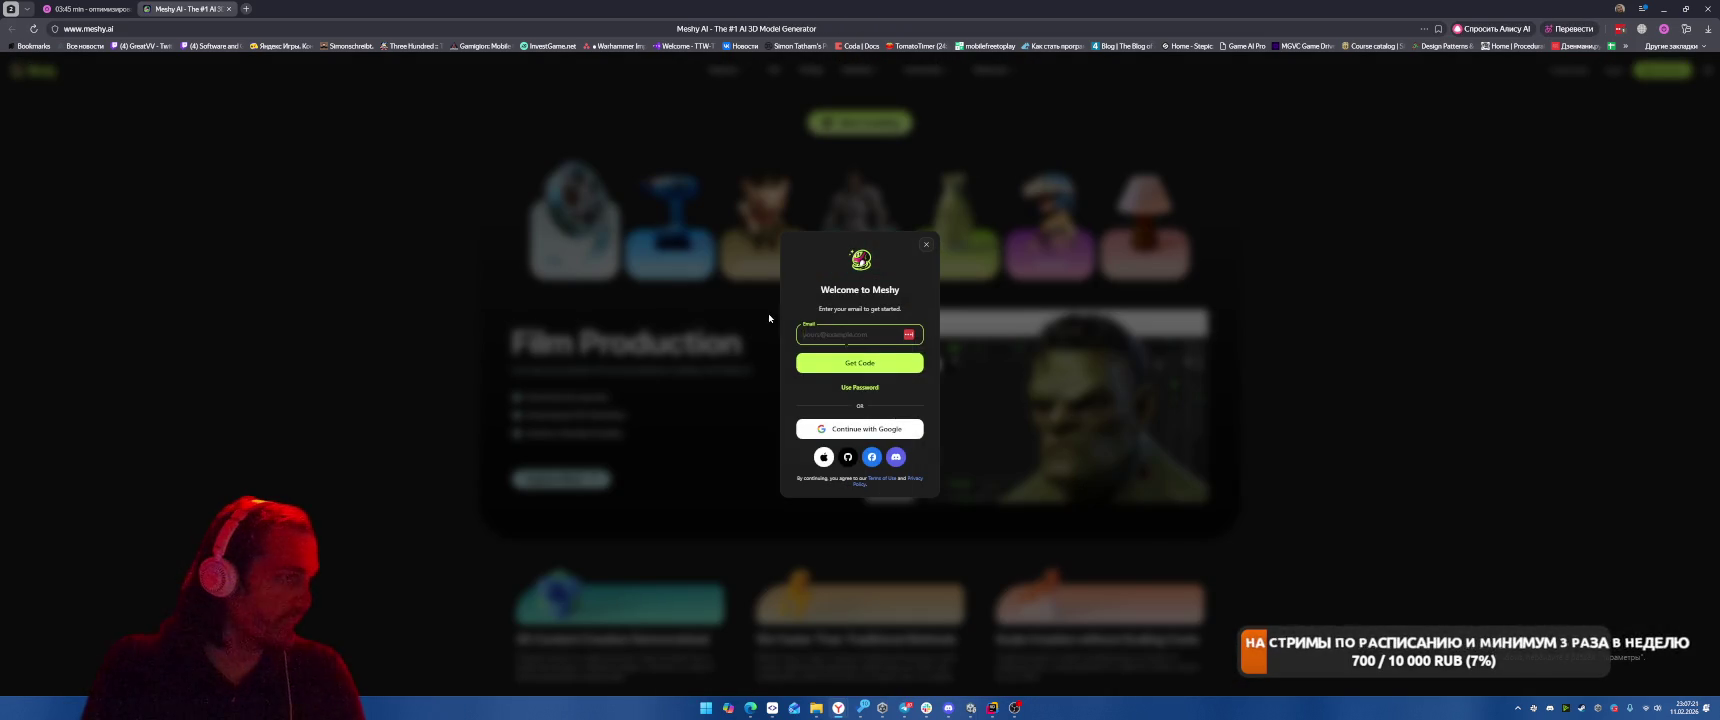
pyautogui.click(842, 458)
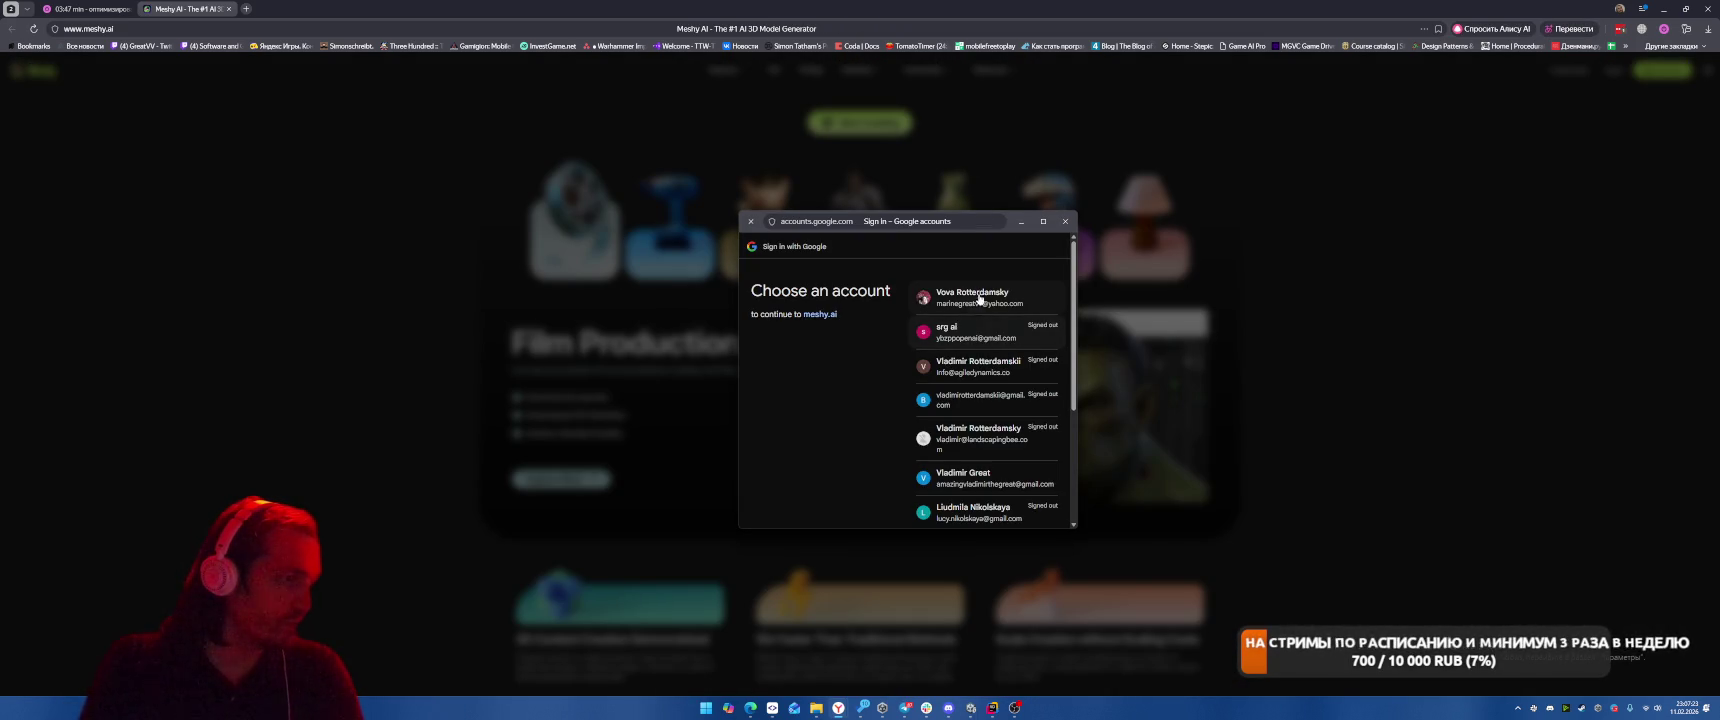
pyautogui.click(978, 300)
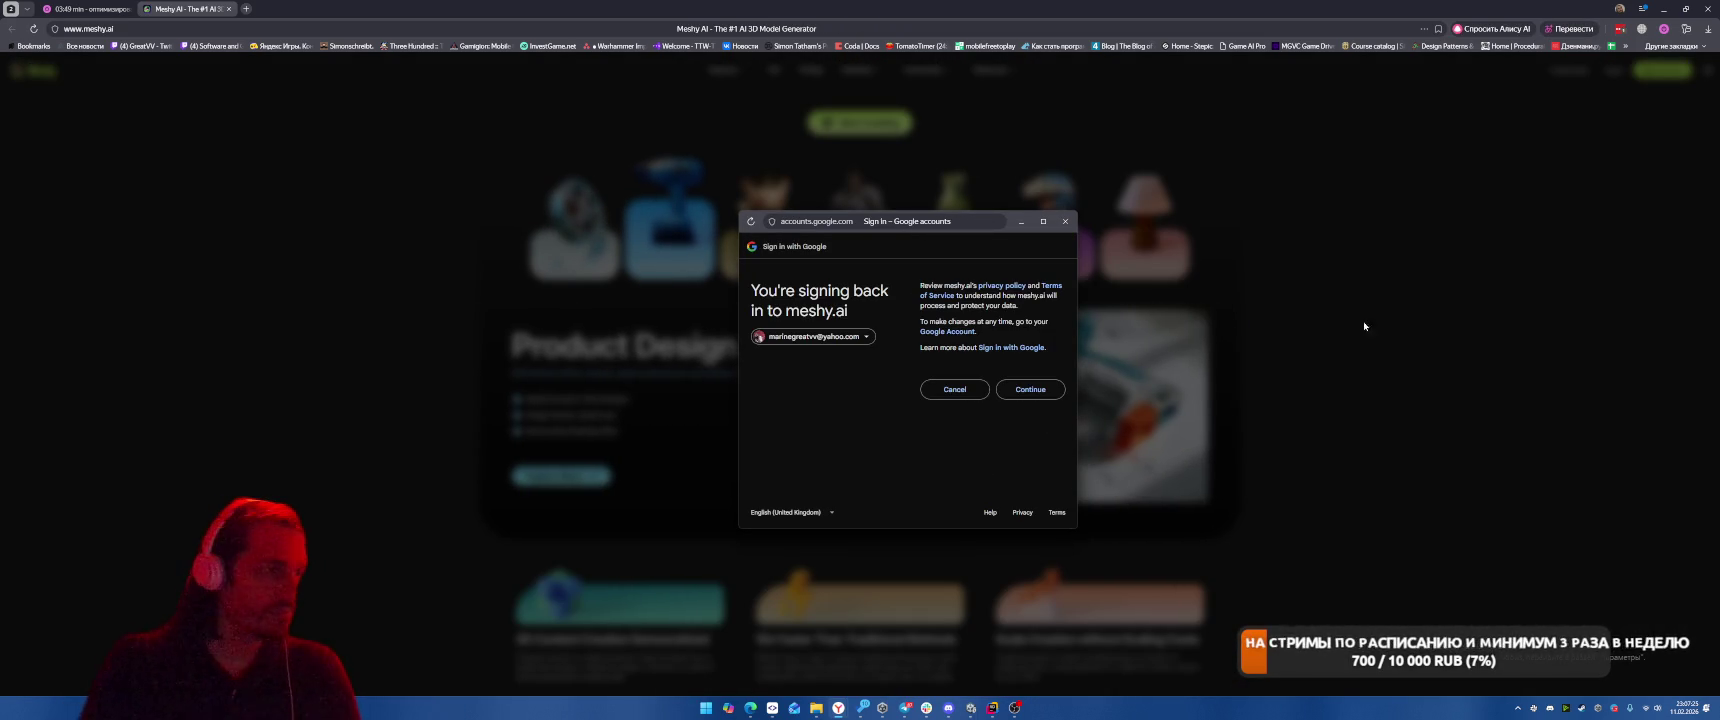
pyautogui.click(1030, 389)
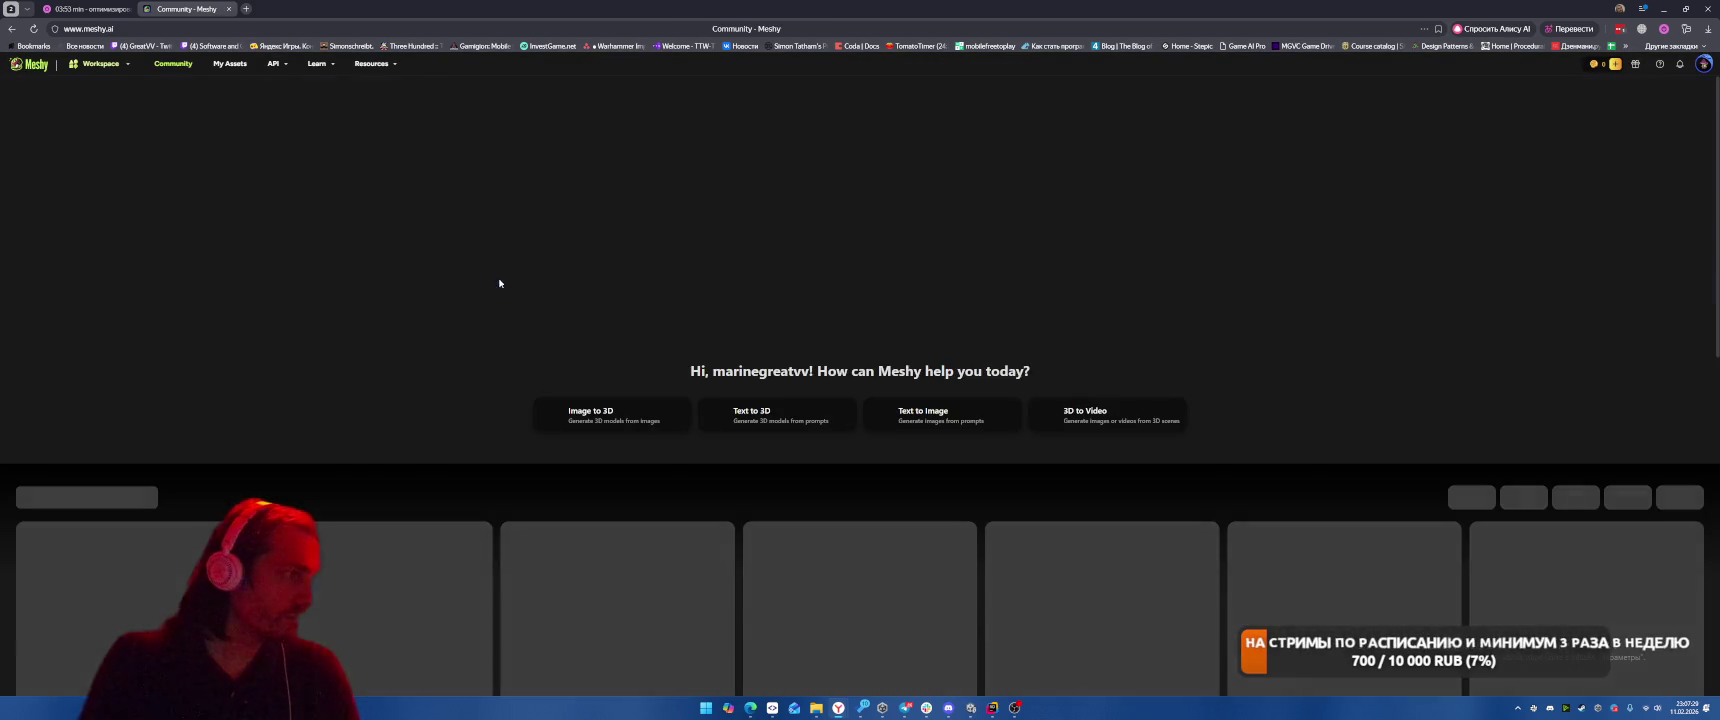
# Open a Community Spotlight collection in a new tab
pyautogui.scroll(-1, 499, 426)
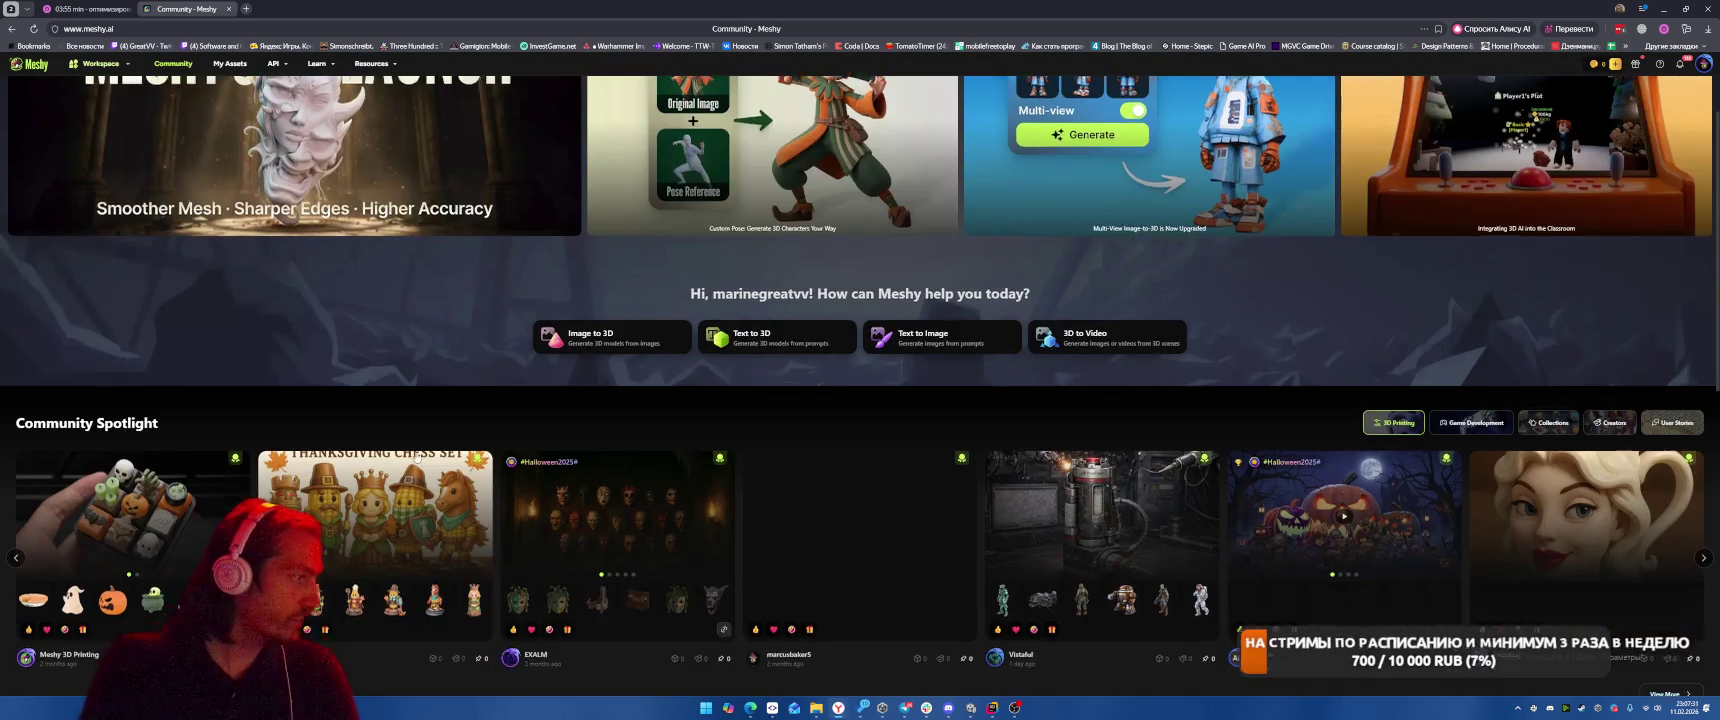
pyautogui.scroll(-3, 103, 432)
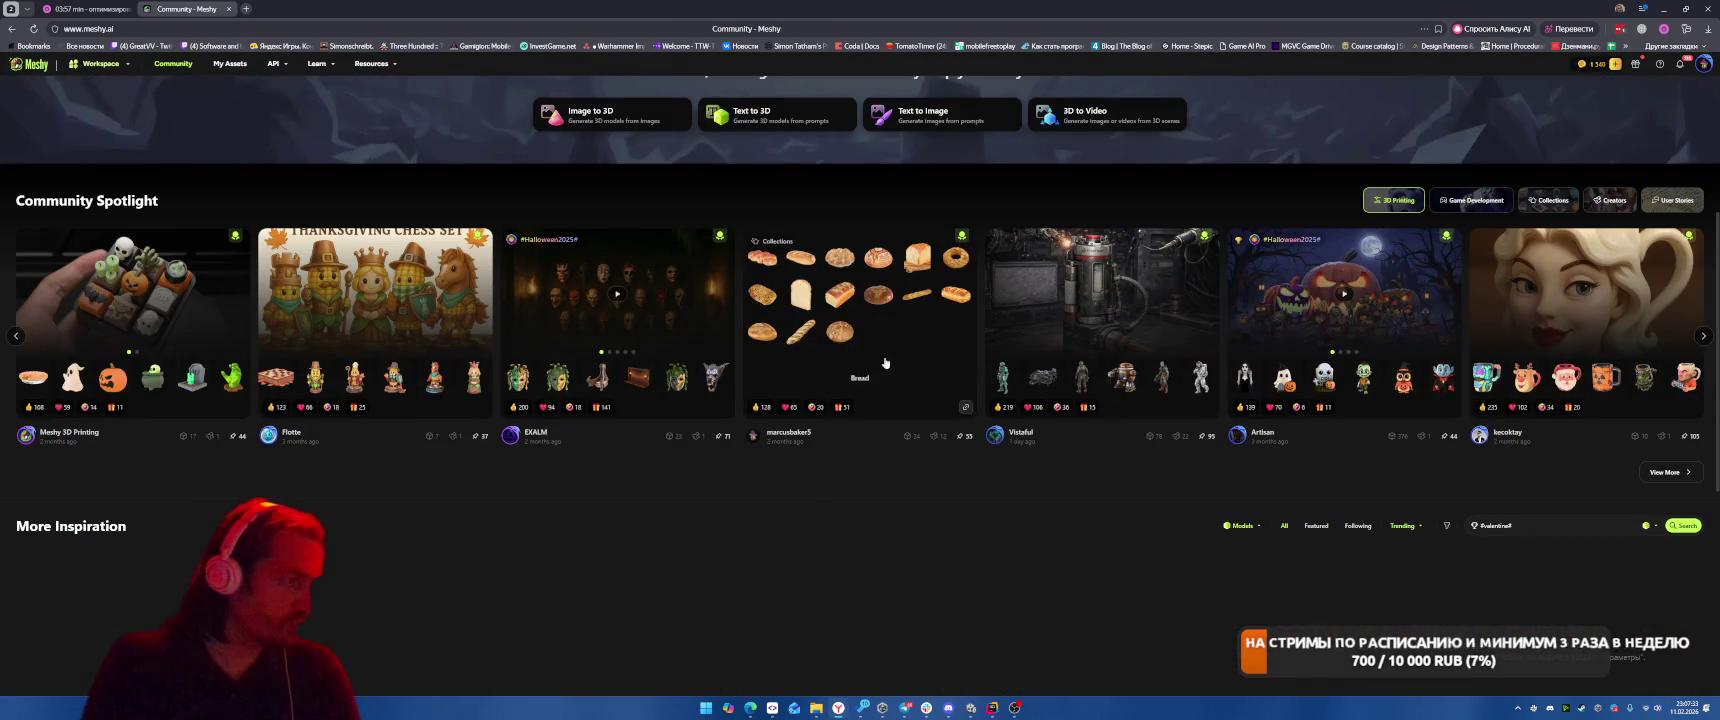
pyautogui.click(1120, 347)
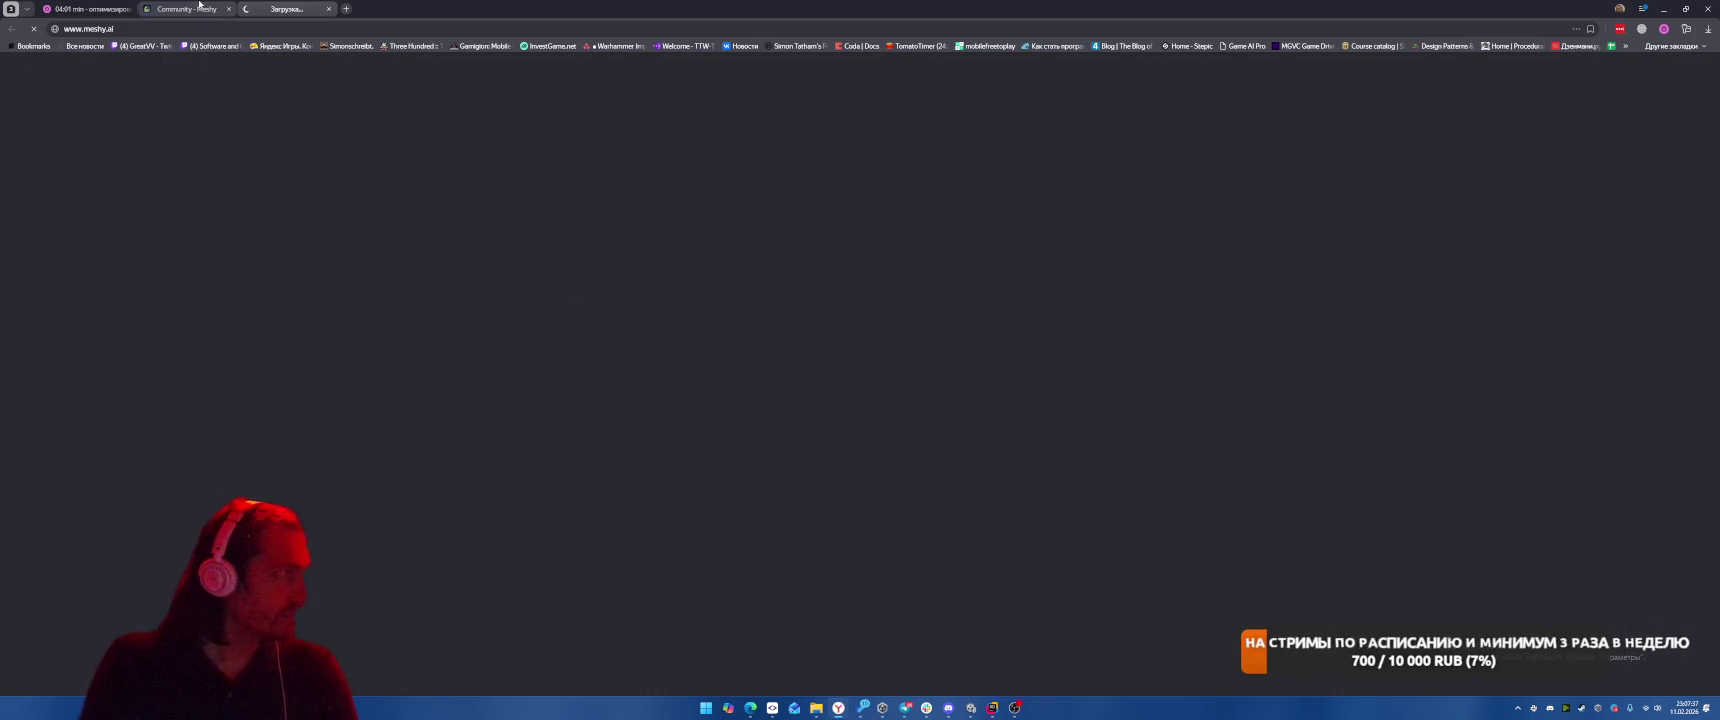
# Open the SCI-FI spotlight collection, close the Bread tab, and open the Hazardous Defender model
pyautogui.click(195, 8)
pyautogui.click(1150, 343)
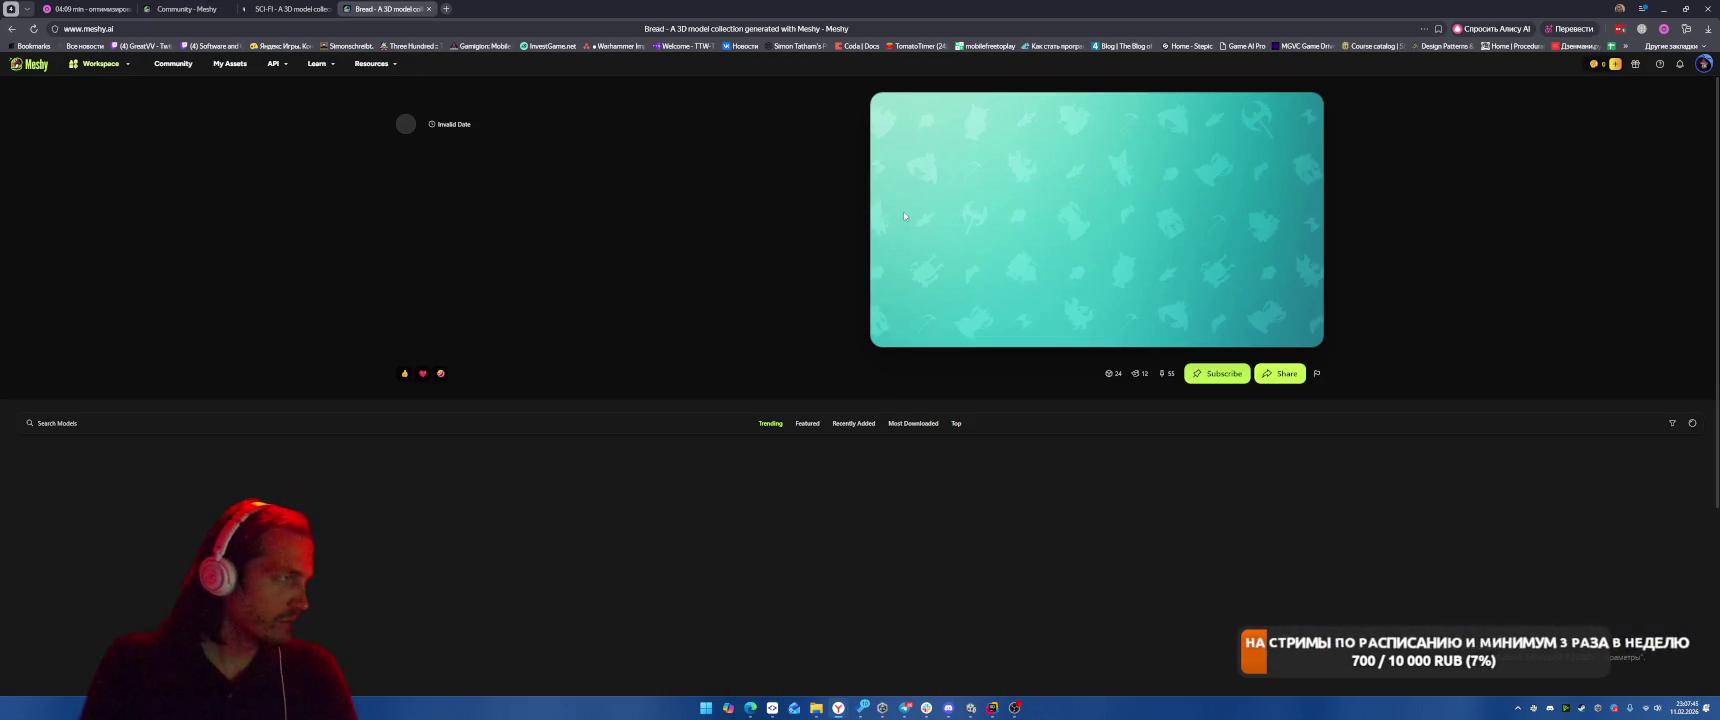
pyautogui.scroll(-1, 1291, 535)
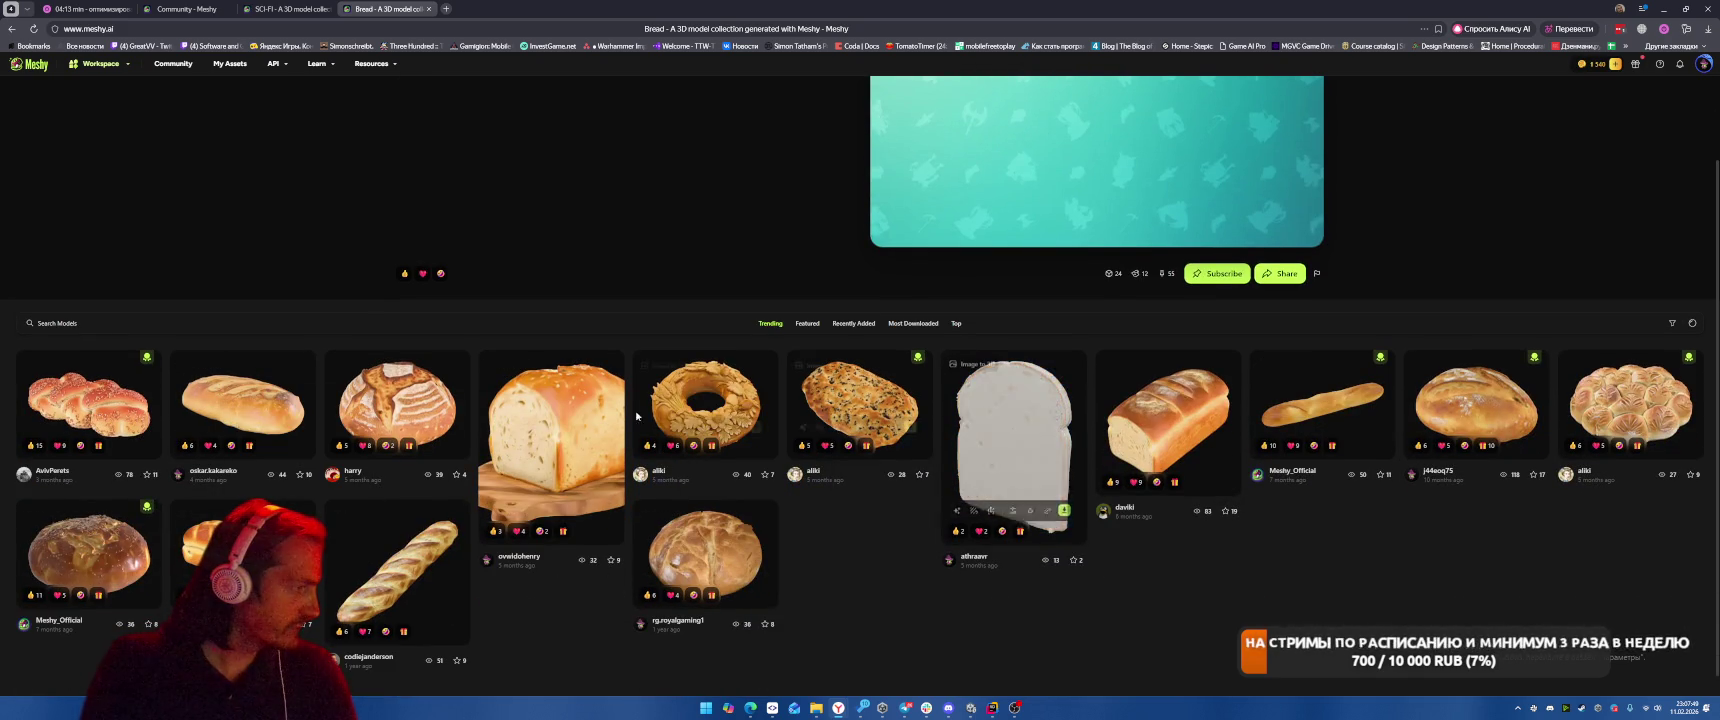
pyautogui.click(429, 9)
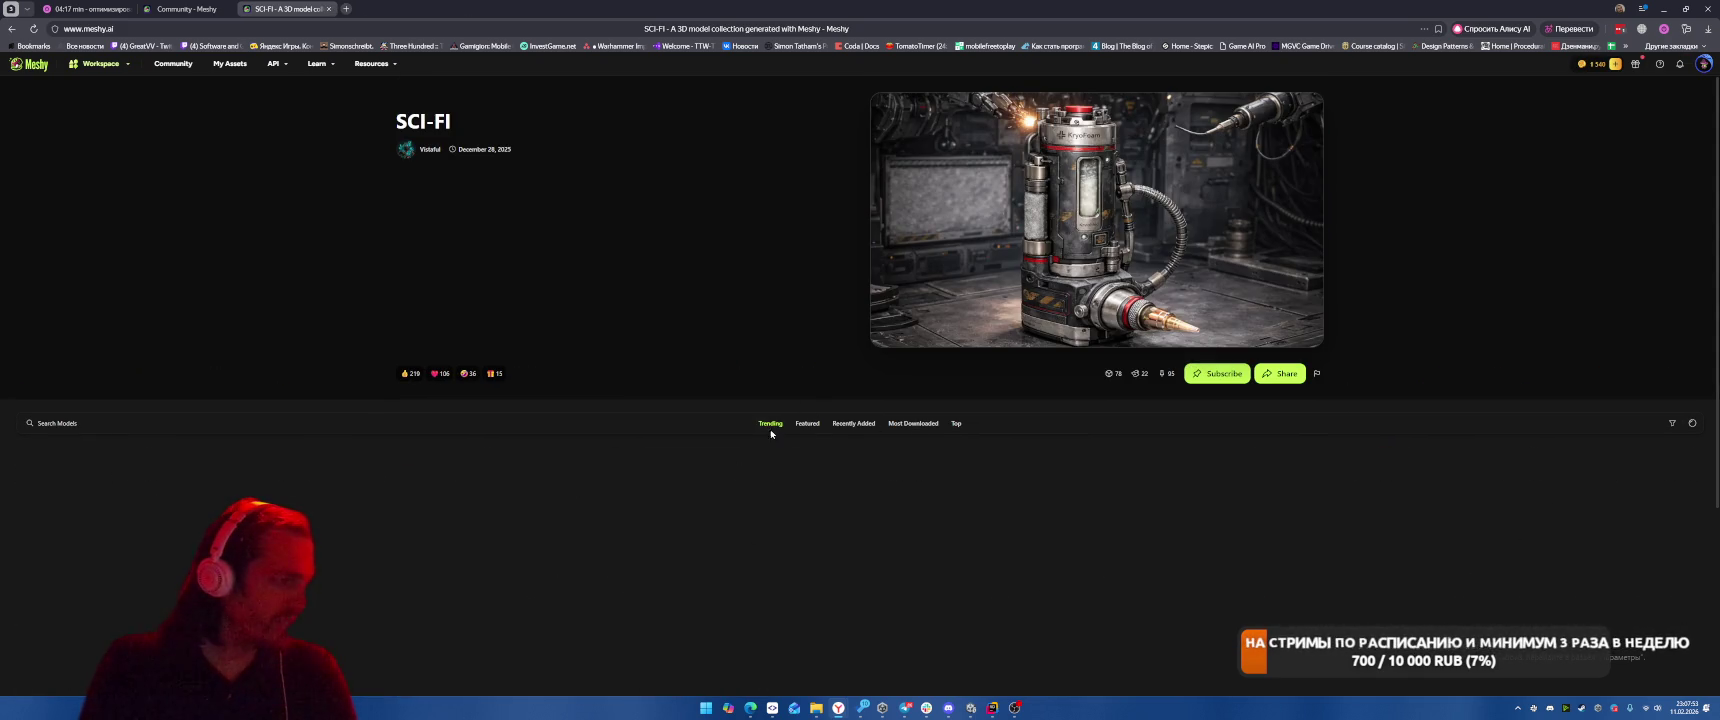
pyautogui.scroll(-2, 706, 455)
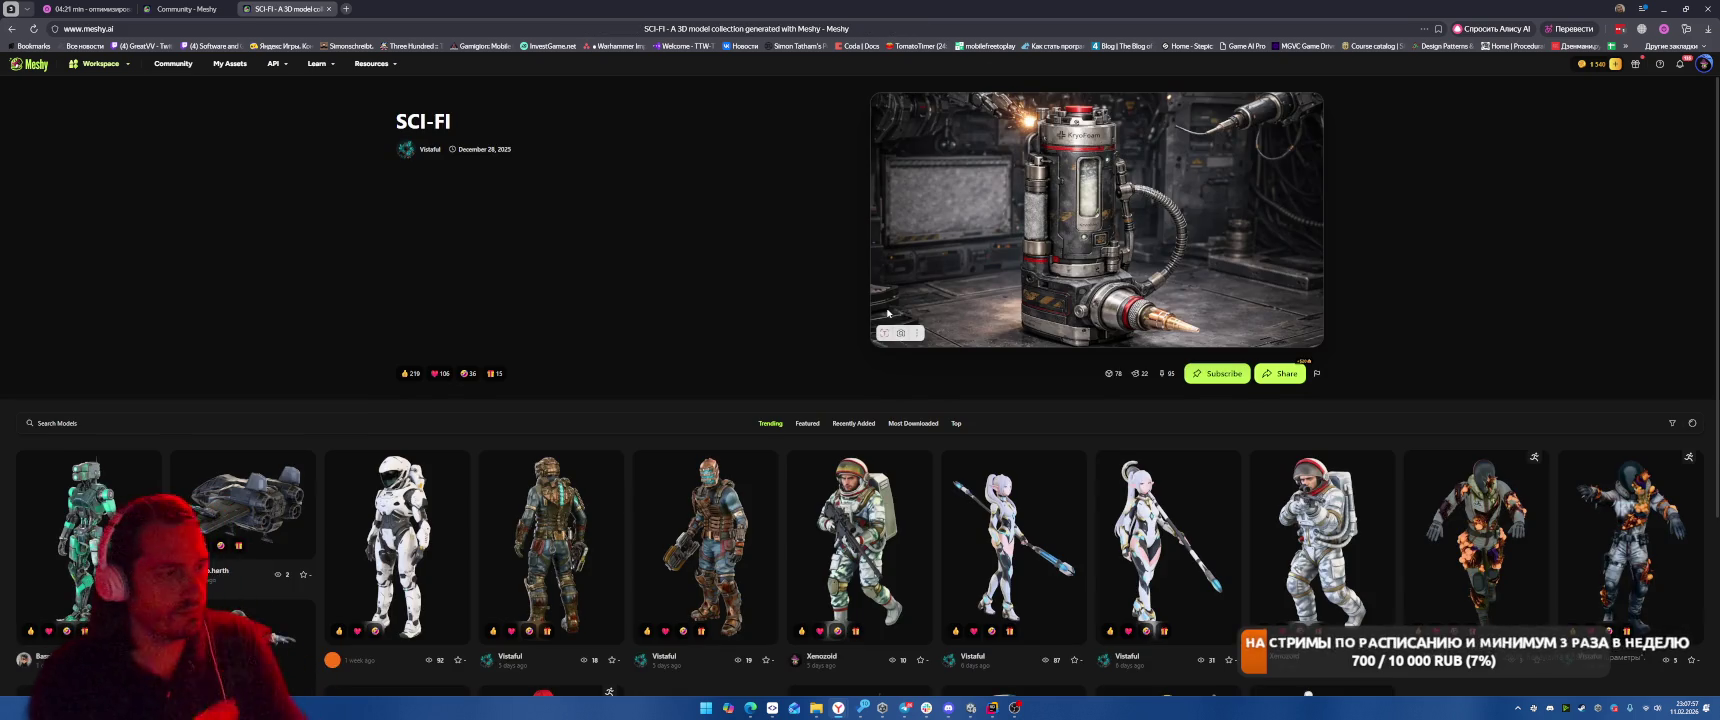
pyautogui.scroll(-2, 588, 432)
pyautogui.scroll(-2, 588, 432)
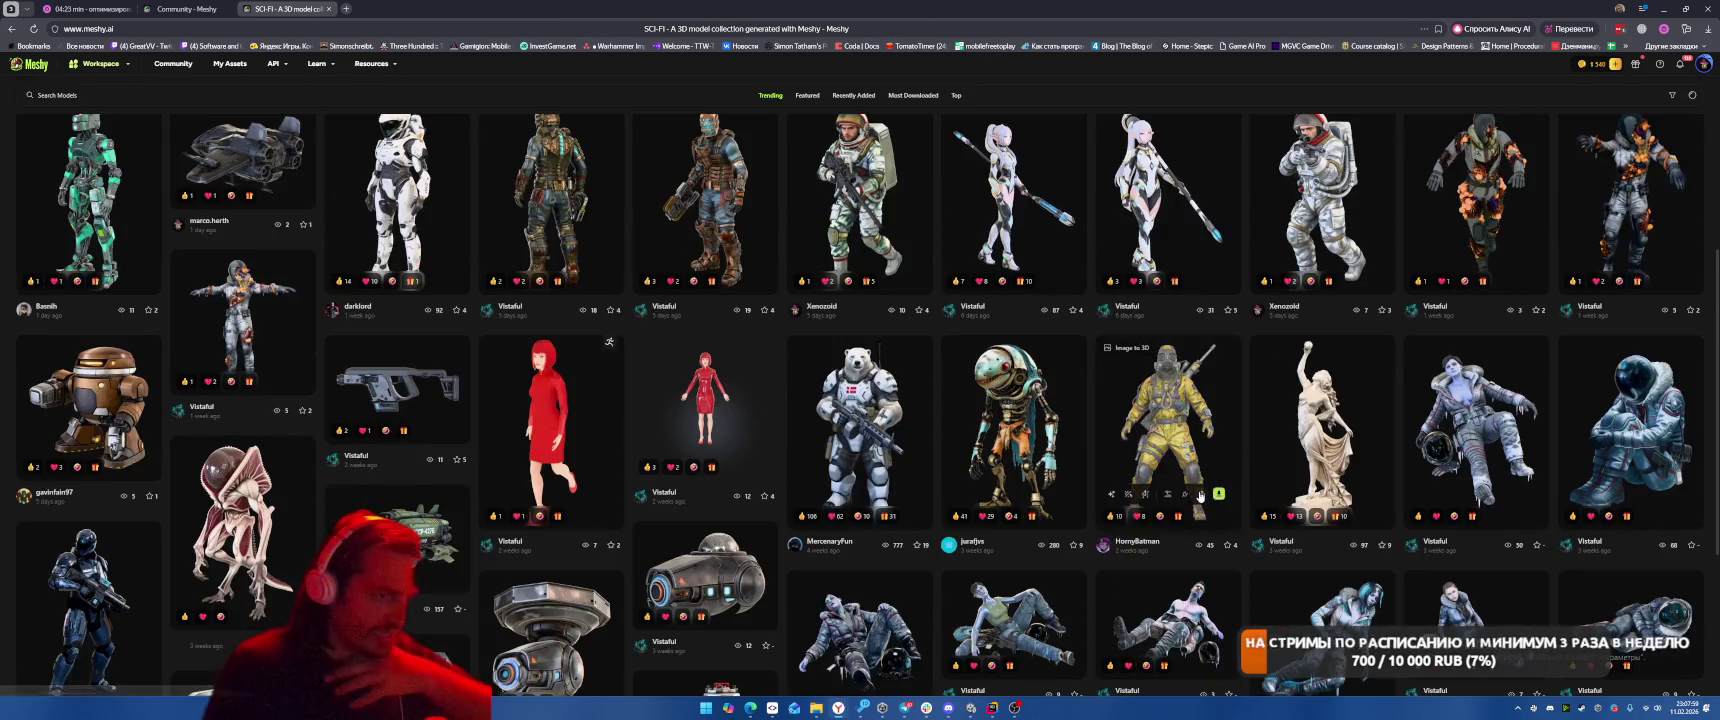
pyautogui.click(1195, 419)
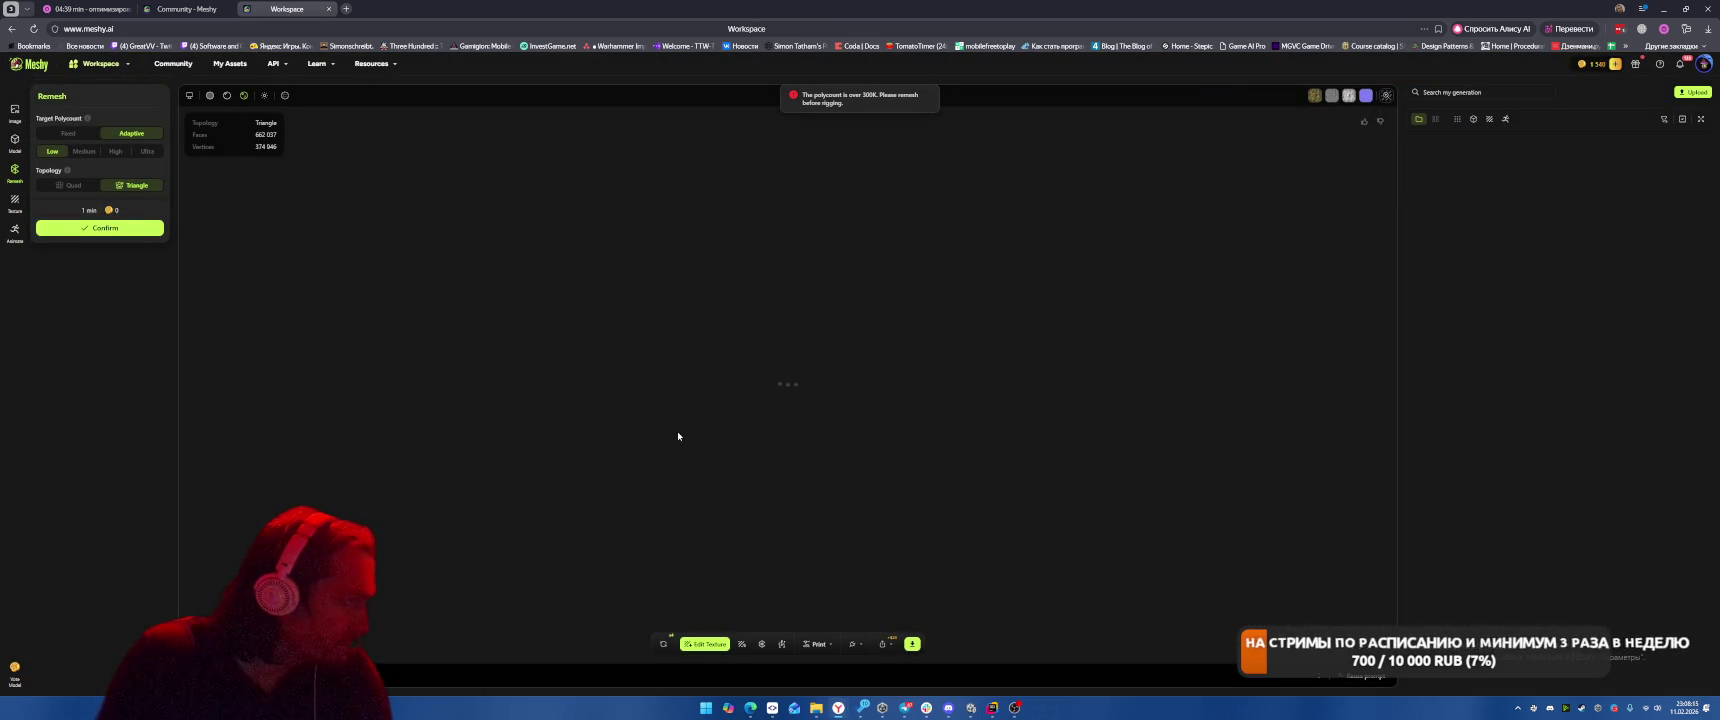
# Open the blonde Sunkissed Stroll model from More Inspiration, then close the Meshy workspace
pyautogui.click(330, 10)
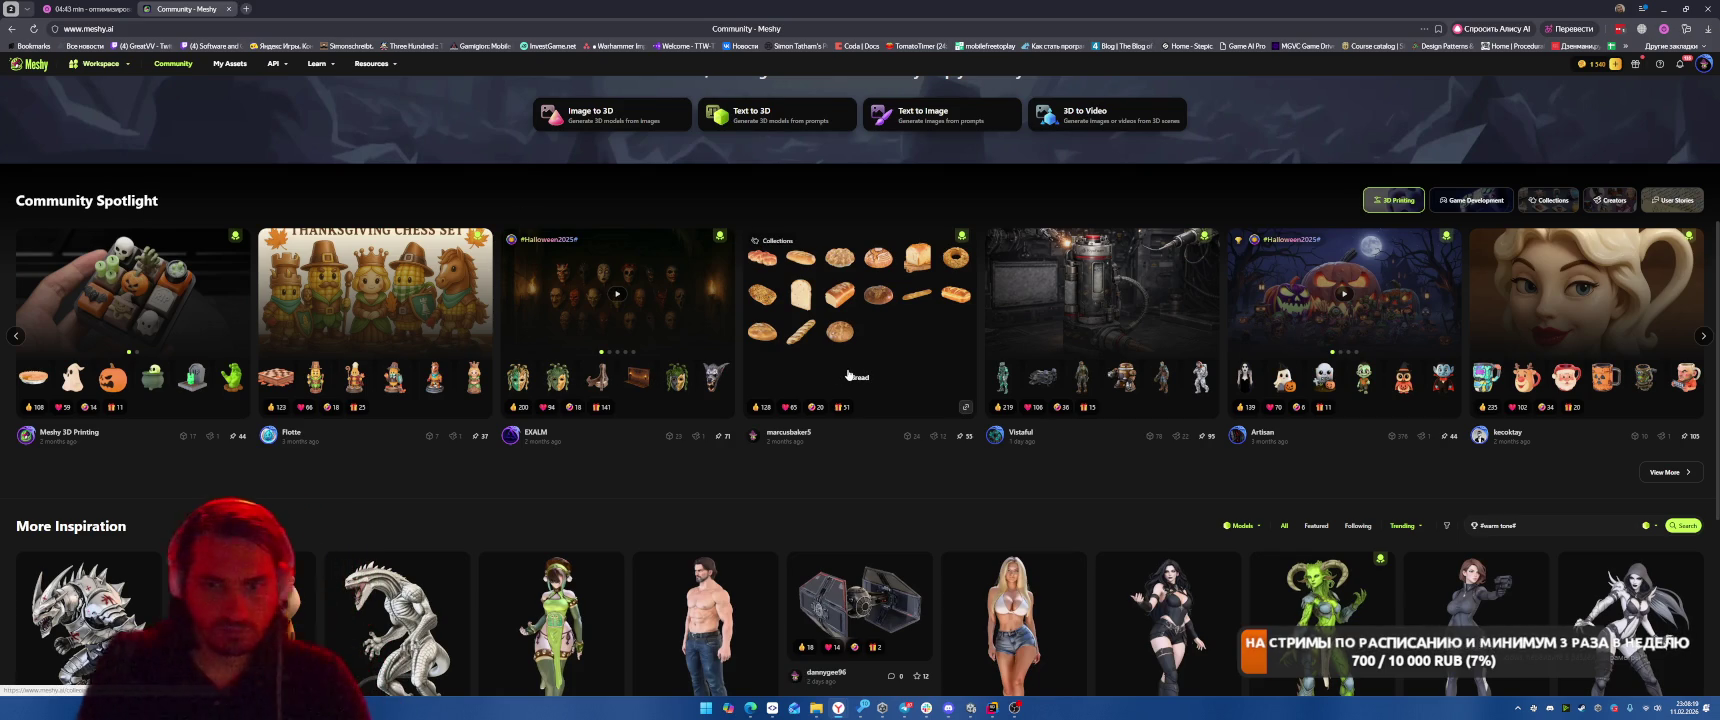
pyautogui.scroll(-3, 847, 375)
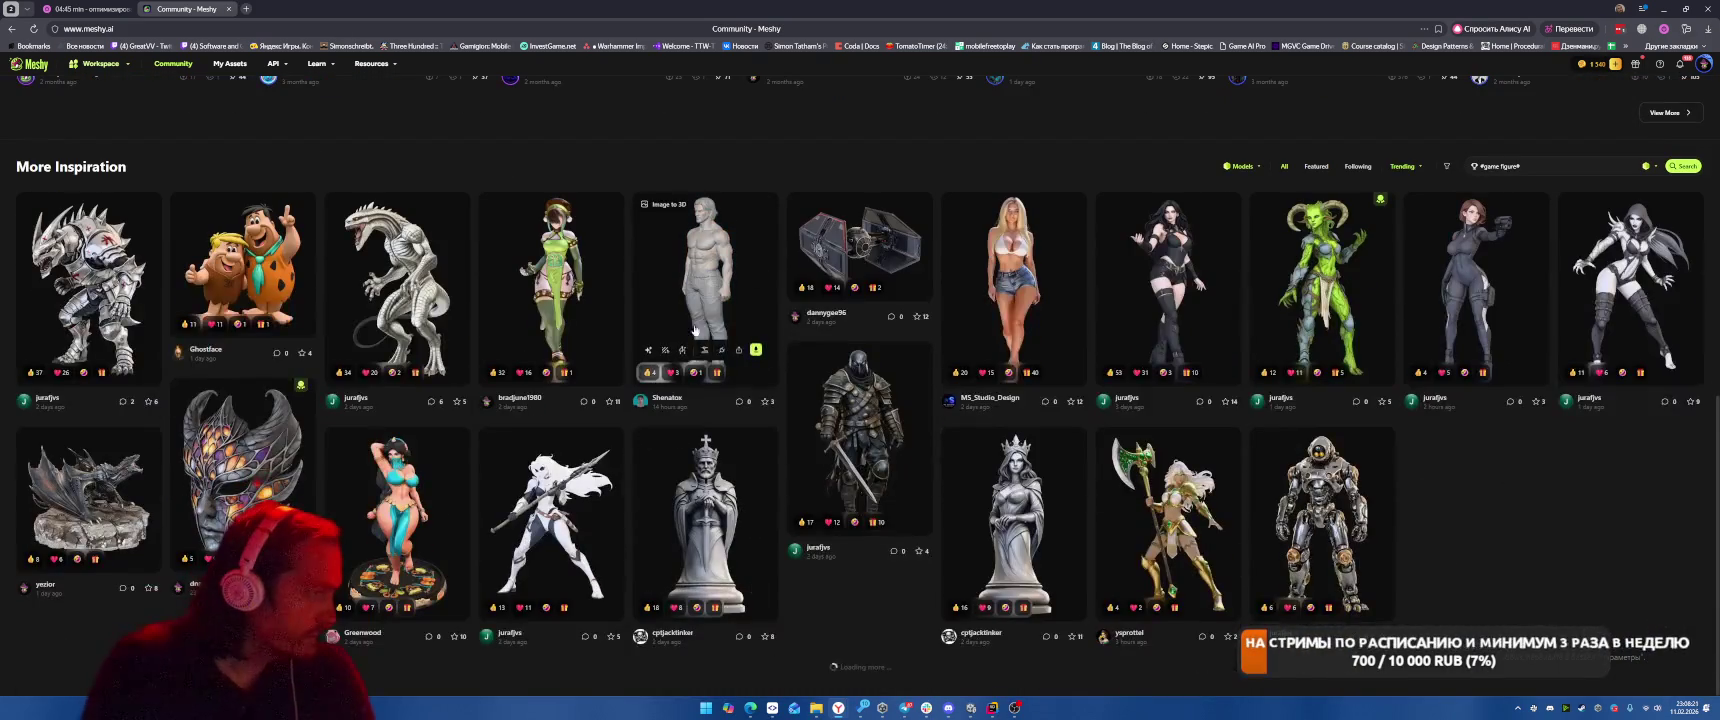
pyautogui.click(1022, 279)
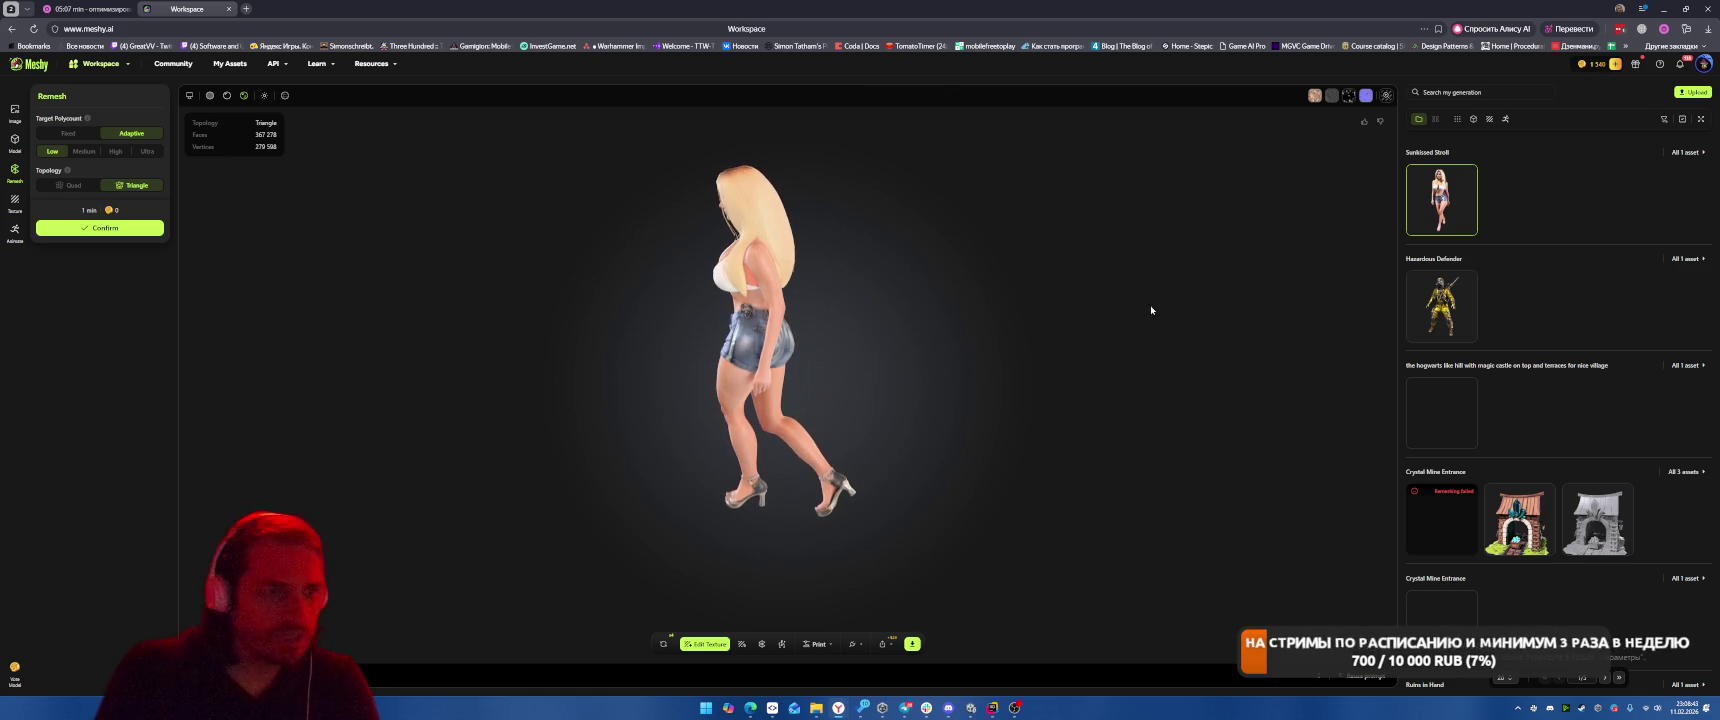
pyautogui.click(228, 9)
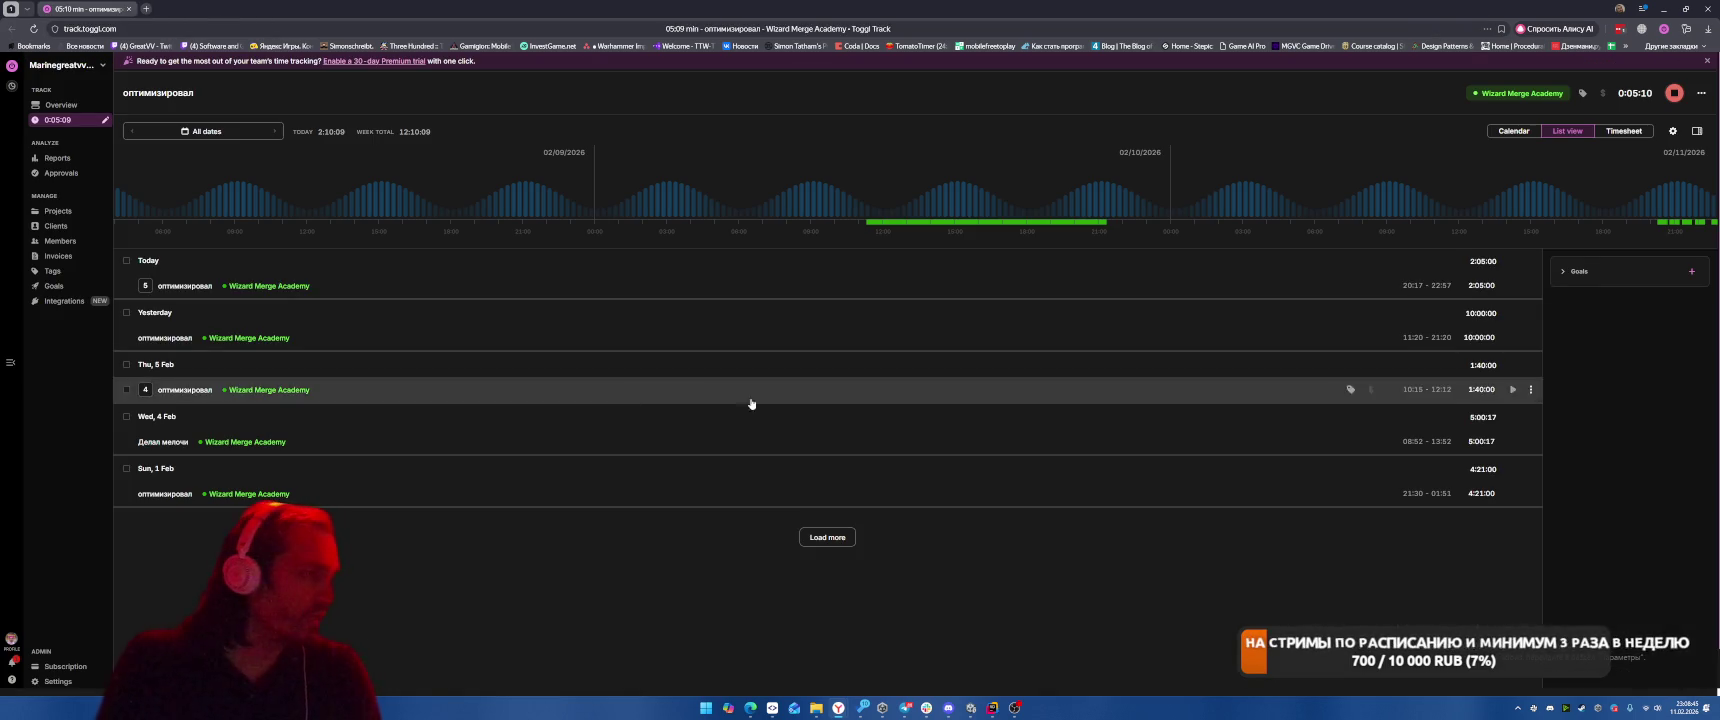
# Switch from Toggl Track back to the Unity 6 Editor castle project
pyautogui.hotkey('alt', 'Tab')
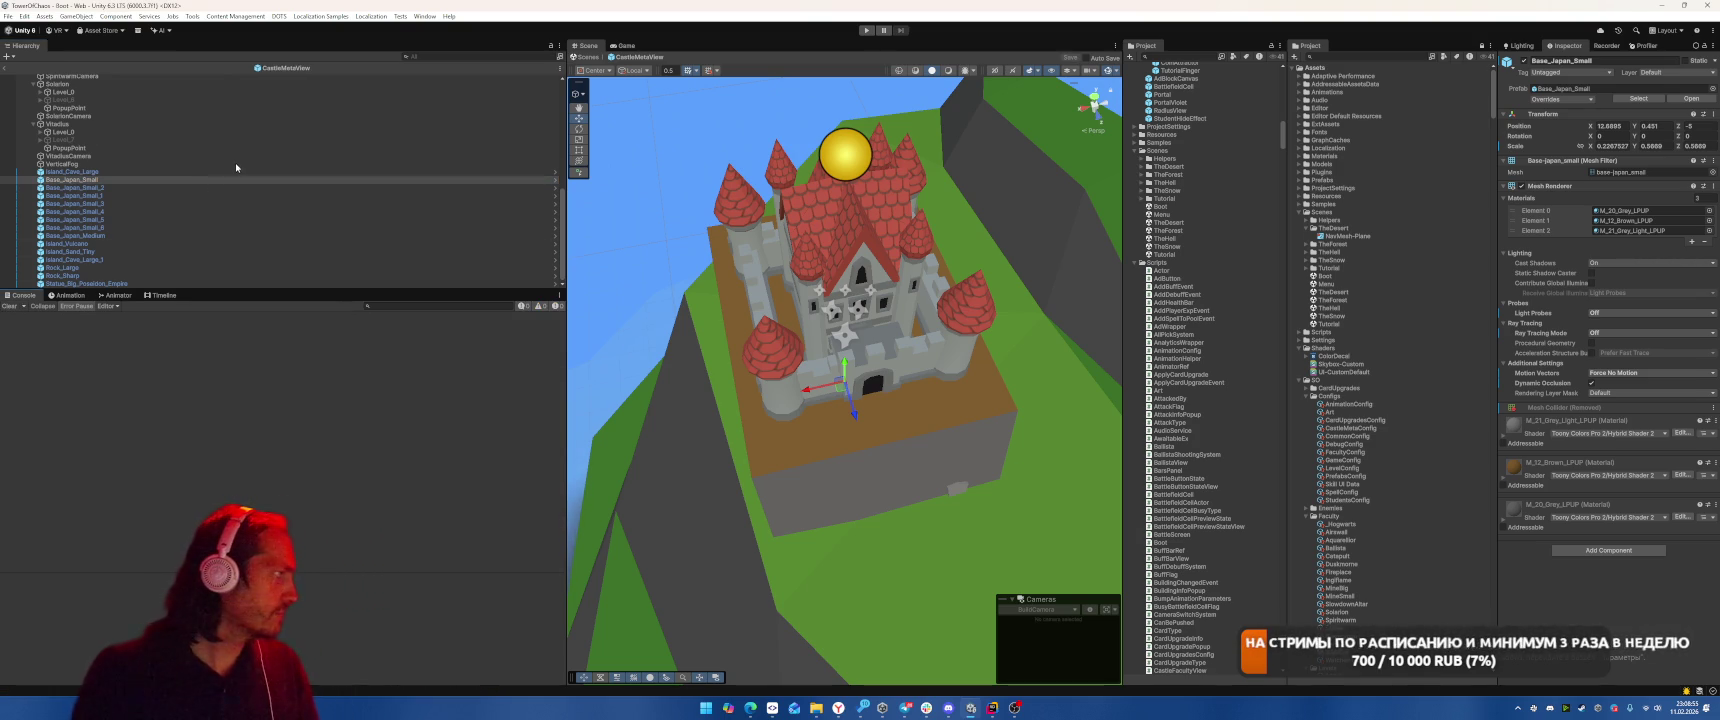
# Inspect the Views list on CastleMetaView, then enter Play mode
pyautogui.click(100, 80)
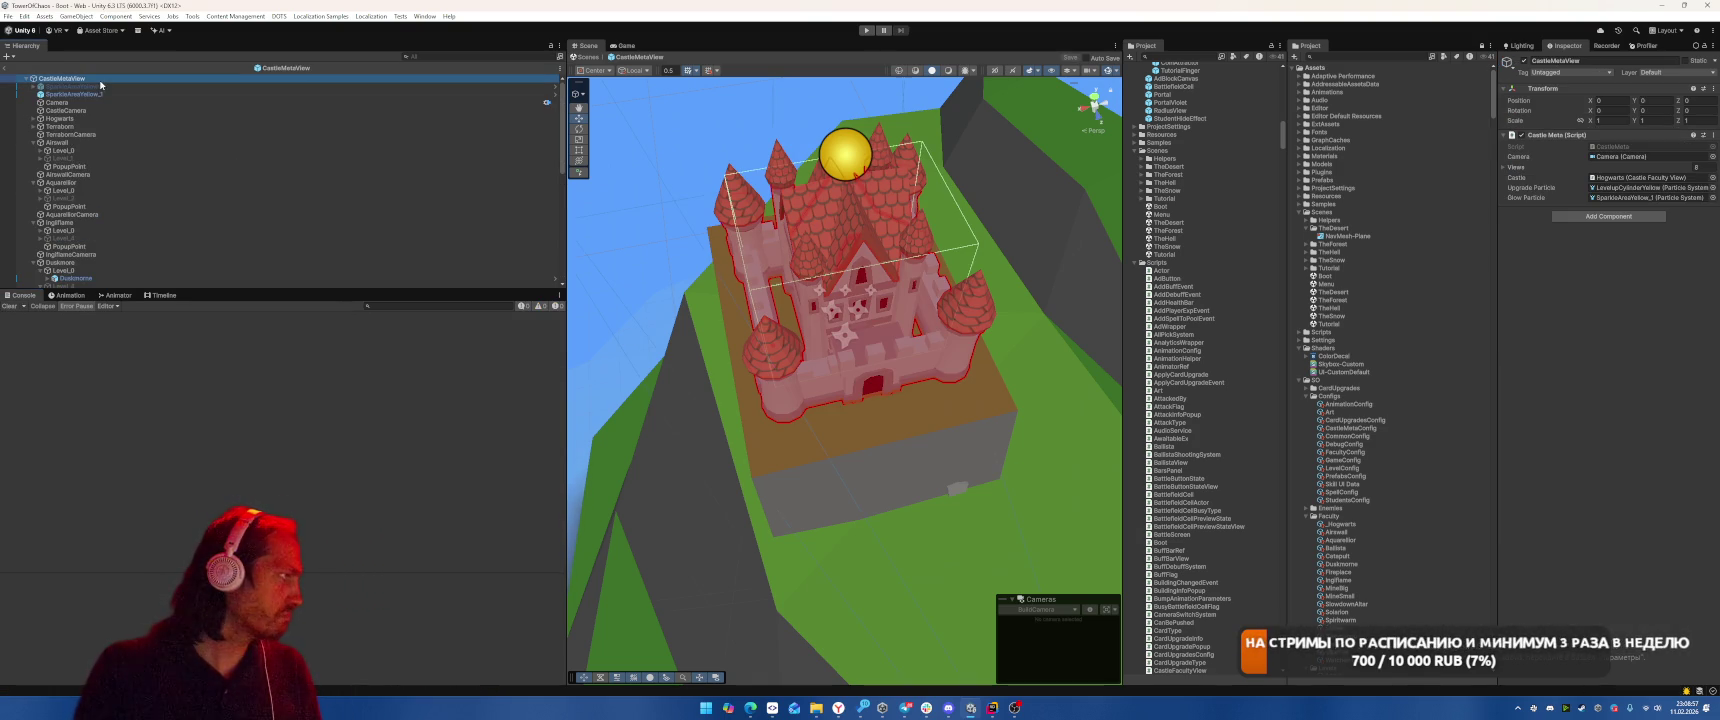
pyautogui.click(1533, 167)
pyautogui.click(866, 30)
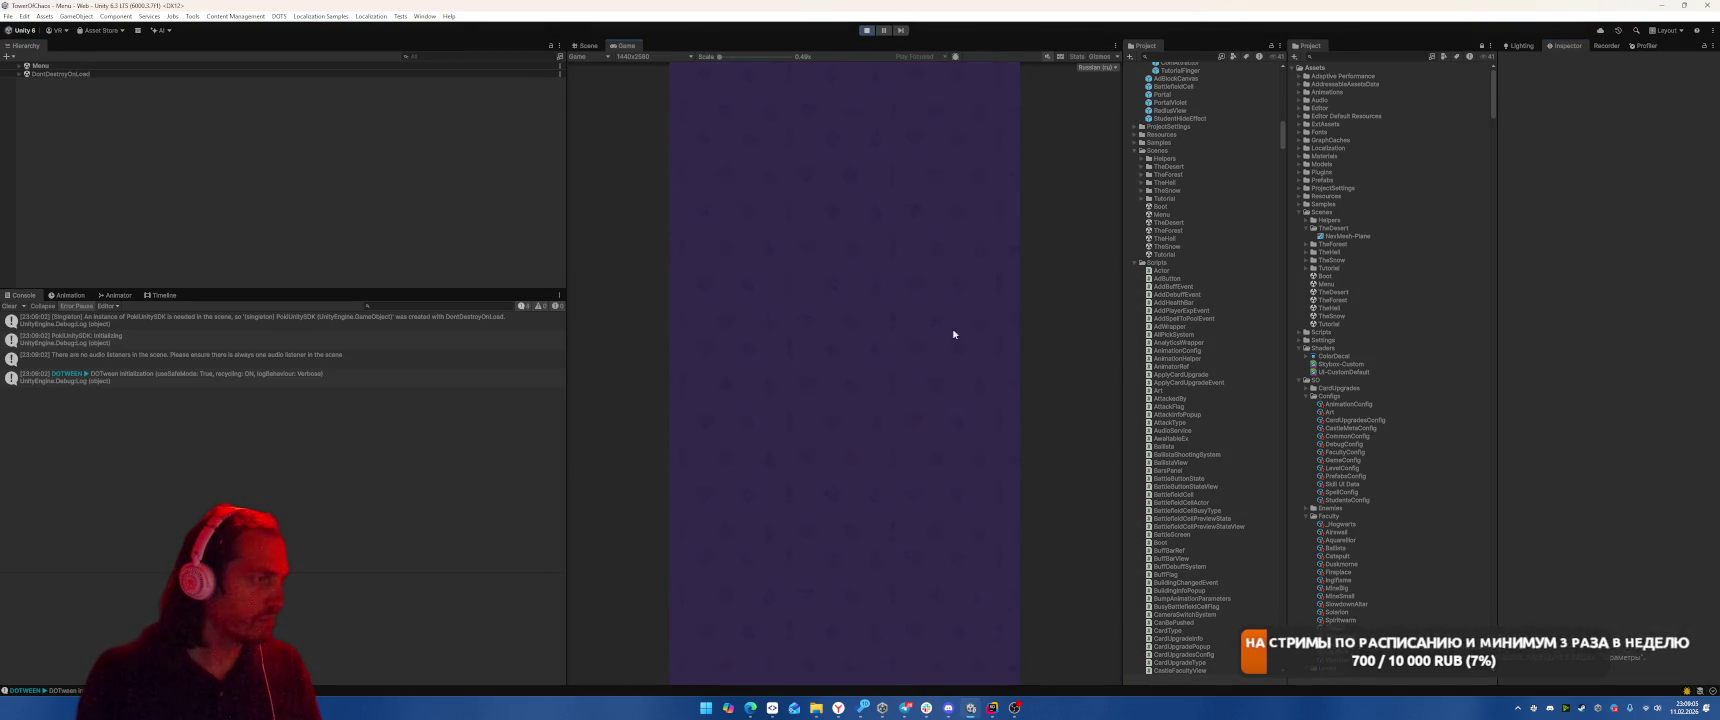
# Cycle through the Solarion, Vozdushius, Vitadius and Terraborn castles, then return to the main castle
pyautogui.click(911, 655)
pyautogui.click(903, 574)
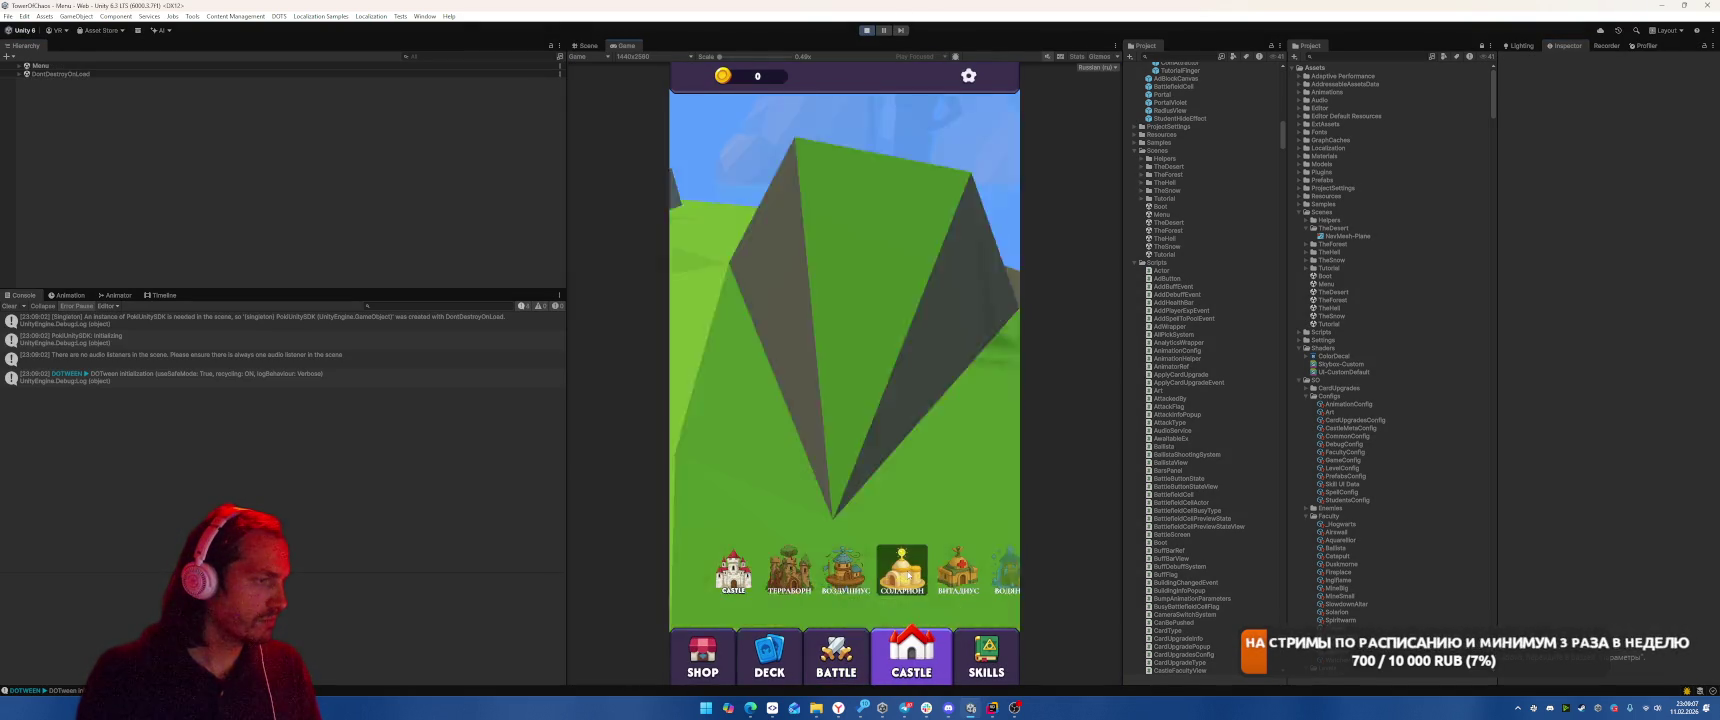
pyautogui.click(846, 570)
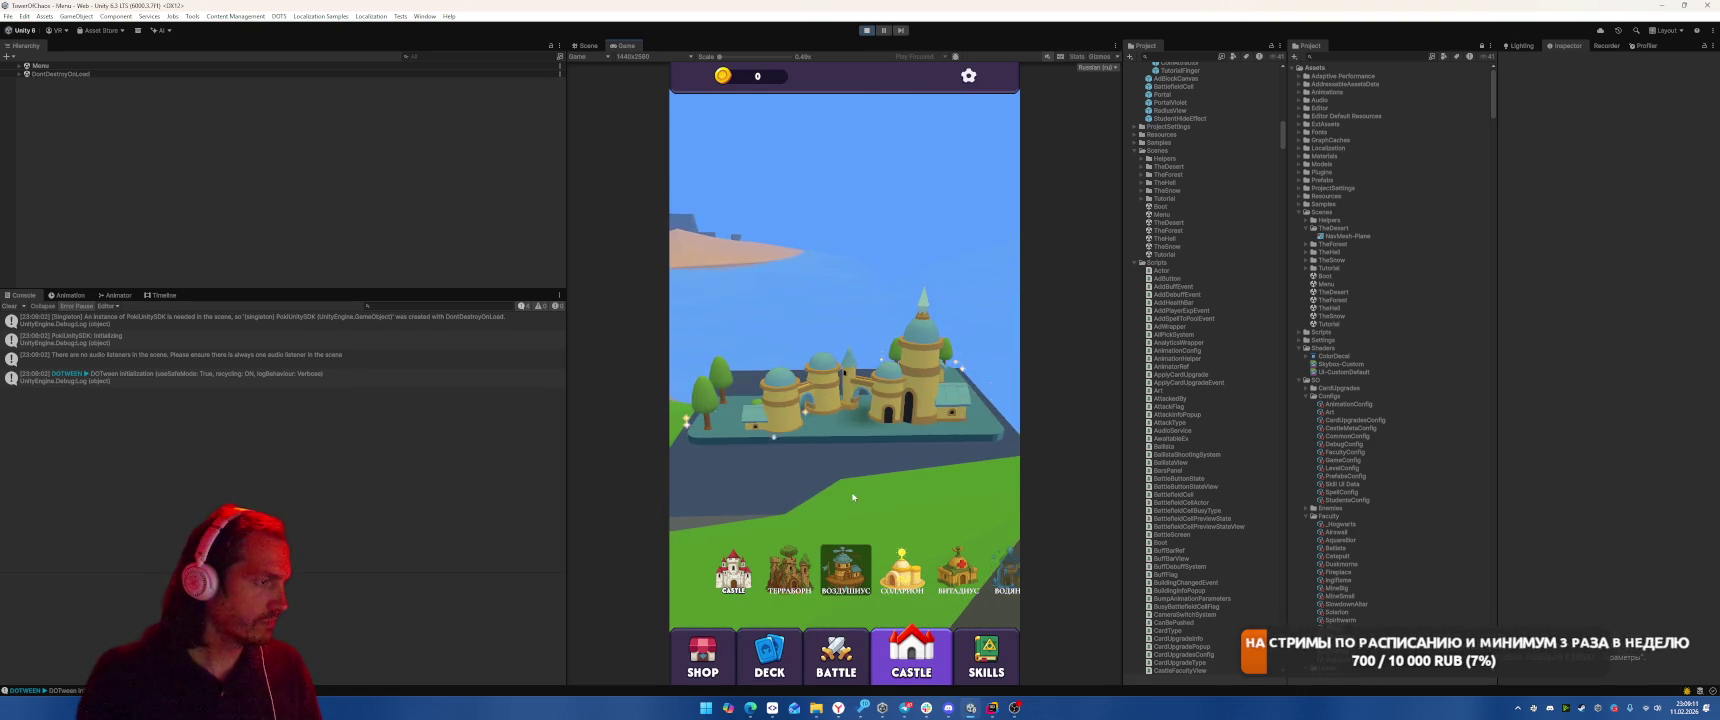
pyautogui.click(958, 568)
pyautogui.click(901, 570)
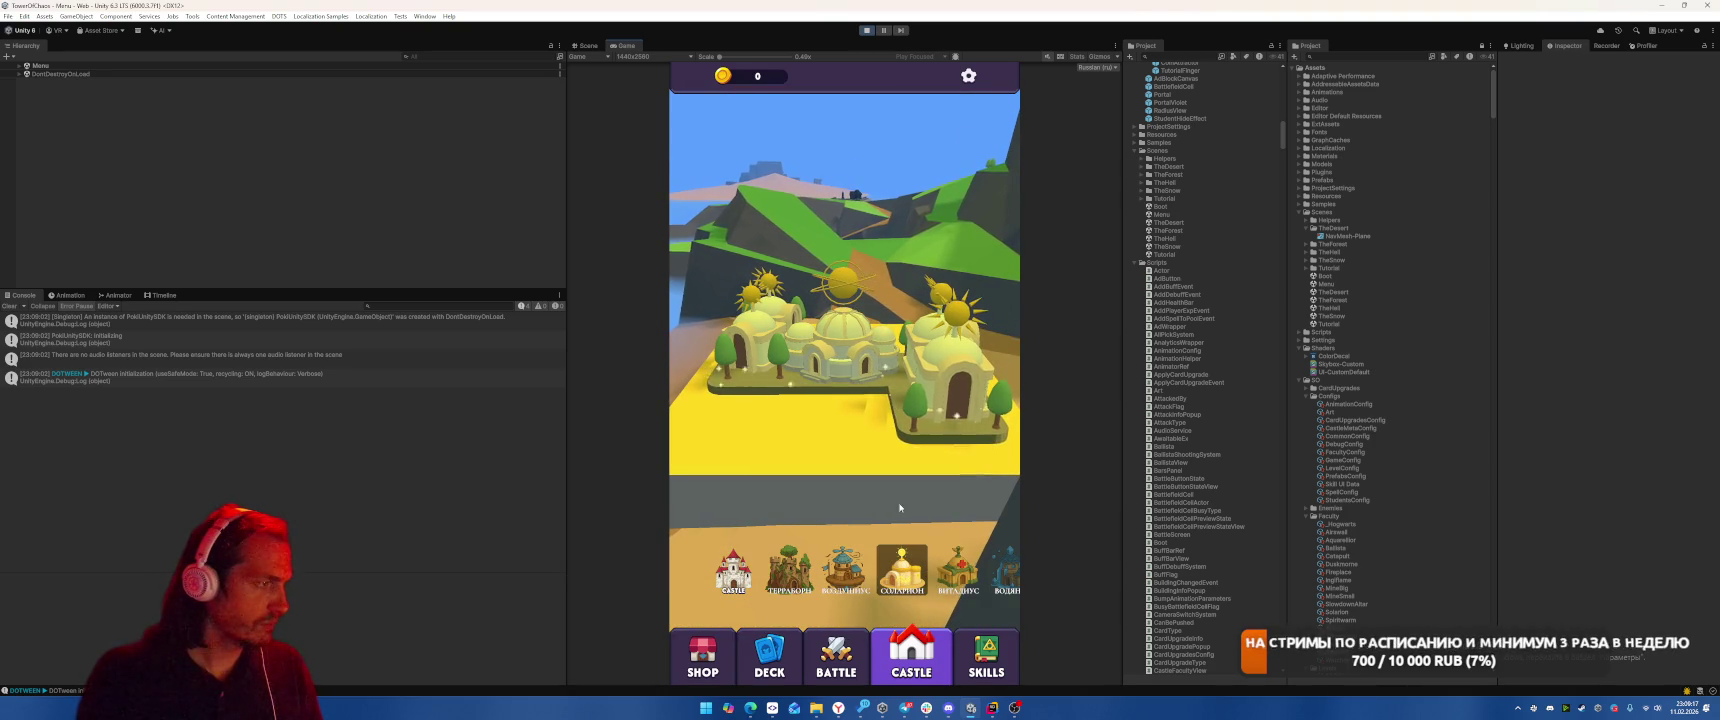
pyautogui.click(787, 569)
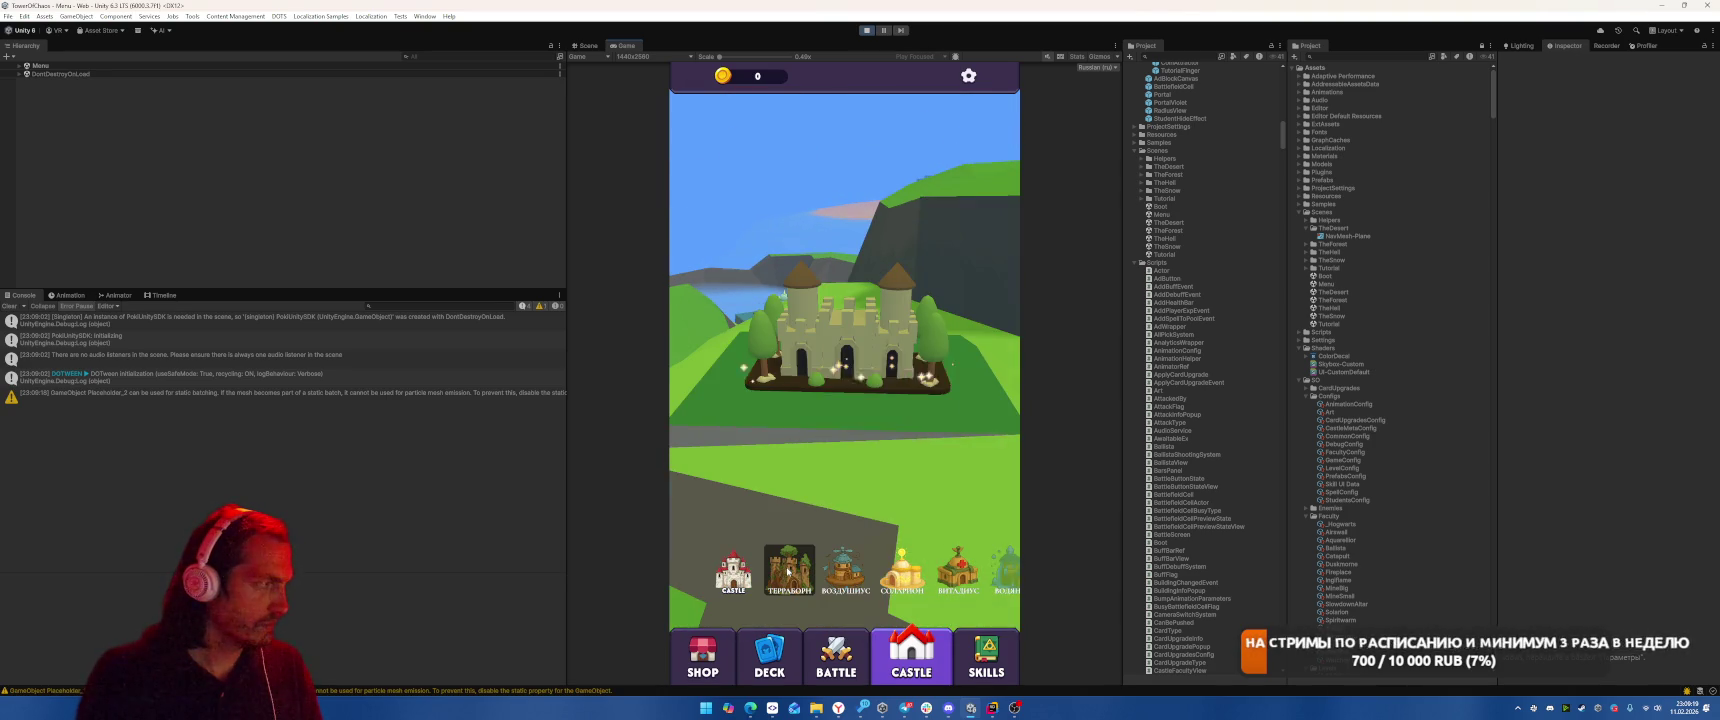
pyautogui.click(758, 582)
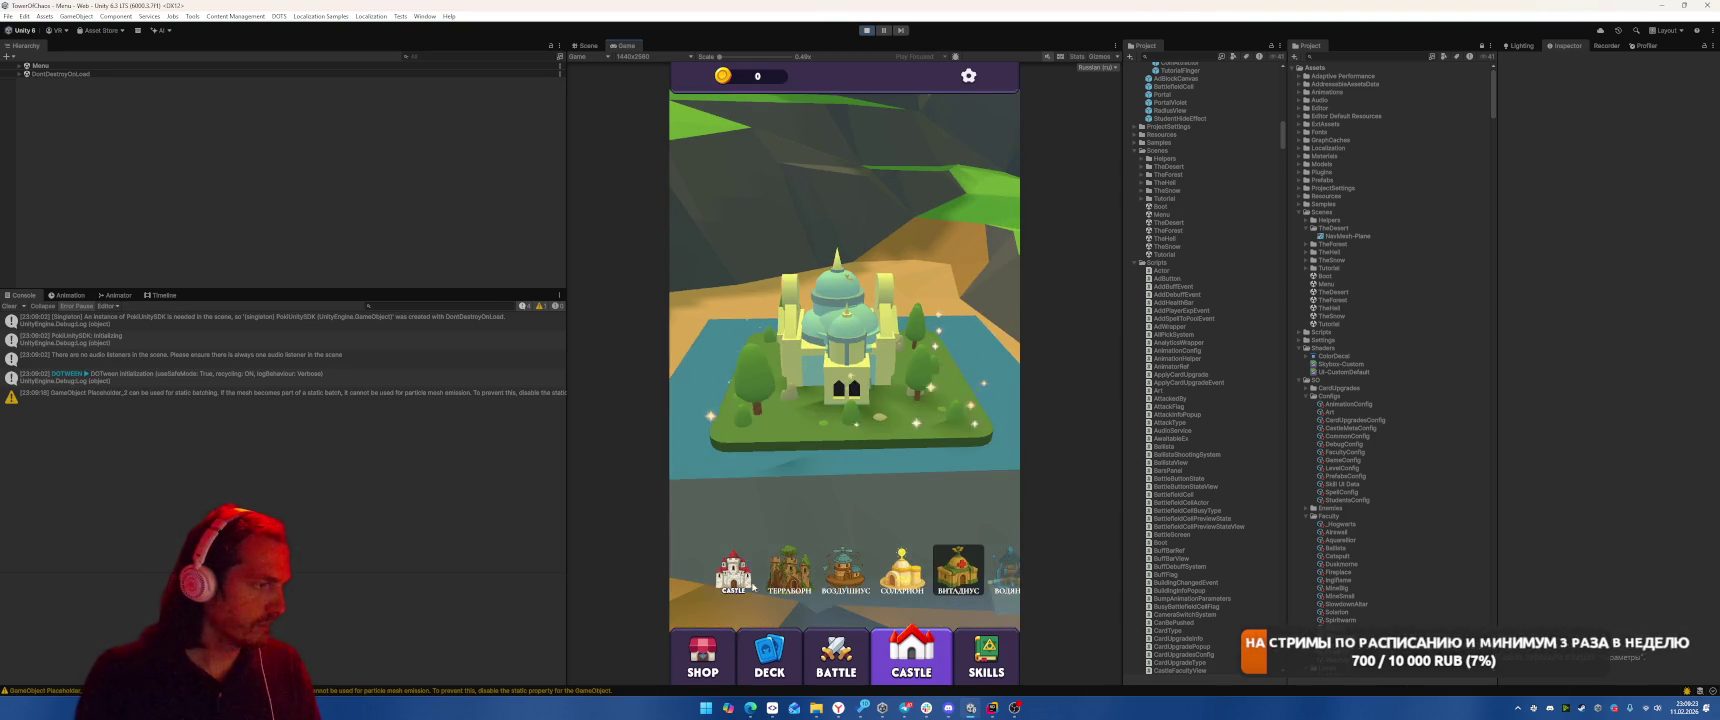
# Open the shop, claim the free 50 gold, return to the castle and stop play mode
pyautogui.click(853, 452)
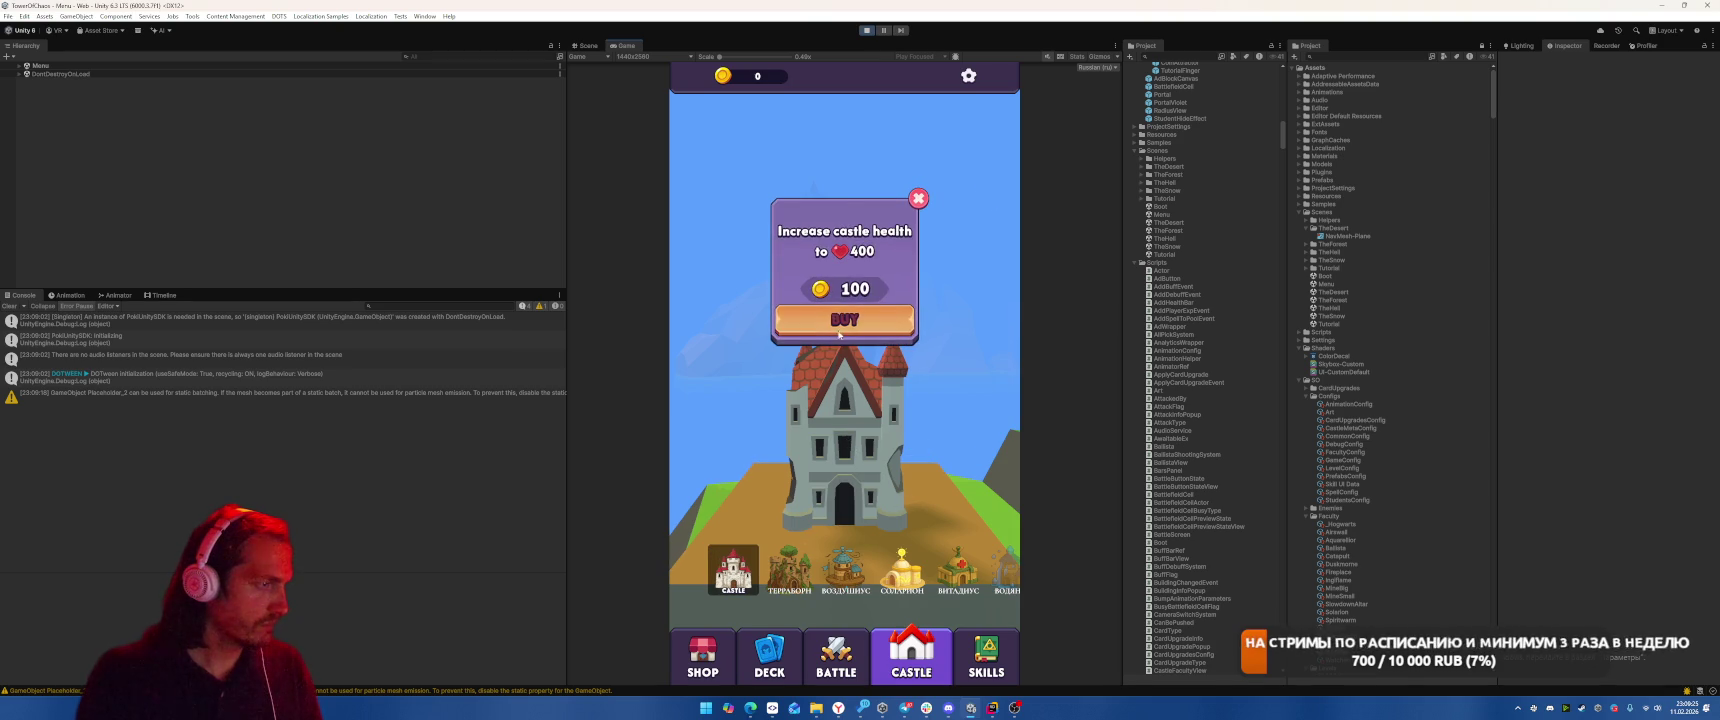
pyautogui.click(838, 333)
pyautogui.click(892, 487)
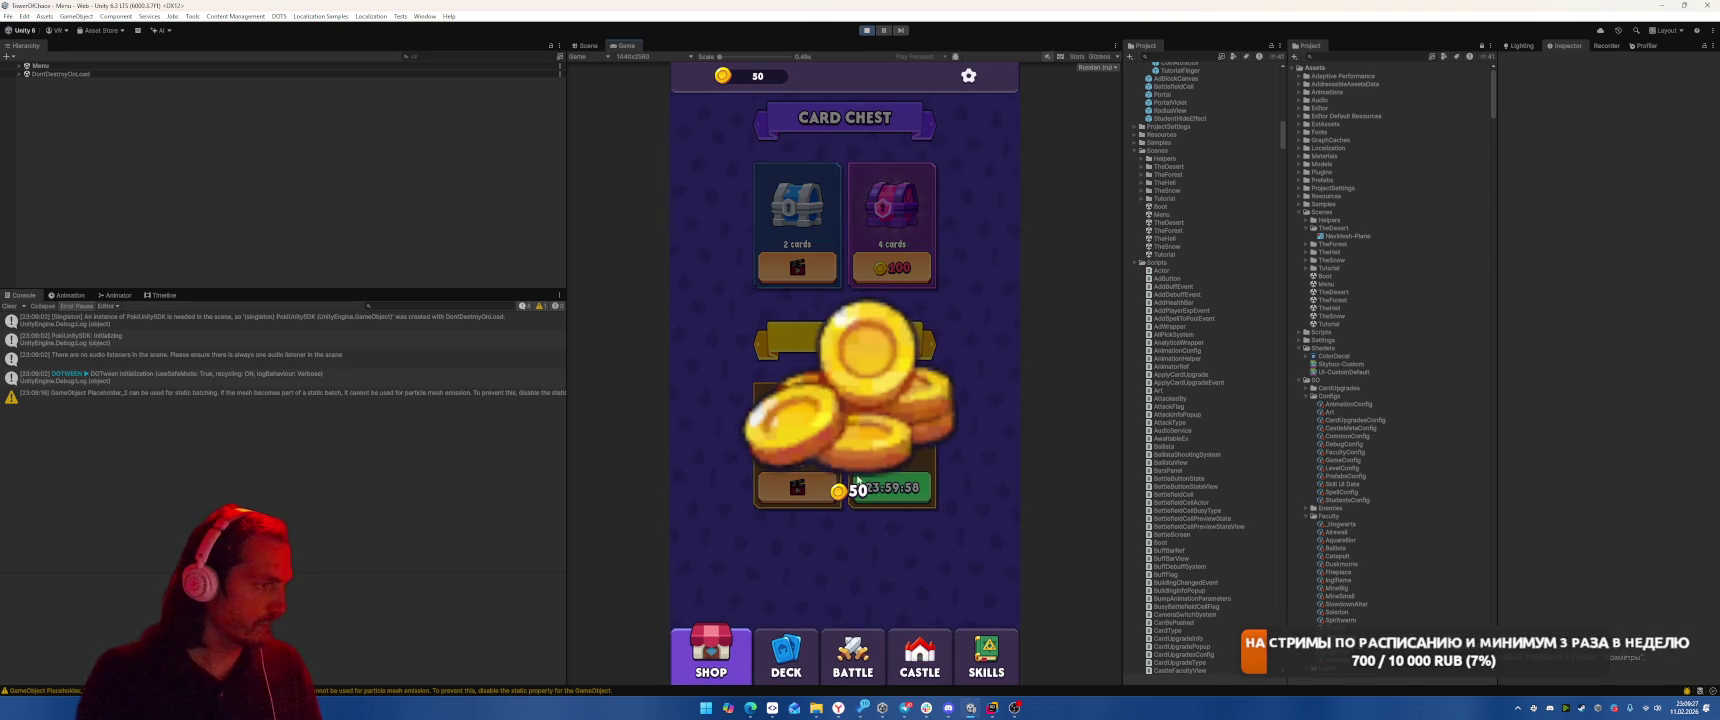
pyautogui.click(910, 662)
pyautogui.click(879, 323)
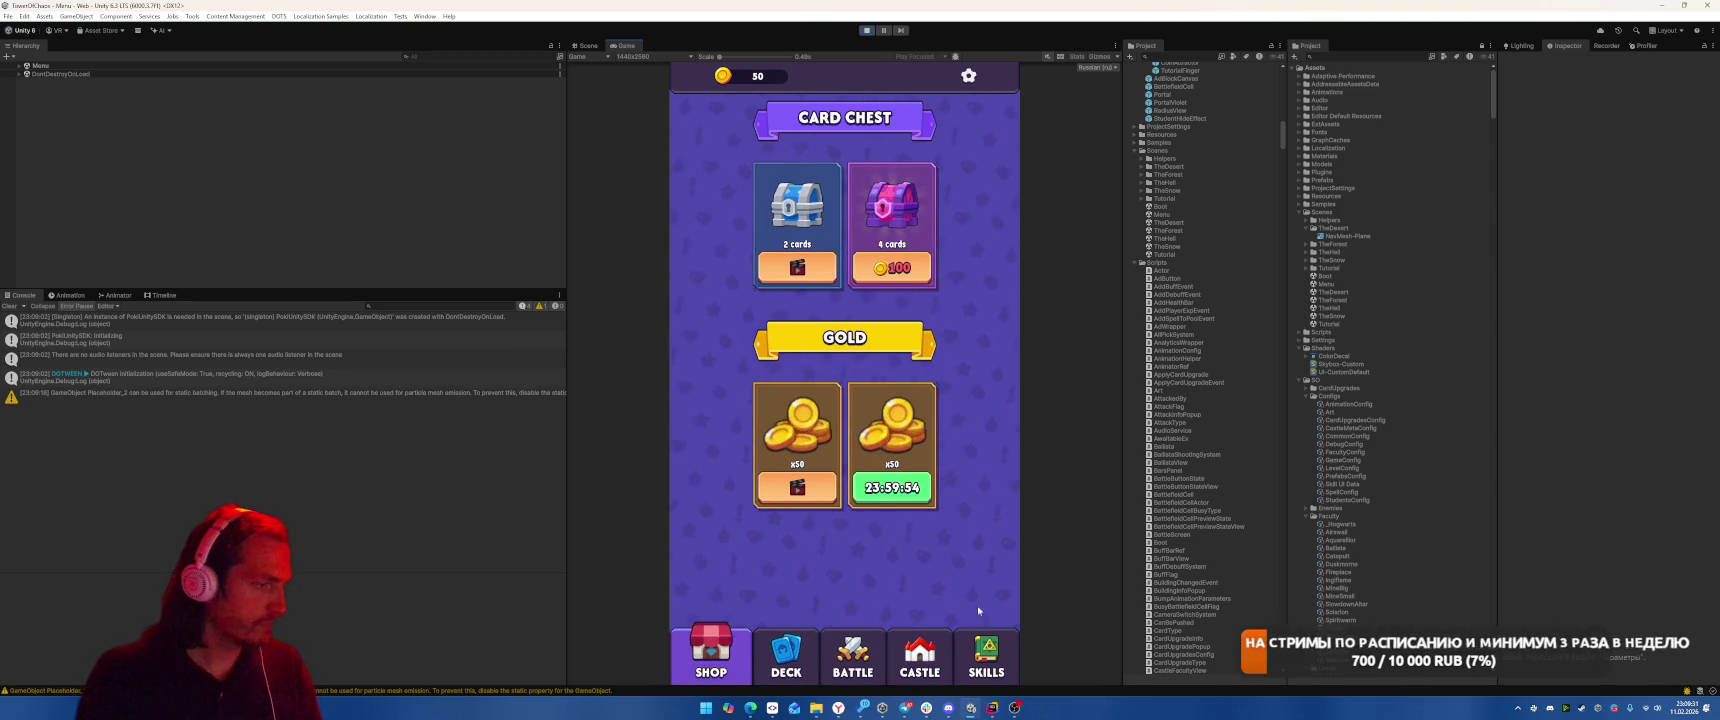
pyautogui.click(910, 662)
pyautogui.click(714, 516)
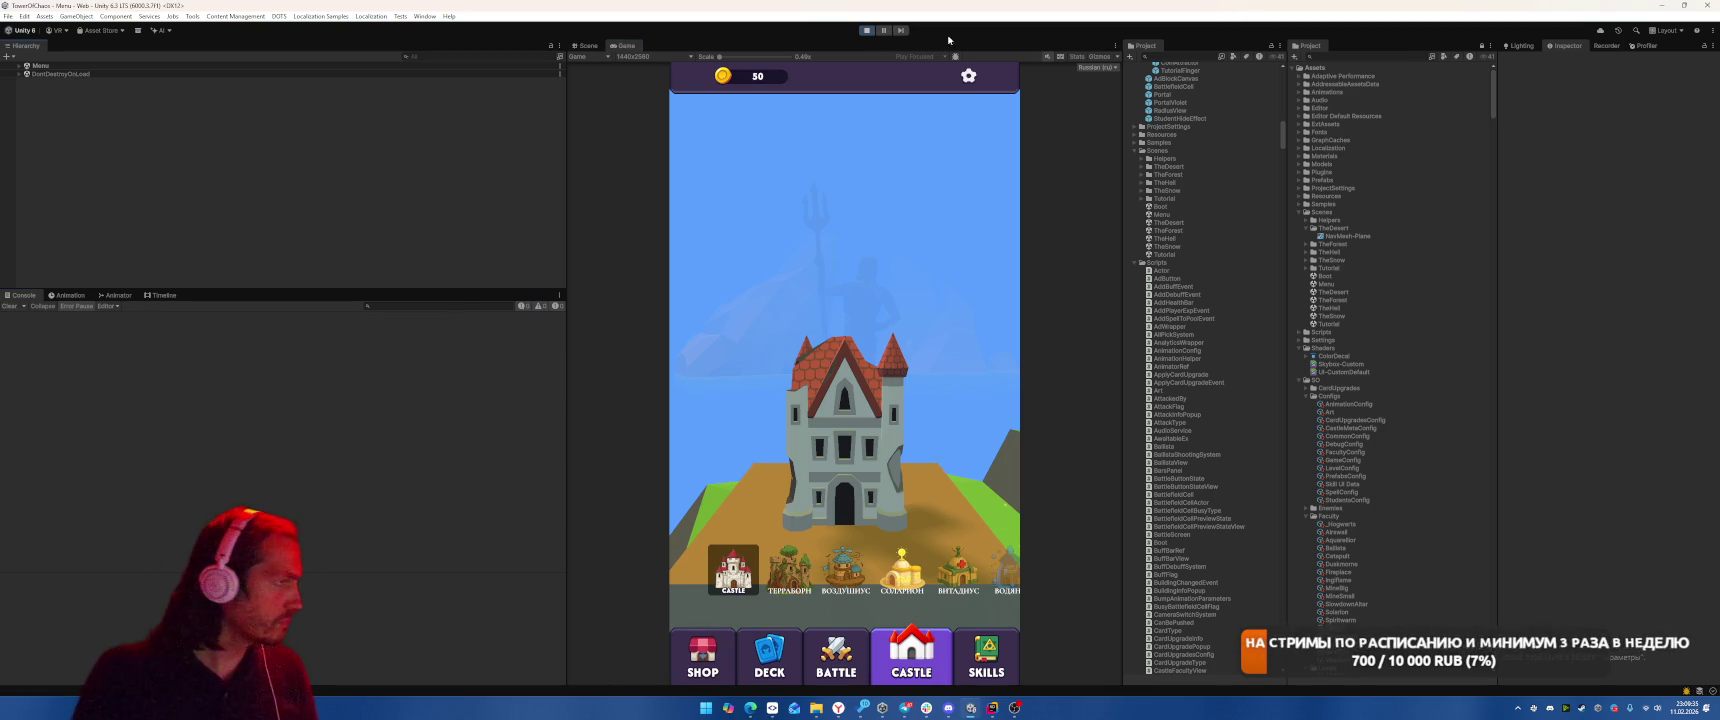
pyautogui.click(866, 30)
pyautogui.click(8, 16)
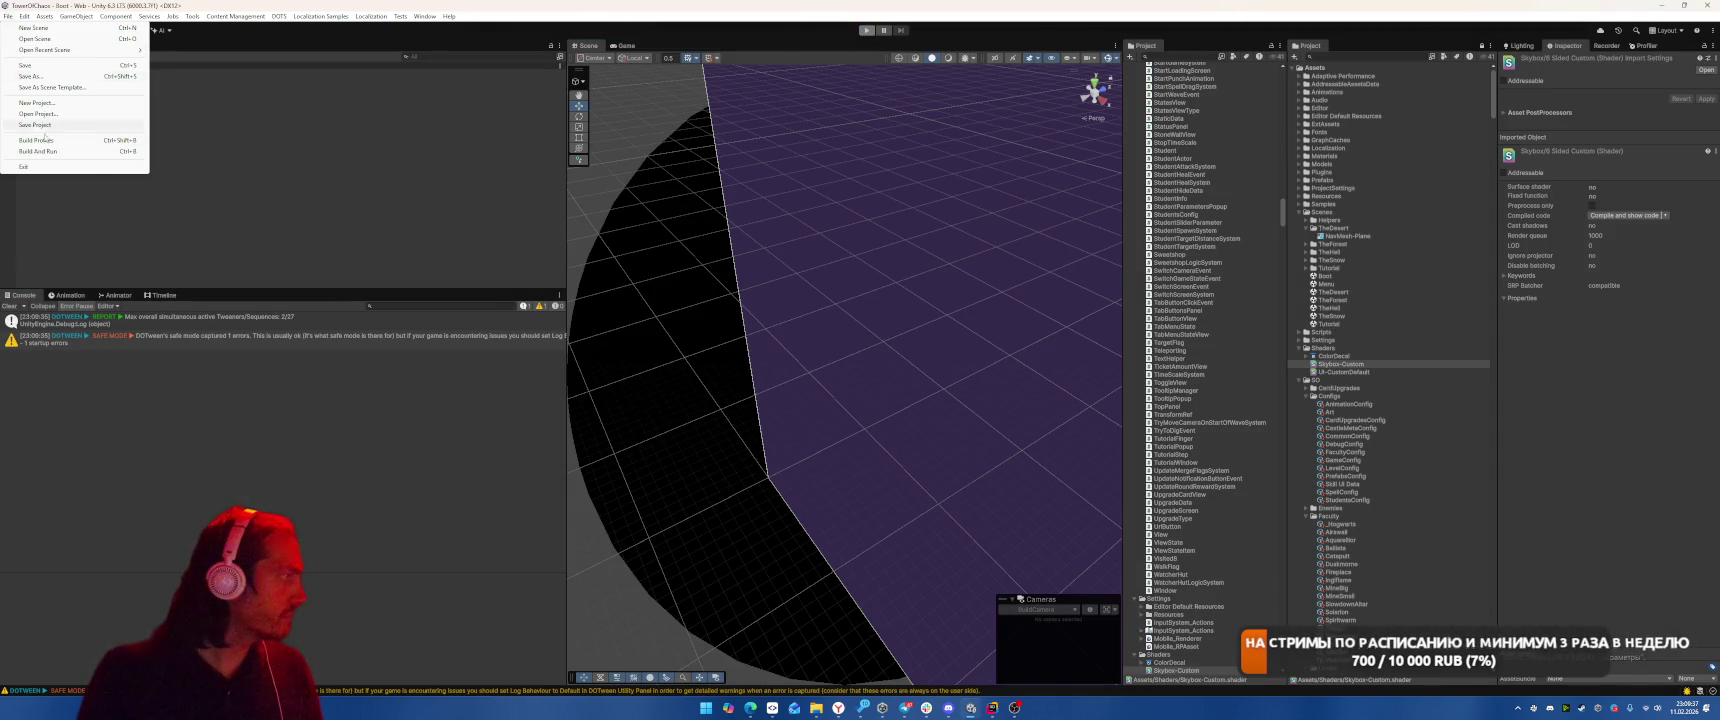
# Save the project and view the DOTween safe-mode warning details
pyautogui.click(50, 124)
pyautogui.click(8, 16)
pyautogui.click(50, 124)
pyautogui.click(284, 340)
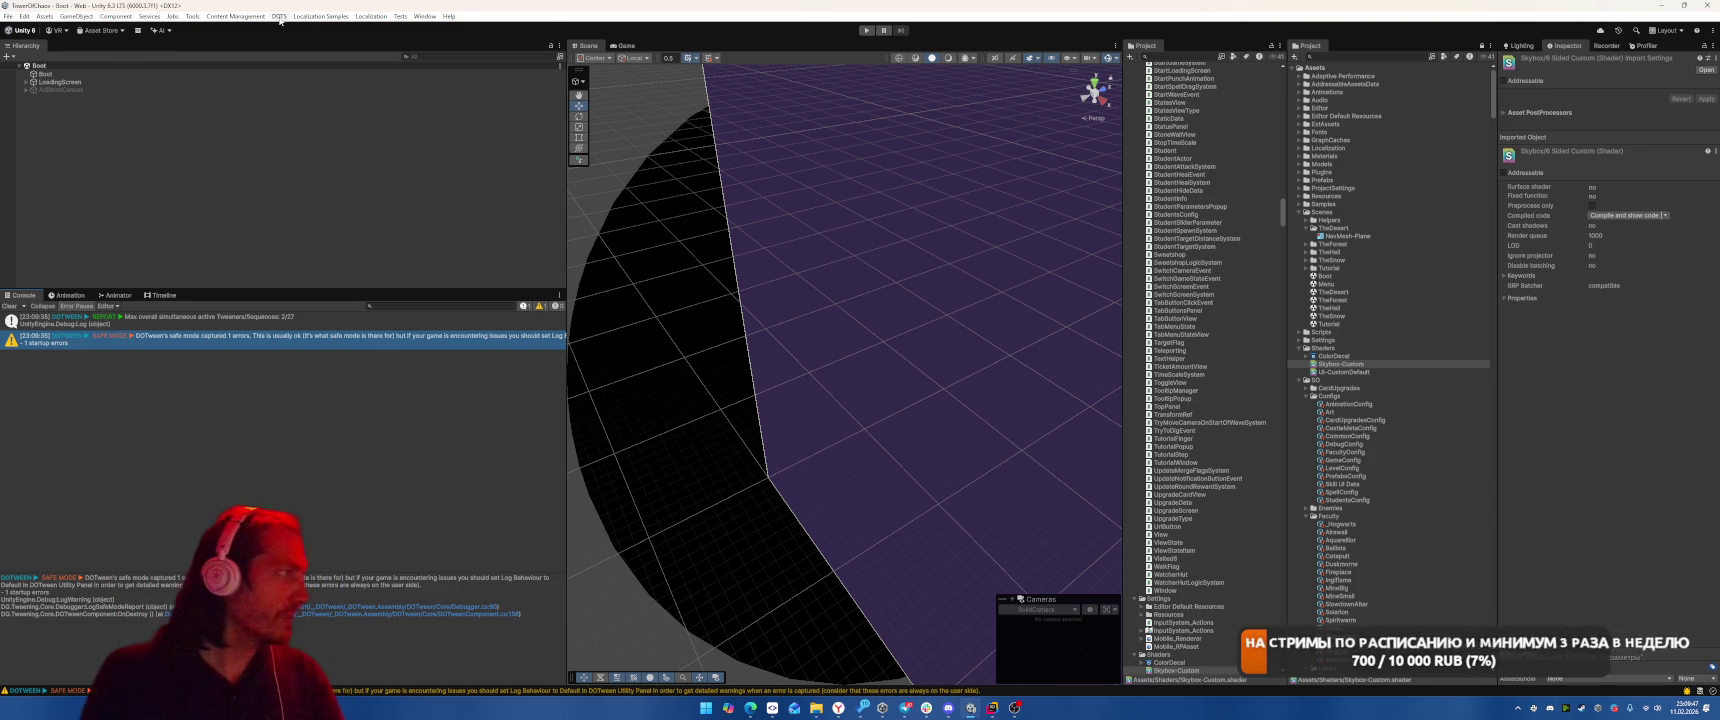
# Open Addressables Groups and run New Build with the Default Build Script
pyautogui.click(449, 16)
pyautogui.moveTo(425, 16)
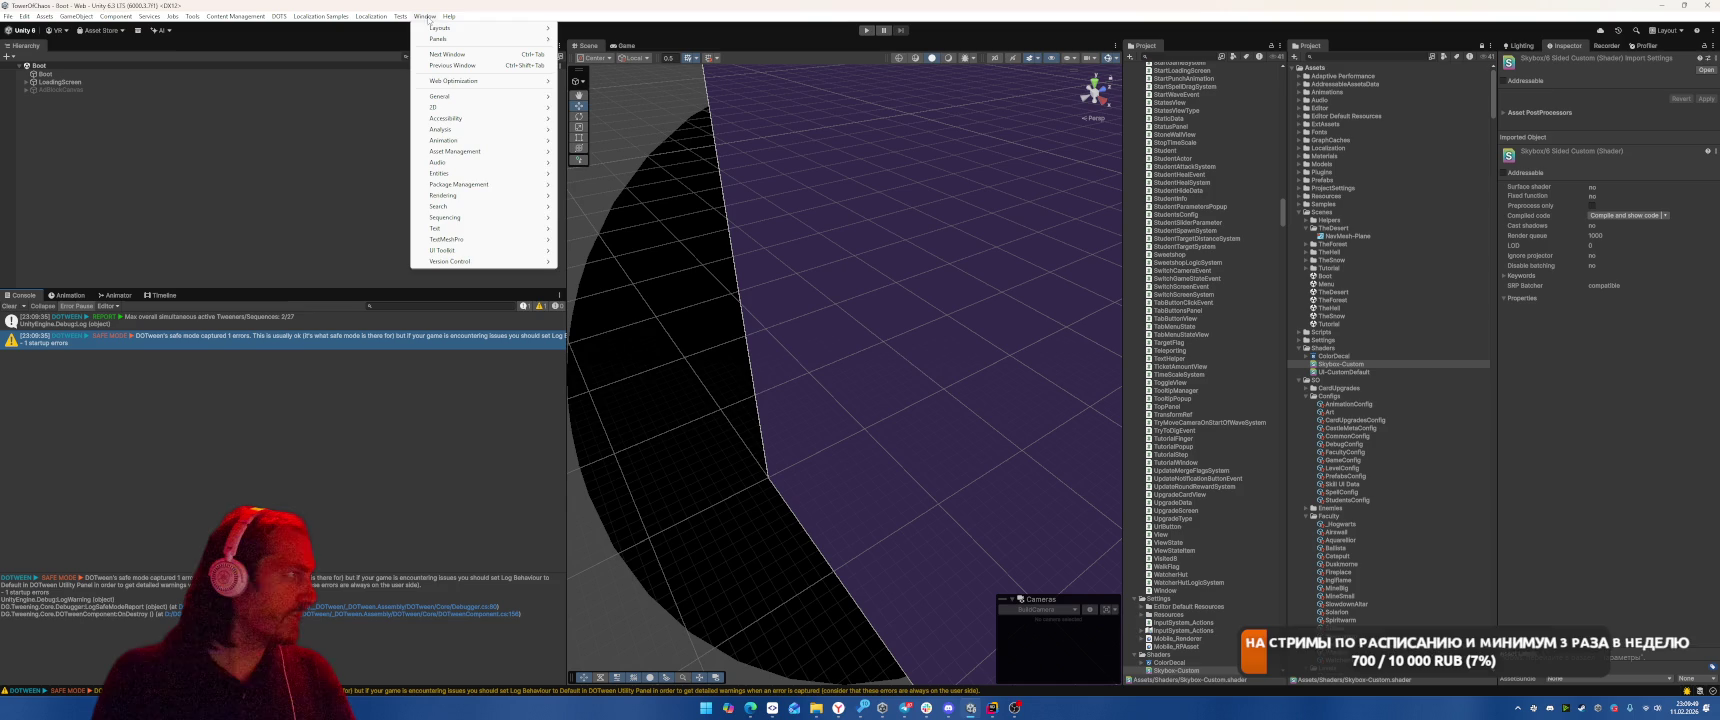
pyautogui.moveTo(500, 151)
pyautogui.moveTo(620, 178)
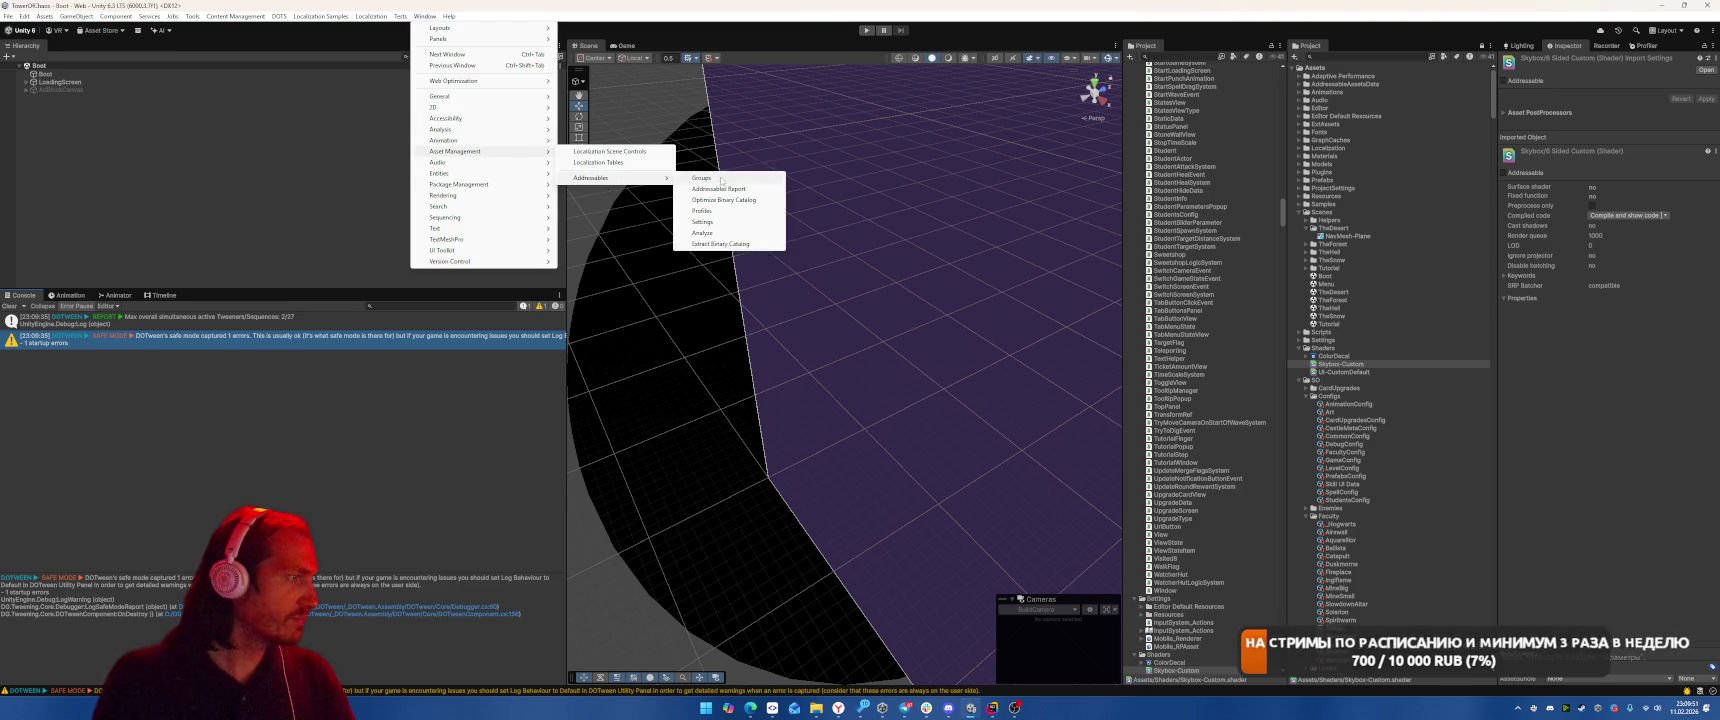
pyautogui.click(705, 177)
pyautogui.click(903, 112)
pyautogui.moveTo(993, 126)
pyautogui.click(1045, 124)
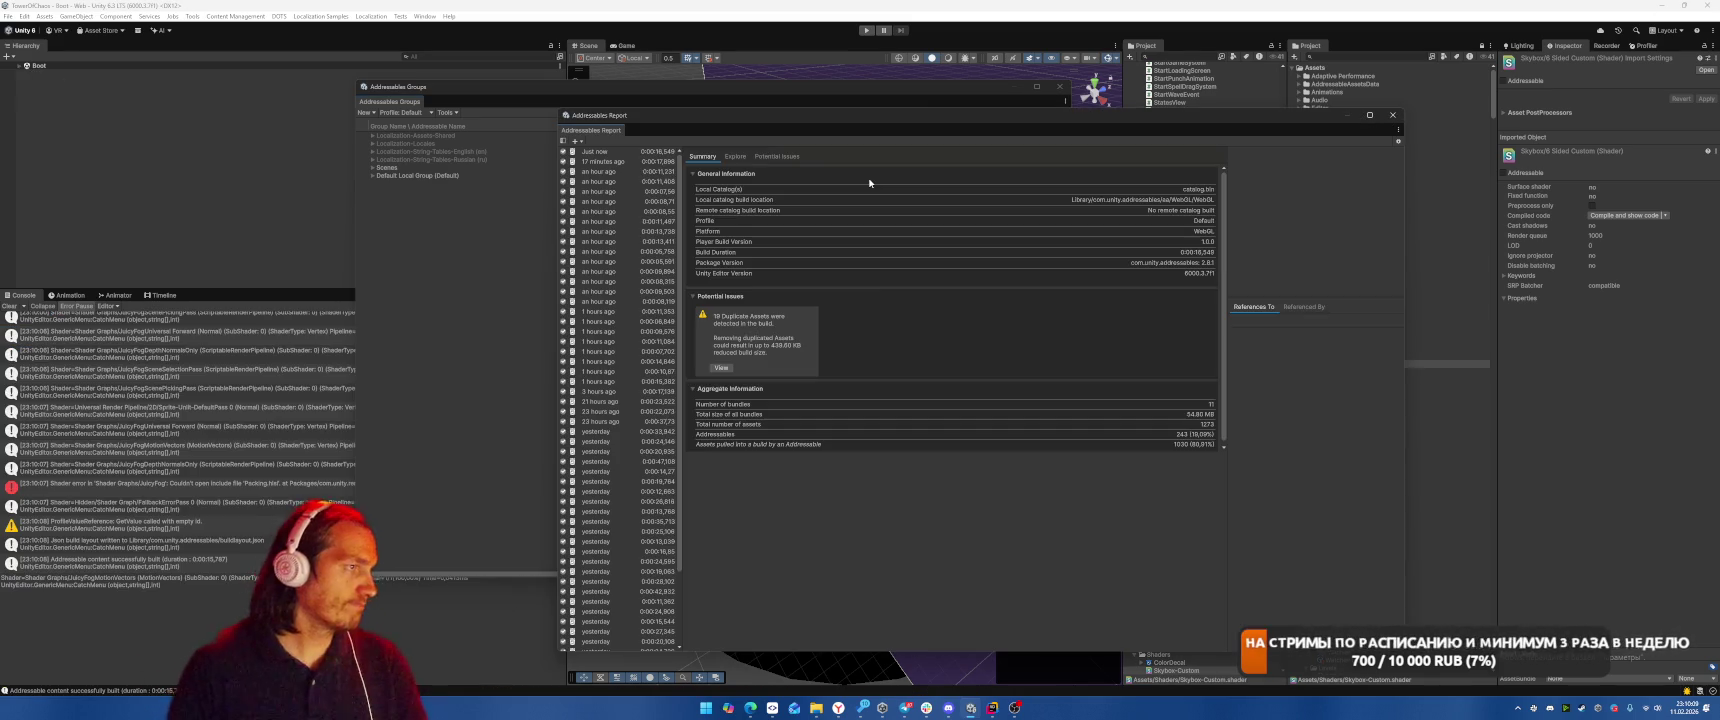
# Review the build summary, close the report and browse the Default Local Group entries
pyautogui.click(597, 154)
pyautogui.click(1385, 116)
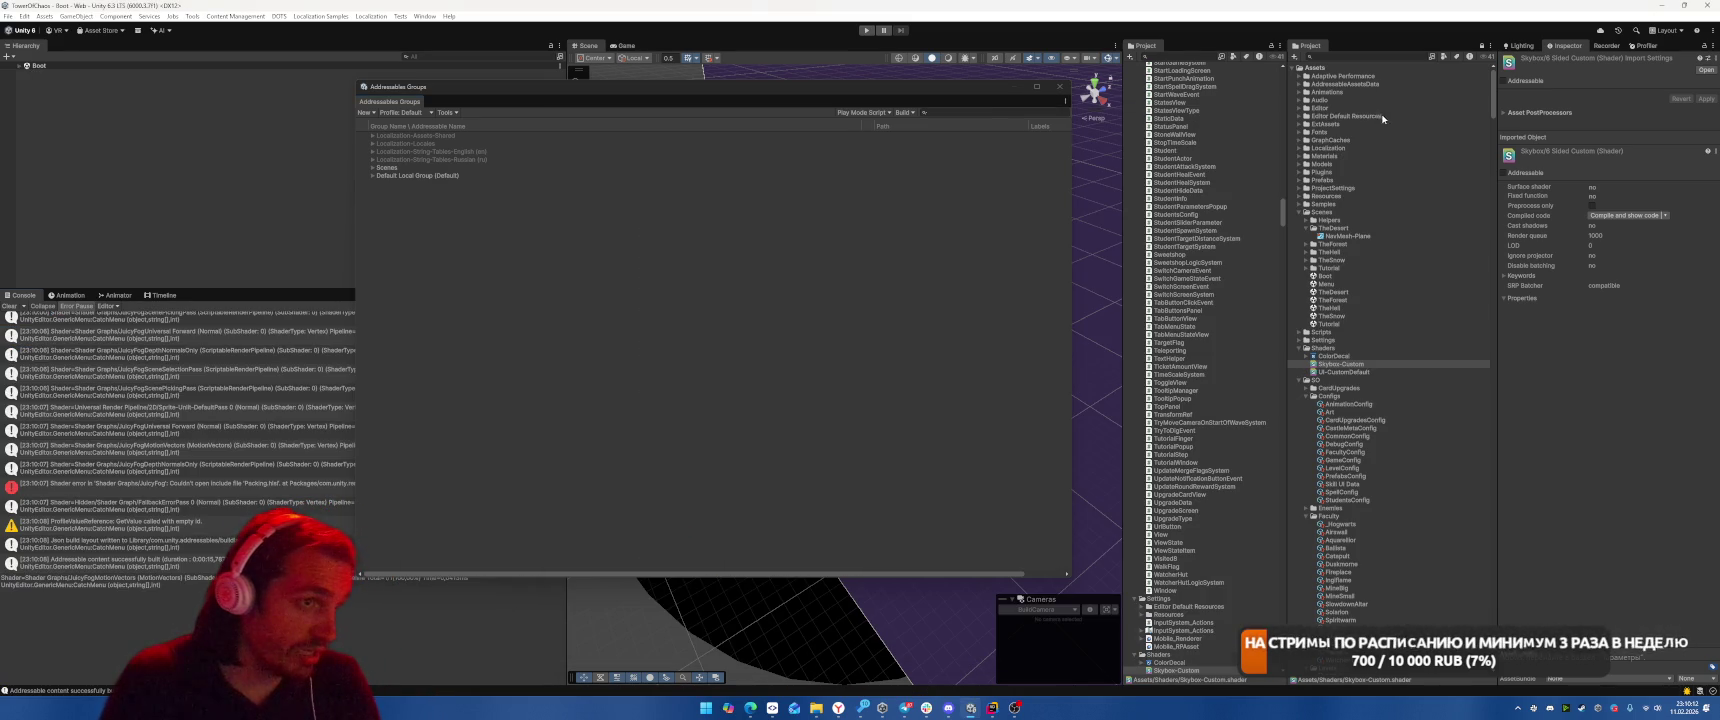
pyautogui.click(497, 175)
pyautogui.press('Right')
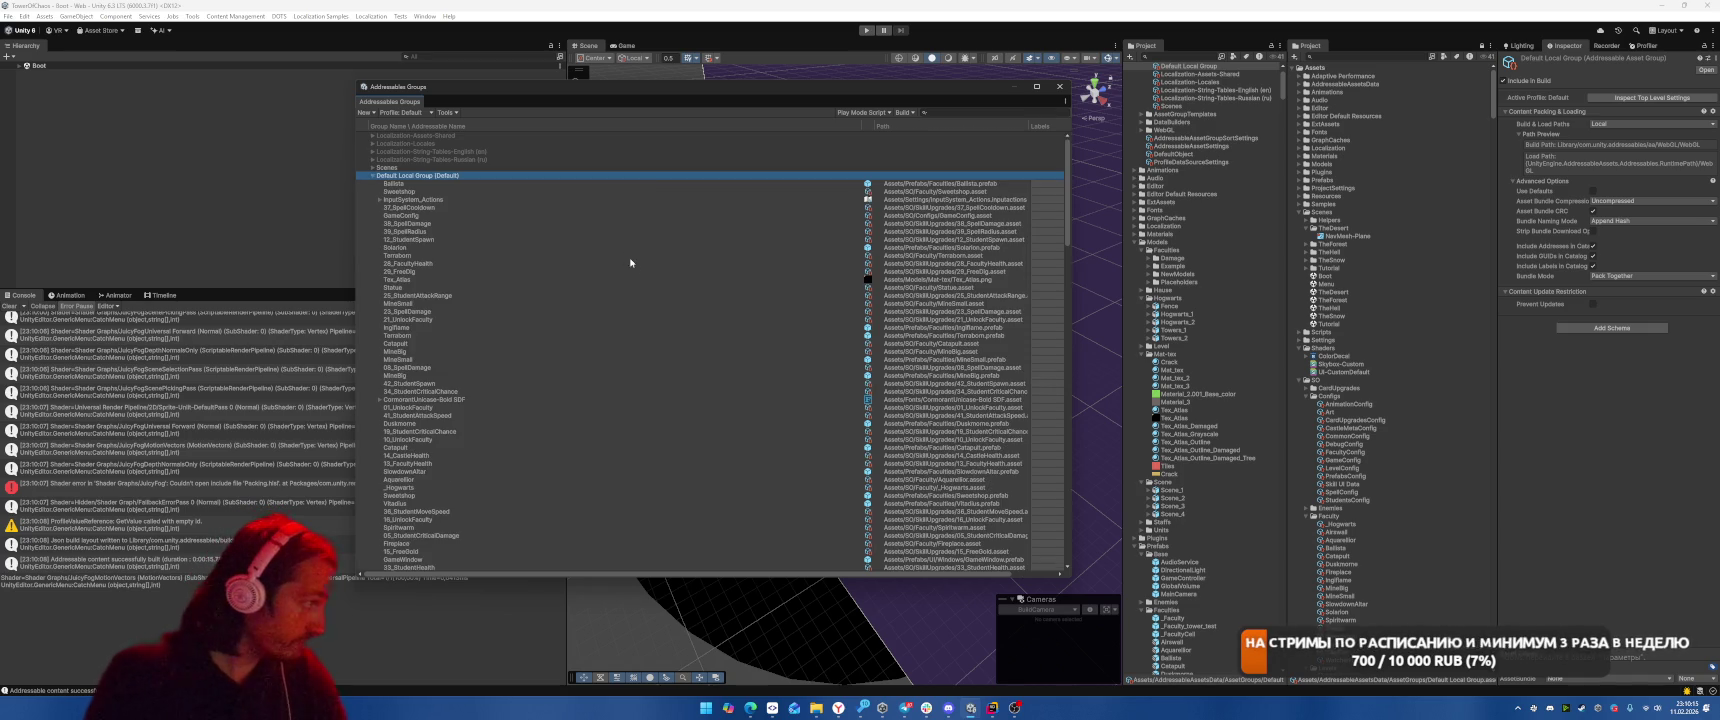
pyautogui.scroll(-15, 630, 257)
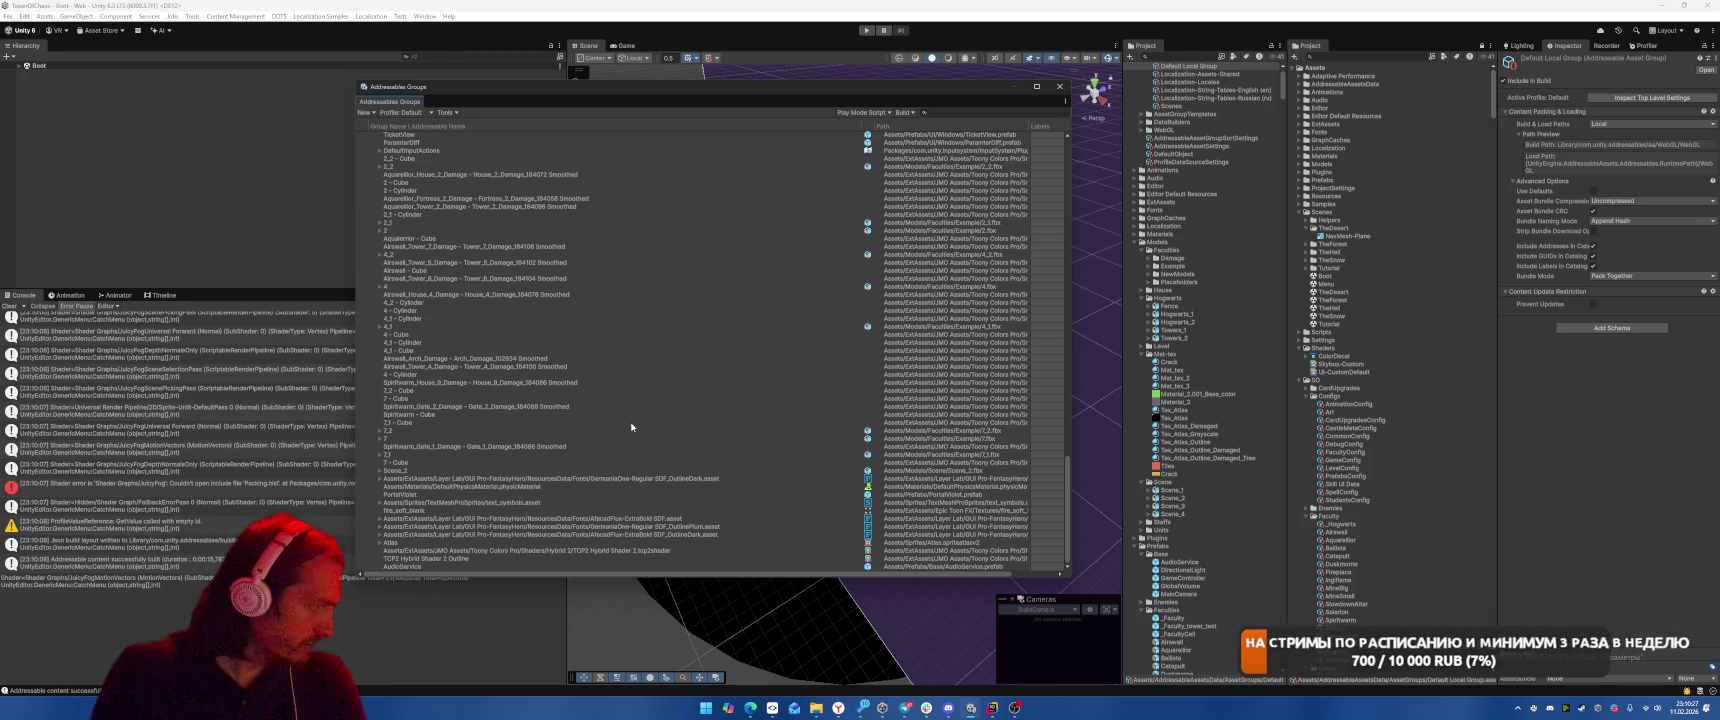
pyautogui.click(657, 423)
pyautogui.click(697, 471)
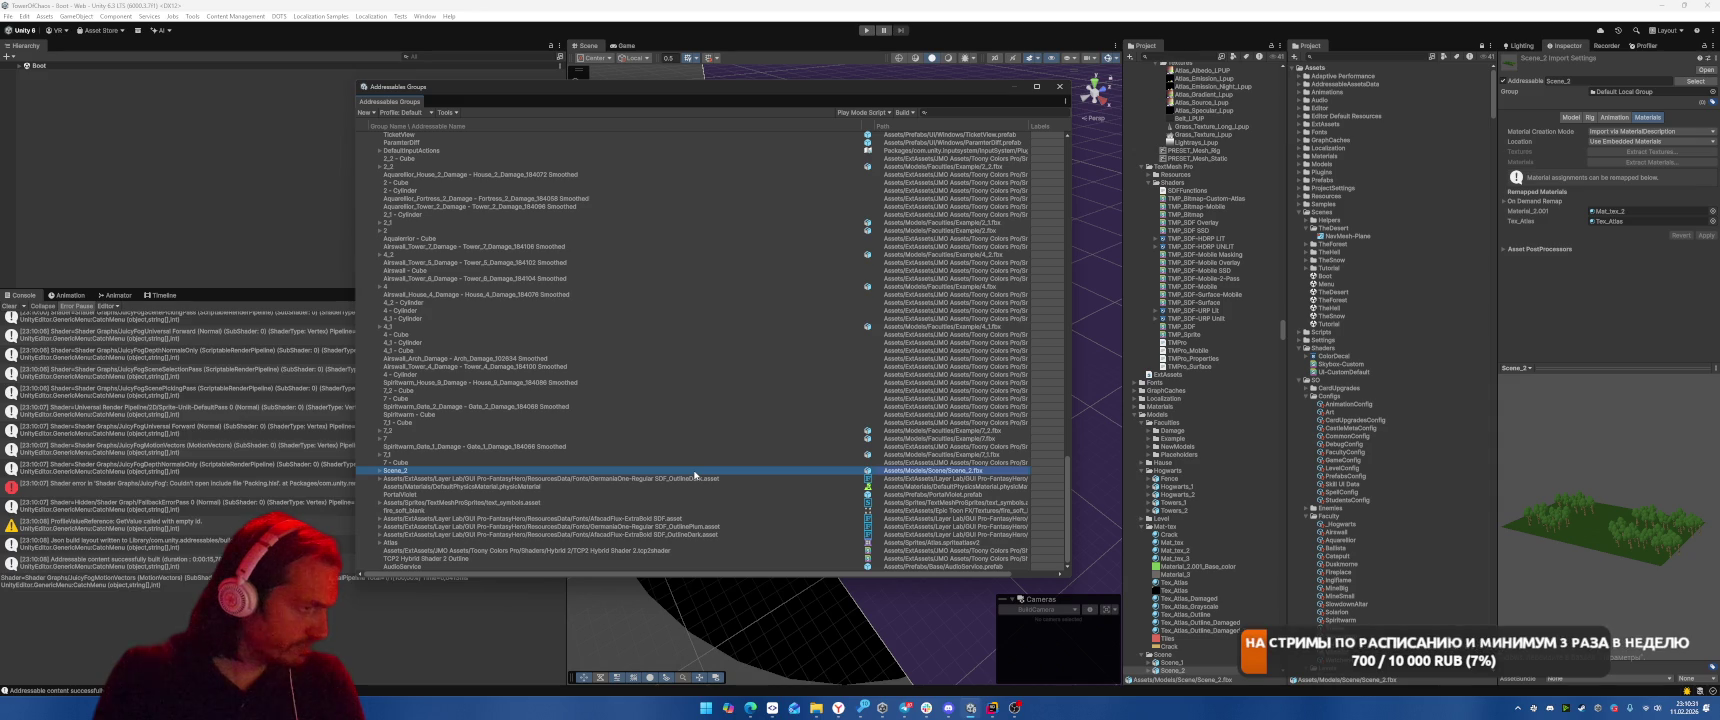
pyautogui.scroll(15, 740, 462)
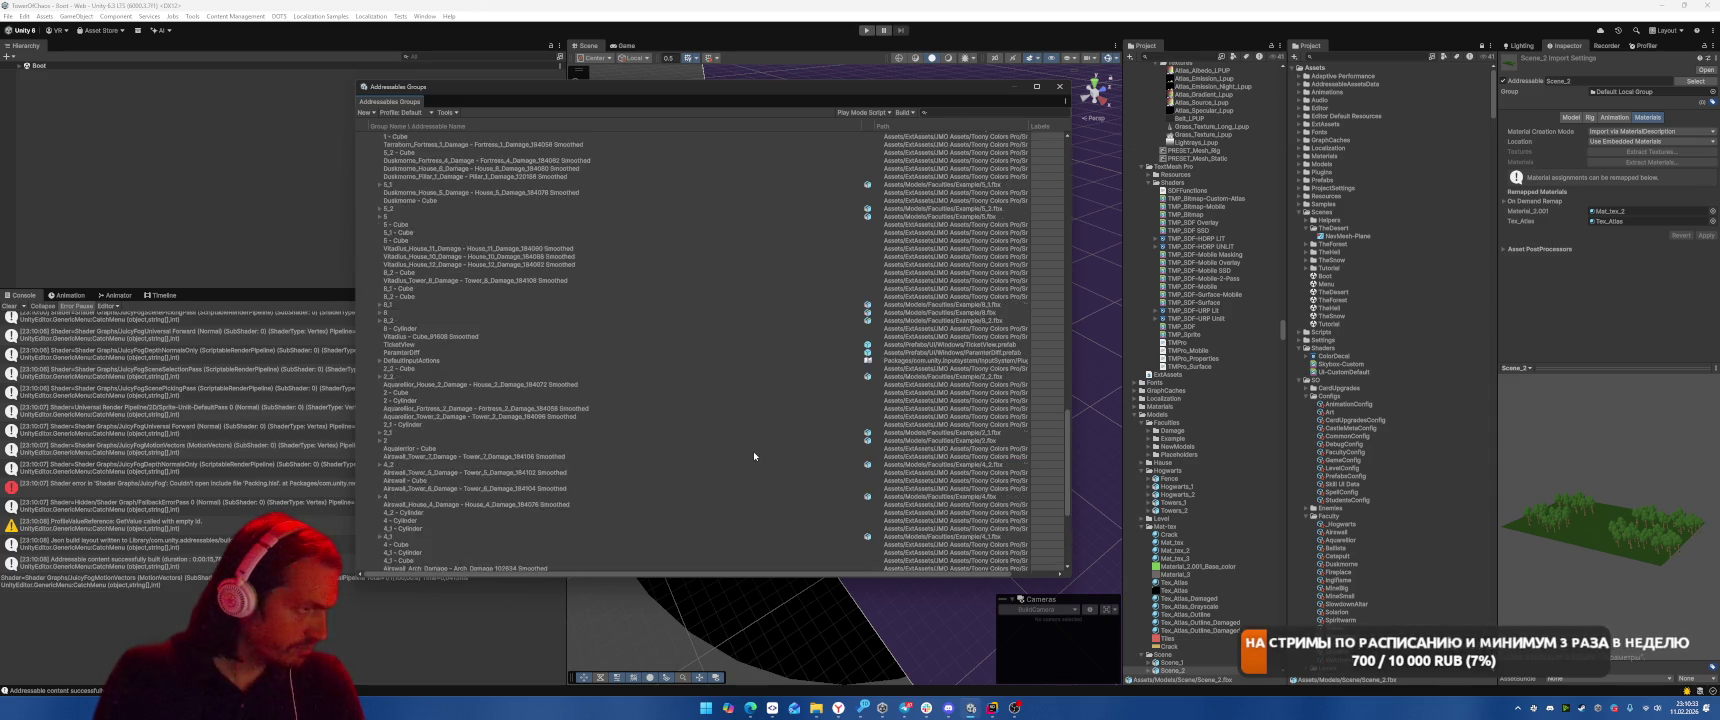
pyautogui.scroll(10, 754, 456)
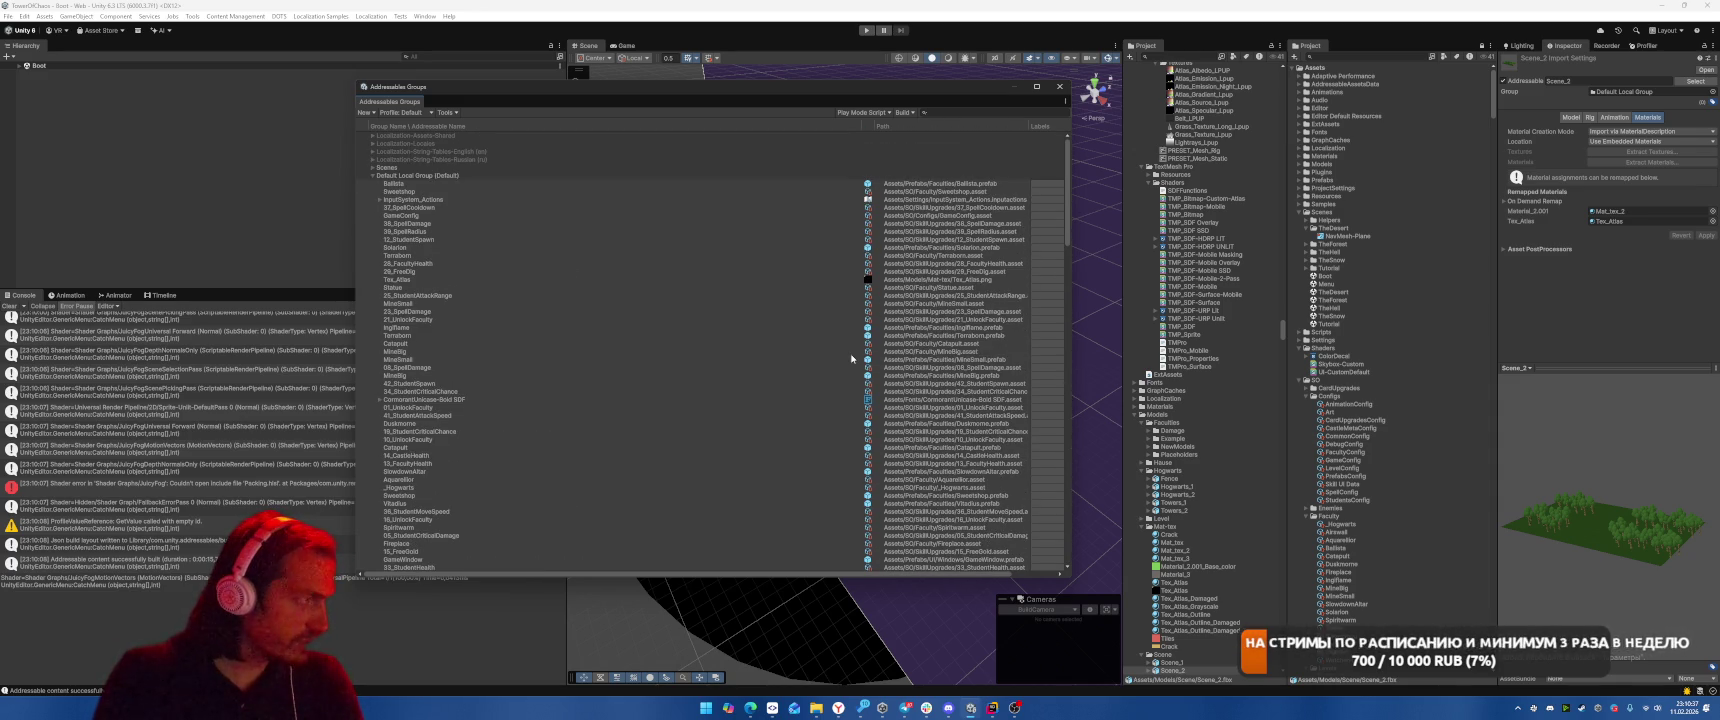
# Search the entries and sort them by group name, checking upgrade and cube entries
pyautogui.click(945, 113)
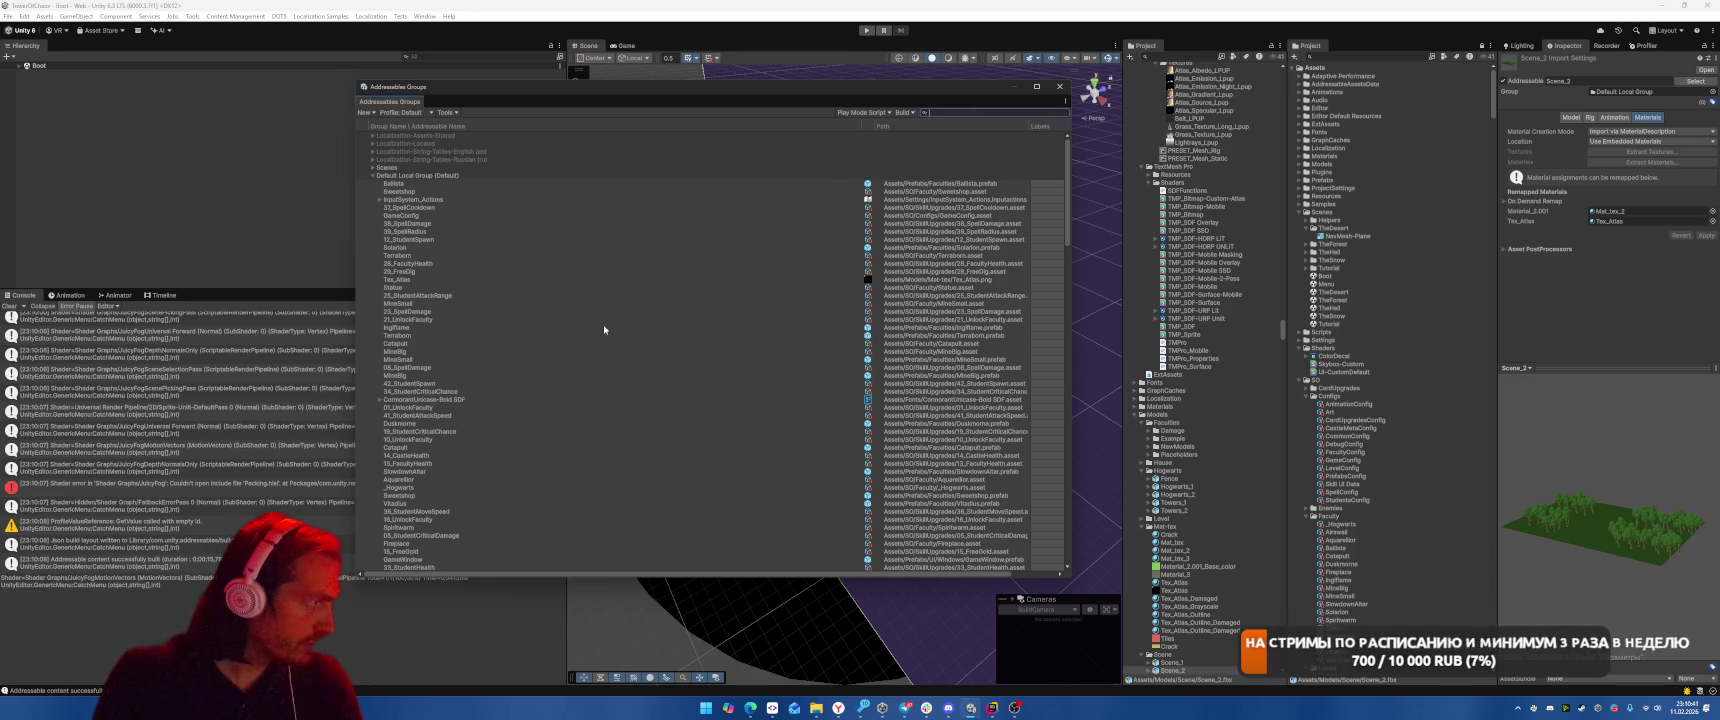
pyautogui.scroll(-20, 604, 330)
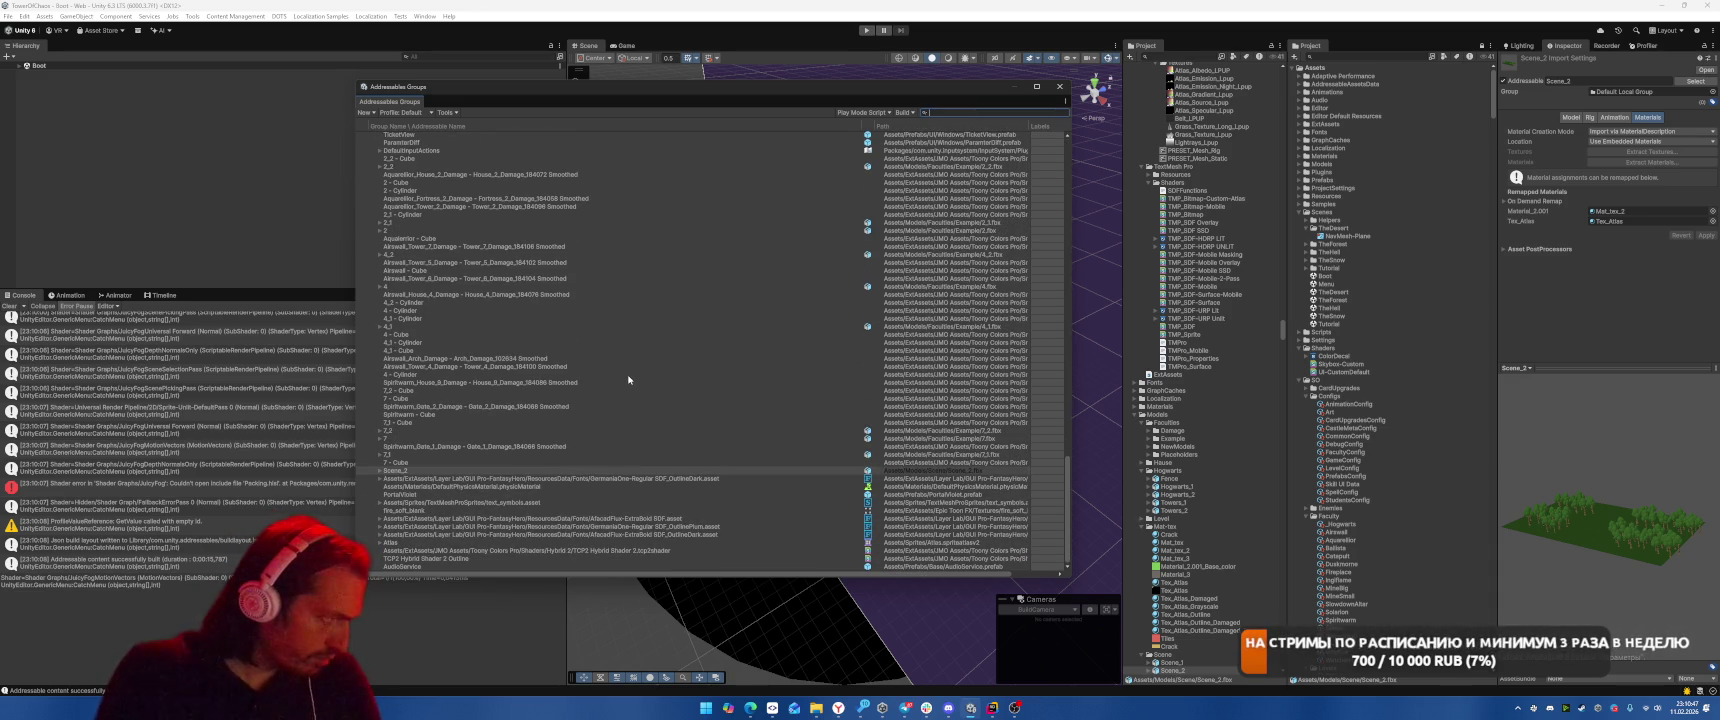
pyautogui.click(480, 126)
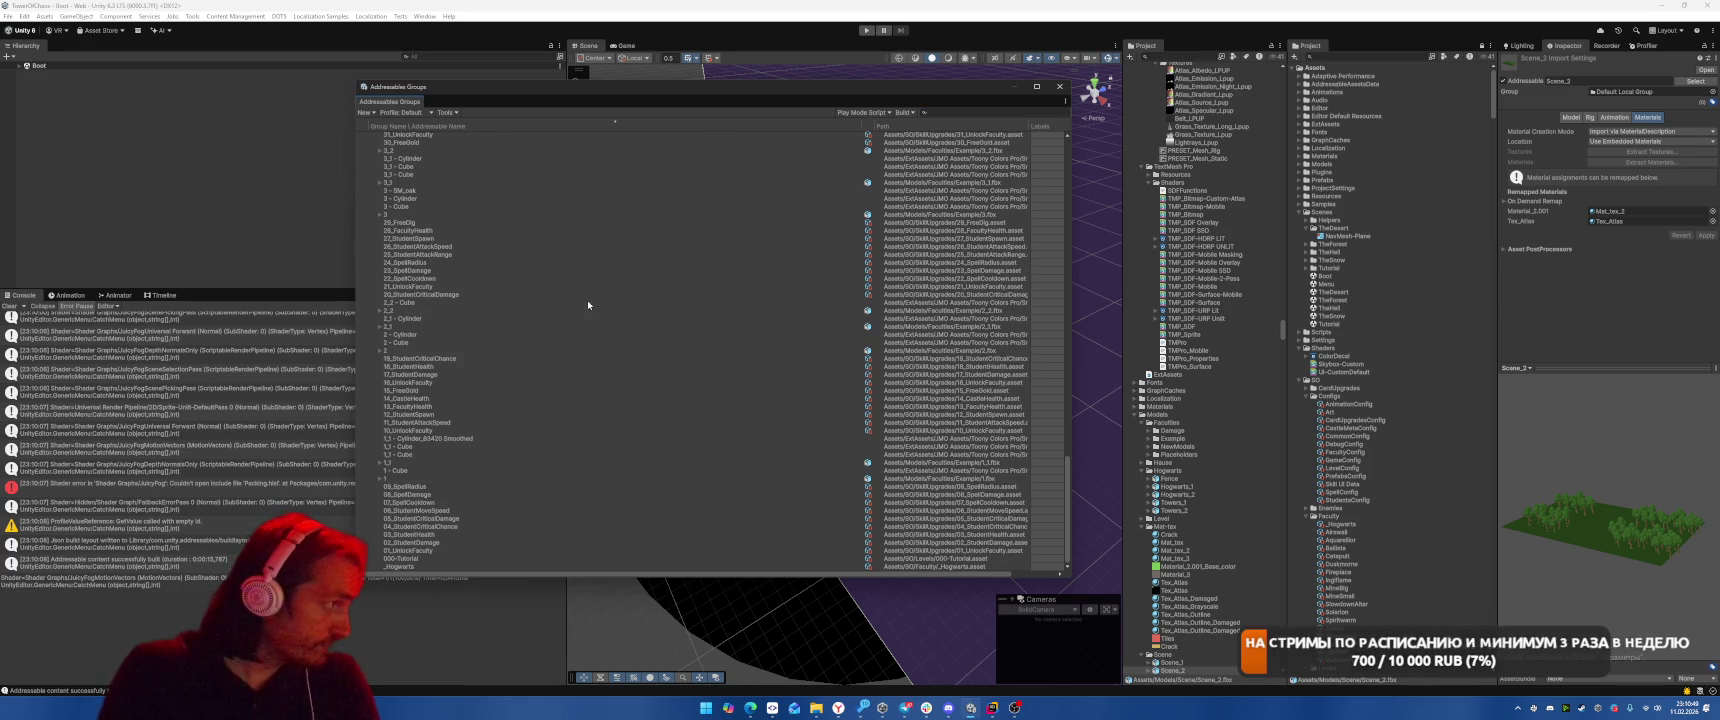
pyautogui.click(439, 560)
pyautogui.press('Up')
pyautogui.click(468, 538)
pyautogui.press('Up')
pyautogui.press('Up')
pyautogui.press('Up')
pyautogui.press('Up')
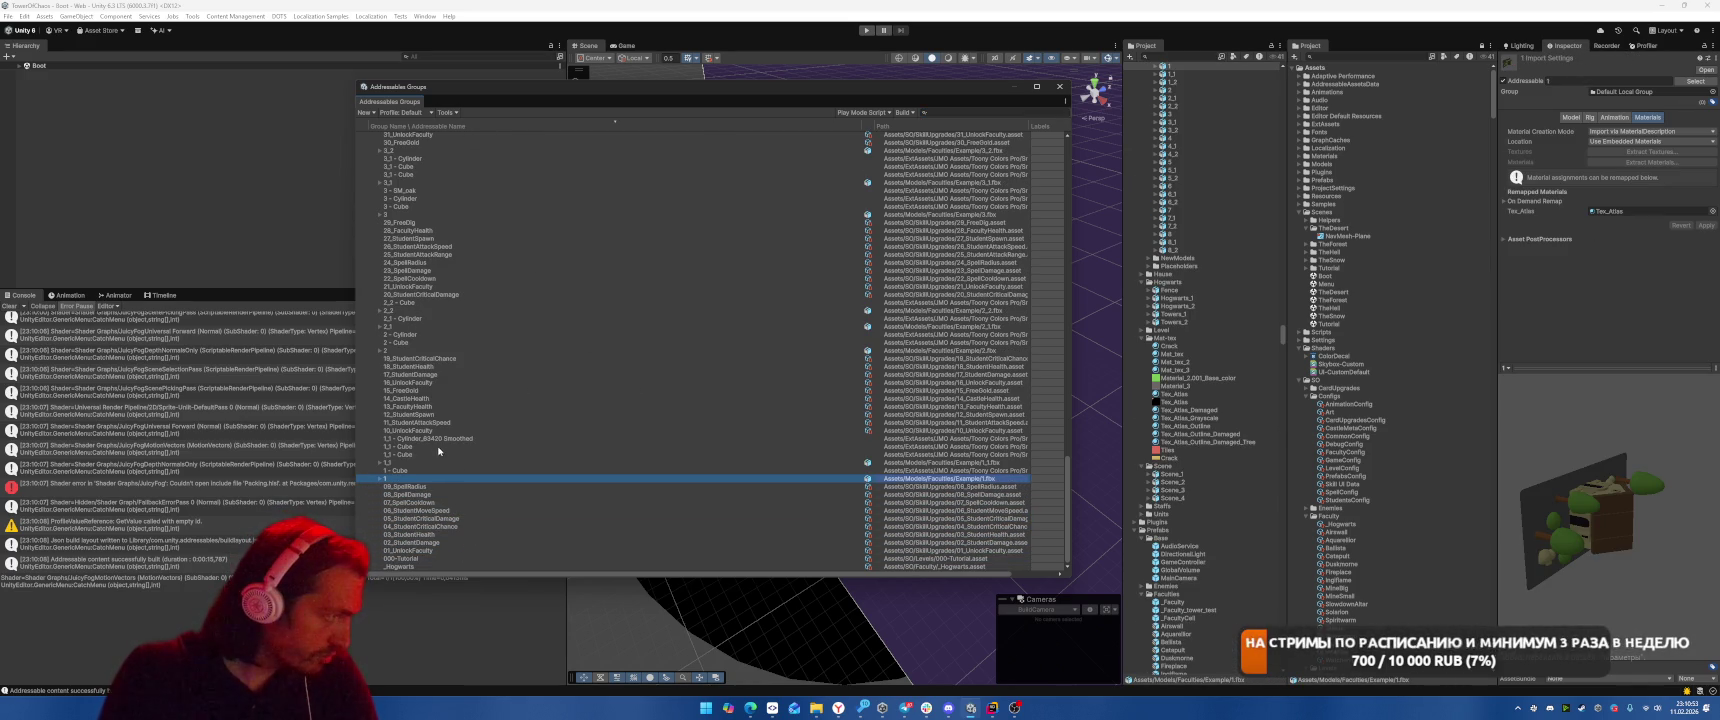
pyautogui.click(420, 470)
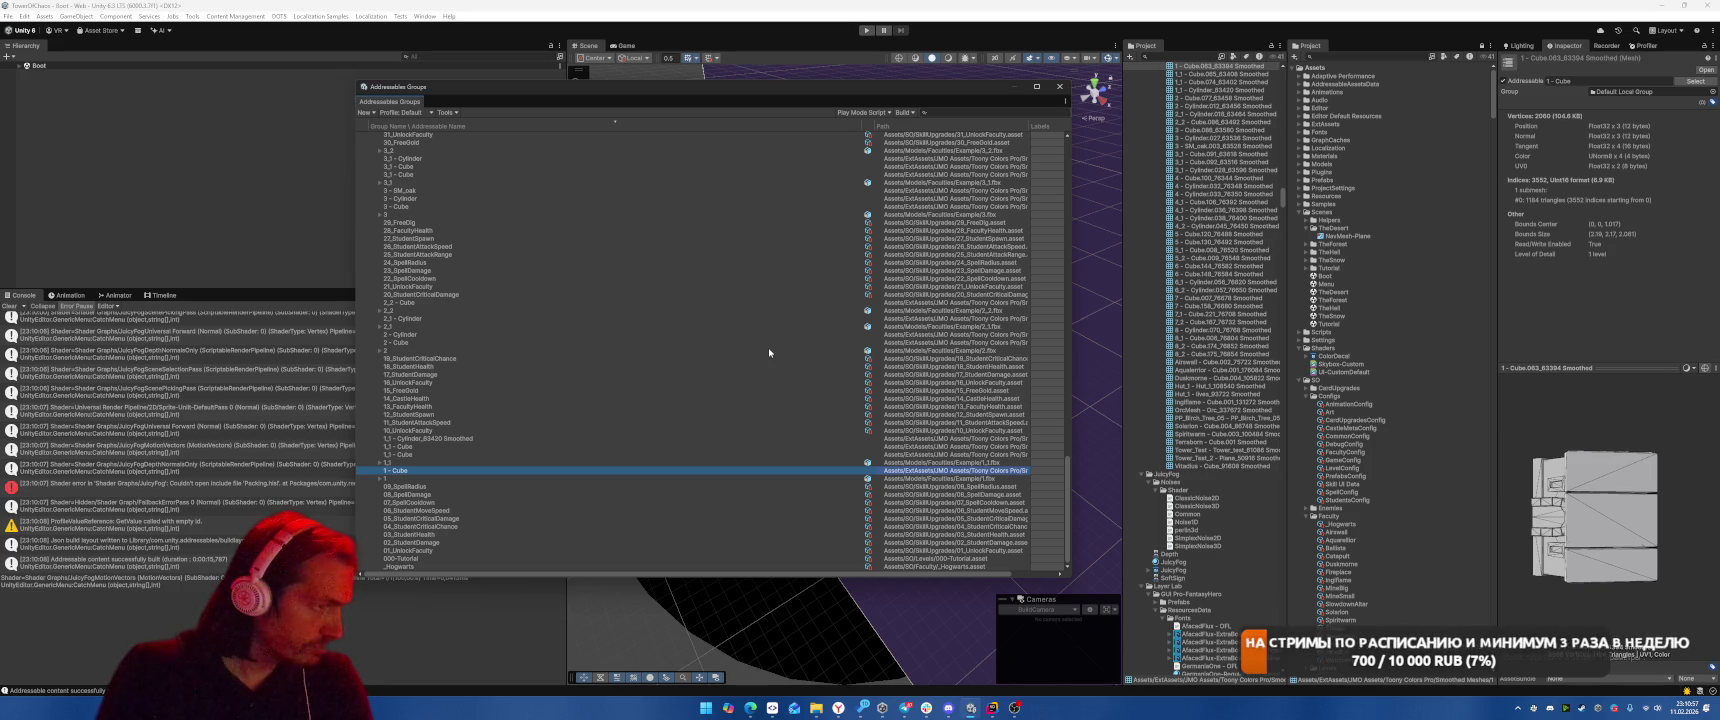
# Sort entries by asset path and select the cube meshes from 1 - Cube to Vitadius - Cube
pyautogui.click(929, 128)
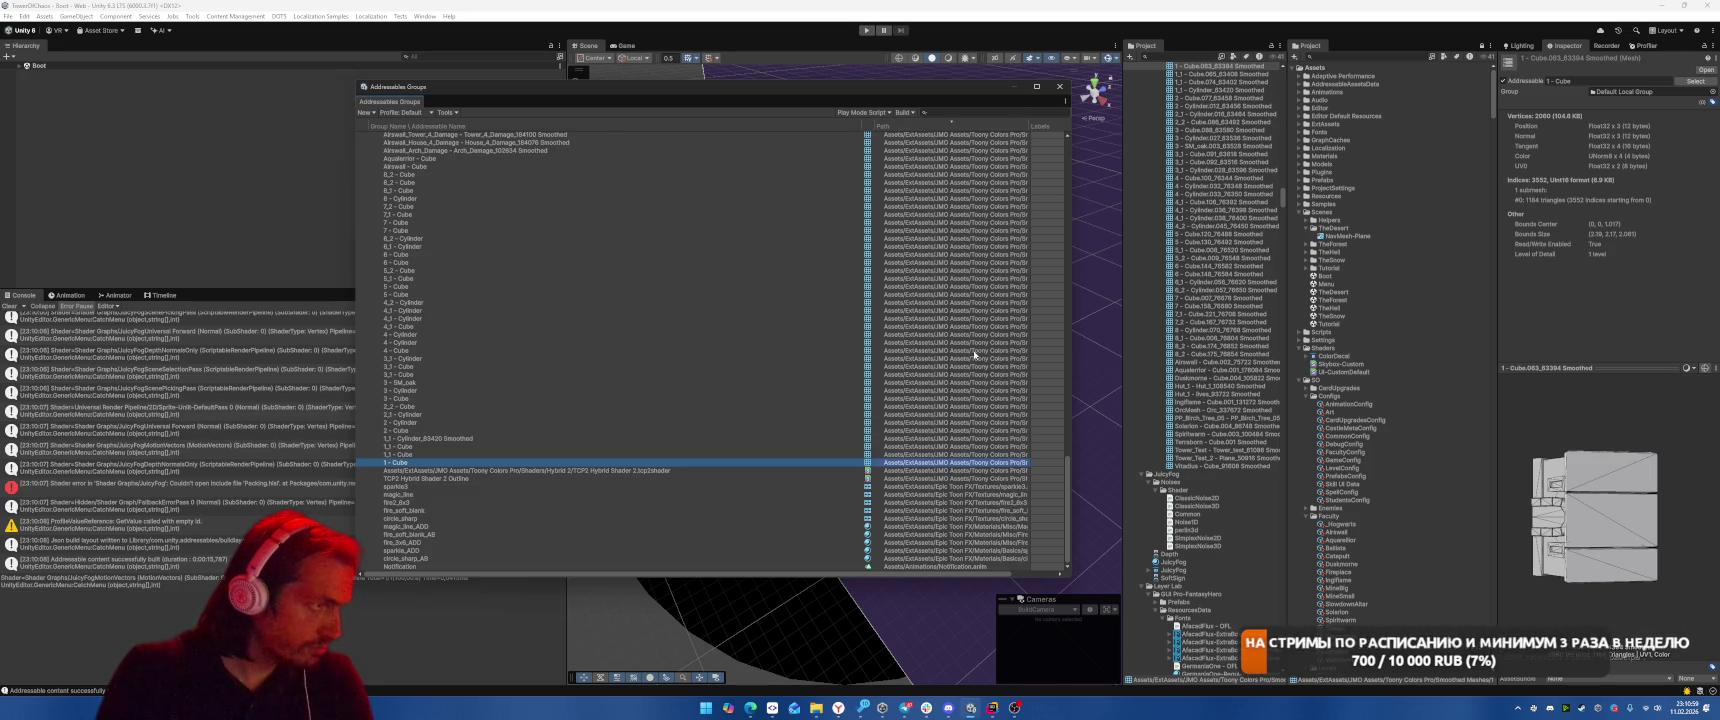
pyautogui.click(765, 478)
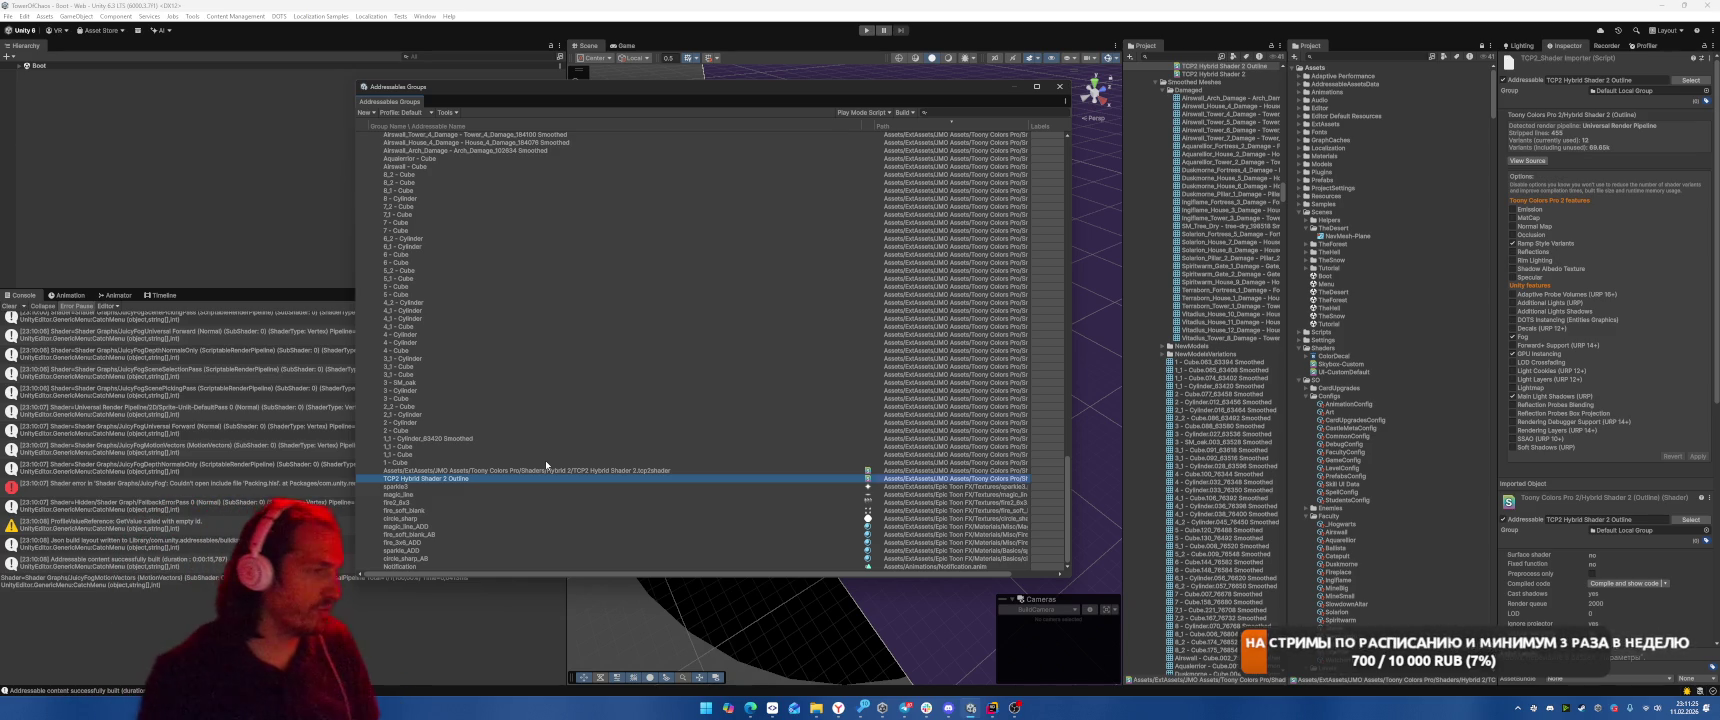
pyautogui.click(600, 446)
pyautogui.click(595, 471)
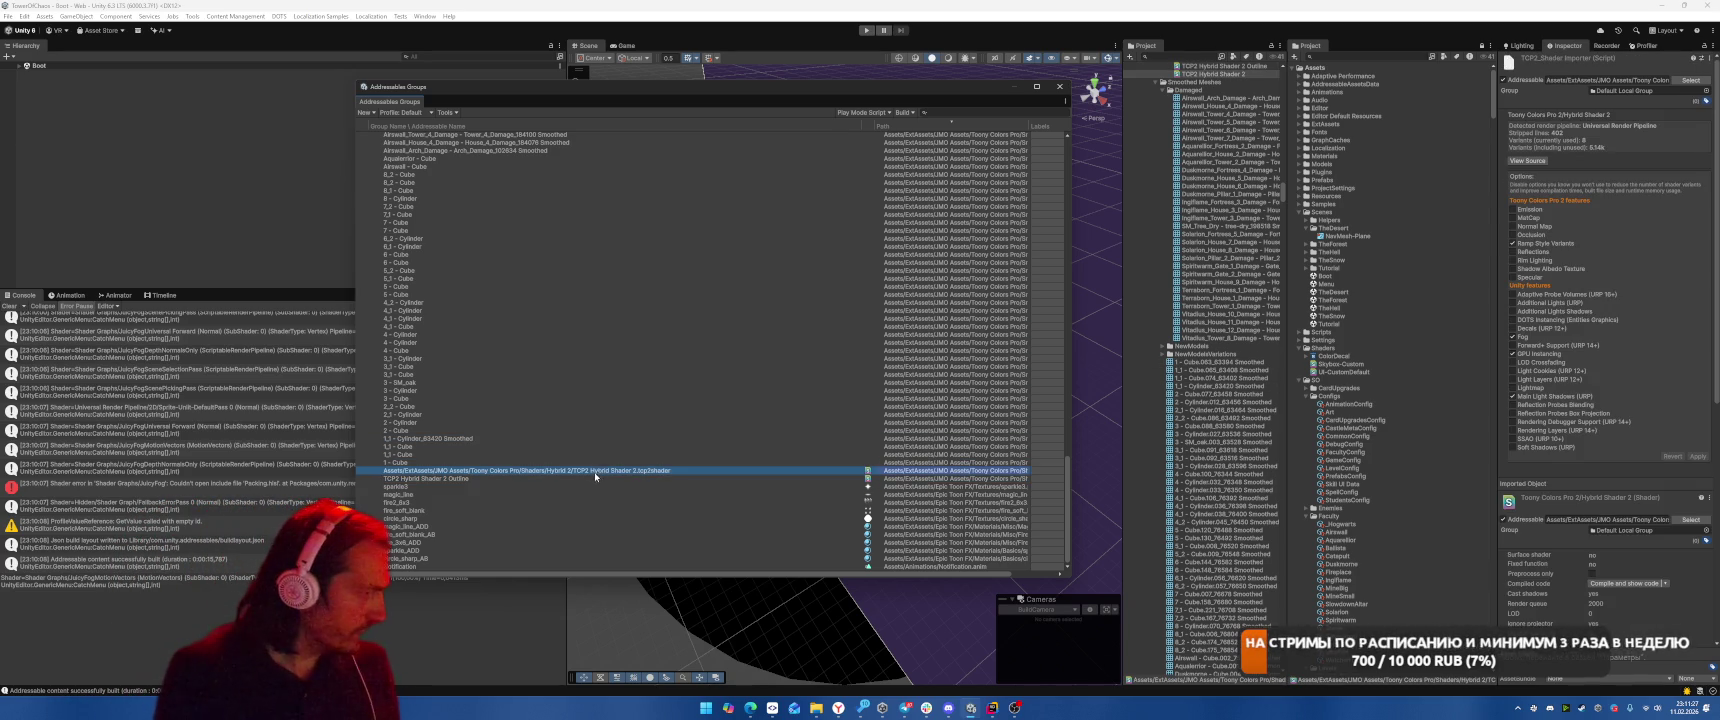
pyautogui.click(615, 462)
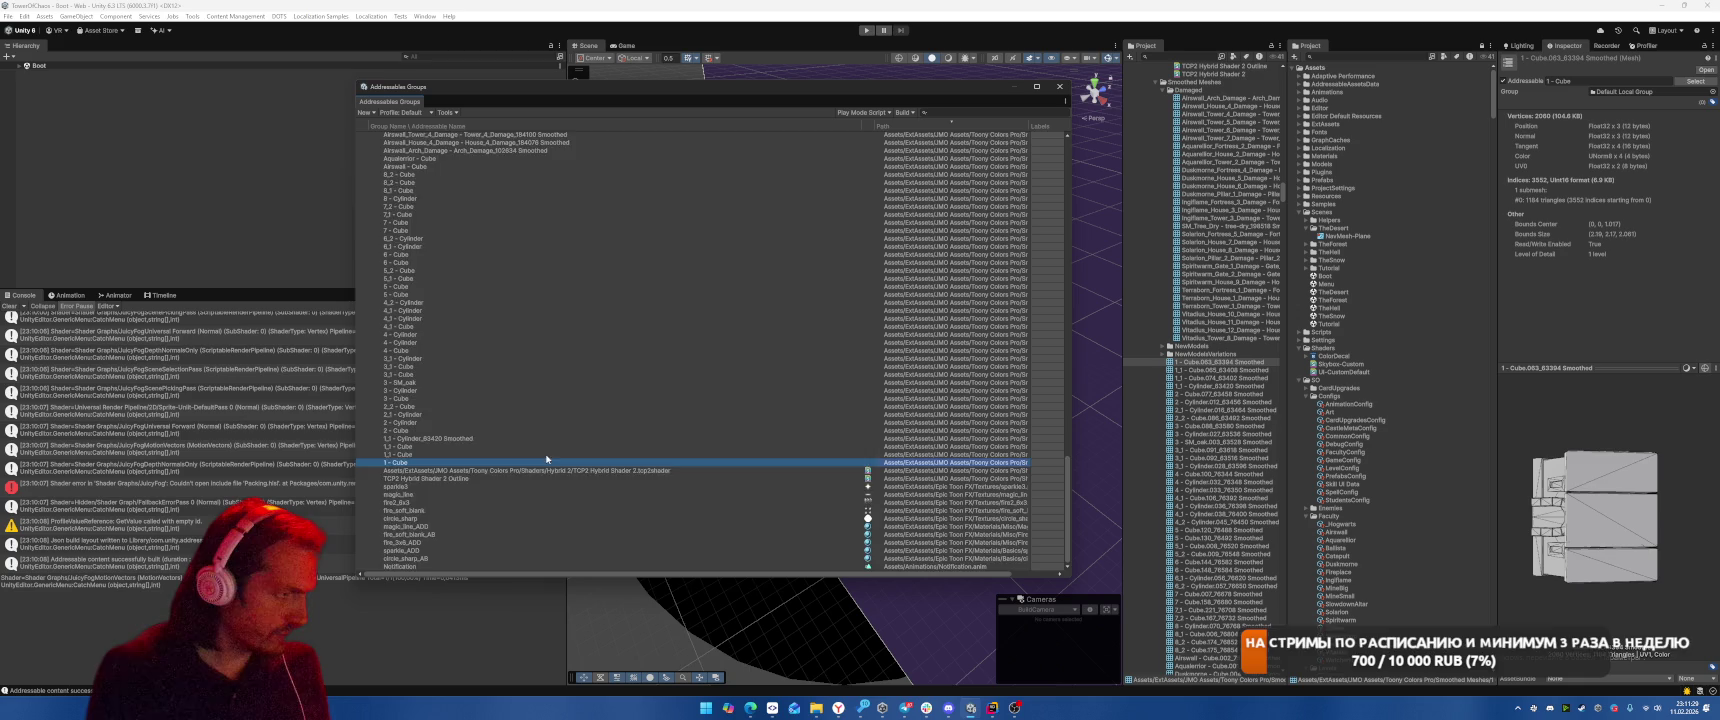
pyautogui.scroll(10, 598, 391)
pyautogui.keyDown('shift'); pyautogui.click(737, 284); pyautogui.keyUp('shift')
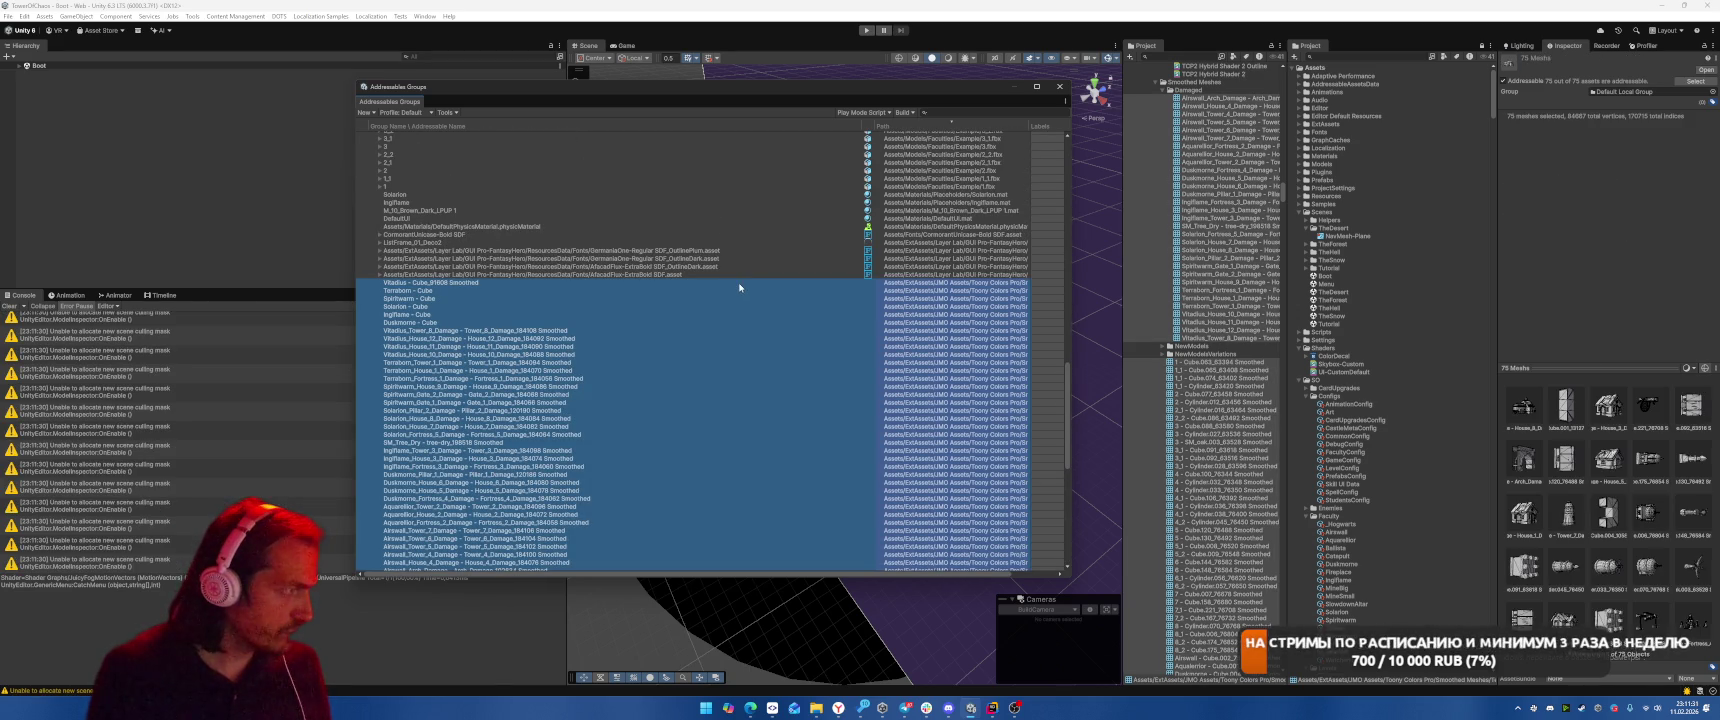
# Make the selected cube meshes and the 27 Towers_2–1 model entries non-addressable
pyautogui.click(1499, 80)
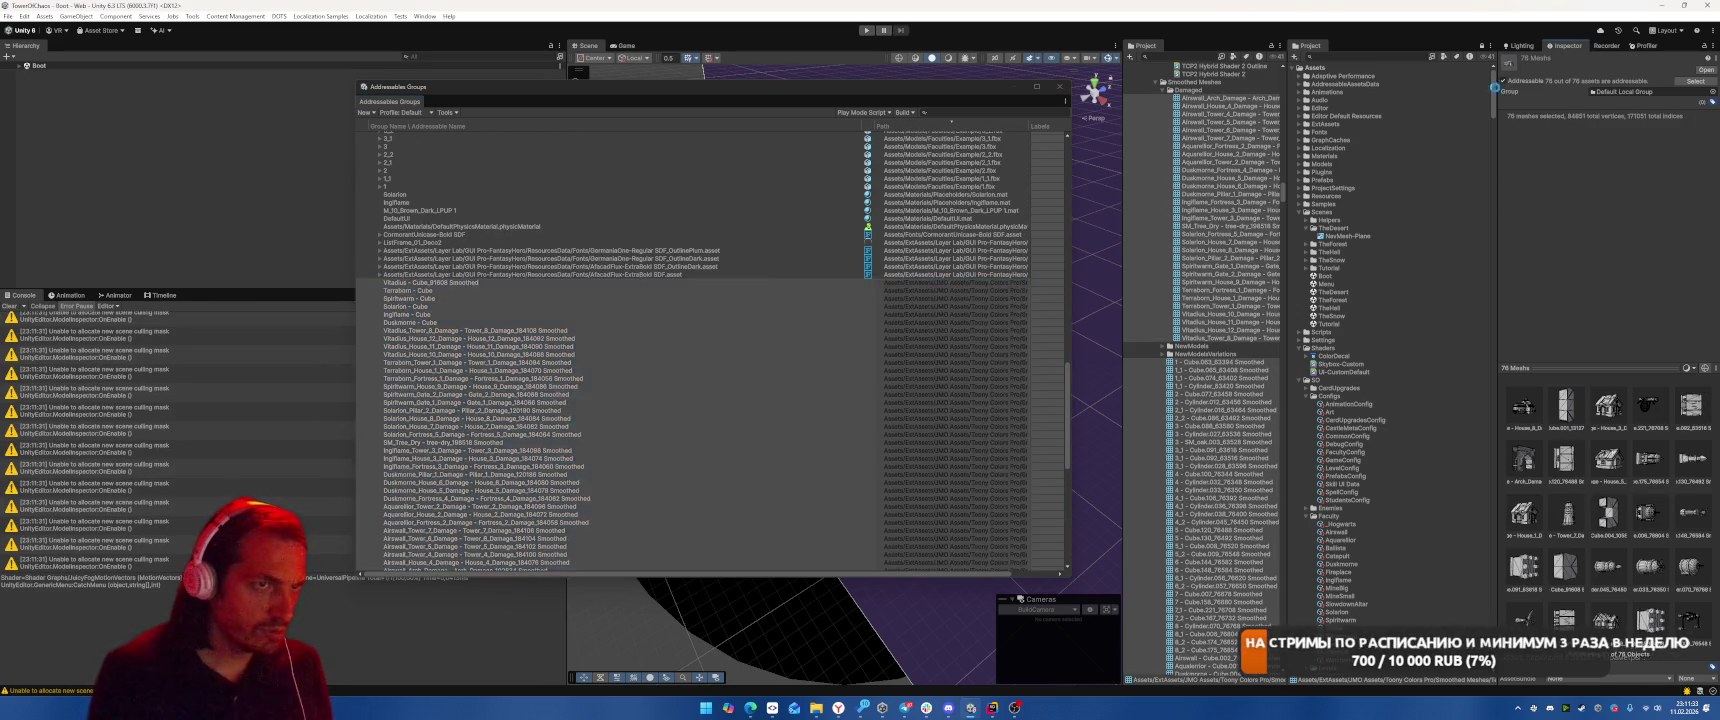
pyautogui.scroll(1, 933, 375)
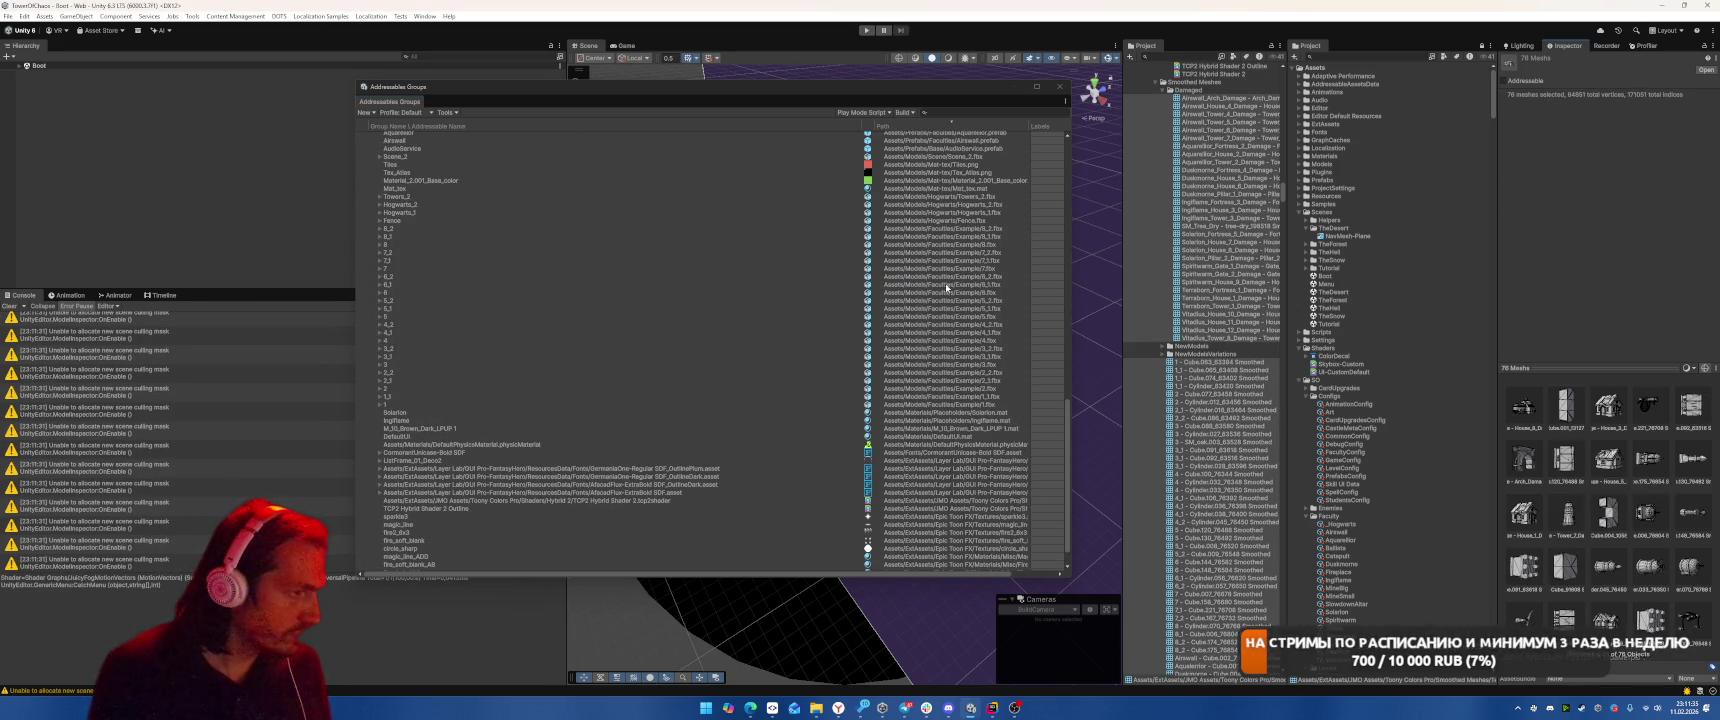
pyautogui.click(979, 205)
pyautogui.click(979, 405)
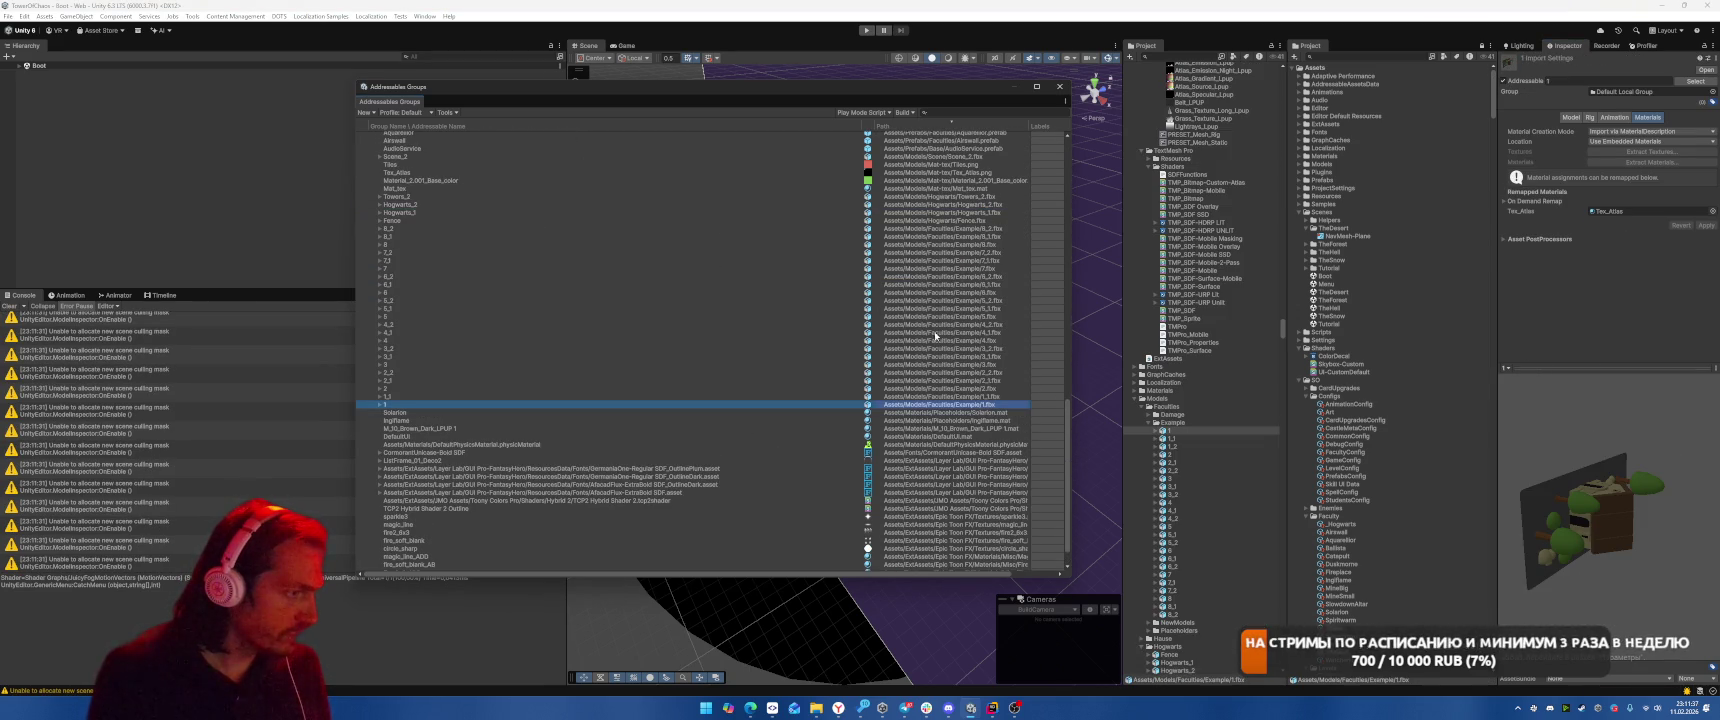
pyautogui.keyDown('shift'); pyautogui.click(958, 198); pyautogui.keyUp('shift')
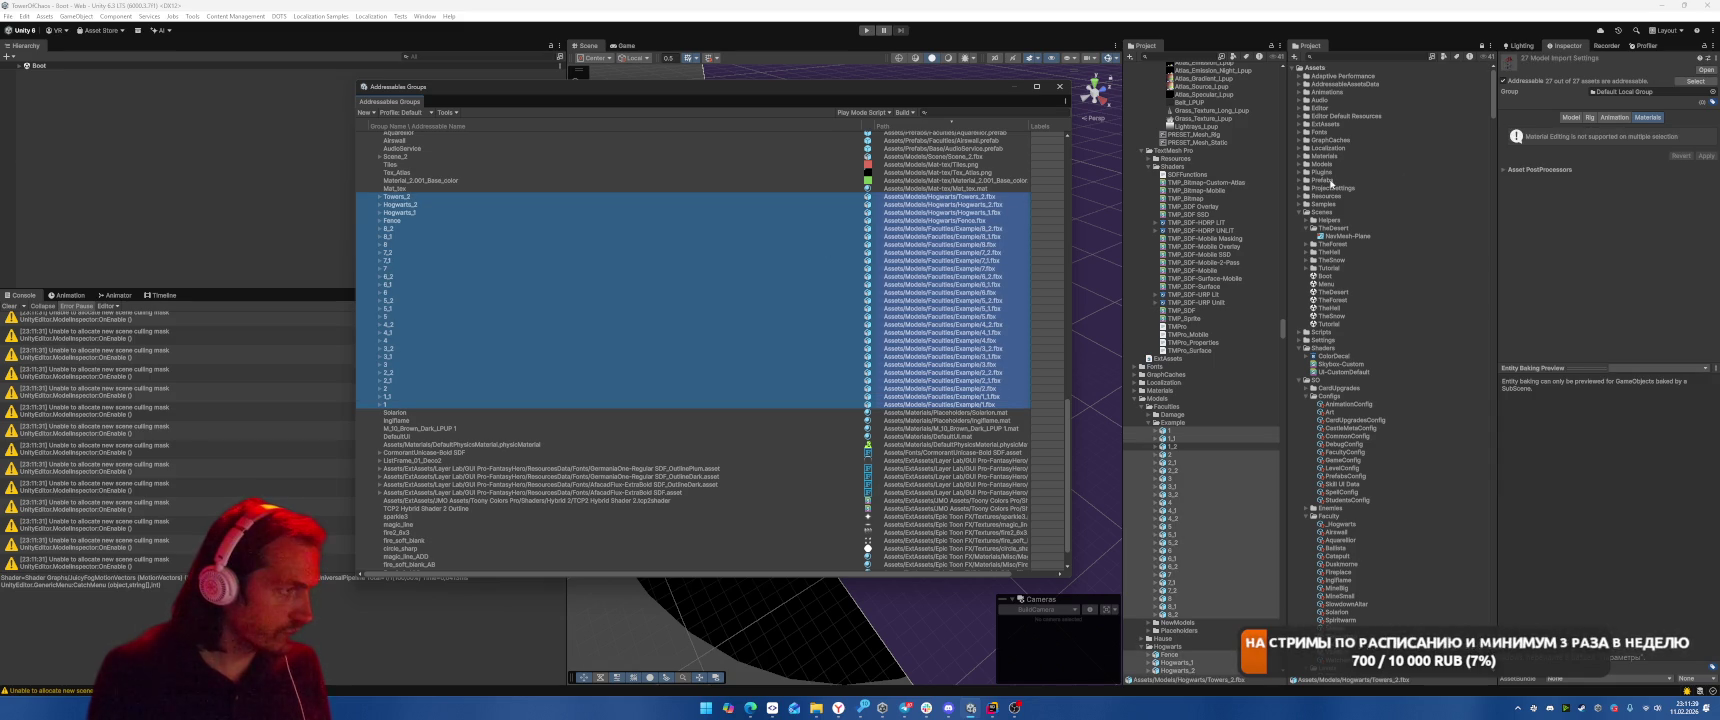
pyautogui.click(1502, 82)
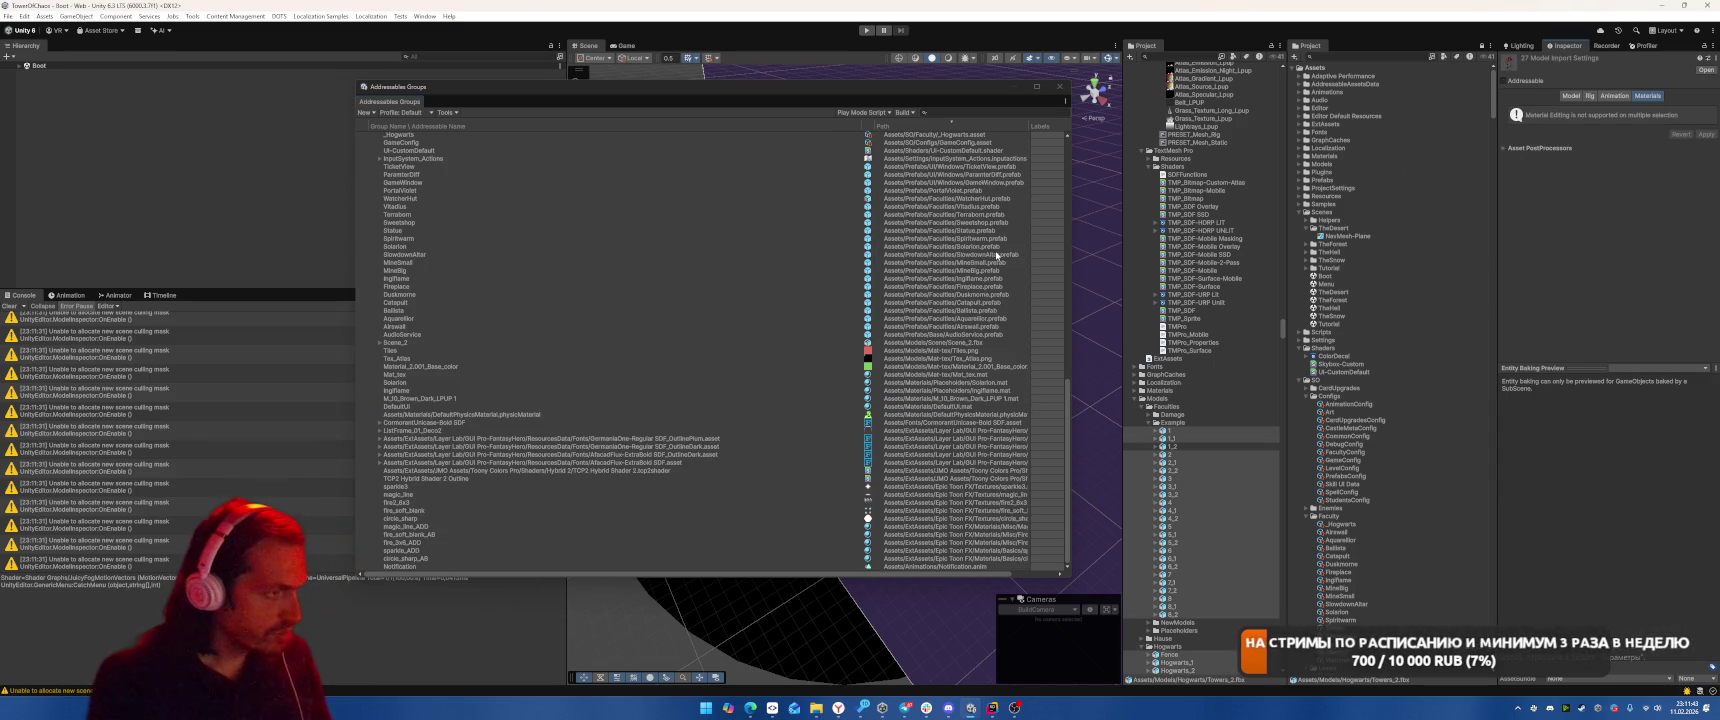
# Delete Tiles, Tex_Atlas and Material_2.001 from the group and make Scene_2 non-addressable
pyautogui.click(975, 351)
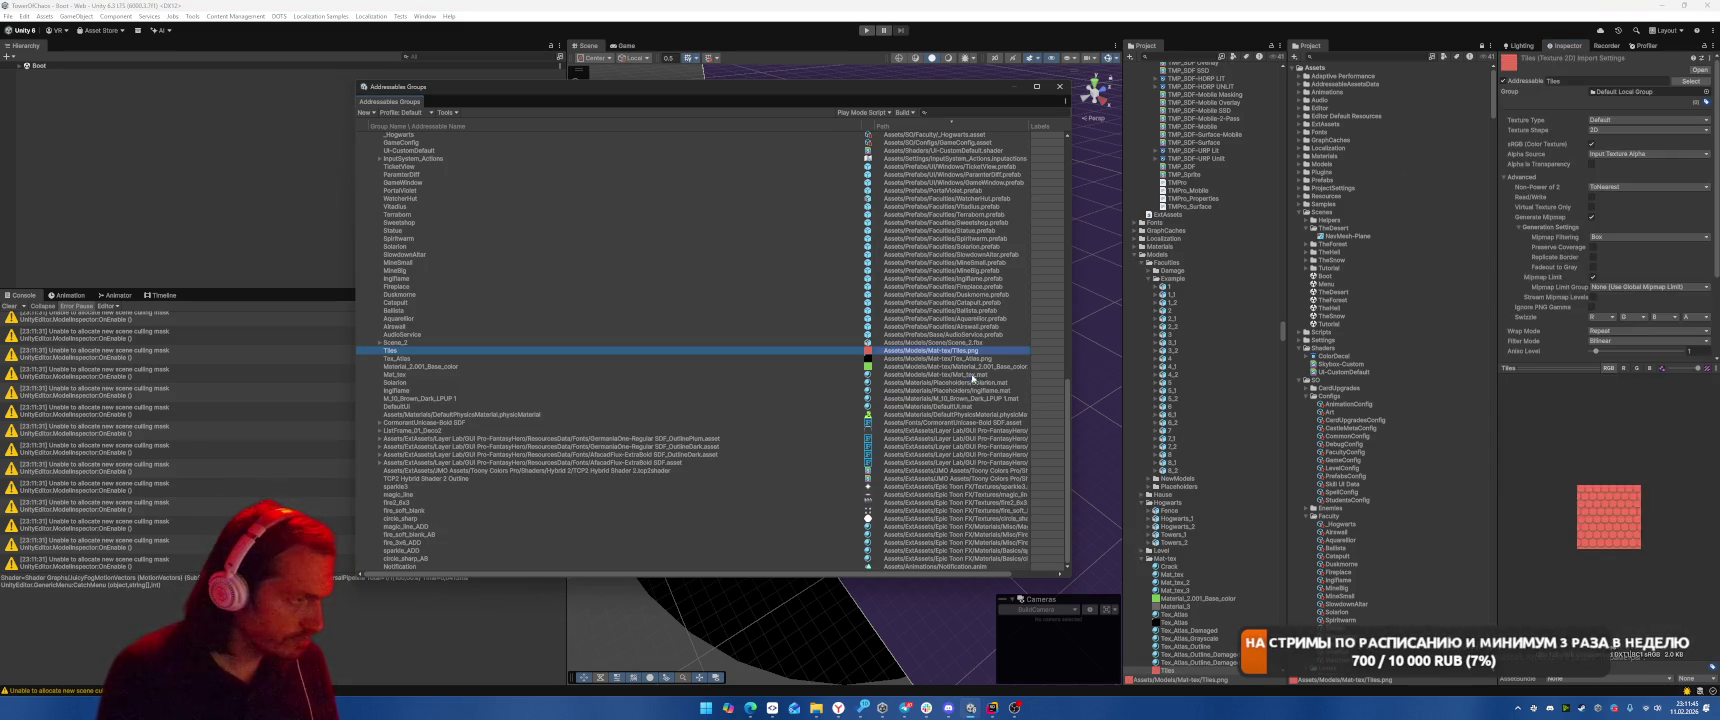
pyautogui.keyDown('shift'); pyautogui.click(970, 374); pyautogui.keyUp('shift')
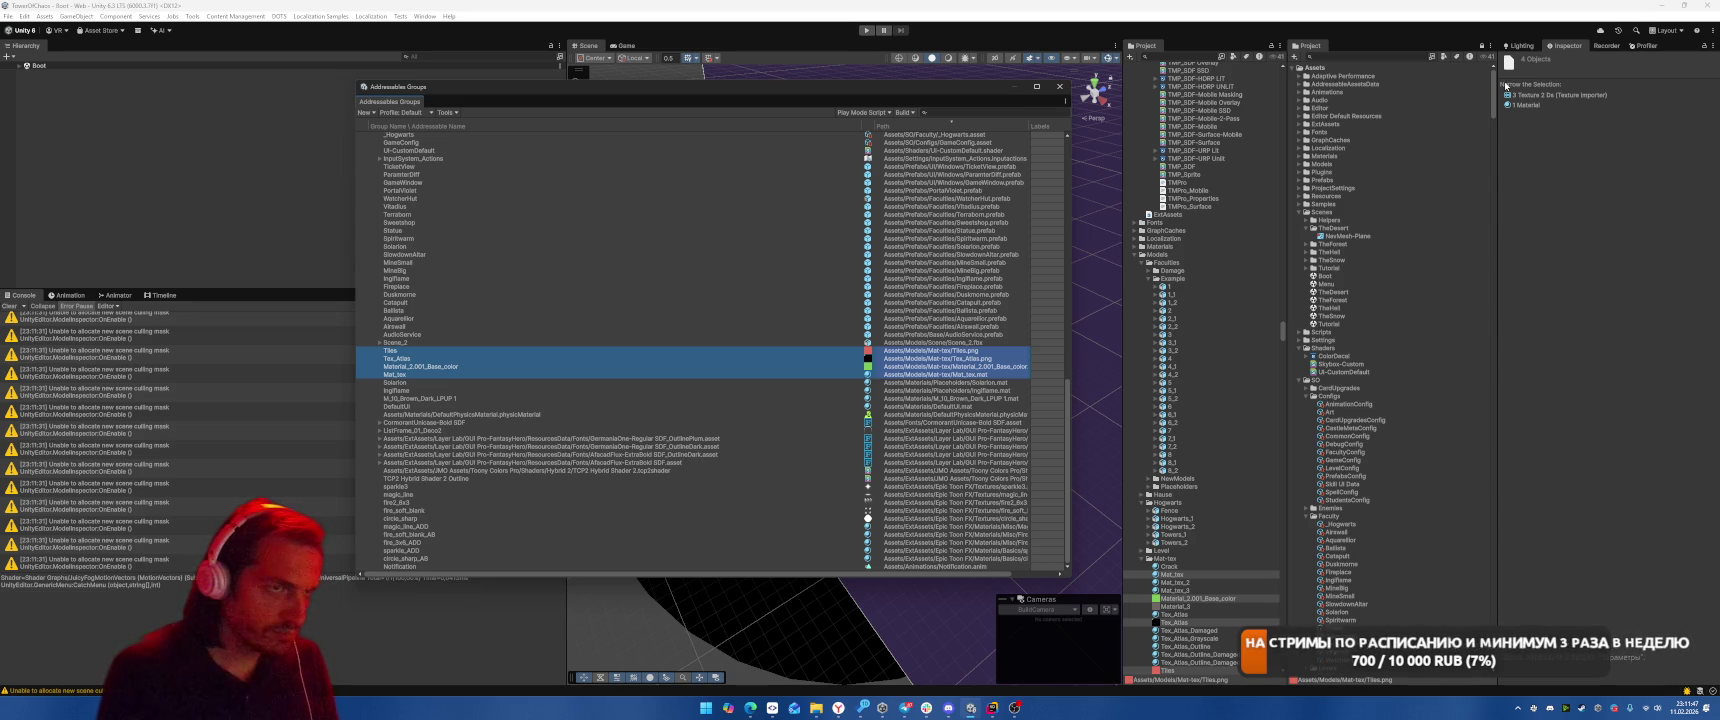
pyautogui.keyDown('shift'); pyautogui.click(641, 366); pyautogui.keyUp('shift')
pyautogui.press('Delete')
pyautogui.click(910, 368)
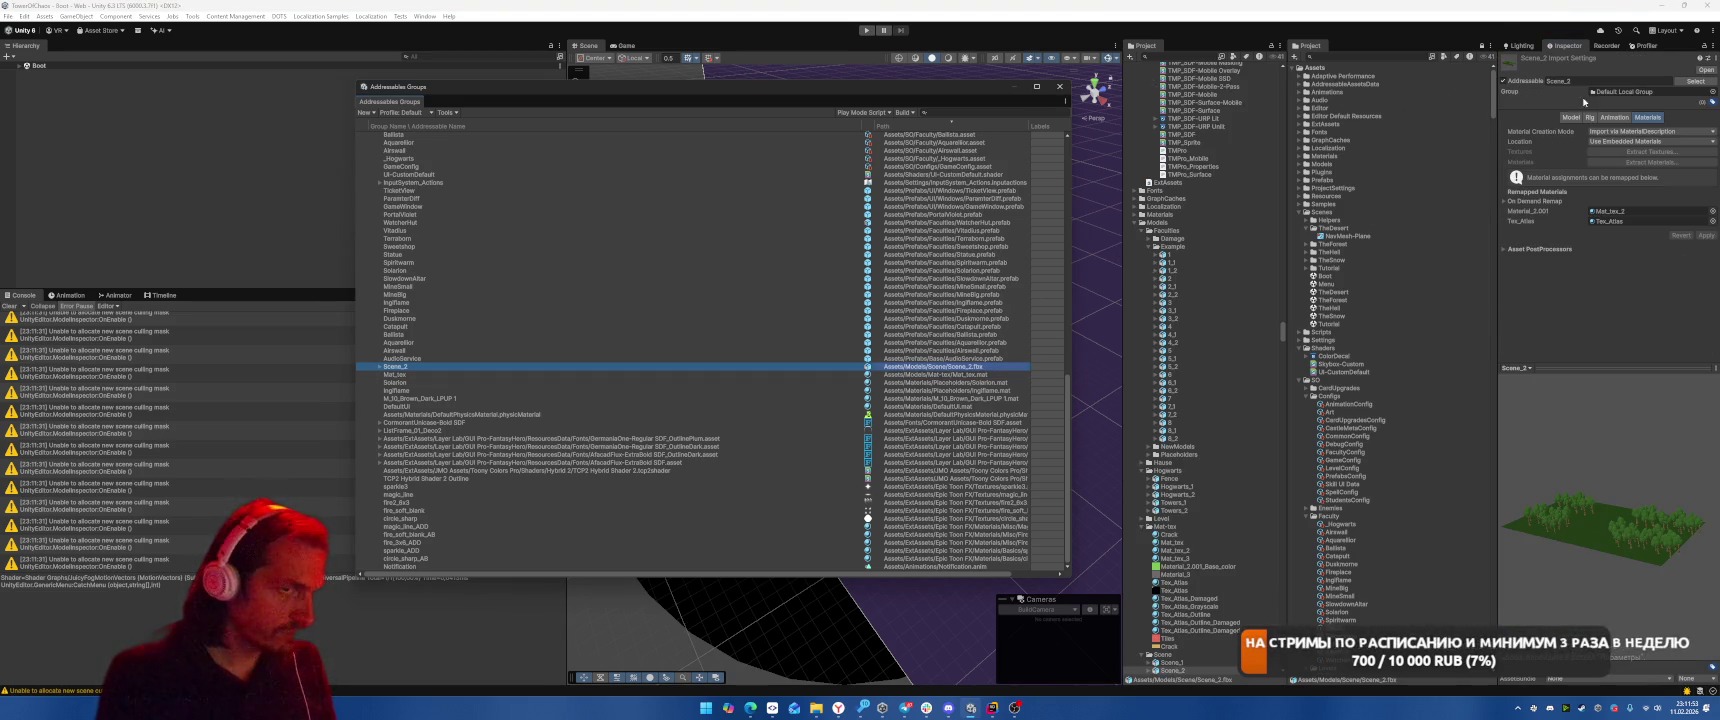
pyautogui.click(1504, 82)
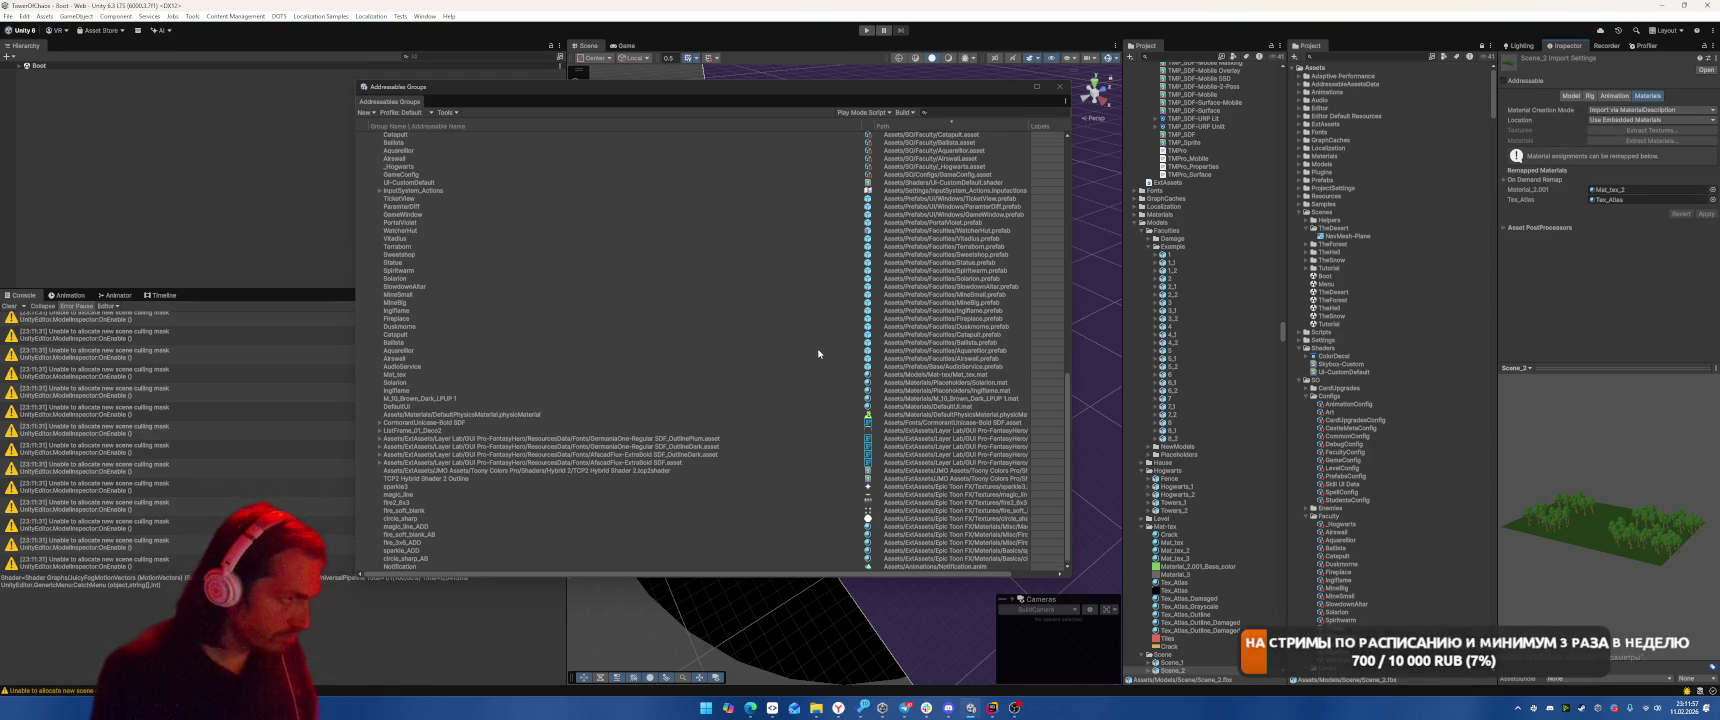
pyautogui.scroll(5, 813, 351)
pyautogui.scroll(10, 818, 353)
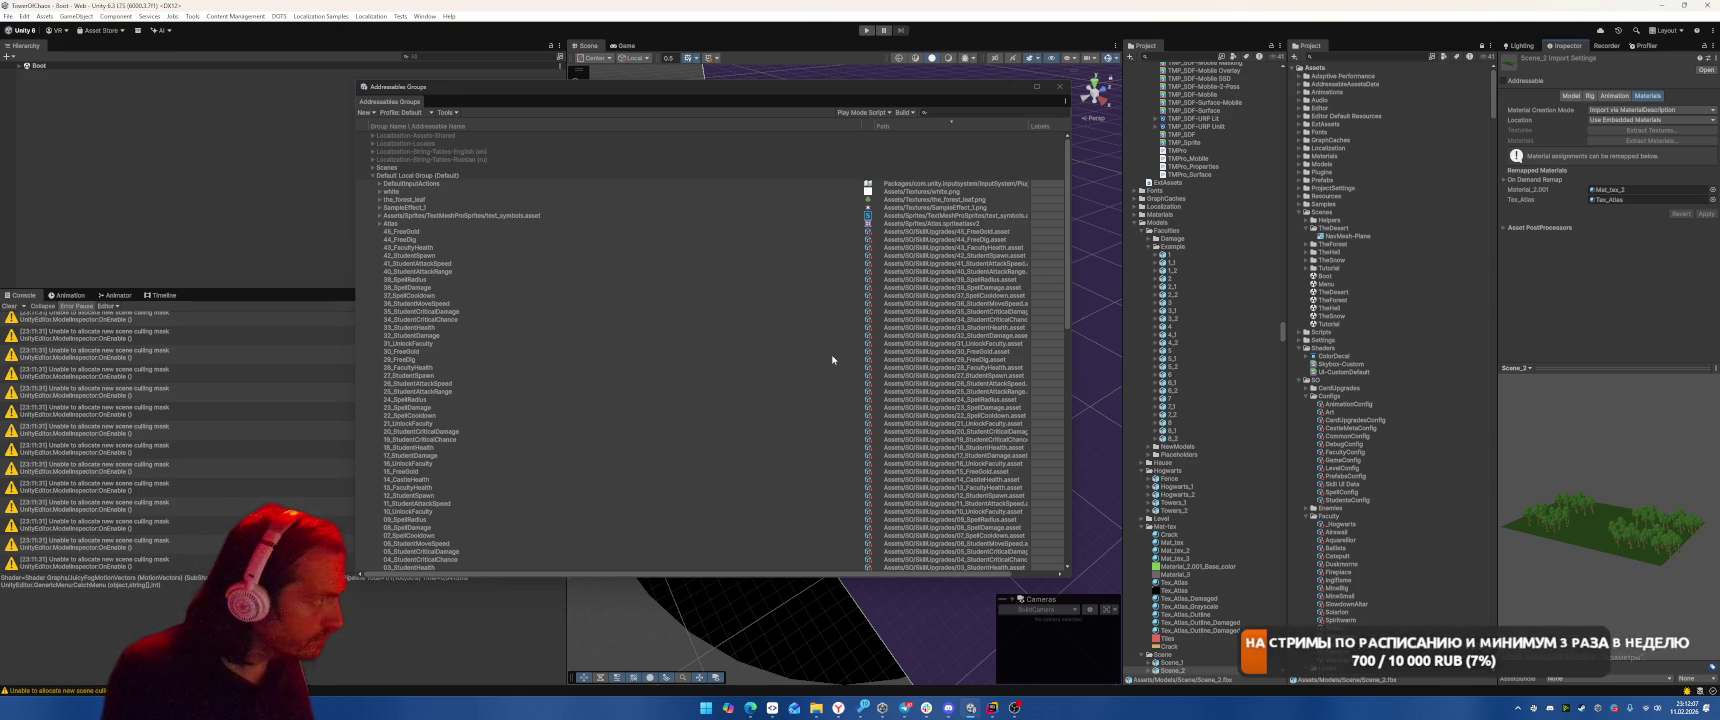
# Uncheck Addressable for white, the_forest_leaf and SampleEffect_1, then reposition the Groups window
pyautogui.click(787, 192)
pyautogui.keyDown('shift'); pyautogui.click(811, 200); pyautogui.keyUp('shift')
pyautogui.keyDown('shift'); pyautogui.click(810, 208); pyautogui.keyUp('shift')
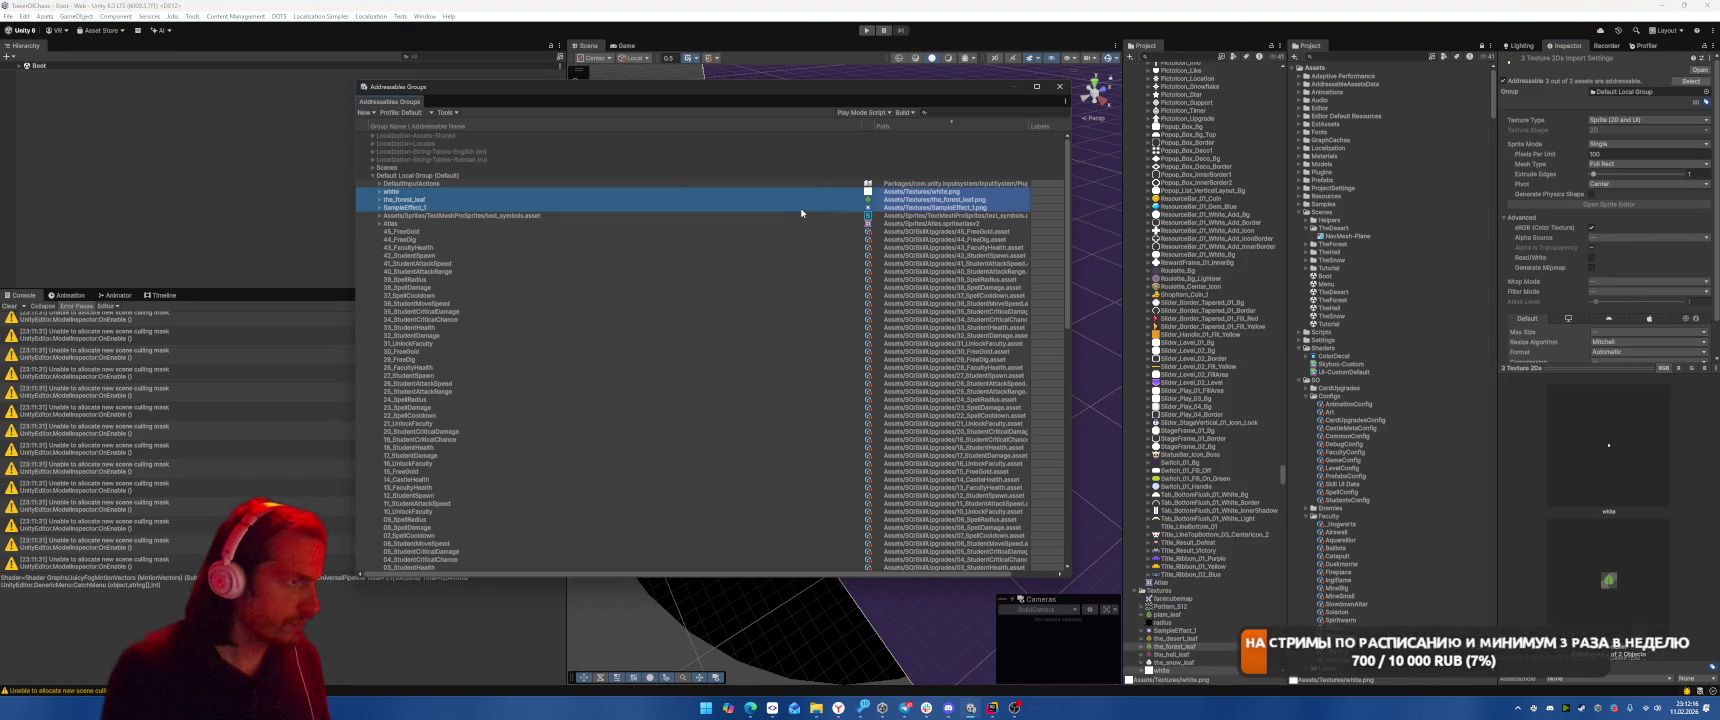
pyautogui.click(1502, 81)
pyautogui.click(929, 200)
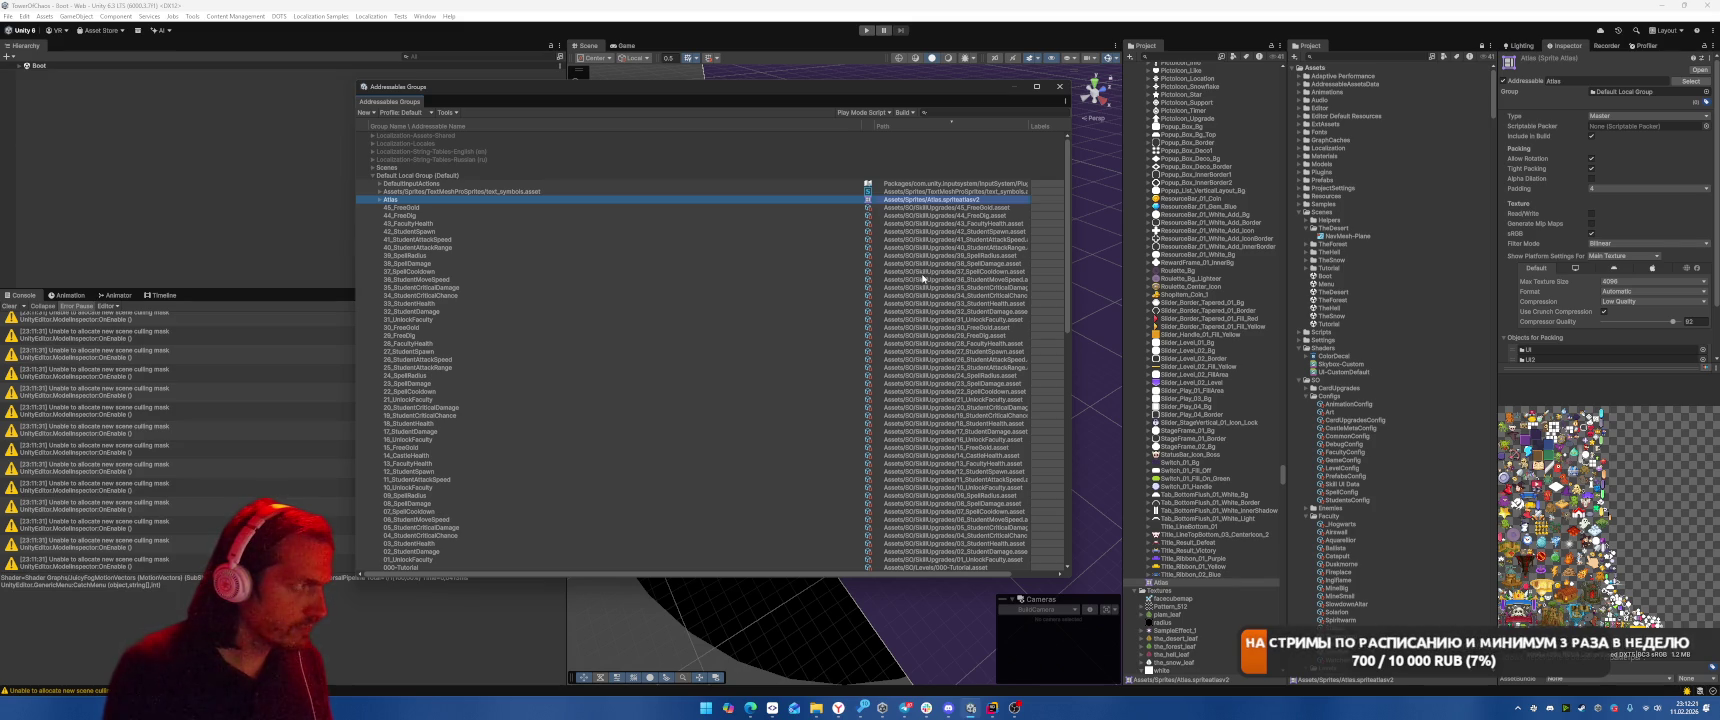
pyautogui.scroll(-15, 680, 335)
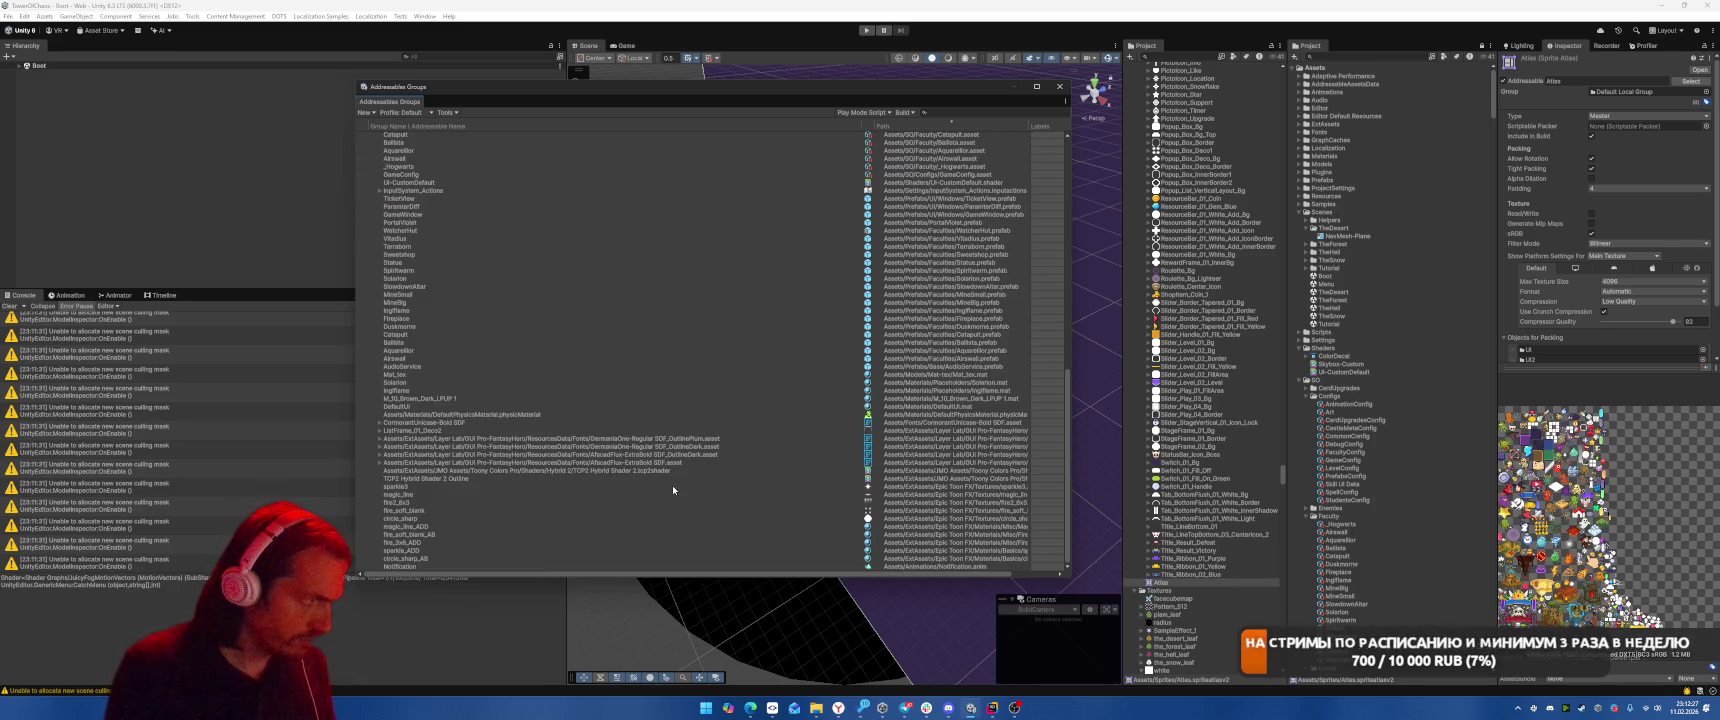
pyautogui.scroll(15, 672, 485)
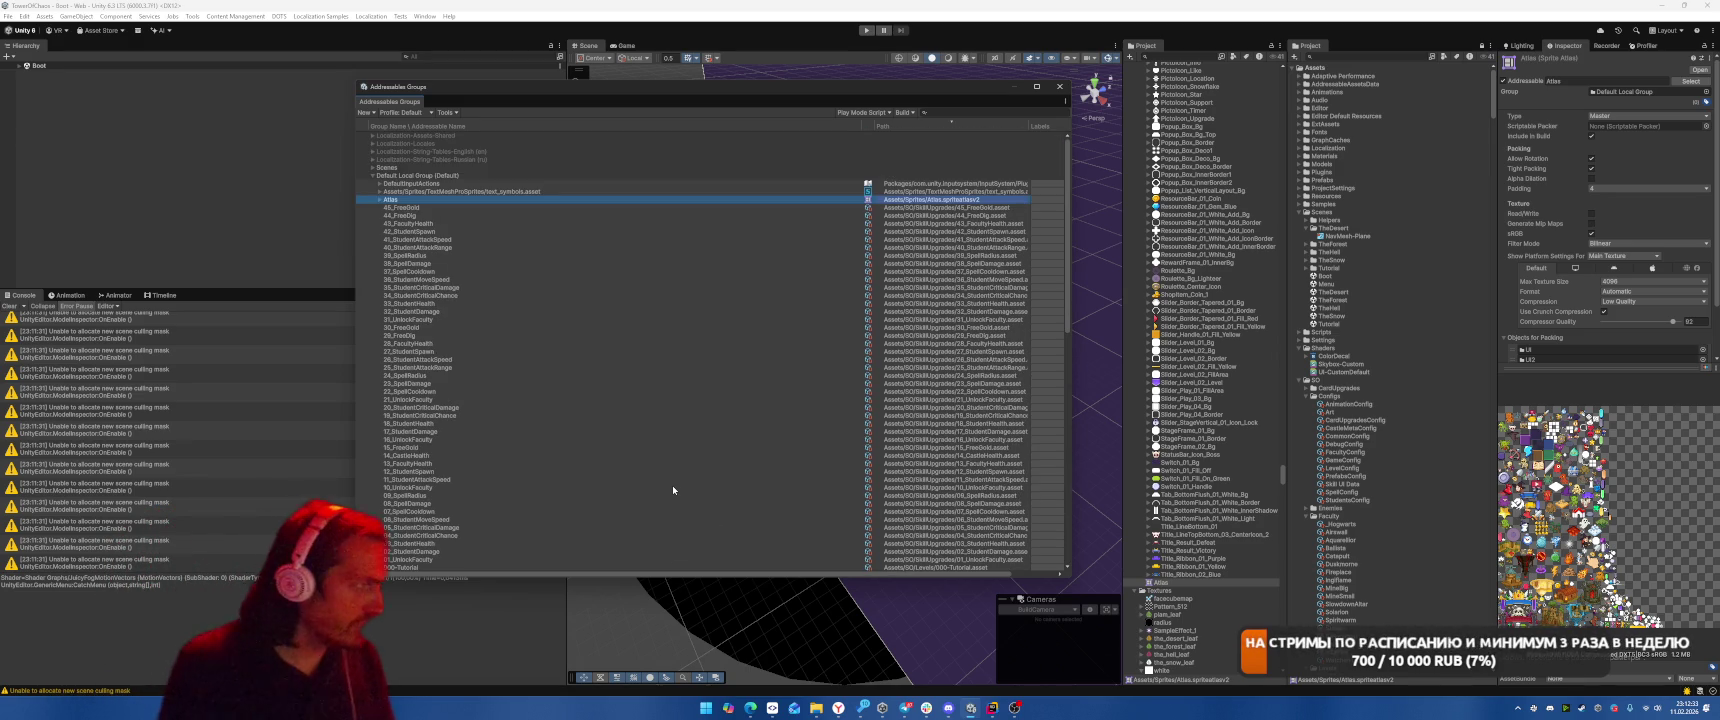
pyautogui.moveTo(606, 86)
pyautogui.mouseDown()
pyautogui.moveTo(615, 105)
pyautogui.moveTo(1017, 105)
pyautogui.moveTo(511, 108)
pyautogui.moveTo(650, 60)
pyautogui.moveTo(636, 74)
pyautogui.mouseUp()
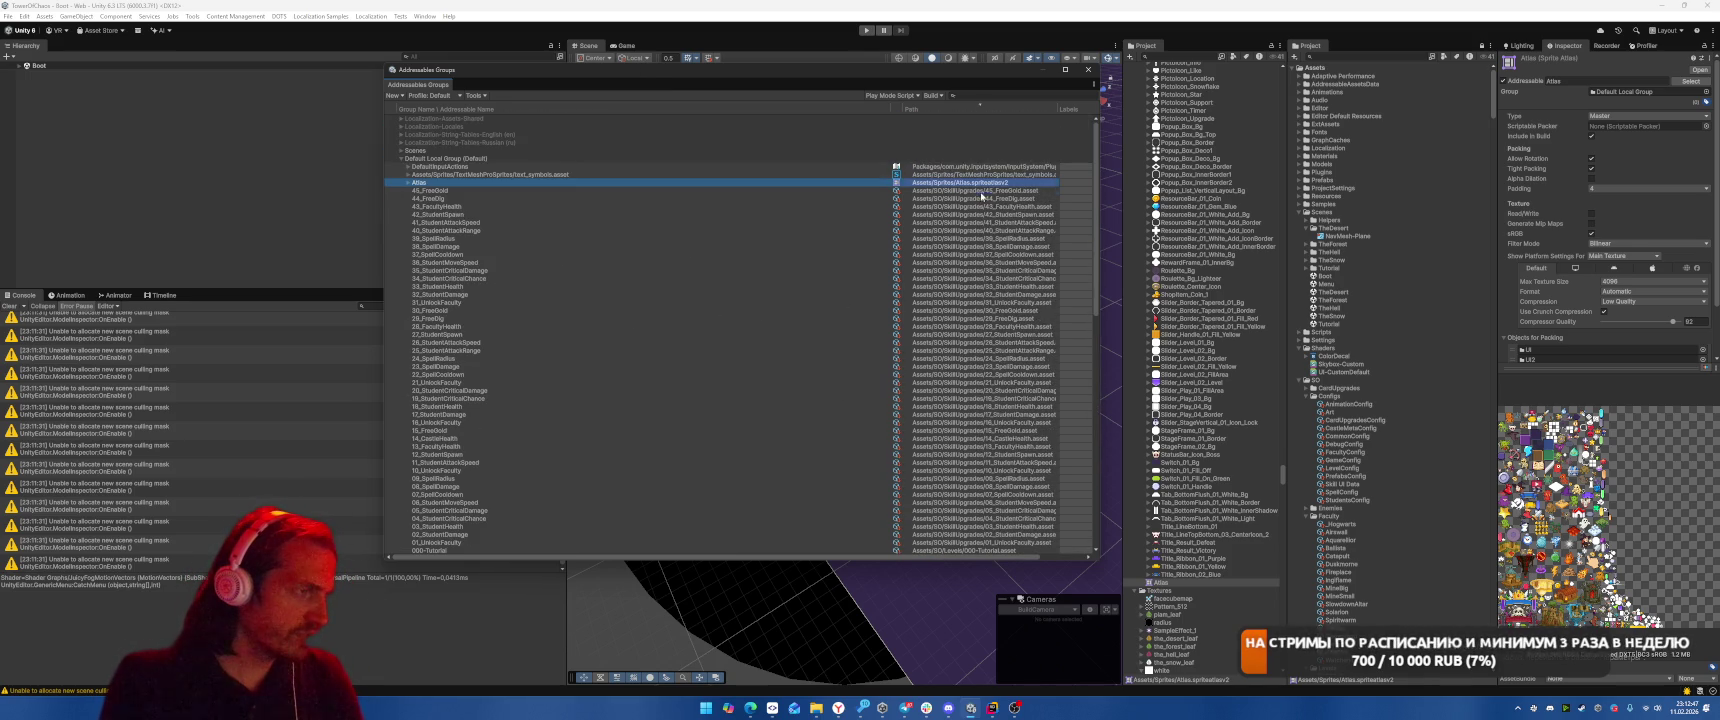
# Make the 45 skill-upgrade assets from 45_FreeGold to 01_UnlockFaculty non-addressable
pyautogui.click(981, 192)
pyautogui.scroll(-5, 996, 281)
pyautogui.keyDown('shift'); pyautogui.click(990, 393); pyautogui.keyUp('shift')
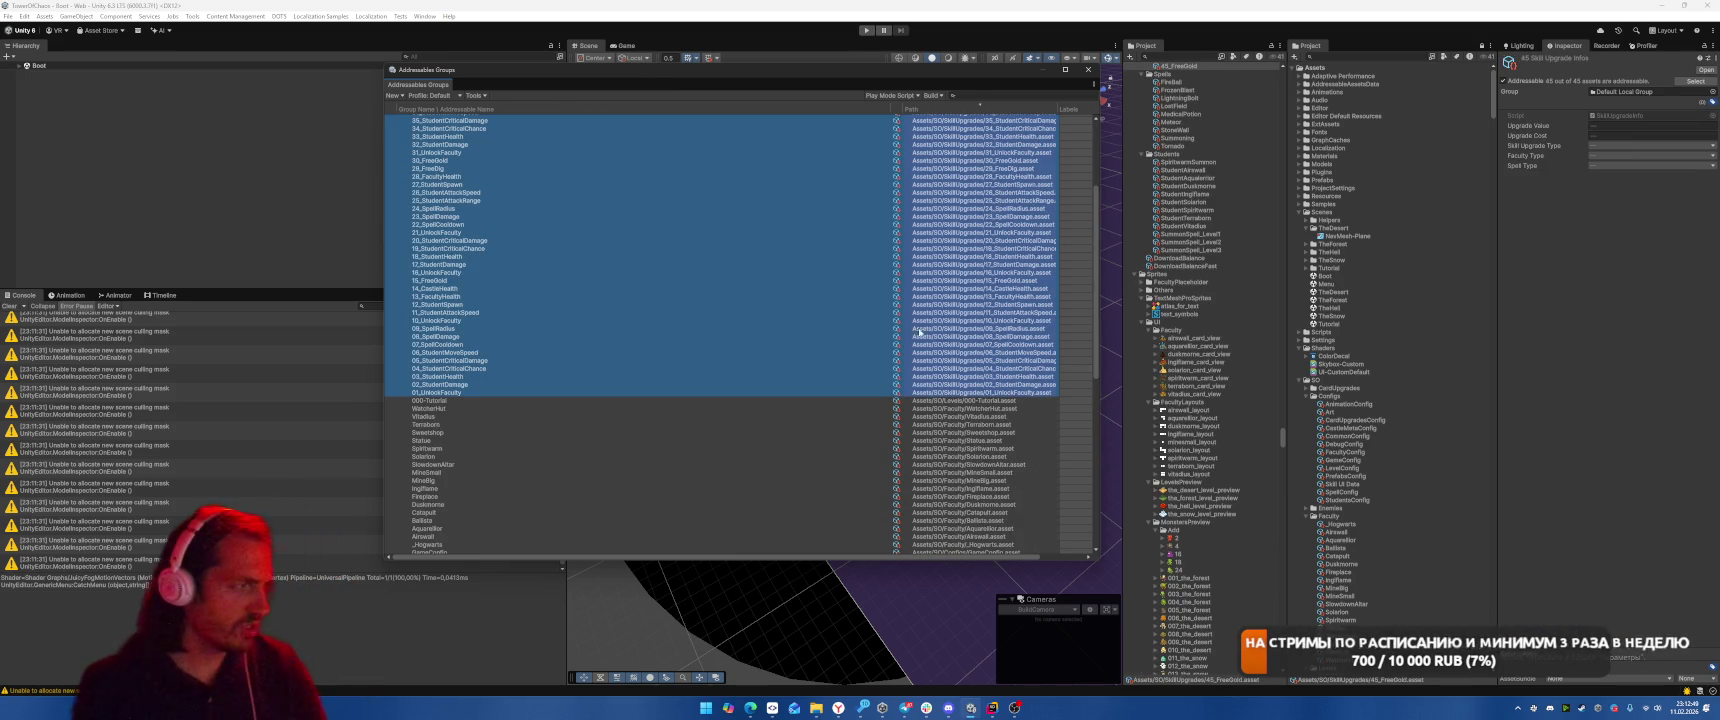
pyautogui.click(1512, 82)
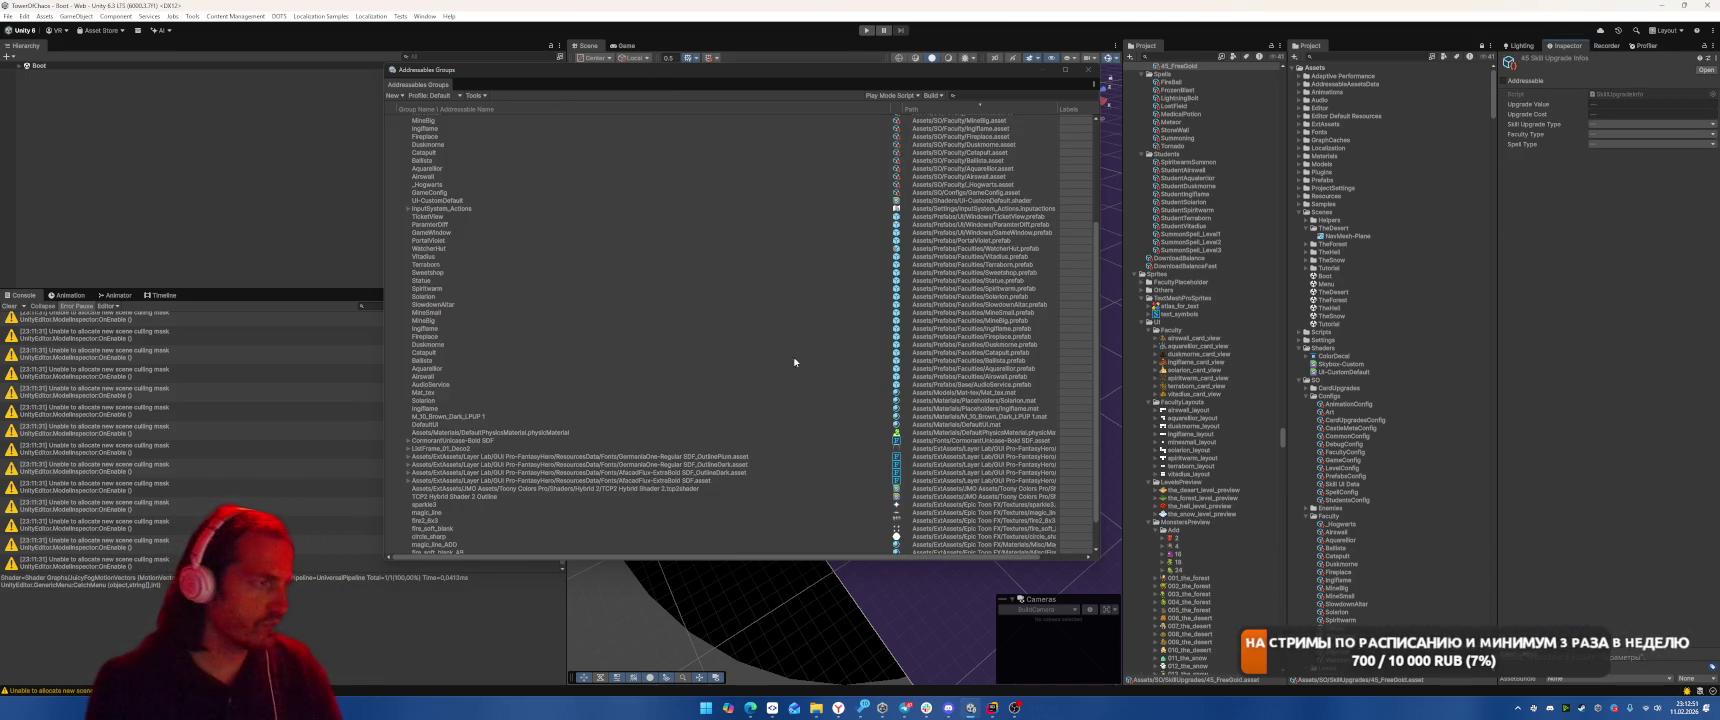
# Make the 18 faculty info assets from WatcherHut through _Hogwarts non-addressable
pyautogui.click(1005, 197)
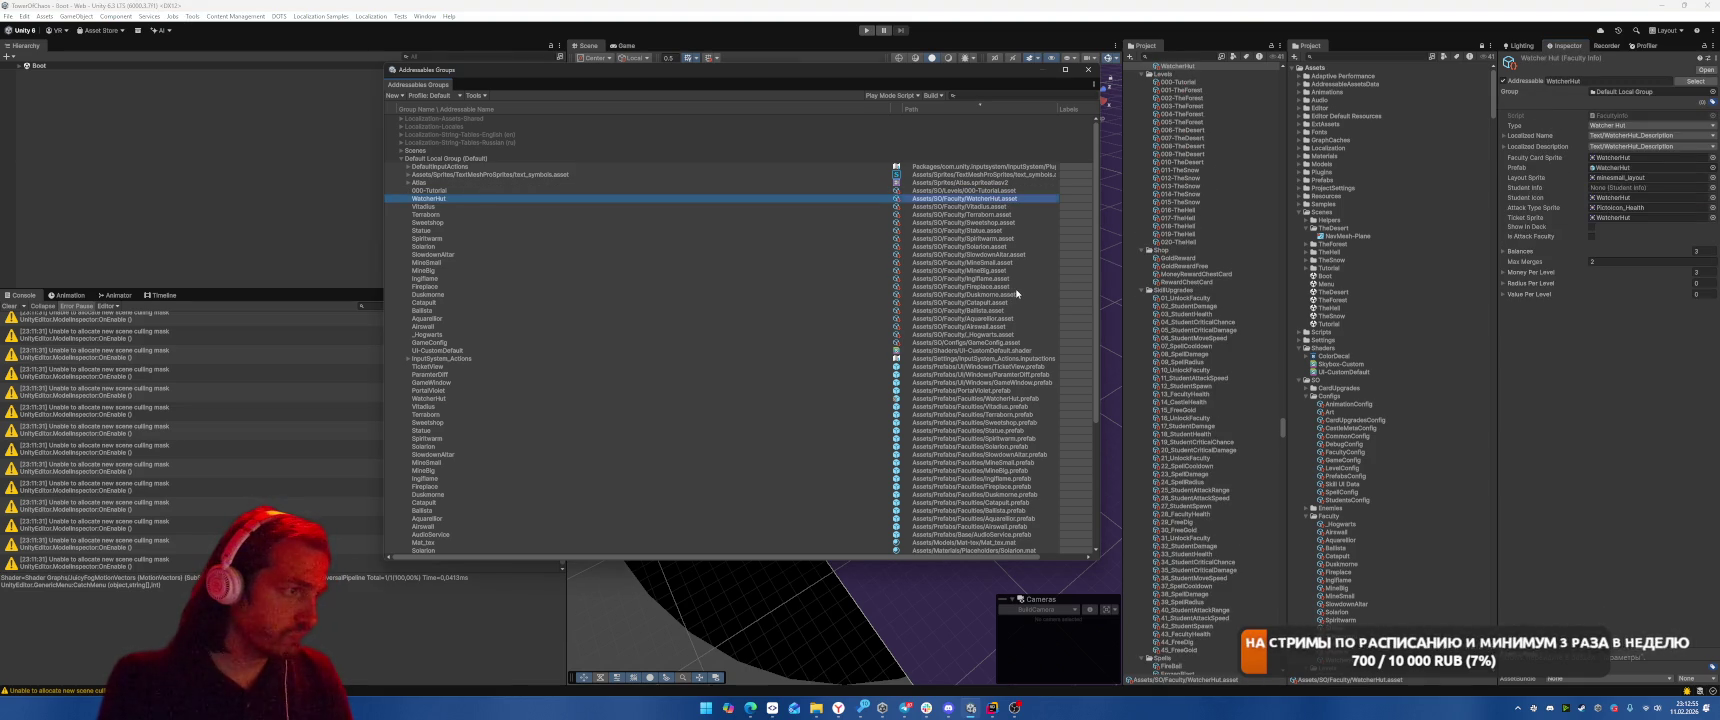
pyautogui.keyDown('shift'); pyautogui.click(972, 343); pyautogui.keyUp('shift')
pyautogui.click(982, 335)
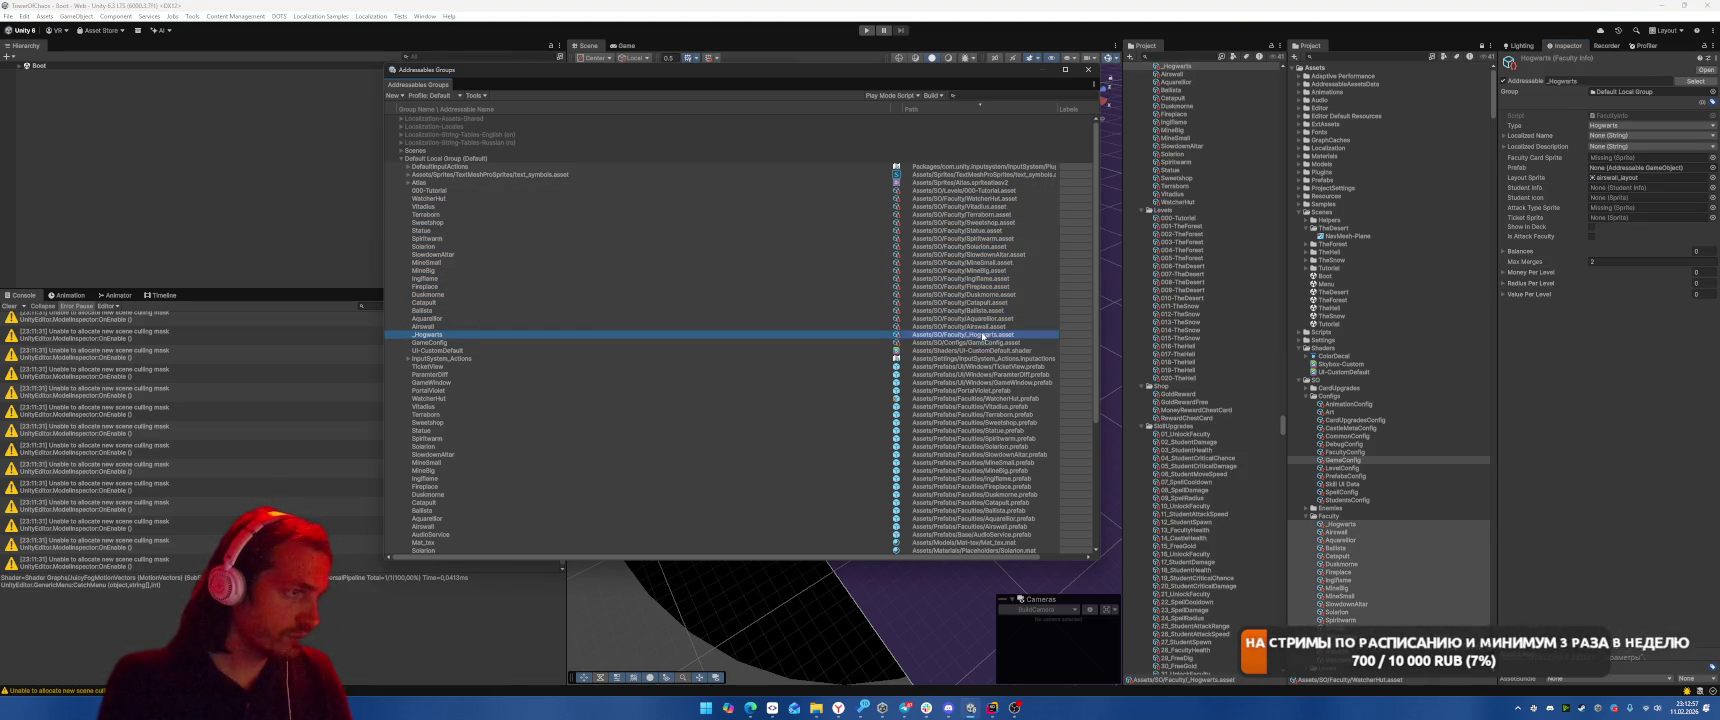
pyautogui.keyDown('shift'); pyautogui.click(1066, 200); pyautogui.keyUp('shift')
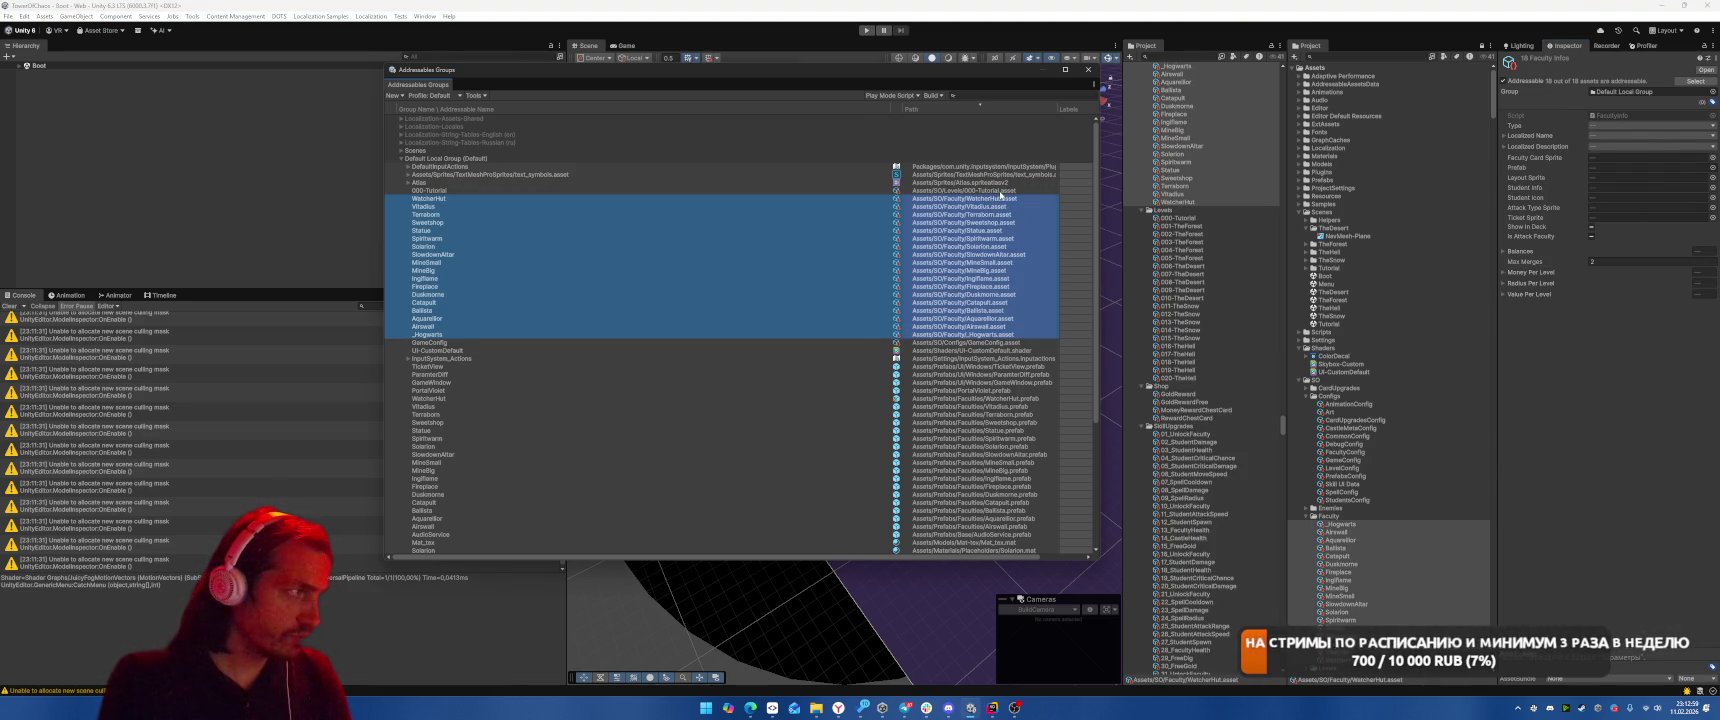
pyautogui.keyDown('shift'); pyautogui.click(1000, 191); pyautogui.keyUp('shift')
pyautogui.keyDown('shift'); pyautogui.click(1017, 200); pyautogui.keyUp('shift')
pyautogui.click(1503, 81)
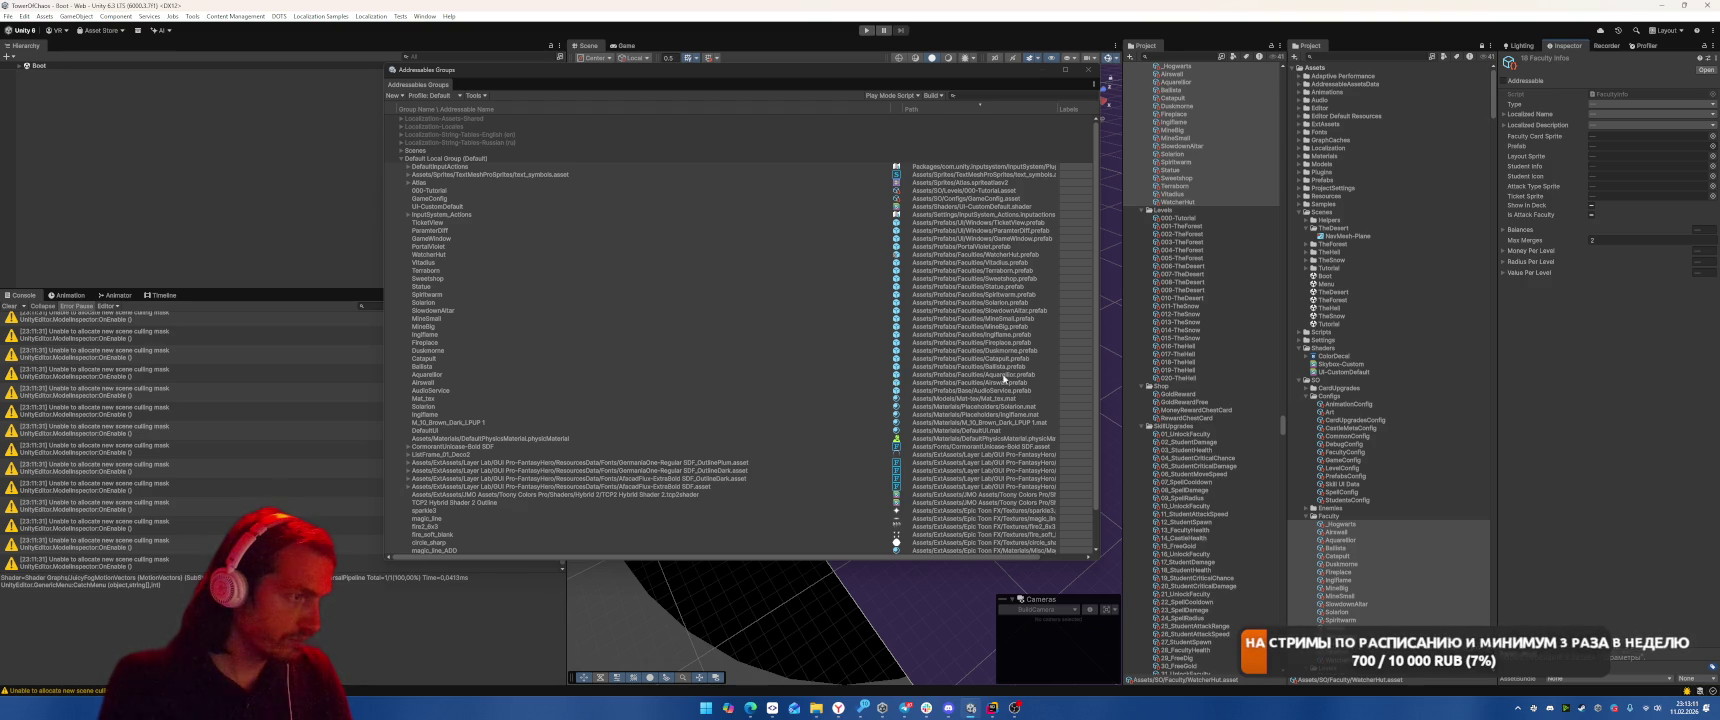
# Select the faculty prefabs from WatcherHut to Airswall and inspect the font and circle_sharp entries
pyautogui.click(1003, 382)
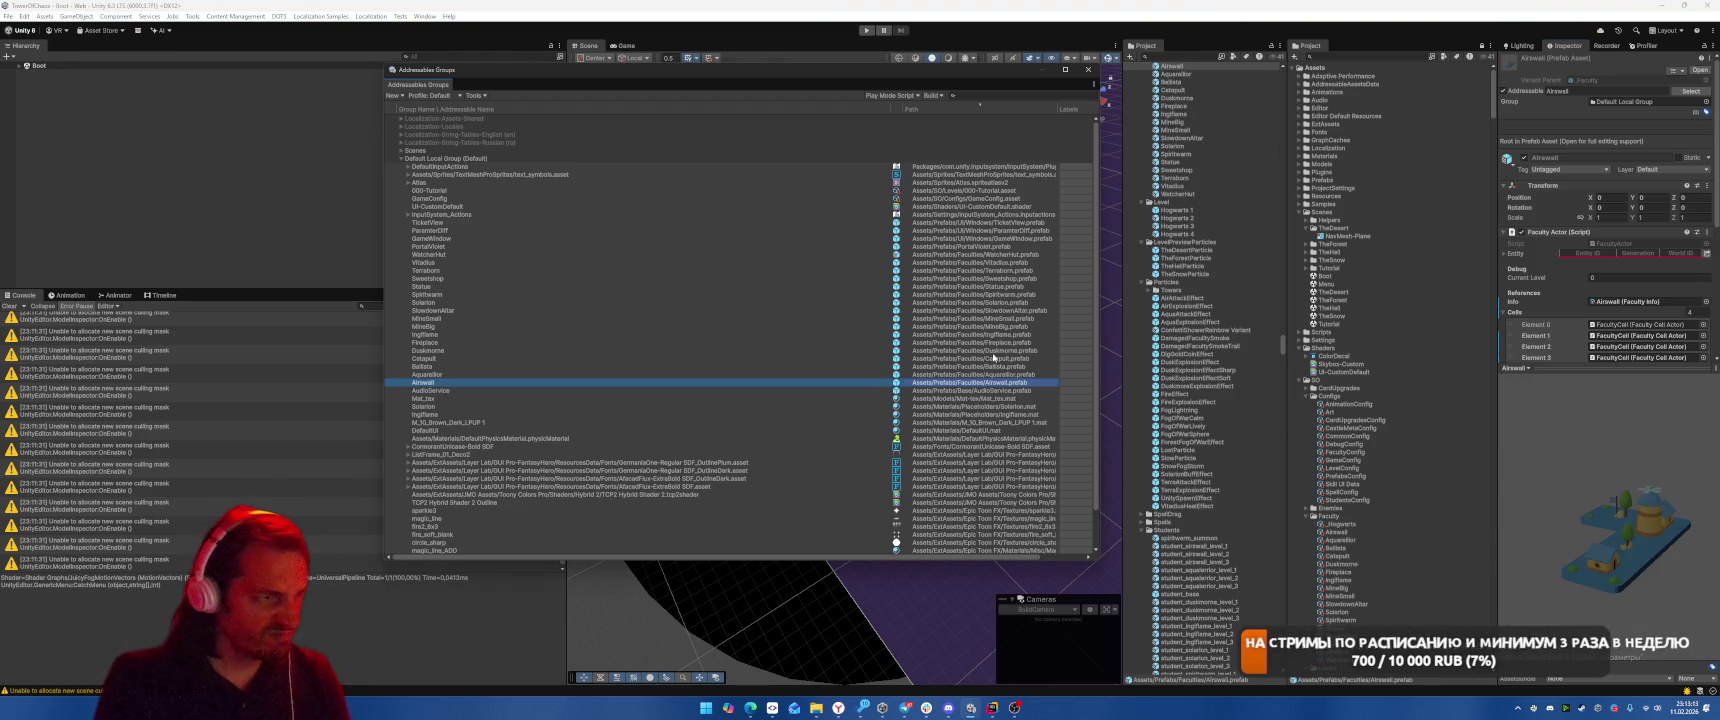
pyautogui.keyDown('shift'); pyautogui.click(1006, 256); pyautogui.keyUp('shift')
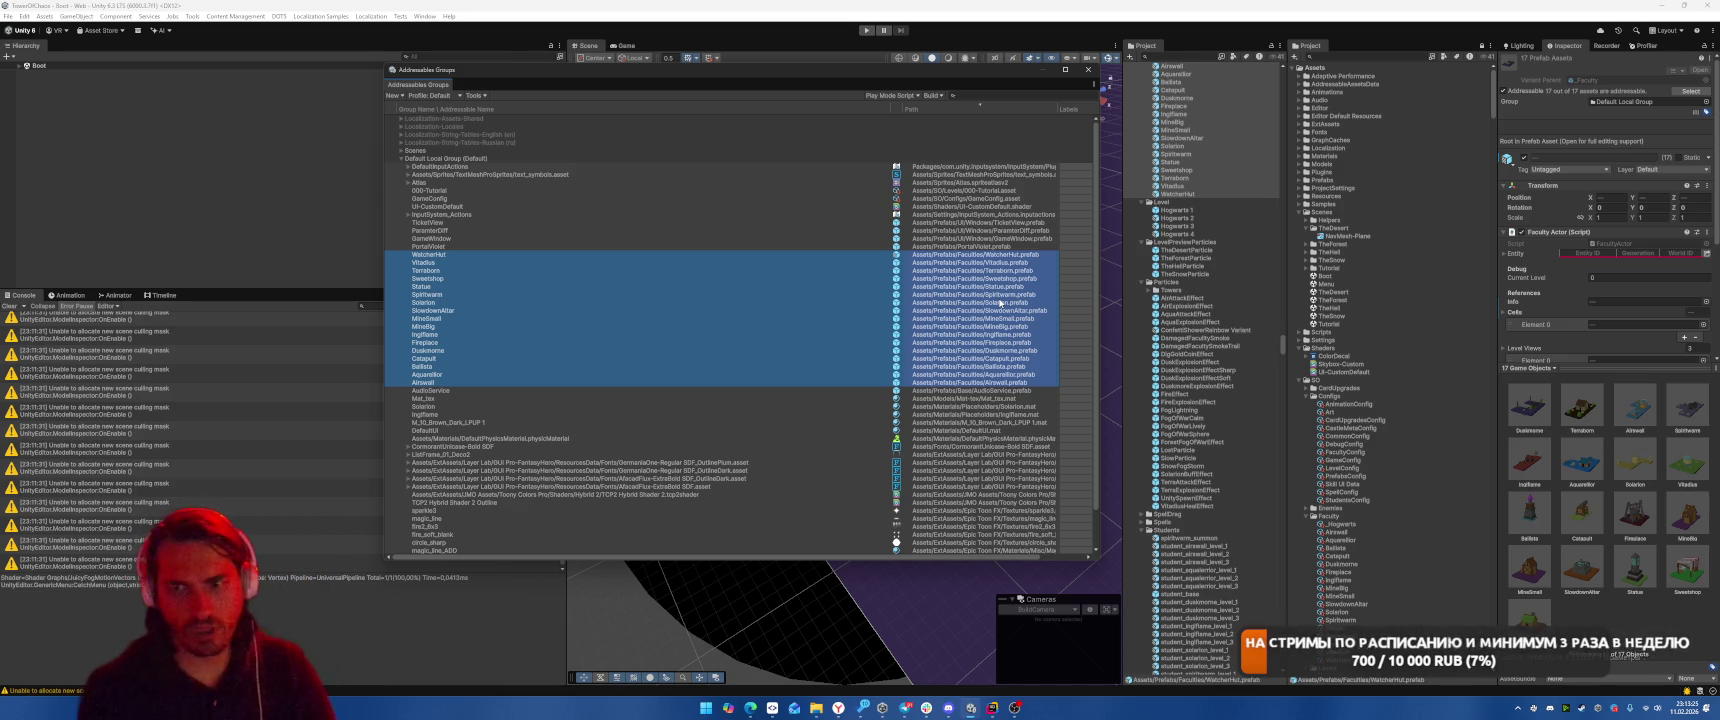
pyautogui.scroll(-3, 904, 356)
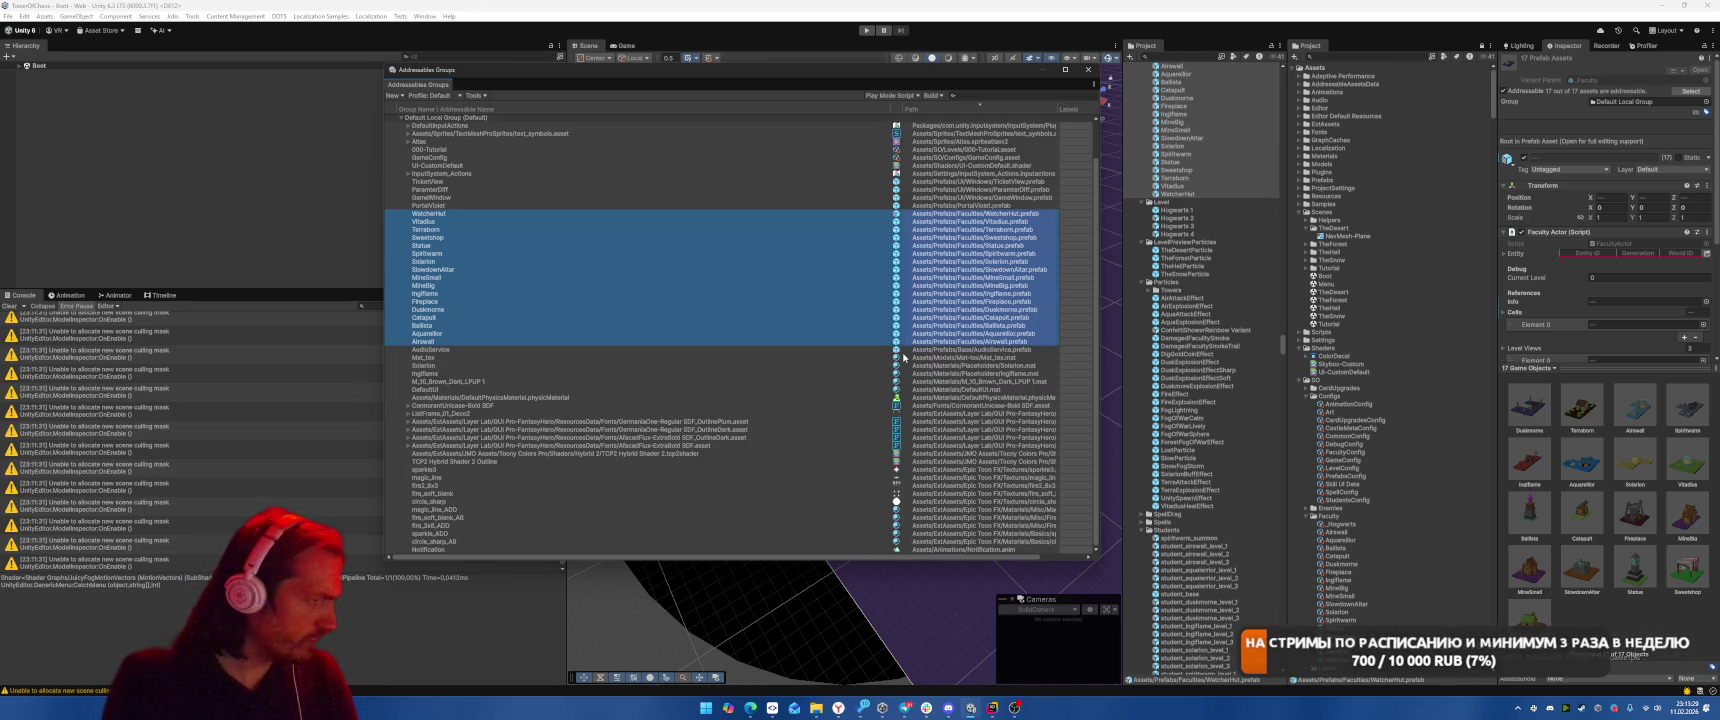
pyautogui.click(748, 445)
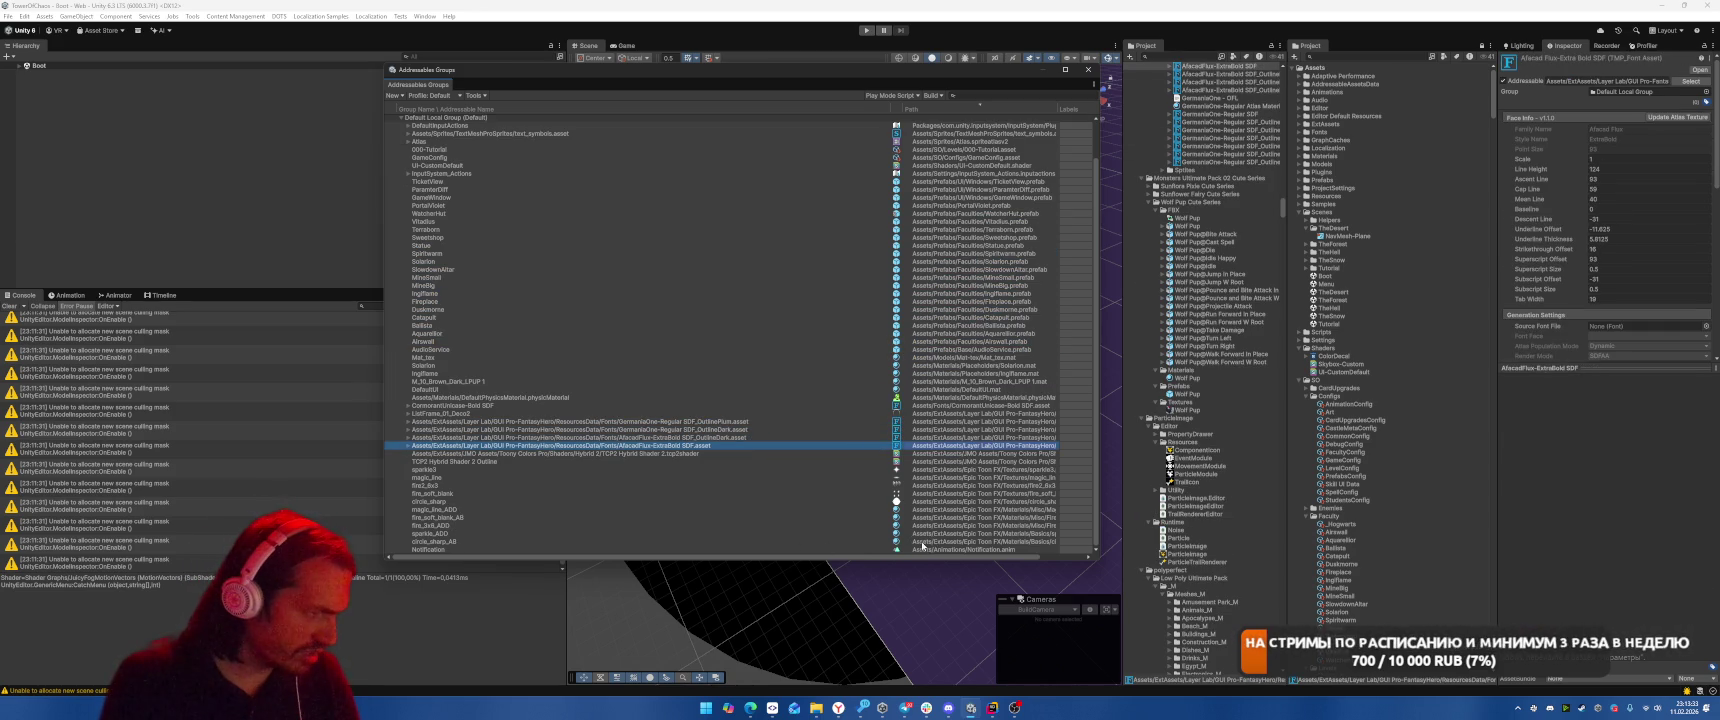
pyautogui.click(938, 501)
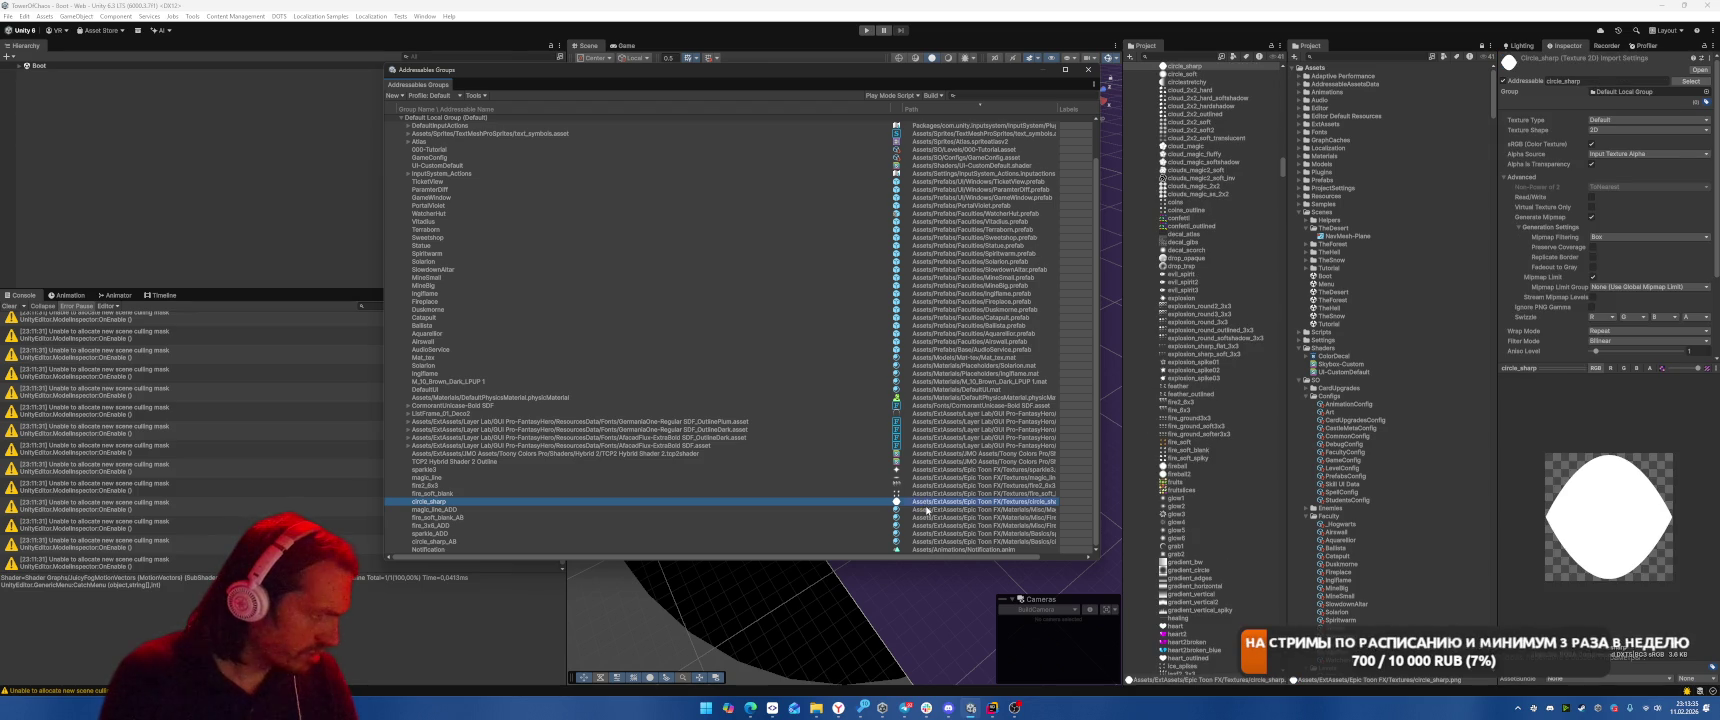
# Make the five ADD/AB entries from magic_line_ADD to circle_sharp_AB non-addressable
pyautogui.click(928, 509)
pyautogui.keyDown('shift'); pyautogui.click(935, 541); pyautogui.keyUp('shift')
pyautogui.click(1503, 81)
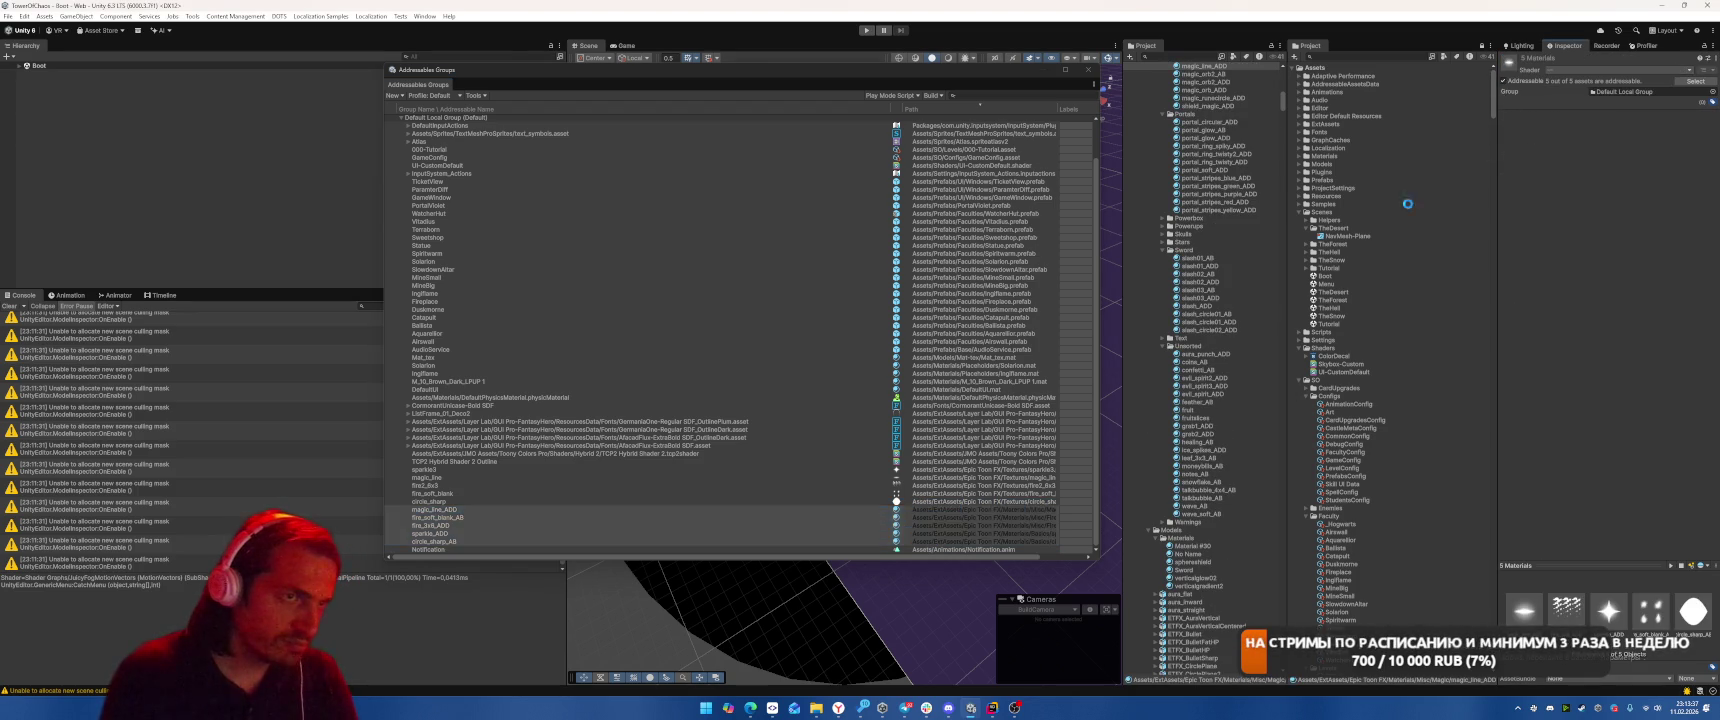
pyautogui.click(945, 541)
pyautogui.keyDown('shift'); pyautogui.click(945, 512); pyautogui.keyUp('shift')
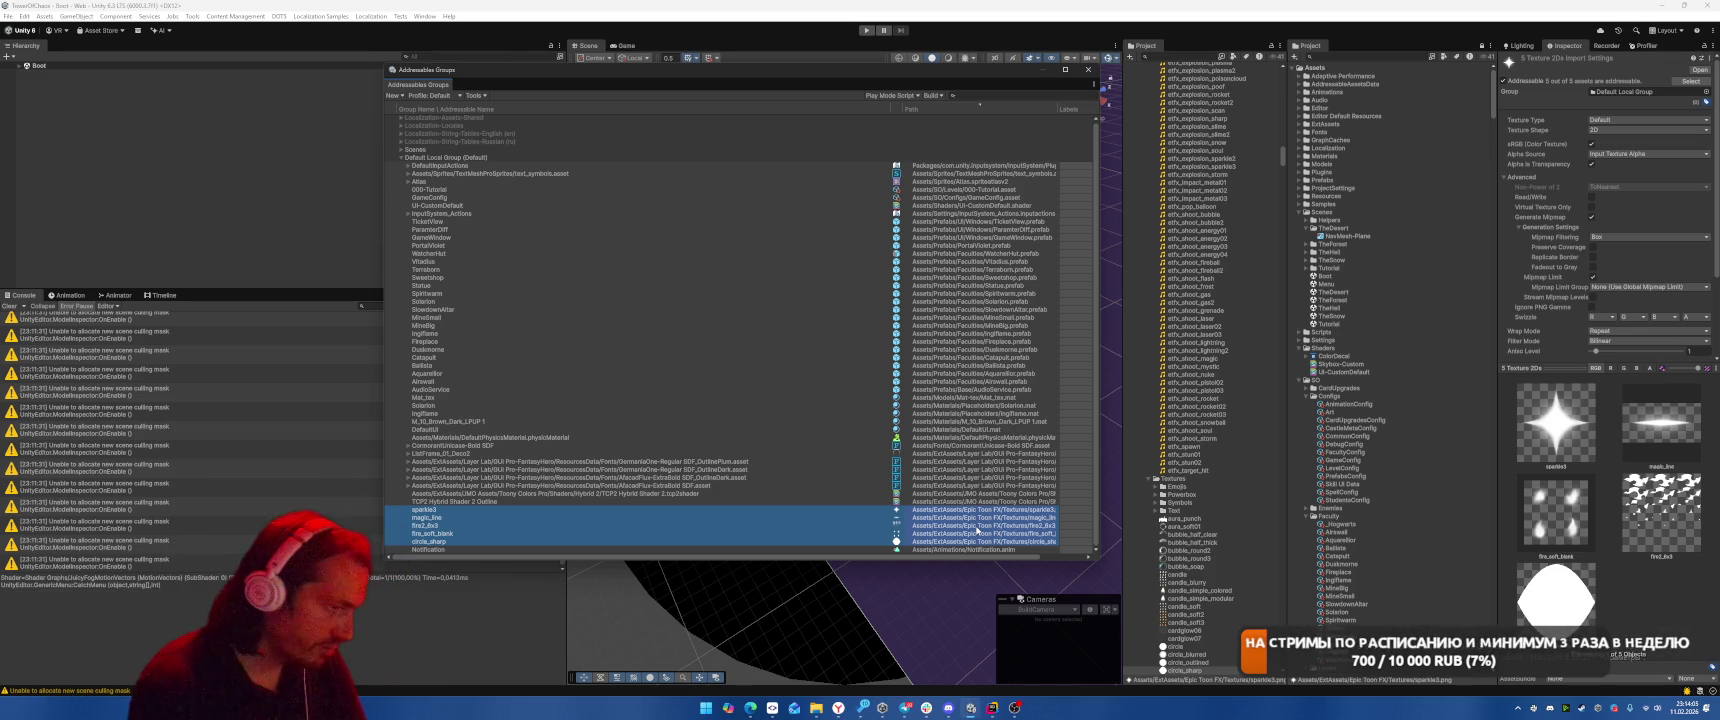
# Make Notification non-addressable and delete Solarion, Ingflame, DefaultUI and M_10_Brown_Dark_LPUP 1
pyautogui.click(893, 550)
pyautogui.click(1504, 81)
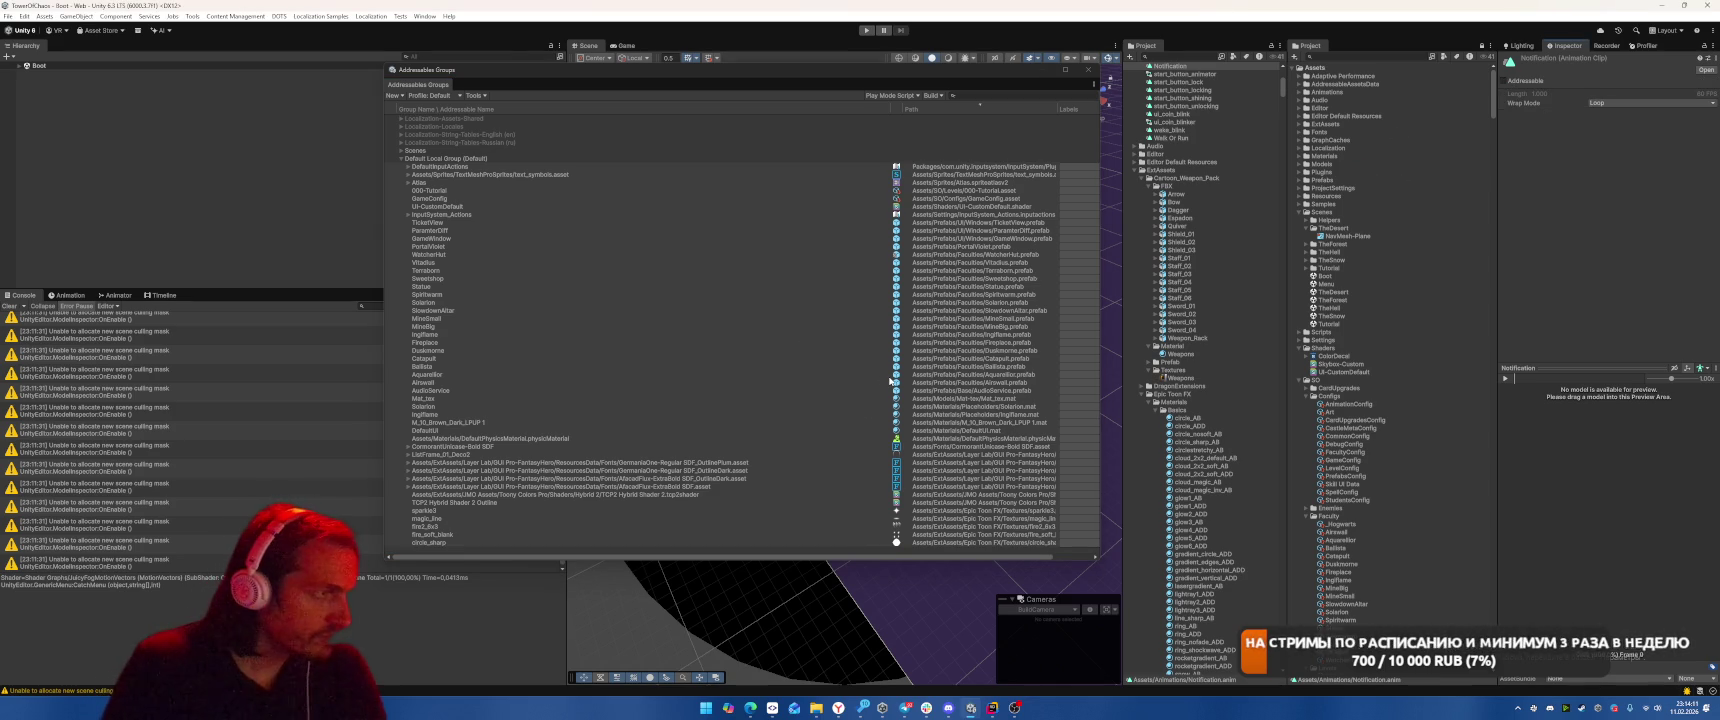
pyautogui.click(945, 206)
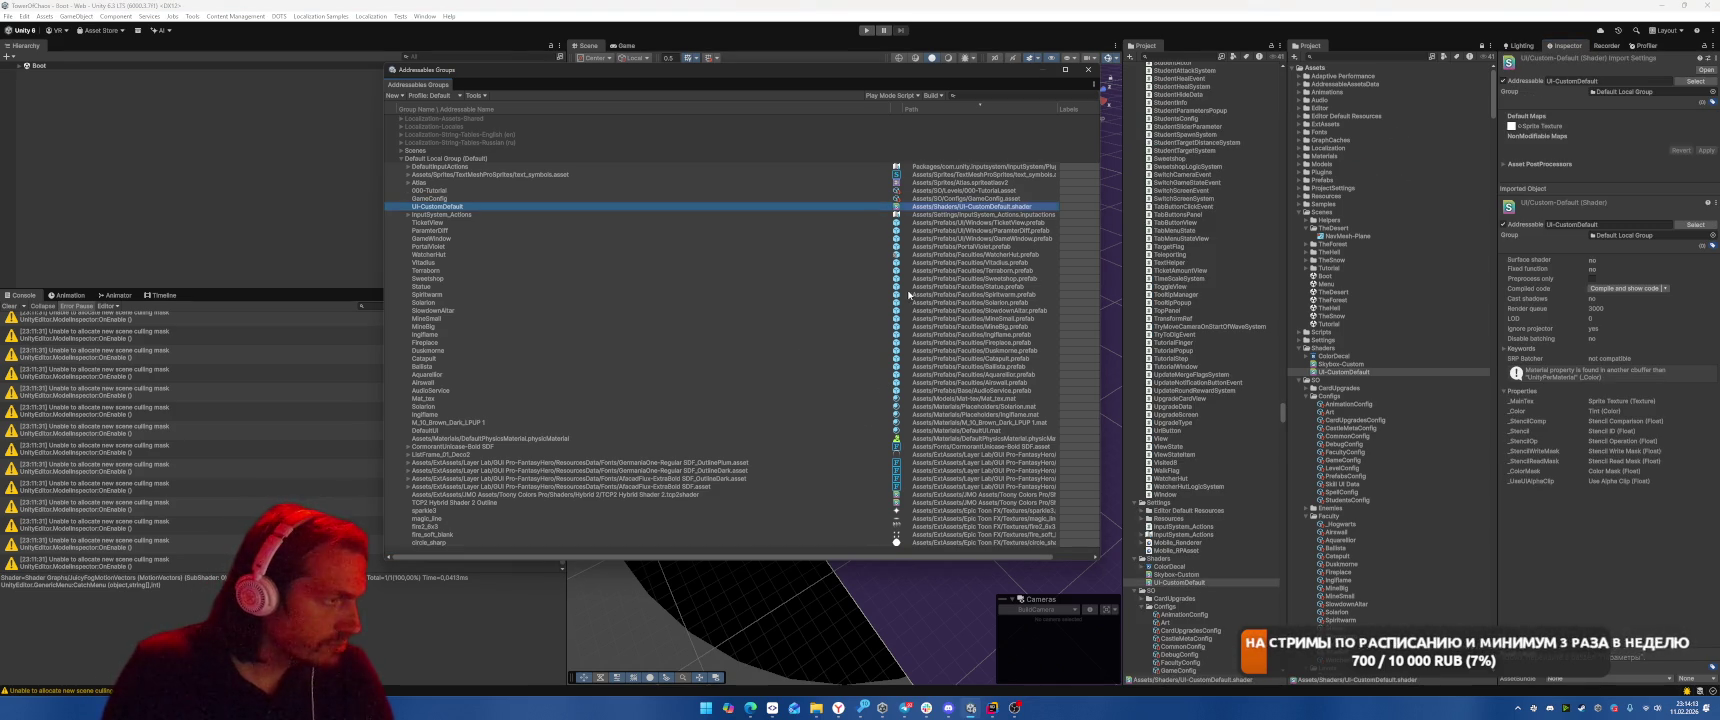
pyautogui.click(968, 247)
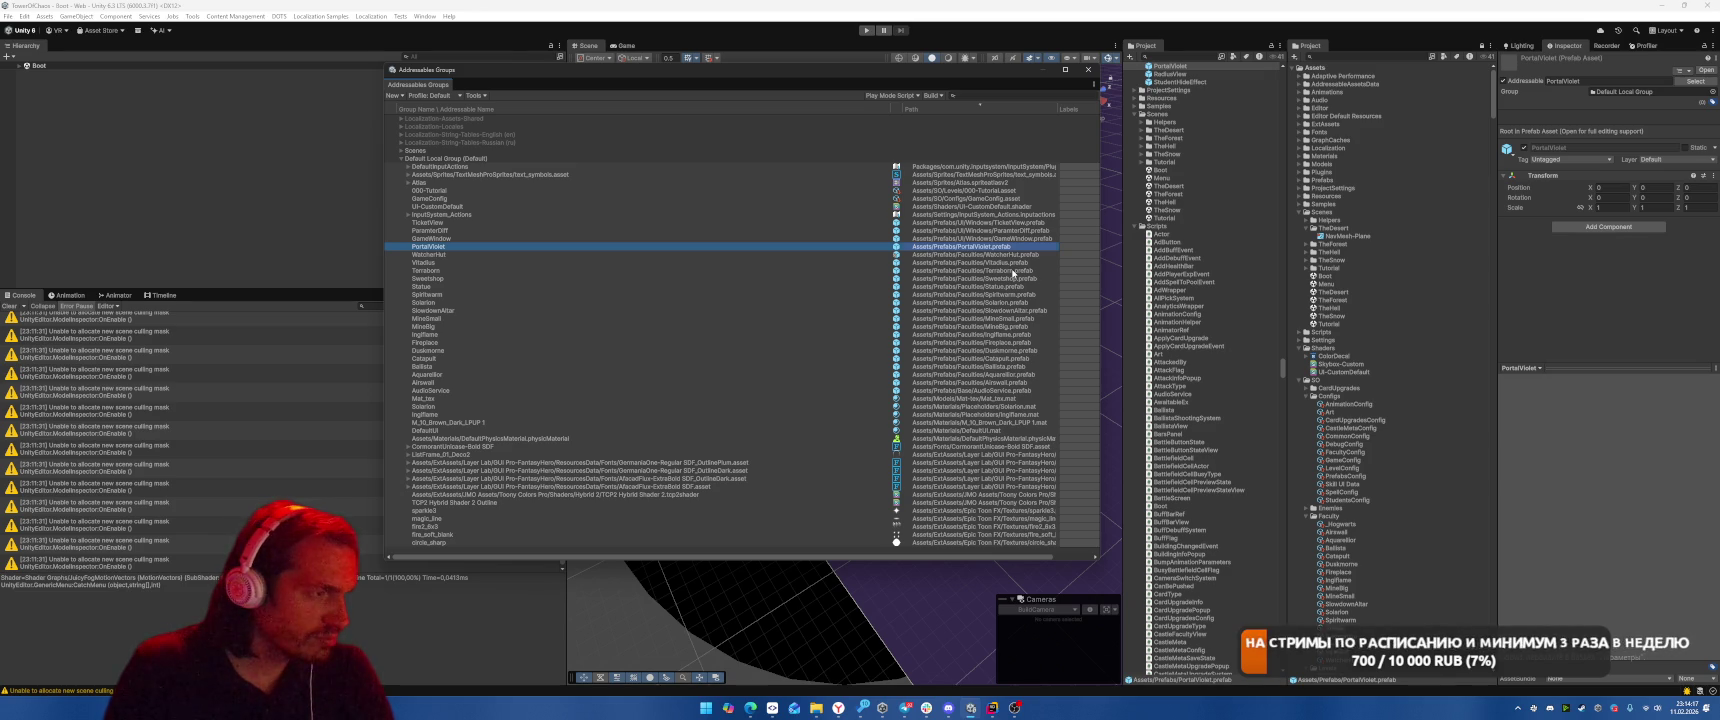
pyautogui.click(963, 428)
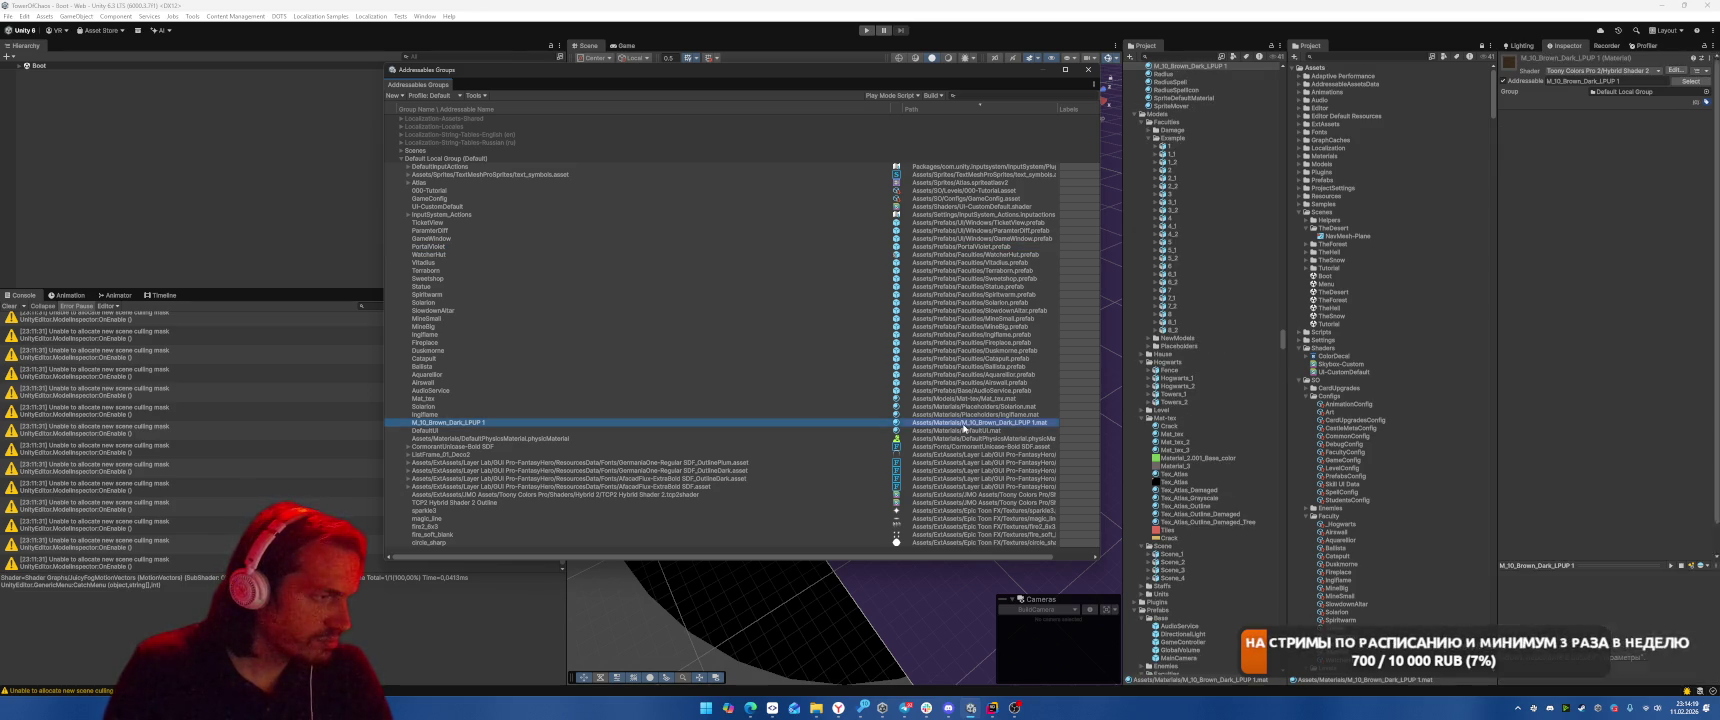
pyautogui.hotkey('shift', 'Up')
pyautogui.hotkey('shift', 'Up')
pyautogui.hotkey('shift', 'Up')
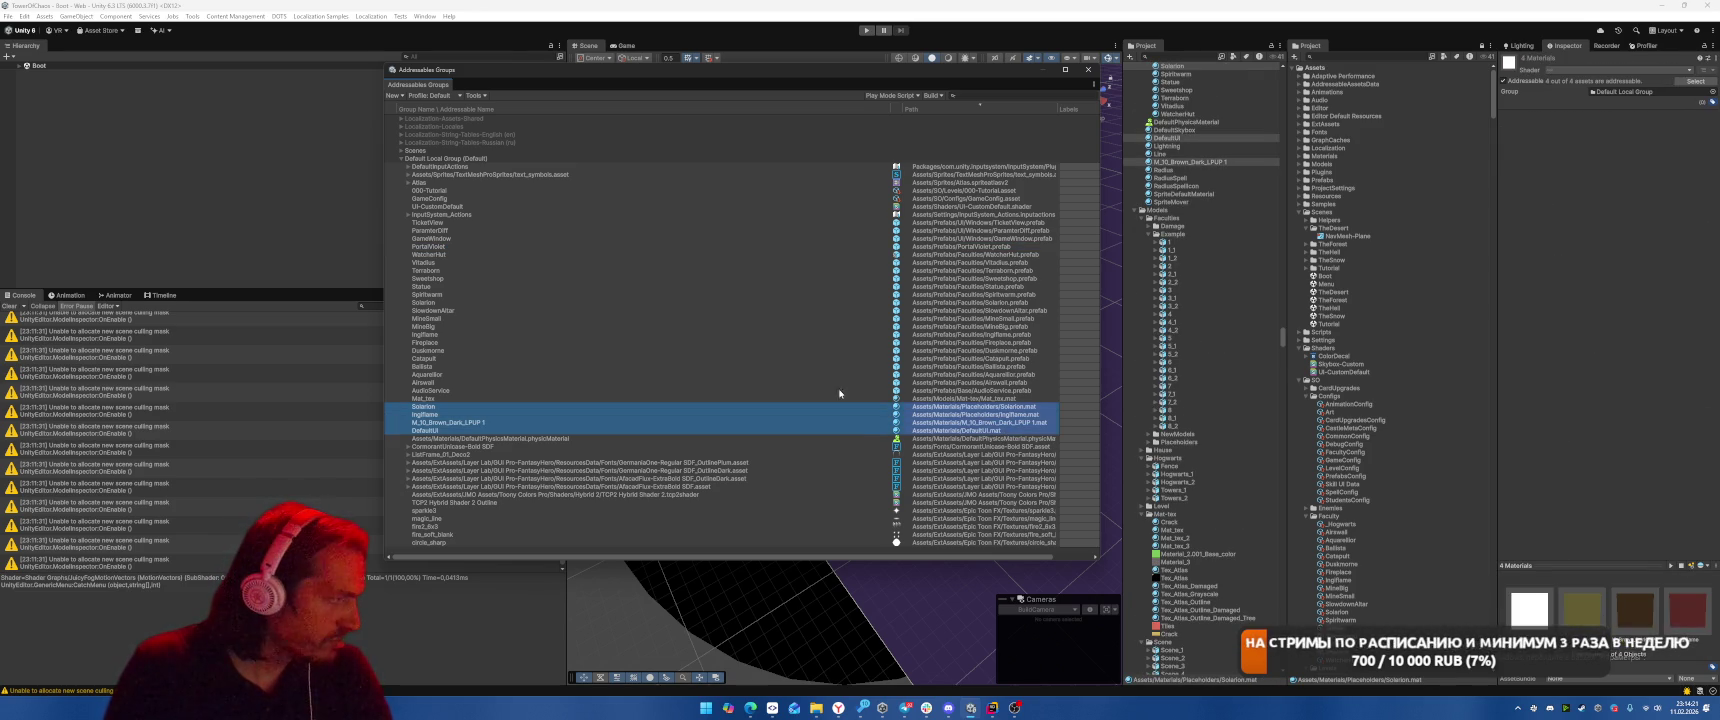
pyautogui.press('Delete')
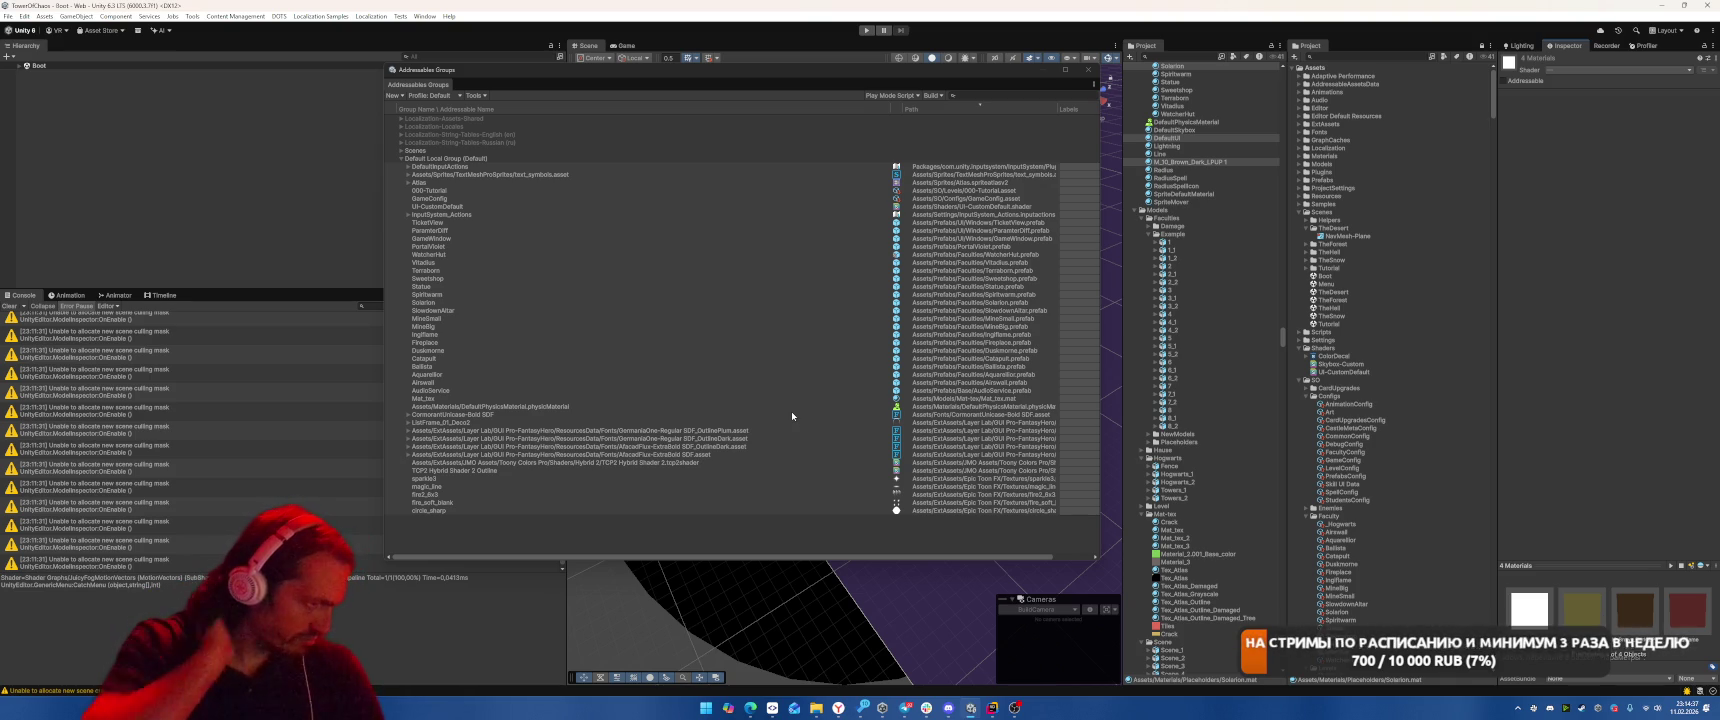
# Make the five textures from sparkle3 to circle_sharp non-addressable
pyautogui.click(838, 478)
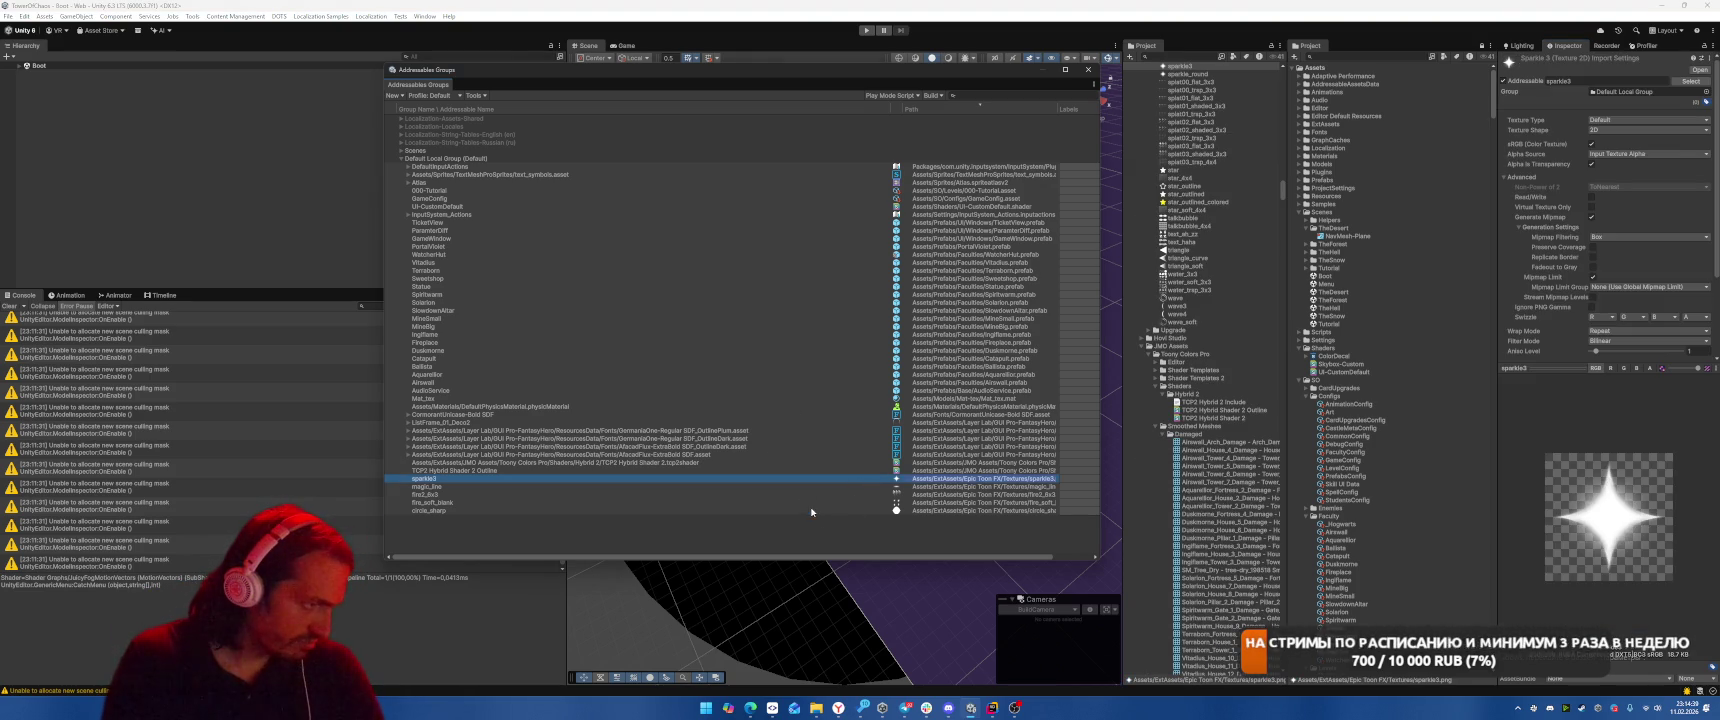
pyautogui.keyDown('shift'); pyautogui.click(840, 510); pyautogui.keyUp('shift')
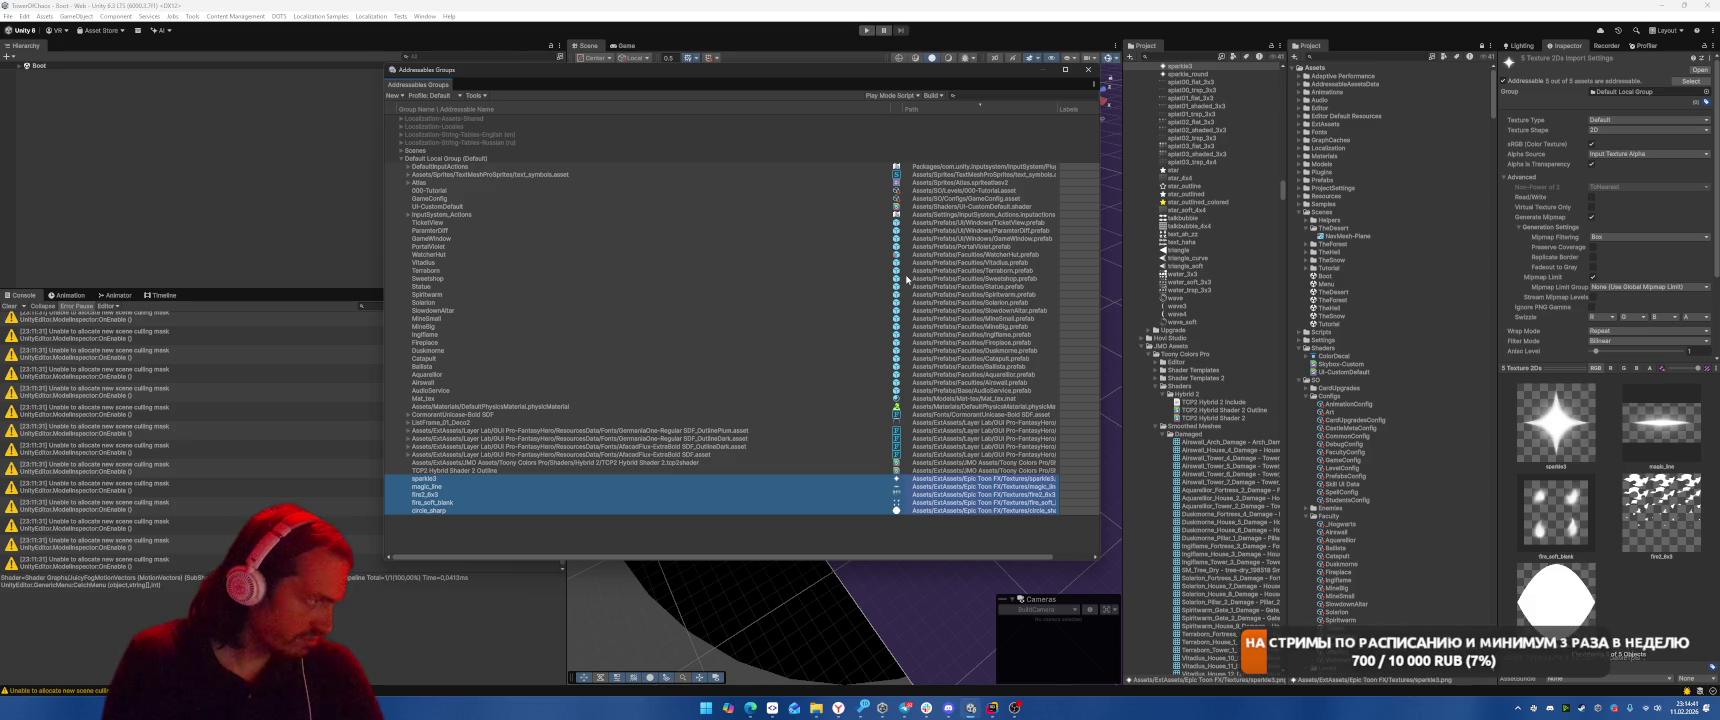
pyautogui.keyDown('ctrl'); pyautogui.click(965, 399); pyautogui.keyUp('ctrl')
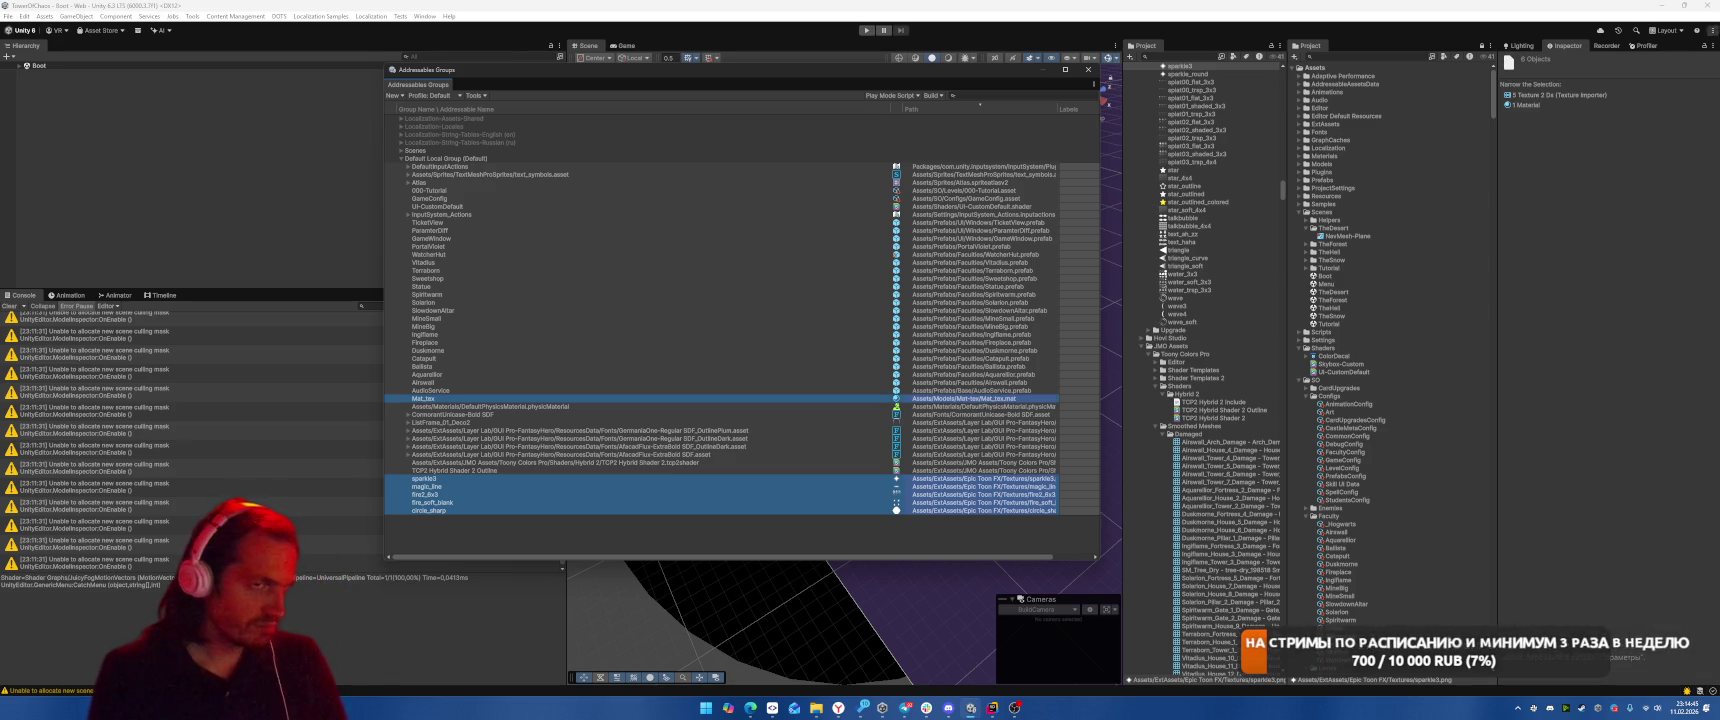
pyautogui.keyDown('ctrl'); pyautogui.click(963, 397); pyautogui.keyUp('ctrl')
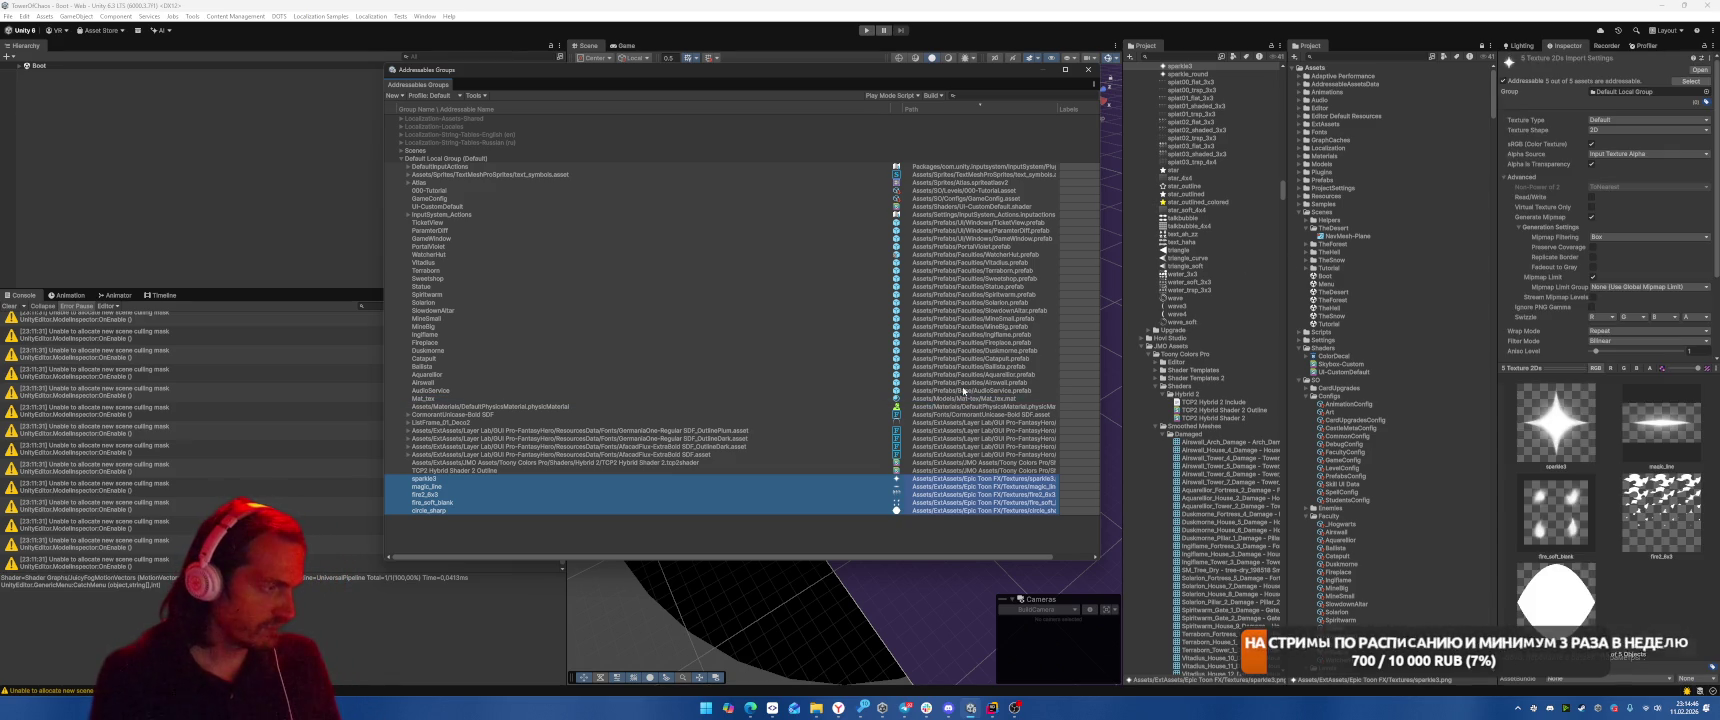
pyautogui.click(1503, 81)
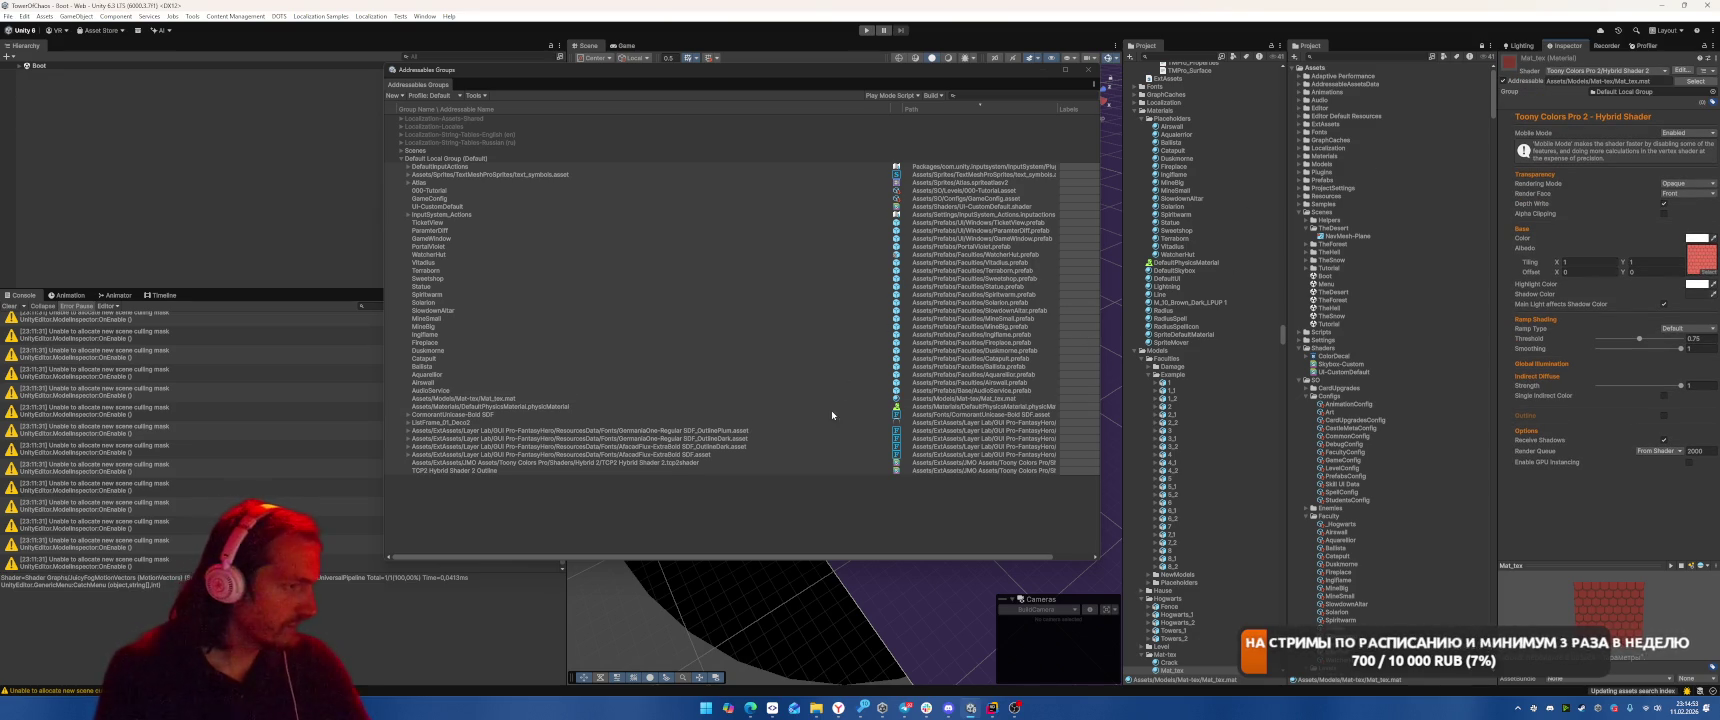
# Apply Simplify Addressable Names to the Mat_tex entry so its address reads Mat_tex
pyautogui.click(720, 511)
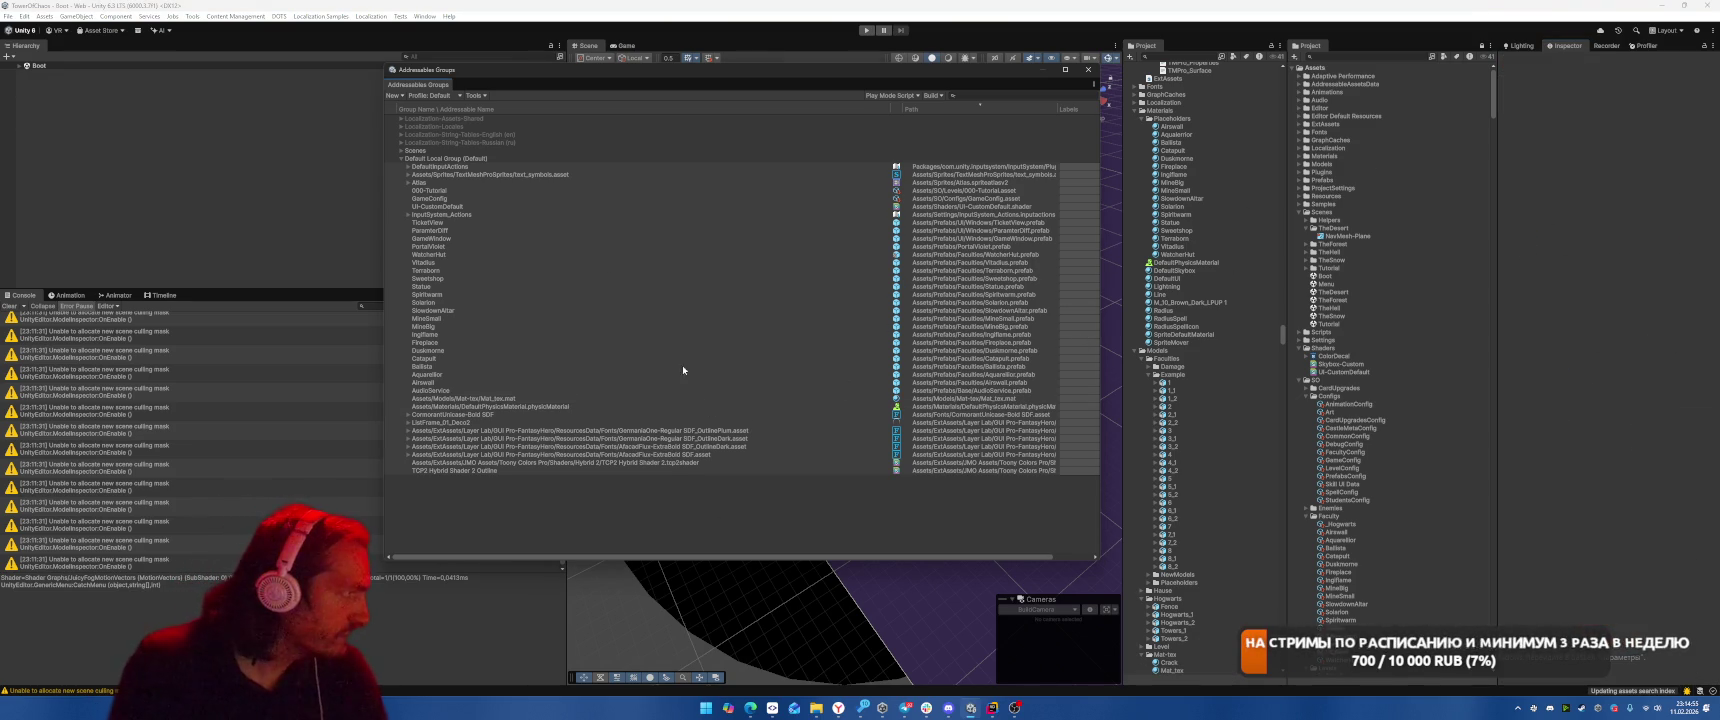
pyautogui.click(479, 176)
pyautogui.click(488, 199)
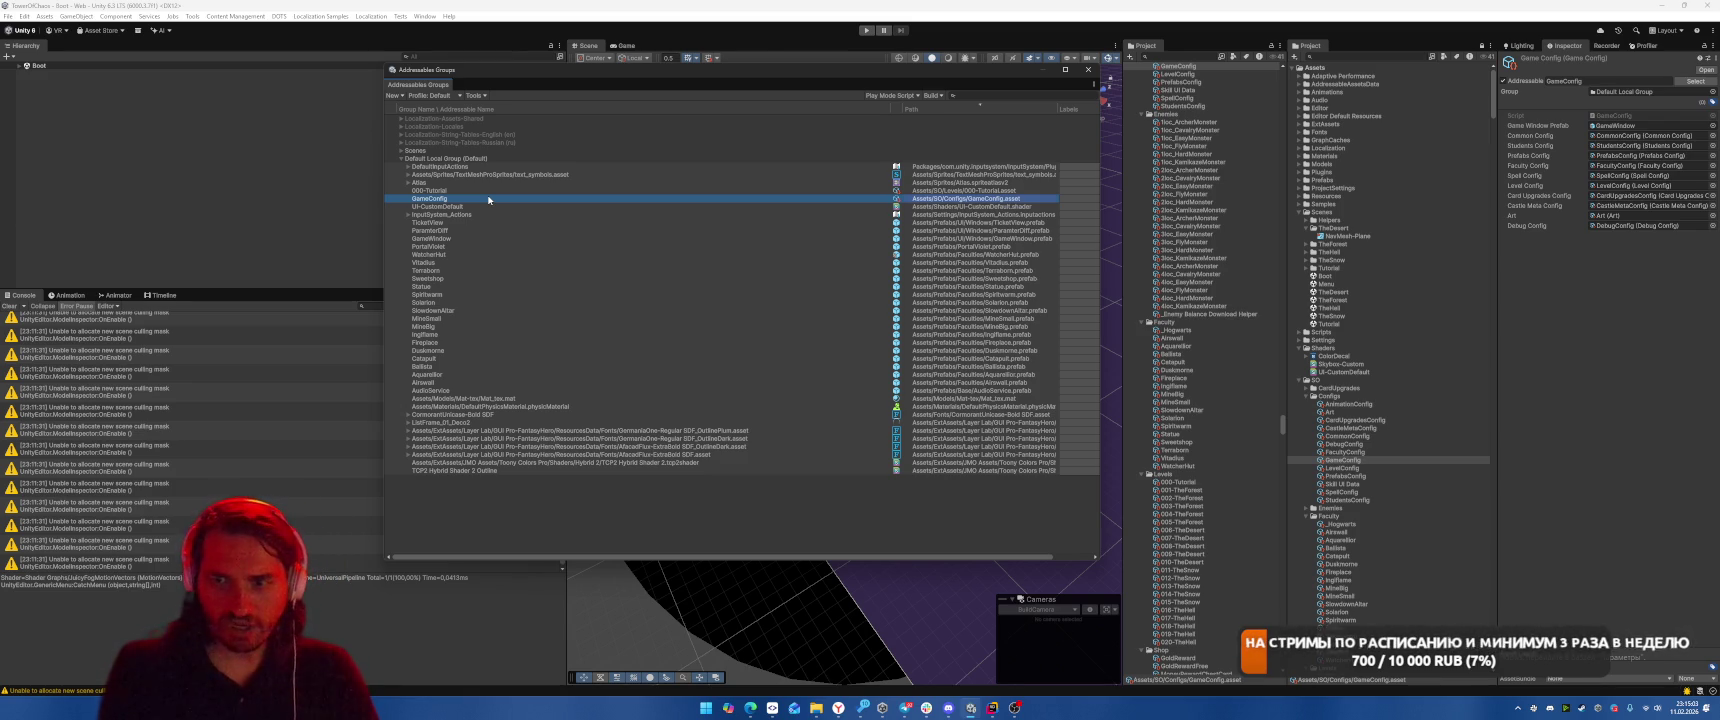
pyautogui.click(556, 399)
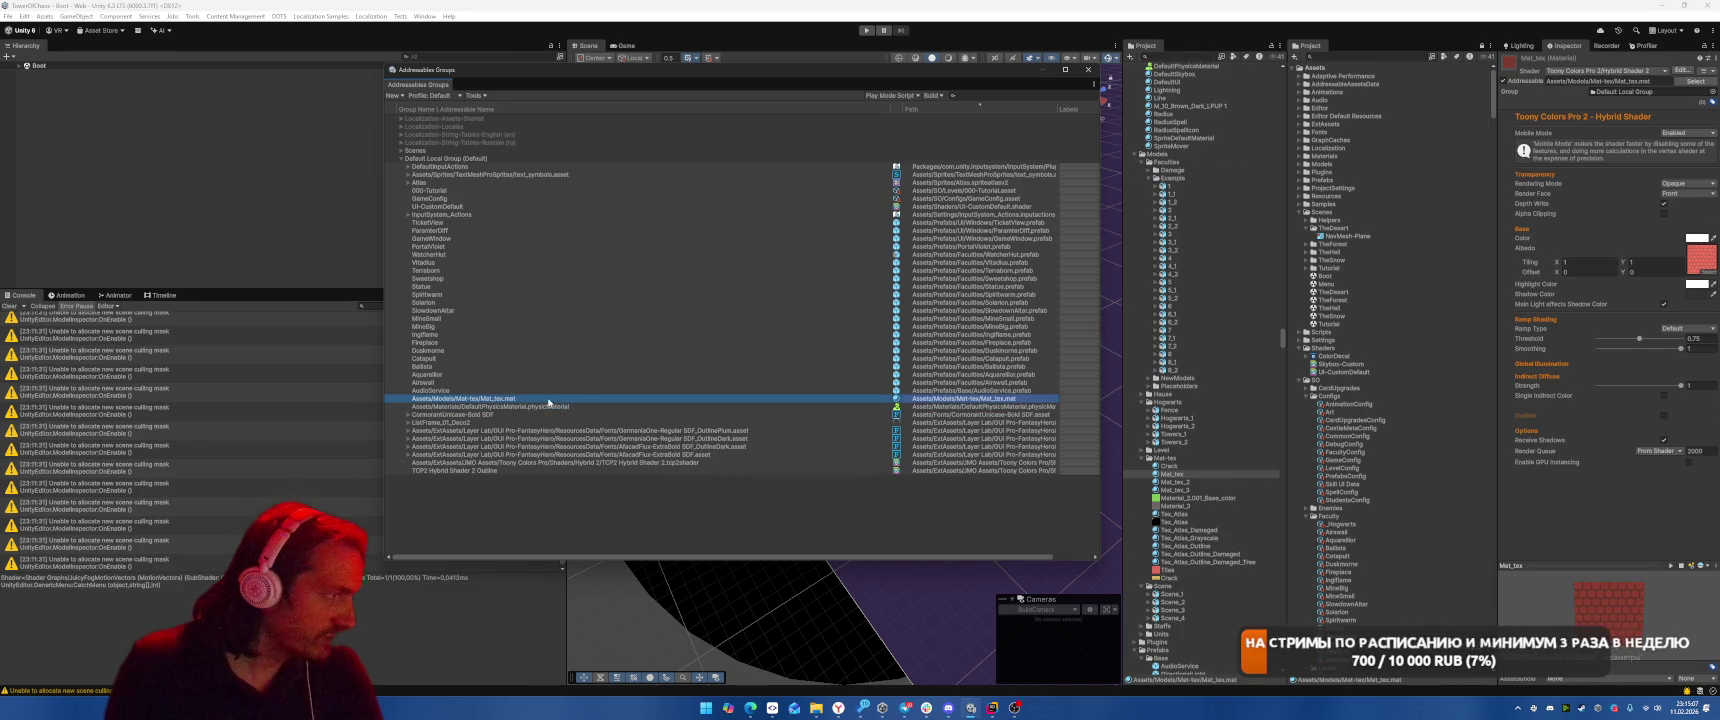
pyautogui.rightClick(549, 405)
pyautogui.click(600, 450)
pyautogui.click(552, 414)
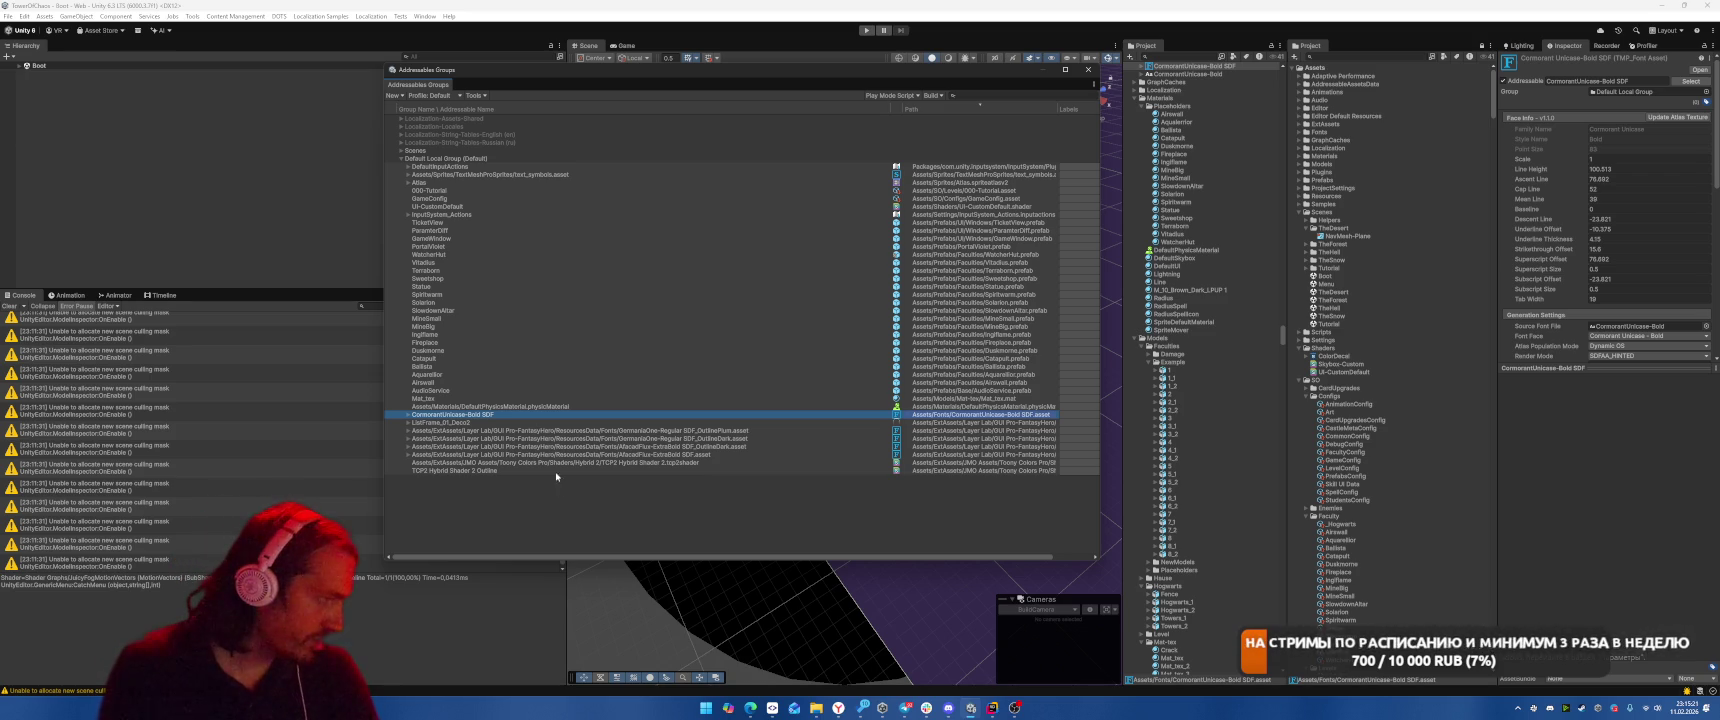
# Simplify the addressable names of the four GUI Pro-FantasyHero font entries
pyautogui.click(572, 455)
pyautogui.keyDown('shift'); pyautogui.click(575, 431); pyautogui.keyUp('shift')
pyautogui.rightClick(576, 432)
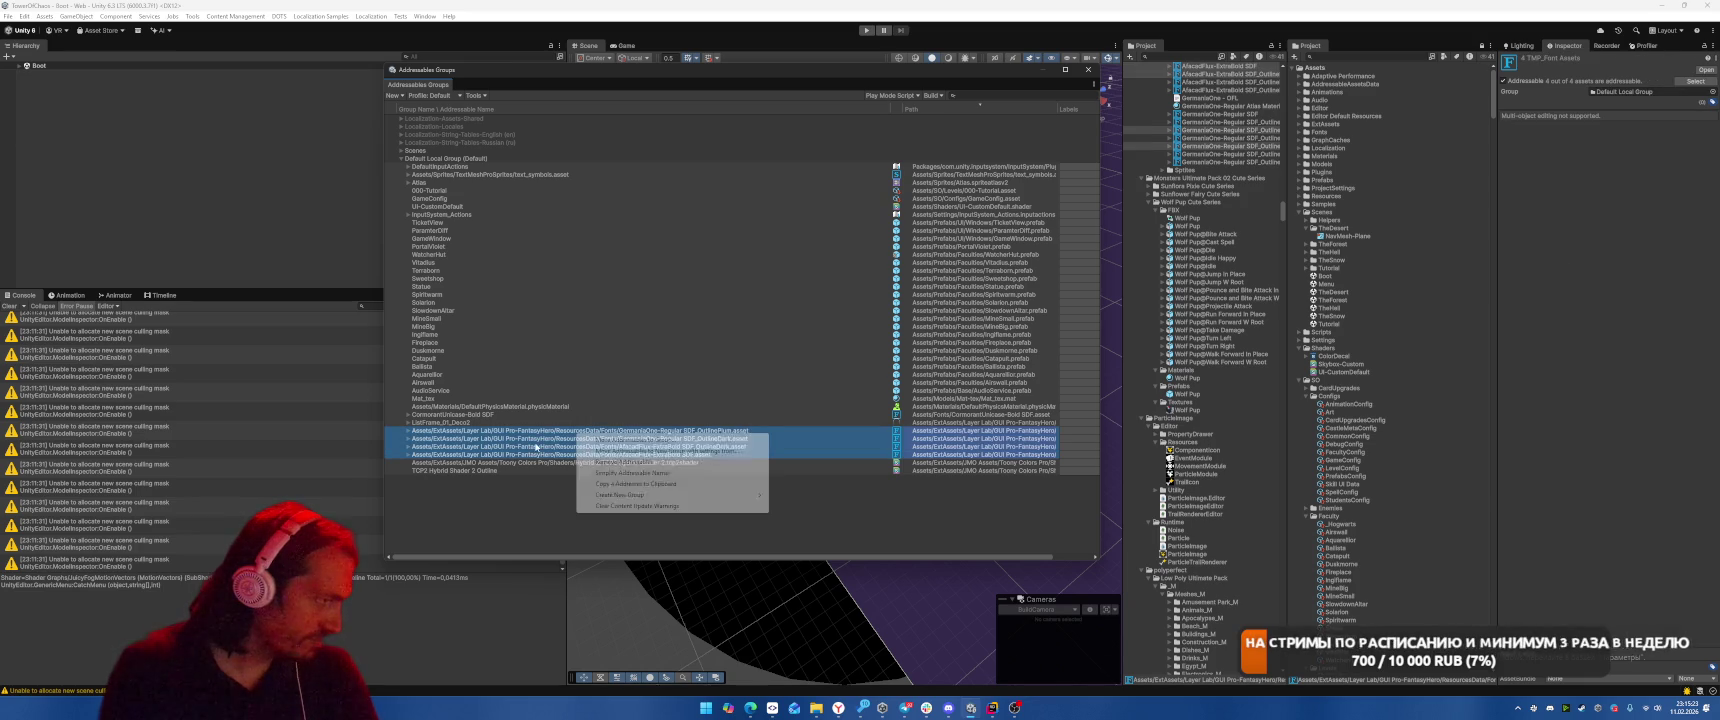
pyautogui.click(613, 472)
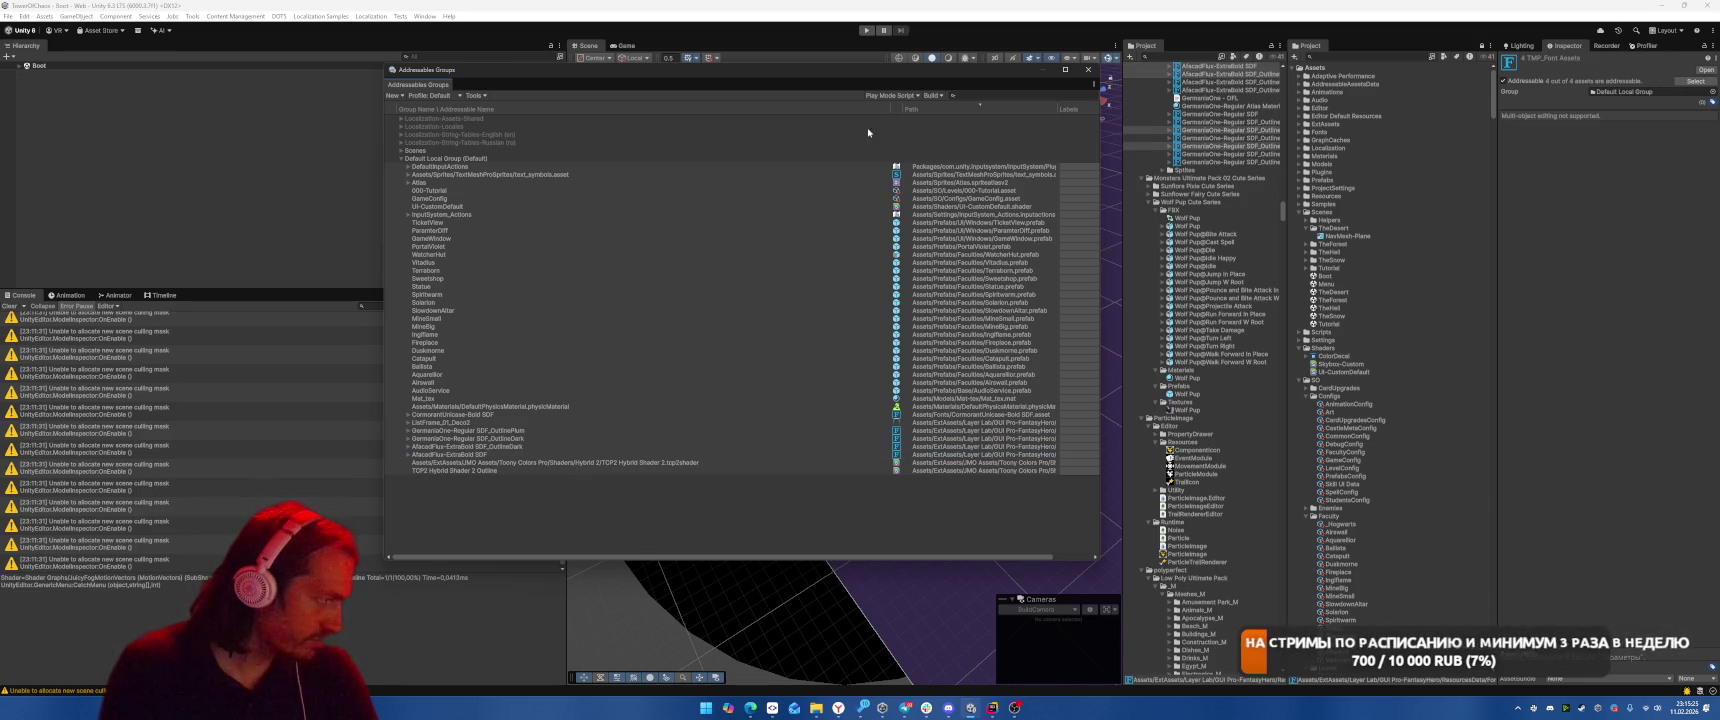
# Run a new Addressables content build with the Default Build Script
pyautogui.click(932, 95)
pyautogui.moveTo(970, 108)
pyautogui.click(1080, 108)
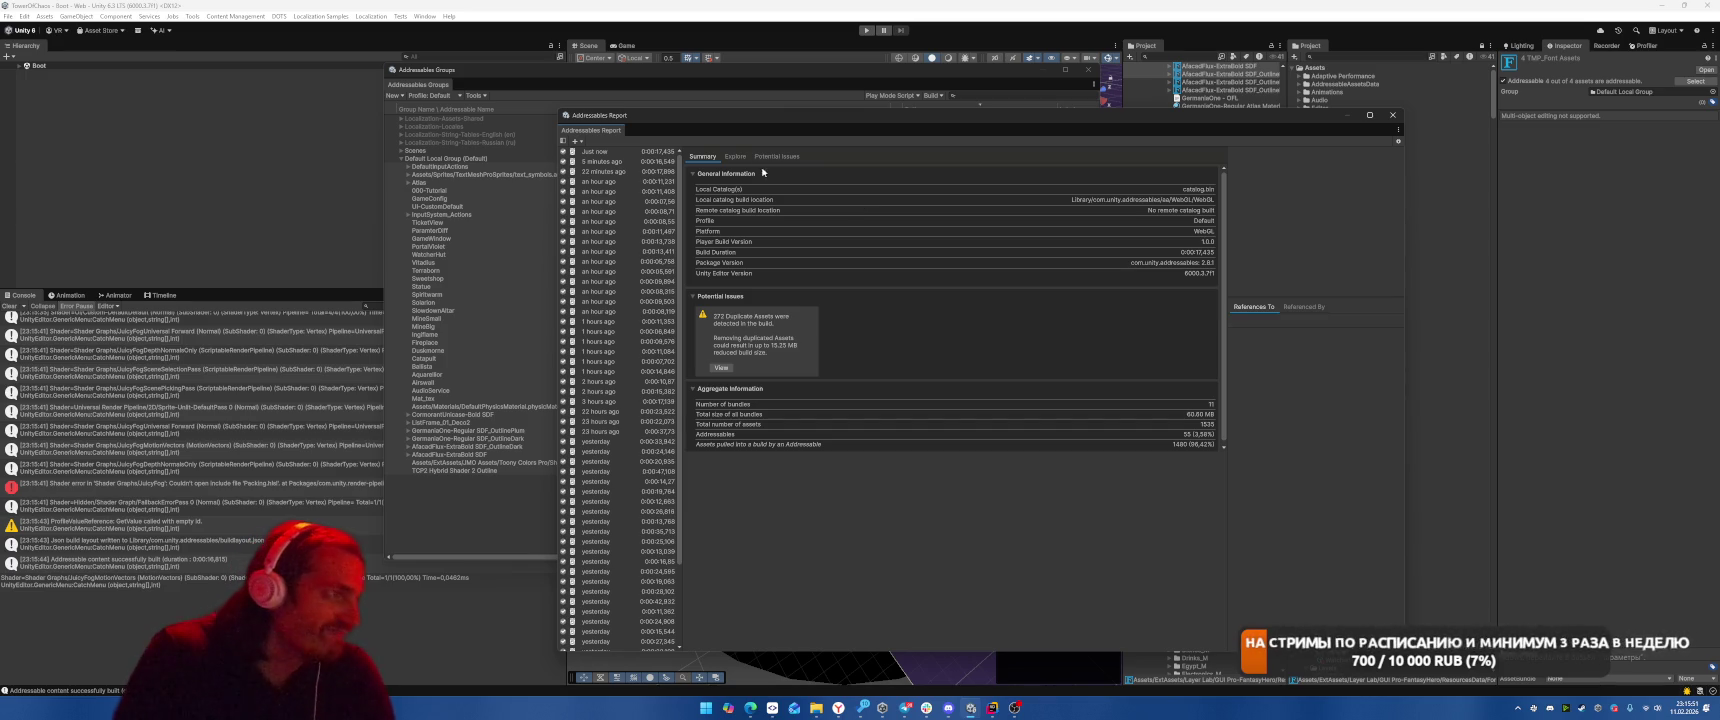
# Switch the report to Explore, widen Total Size, and expand scenes_scenes_menu_03's defaultlocalgroup dependency
pyautogui.click(735, 156)
pyautogui.moveTo(860, 189)
pyautogui.mouseDown()
pyautogui.moveTo(886, 190)
pyautogui.moveTo(830, 190)
pyautogui.mouseUp()
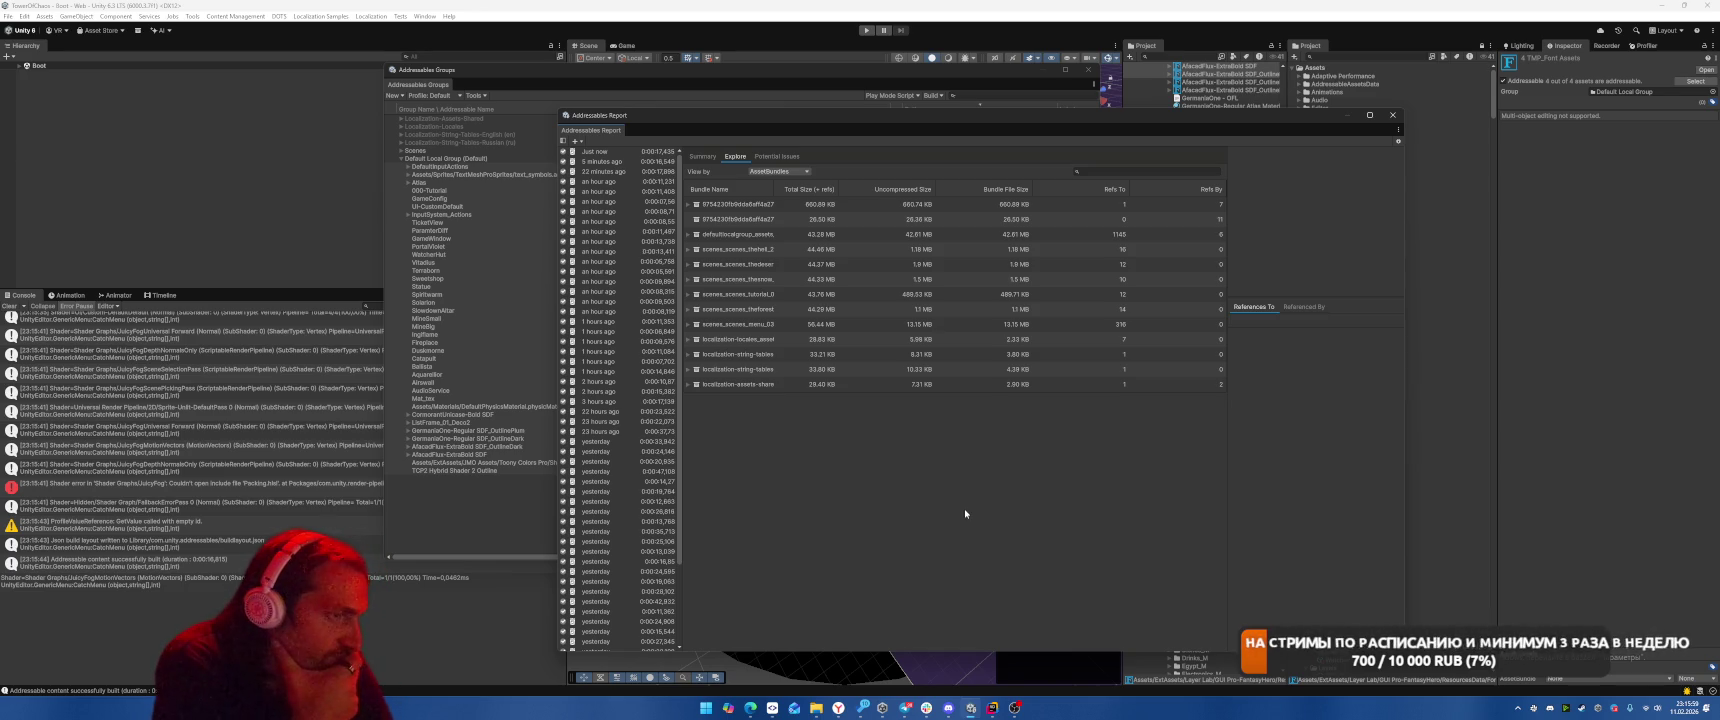
pyautogui.click(695, 324)
pyautogui.click(697, 339)
pyautogui.click(702, 355)
pyautogui.click(702, 358)
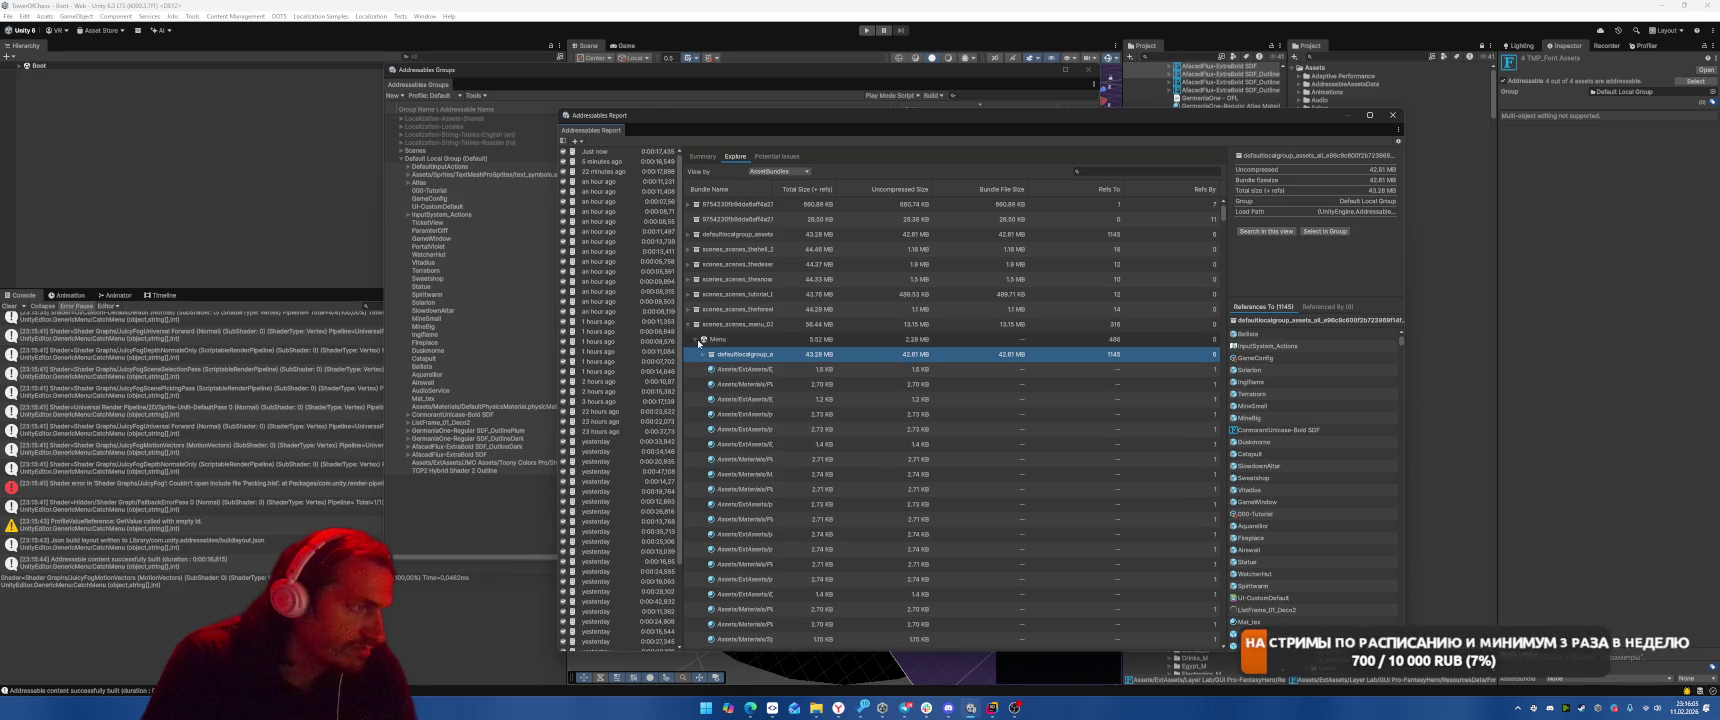
pyautogui.click(702, 350)
# Scroll through the bundle list and widen the column to review each bundle's sizes
pyautogui.scroll(-5, 823, 355)
pyautogui.scroll(-10, 823, 355)
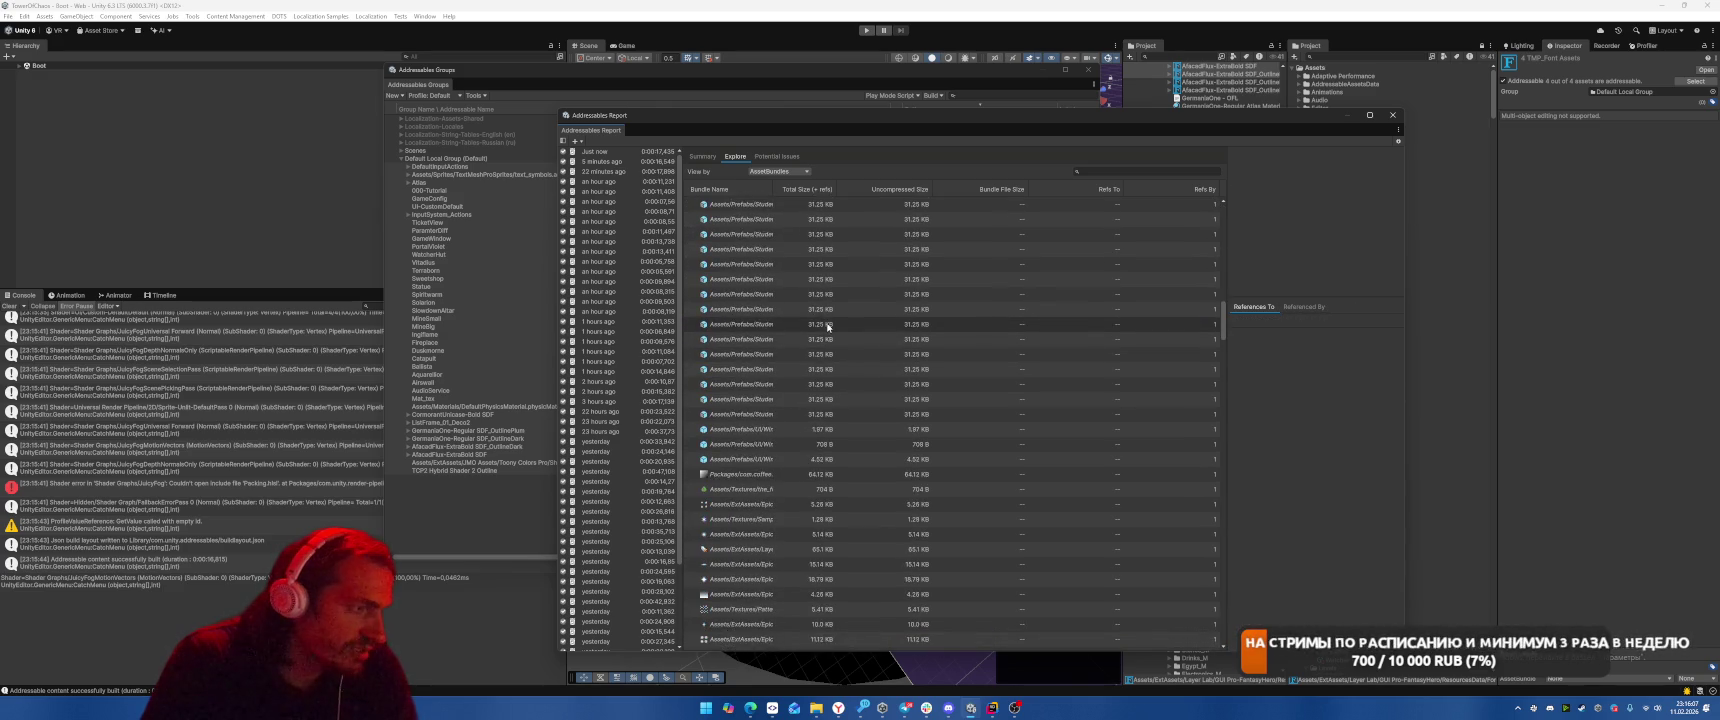
pyautogui.scroll(-15, 840, 375)
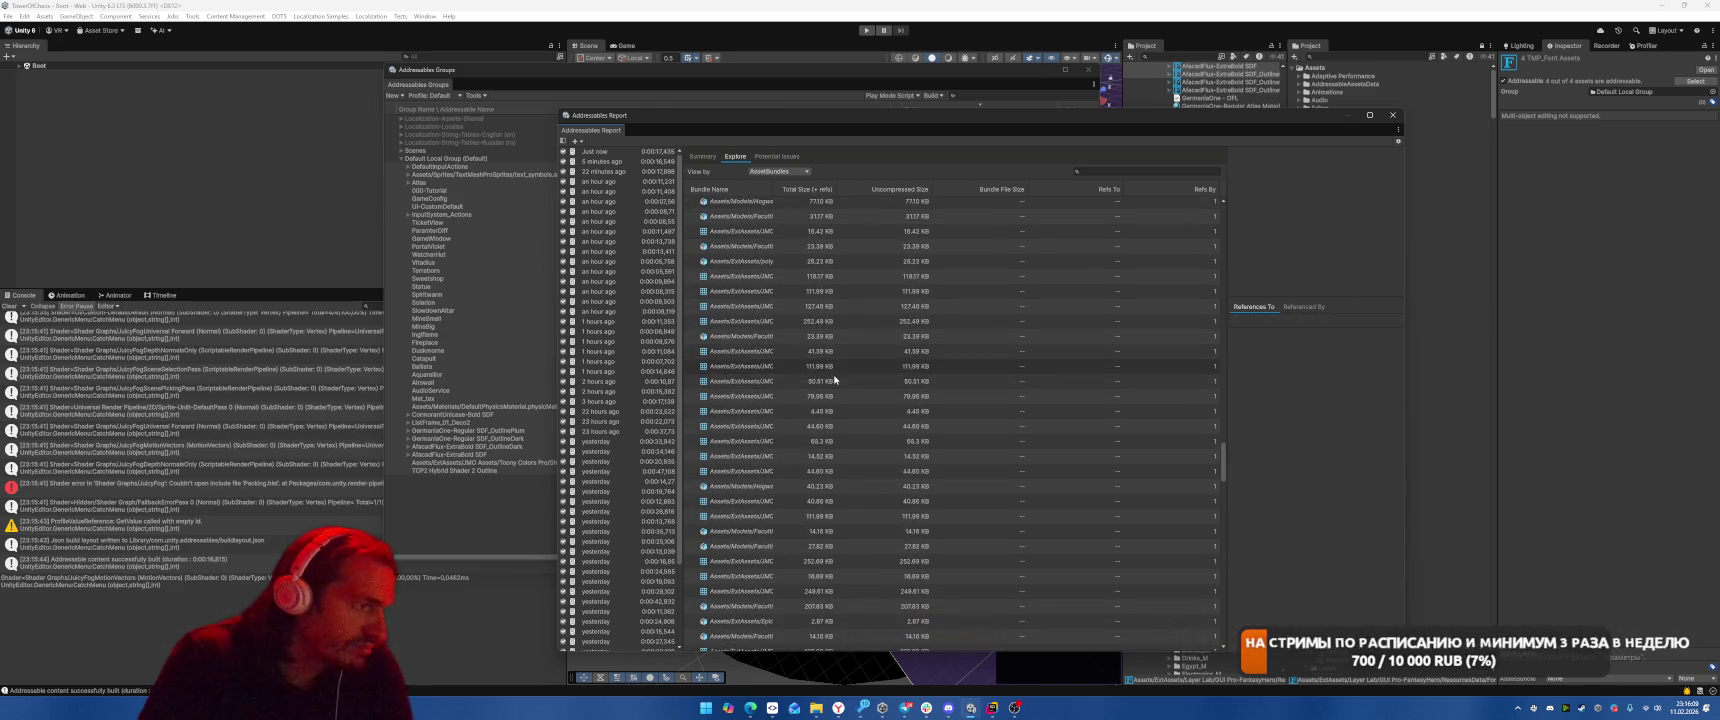
pyautogui.scroll(-10, 800, 394)
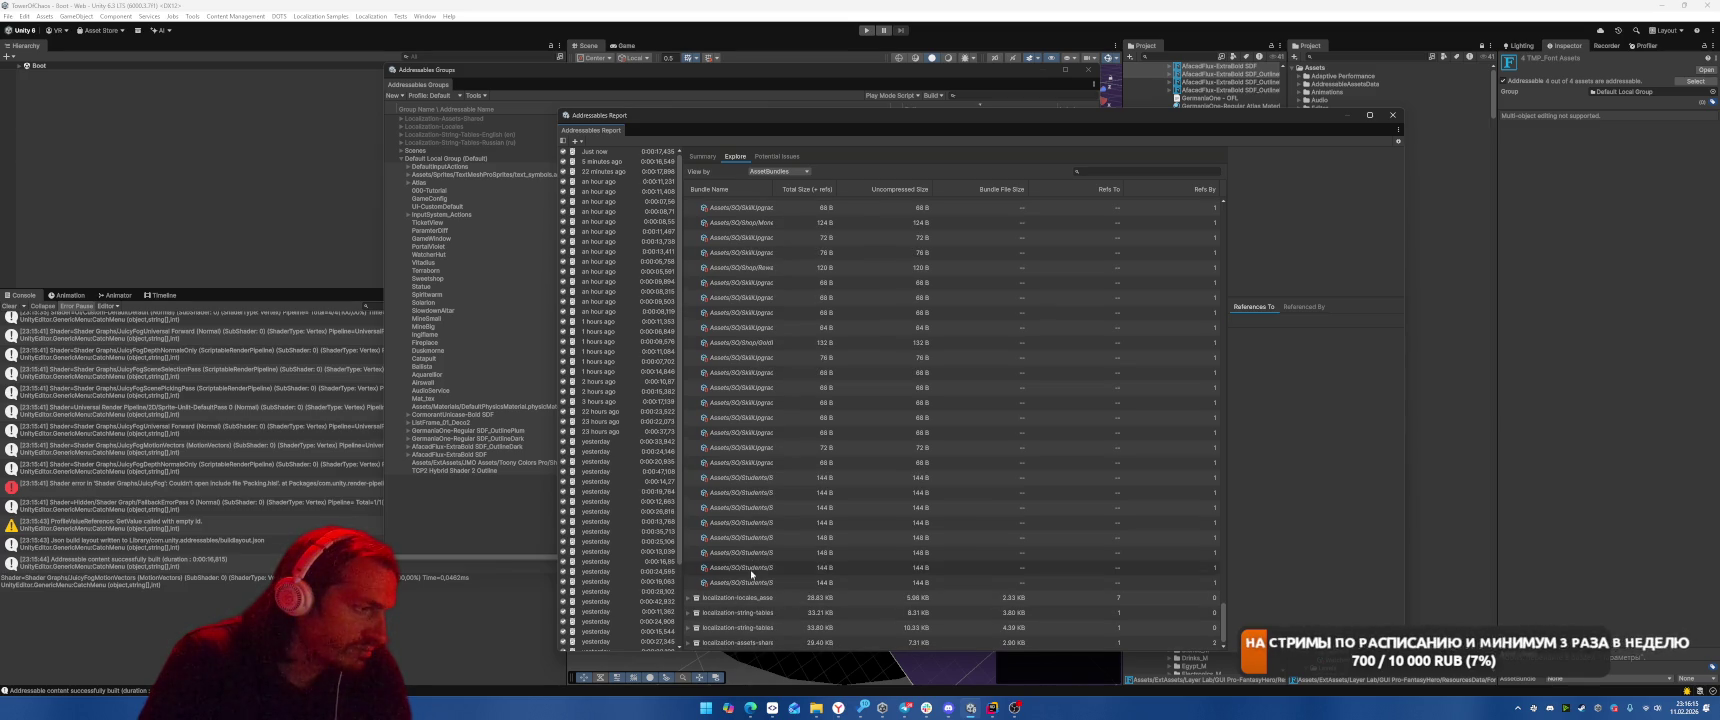
pyautogui.scroll(8, 754, 572)
pyautogui.scroll(10, 752, 572)
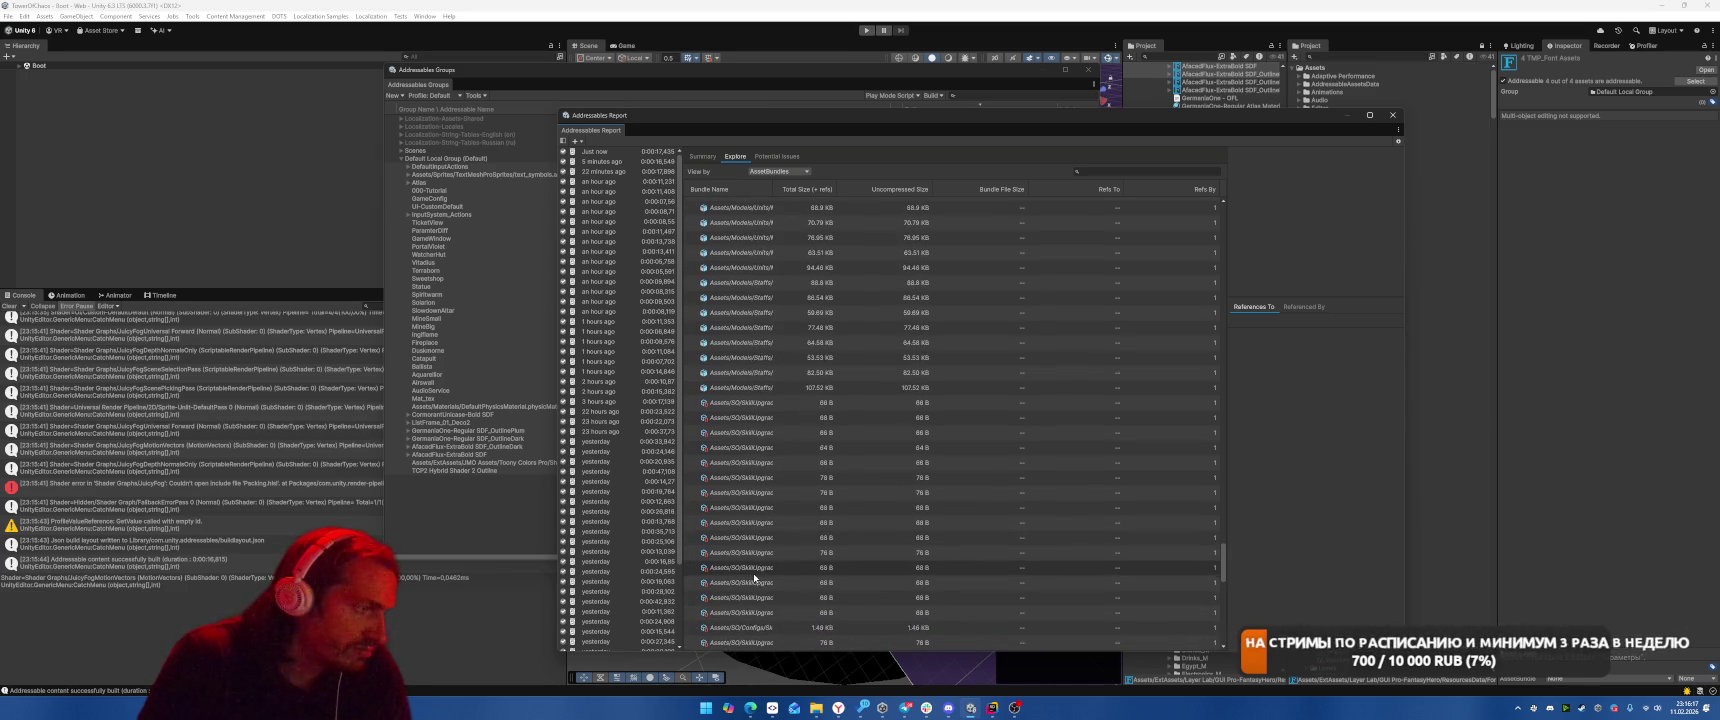
pyautogui.scroll(10, 752, 527)
pyautogui.scroll(10, 751, 528)
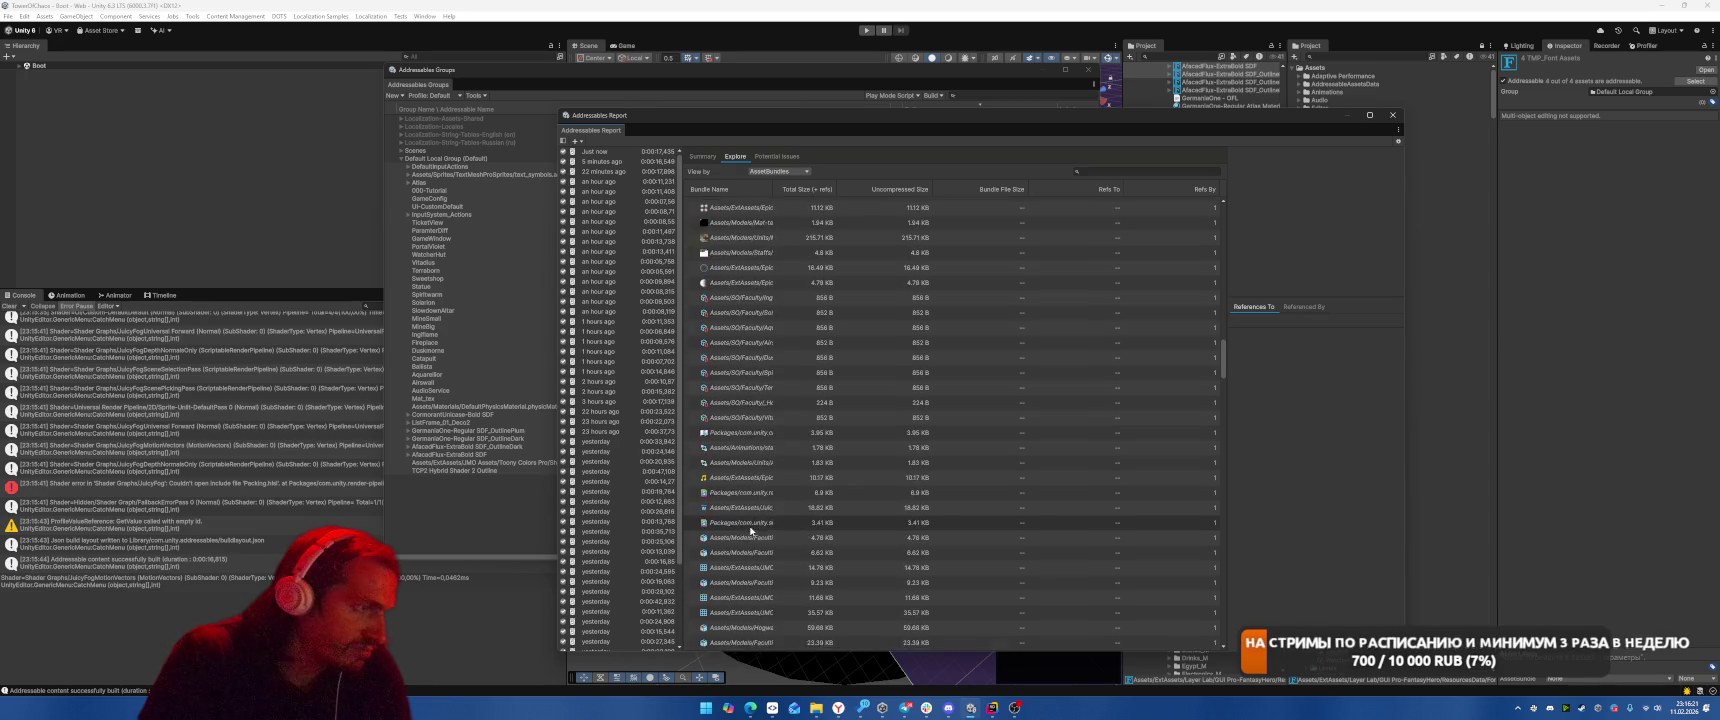
pyautogui.scroll(1, 796, 237)
pyautogui.moveTo(779, 189); pyautogui.dragTo(905, 190)
pyautogui.scroll(10, 852, 313)
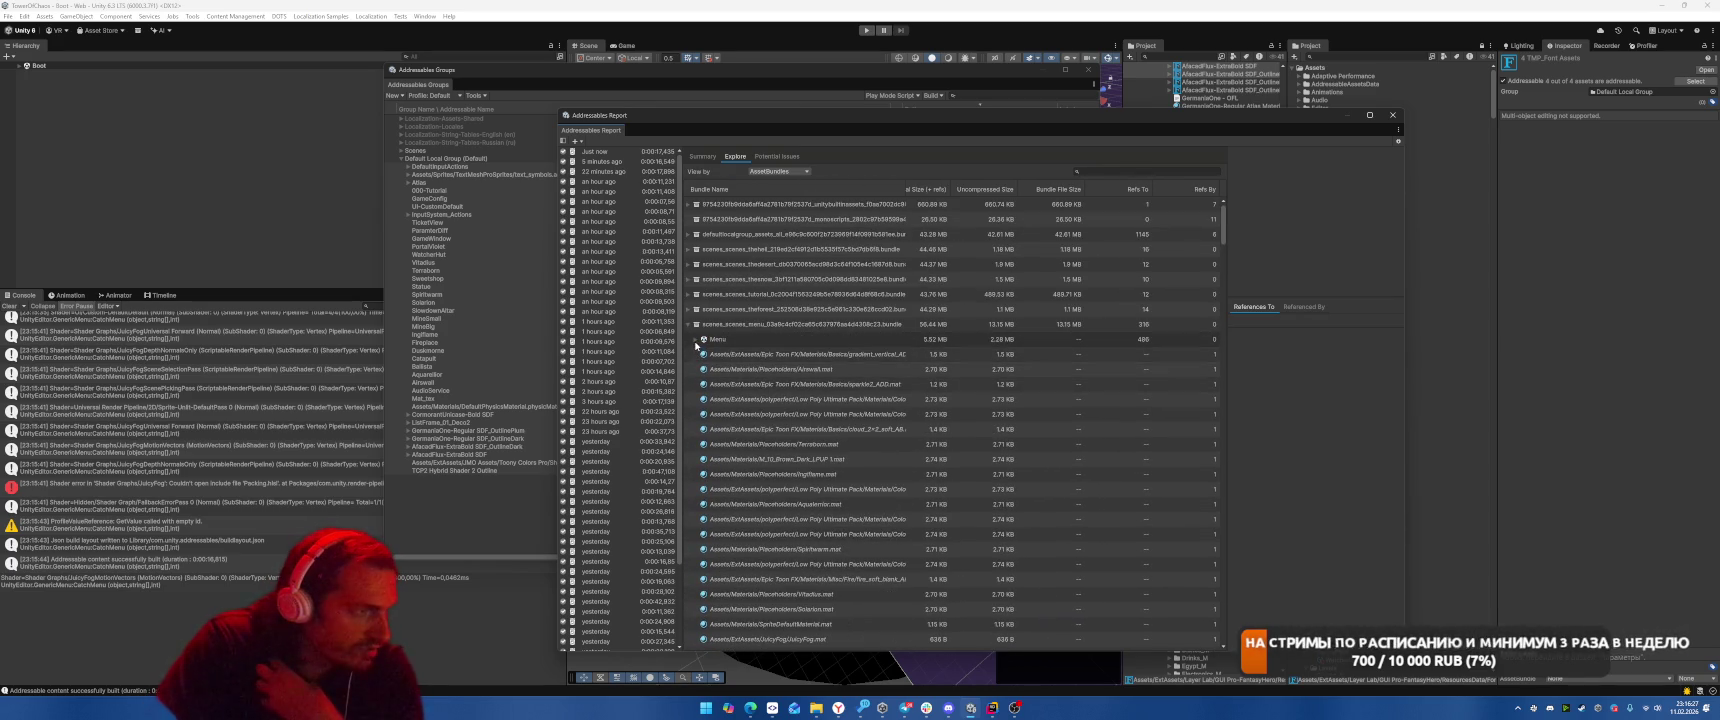
# Re-expand the menu scene bundle and list its defaultlocalgroup bundle's assets
pyautogui.click(695, 353)
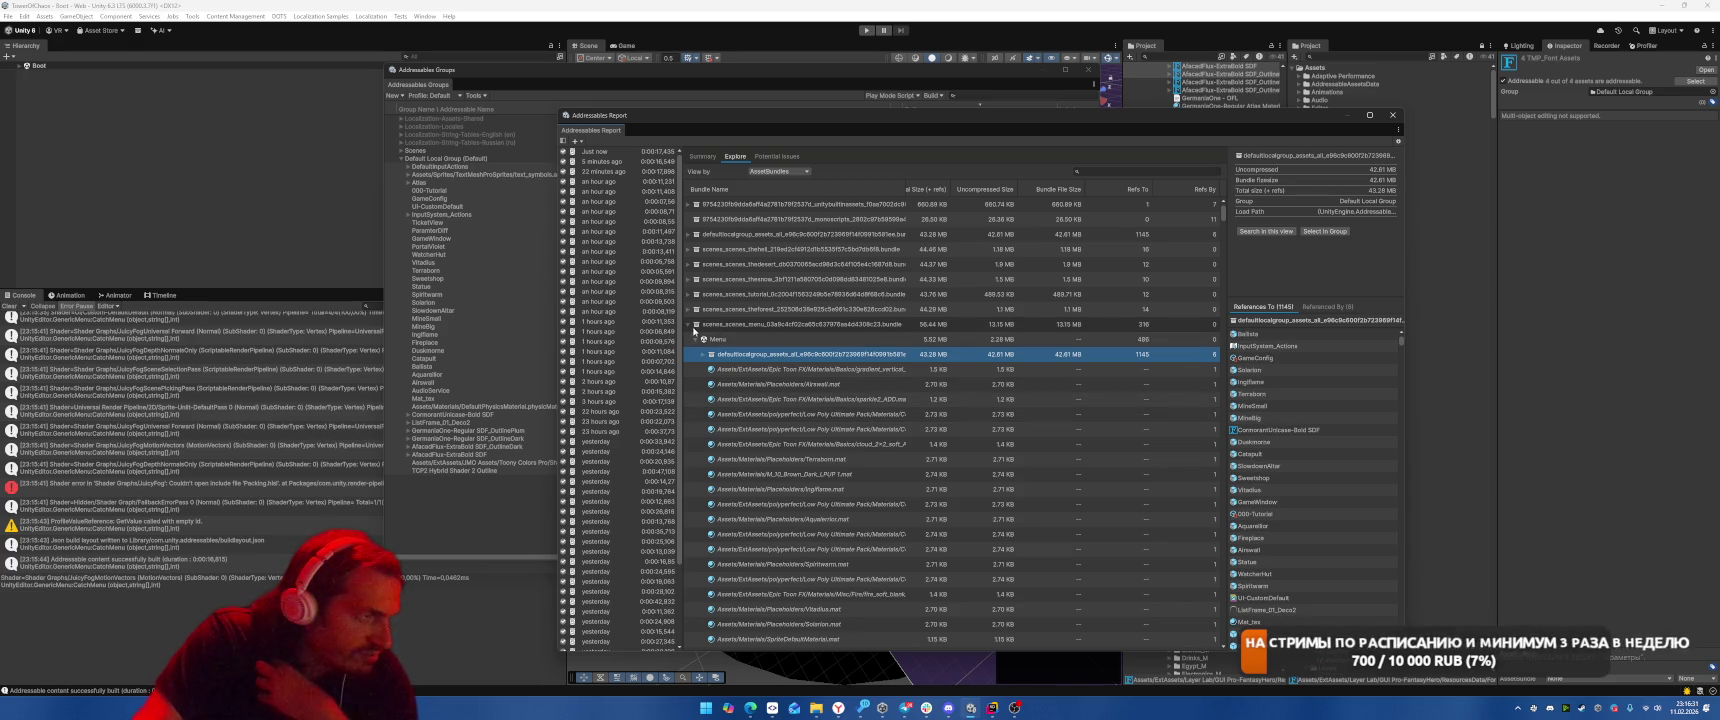
pyautogui.click(690, 324)
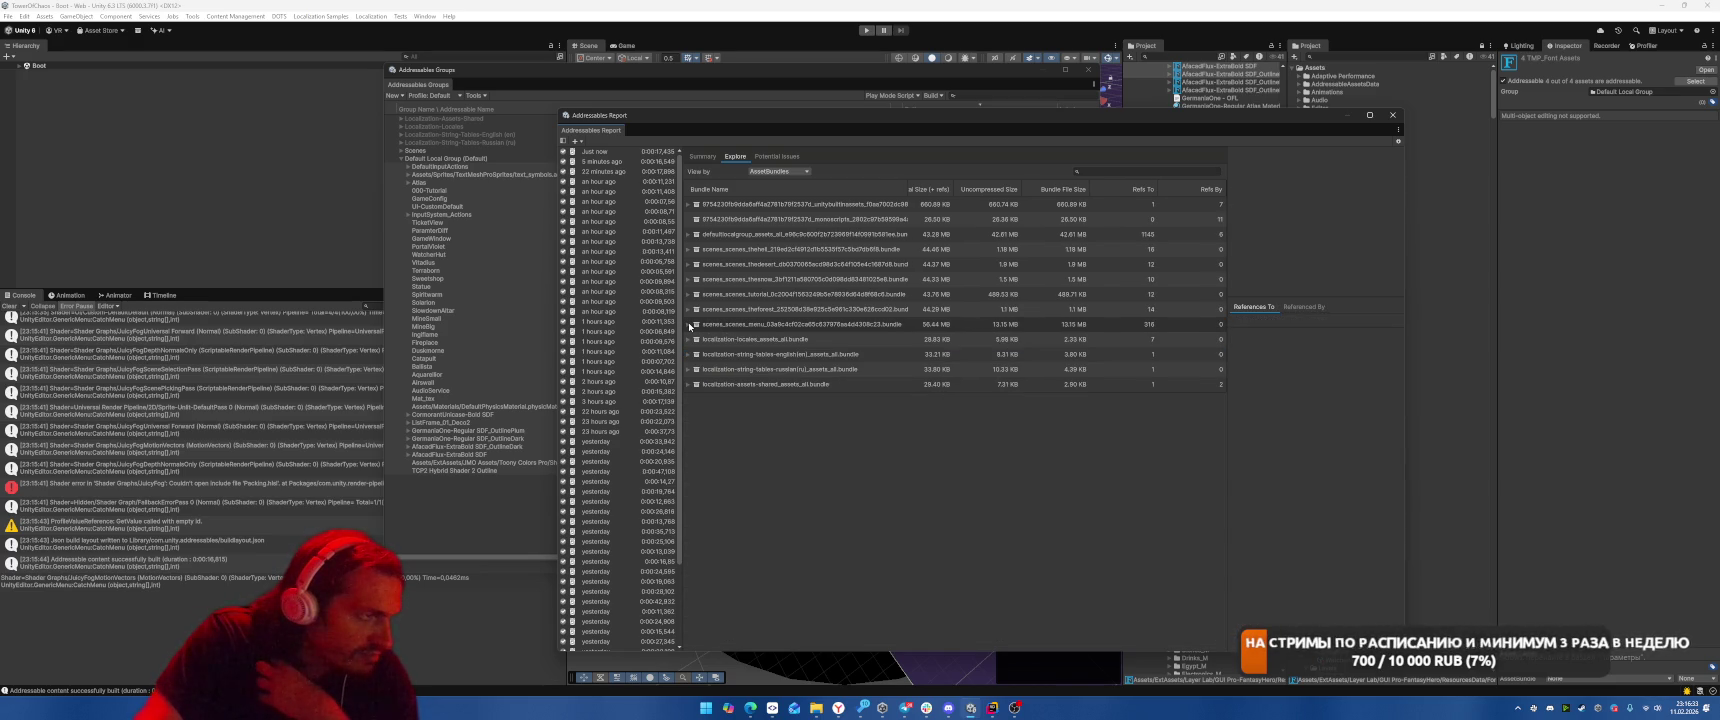
pyautogui.click(689, 323)
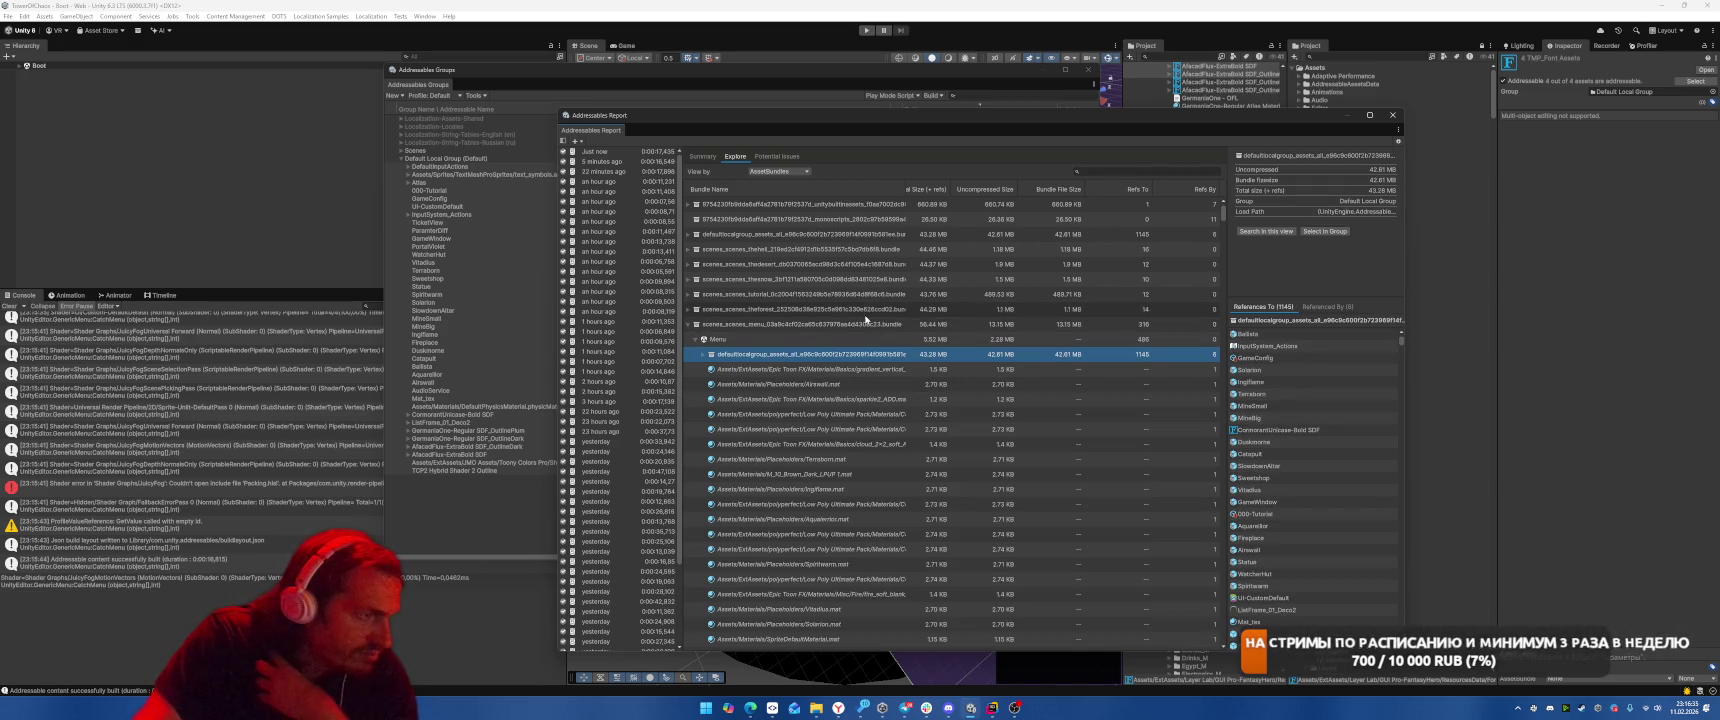
pyautogui.click(703, 355)
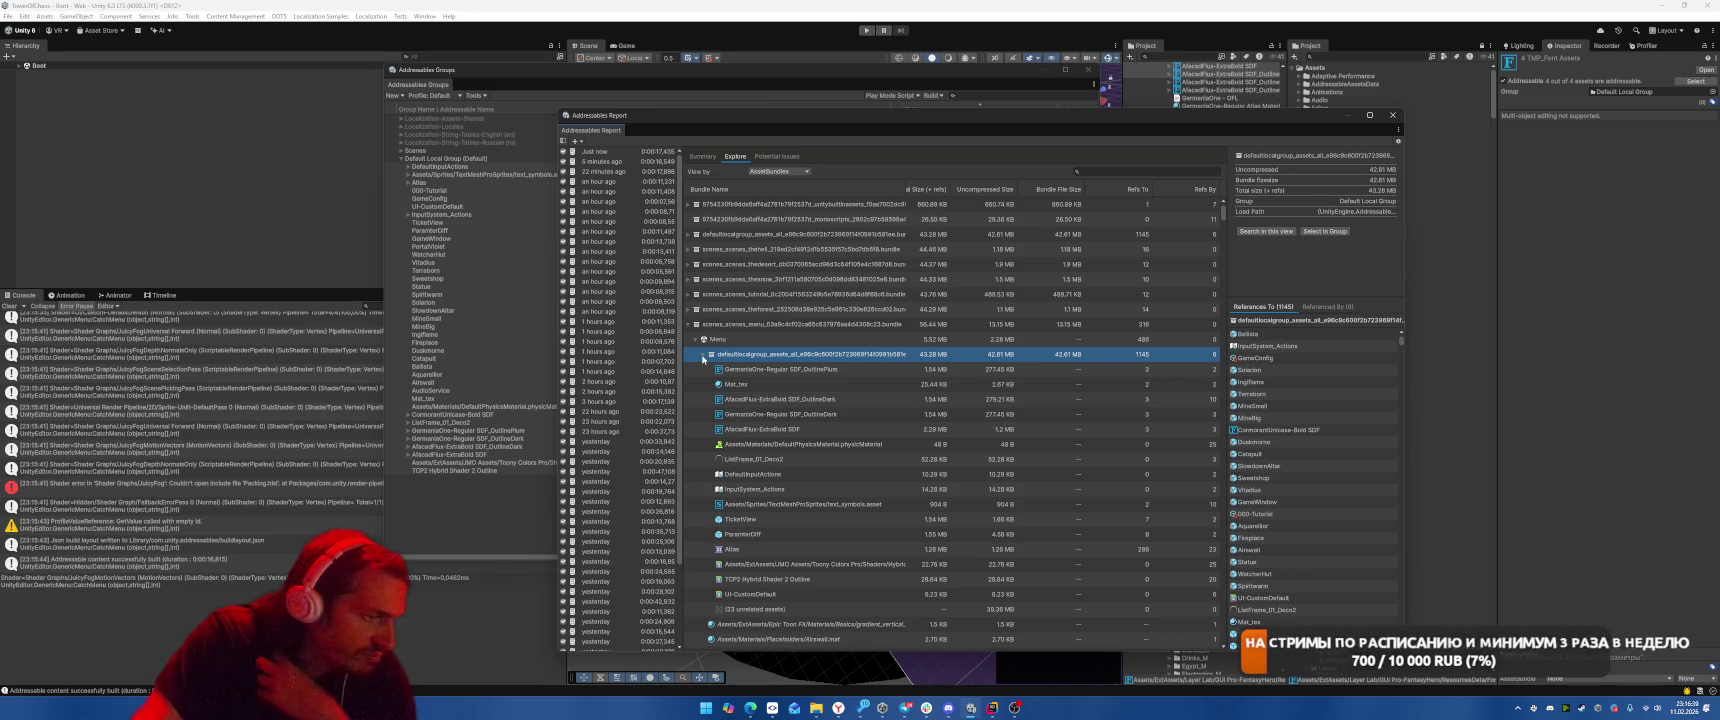
# Expand the TheForest and Tutorial scene bundles to list their defaultlocalgroup dependencies
pyautogui.click(690, 310)
pyautogui.click(697, 325)
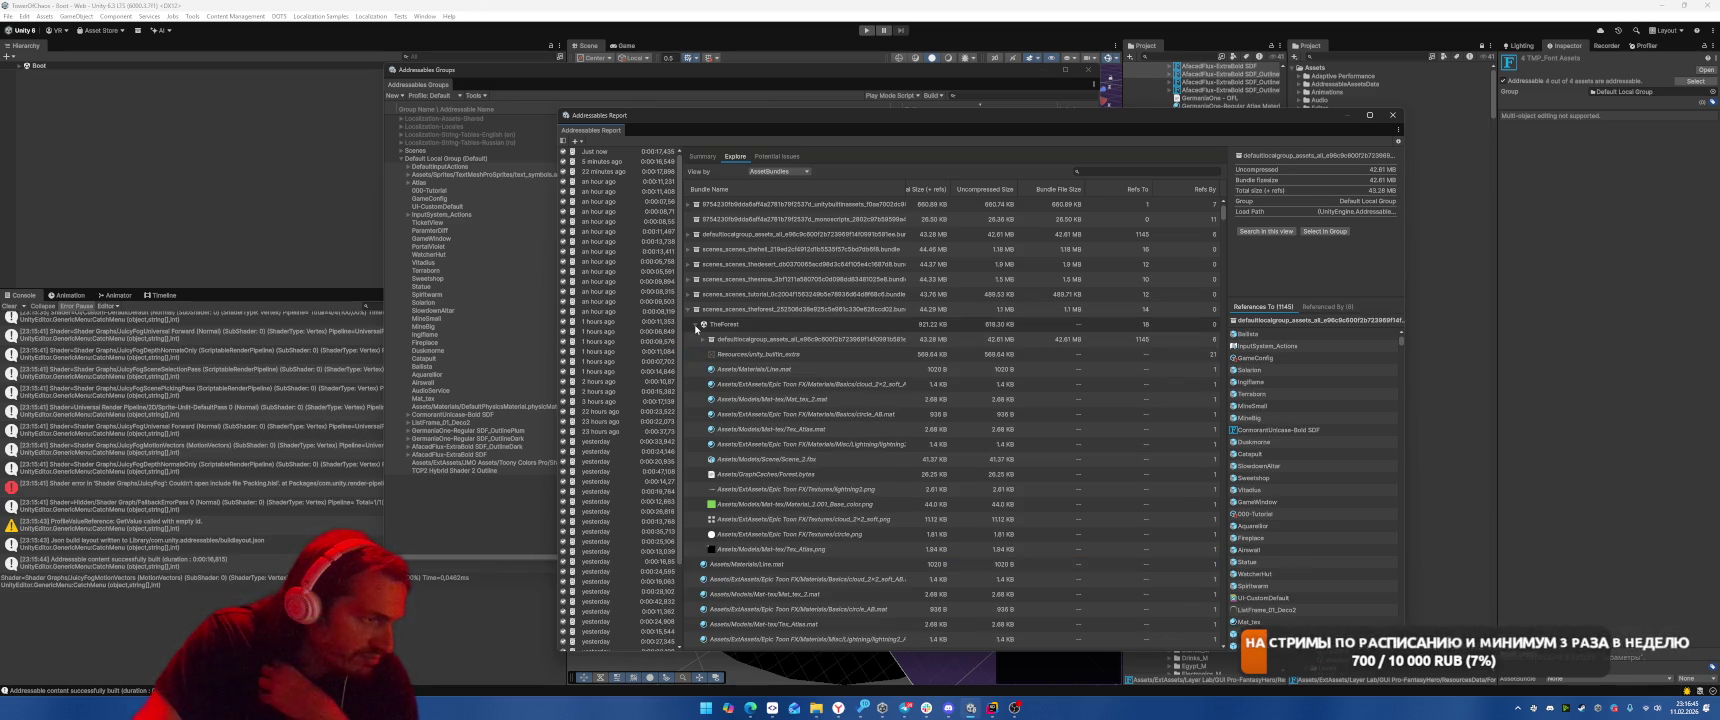
pyautogui.moveTo(903, 190)
pyautogui.mouseDown()
pyautogui.moveTo(985, 205)
pyautogui.moveTo(963, 205)
pyautogui.mouseUp()
pyautogui.click(702, 341)
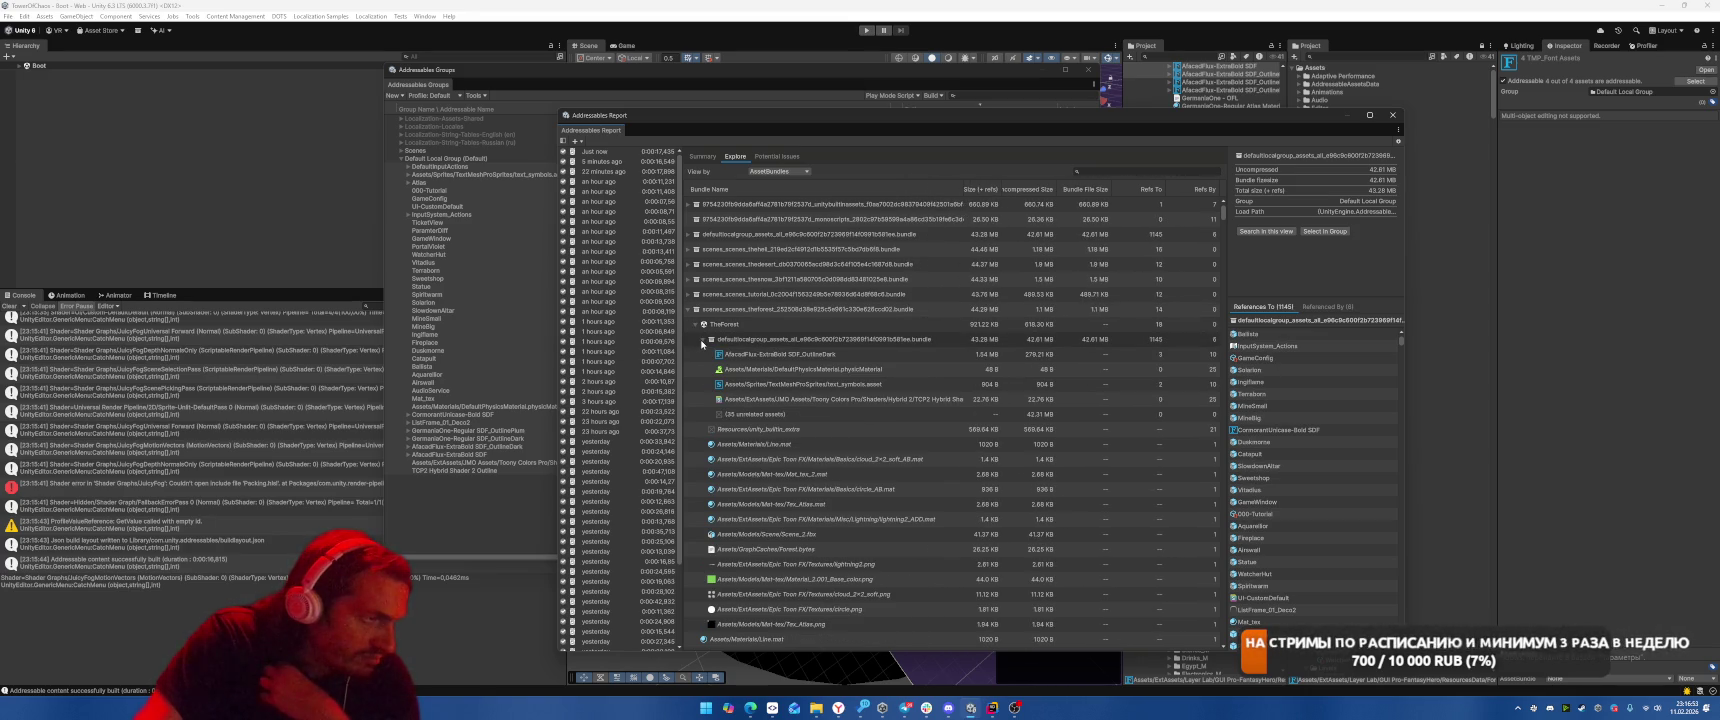
pyautogui.click(689, 295)
pyautogui.click(696, 310)
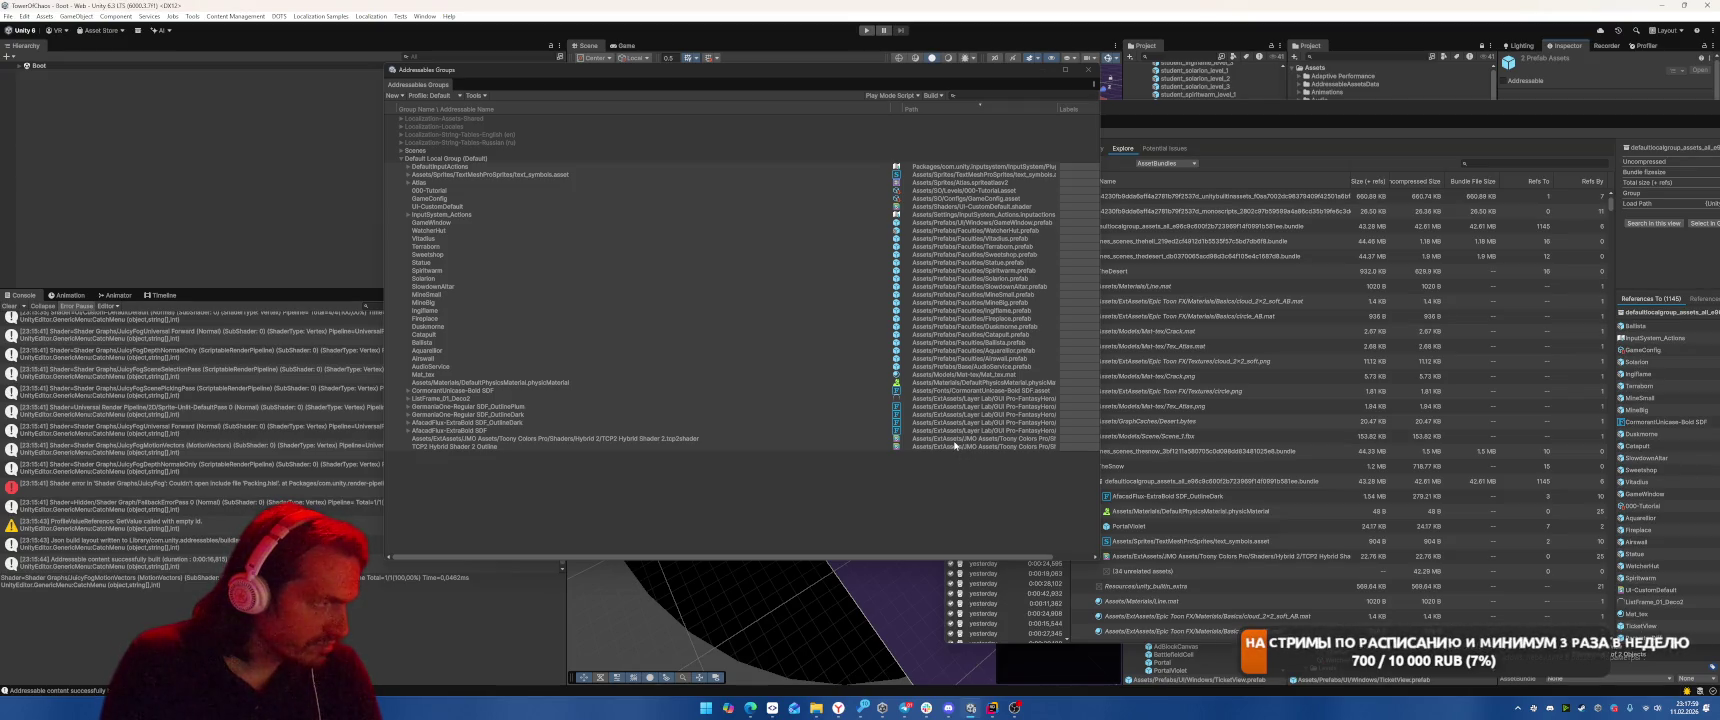
# Simplify the addressable names of the two TCP2 Hybrid Shader entries
pyautogui.click(765, 446)
pyautogui.keyDown('shift'); pyautogui.click(758, 439); pyautogui.keyUp('shift')
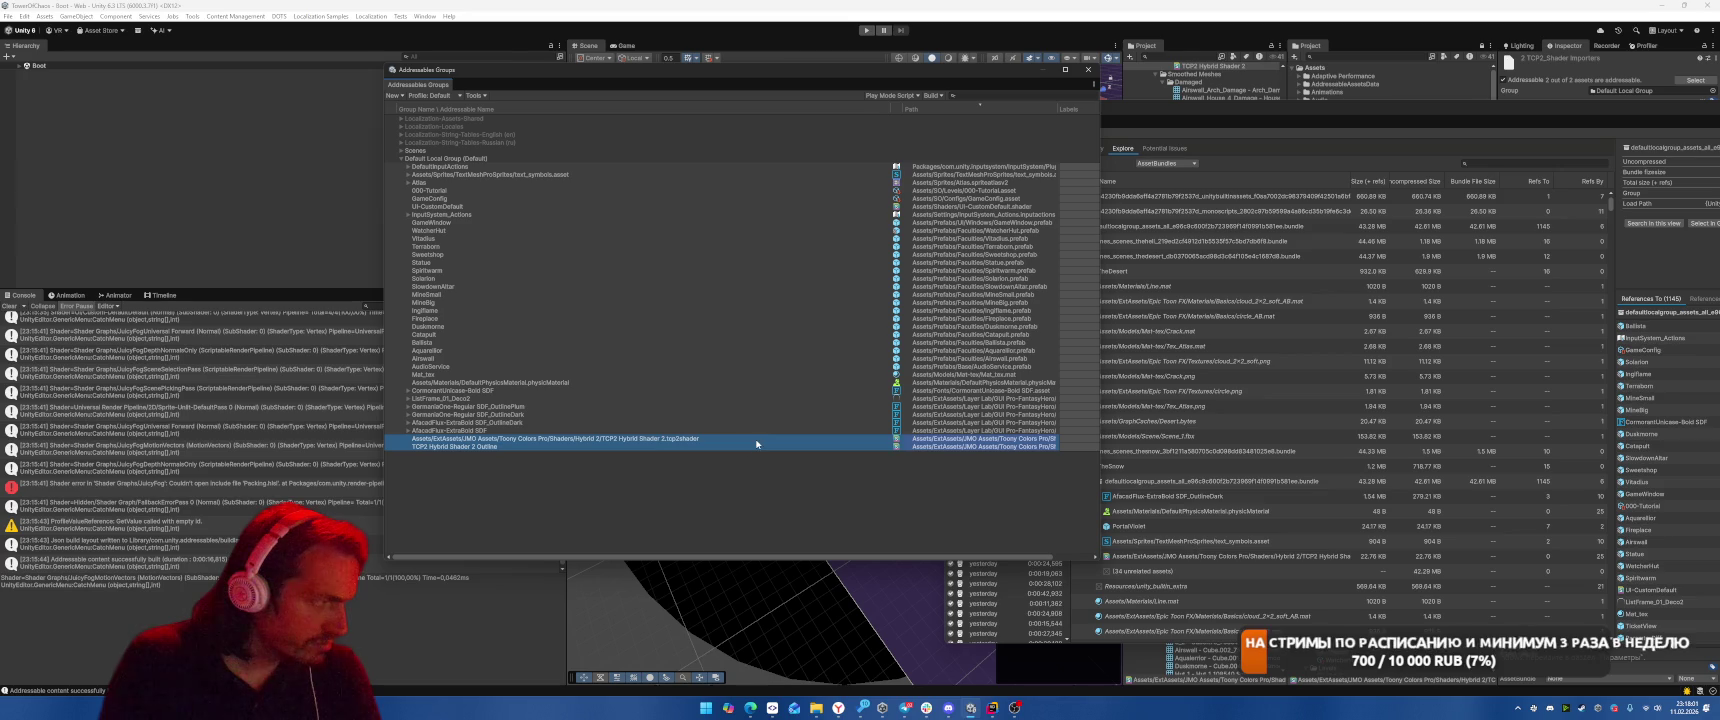
pyautogui.rightClick(757, 440)
pyautogui.click(800, 481)
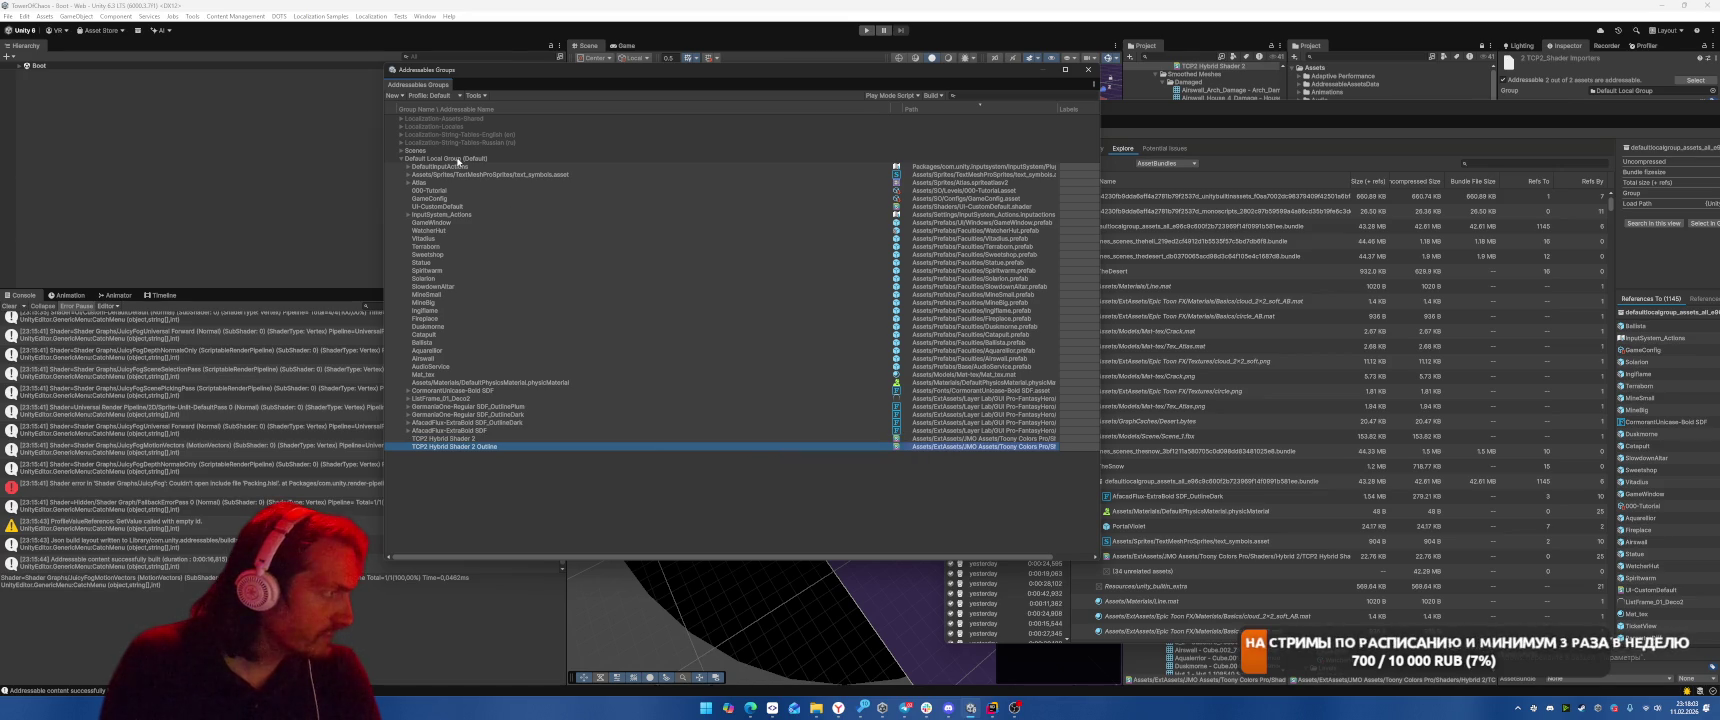
# Simplify addressable names across the whole Default Local Group, then reposition the groups window
pyautogui.rightClick(459, 159)
pyautogui.click(512, 165)
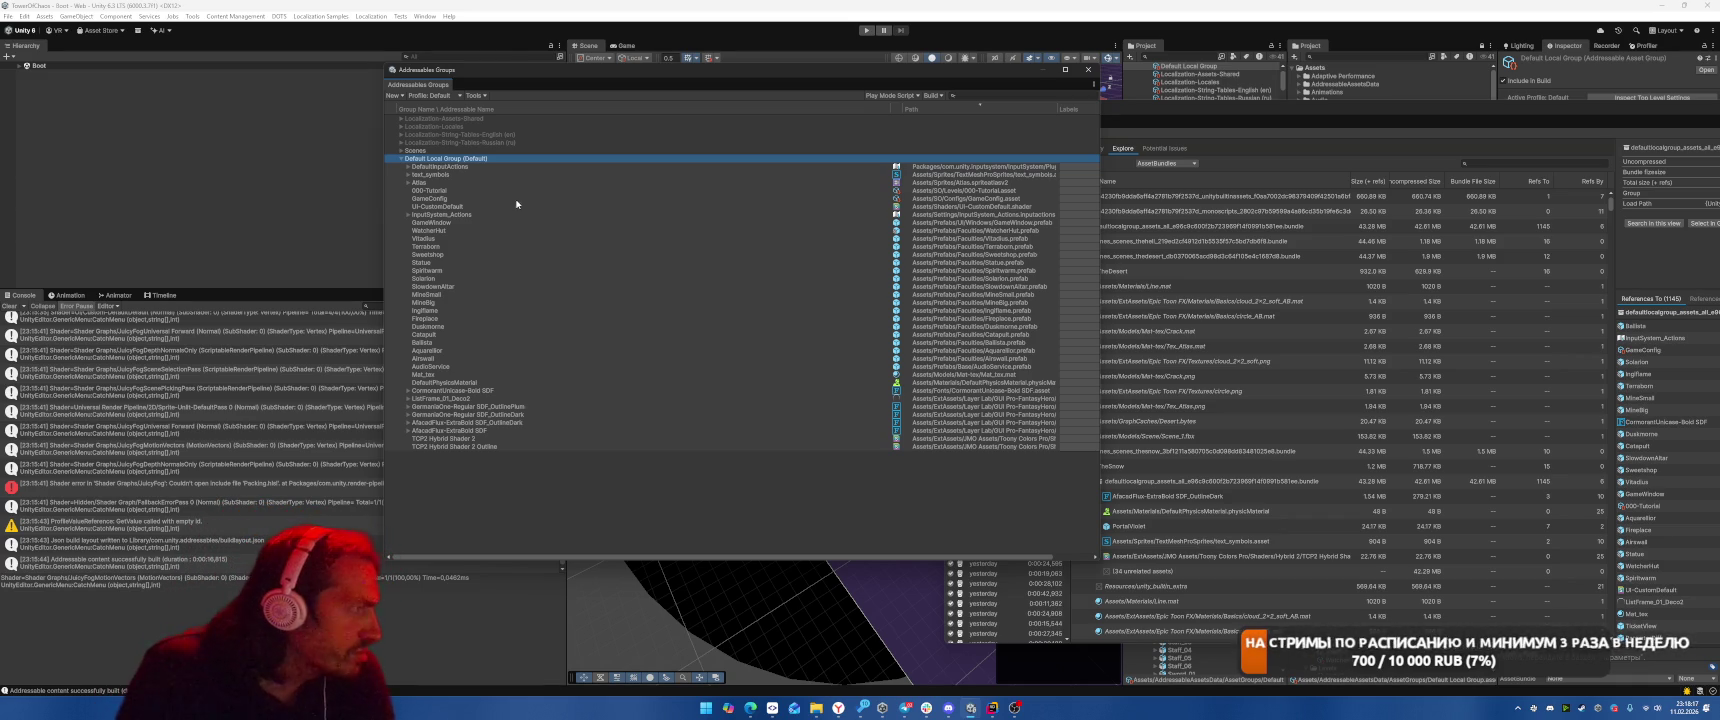
pyautogui.click(512, 207)
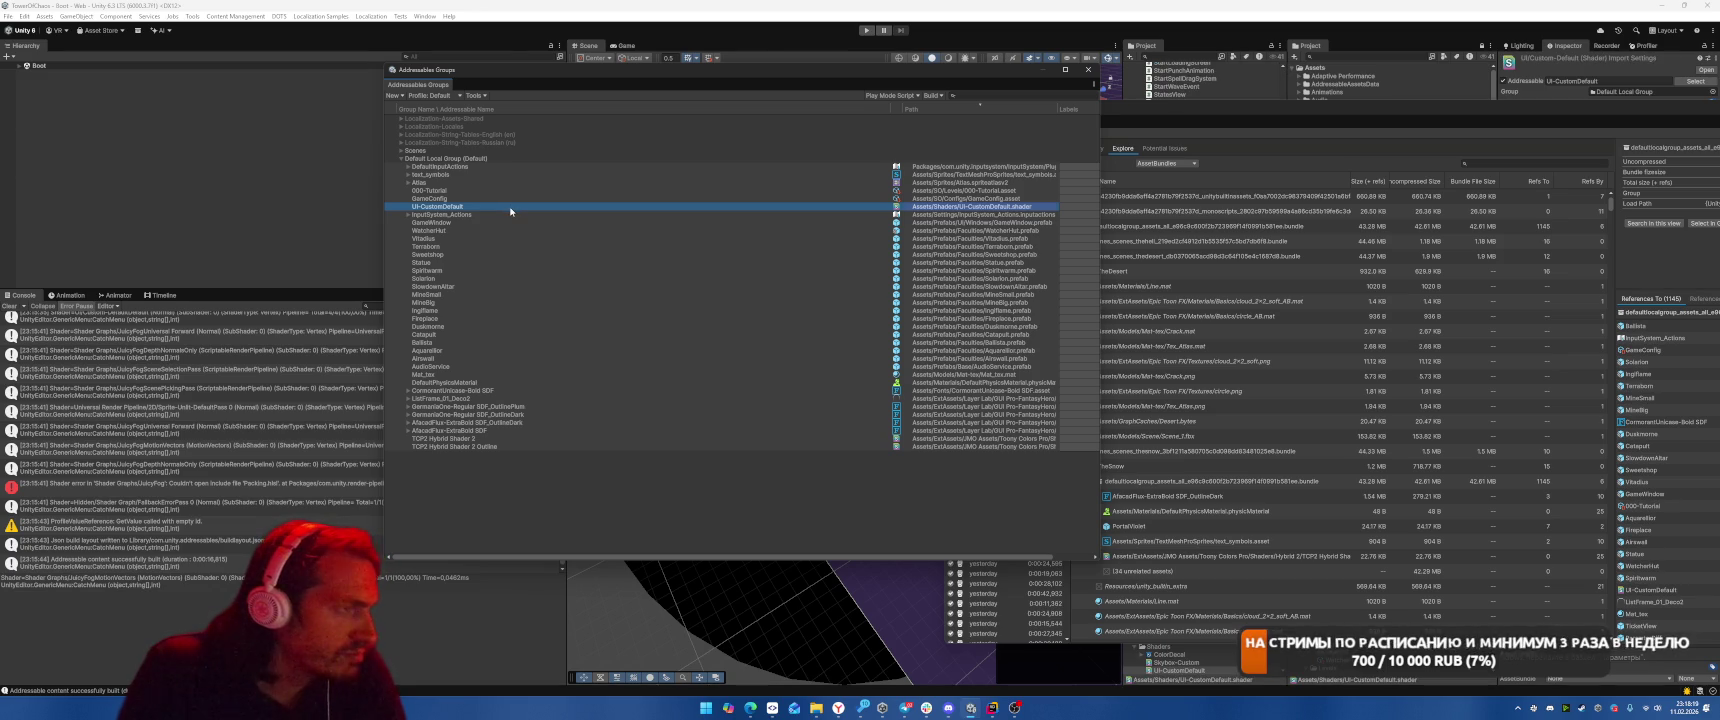
pyautogui.moveTo(819, 82)
pyautogui.mouseDown()
pyautogui.moveTo(660, 90)
pyautogui.moveTo(730, 89)
pyautogui.mouseUp()
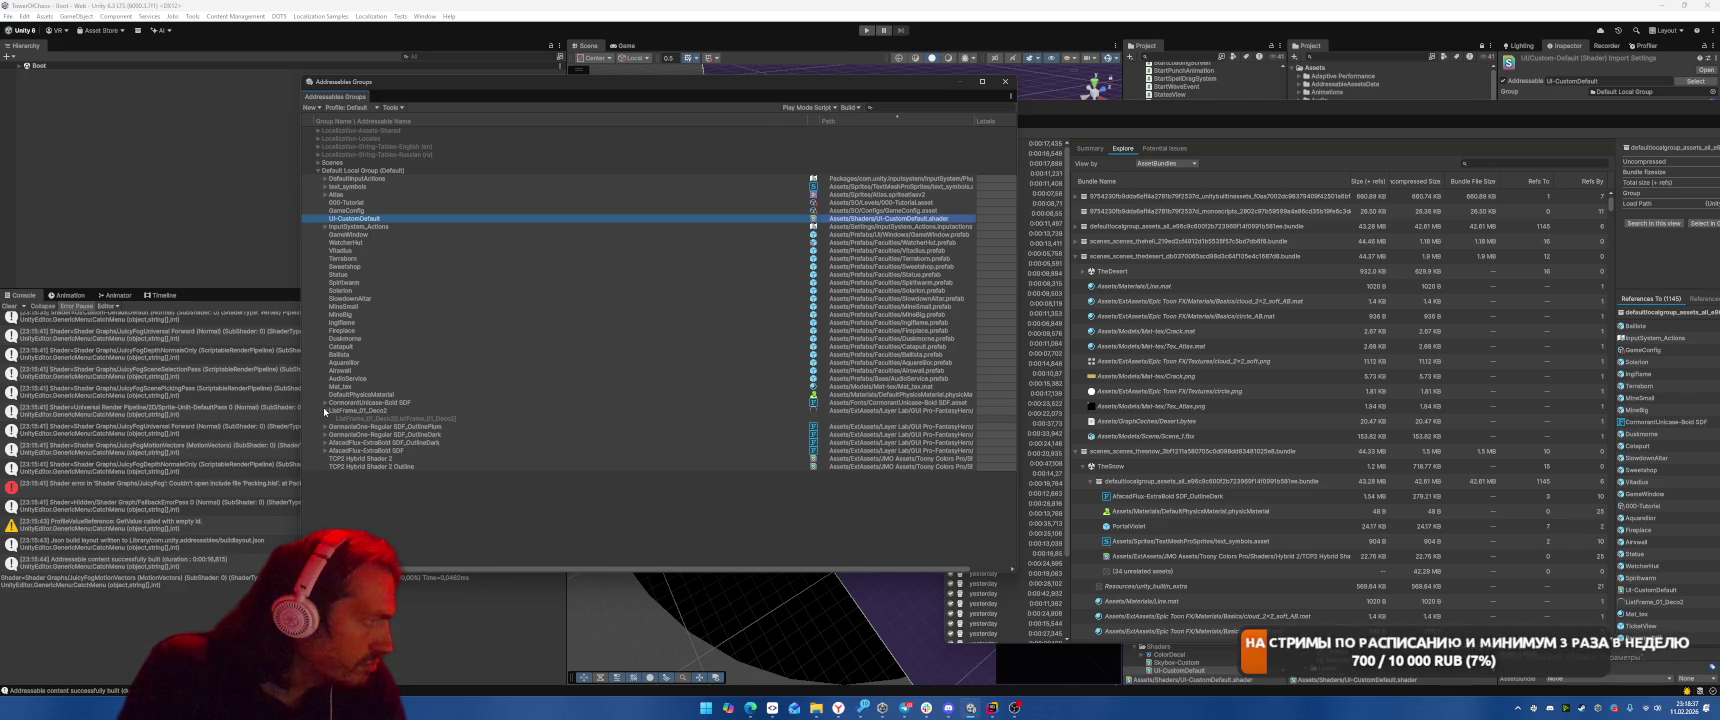
# Delete ListFrame_01_Deco2 from the Default Local Group and review the remaining font, 000-Tutorial and text_symbols entries
pyautogui.click(449, 410)
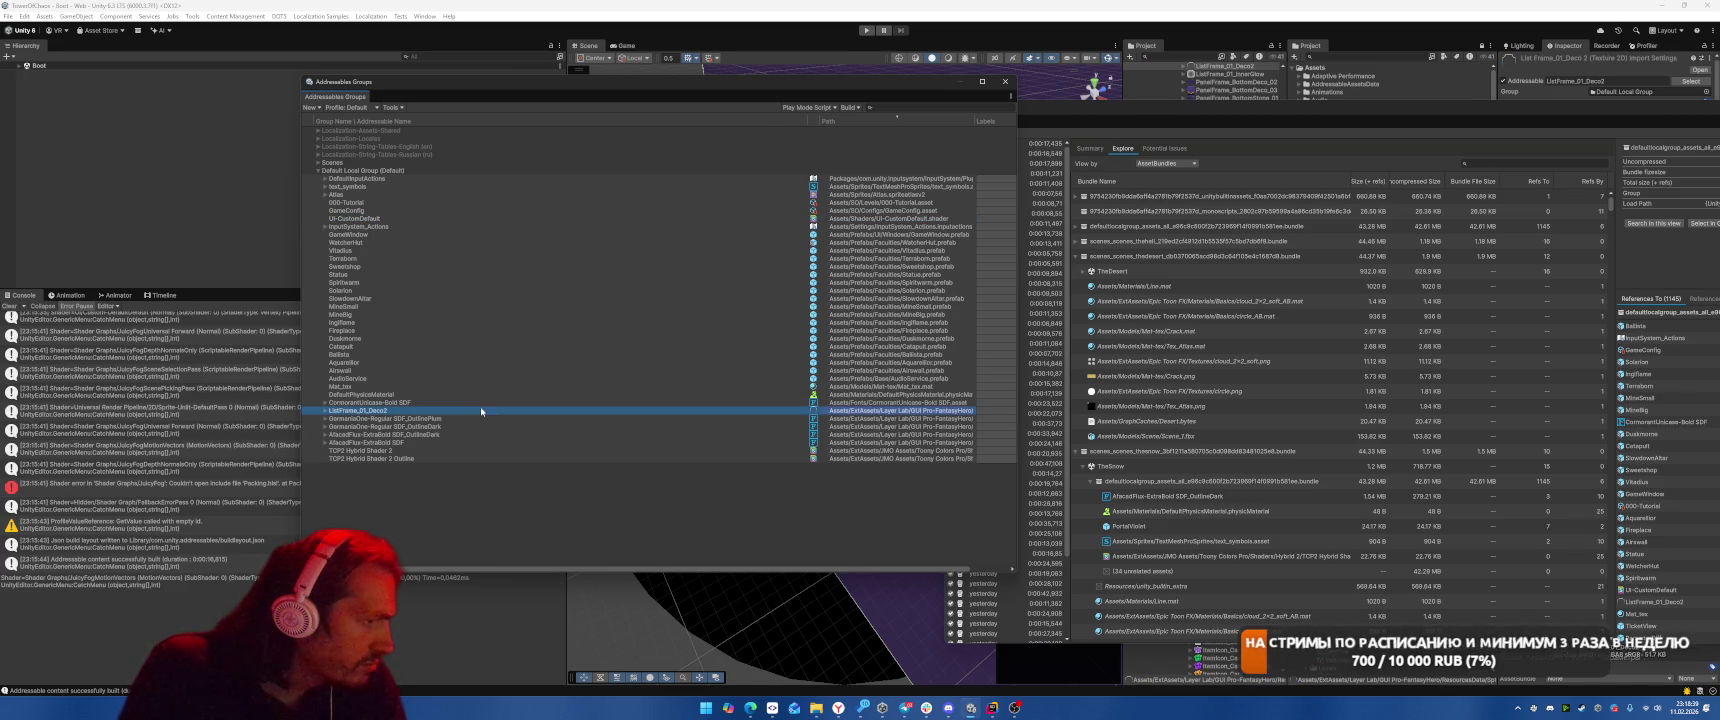
pyautogui.press('Delete')
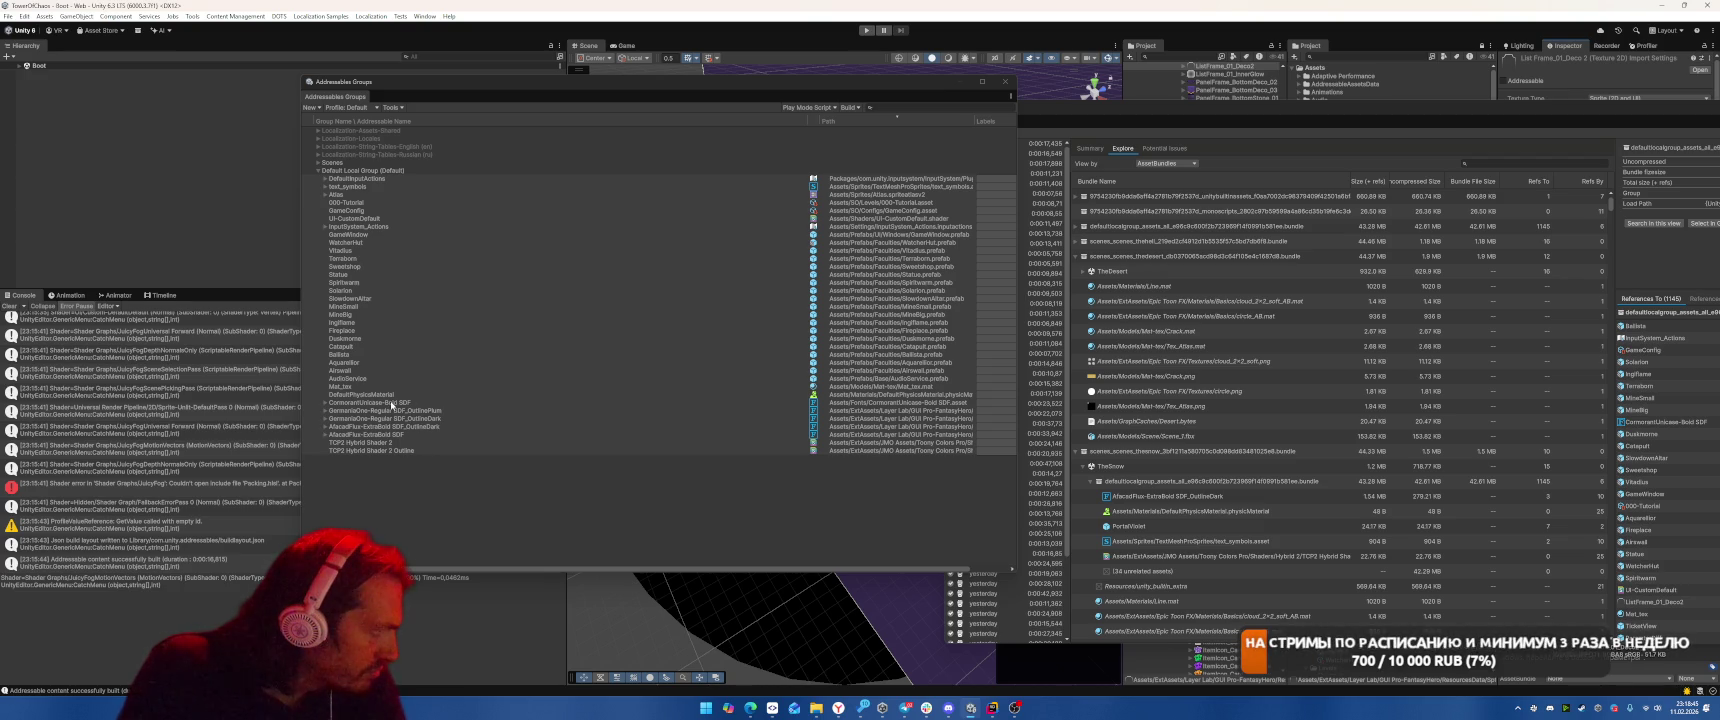
pyautogui.click(438, 411)
pyautogui.click(397, 435)
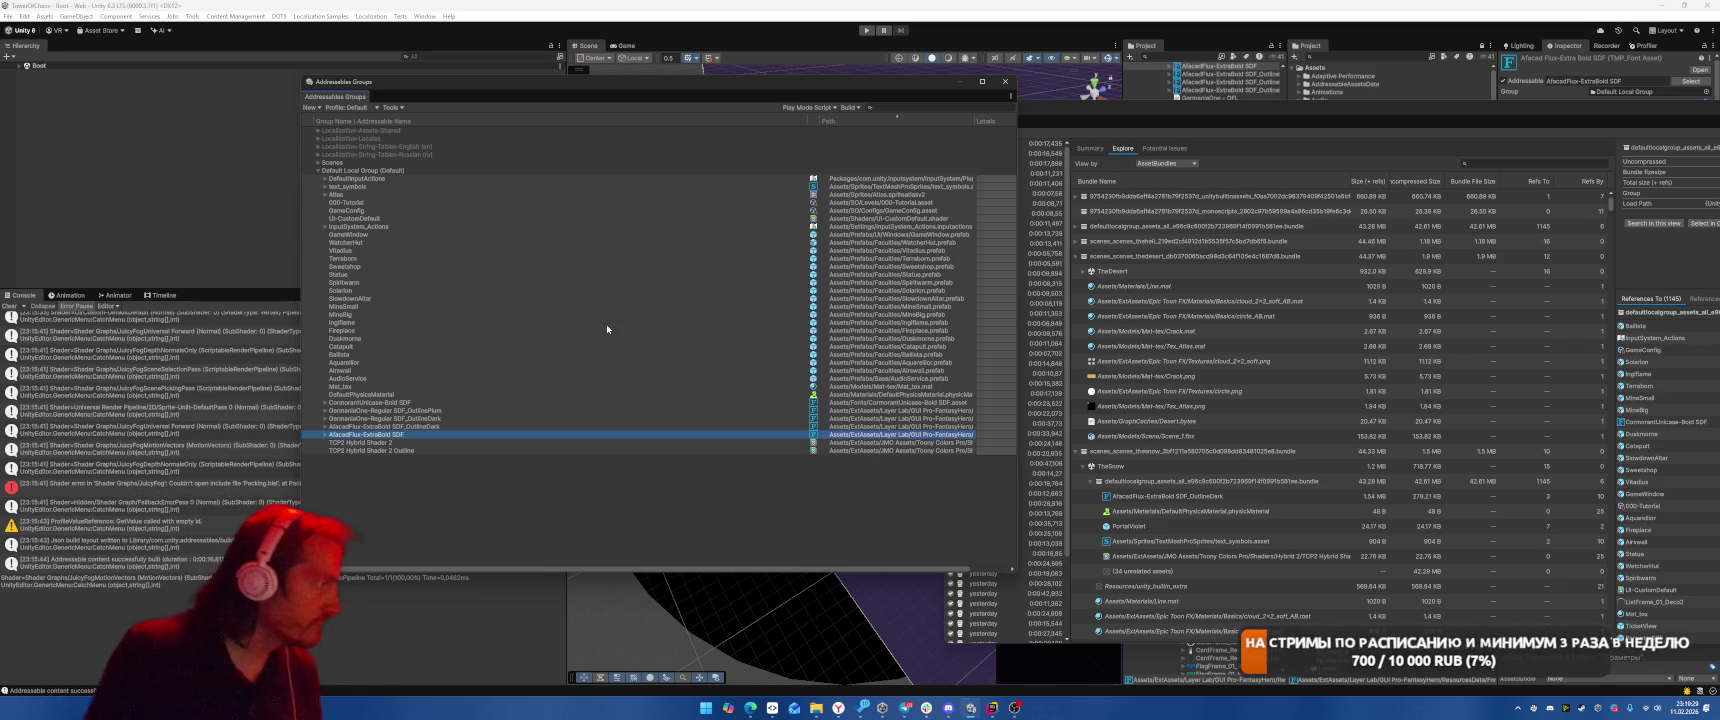
pyautogui.click(468, 202)
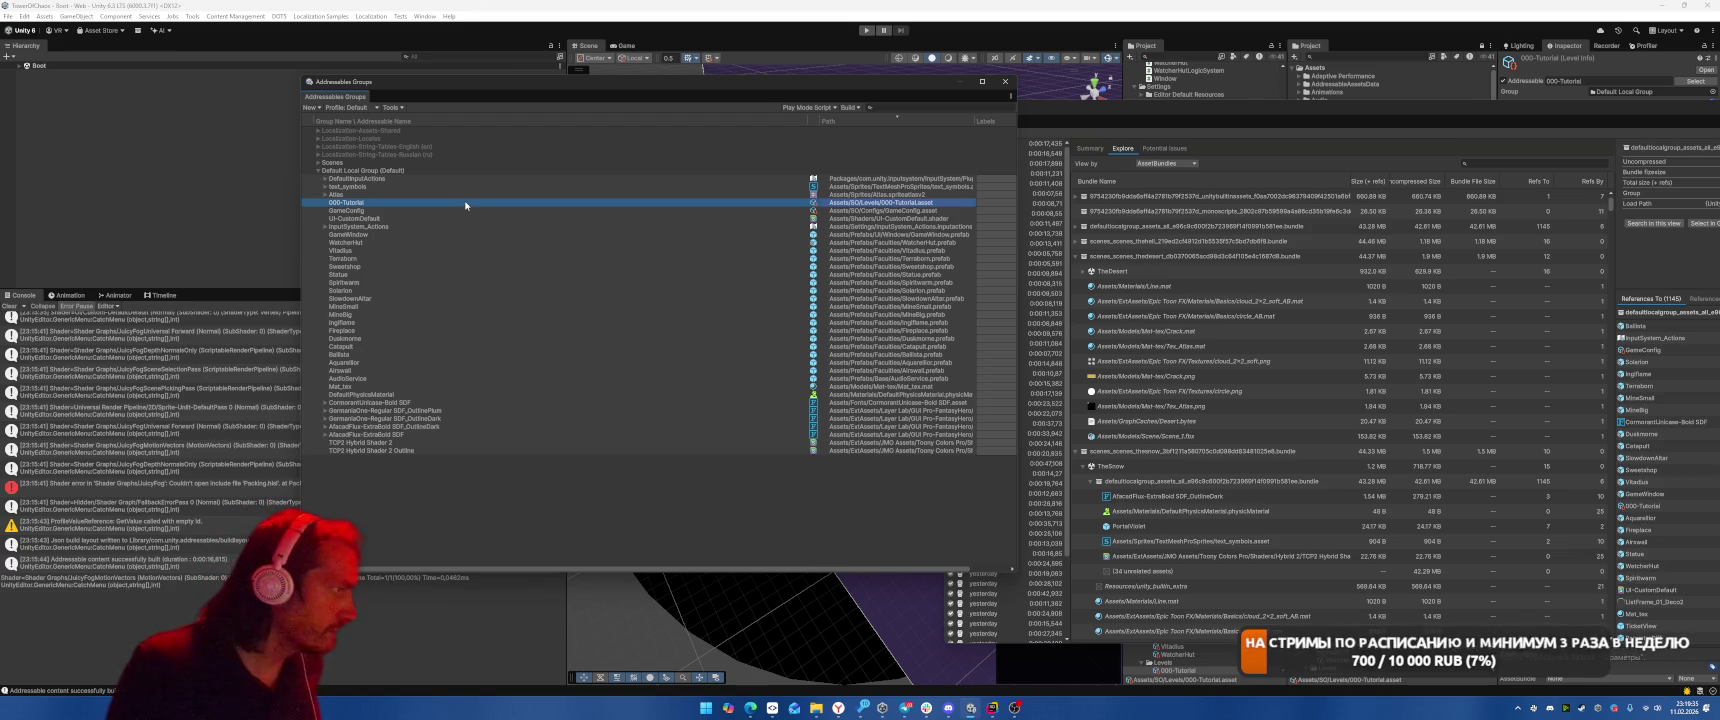
pyautogui.click(325, 188)
pyautogui.click(325, 188)
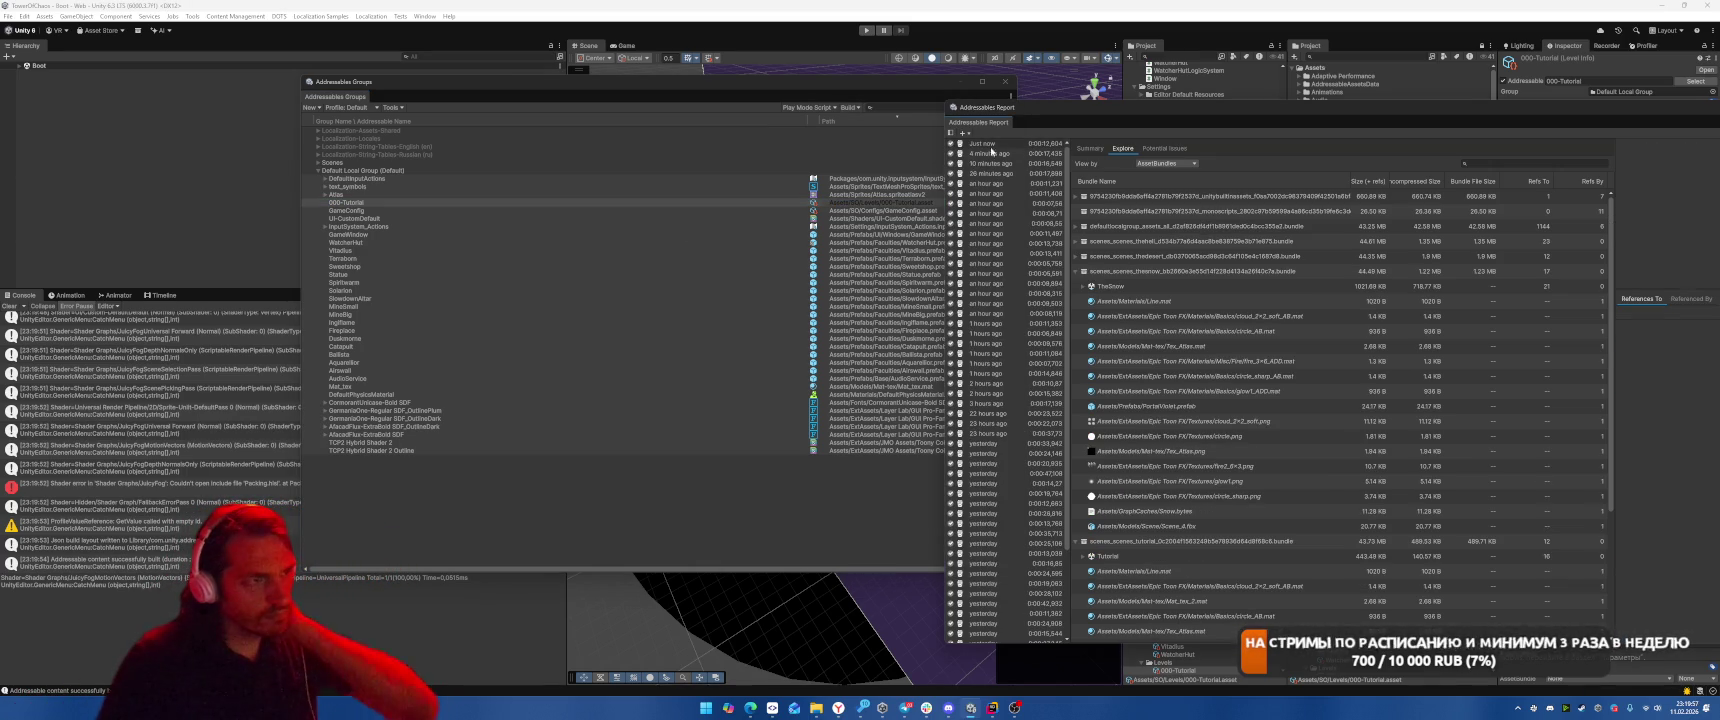
# Review the Summary tab, then list the Menu and TheForest scene bundles' default-group assets
pyautogui.click(1088, 148)
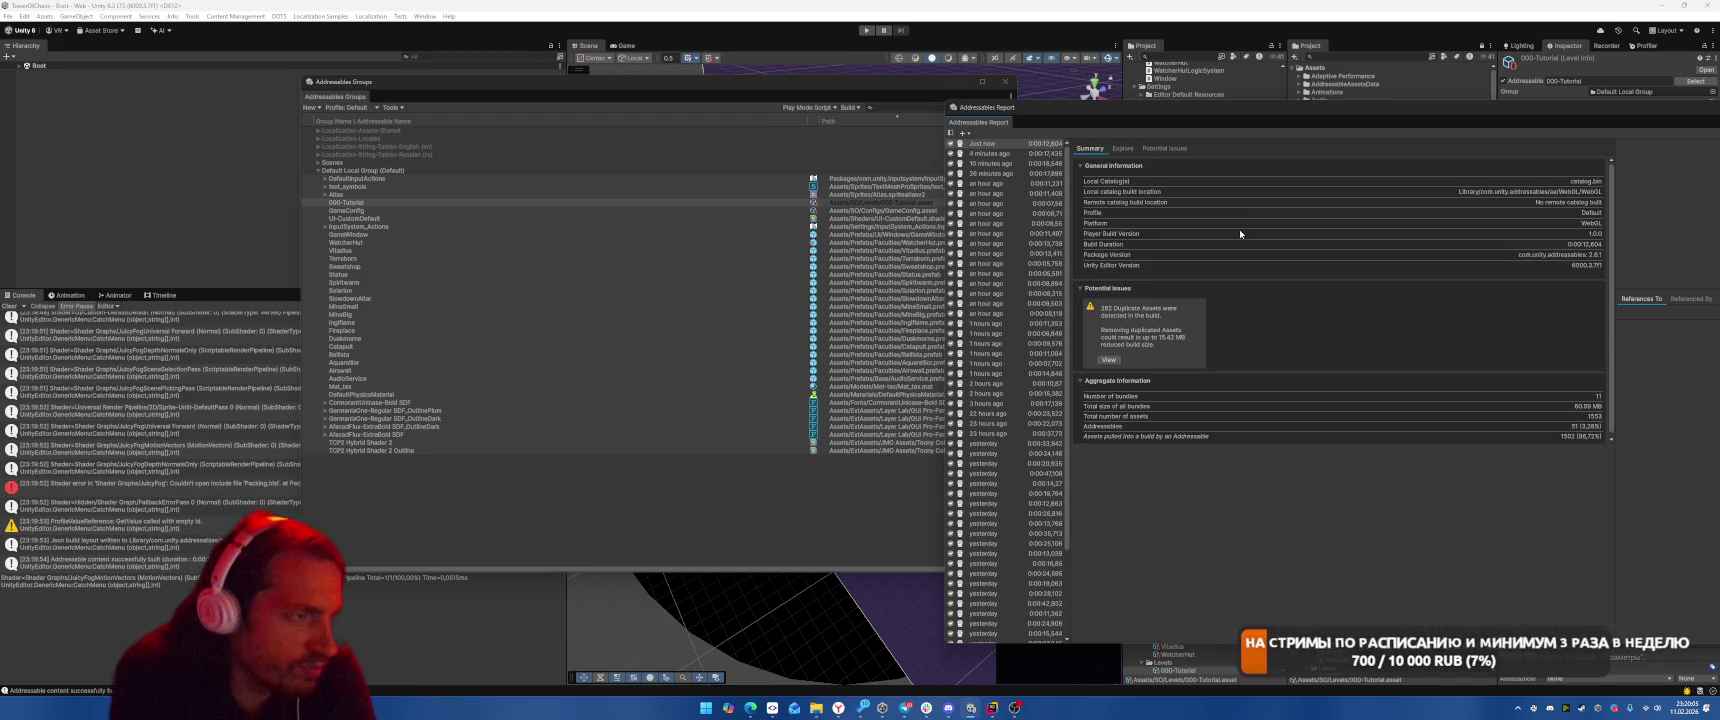
pyautogui.click(1123, 148)
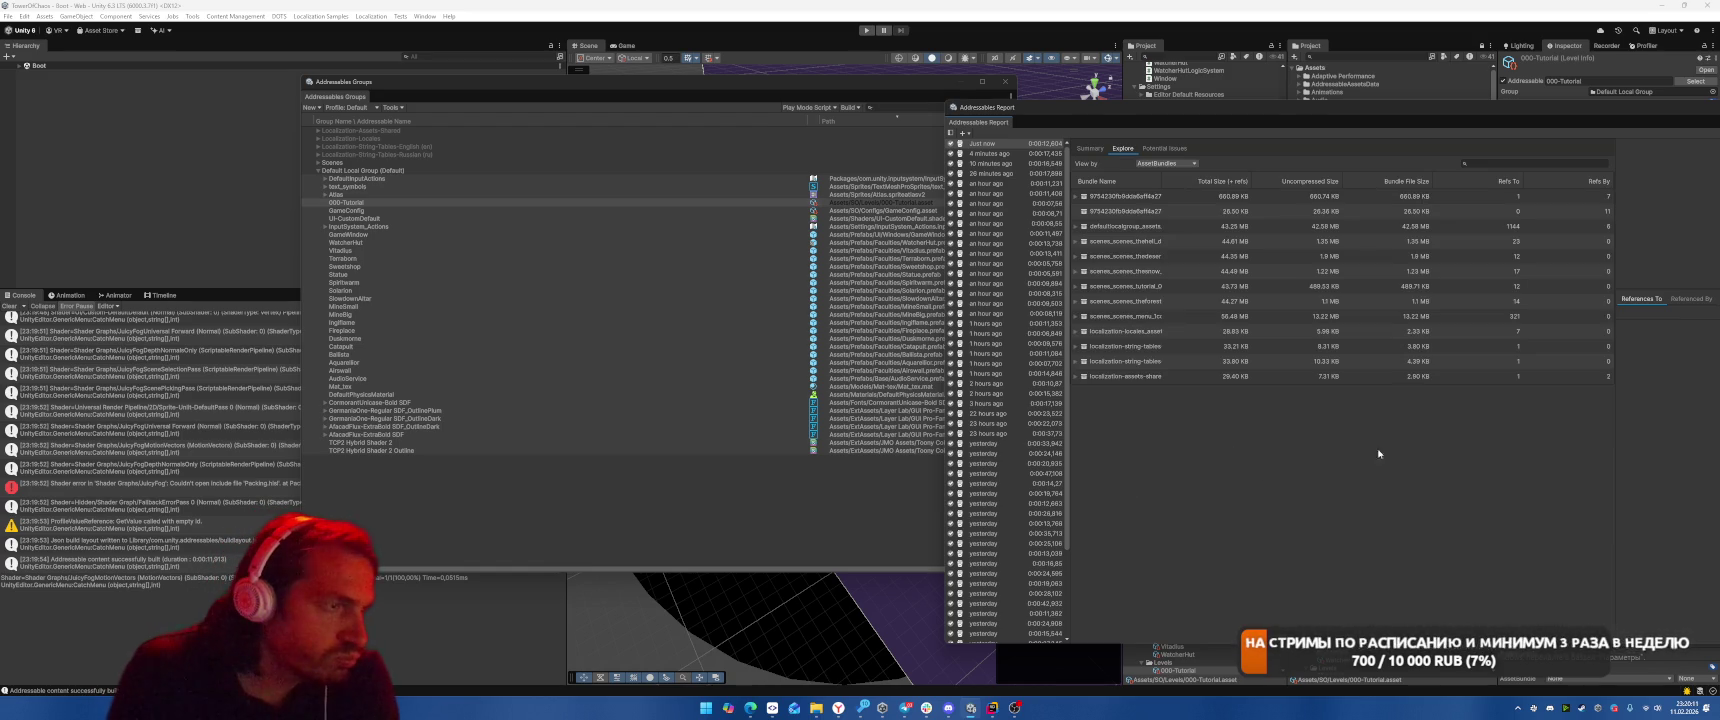
pyautogui.click(1075, 316)
pyautogui.click(1082, 331)
pyautogui.click(1091, 346)
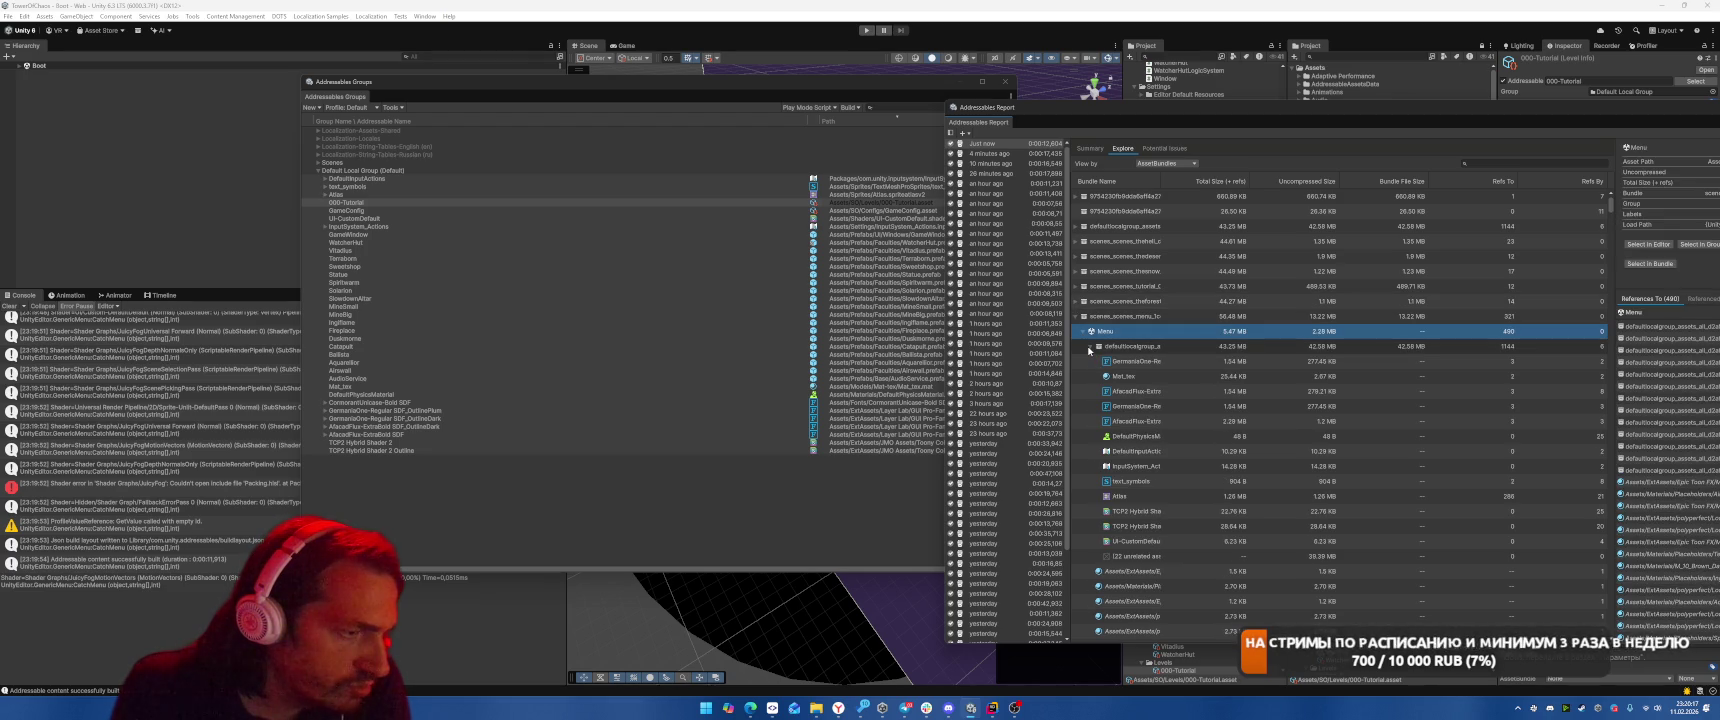
pyautogui.click(1078, 302)
pyautogui.click(1080, 316)
pyautogui.click(1090, 331)
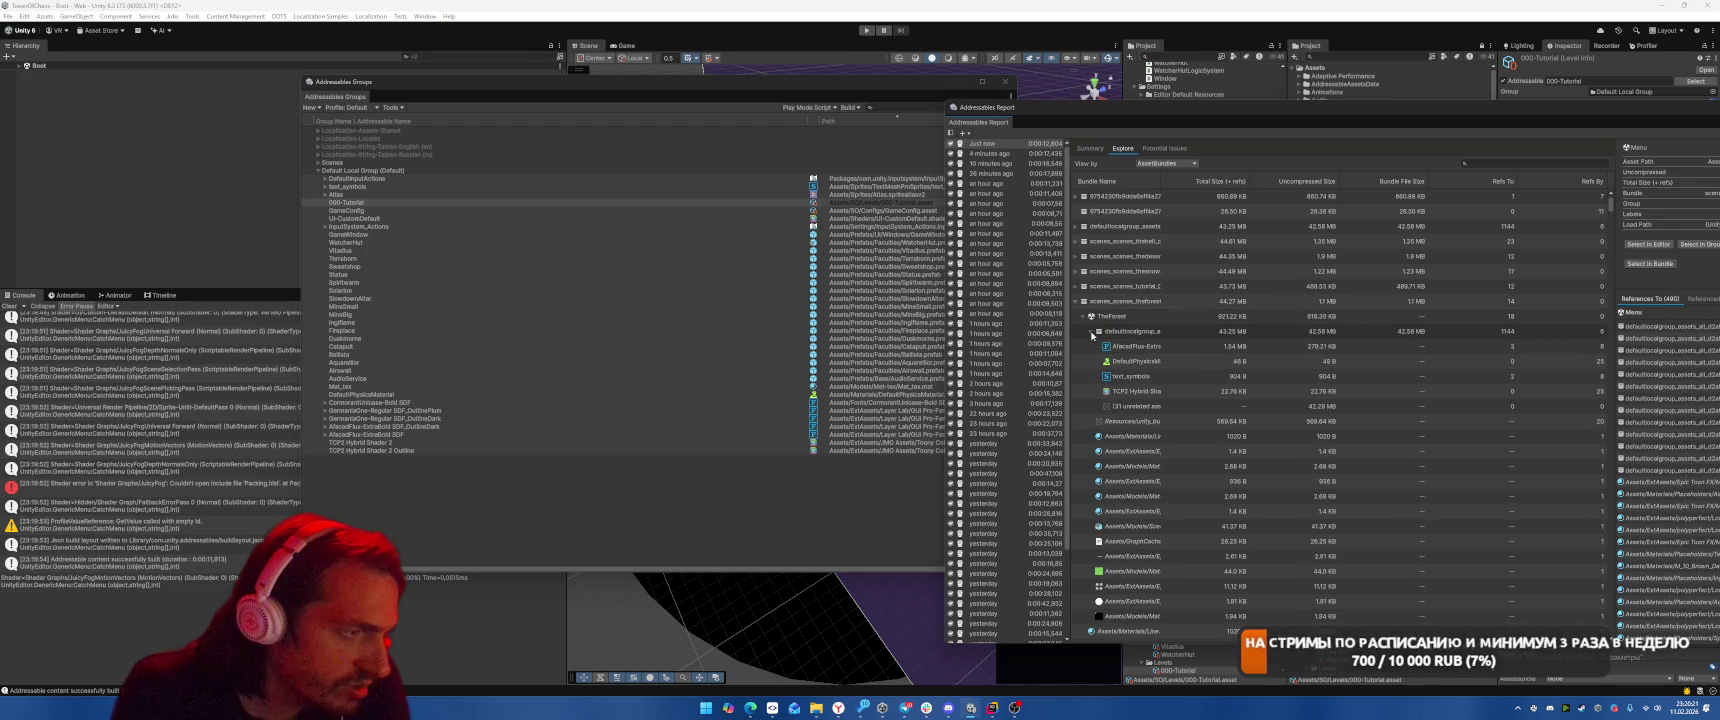
# List the default-group assets used by the Tutorial, TheSnow and TheDesert scene bundles
pyautogui.click(1077, 286)
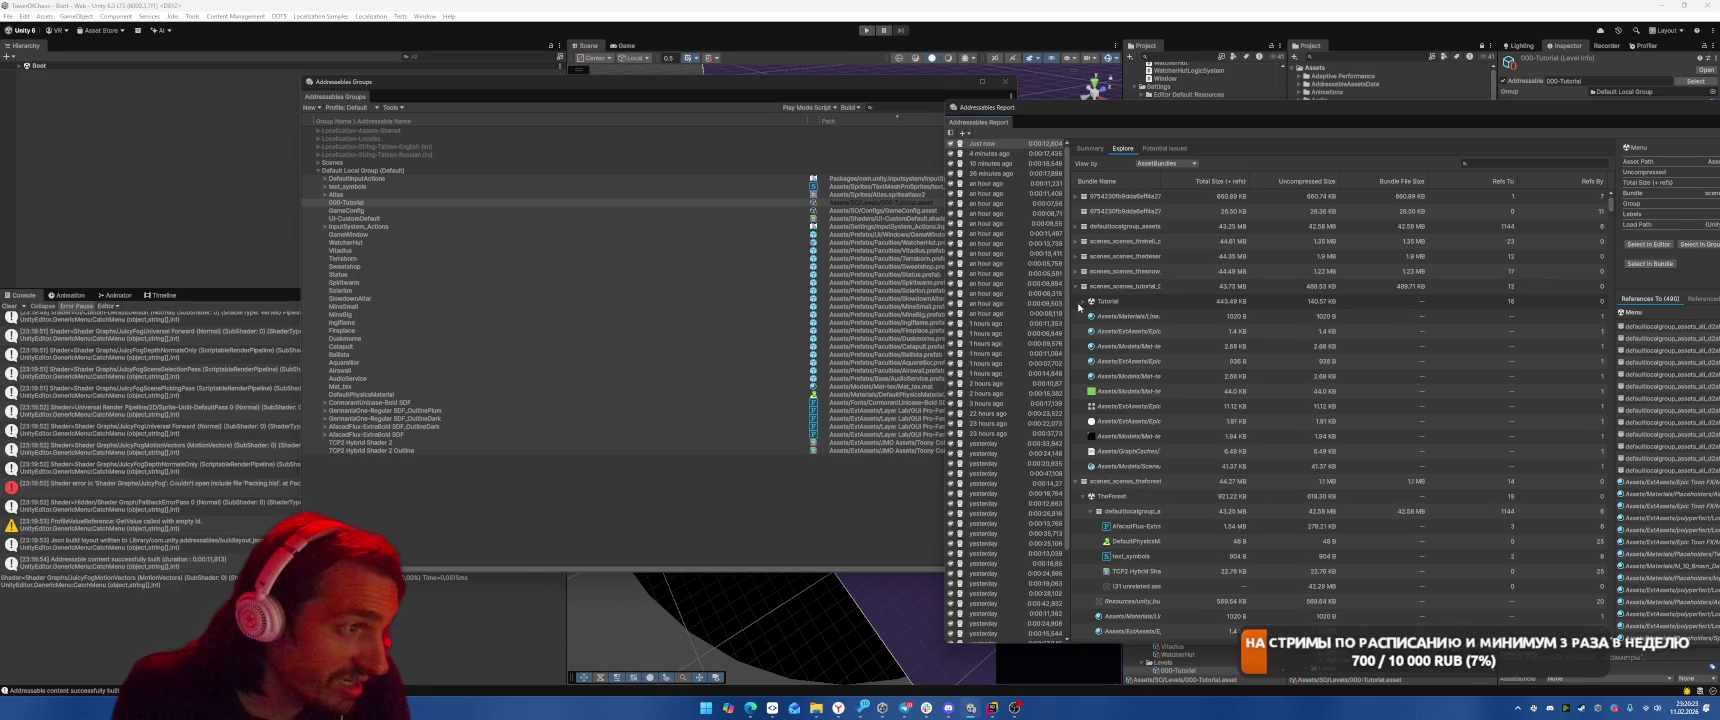
pyautogui.click(1082, 301)
pyautogui.click(1091, 316)
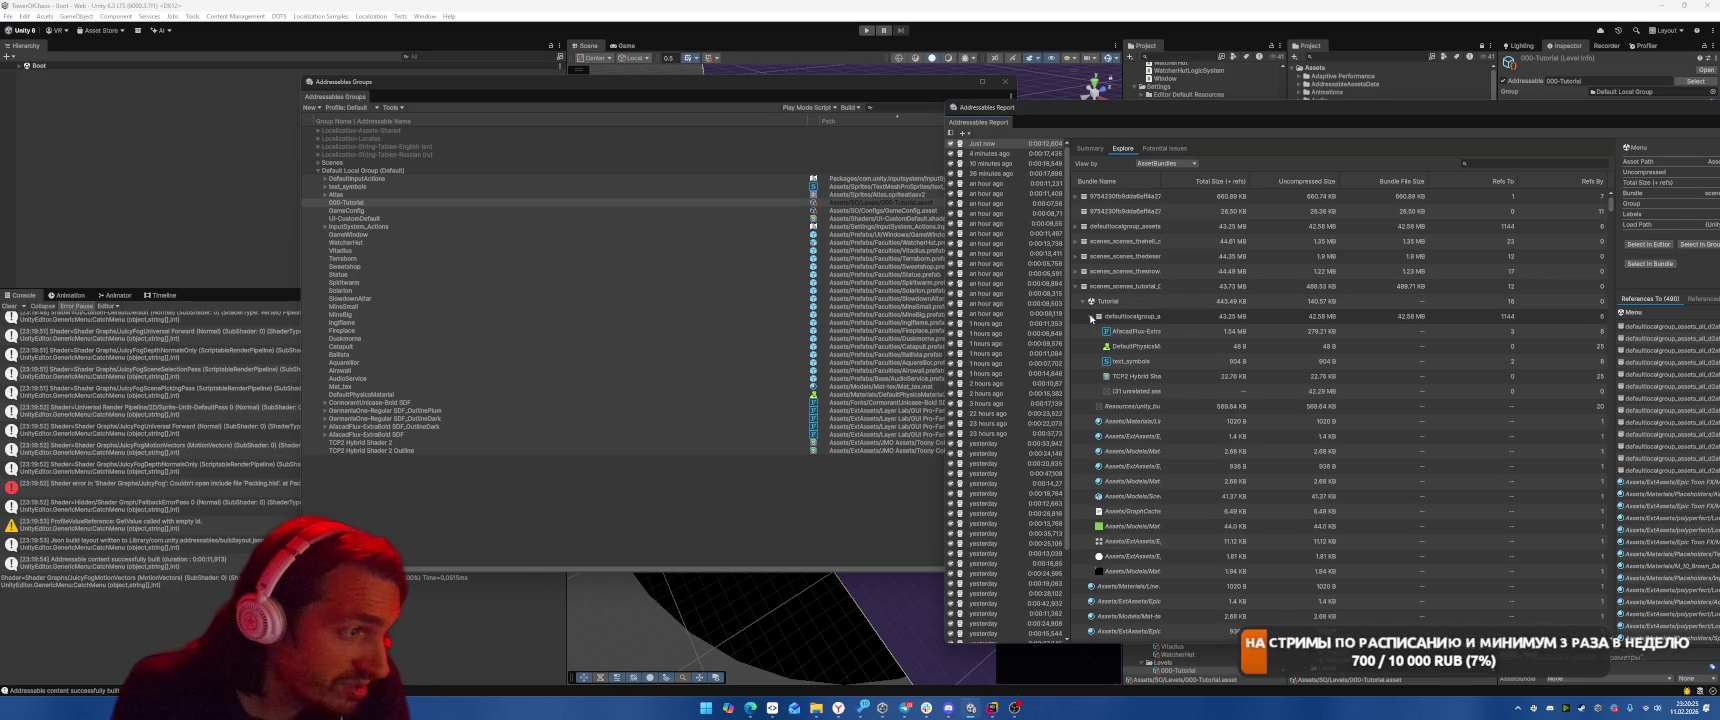
pyautogui.click(1077, 271)
pyautogui.click(1082, 286)
pyautogui.click(1091, 301)
pyautogui.click(1077, 271)
pyautogui.click(1077, 256)
pyautogui.click(1082, 271)
pyautogui.click(1091, 286)
pyautogui.click(1091, 287)
pyautogui.click(1076, 256)
# Check TheHell scene bundle's default-group assets and browse the defaultlocalgroup_assets bundle
pyautogui.click(1076, 241)
pyautogui.click(1083, 256)
pyautogui.click(1091, 272)
pyautogui.click(1076, 226)
pyautogui.click(1083, 242)
pyautogui.click(1083, 242)
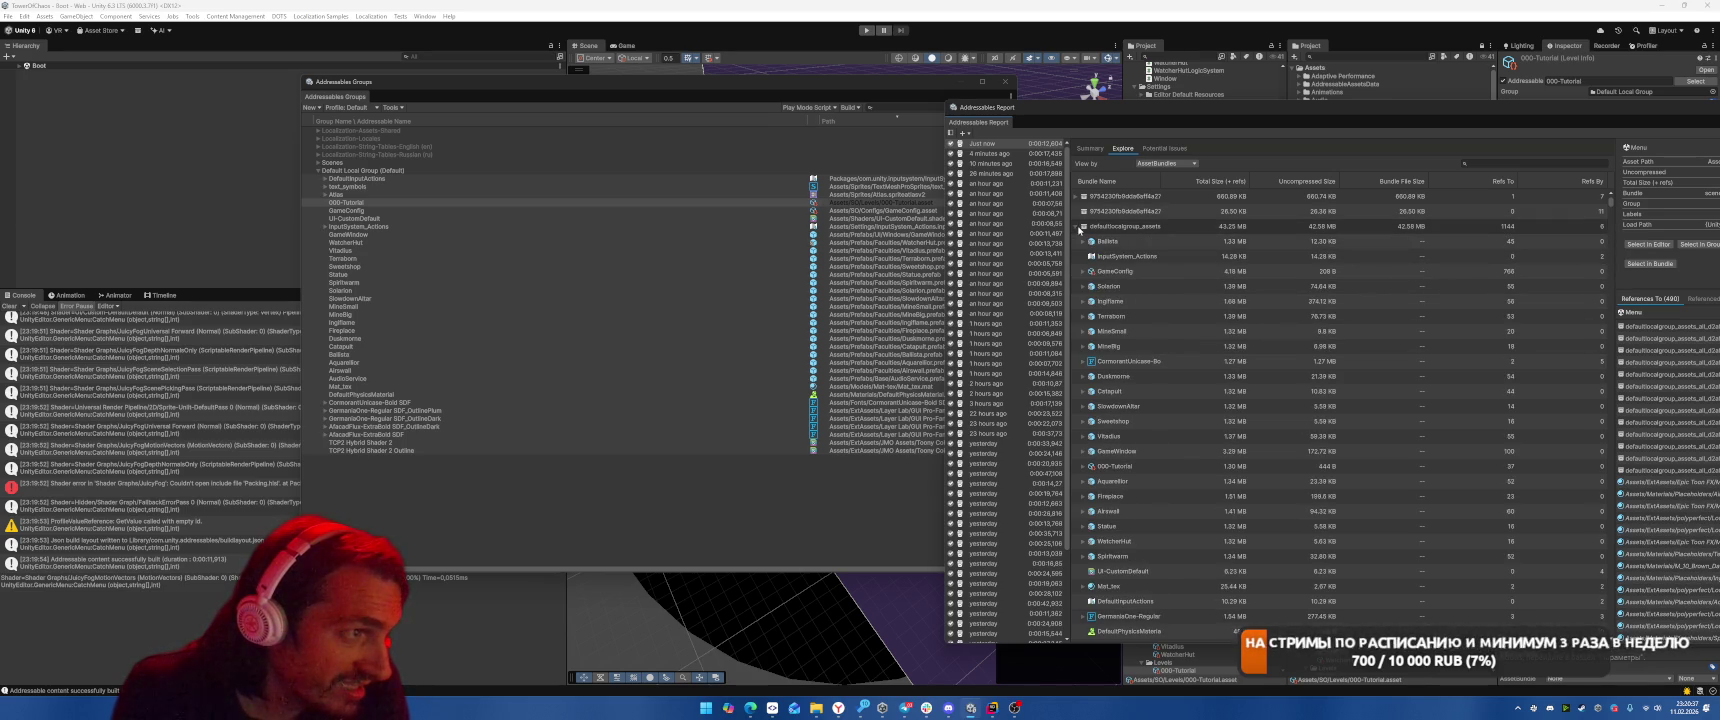
pyautogui.click(1076, 226)
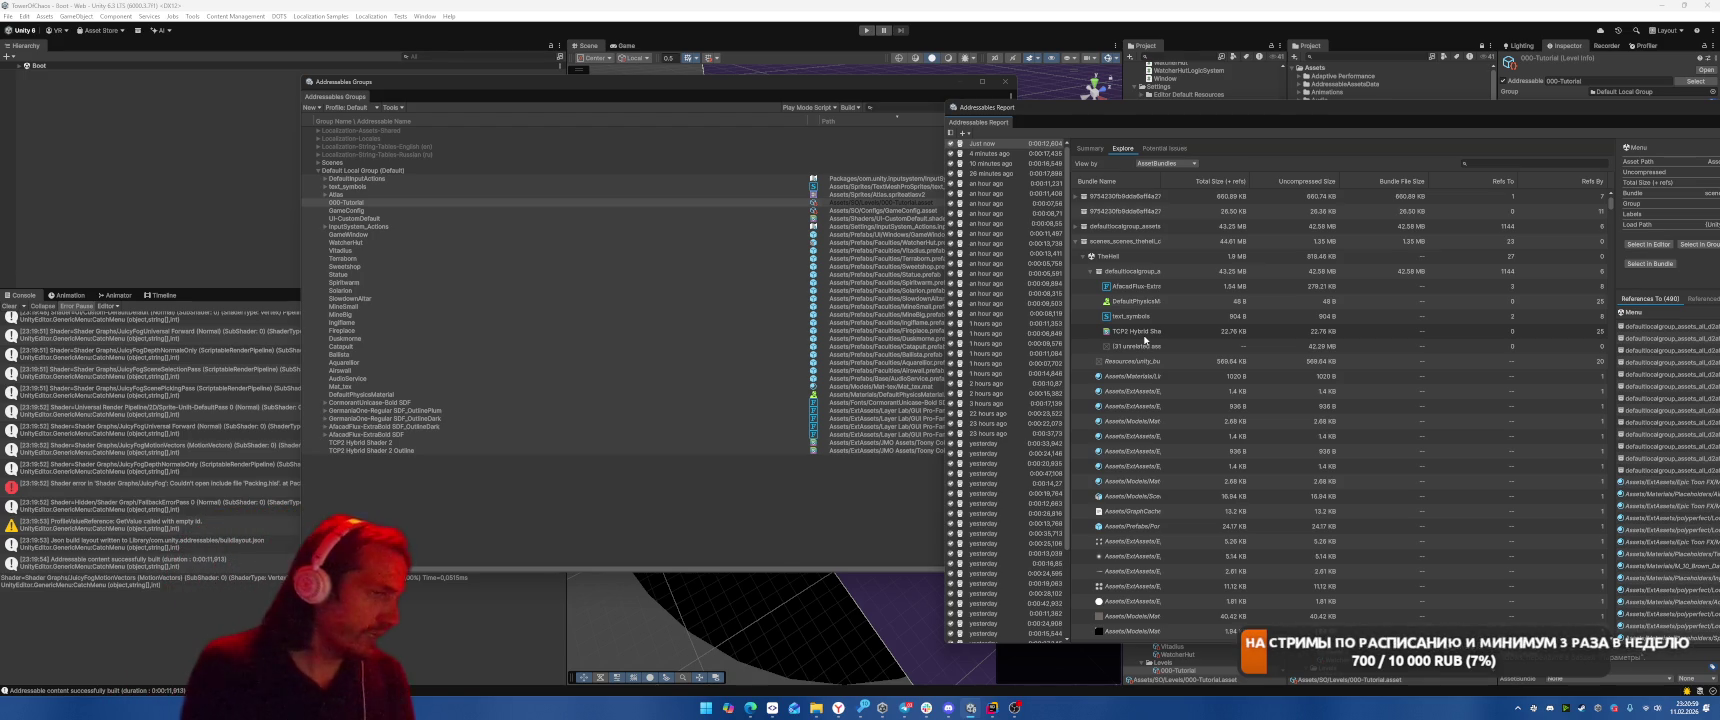
# Create a new Packed Assets group and name it GameplayShared
pyautogui.rightClick(501, 514)
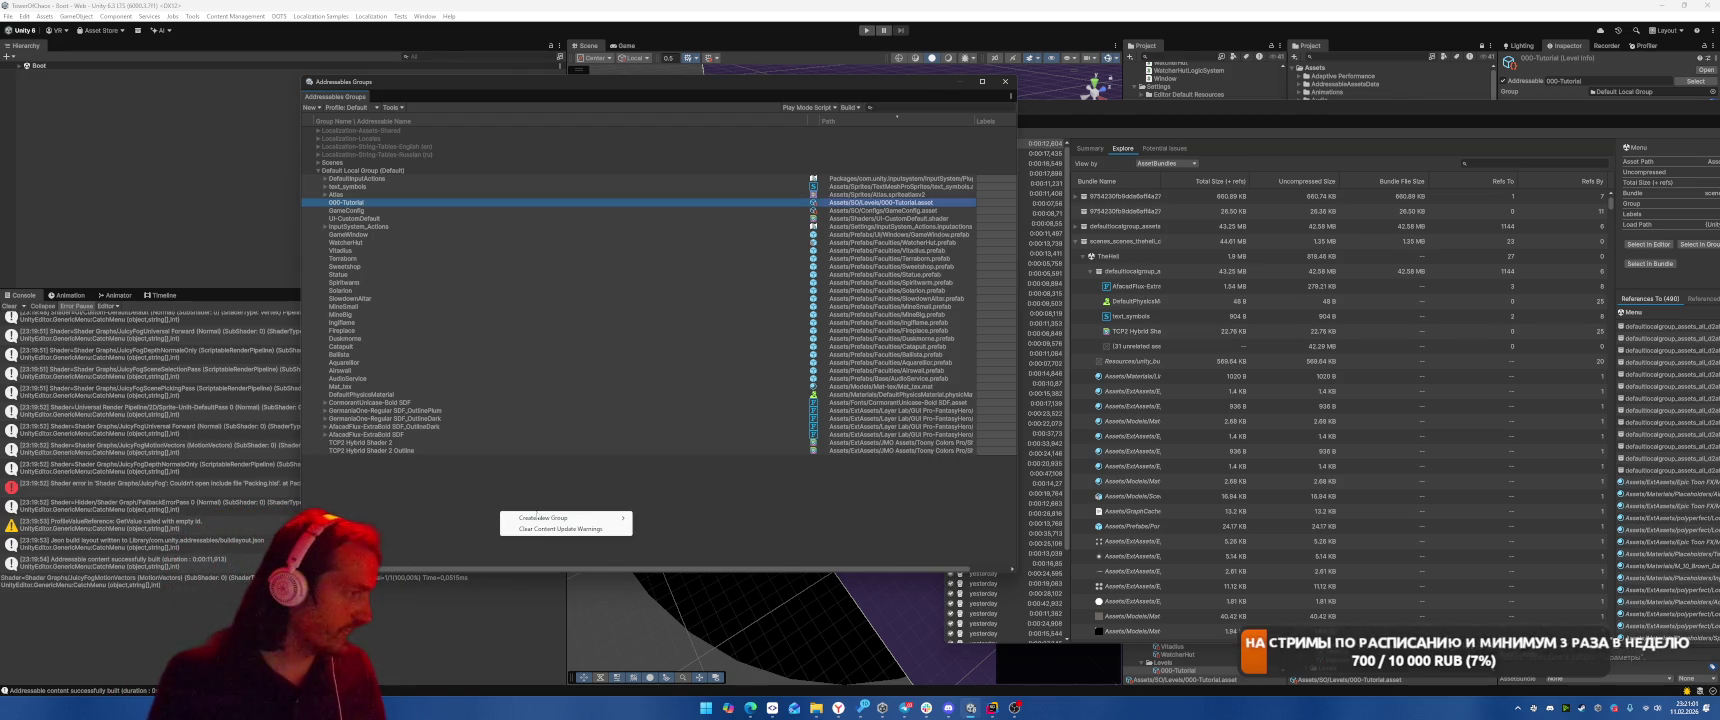
pyautogui.moveTo(600, 518)
pyautogui.click(665, 517)
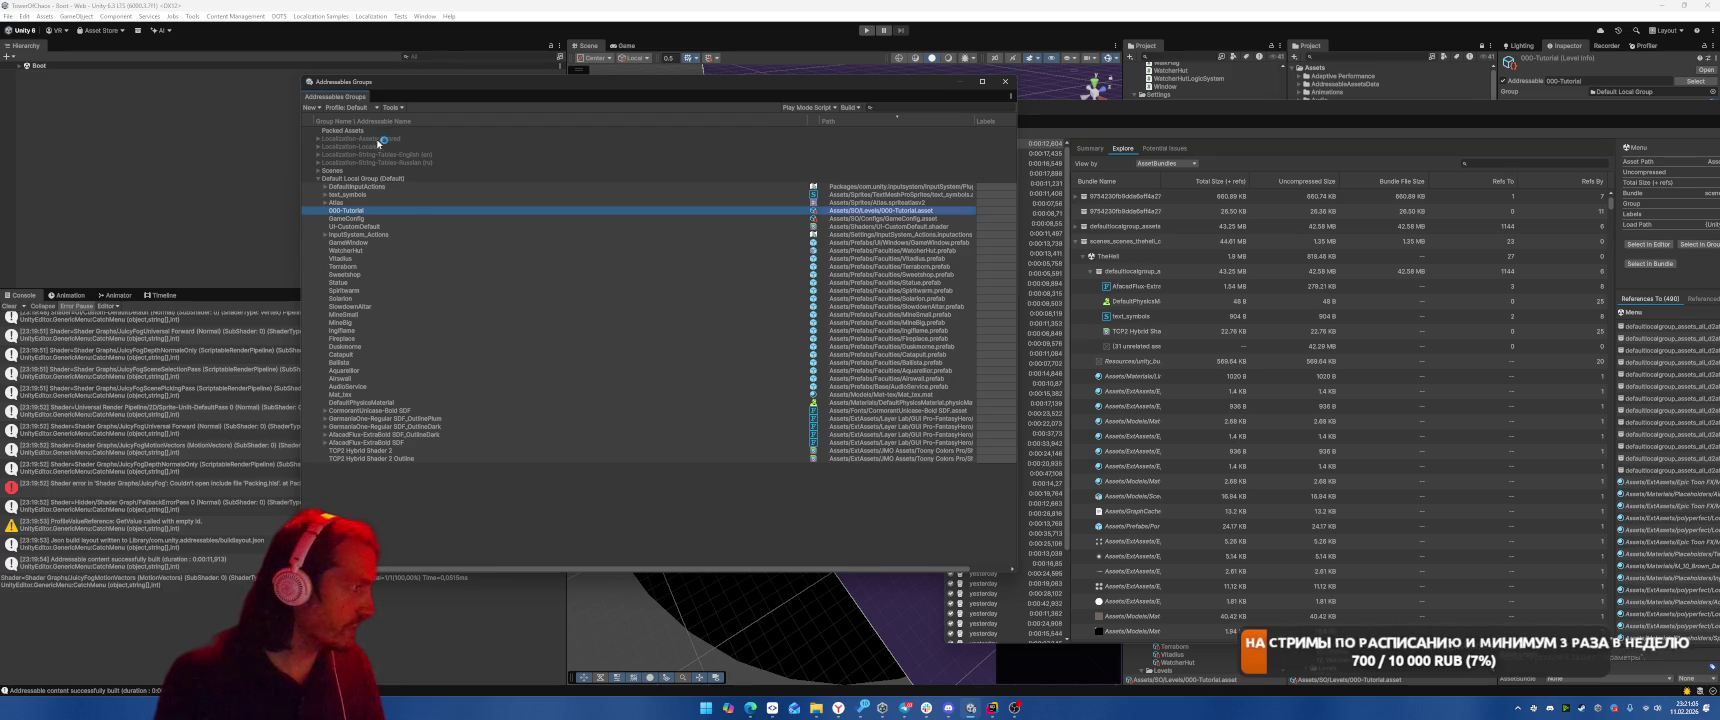
pyautogui.click(460, 458)
pyautogui.write('GameplaySt')
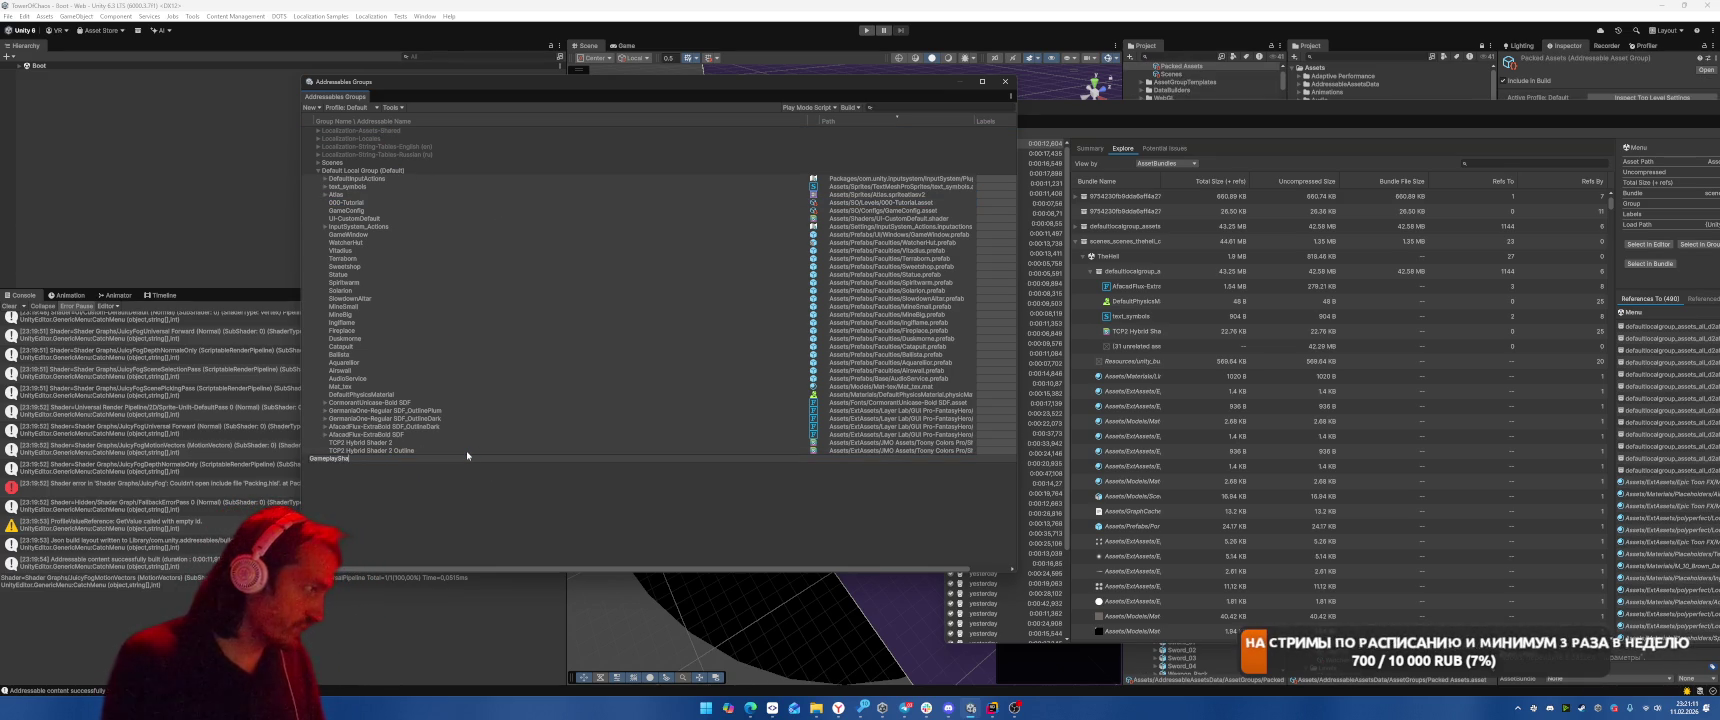
pyautogui.write('ared')
pyautogui.press('Return')
# Regroup the report by asset bundles and select TCP2 Hybrid Shader 2 in the editor
pyautogui.moveTo(1163, 181); pyautogui.dragTo(1305, 196)
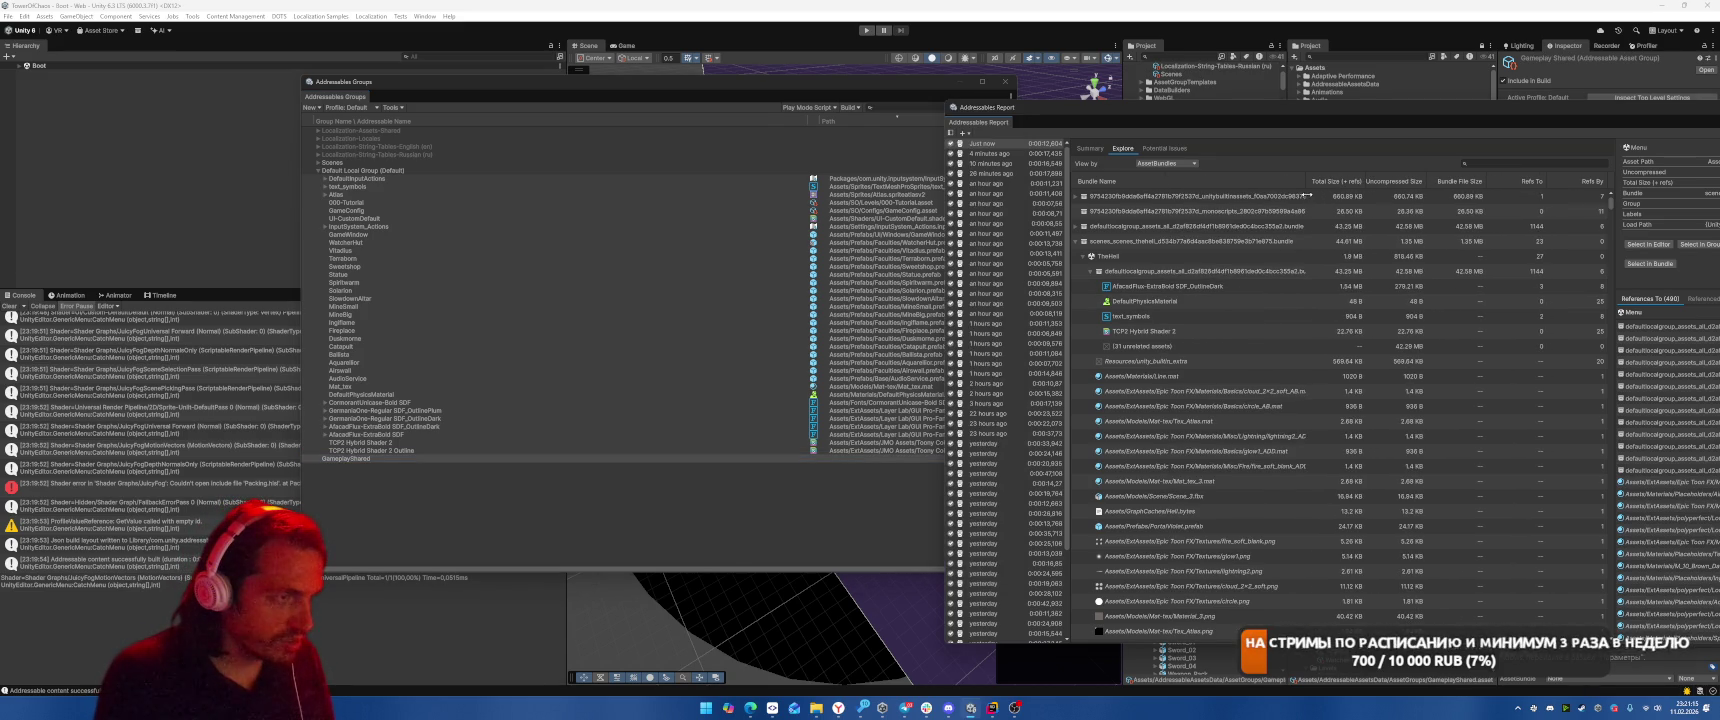
pyautogui.click(1143, 289)
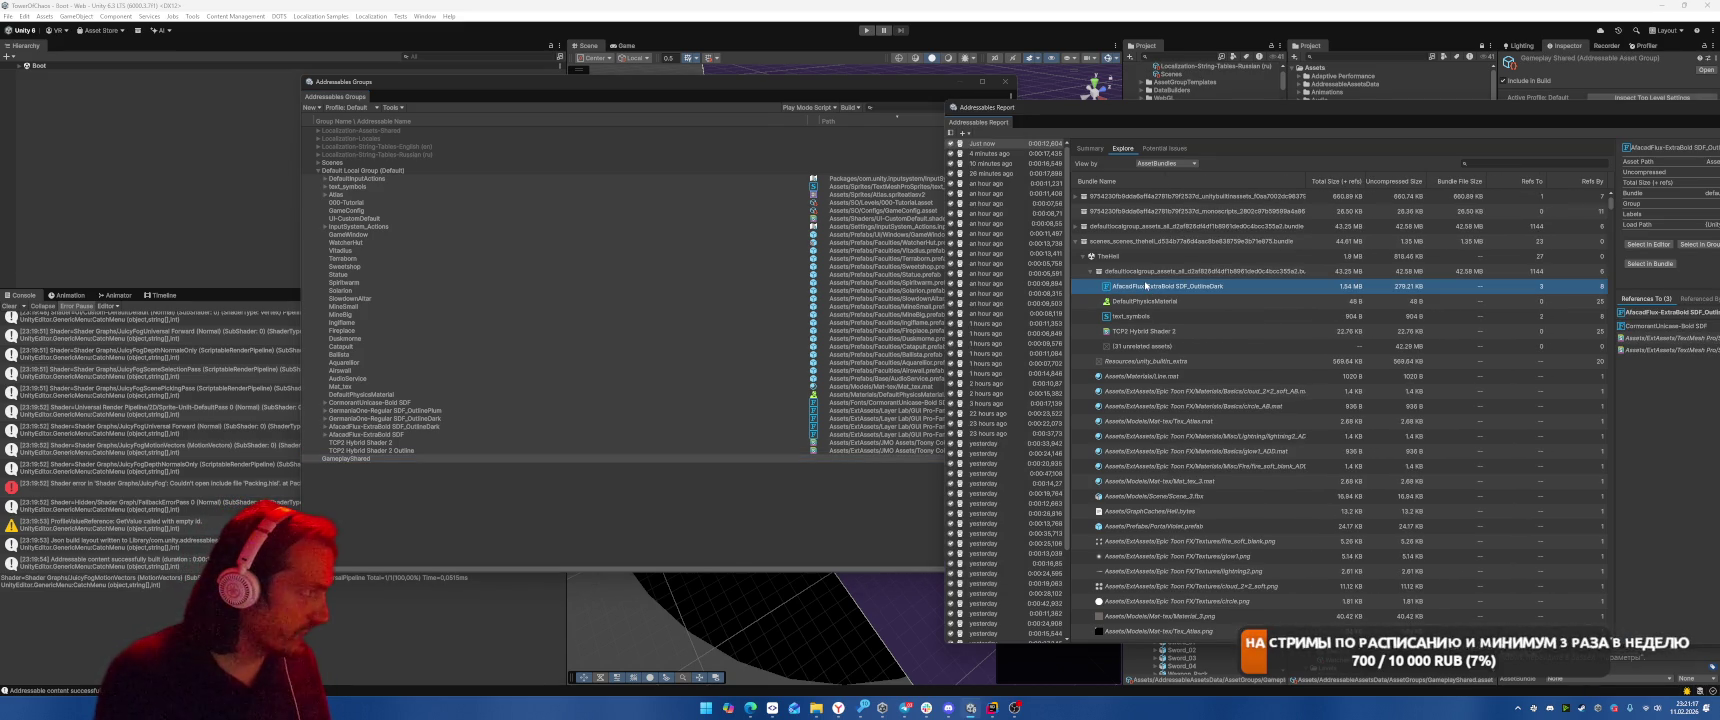
pyautogui.click(1138, 331)
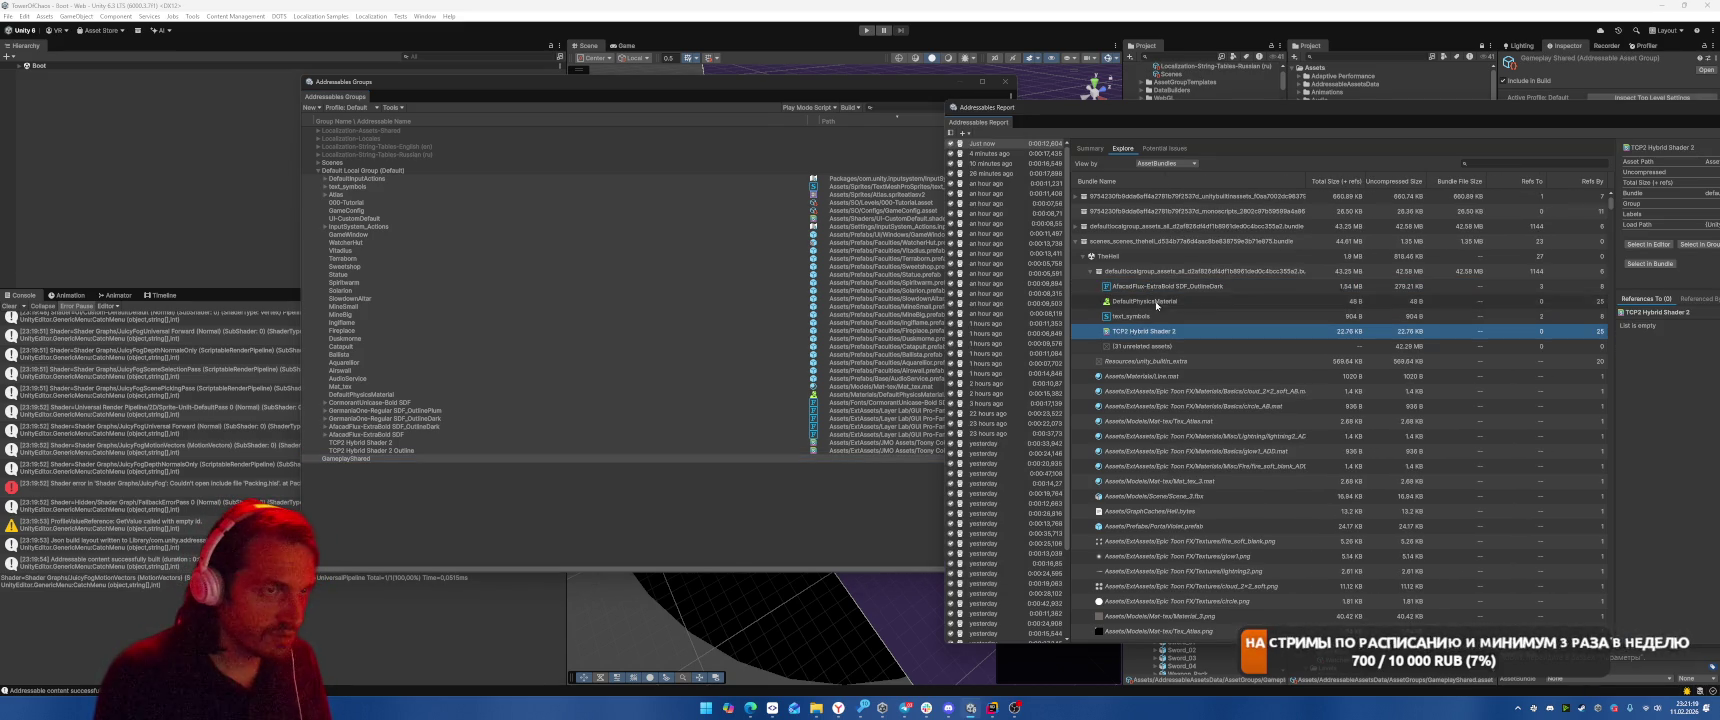
pyautogui.moveTo(1240, 109); pyautogui.dragTo(1148, 99)
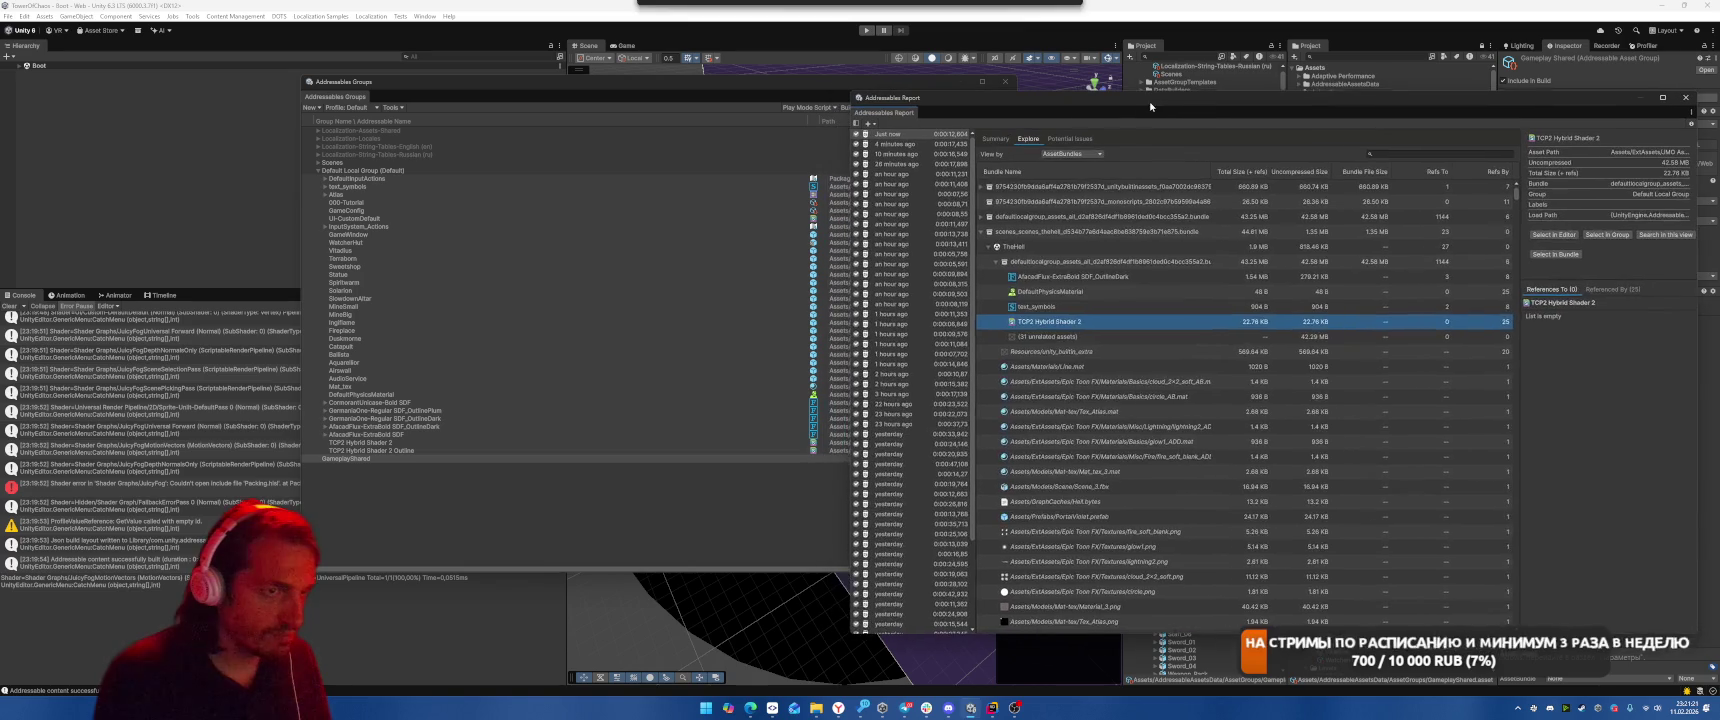
pyautogui.moveTo(1515, 226); pyautogui.dragTo(1313, 236)
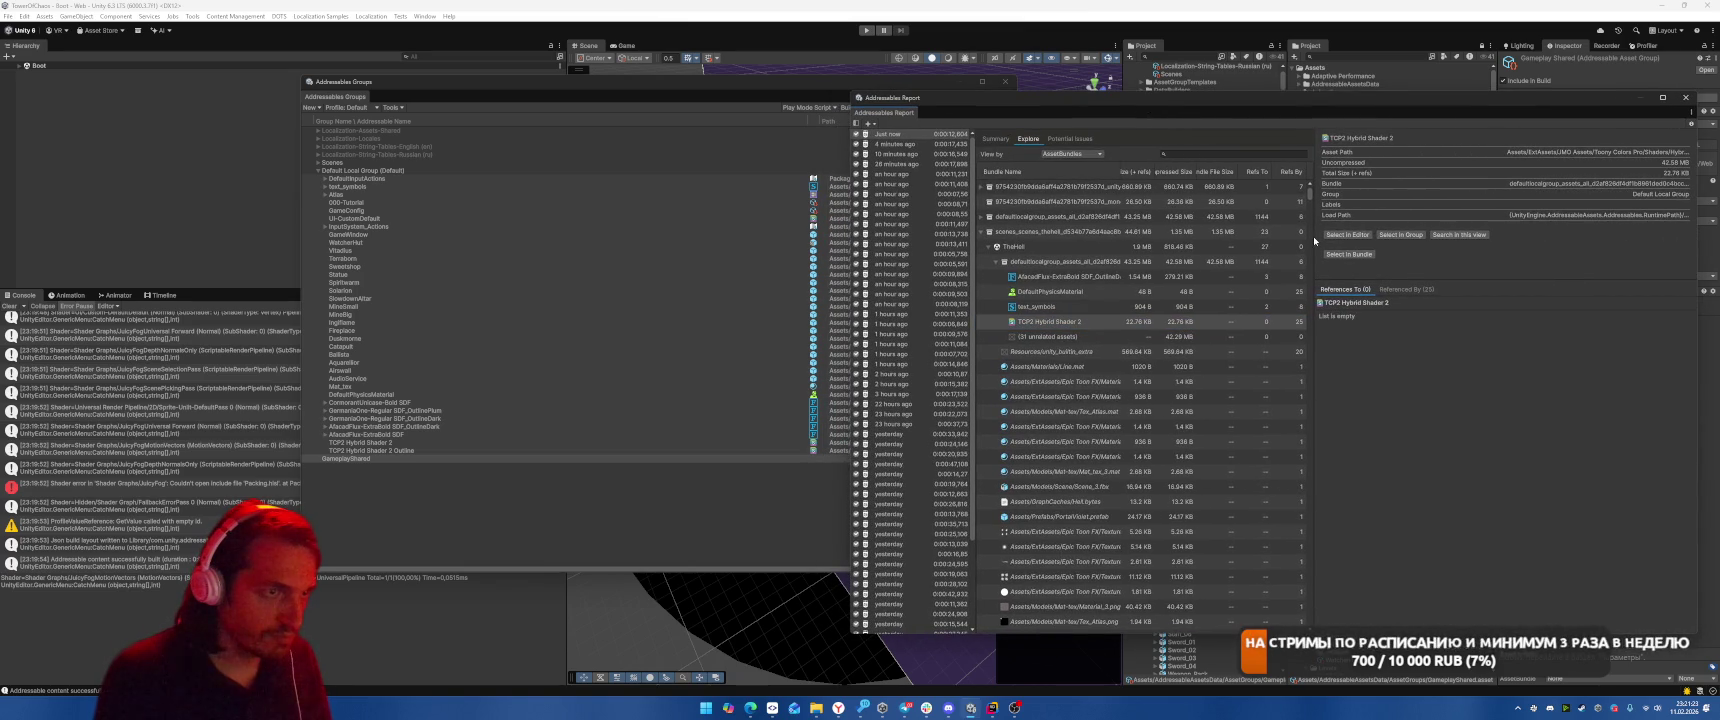
pyautogui.click(1400, 234)
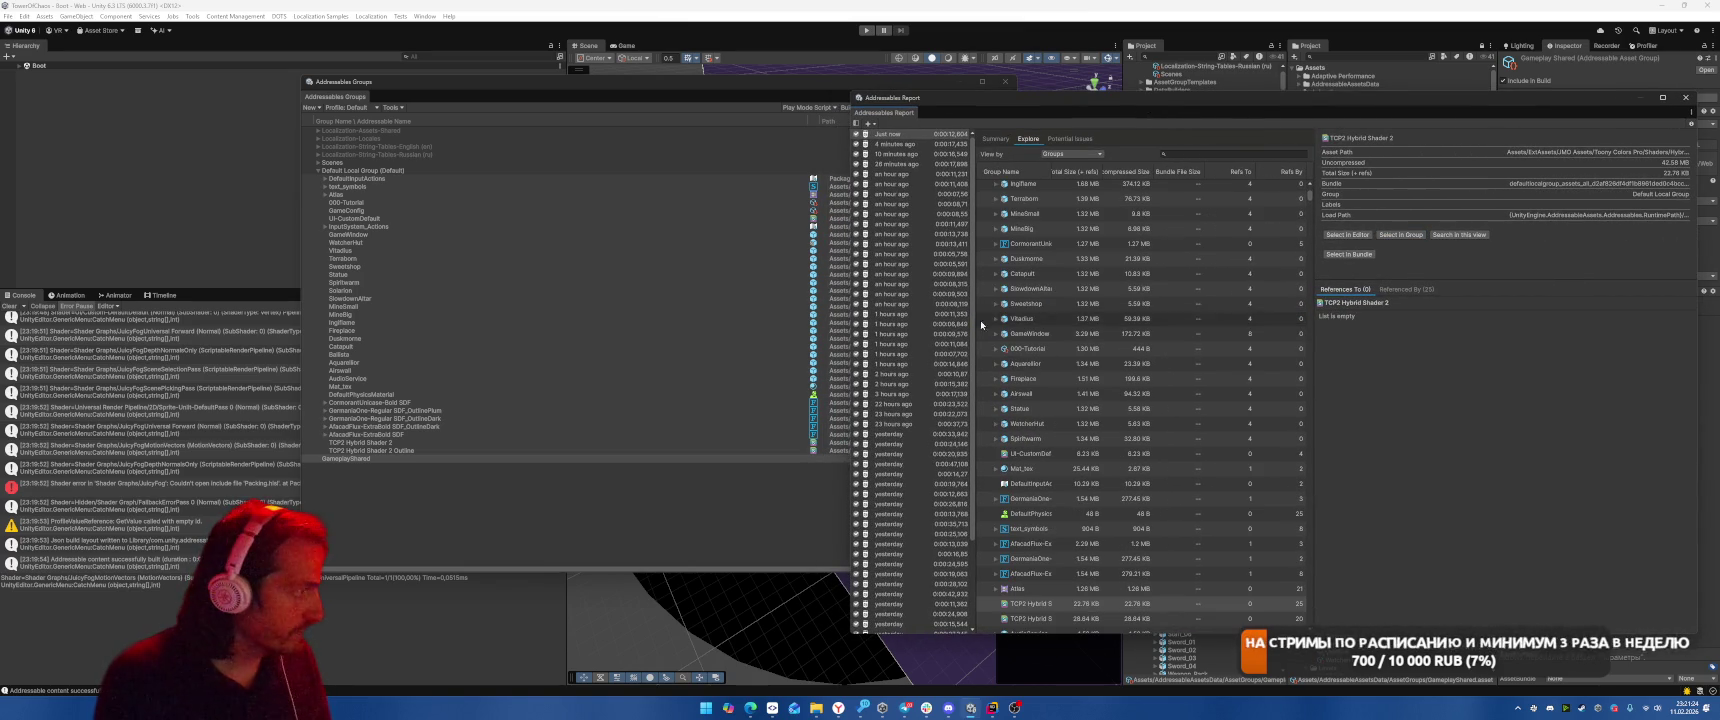
pyautogui.click(1079, 157)
pyautogui.click(1080, 180)
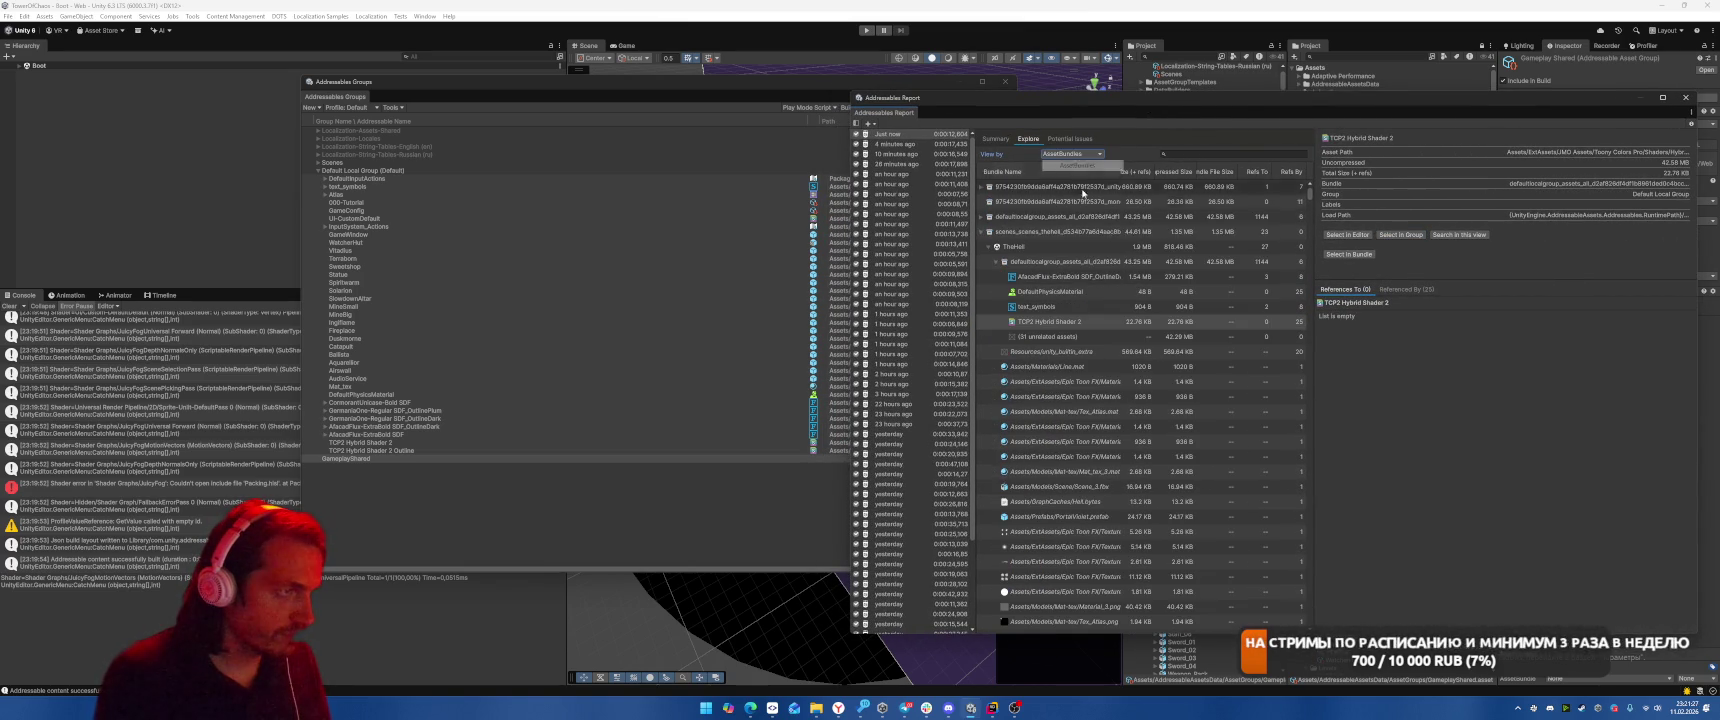
pyautogui.click(1073, 321)
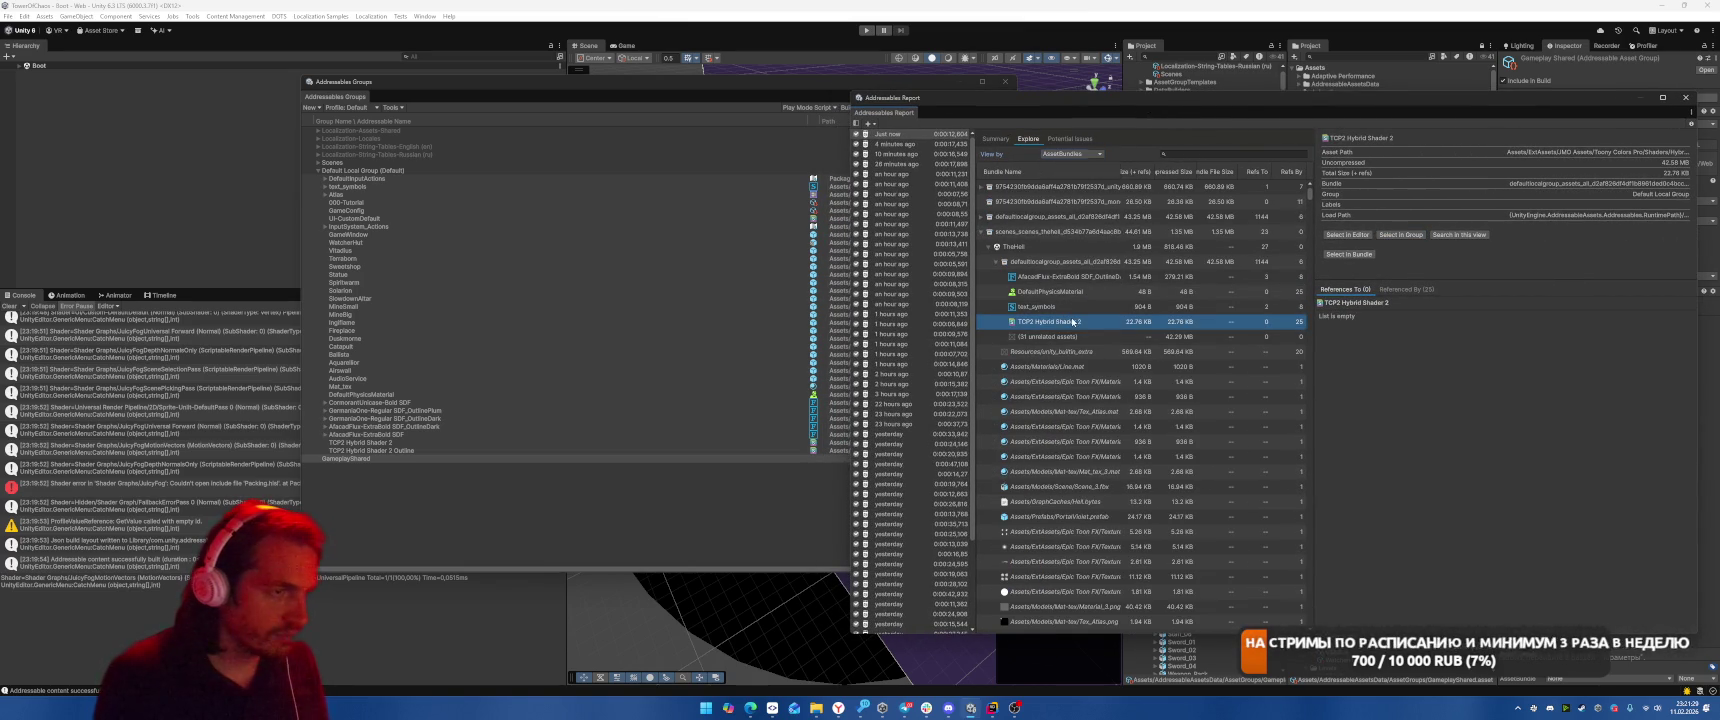
pyautogui.click(1350, 235)
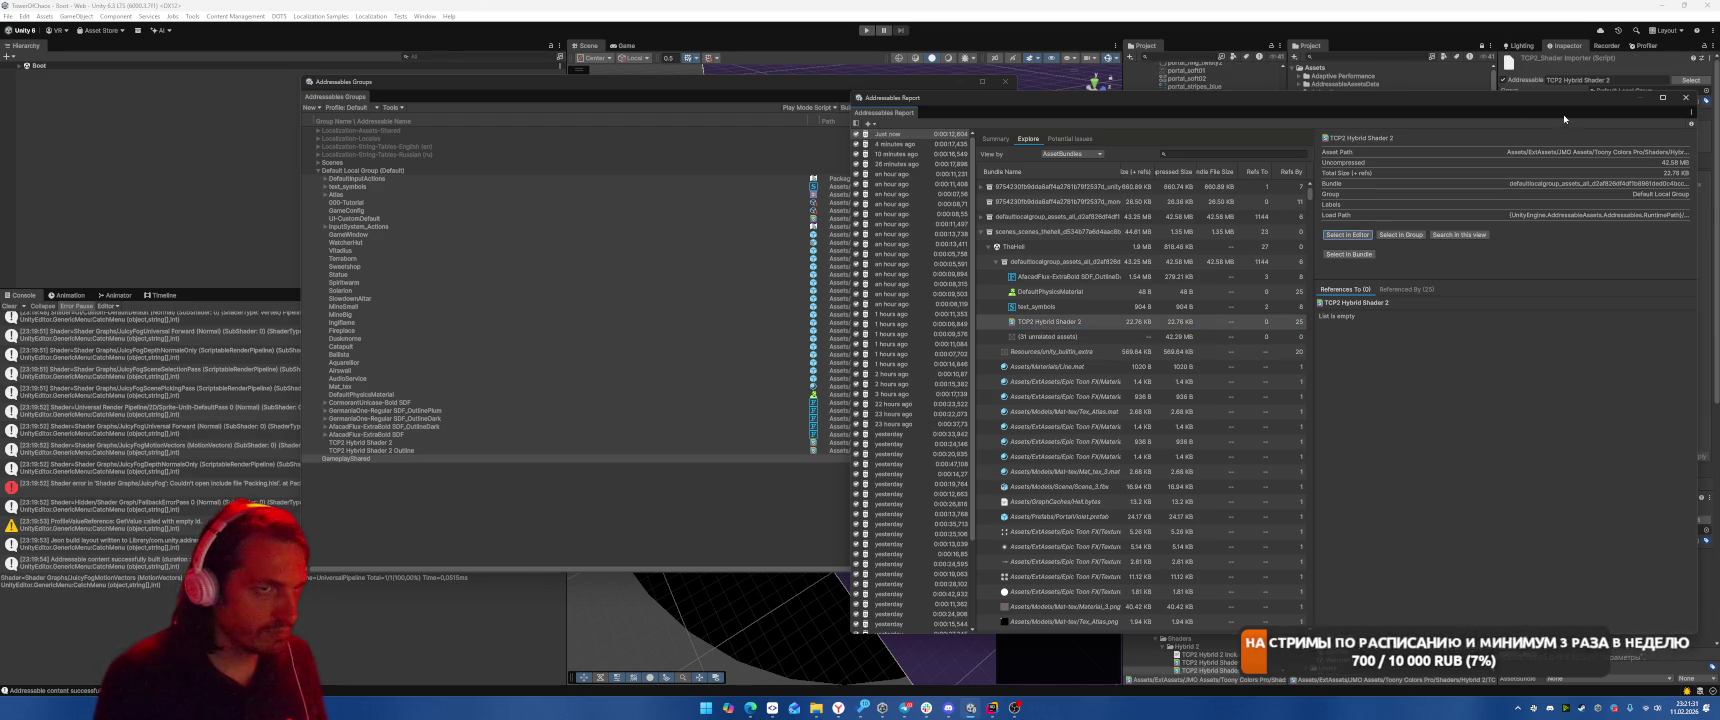
pyautogui.moveTo(1477, 100); pyautogui.dragTo(1477, 152)
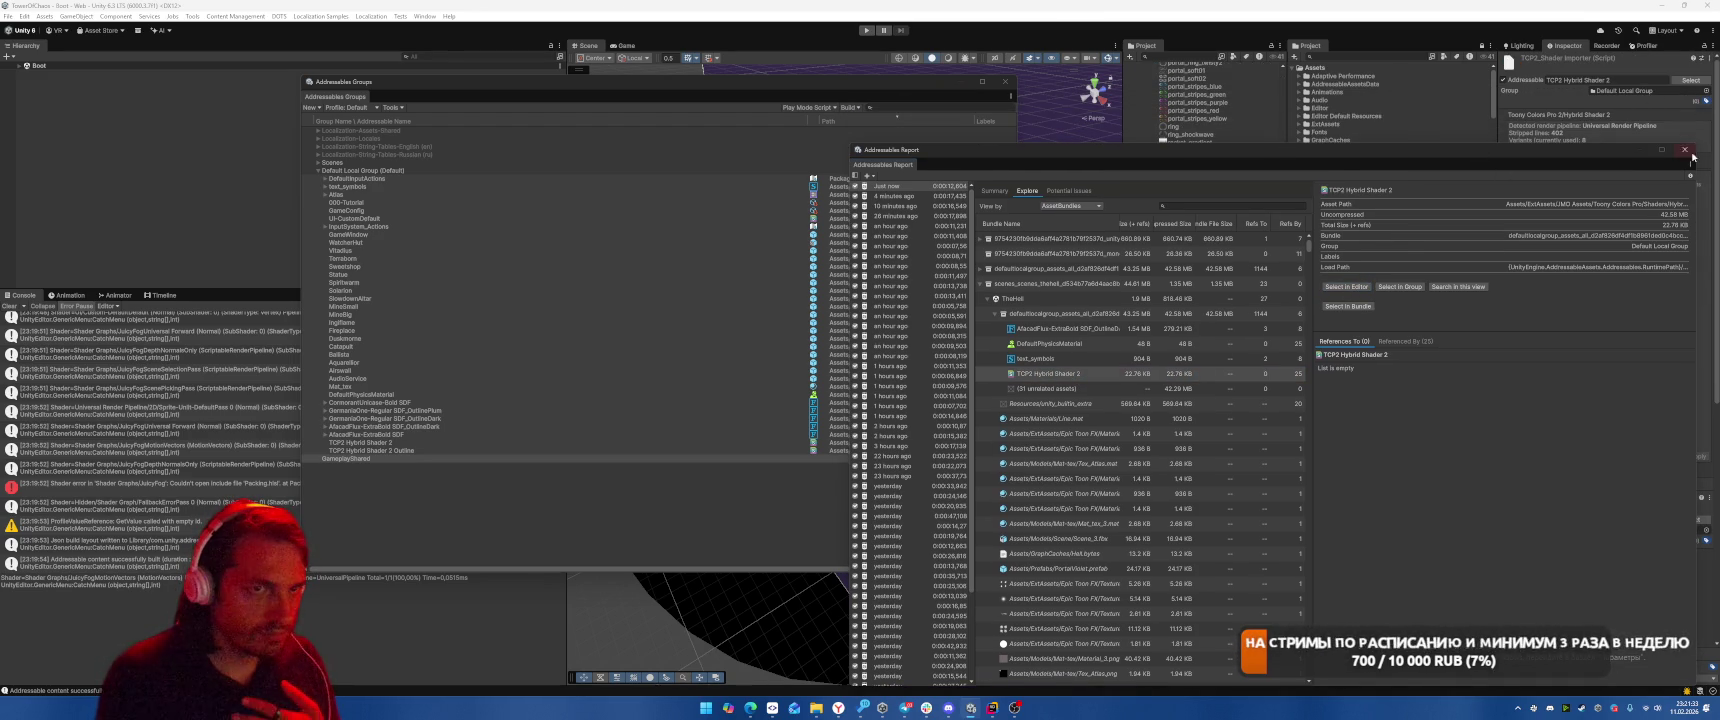
# Locate text_symbols, DefaultPhysicsMaterial and AfacadFlux-ExtraBold SDF_OutlineDark, moving the font into GameplayShared
pyautogui.click(1072, 357)
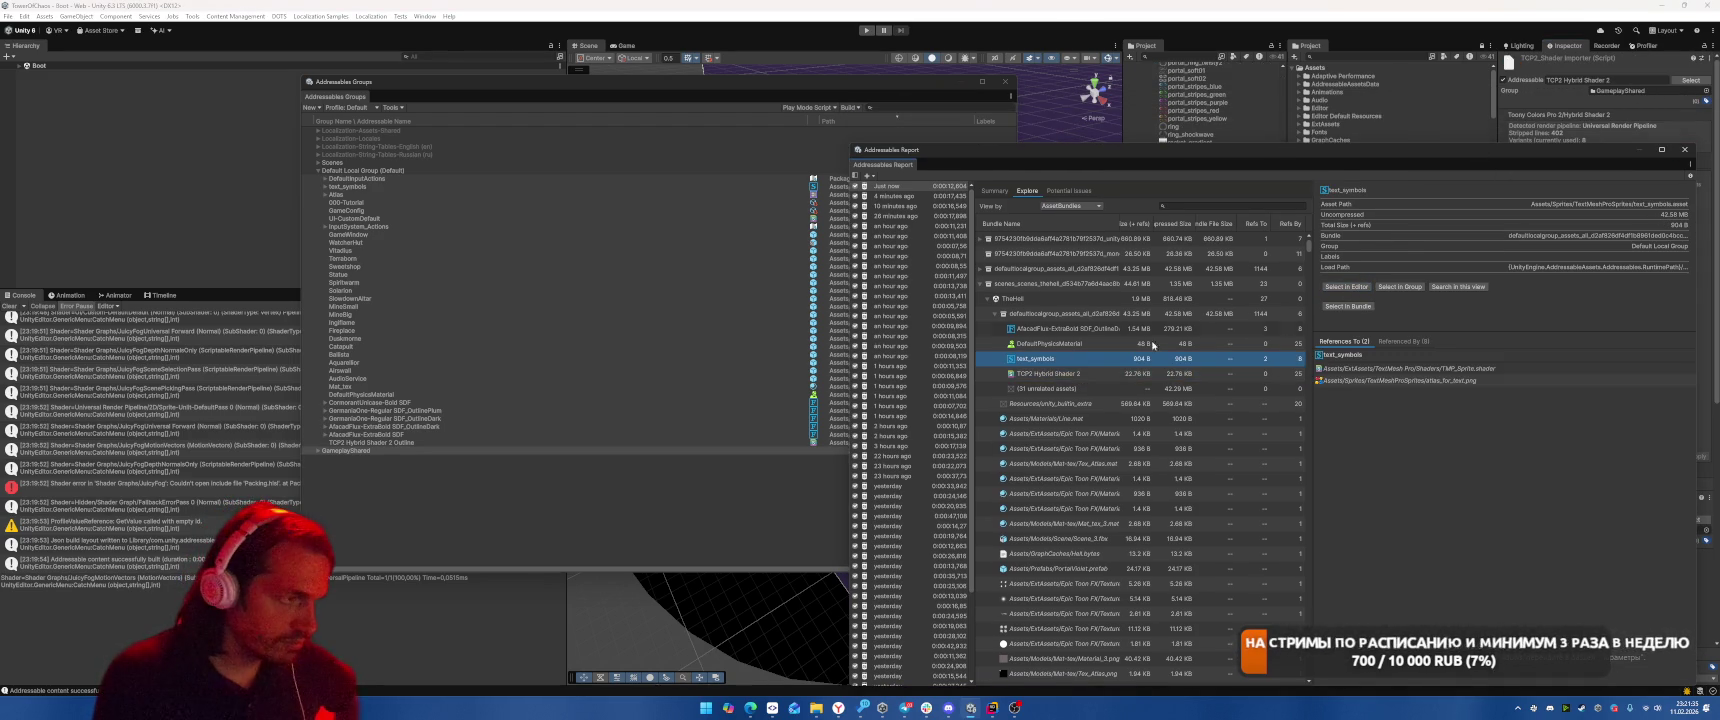
pyautogui.click(1347, 287)
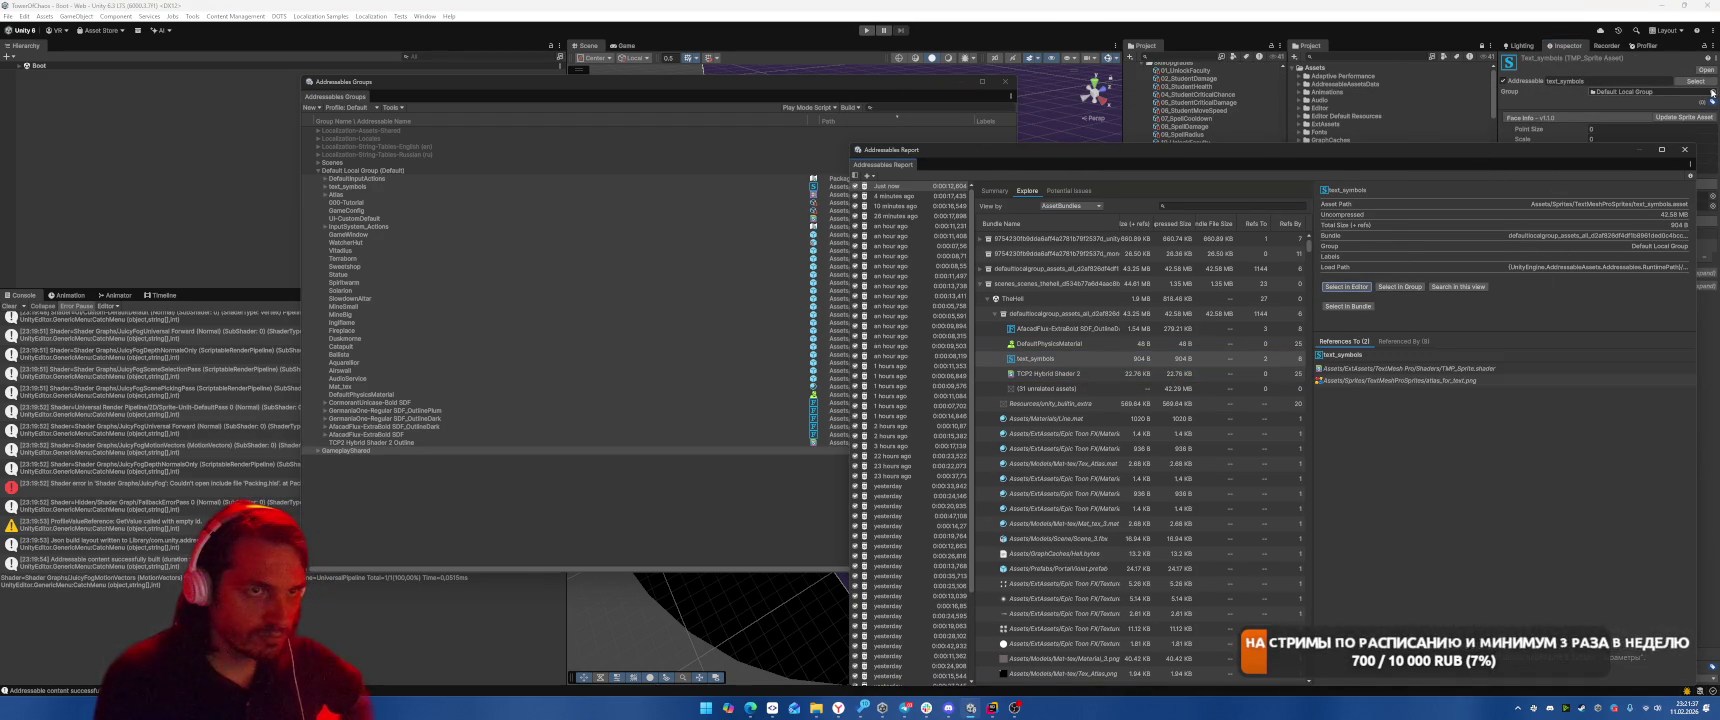
pyautogui.click(1060, 343)
pyautogui.click(1358, 287)
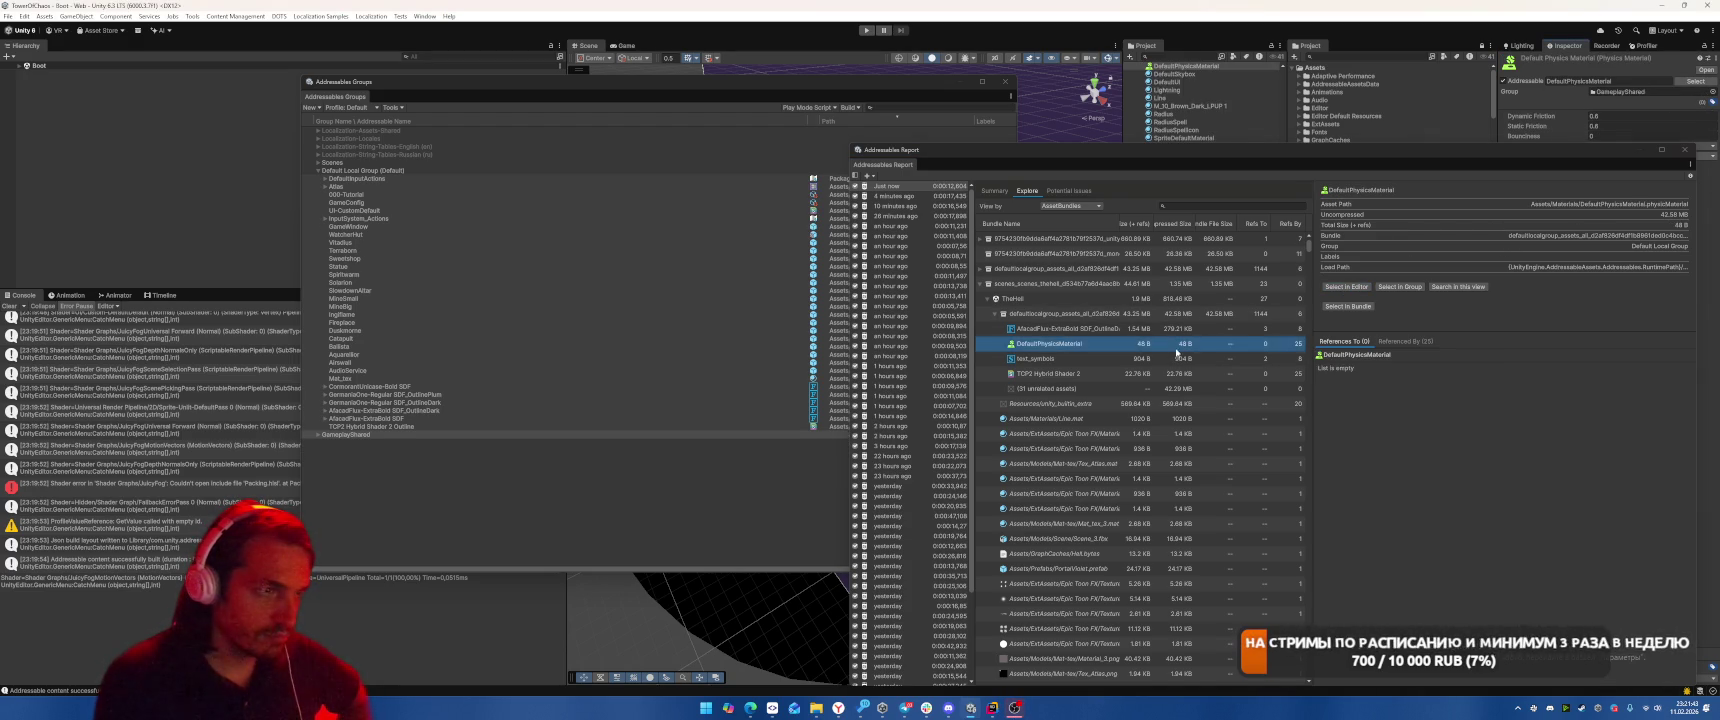
pyautogui.click(1062, 331)
pyautogui.click(1346, 287)
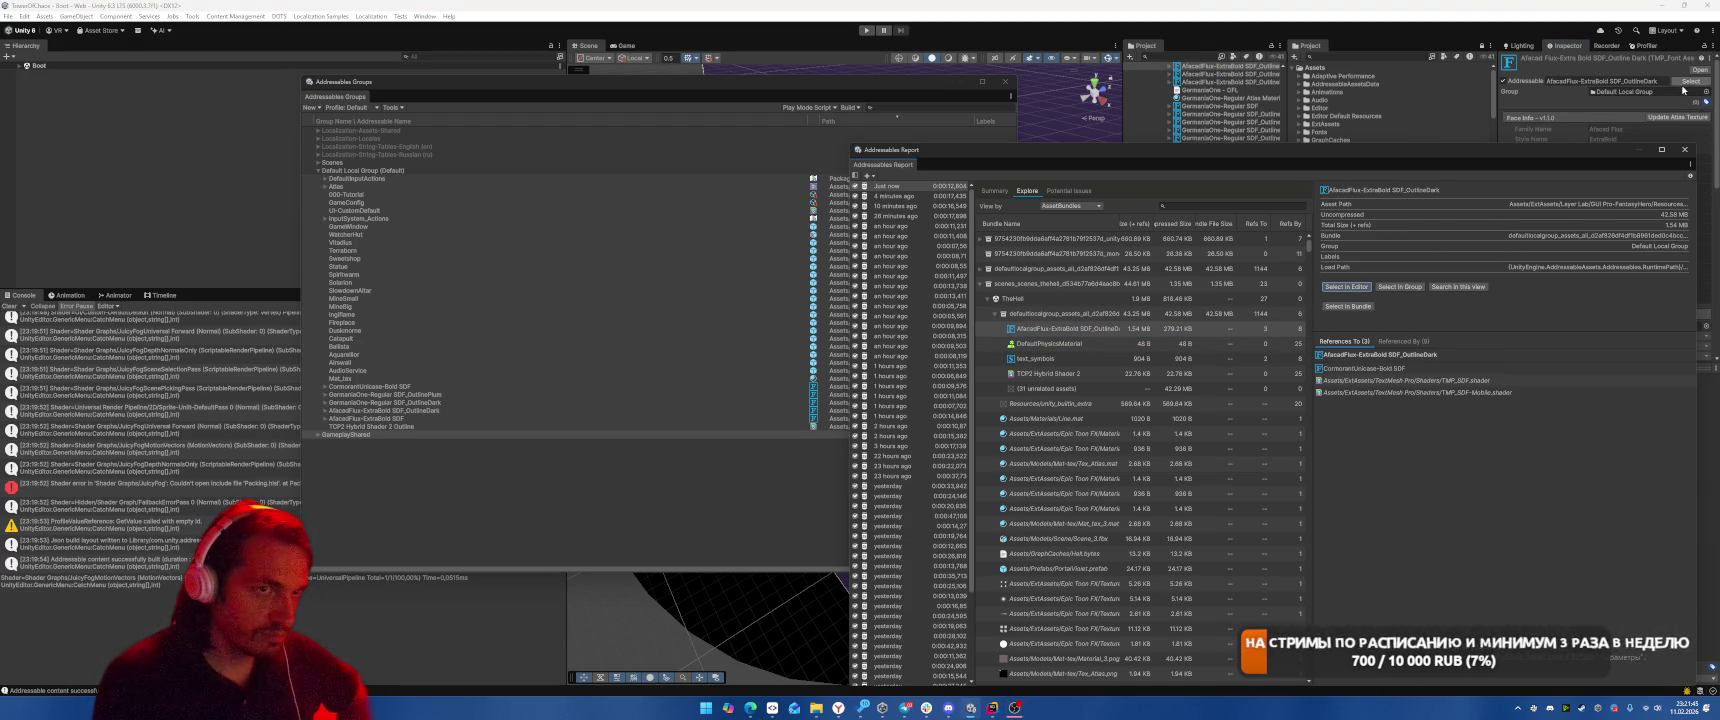
pyautogui.moveTo(380, 410); pyautogui.dragTo(345, 434)
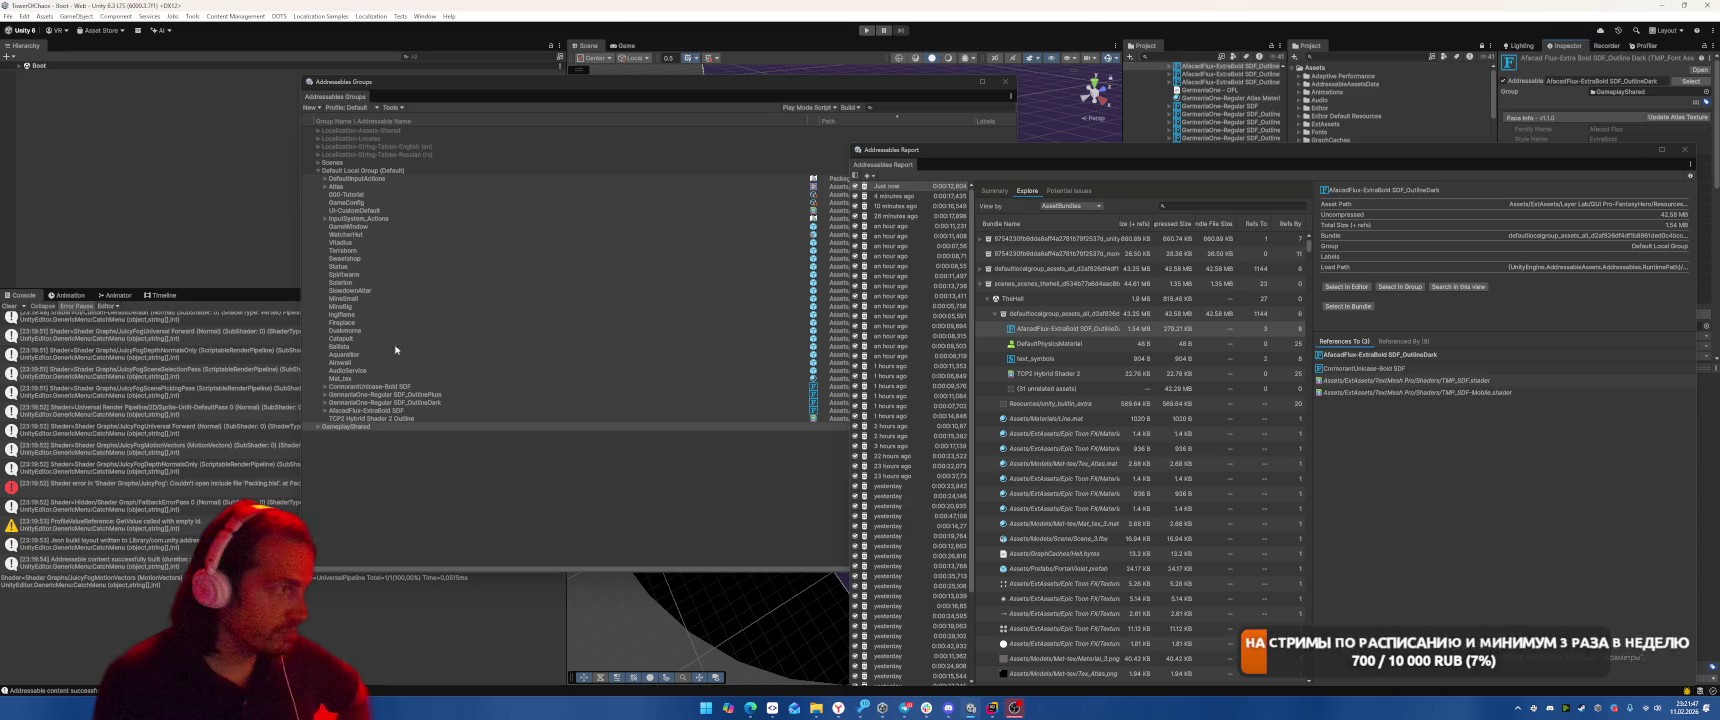
pyautogui.click(894, 128)
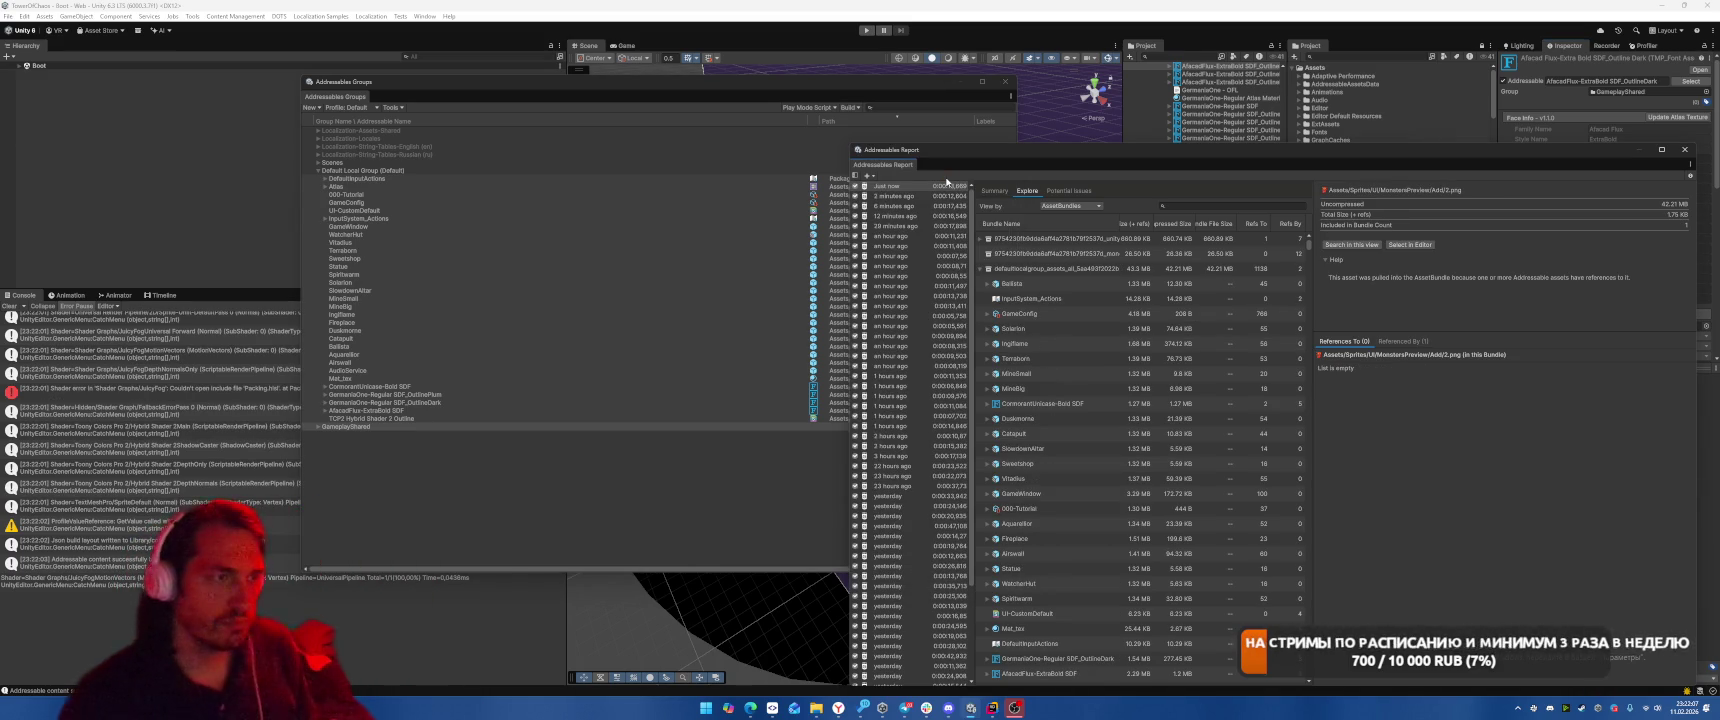
# Open the scenes_thehell bundle's contents and scroll down the bundle list
pyautogui.doubleClick(997, 272)
pyautogui.doubleClick(1010, 286)
pyautogui.scroll(-4, 1107, 347)
pyautogui.scroll(-6, 1107, 347)
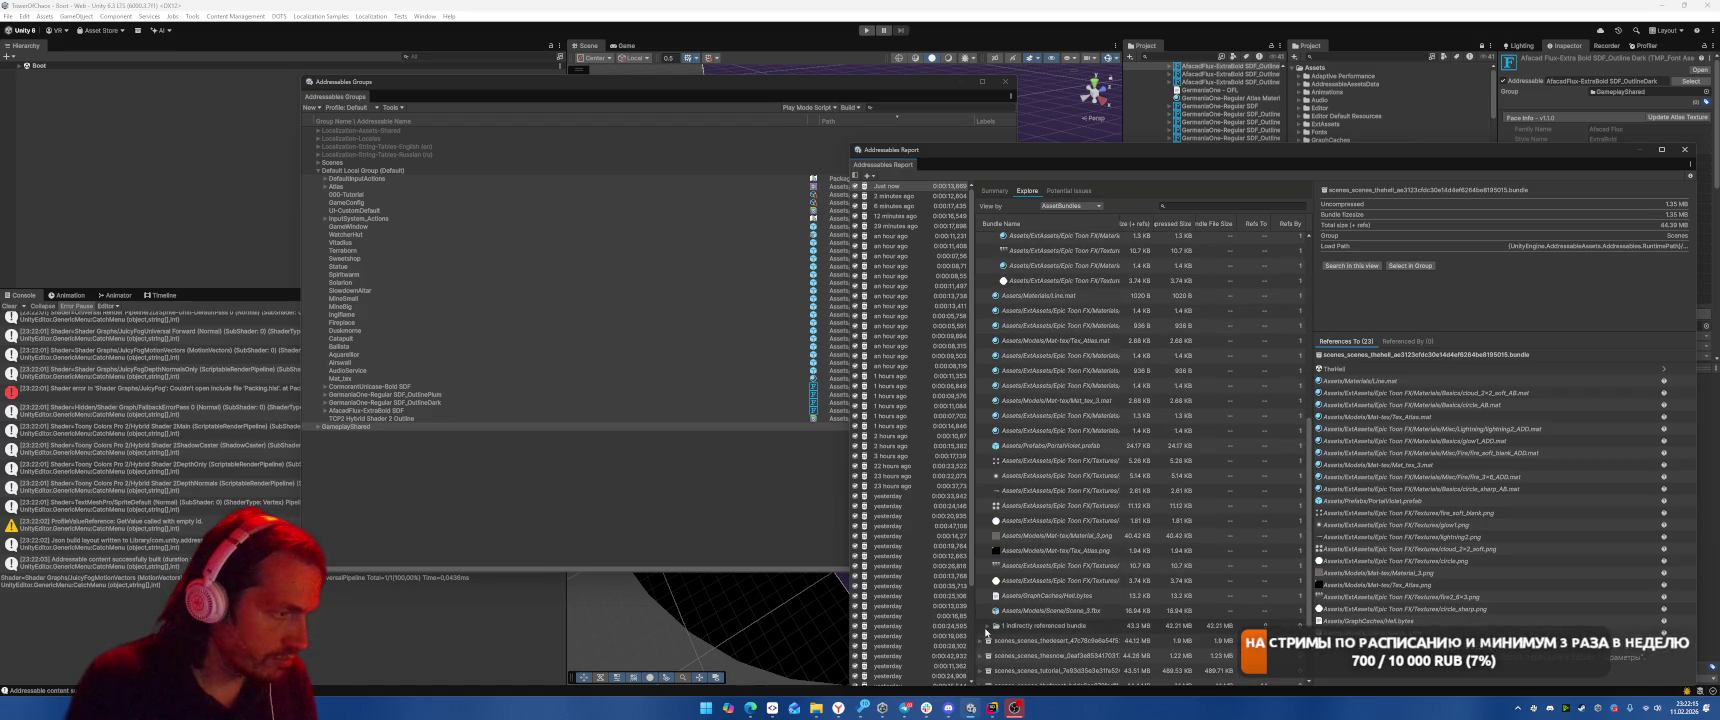
# Inspect the defaultlocalgroup bundle's Referenced By list for the menu-scene and gameplayshared bundles
pyautogui.click(1100, 533)
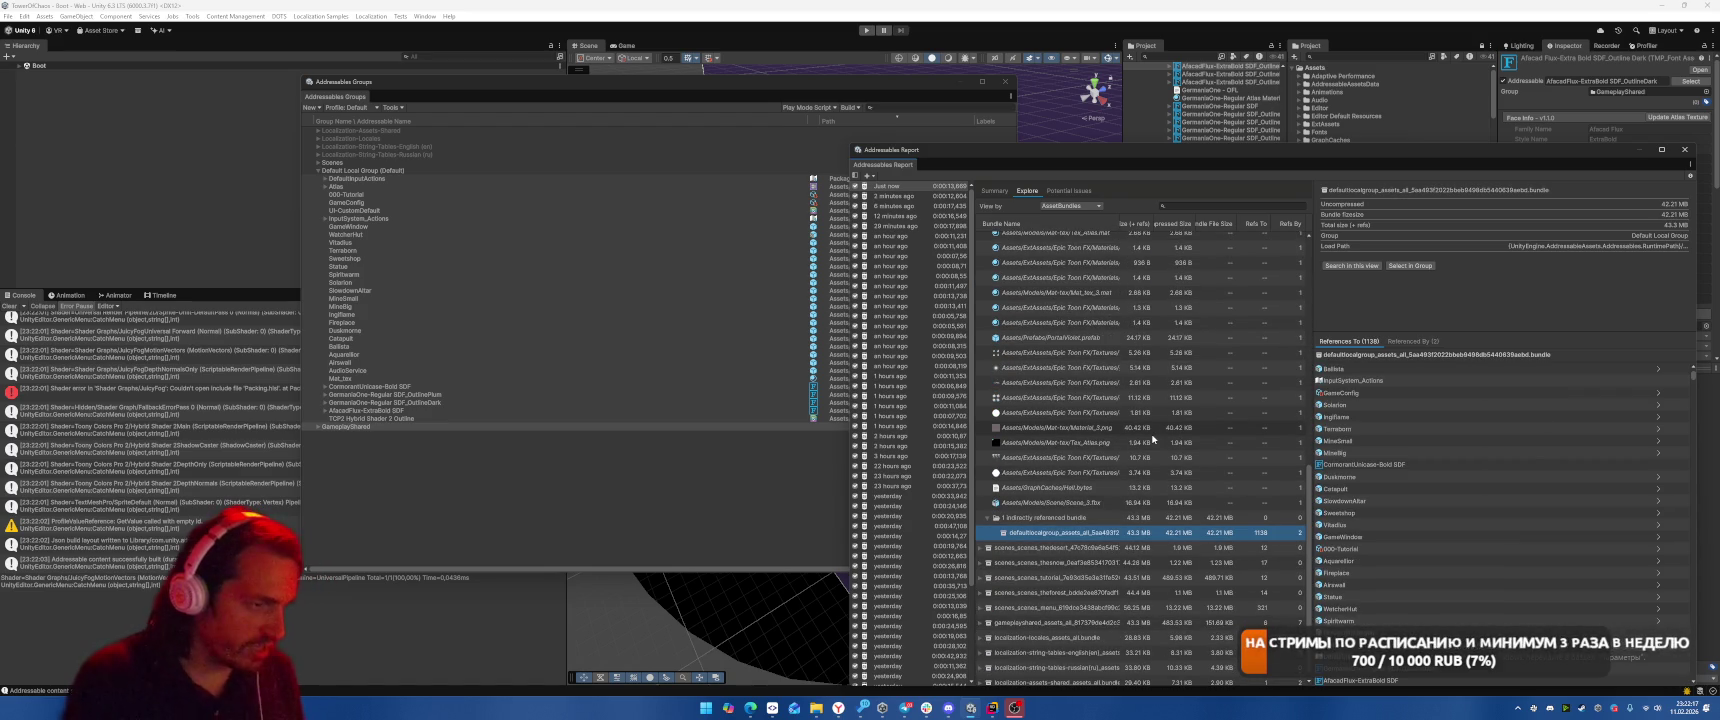
pyautogui.click(1412, 341)
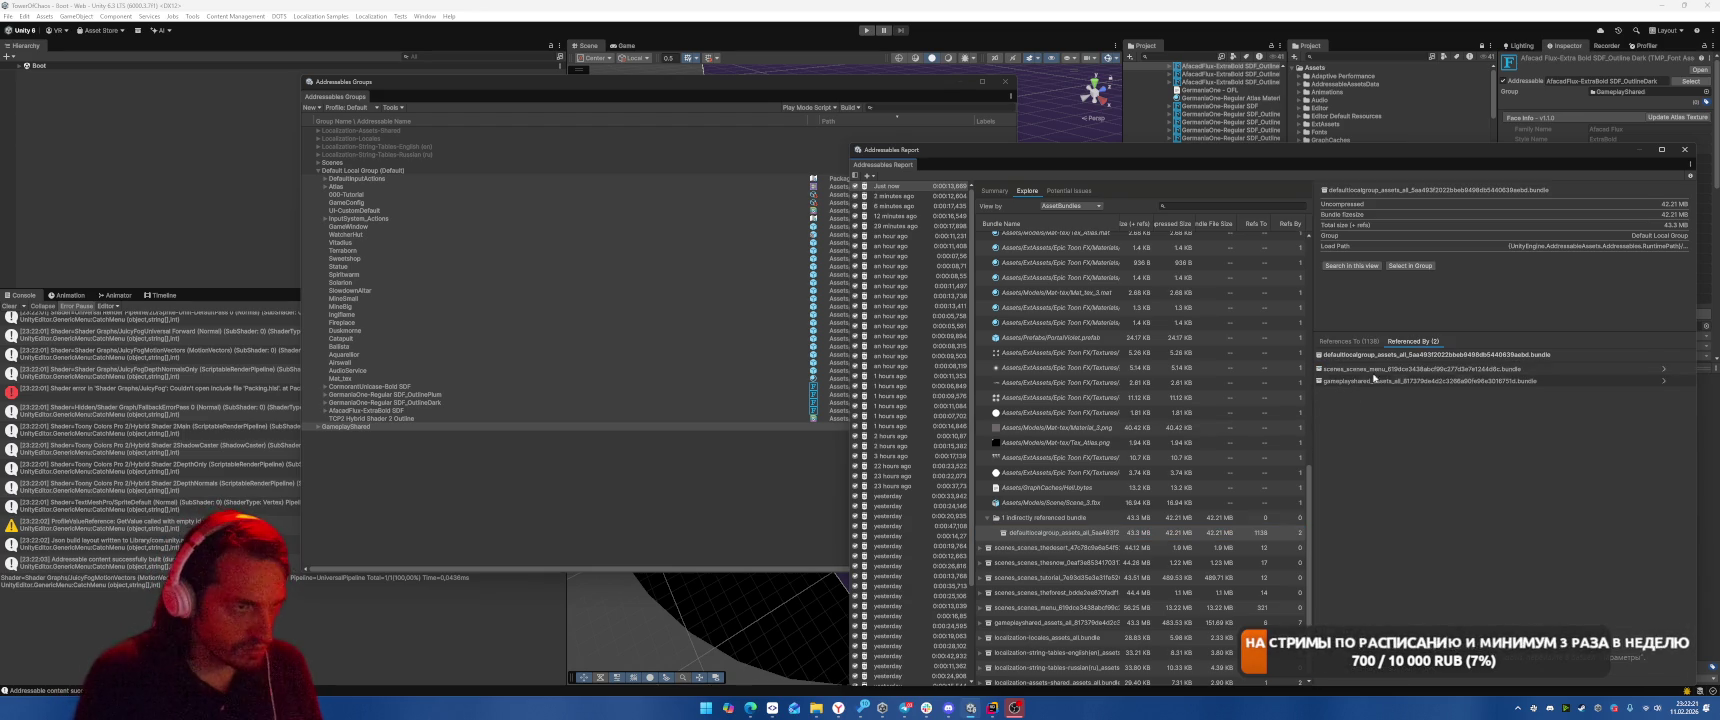
pyautogui.click(1664, 370)
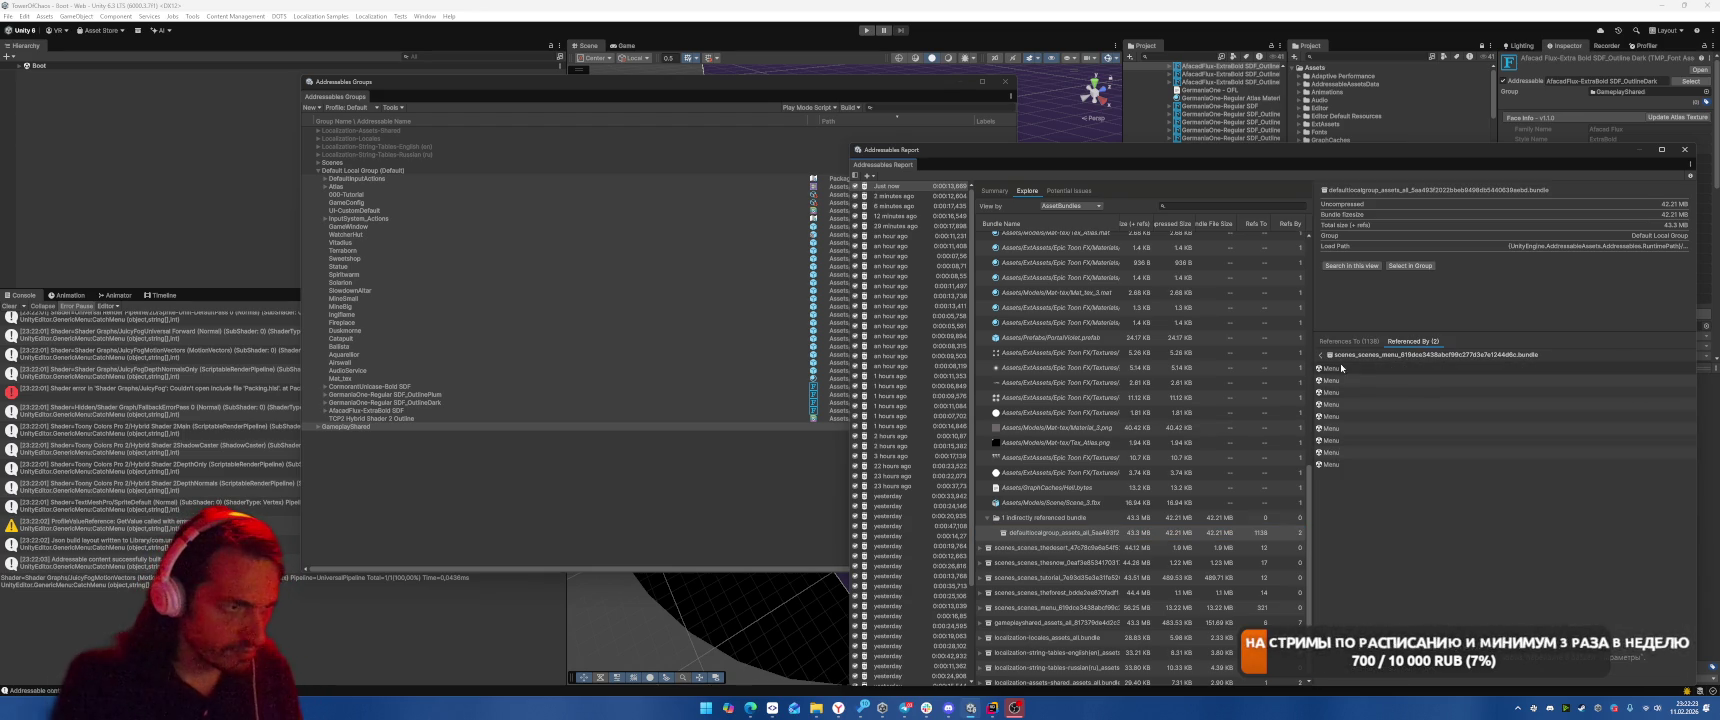
pyautogui.click(1323, 355)
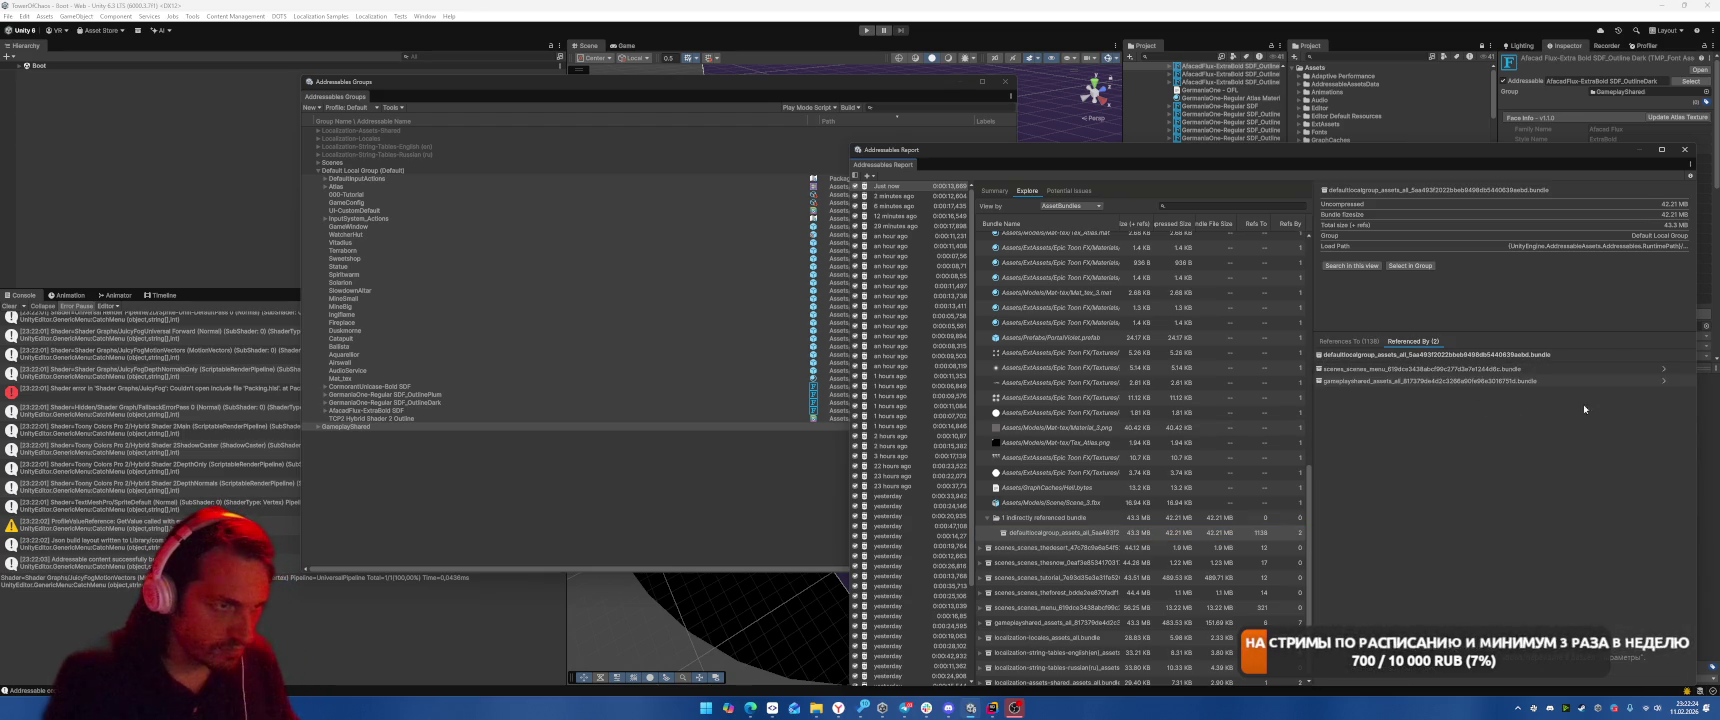
pyautogui.click(1664, 381)
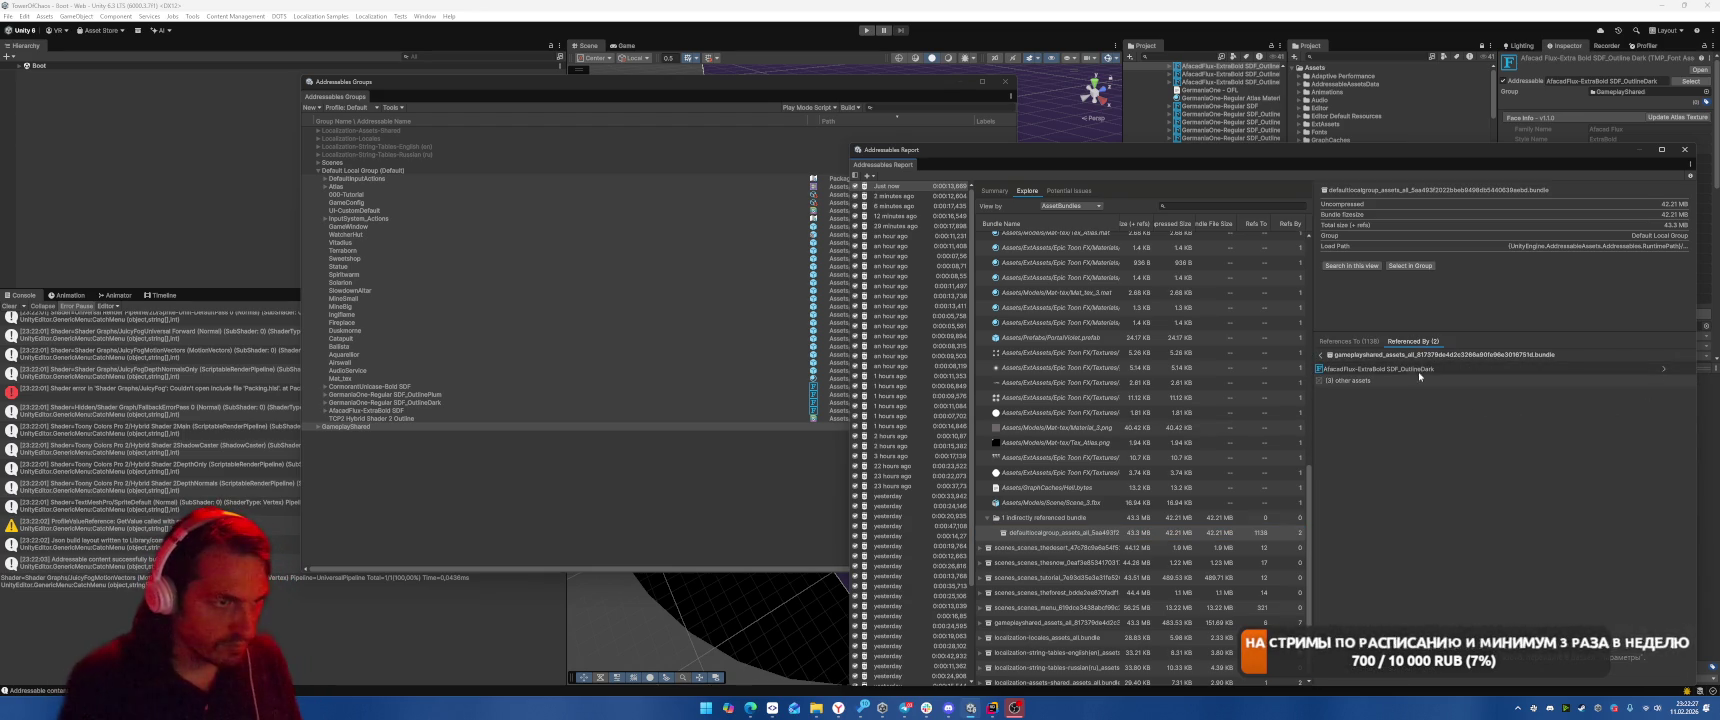
pyautogui.click(1349, 369)
pyautogui.click(1321, 355)
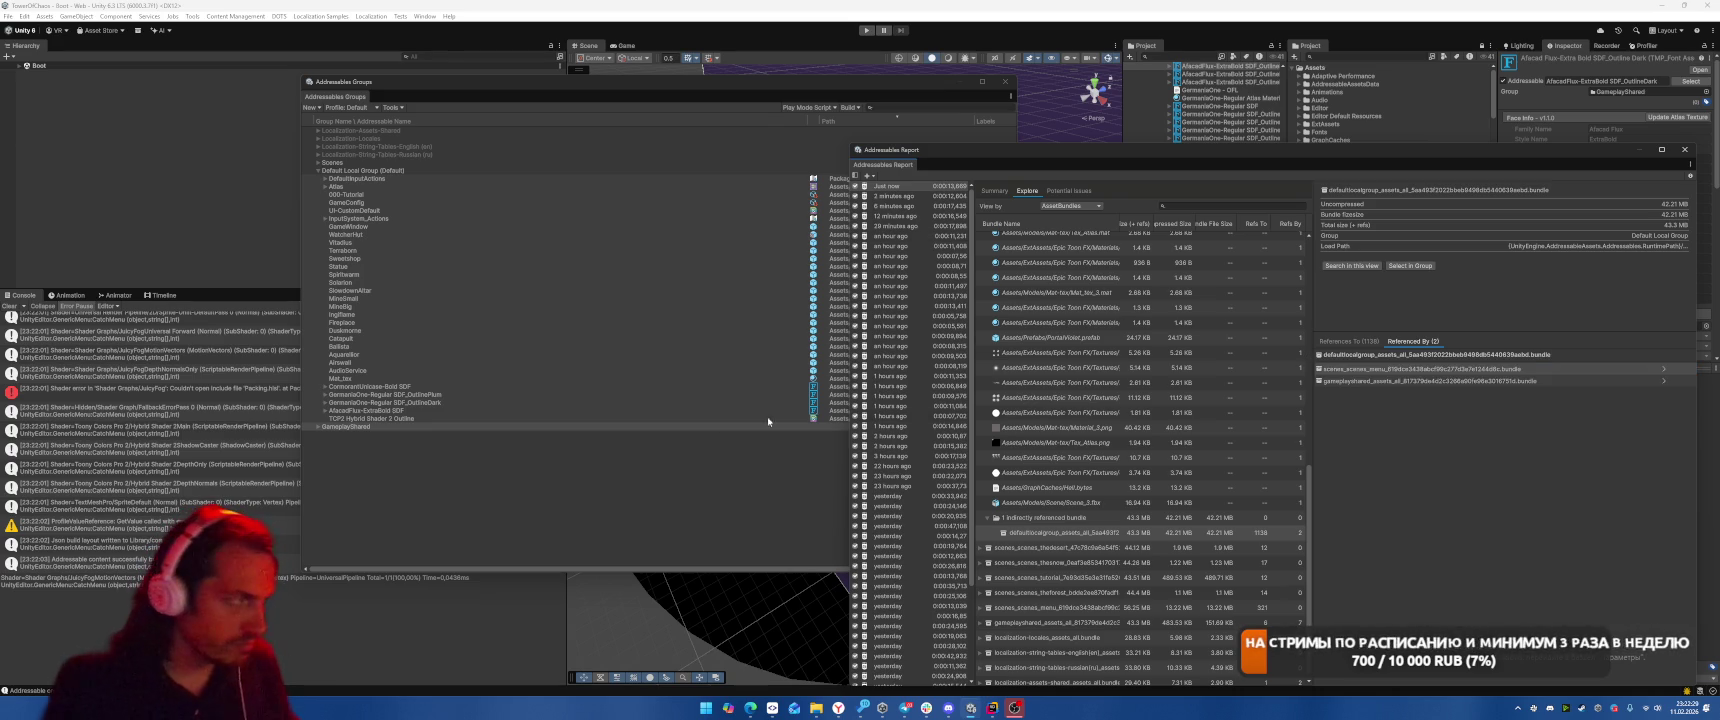
pyautogui.click(758, 388)
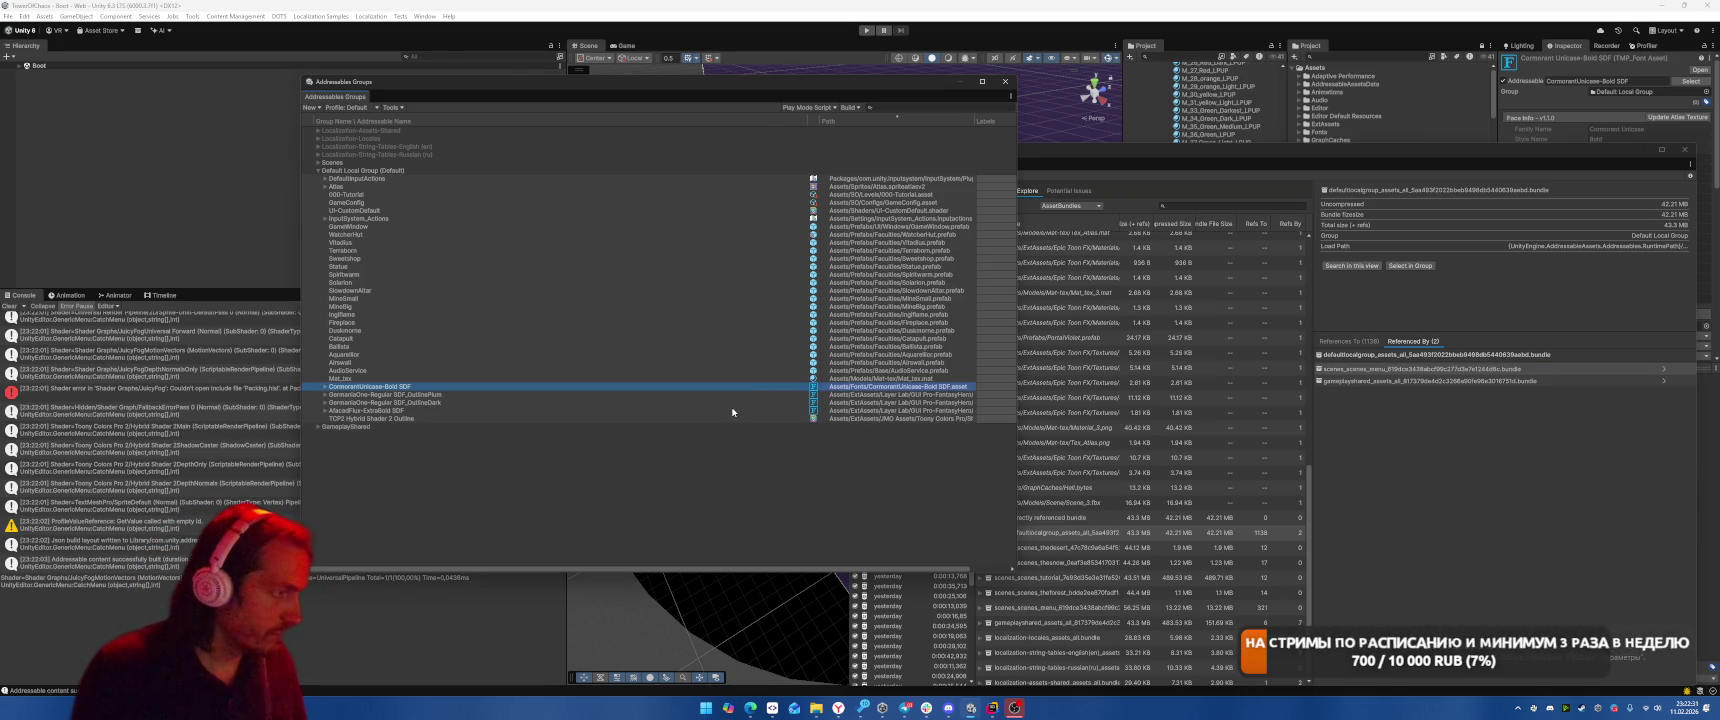
# Select the four remaining font entries and drag them into GameplayShared
pyautogui.click(721, 411)
pyautogui.keyDown('shift'); pyautogui.click(430, 387); pyautogui.keyUp('shift')
pyautogui.click(415, 387)
pyautogui.keyDown('shift'); pyautogui.click(370, 418); pyautogui.keyUp('shift')
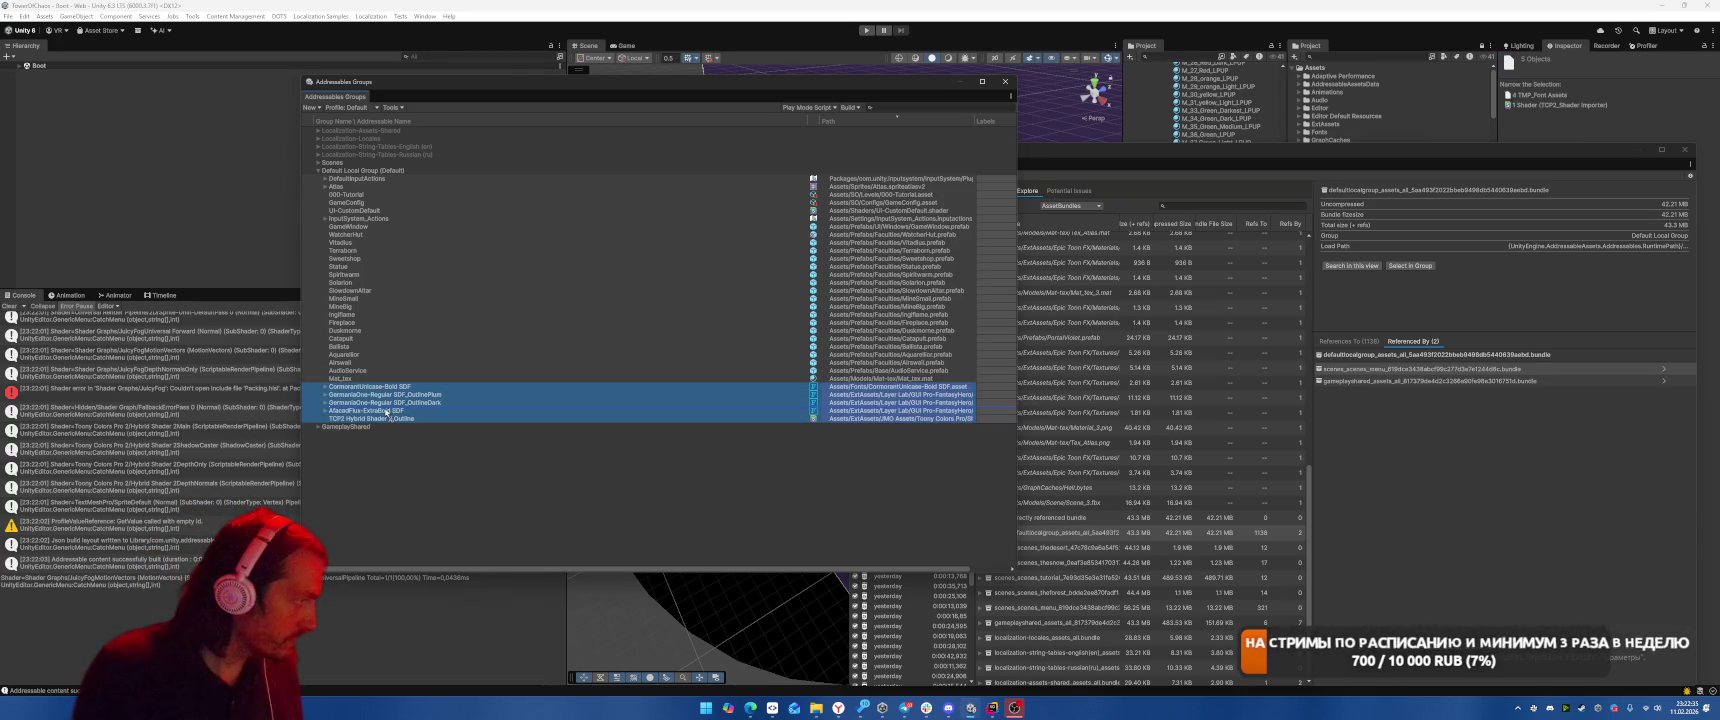
pyautogui.keyDown('ctrl'); pyautogui.click(389, 418); pyautogui.keyUp('ctrl')
pyautogui.moveTo(390, 405); pyautogui.dragTo(360, 427)
# Rebuild the Addressables content and bring the Addressables Report back to the front
pyautogui.moveTo(1176, 168); pyautogui.dragTo(1190, 167)
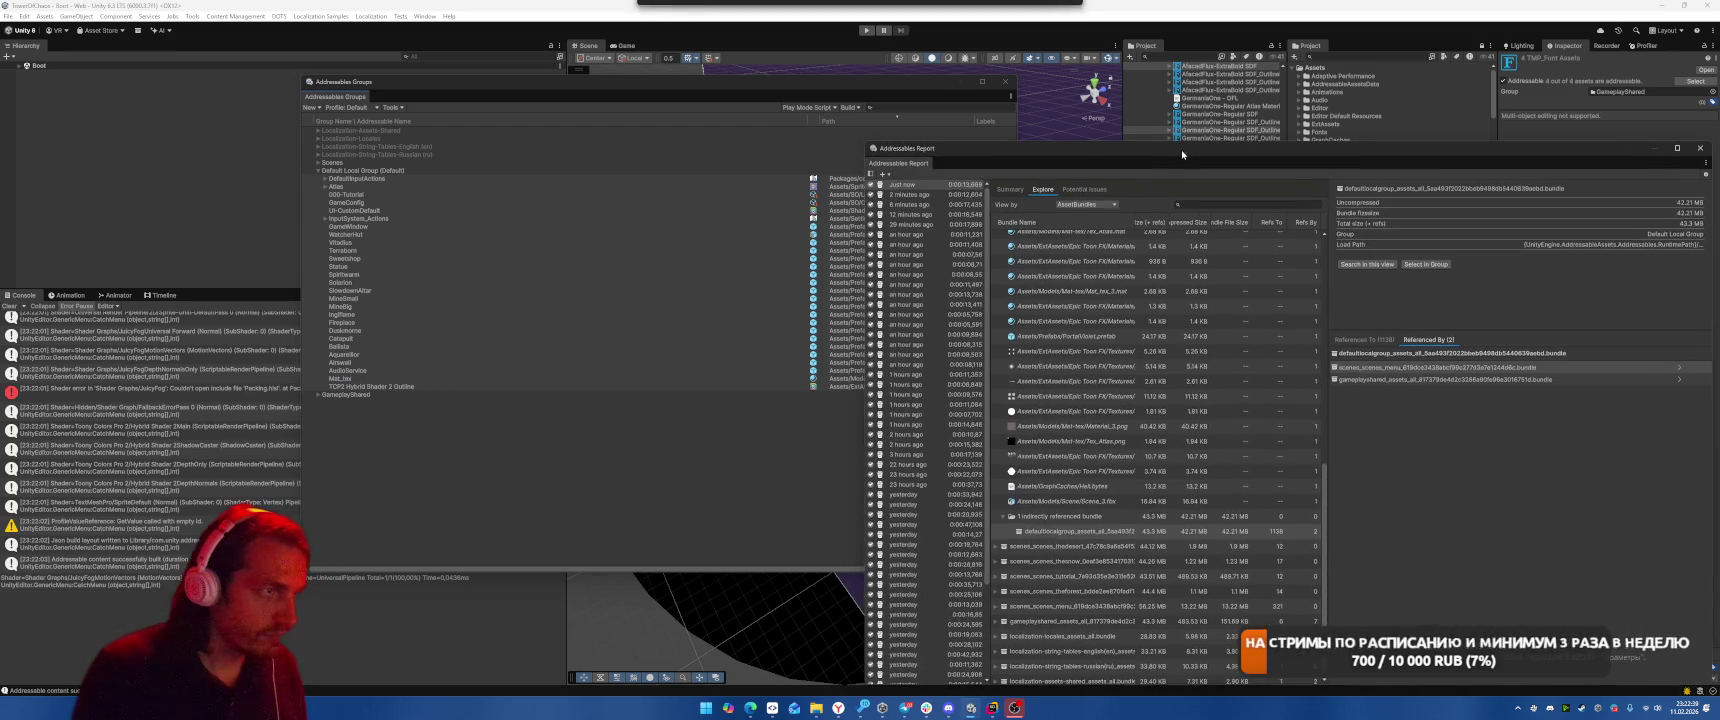
pyautogui.moveTo(1336, 152)
pyautogui.mouseDown()
pyautogui.moveTo(1316, 129)
pyautogui.moveTo(1327, 139)
pyautogui.mouseUp()
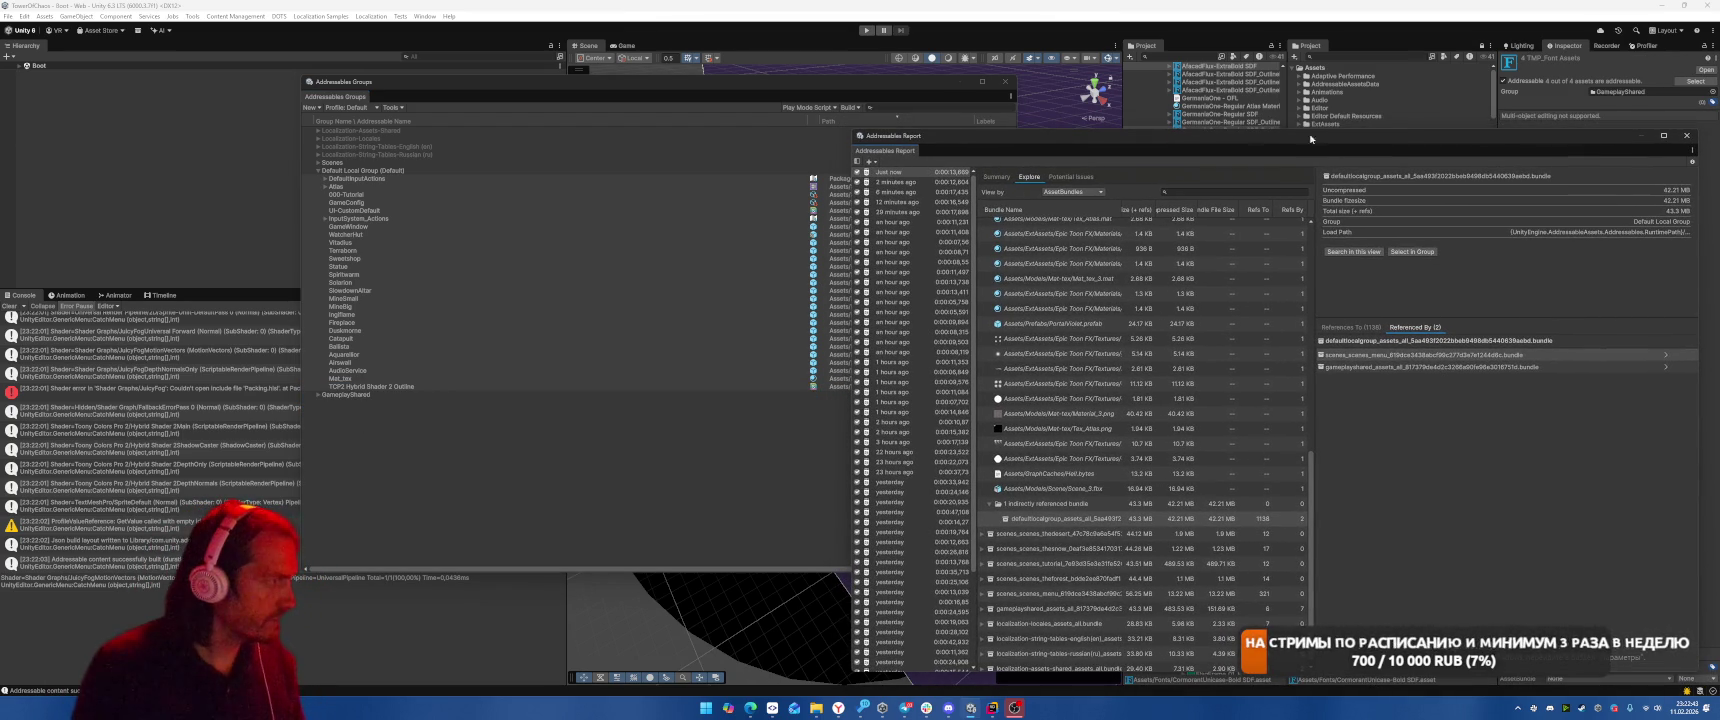
pyautogui.click(826, 228)
pyautogui.click(880, 242)
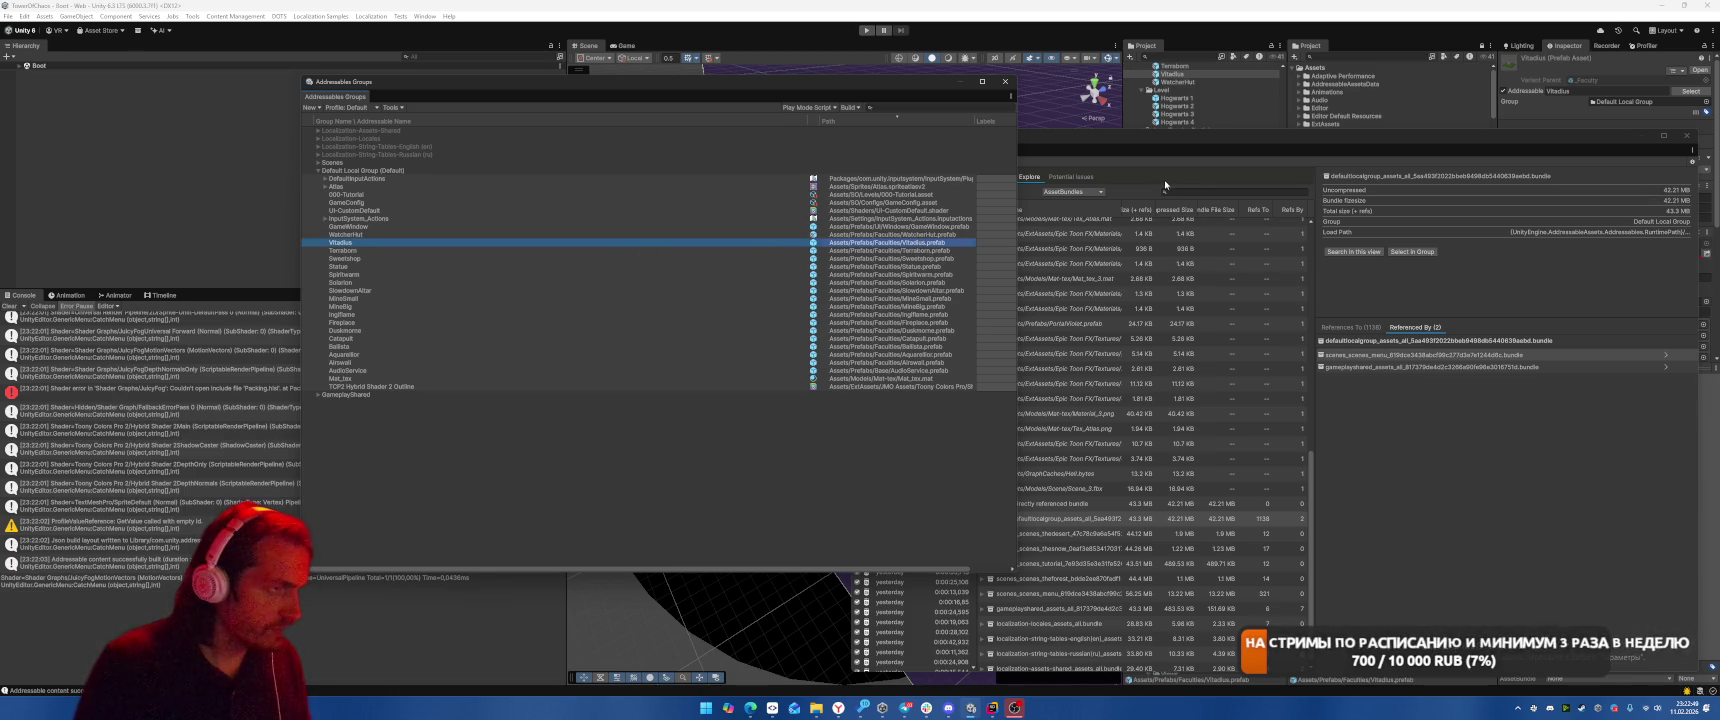
pyautogui.click(1162, 173)
pyautogui.moveTo(1407, 136)
pyautogui.mouseDown()
pyautogui.moveTo(1300, 134)
pyautogui.moveTo(1350, 116)
pyautogui.moveTo(1358, 144)
pyautogui.moveTo(1373, 139)
pyautogui.mouseUp()
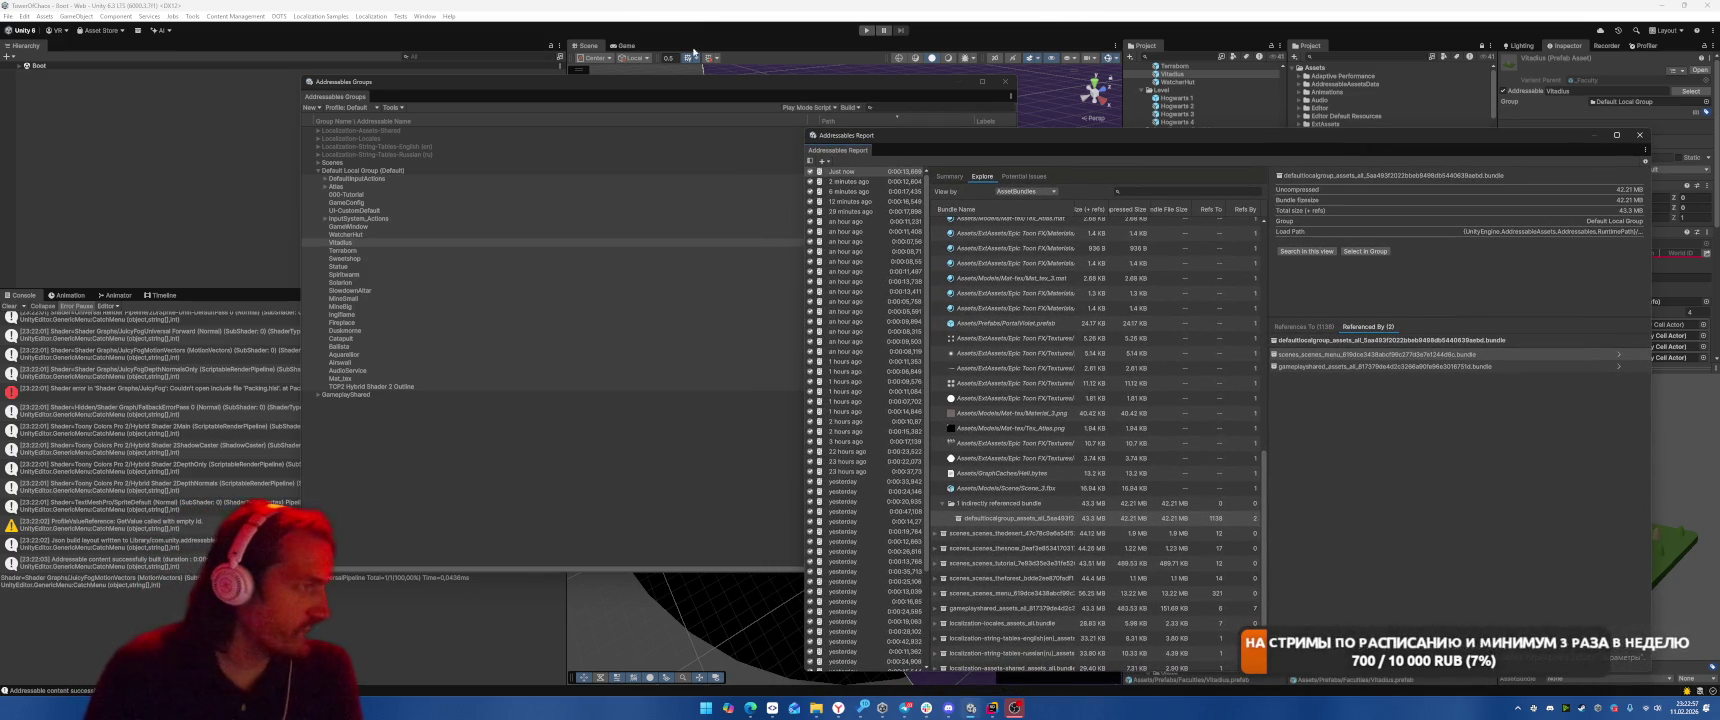
pyautogui.click(850, 108)
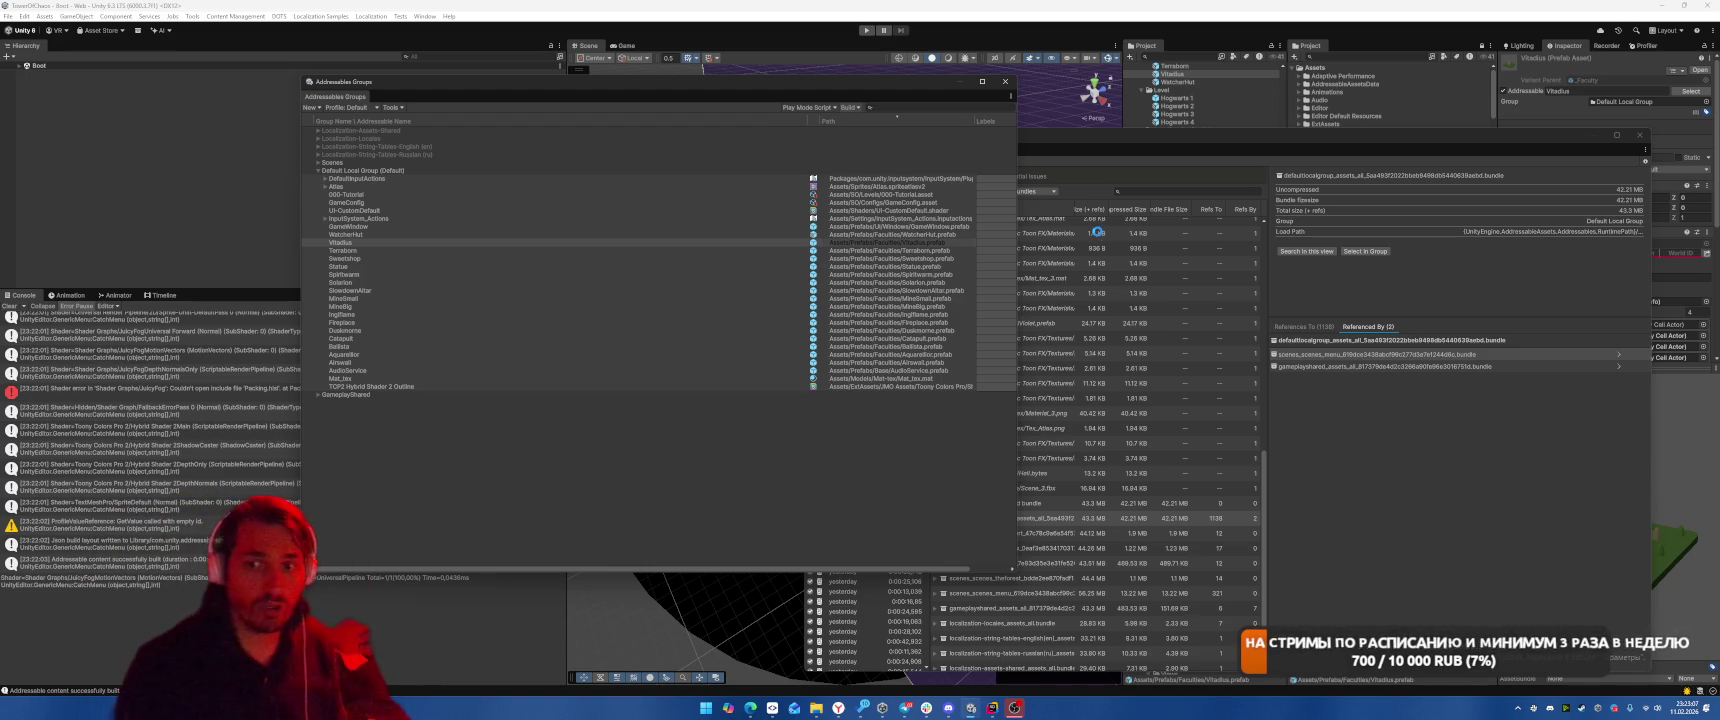
pyautogui.click(1099, 234)
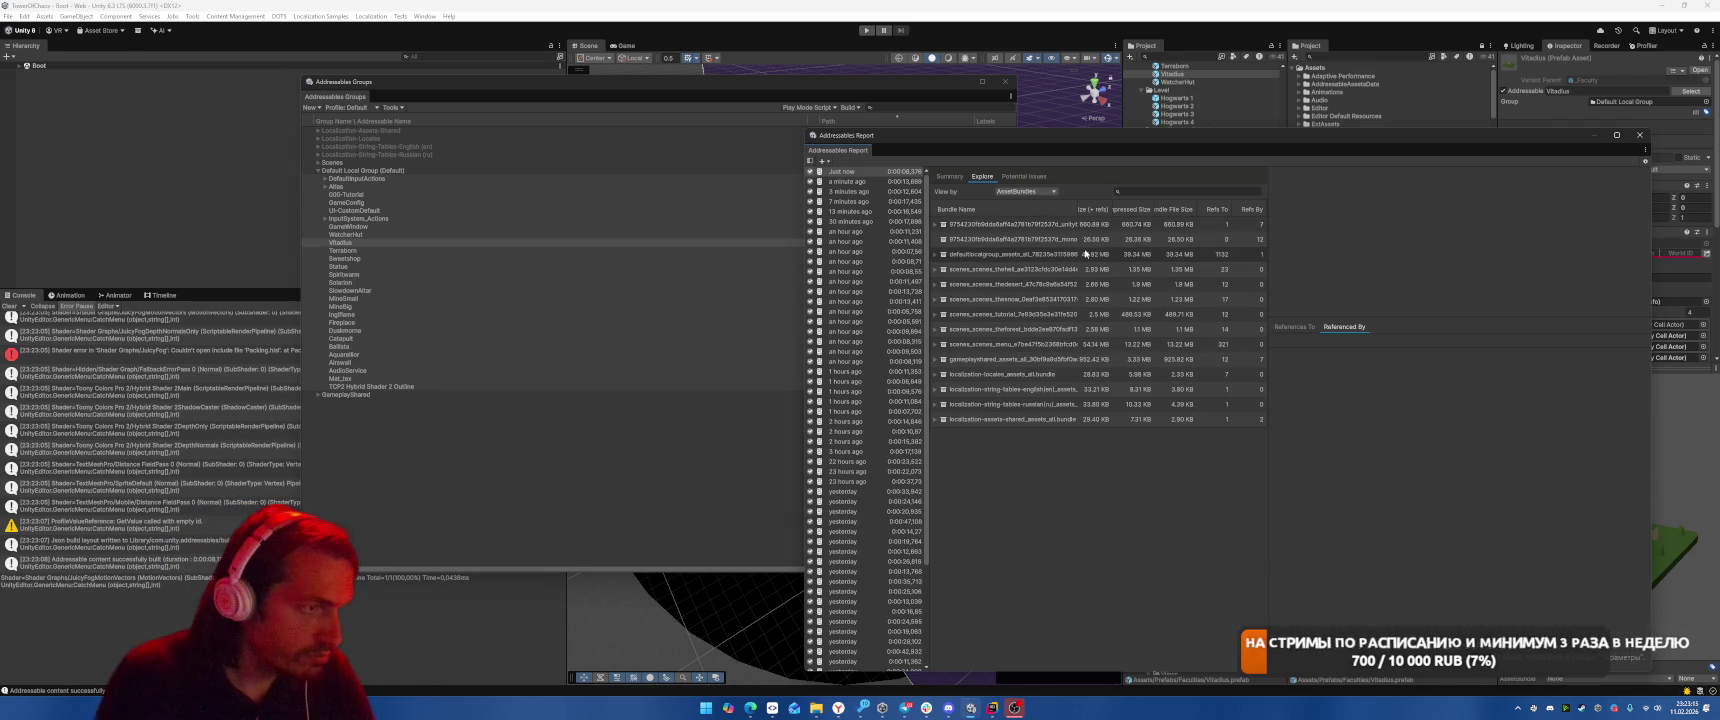
# Inspect the scenes_thedesert, scenes_thesnow, scenes_menu and defaultlocalgroup bundles, widening the list columns
pyautogui.click(1060, 285)
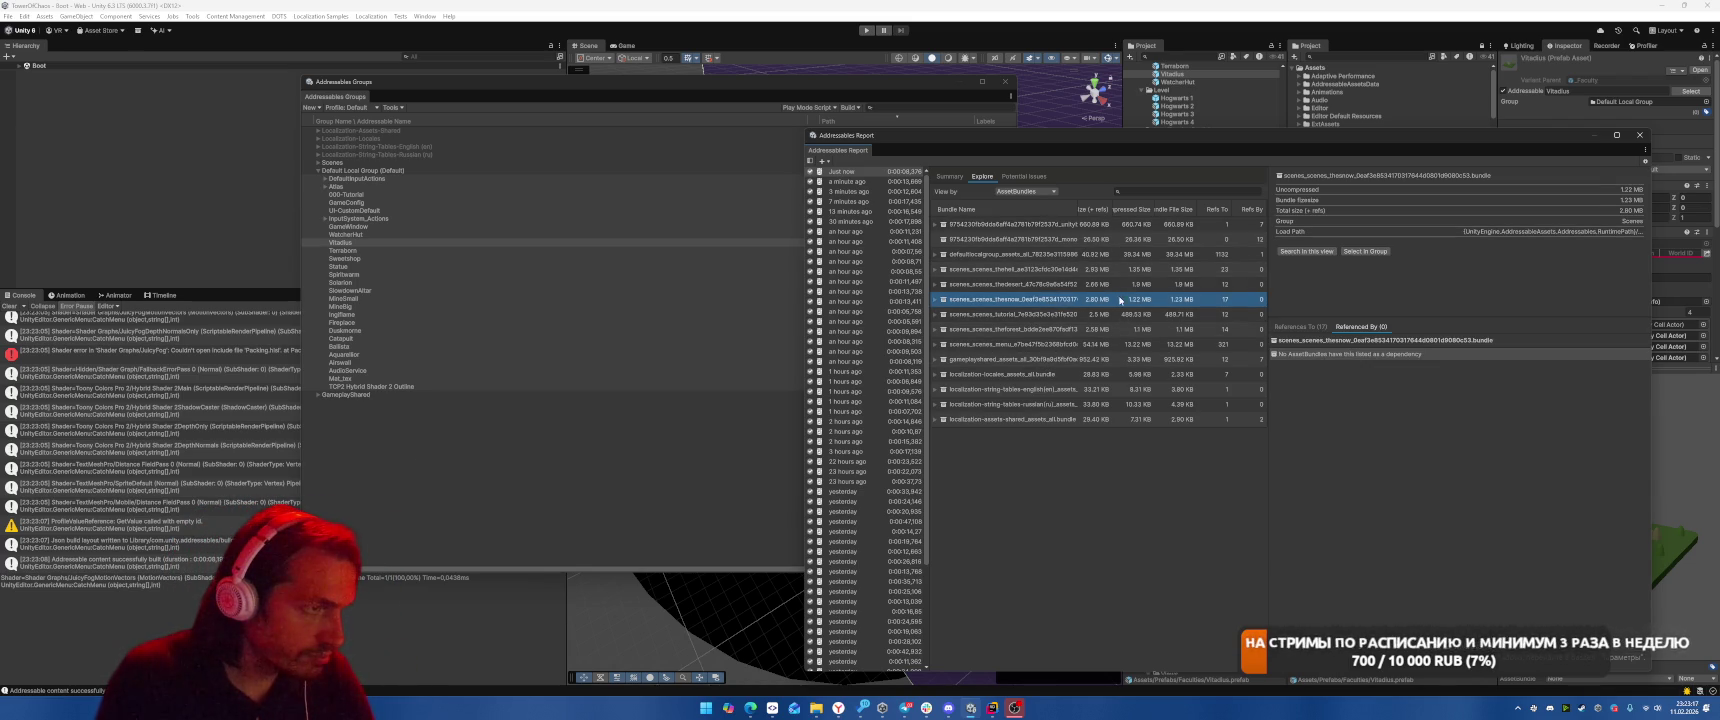
pyautogui.click(1140, 299)
pyautogui.moveTo(1270, 290); pyautogui.dragTo(1431, 280)
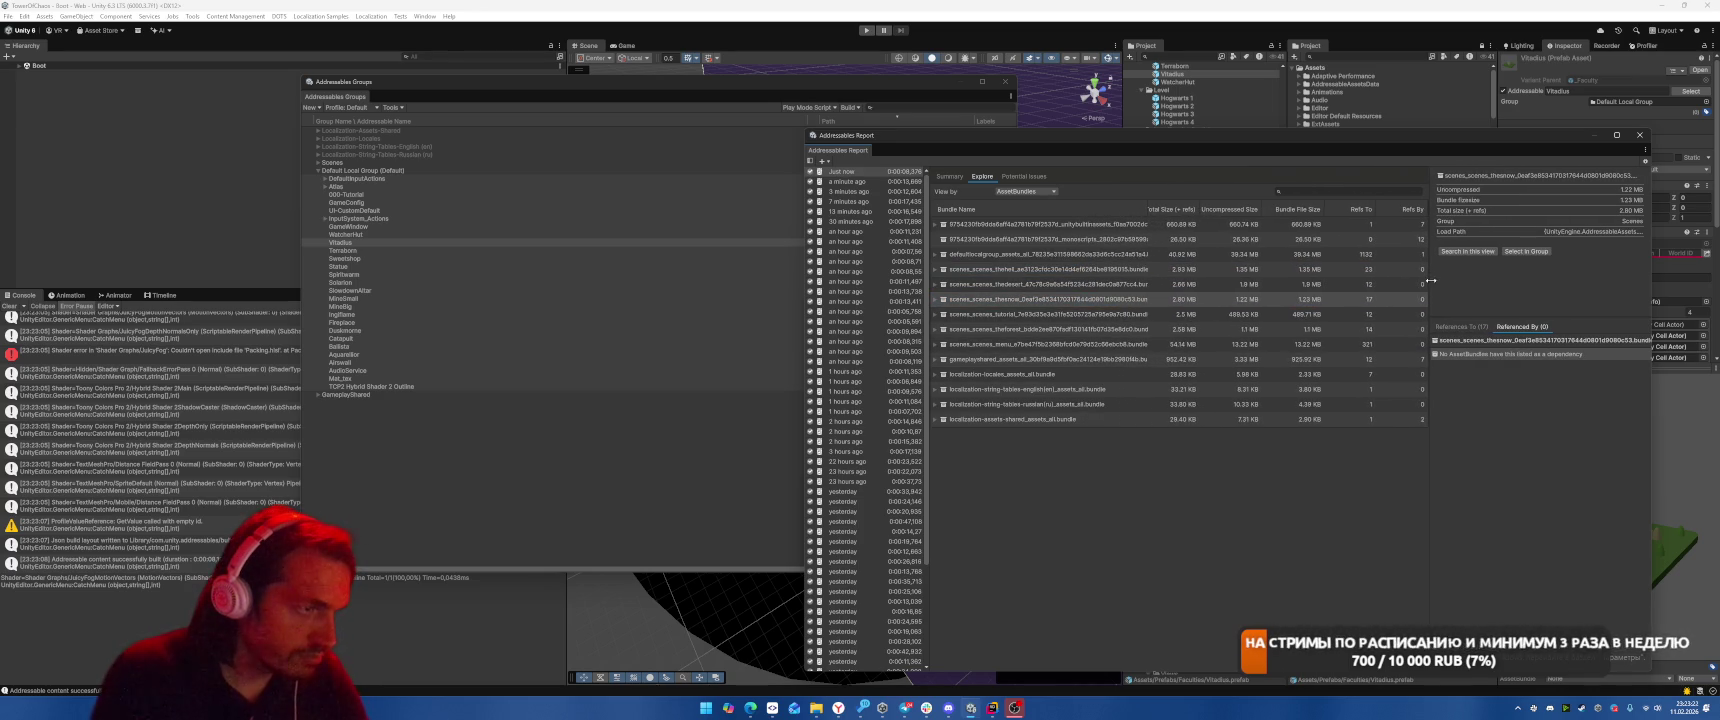
pyautogui.click(1200, 345)
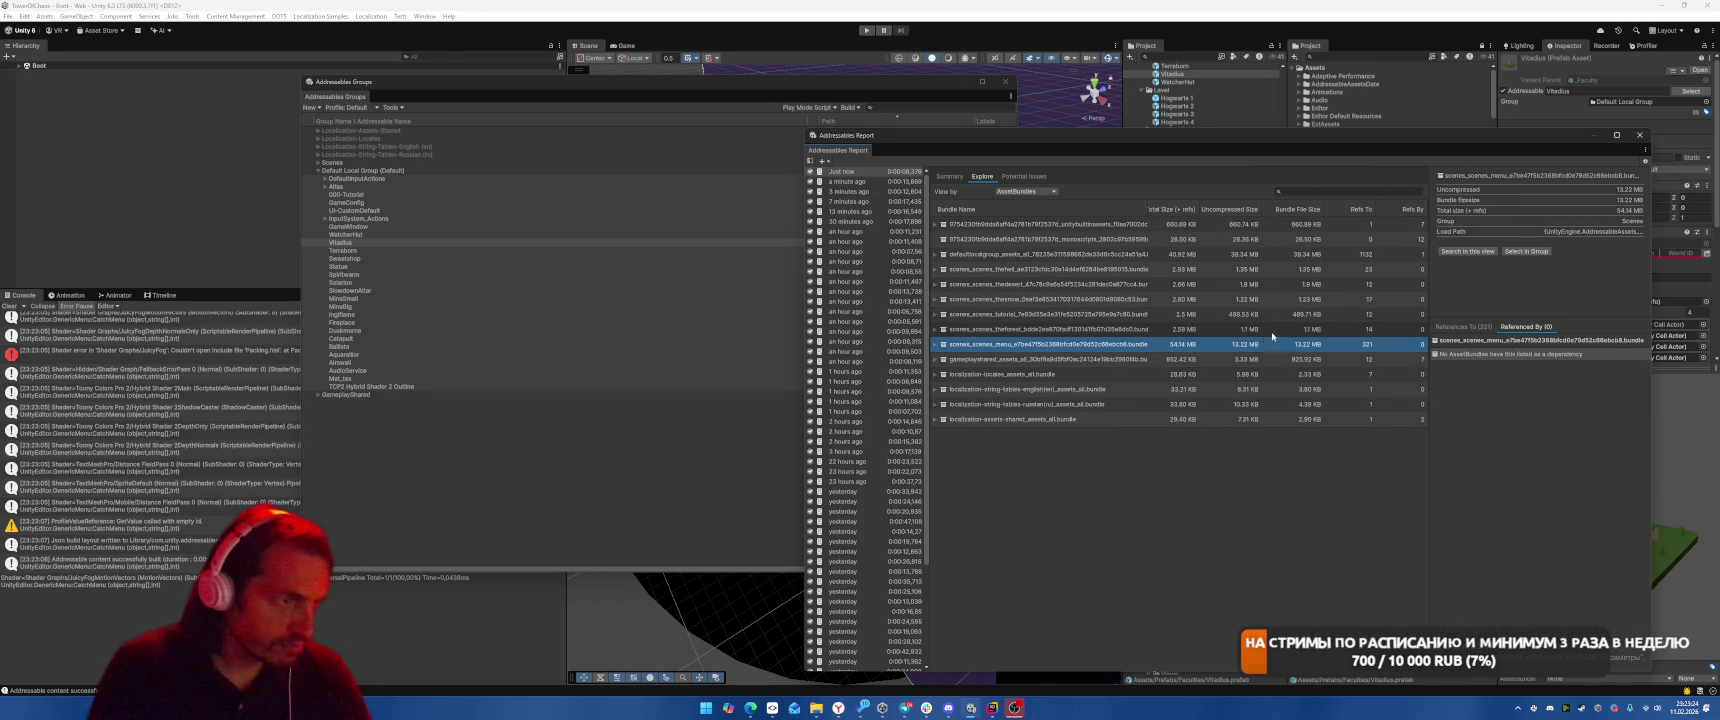
pyautogui.click(1187, 257)
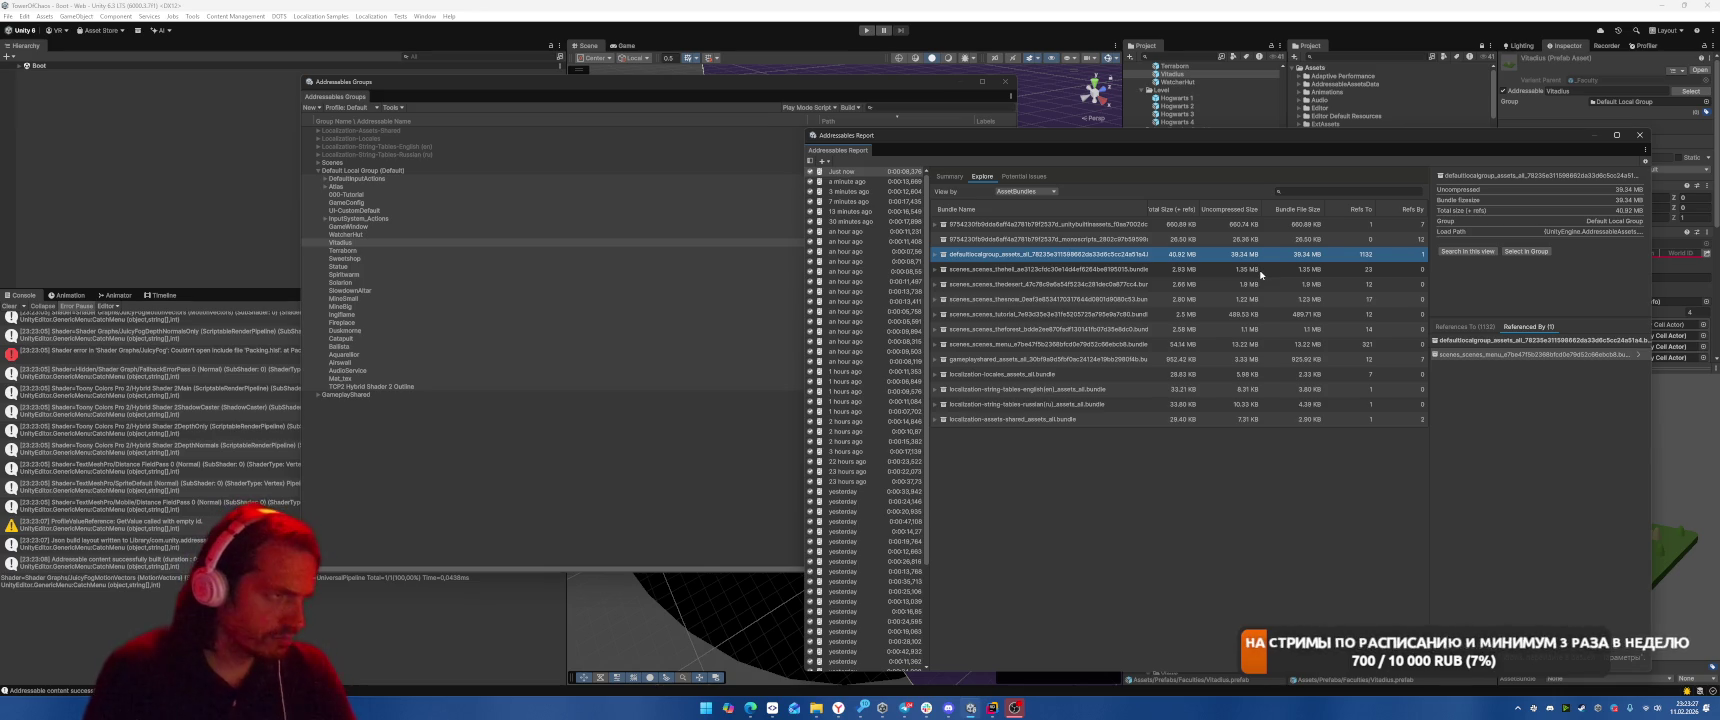
pyautogui.click(1205, 345)
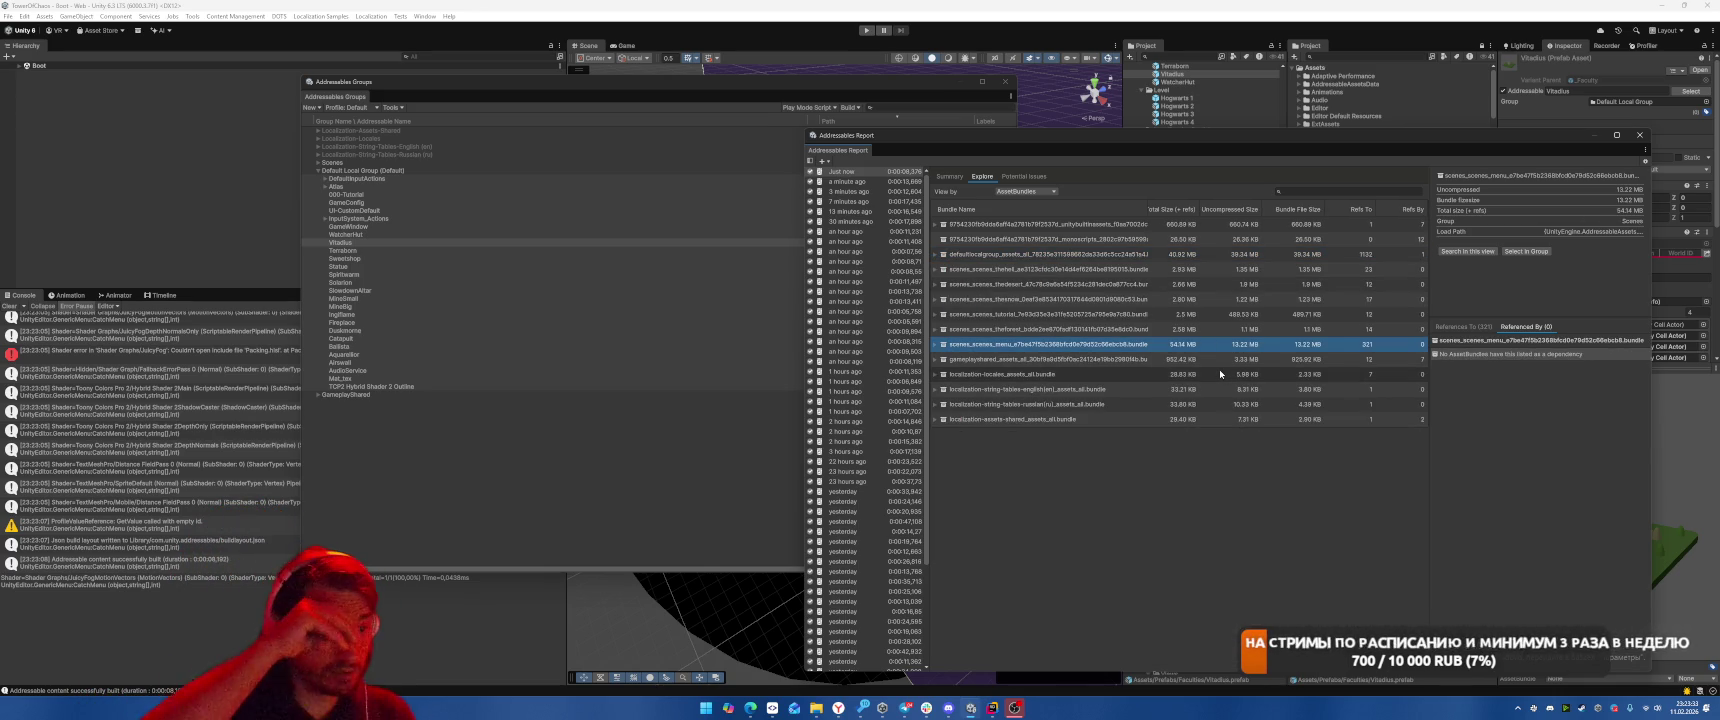
# Check the build summary, compare with the previous build's bundle sizes, then return to the latest build
pyautogui.click(948, 177)
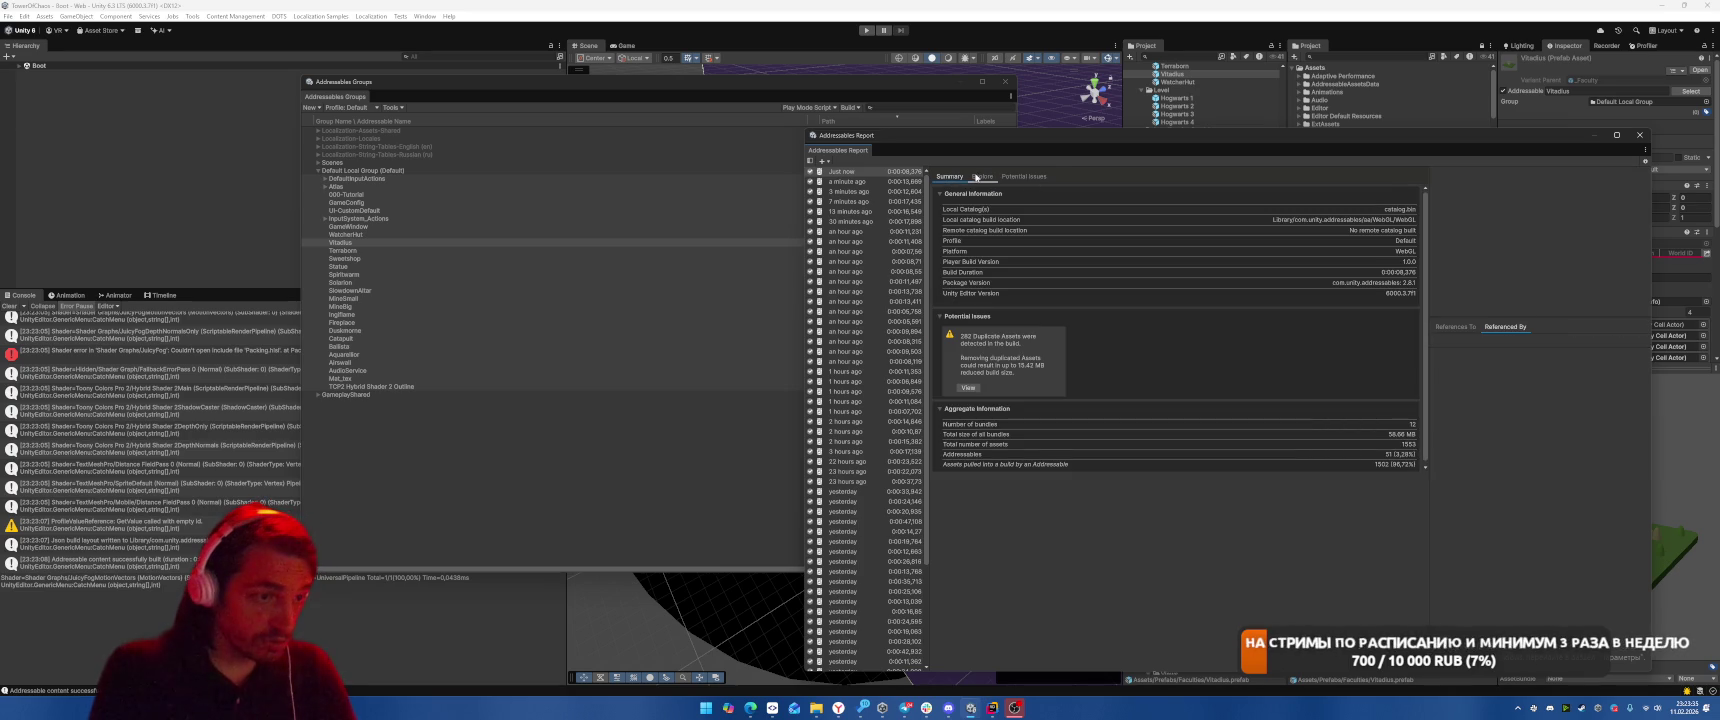
pyautogui.click(982, 176)
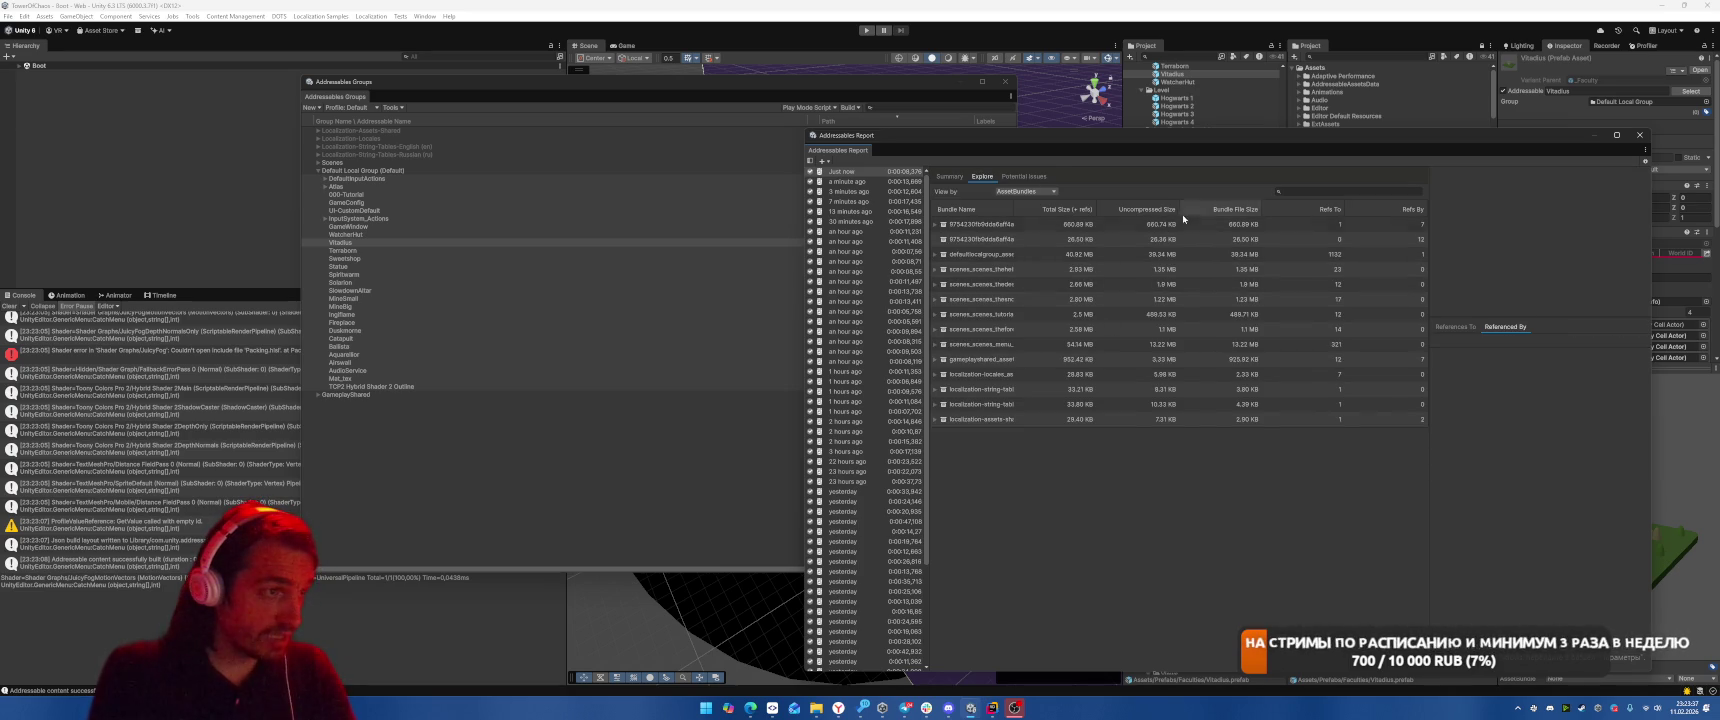
pyautogui.click(846, 181)
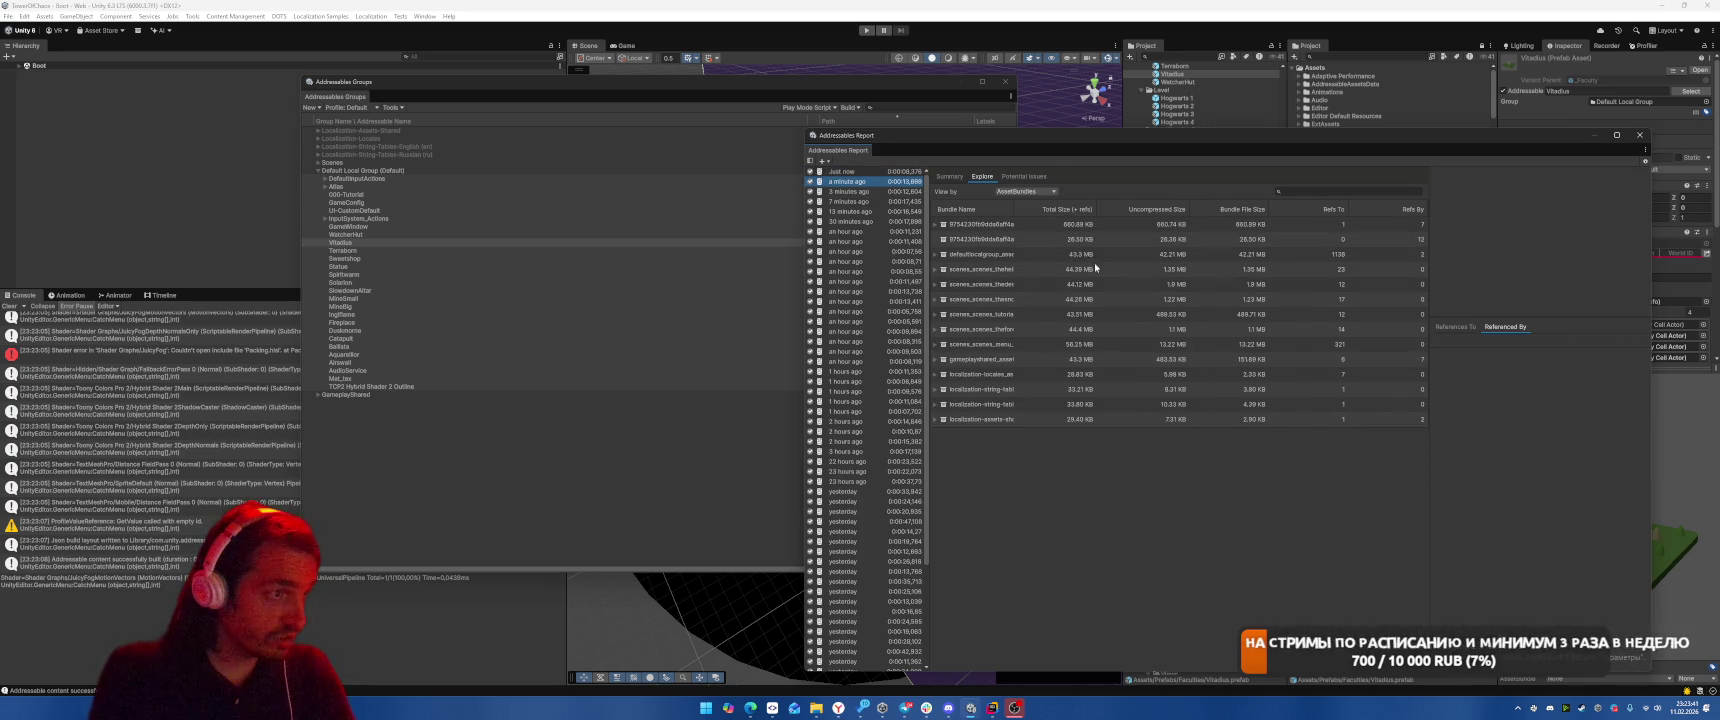
pyautogui.press('Up')
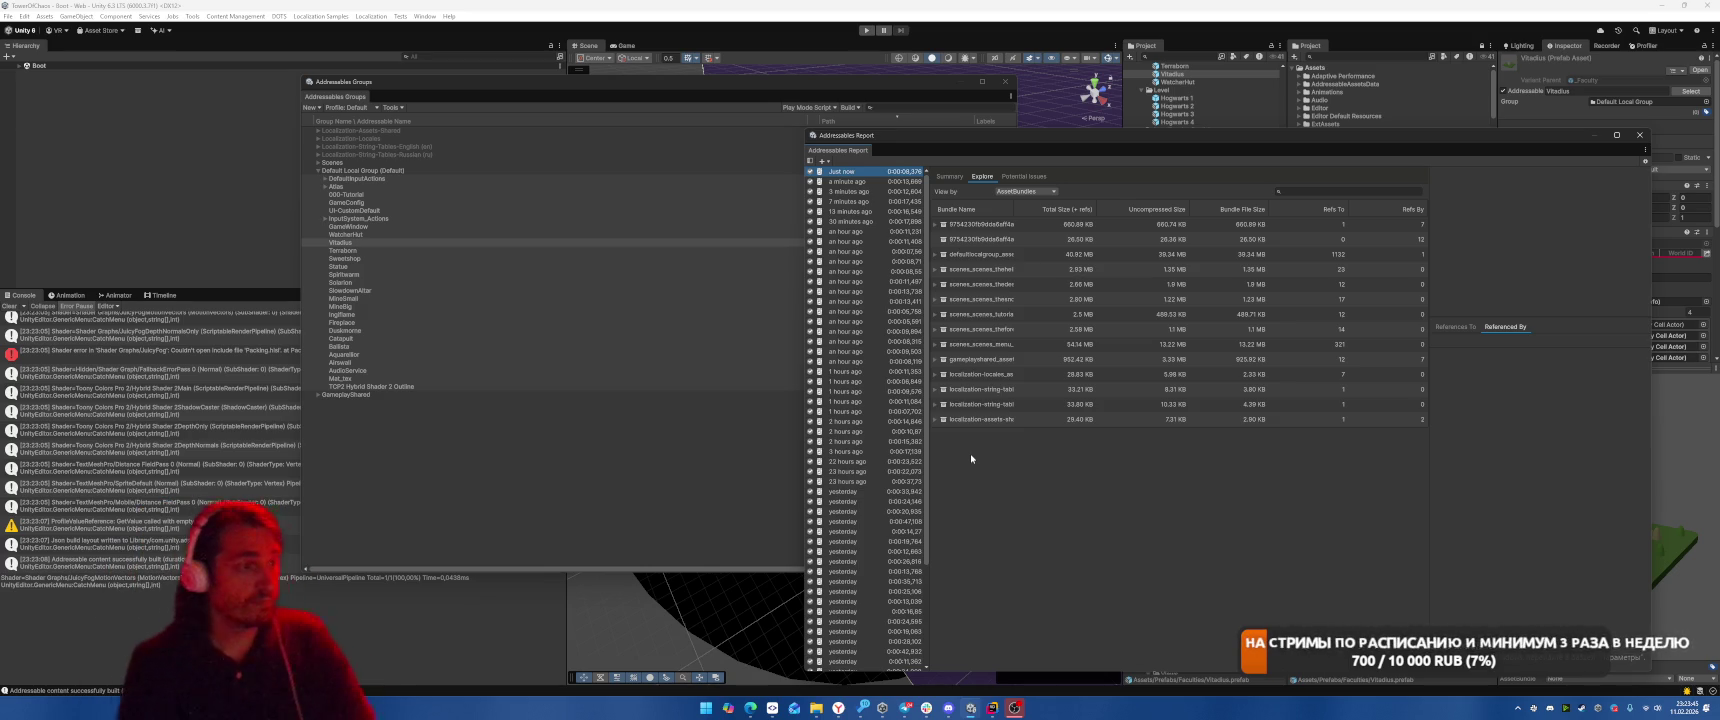
# Widen Bundle Name, expand defaultlocalgroup, and sort by Total Size (+ refs) so the 54.56 MB menu bundle leads
pyautogui.doubleClick(1037, 255)
pyautogui.doubleClick(1037, 255)
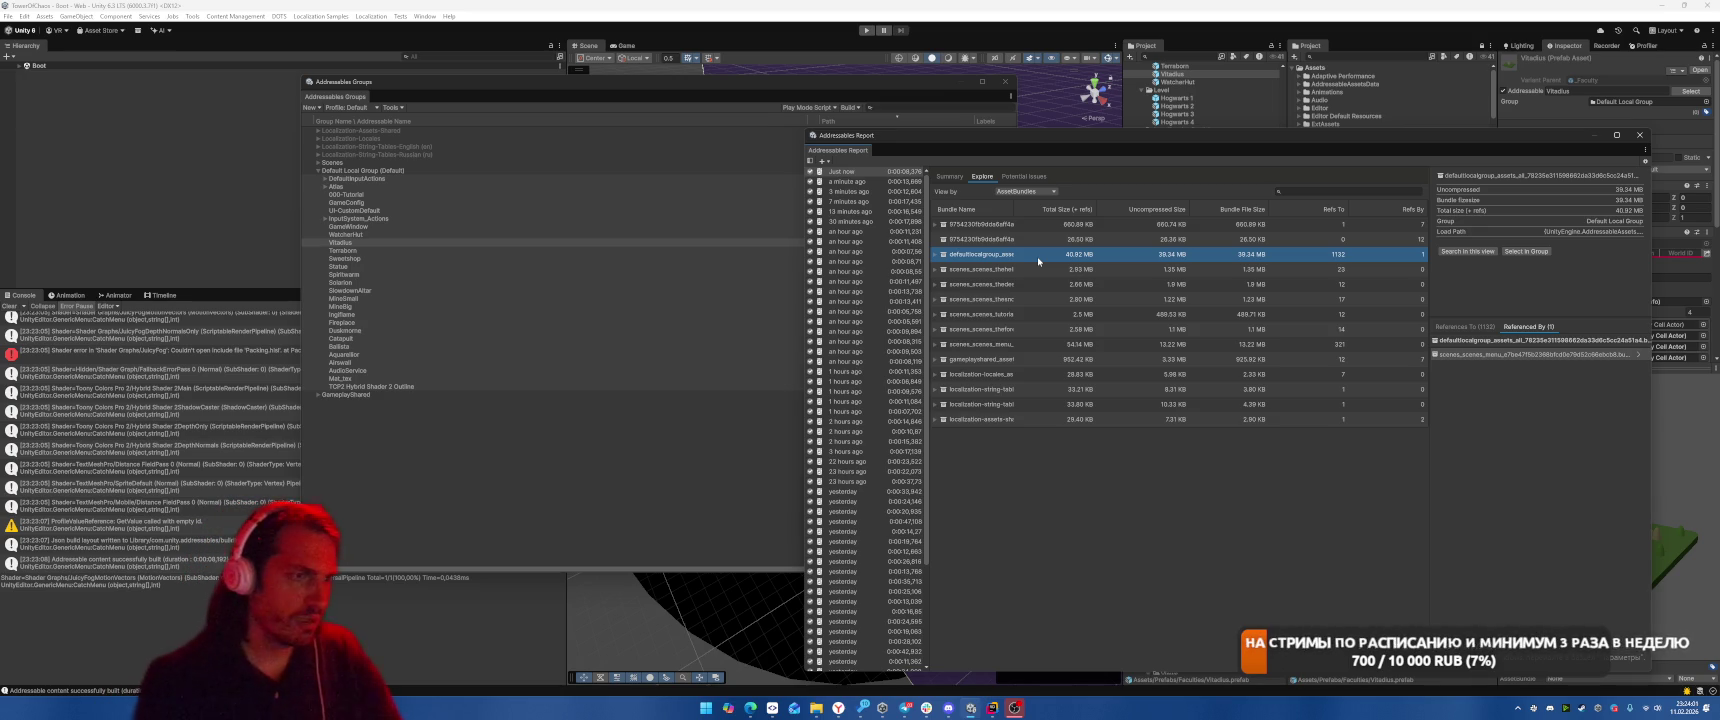
pyautogui.moveTo(1016, 211); pyautogui.dragTo(1078, 225)
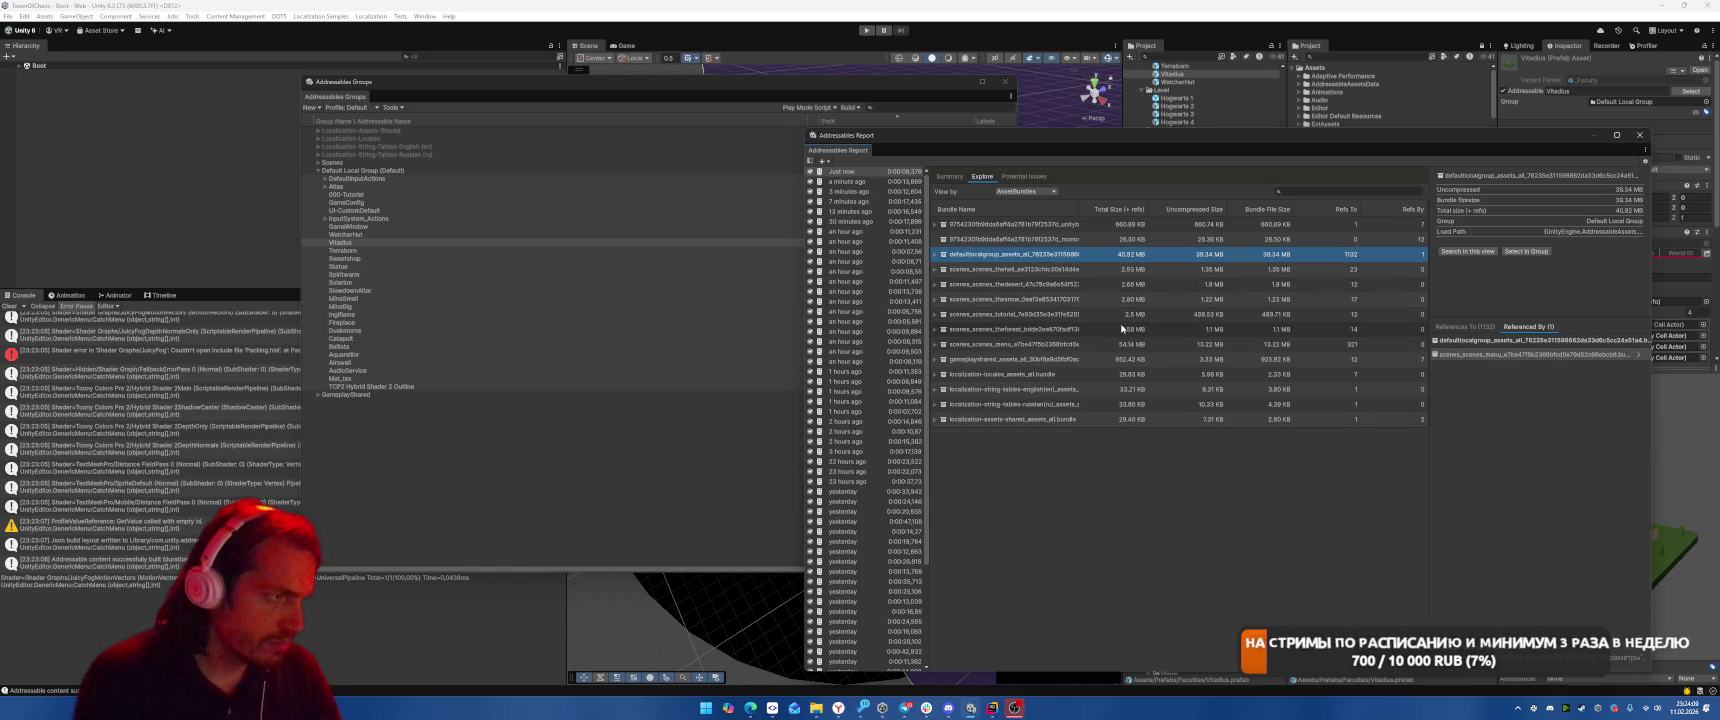
pyautogui.doubleClick(1138, 252)
pyautogui.click(1120, 211)
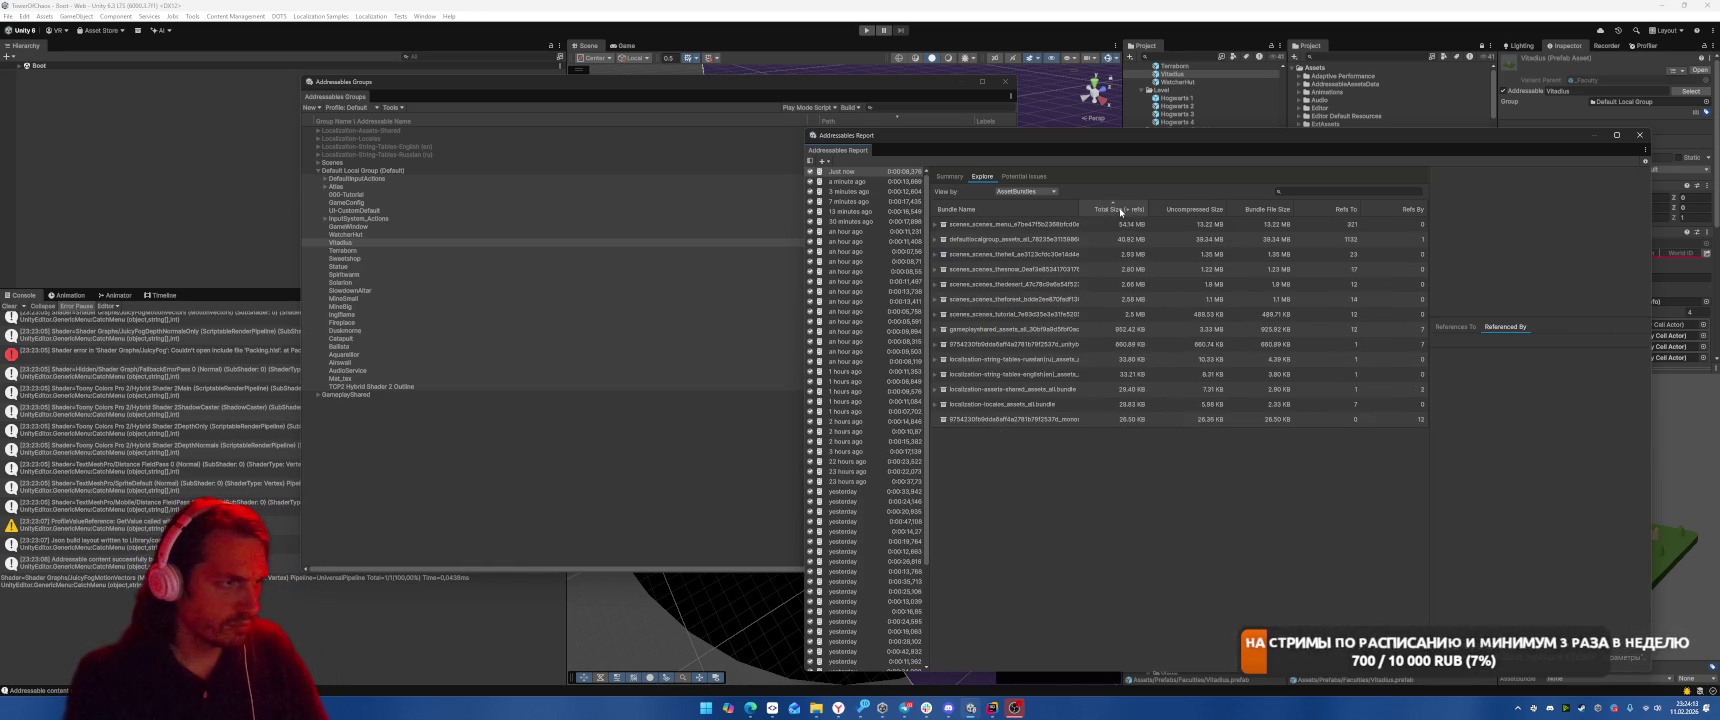
# View the report by Assets sorted by total size, and expand GameConfig and Menu's gameplayshared and defaultlocalgroup bundles
pyautogui.click(1025, 191)
pyautogui.click(1025, 212)
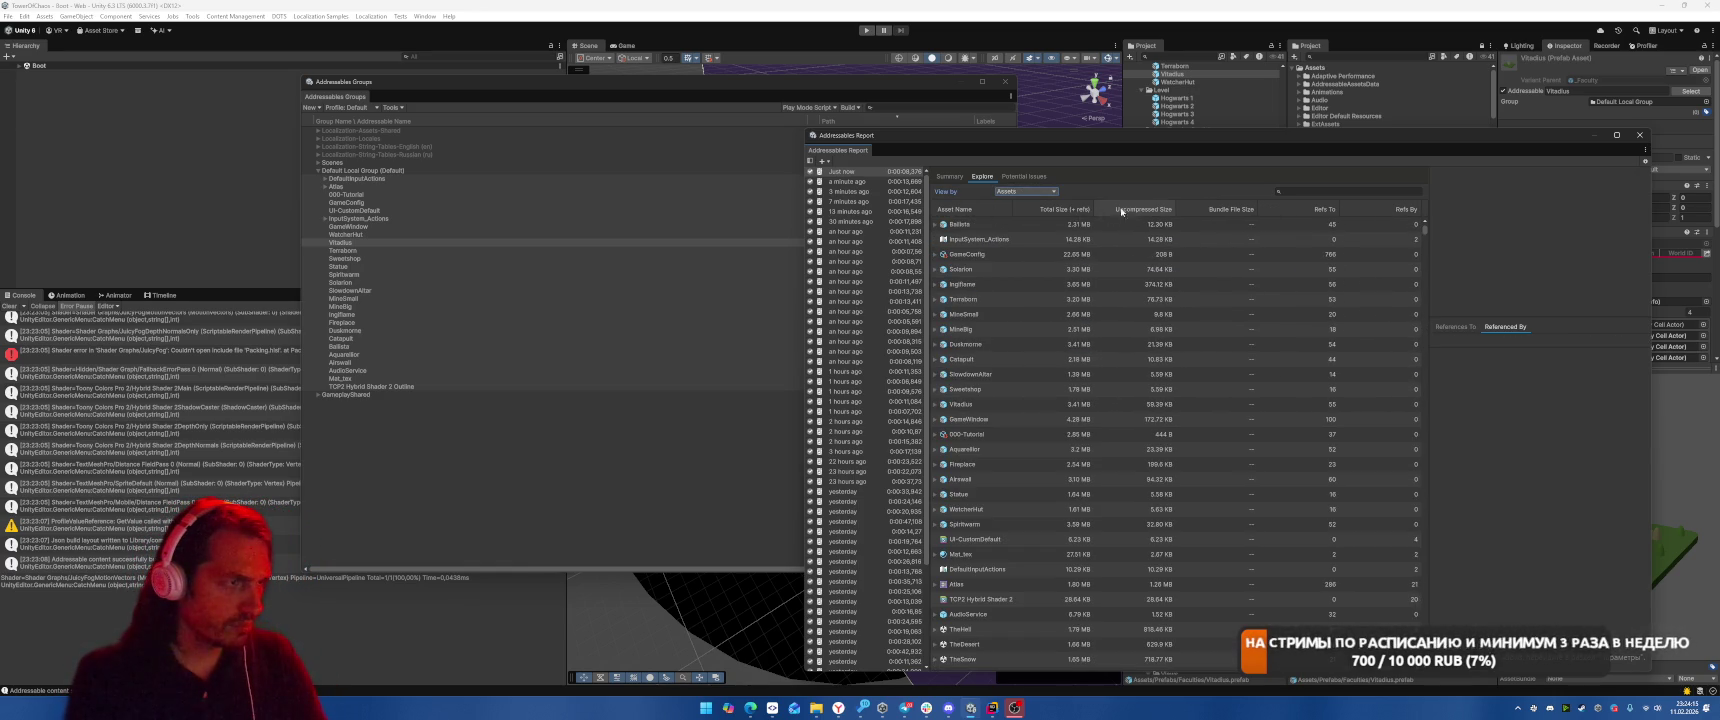
pyautogui.click(1050, 209)
pyautogui.doubleClick(1058, 225)
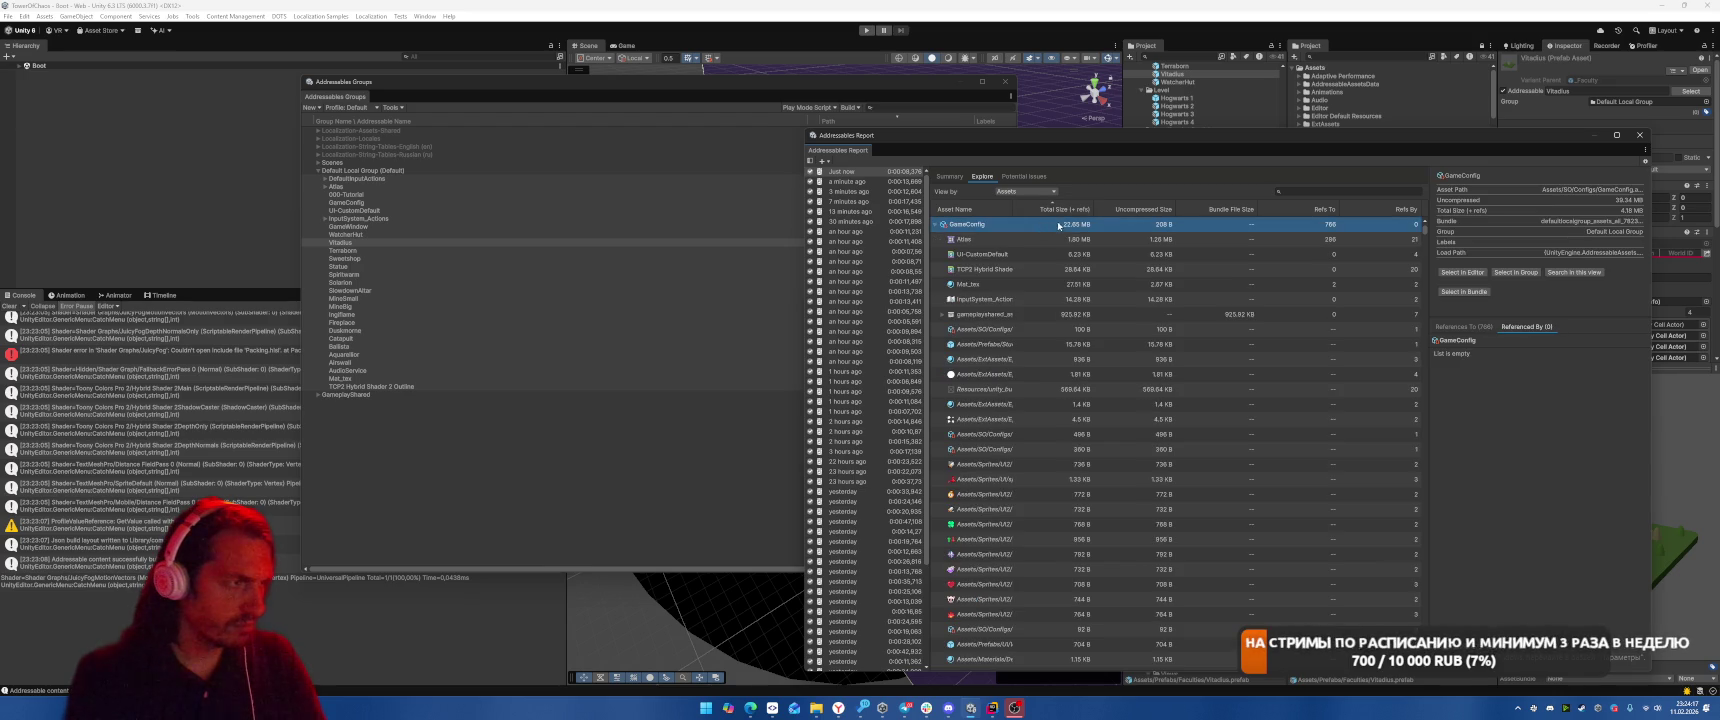
pyautogui.doubleClick(1060, 225)
pyautogui.doubleClick(1060, 239)
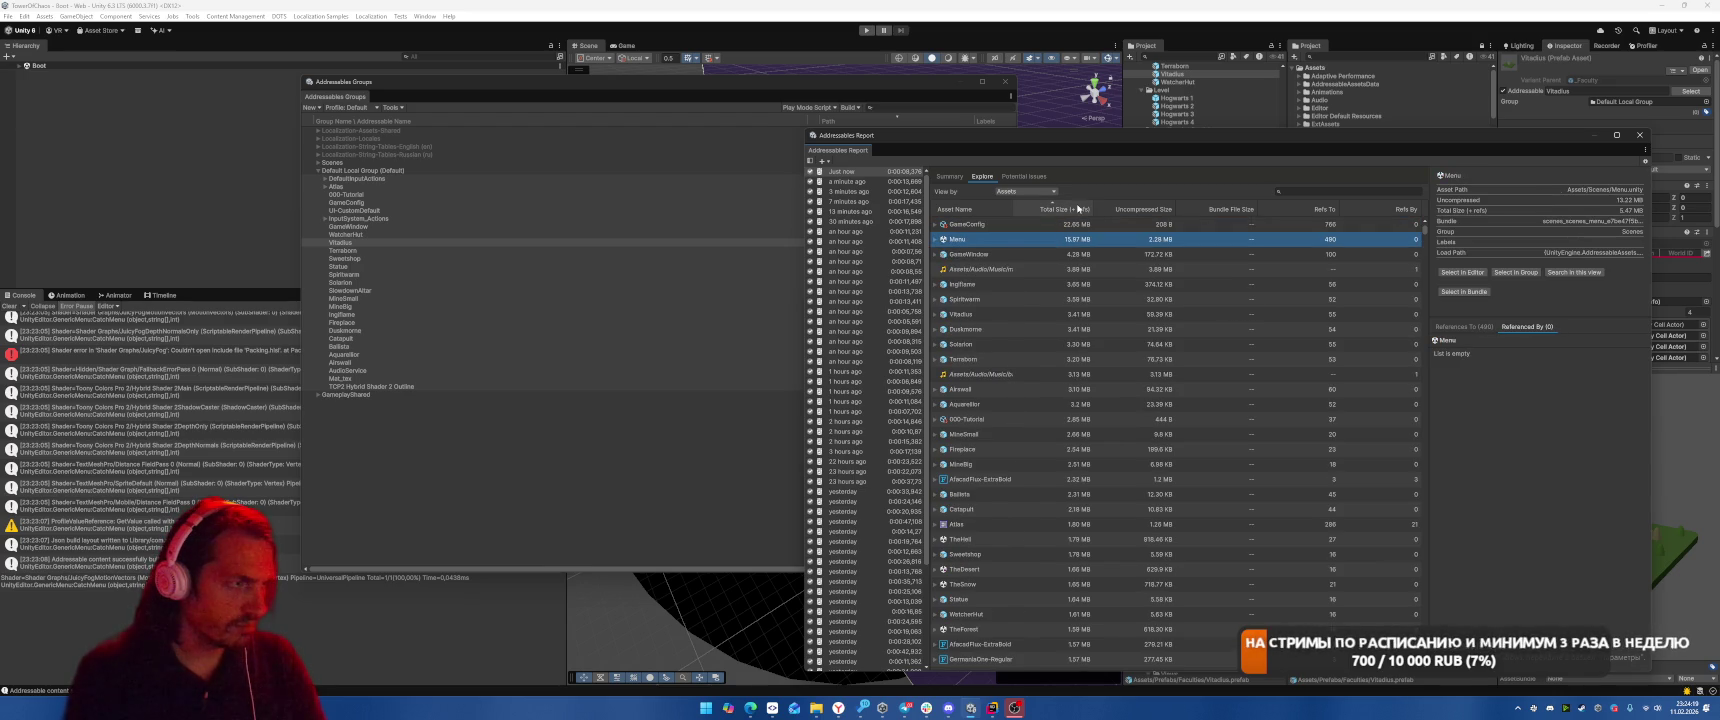
pyautogui.press('Down')
pyautogui.press('Right')
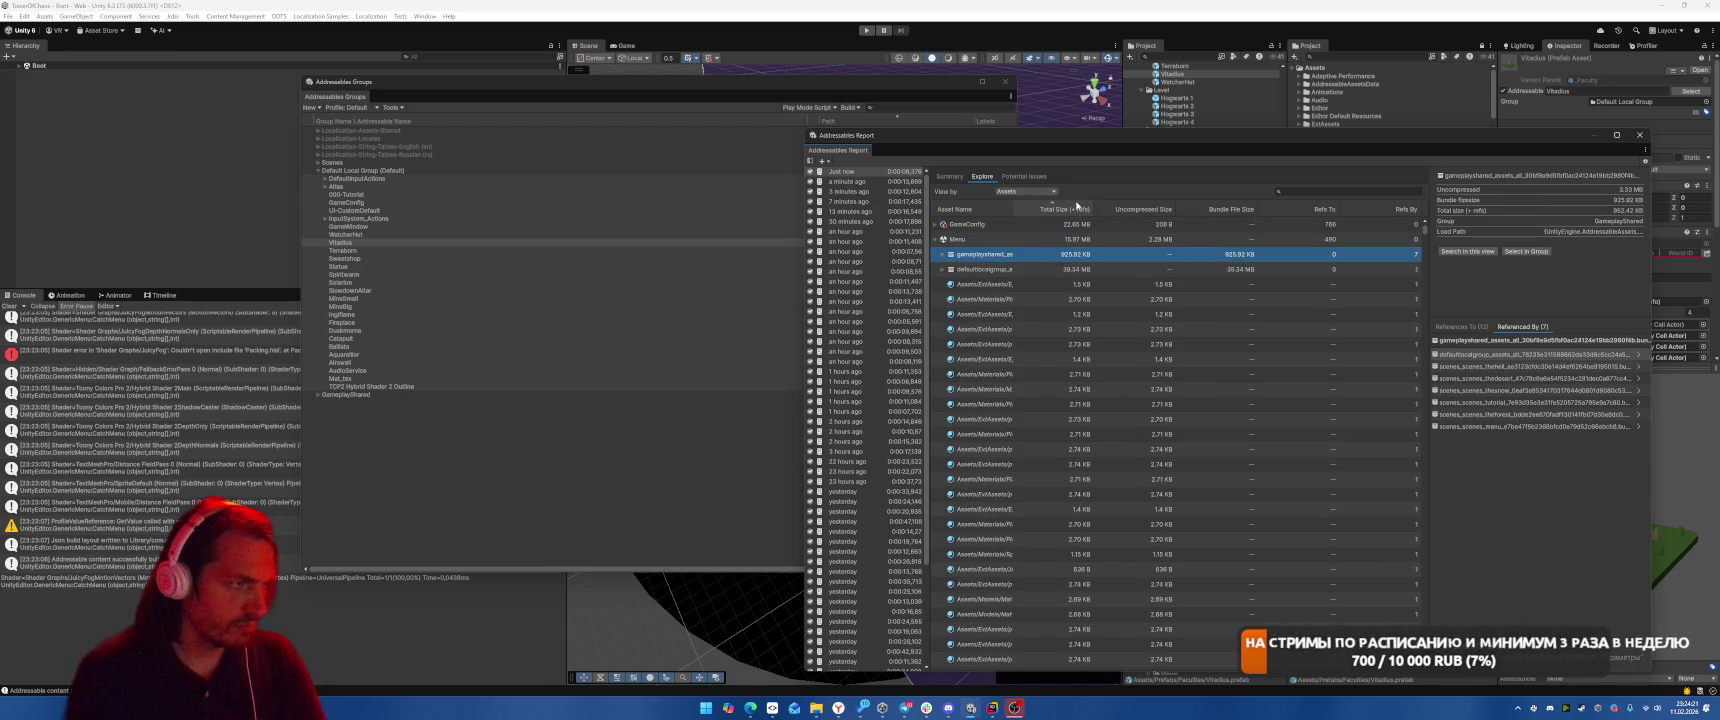
pyautogui.press('Left')
pyautogui.press('Down')
pyautogui.press('Right')
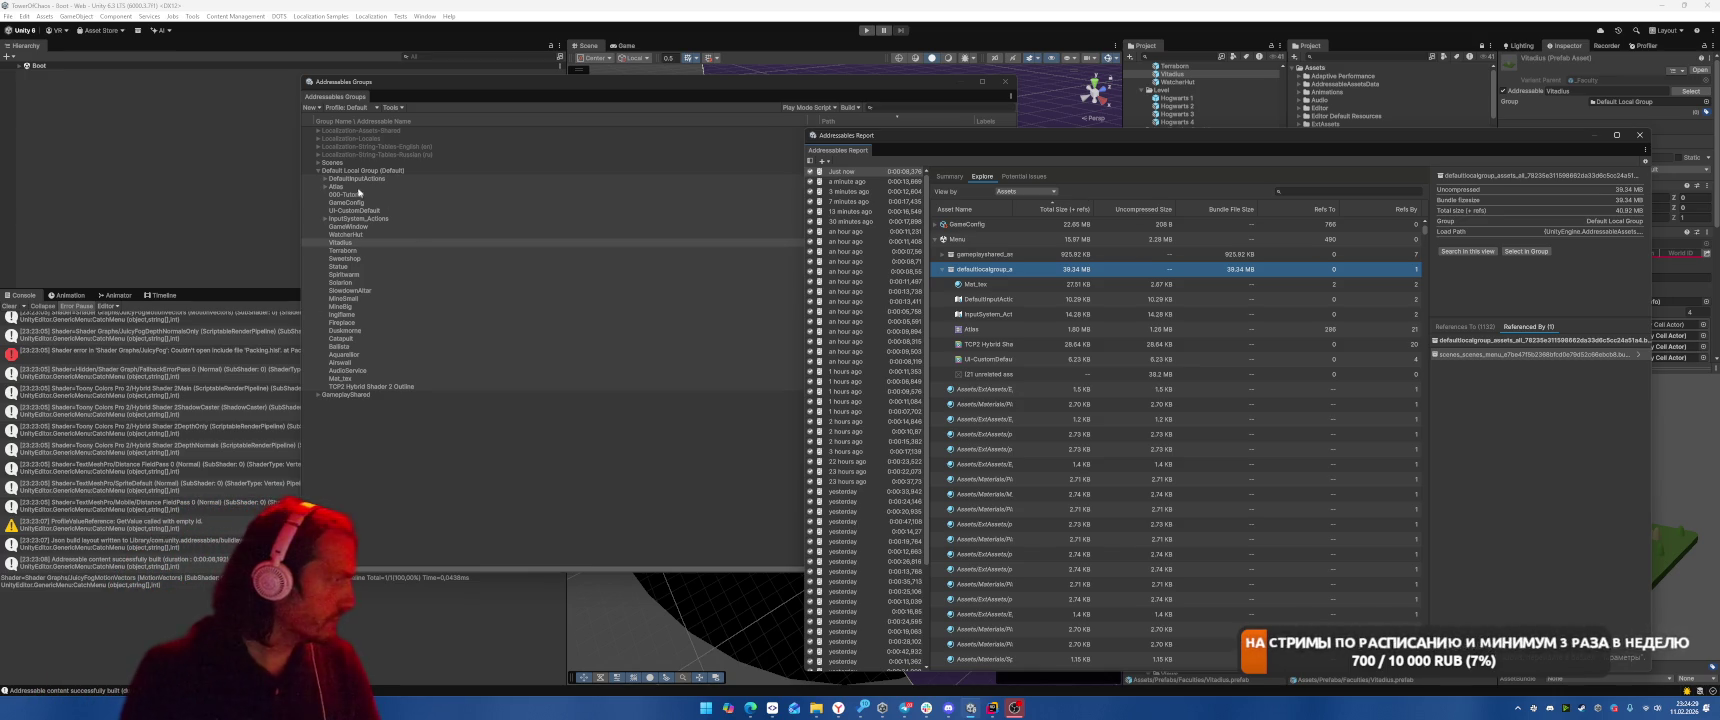
# Check Menu's gameplayshared bundle and TheDesert's dependencies, expand the GameplayShared group, then close the Report
pyautogui.moveTo(541, 83); pyautogui.dragTo(333, 82)
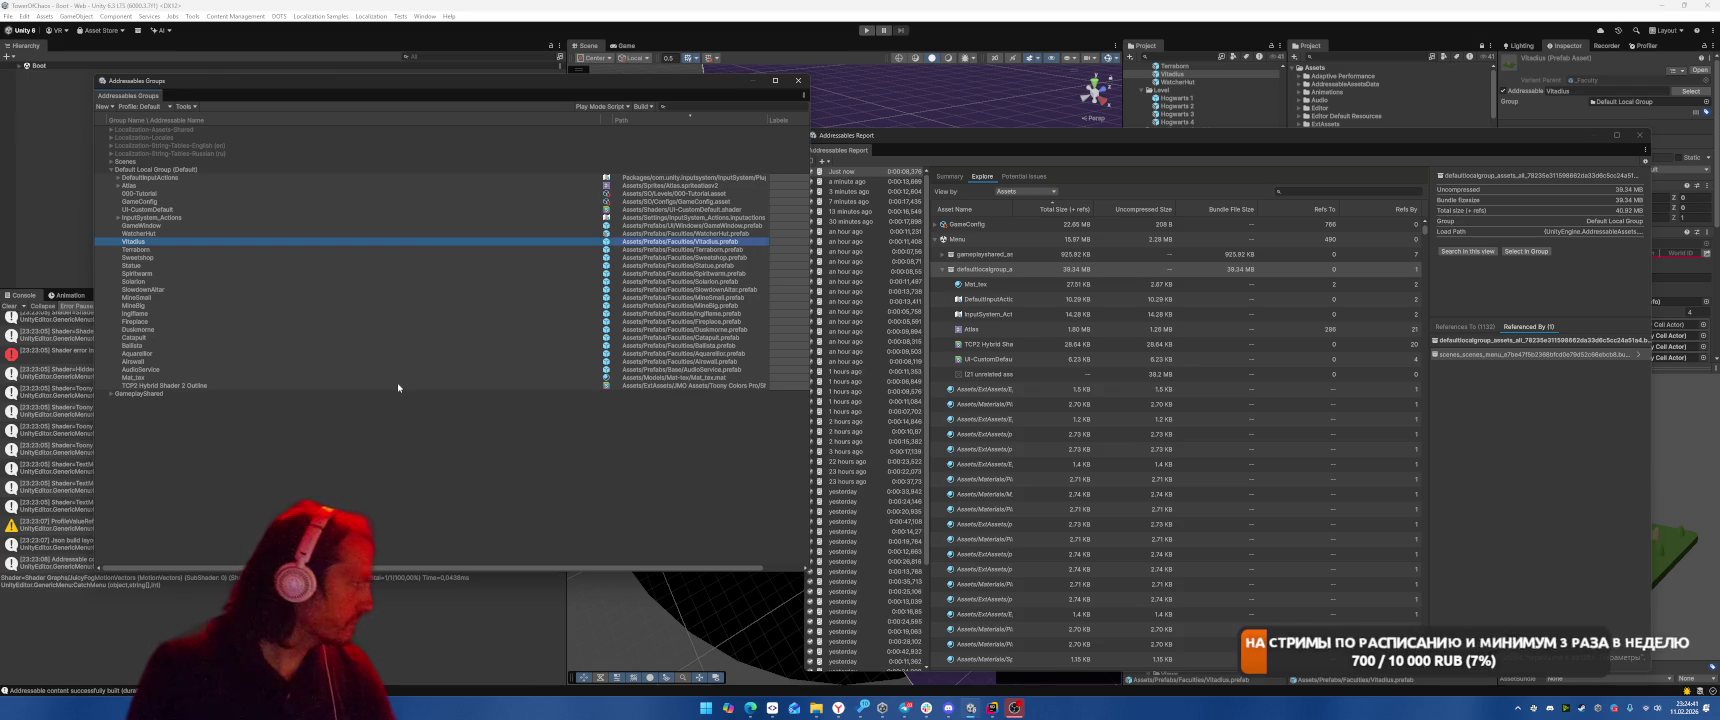
pyautogui.click(945, 269)
pyautogui.click(942, 255)
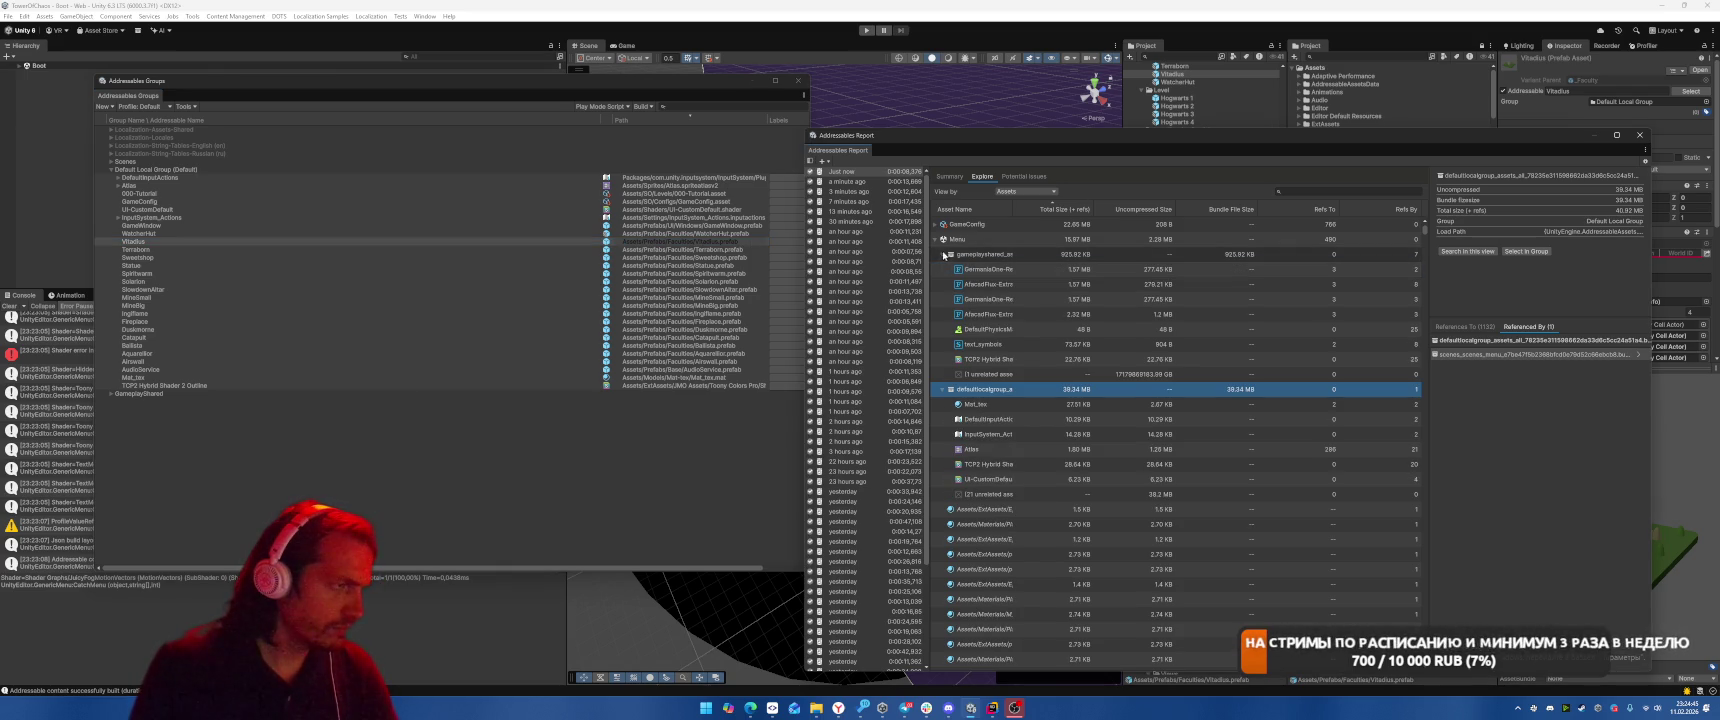
pyautogui.scroll(-5, 960, 350)
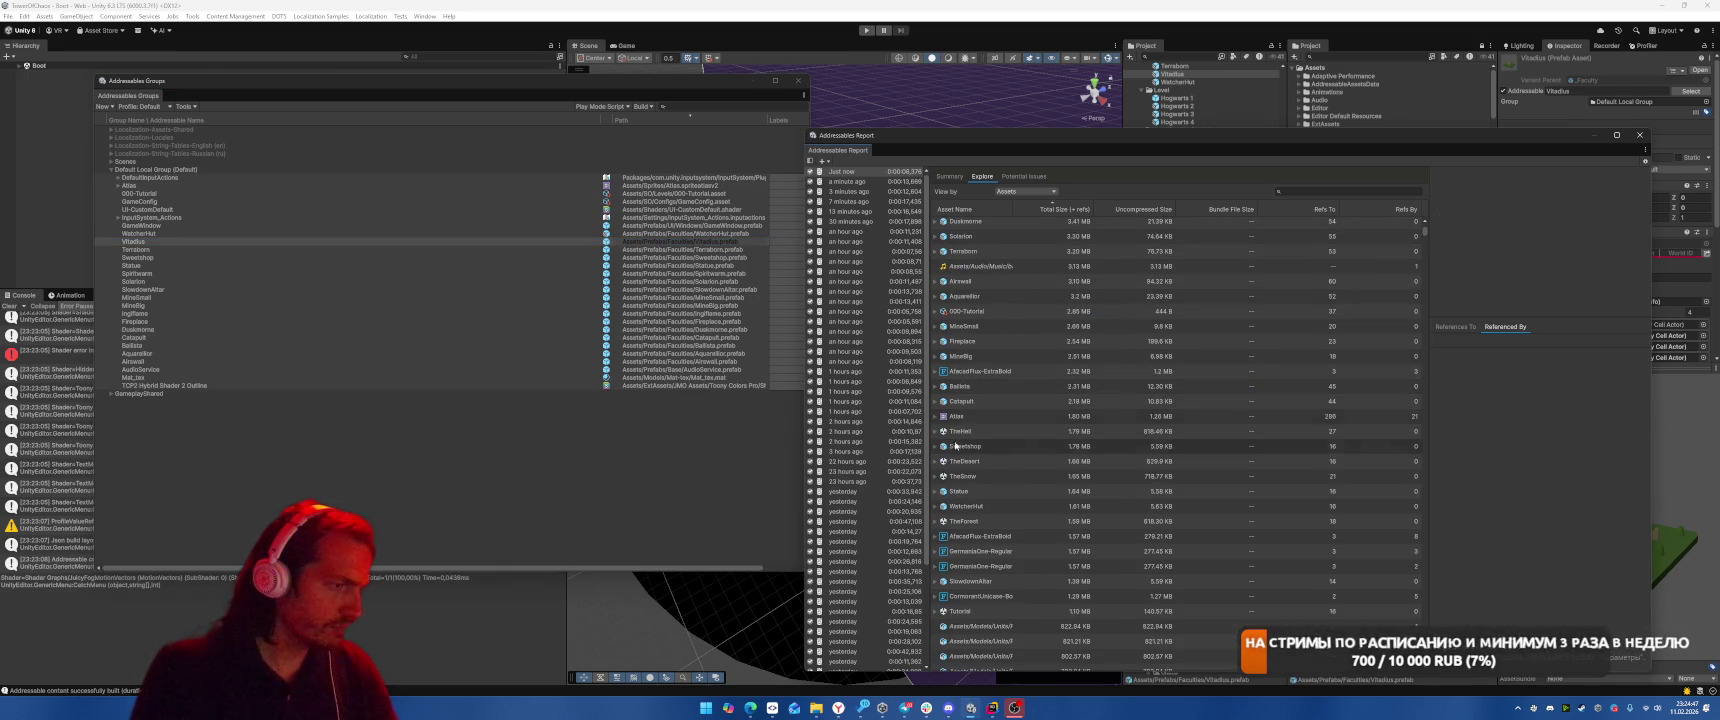
pyautogui.click(965, 461)
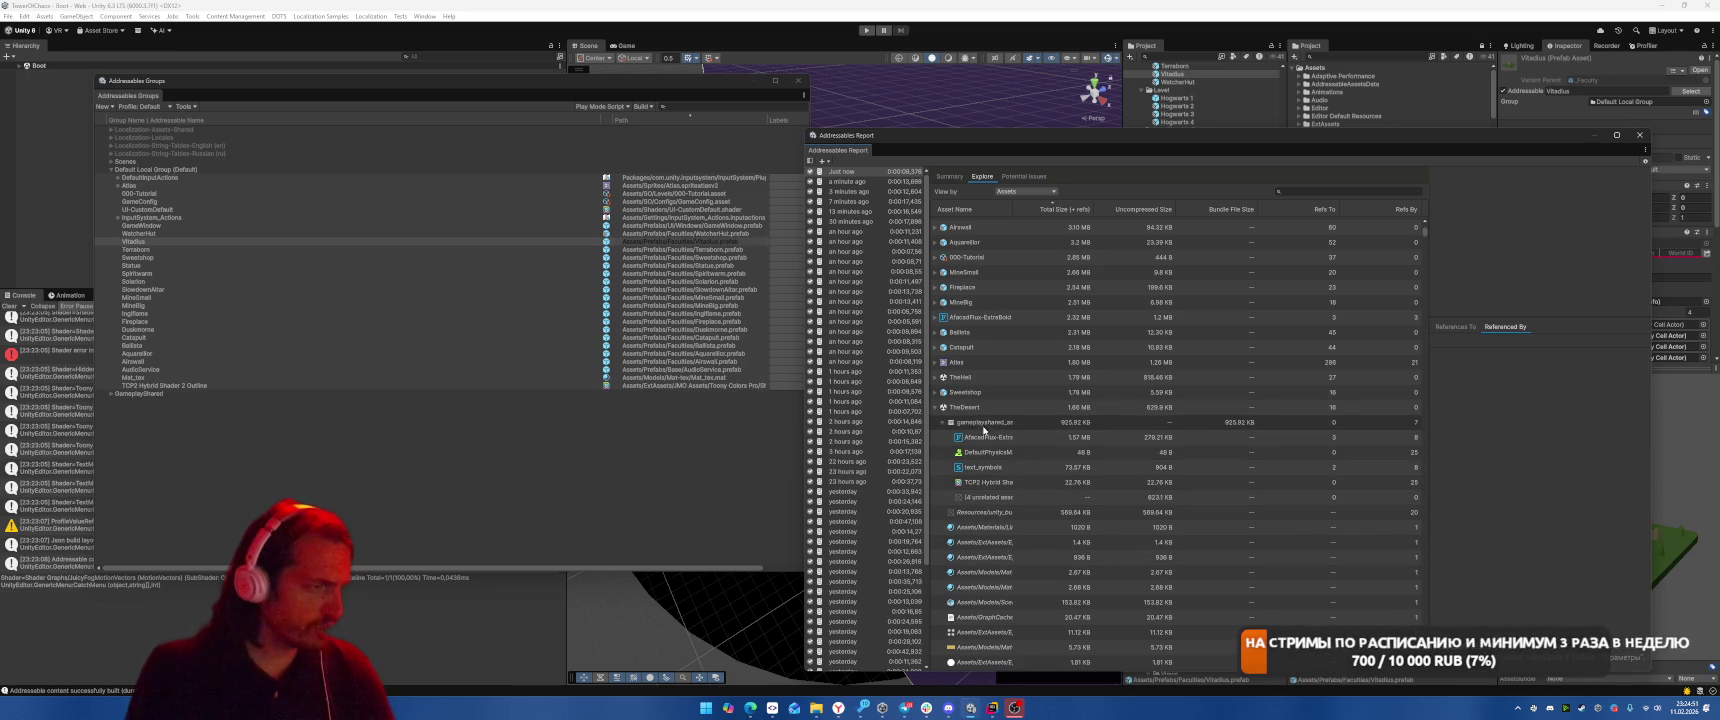
pyautogui.scroll(-3, 1010, 470)
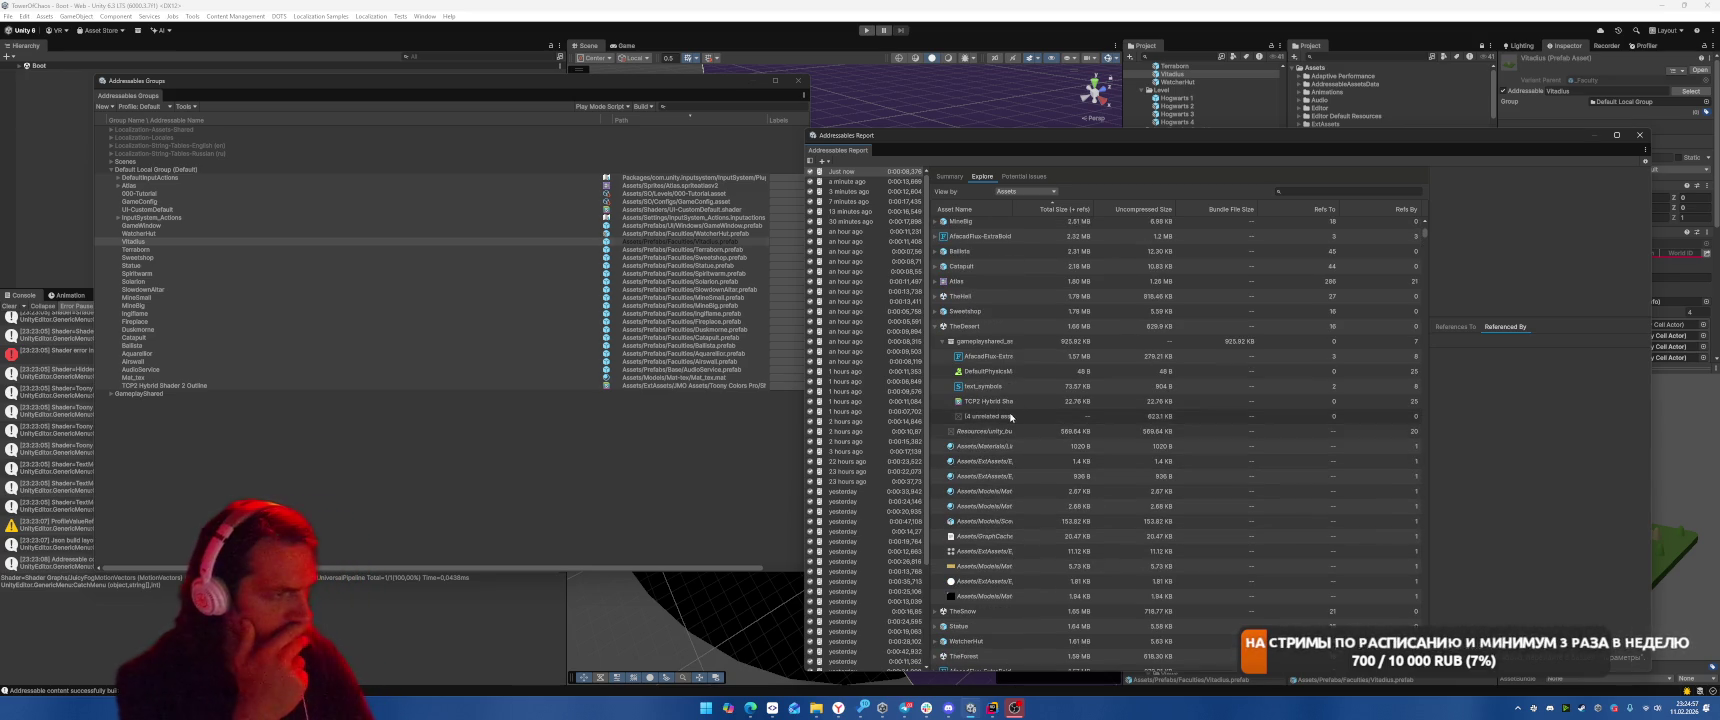
pyautogui.click(111, 394)
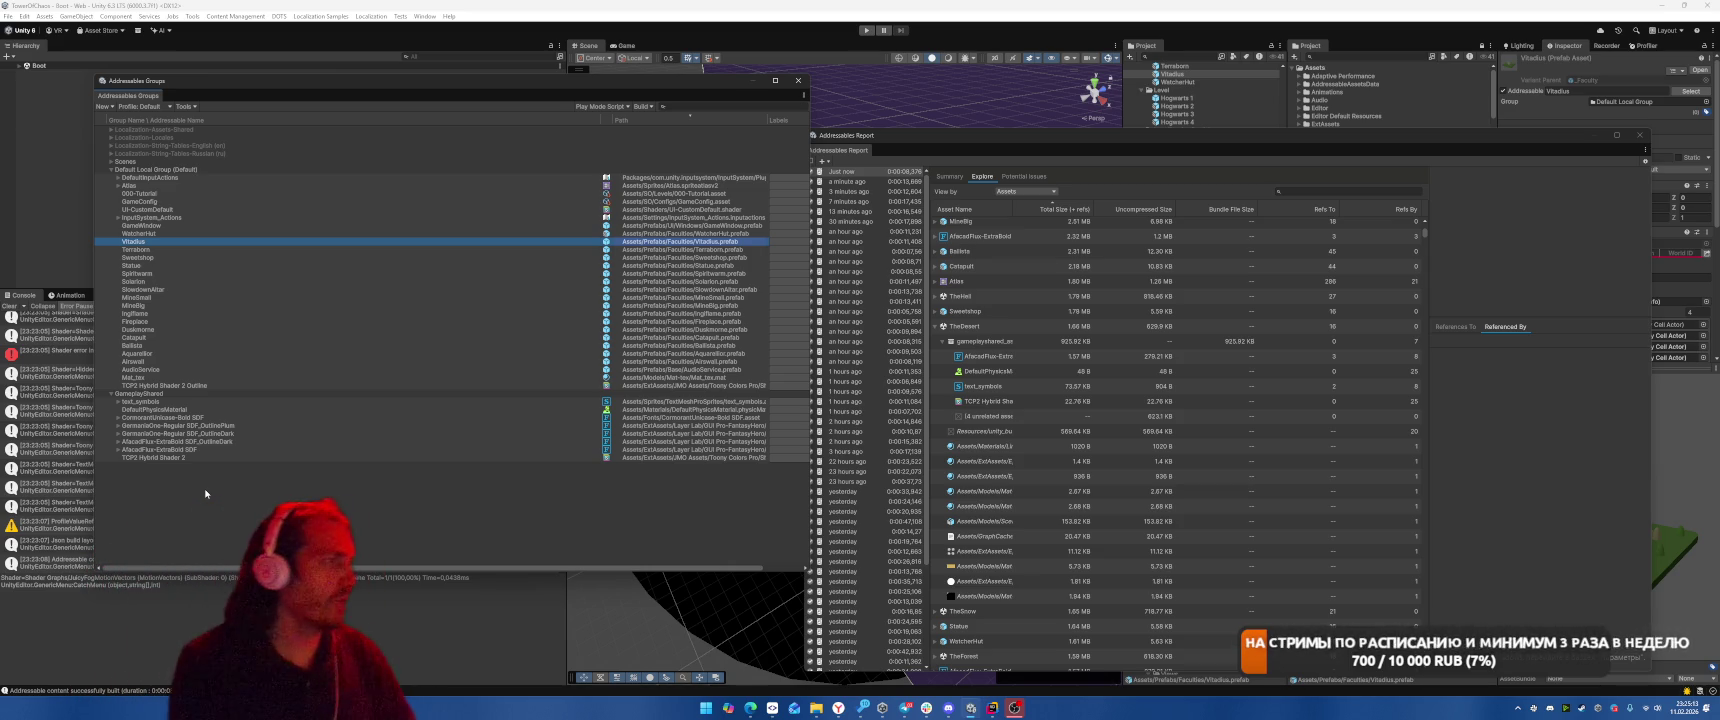
pyautogui.click(1639, 134)
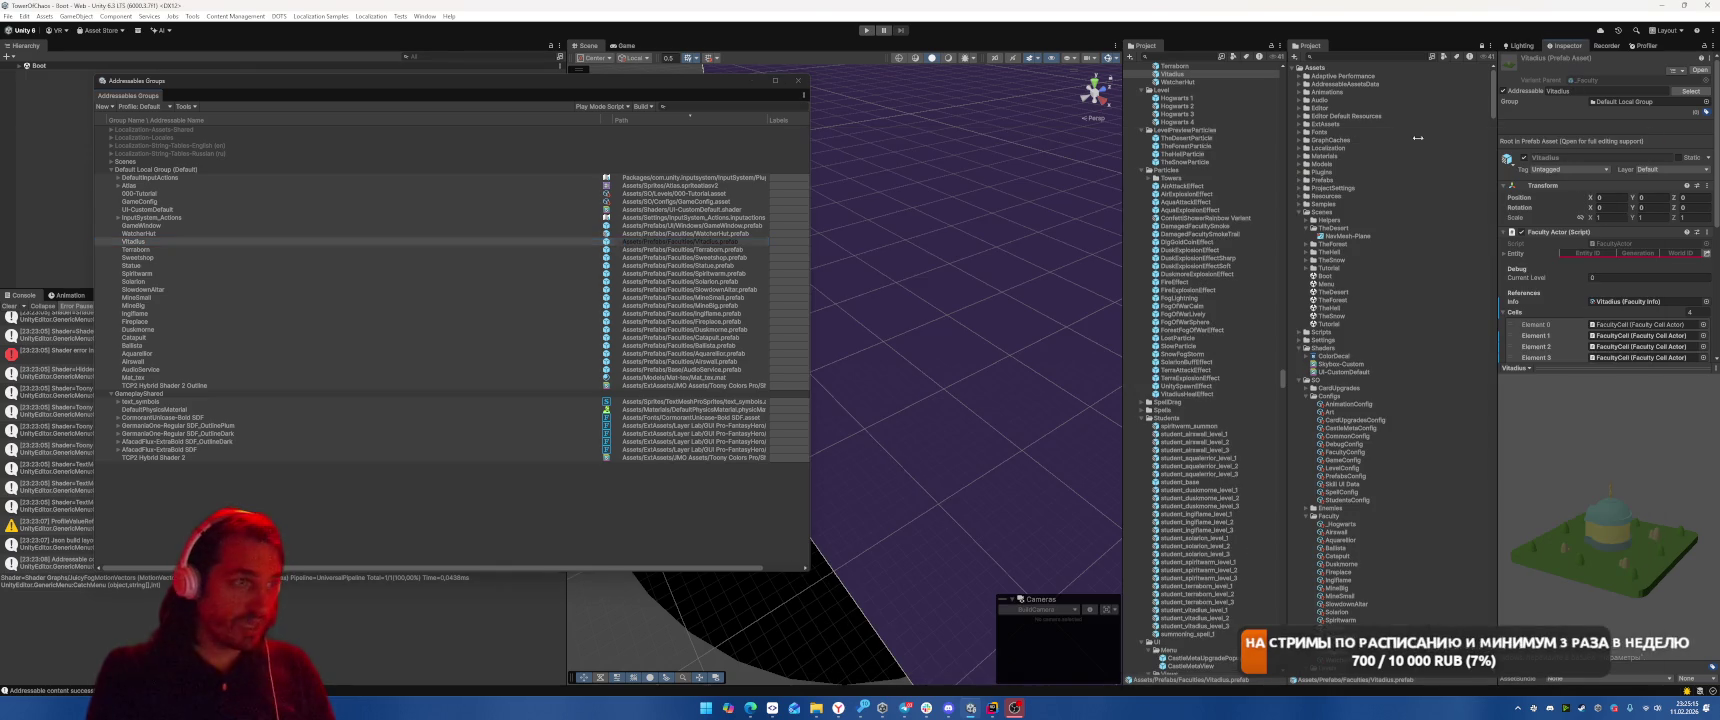
# Close the Addressables Groups window, clear the Console, and open File > Build Profiles
pyautogui.click(807, 86)
pyautogui.click(10, 306)
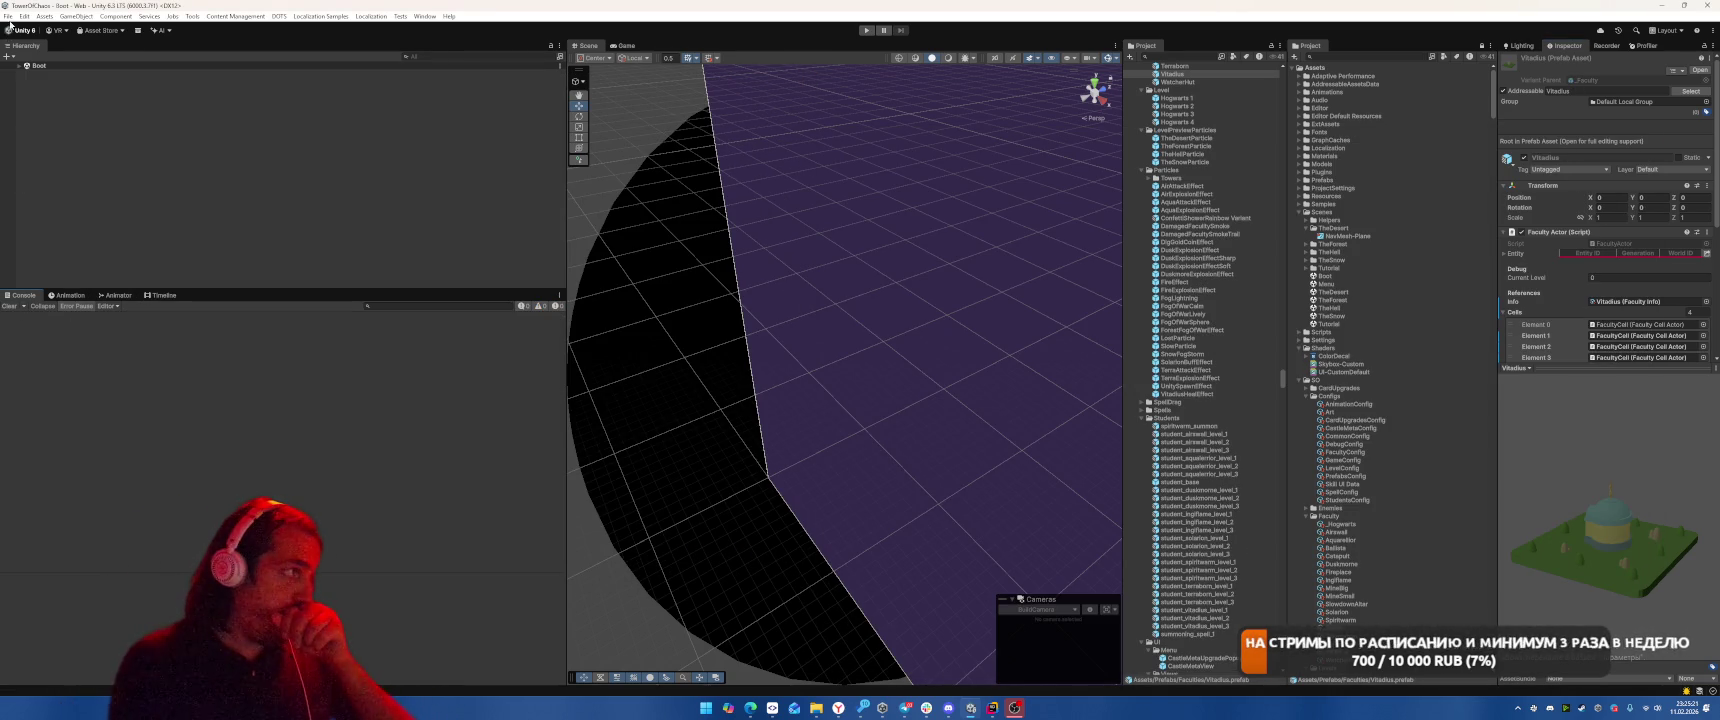
pyautogui.click(10, 18)
pyautogui.click(60, 152)
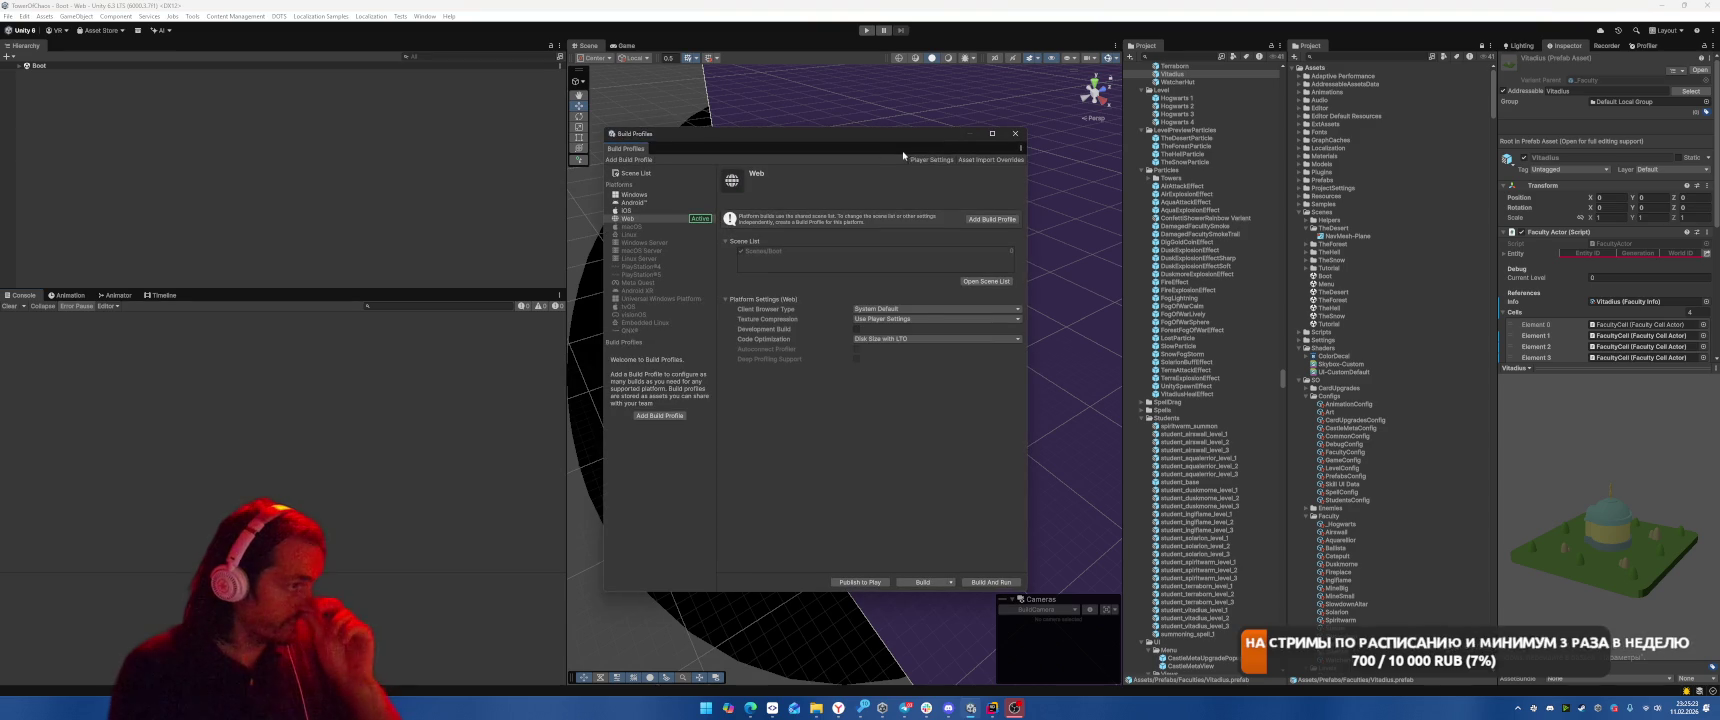
# Set the Player Settings texture compression format to ASTC under Other Settings
pyautogui.click(930, 160)
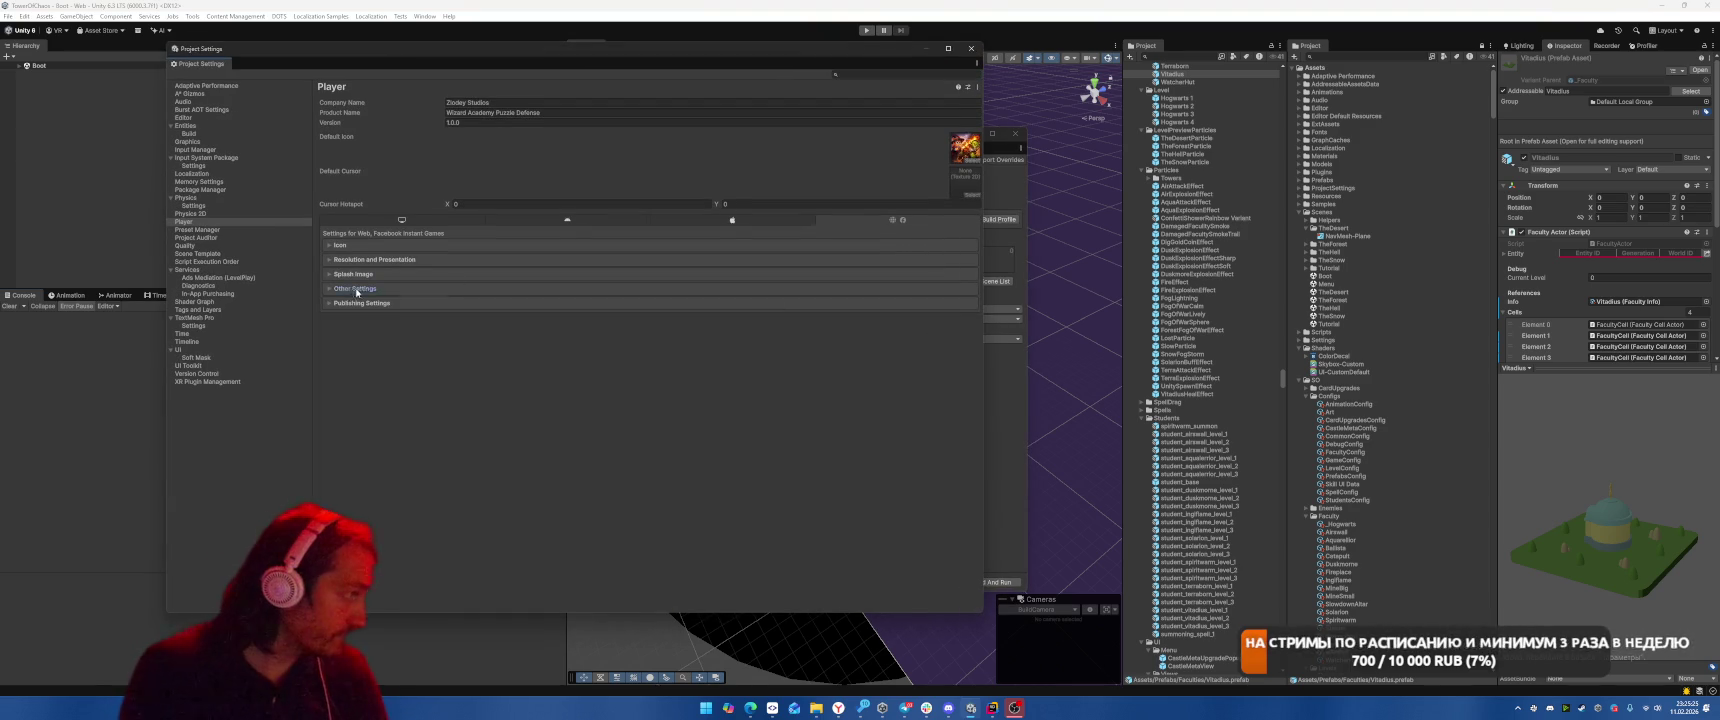
pyautogui.click(355, 287)
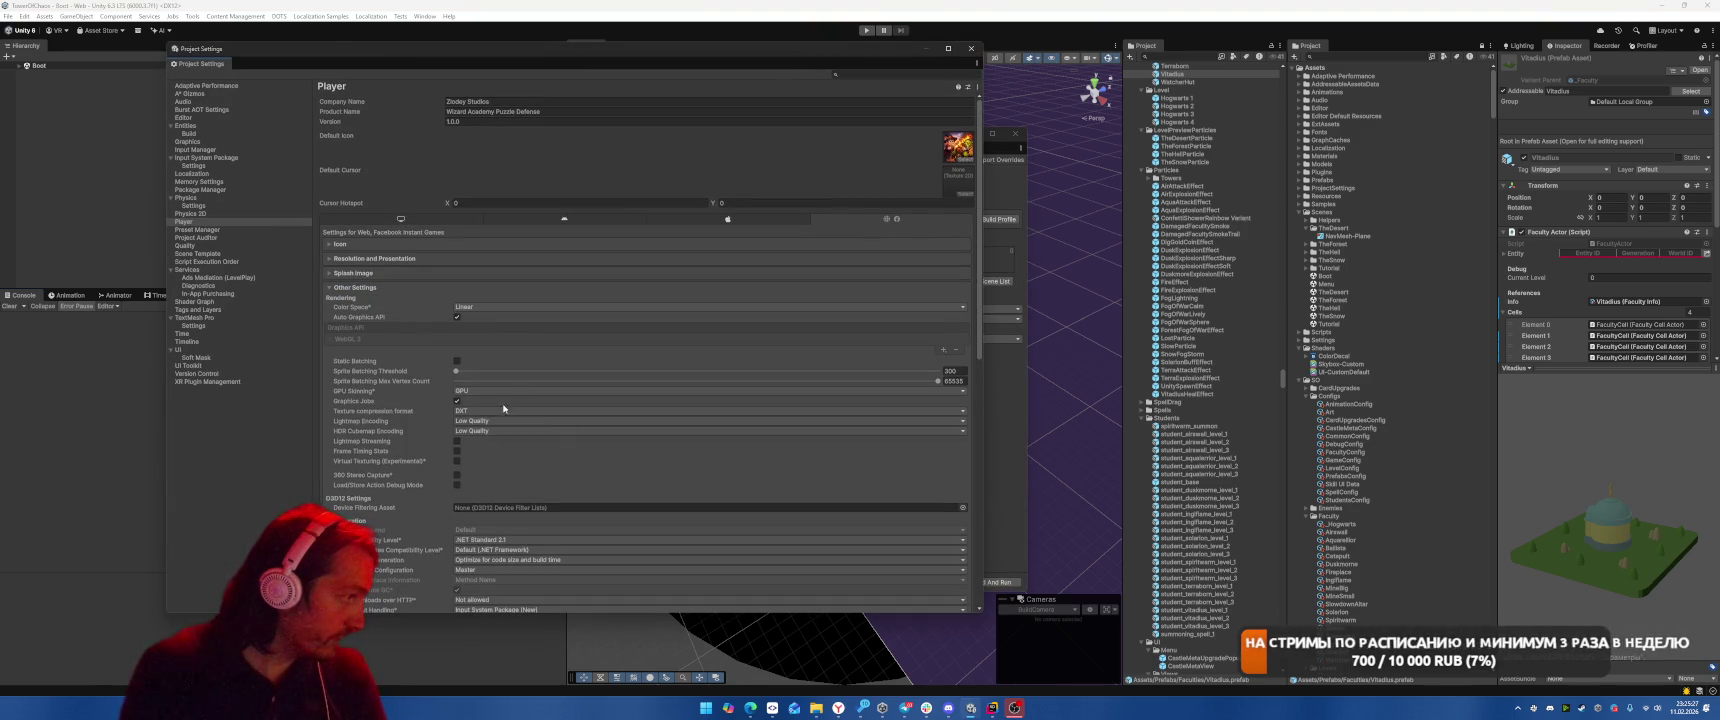
pyautogui.click(511, 410)
pyautogui.click(490, 442)
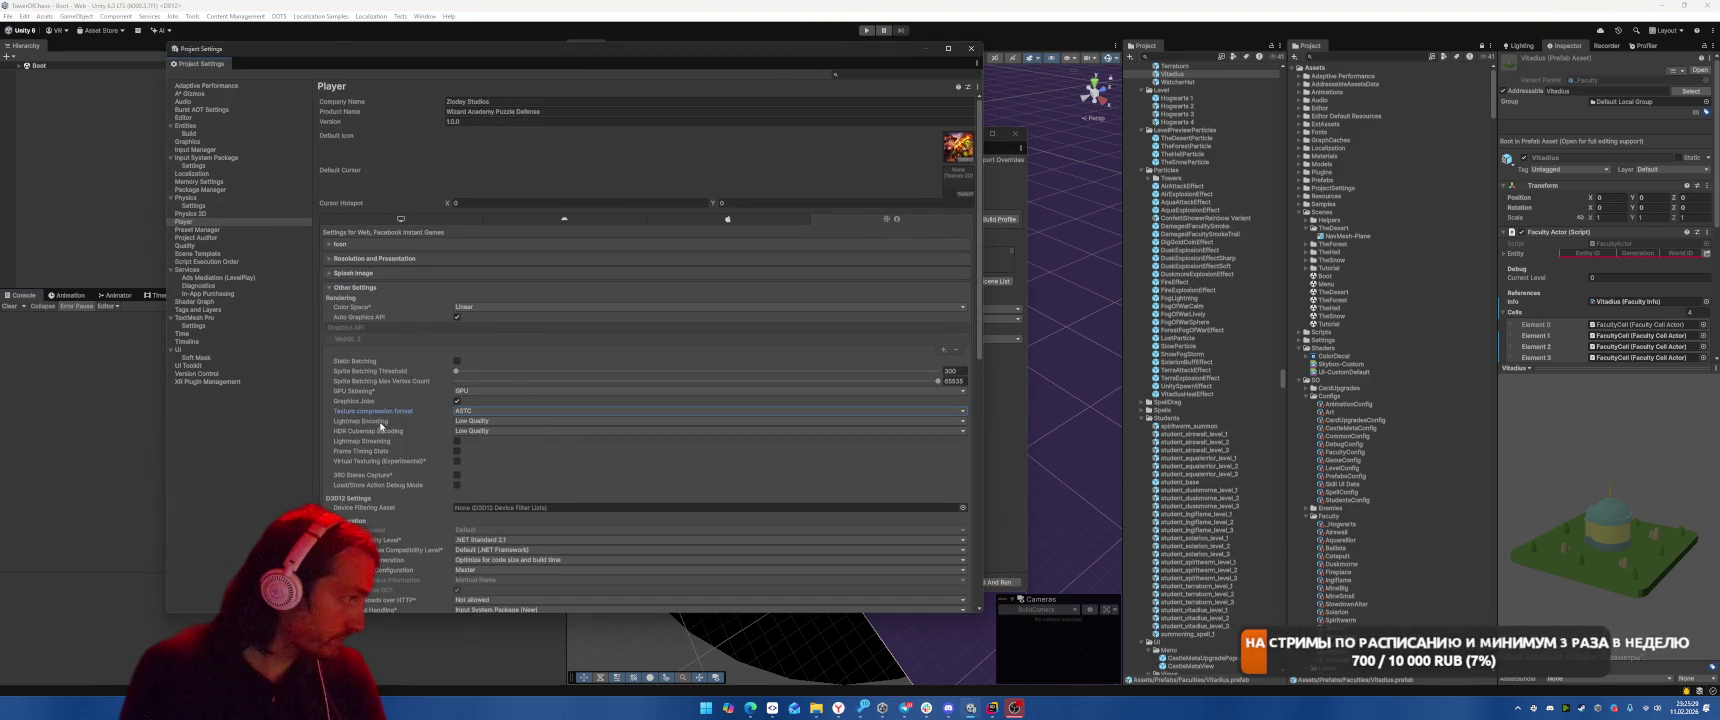
pyautogui.click(971, 48)
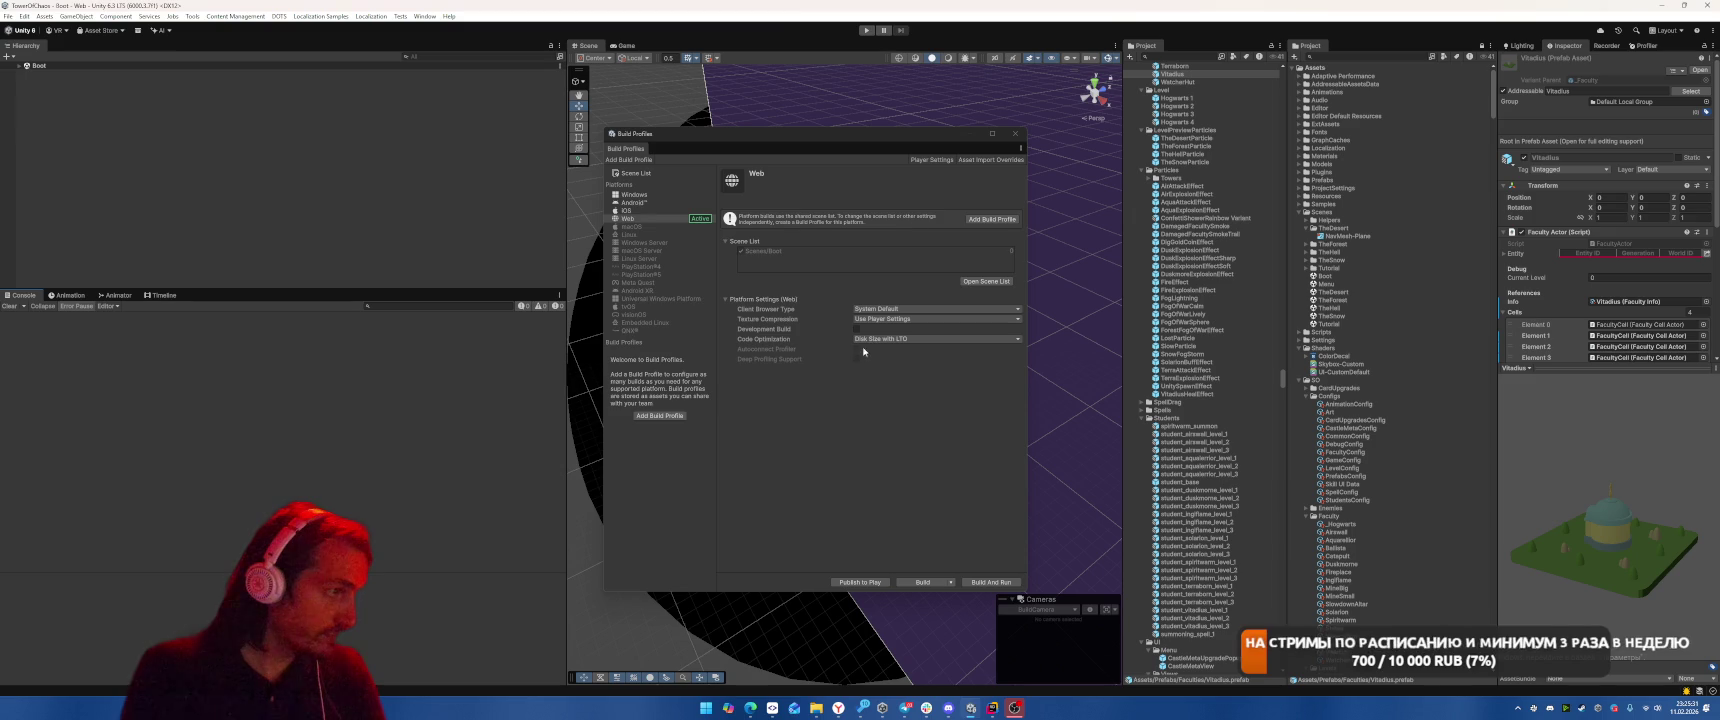
# Set the Web build profile's Texture Compression to ASTC and build to the selected folder
pyautogui.click(900, 318)
pyautogui.click(885, 352)
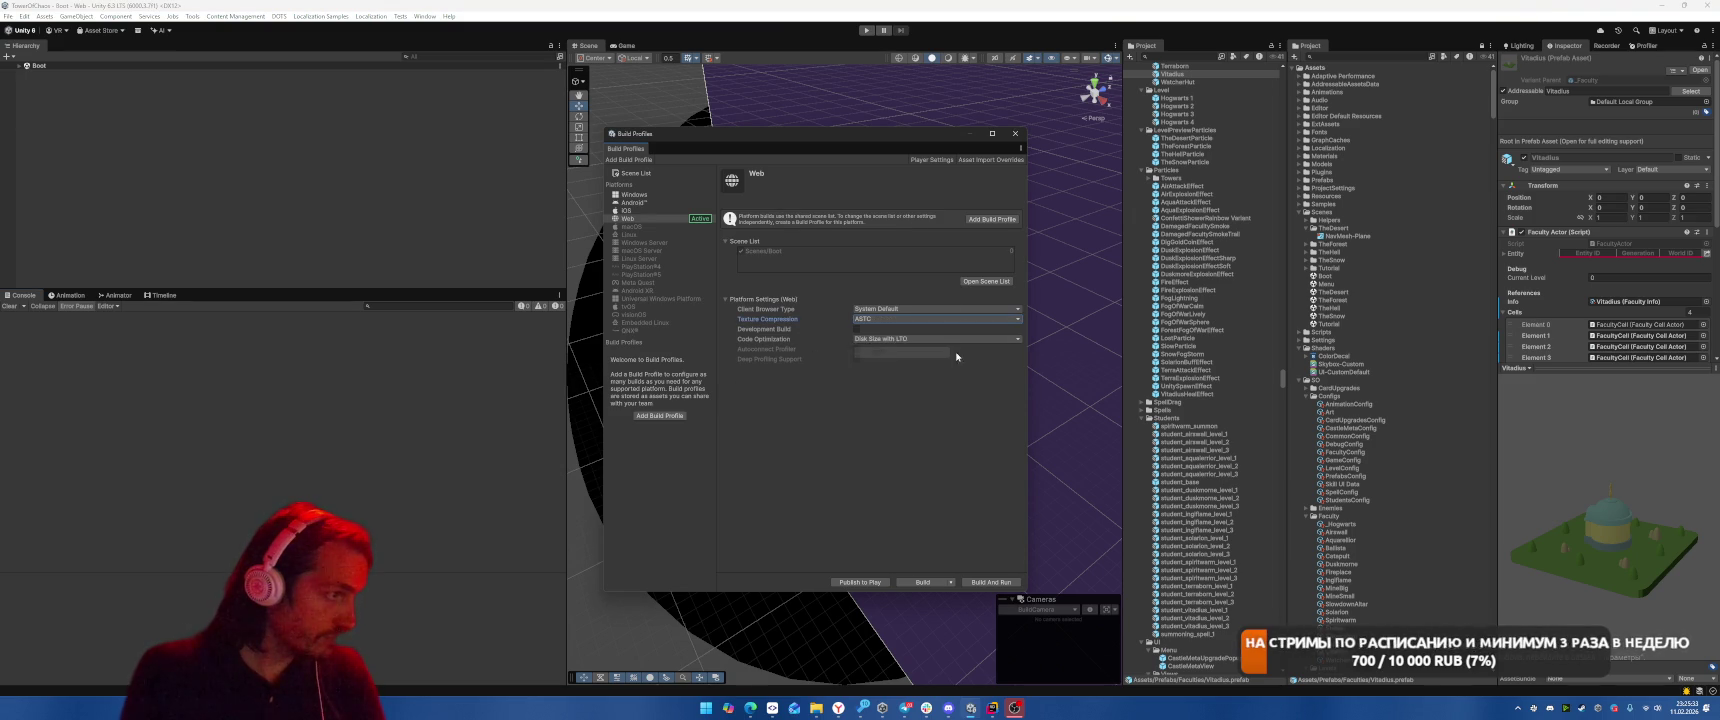
pyautogui.click(948, 582)
pyautogui.click(496, 364)
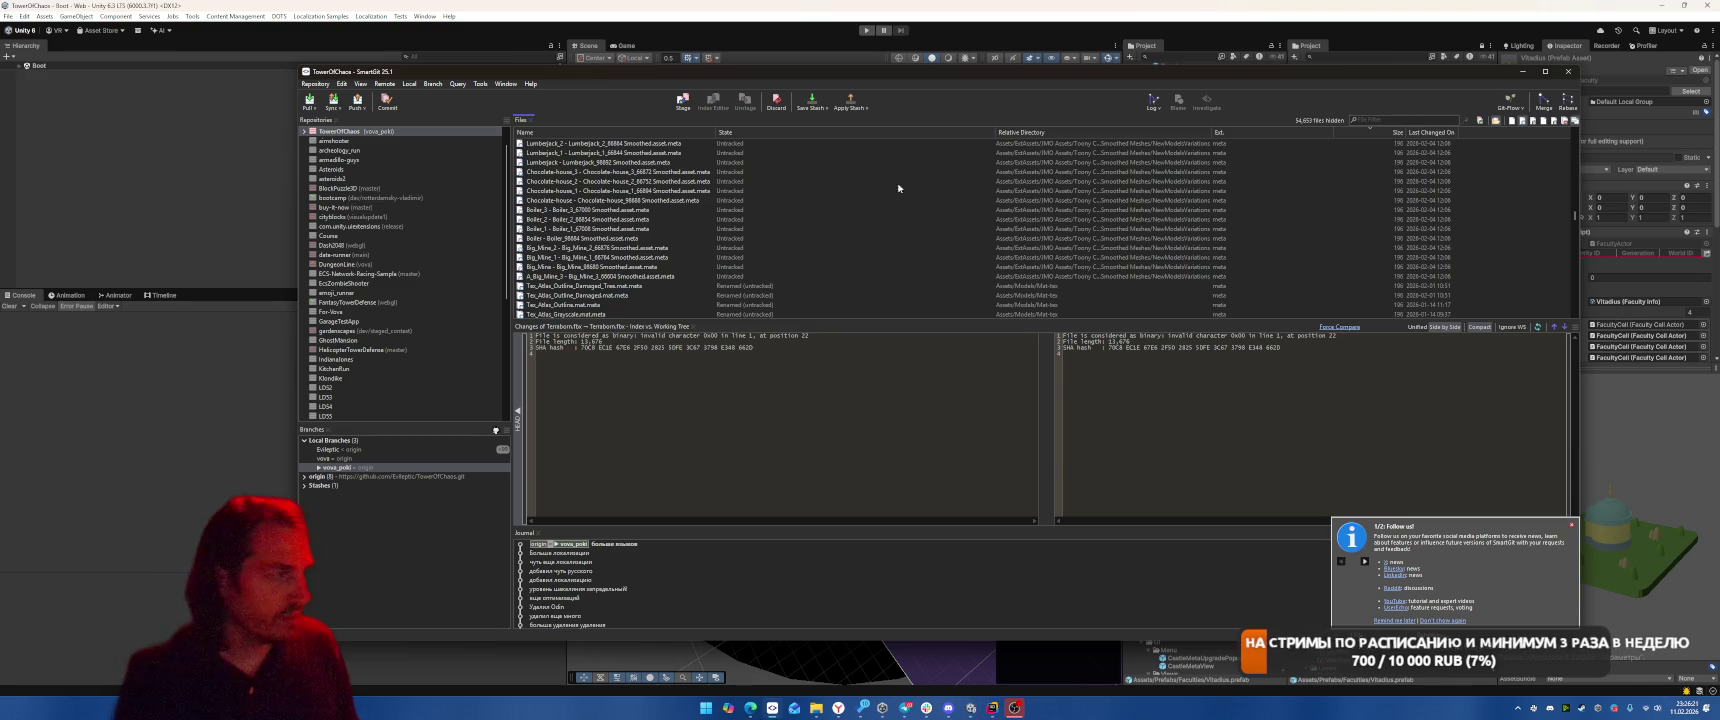
# Commit all changed files with the Russian commit message 'удален и отыскали'
pyautogui.hotkey('ctrl', 'a')
pyautogui.rightClick(574, 192)
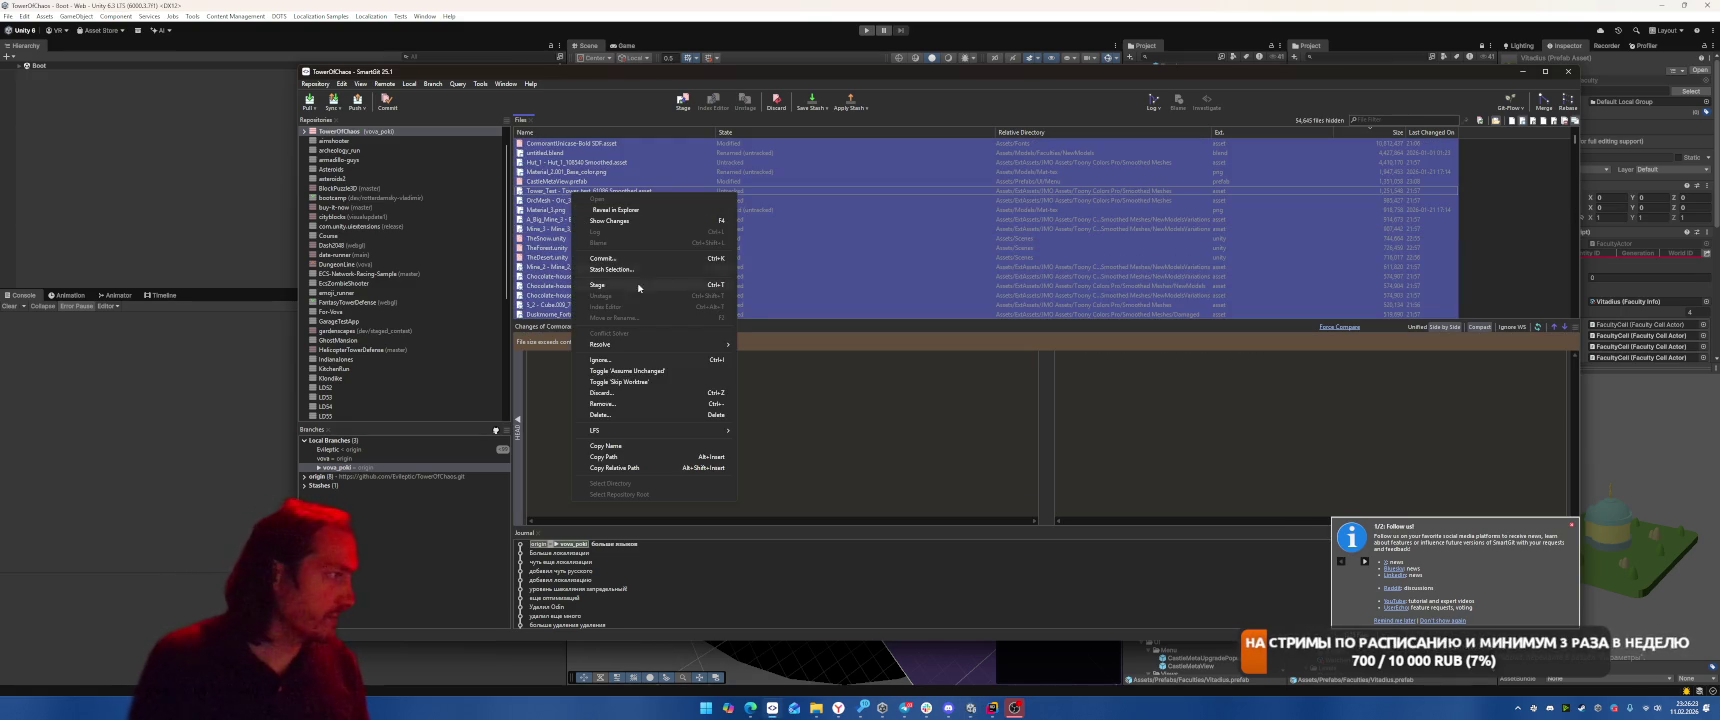
pyautogui.click(606, 258)
pyautogui.press('BackSpace')
pyautogui.press('BackSpace')
pyautogui.press('BackSpace')
pyautogui.hotkey('alt', 'shift')
pyautogui.write('удален и отыскали')
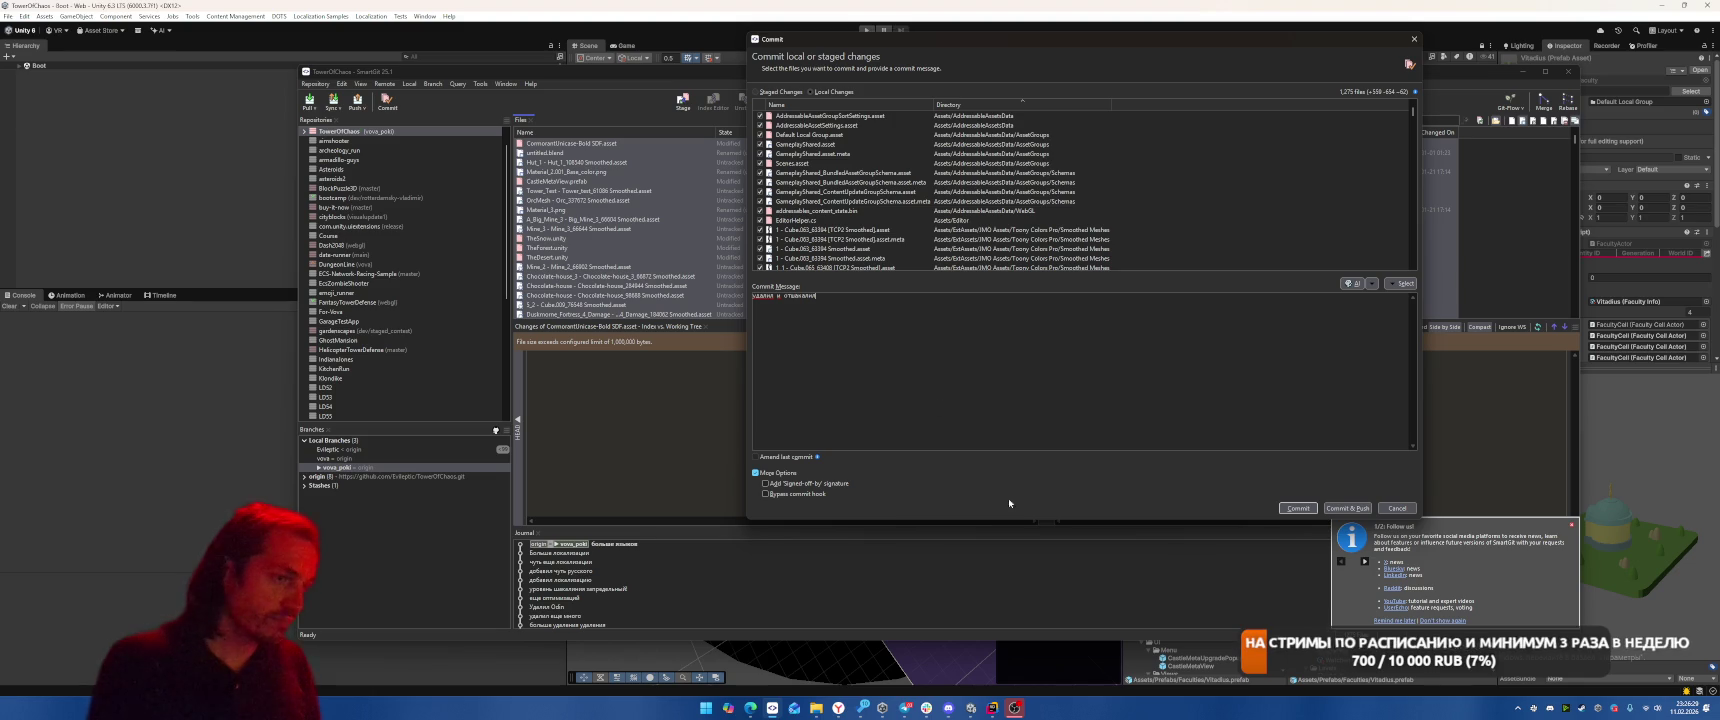
pyautogui.hotkey('ctrl', 'Return')
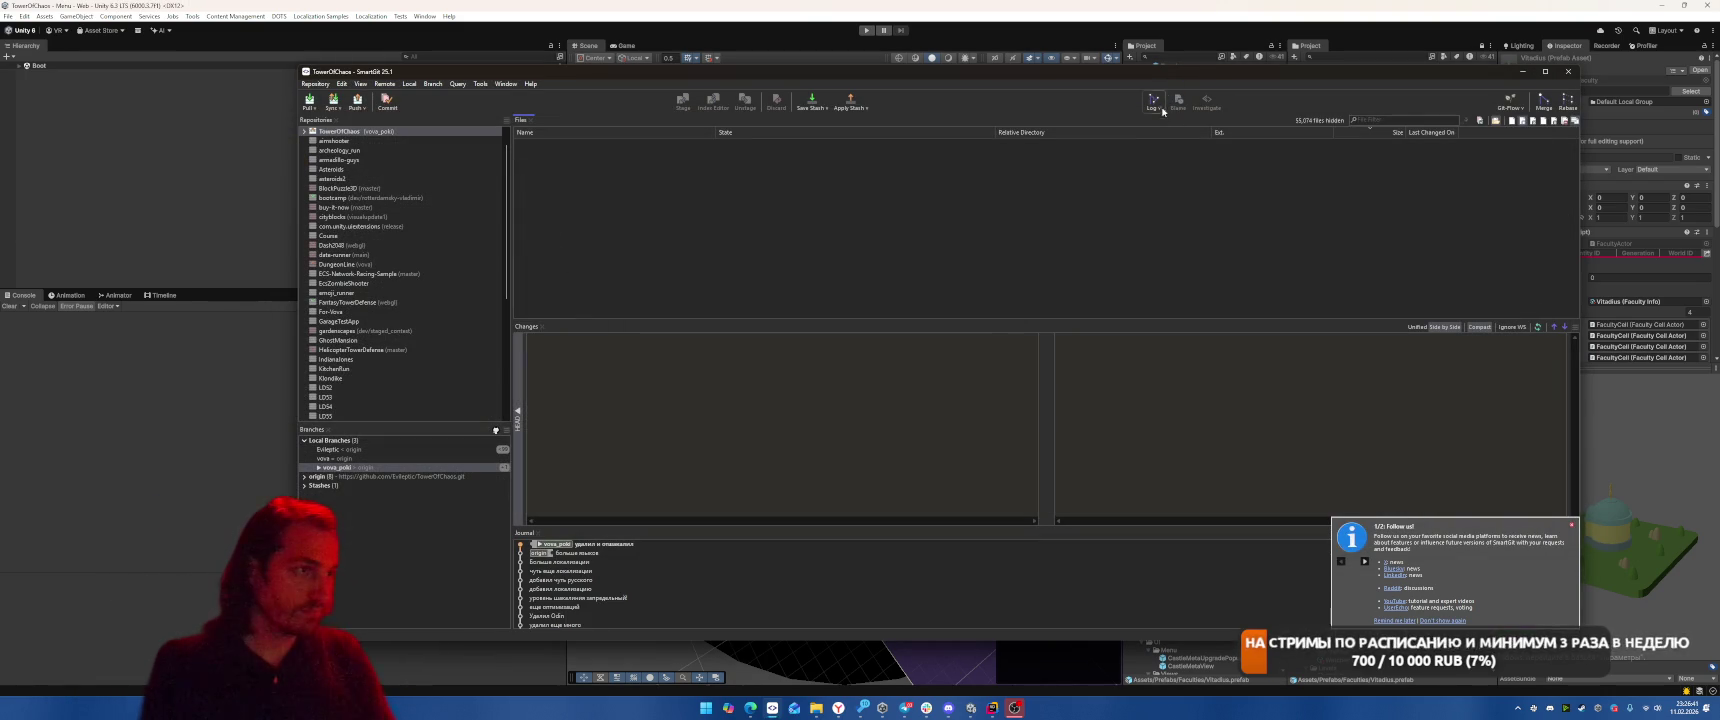
# Open the Log, pull the latest remote commits, and push the local commits
pyautogui.click(1155, 102)
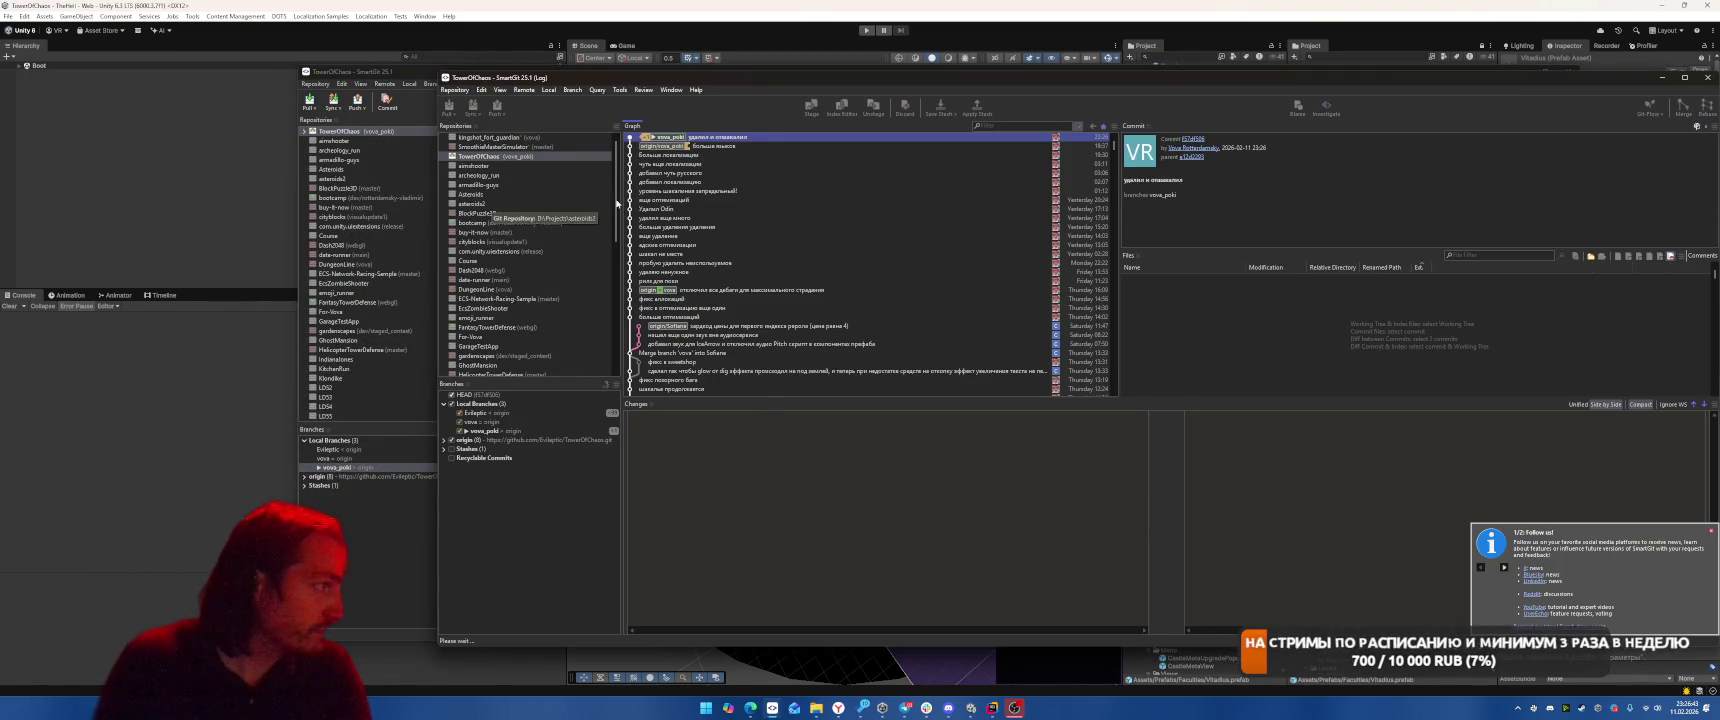
pyautogui.click(449, 106)
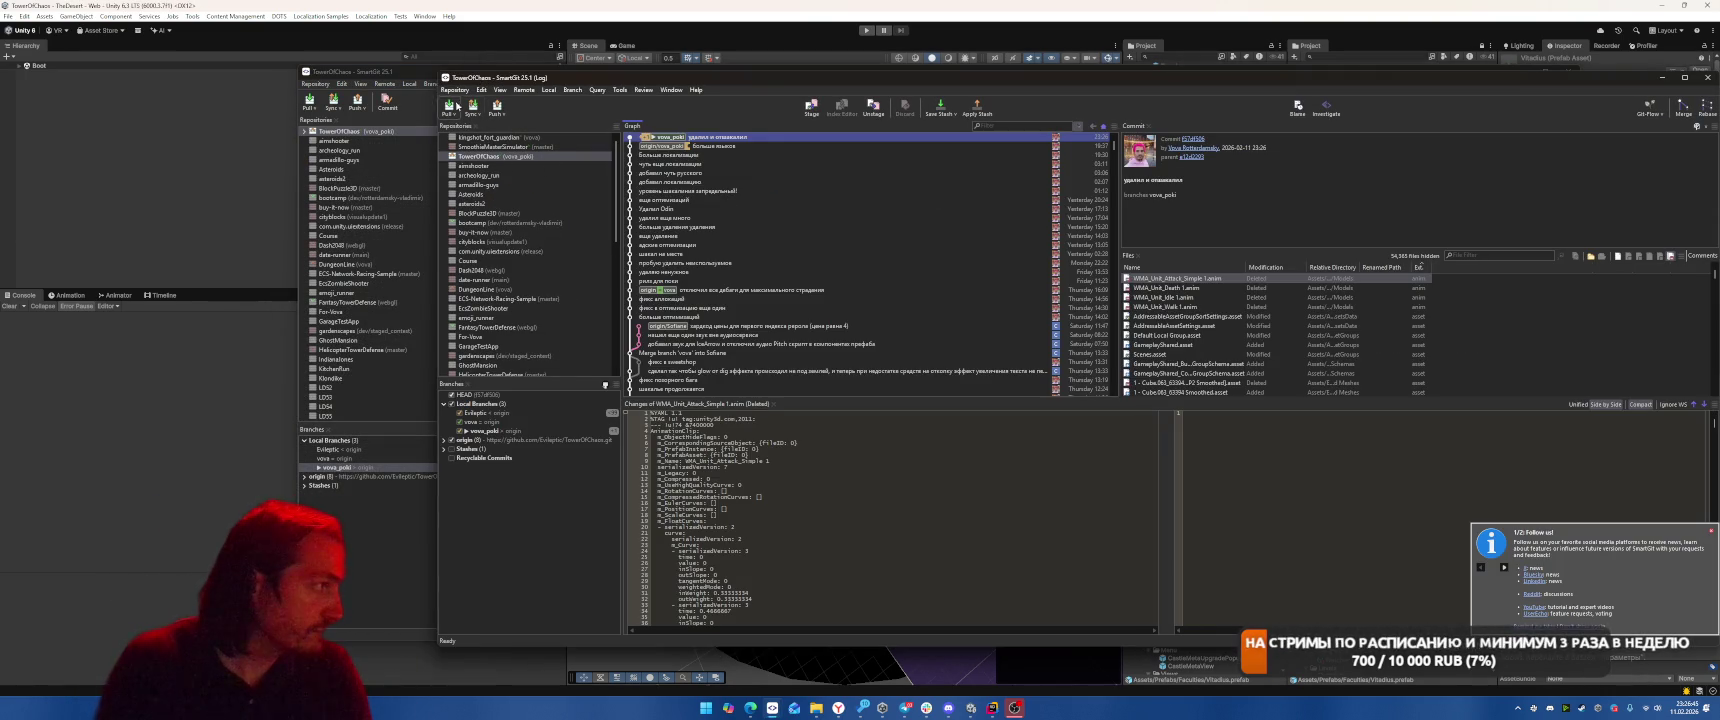
pyautogui.press('Return')
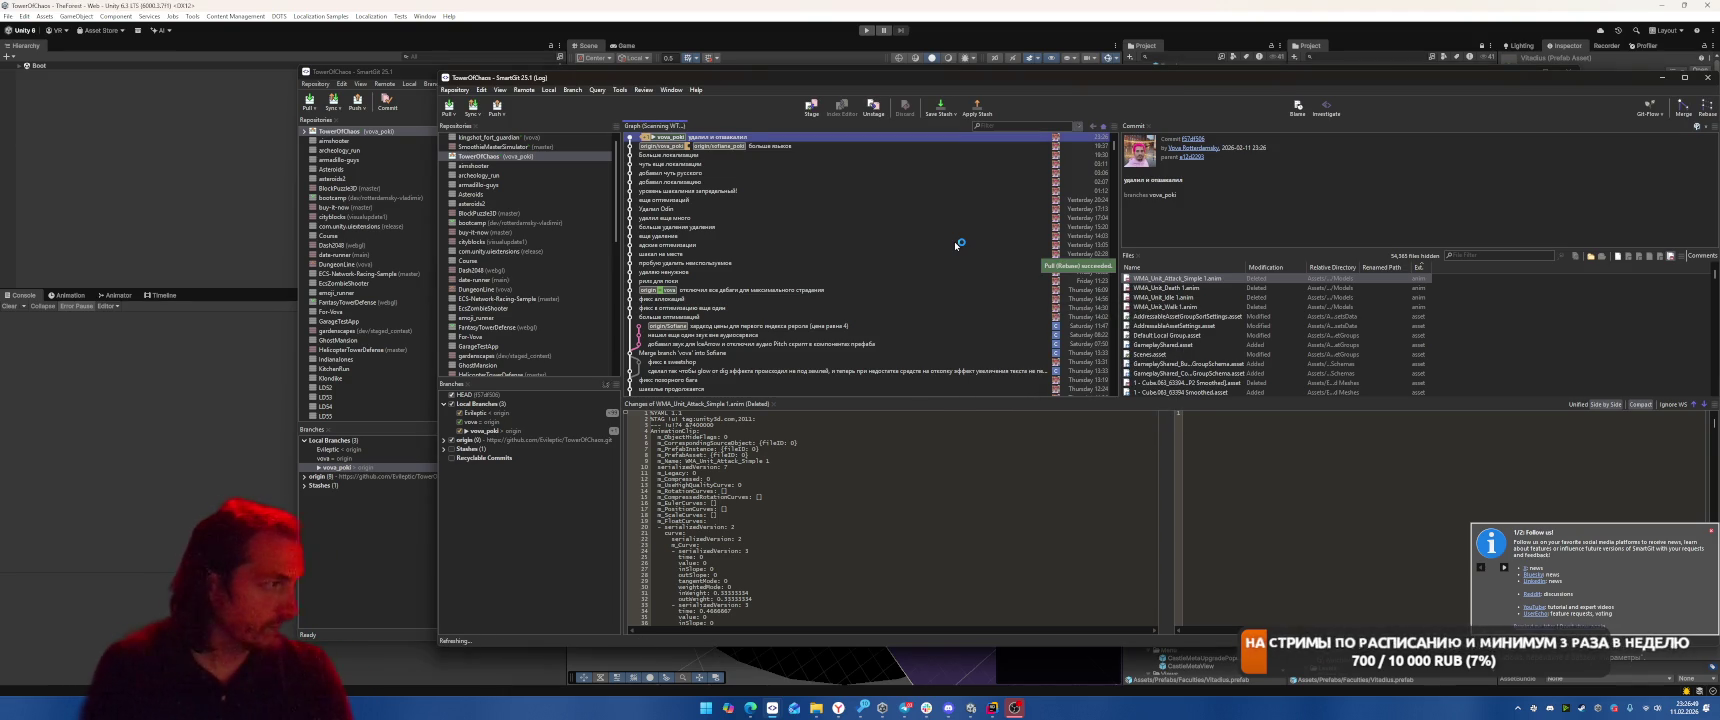
pyautogui.hotkey('ctrl', 'p')
pyautogui.press('Return')
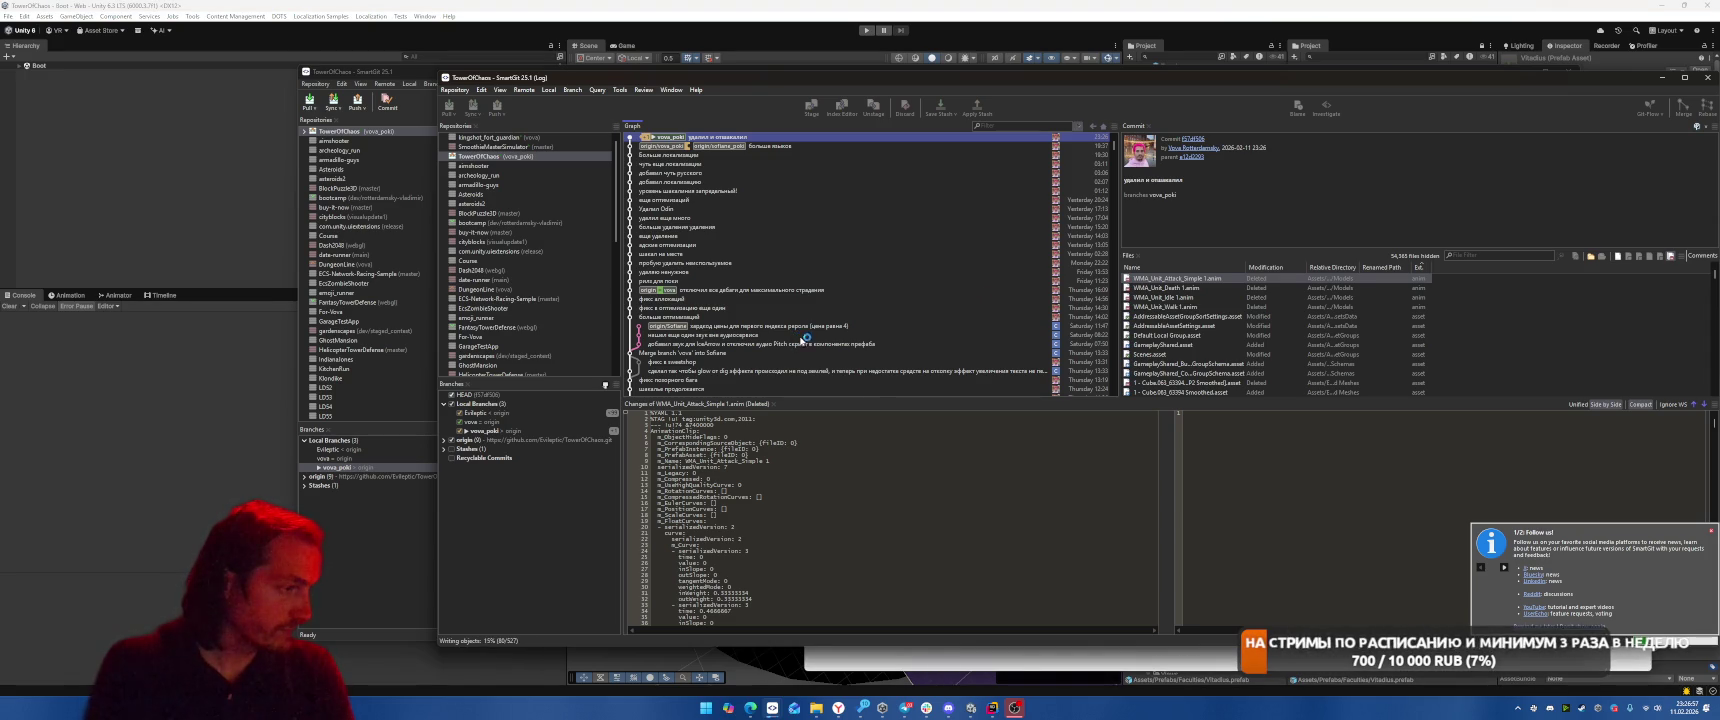
# Inspect the prices, CommonConfig.asset, AudioService.cs and reroll price commits, selecting three consecutive commits
pyautogui.click(786, 327)
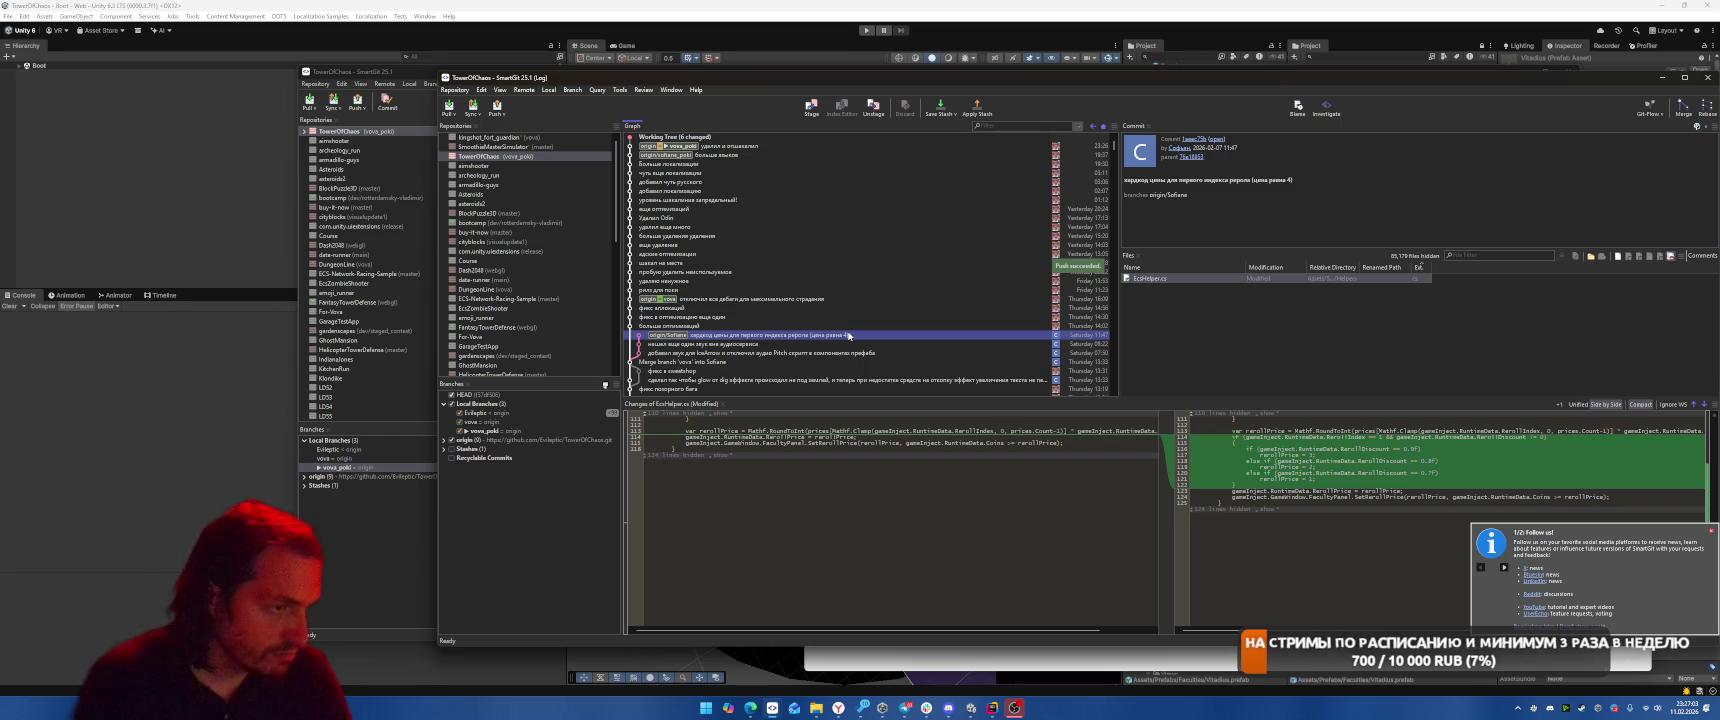
pyautogui.click(767, 345)
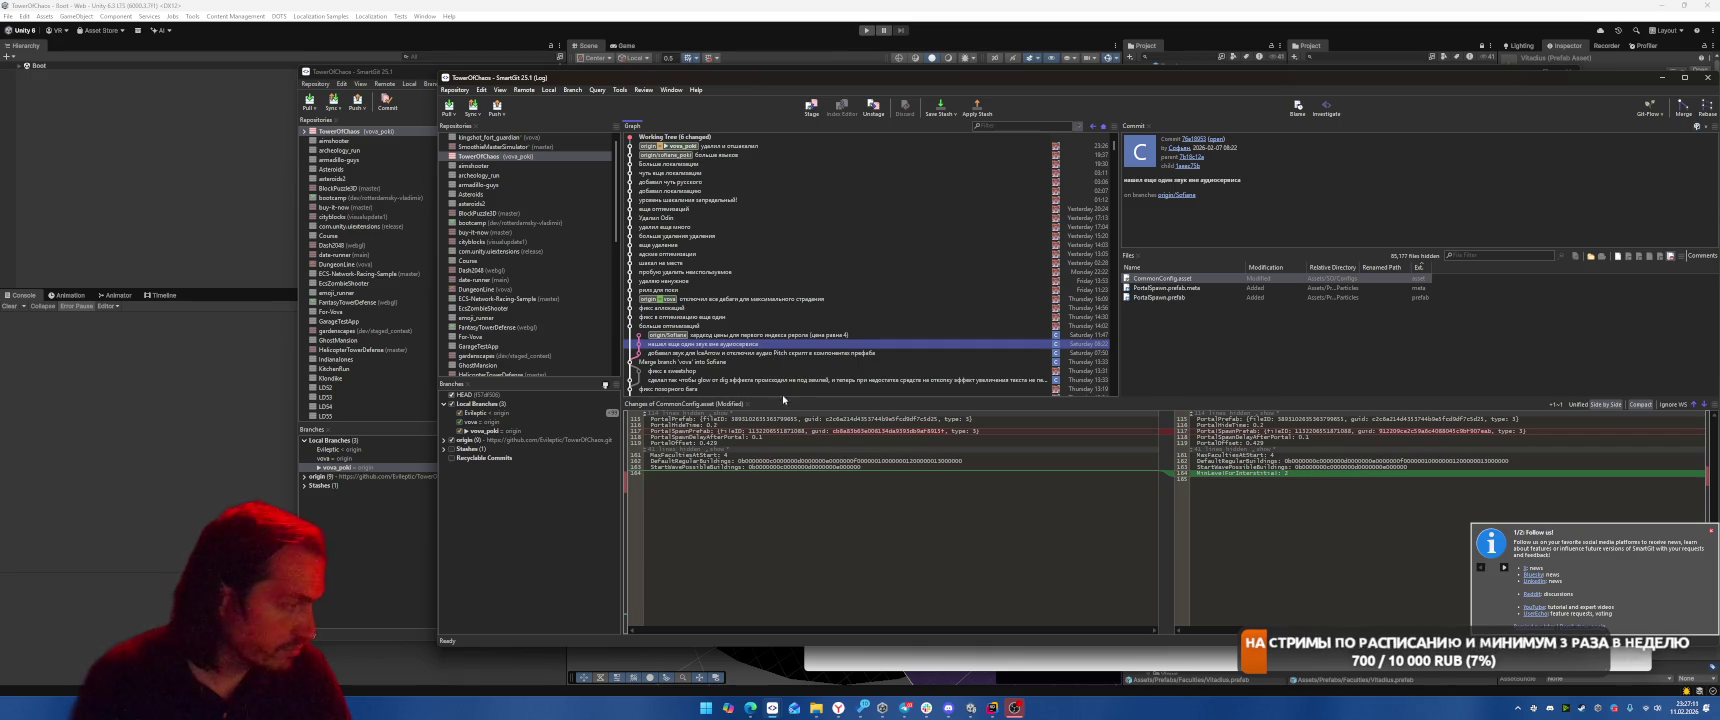
pyautogui.click(757, 353)
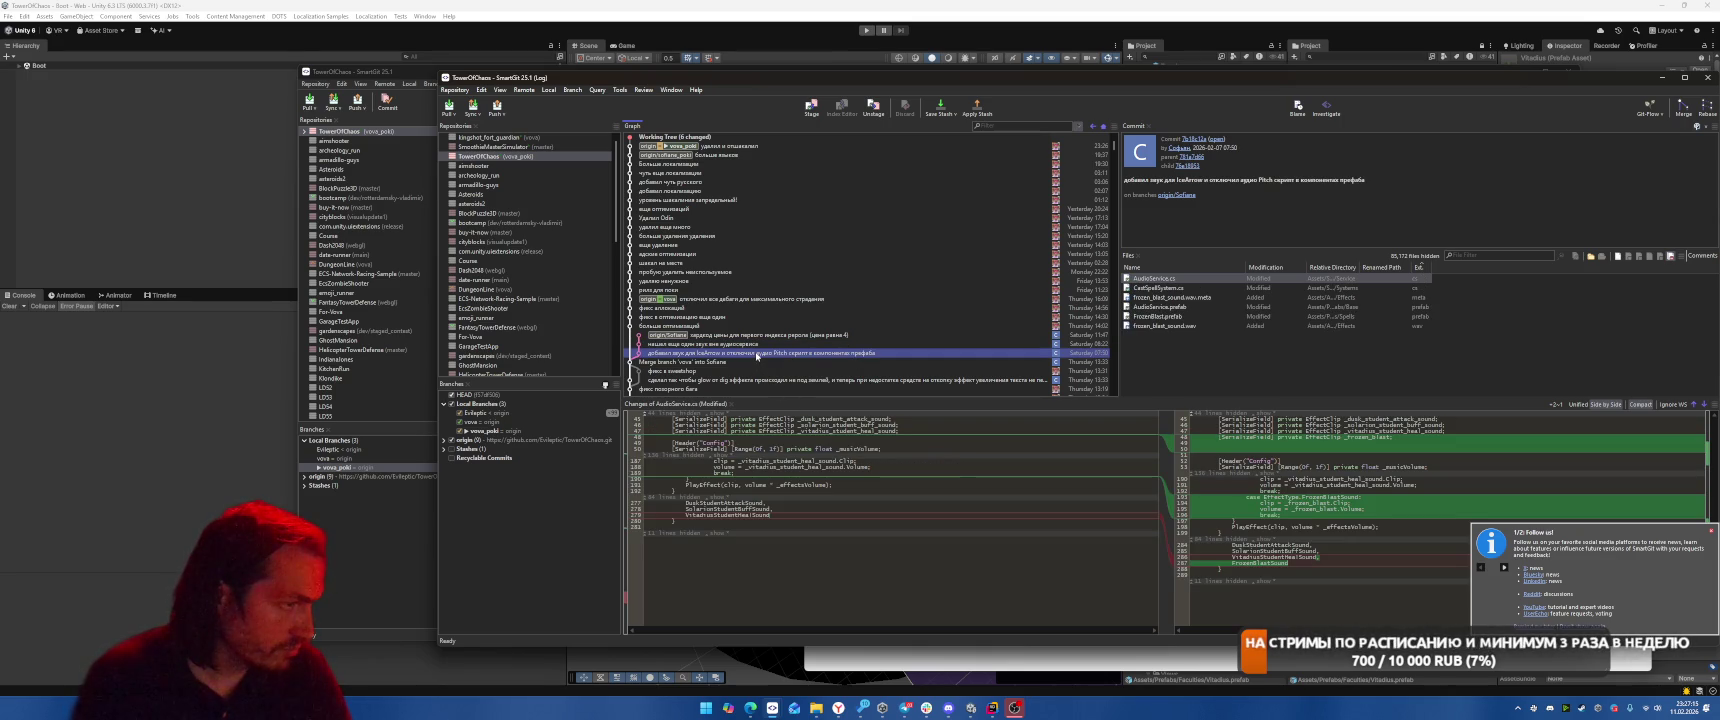
pyautogui.click(750, 337)
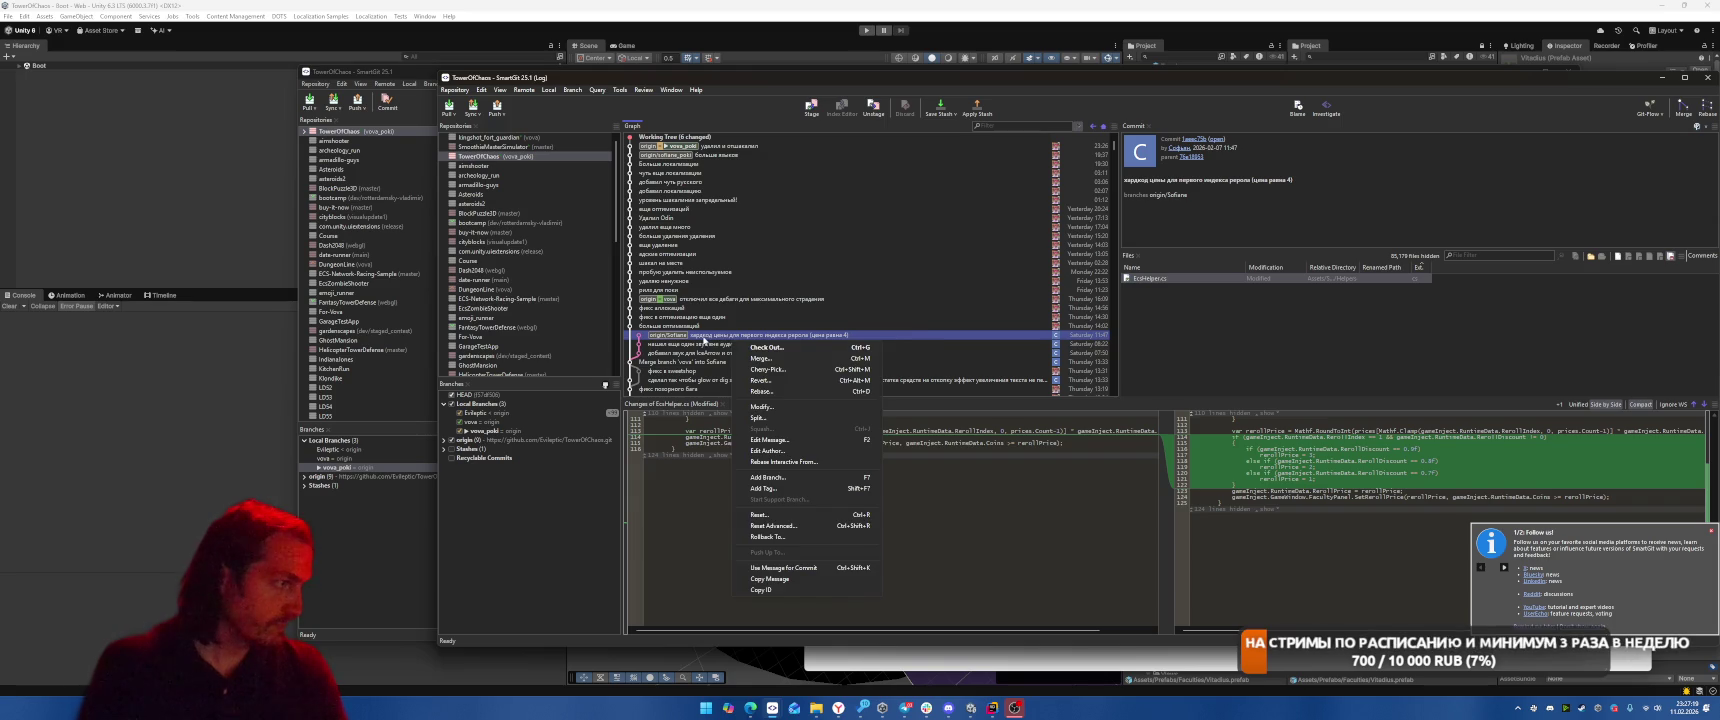
pyautogui.click(704, 353)
pyautogui.press('Up')
pyautogui.keyDown('shift'); pyautogui.click(719, 352); pyautogui.keyUp('shift')
# Cherry-pick the three selected commits into the working tree without committing and dismiss the failure report
pyautogui.rightClick(718, 350)
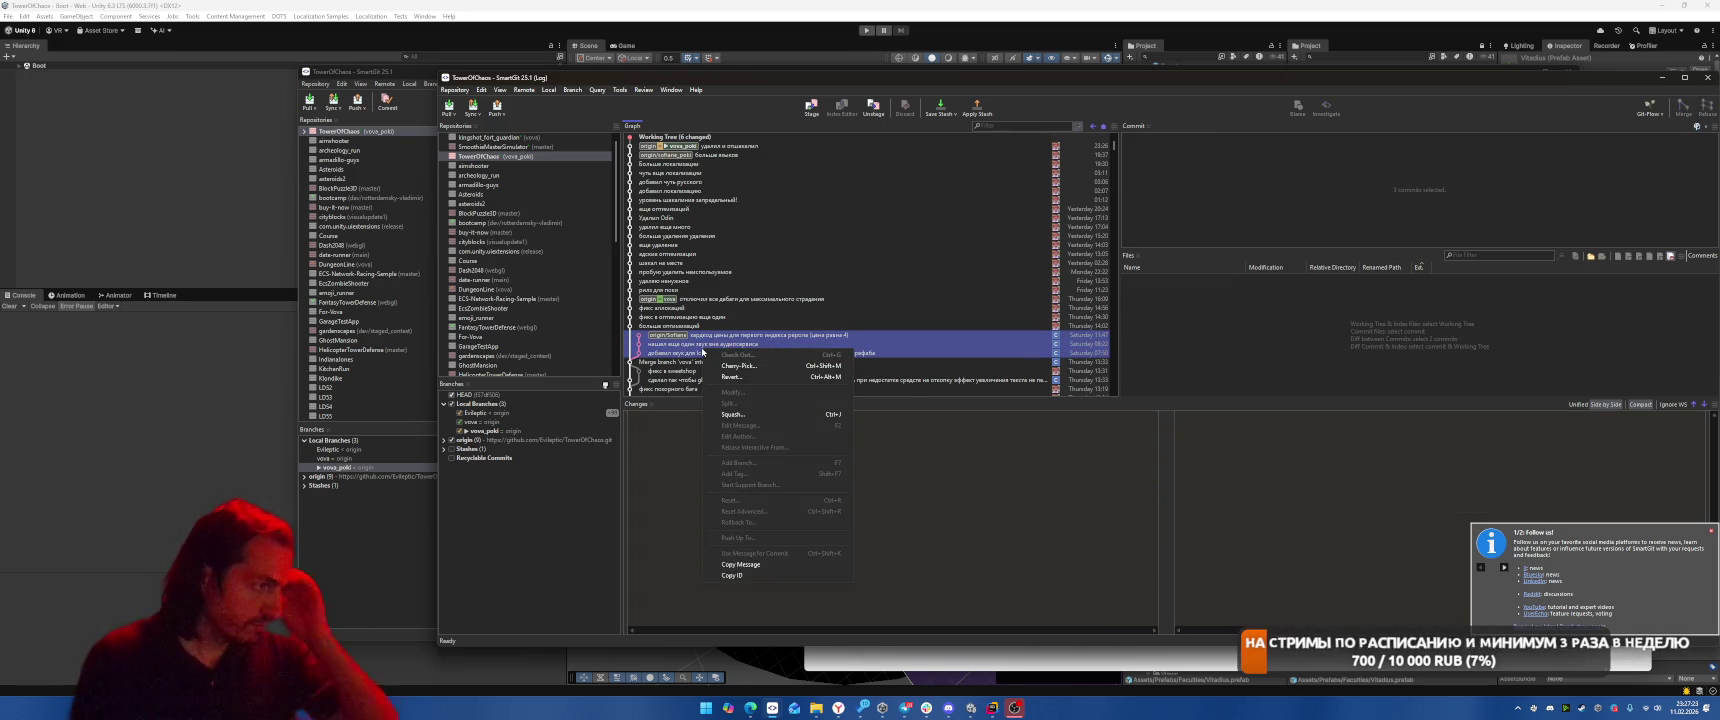
pyautogui.click(742, 366)
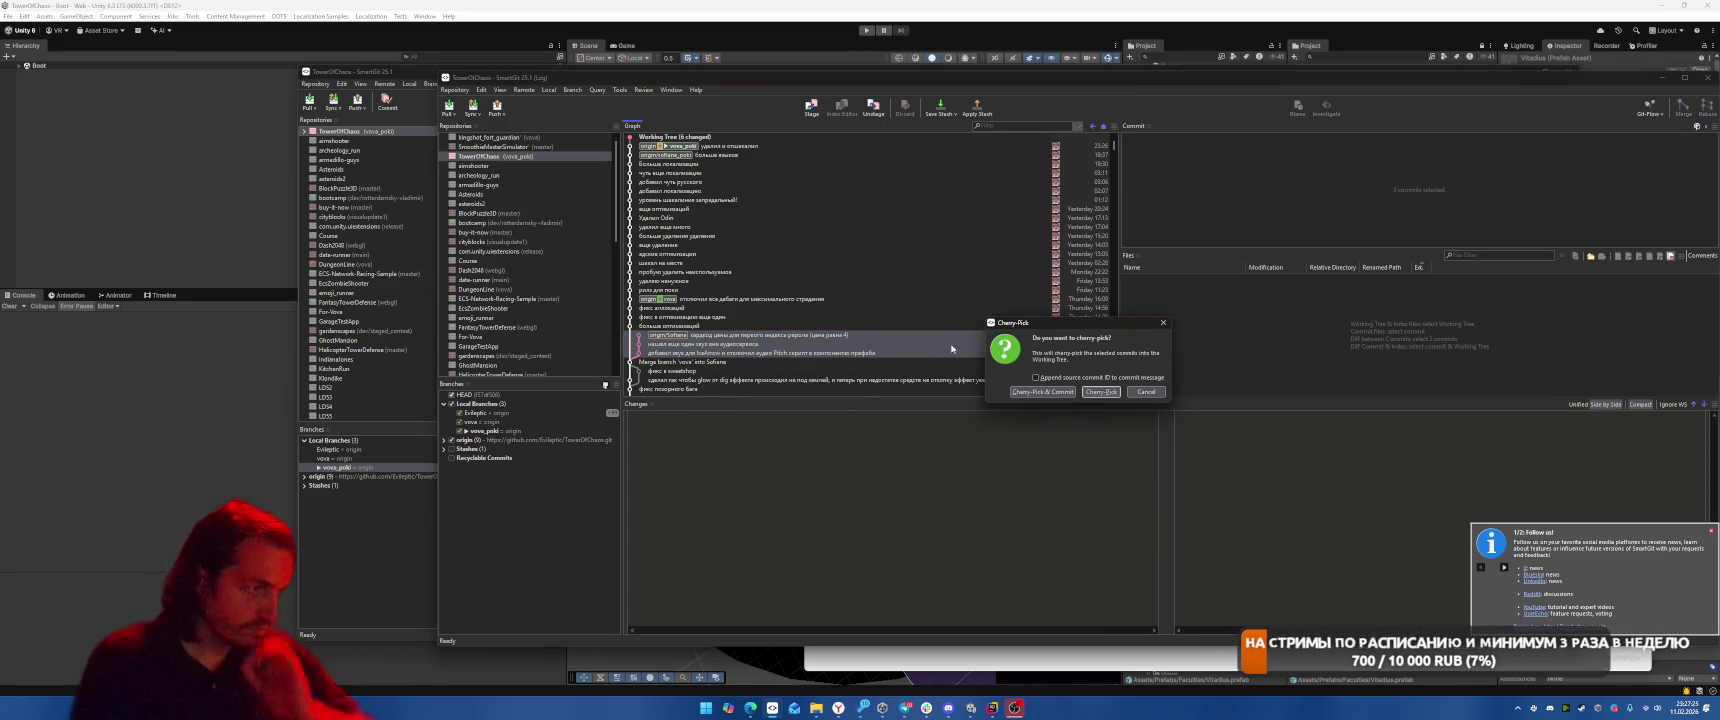
pyautogui.click(1101, 391)
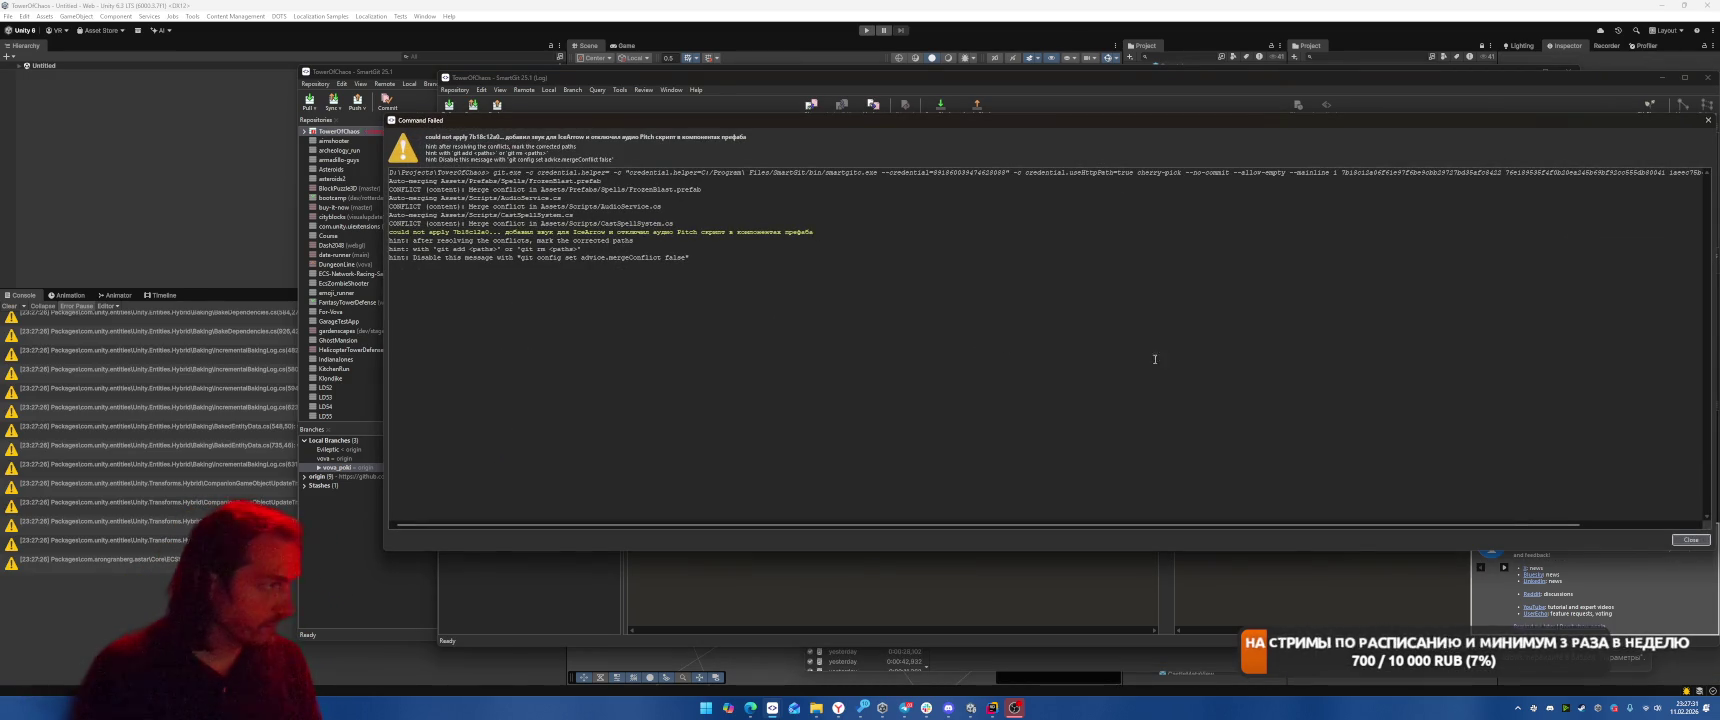
pyautogui.click(1688, 540)
# Review the FrozenBlast.prefab, AudioService.cs and CastSpellSystem.cs conflicts in the working tree
pyautogui.click(720, 155)
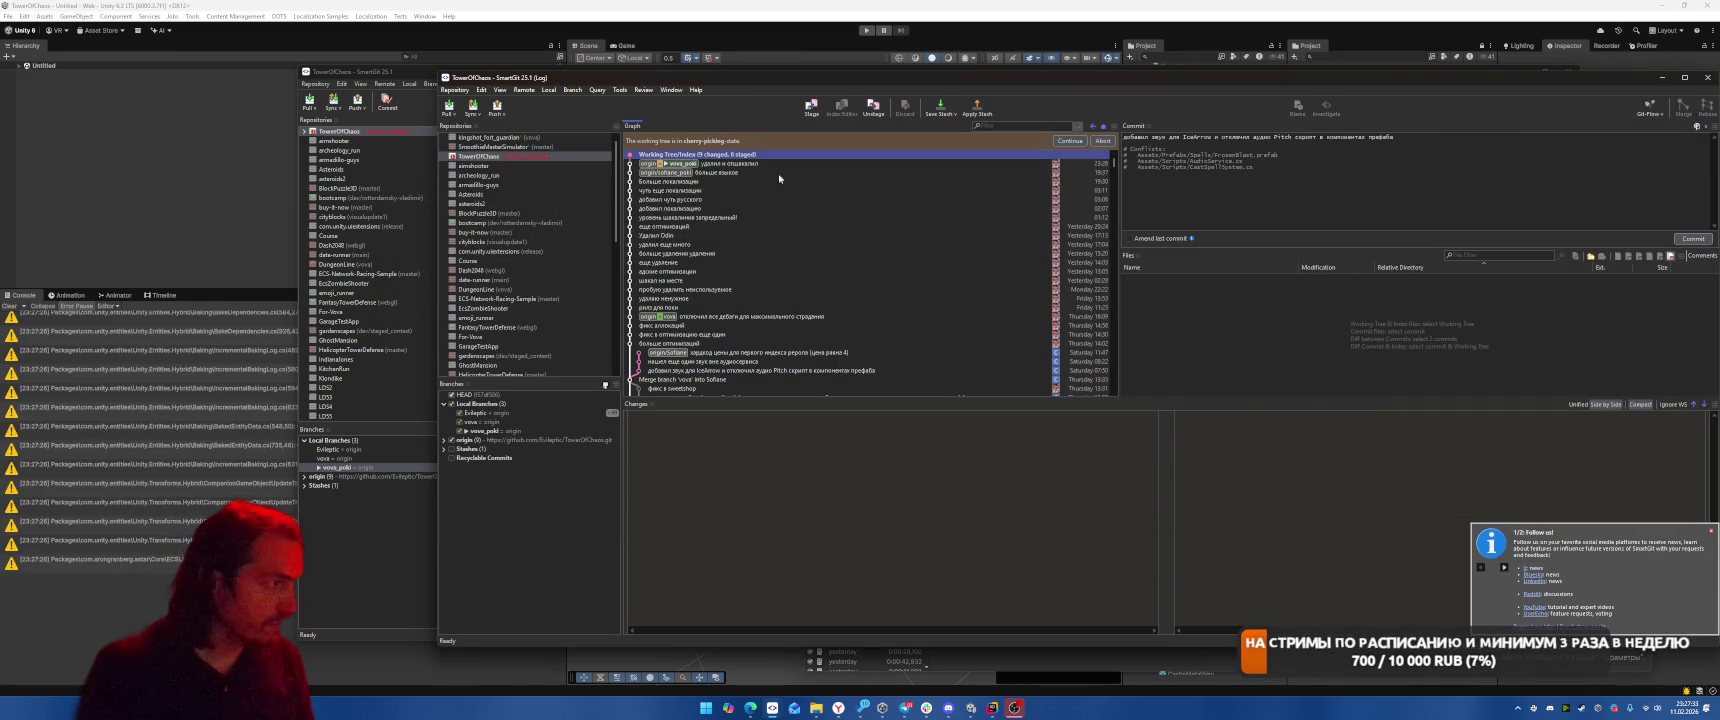
pyautogui.click(1210, 345)
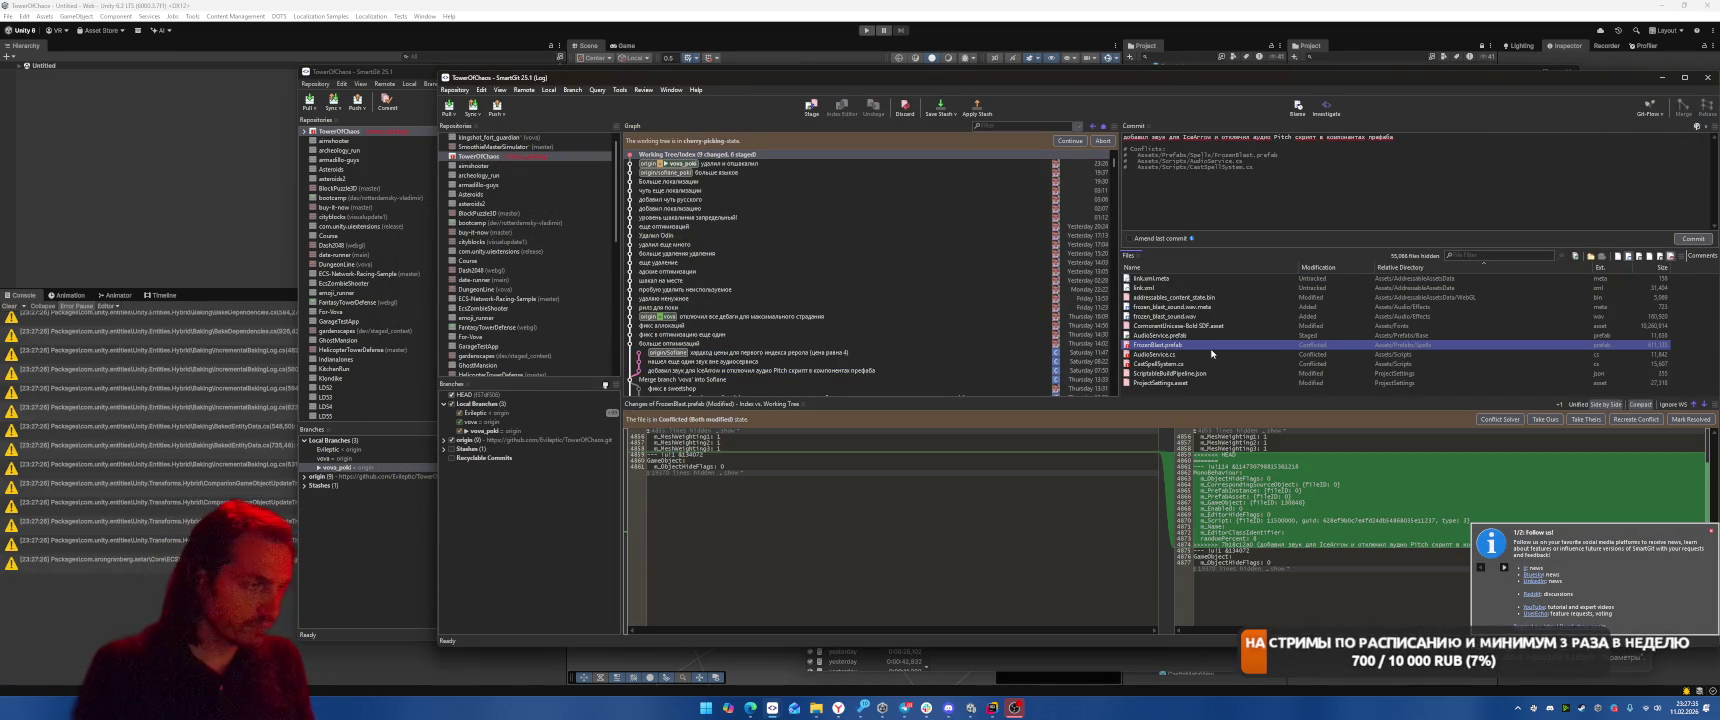
pyautogui.click(1199, 354)
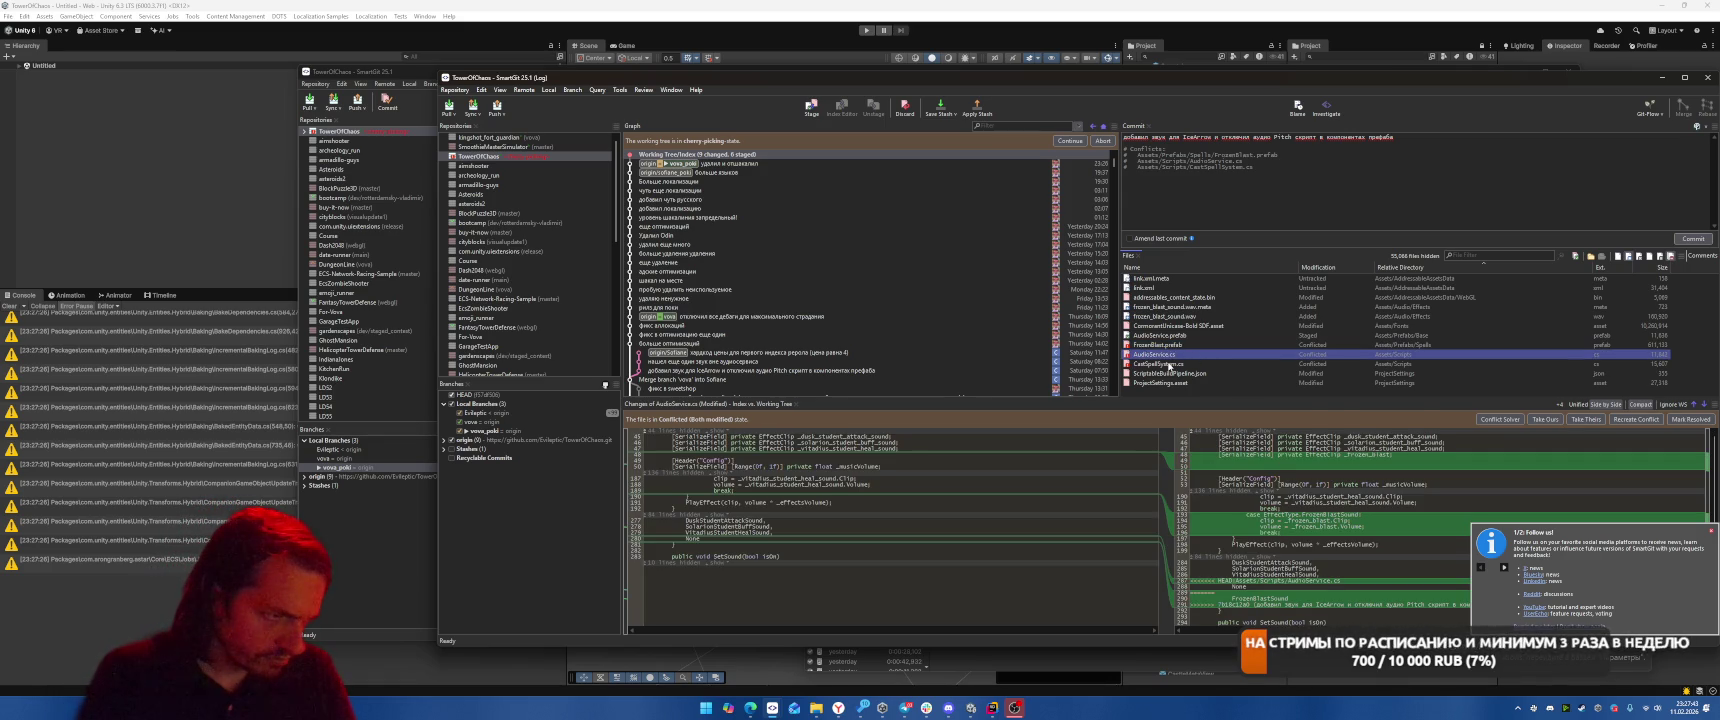
pyautogui.click(1164, 365)
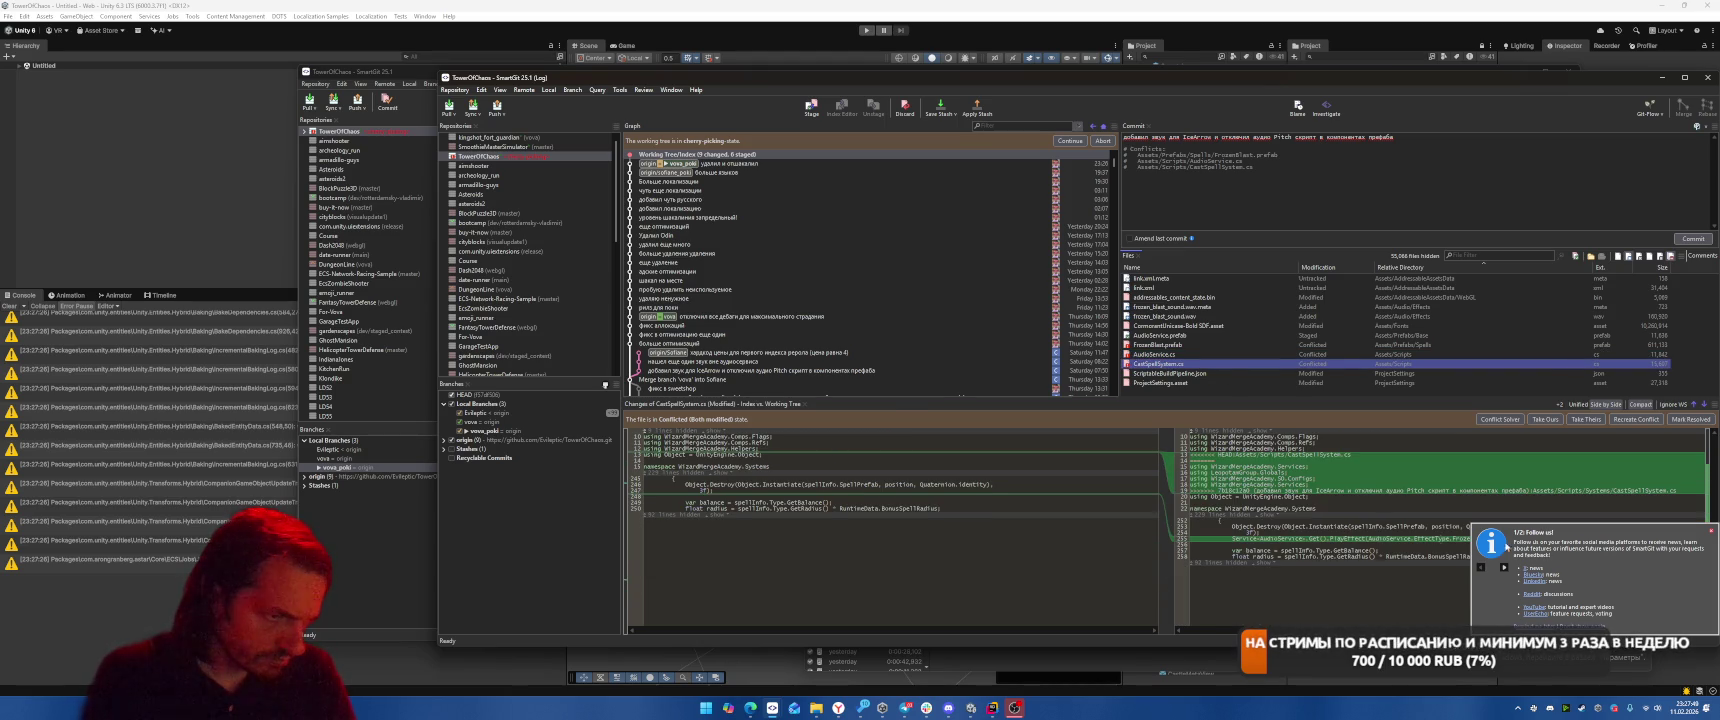
pyautogui.click(1711, 533)
pyautogui.click(1164, 346)
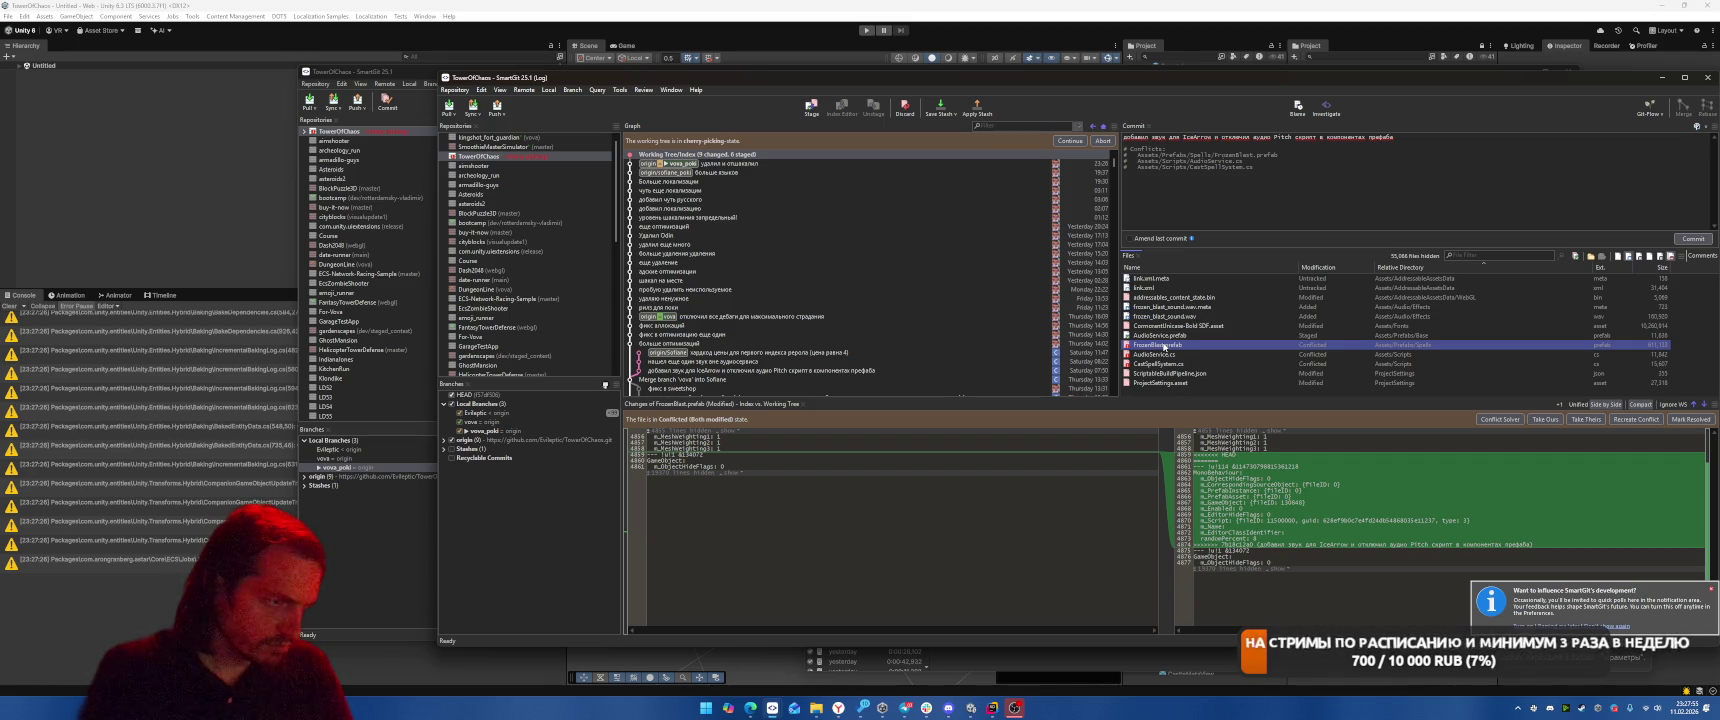
# Mark FrozenBlast.prefab's conflict resolved and open AudioService.cs in the three-way Conflict Solver
pyautogui.rightClick(1164, 346)
pyautogui.moveTo(1249, 538)
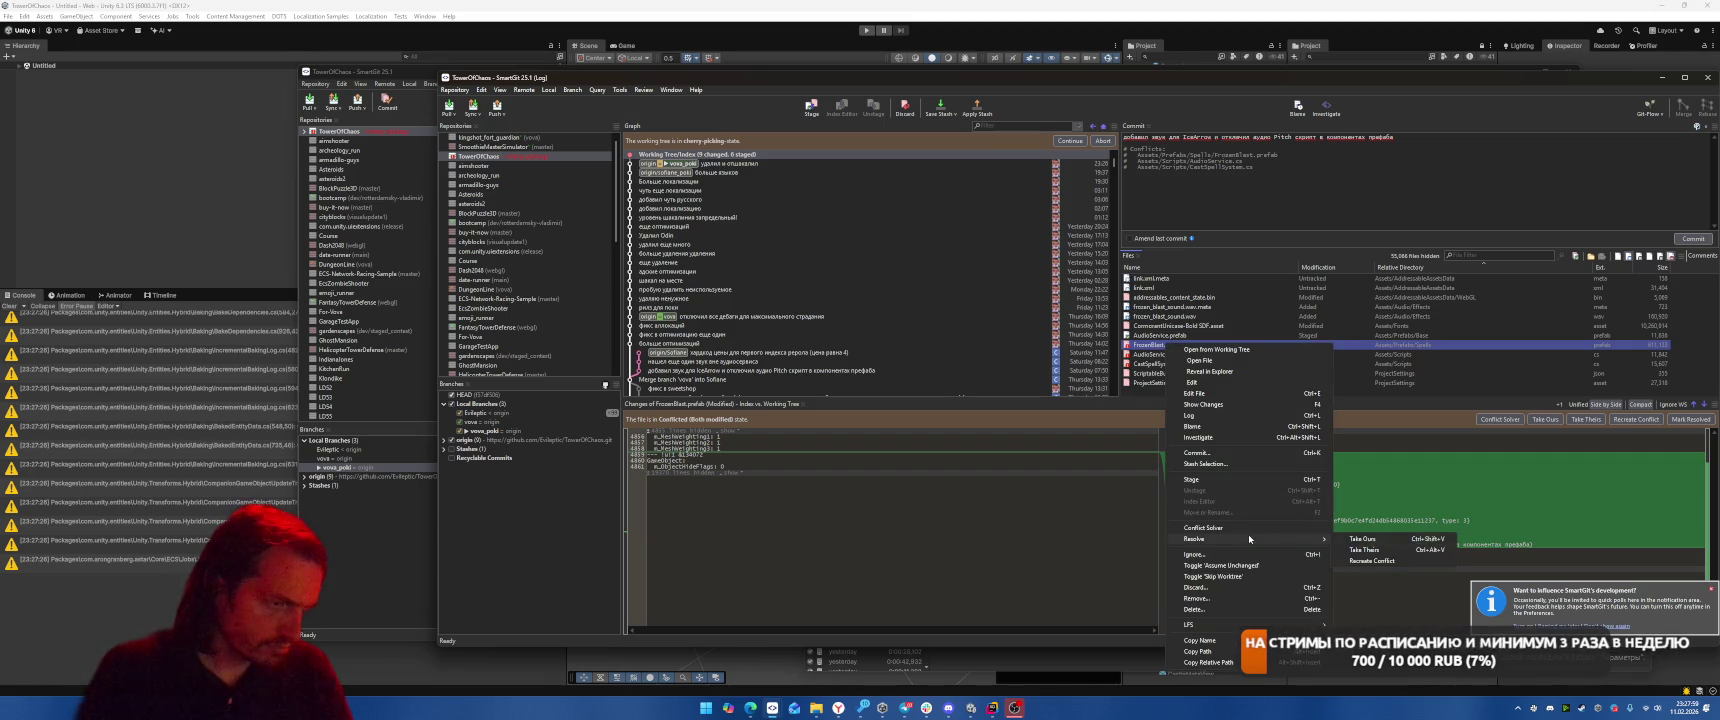
pyautogui.click(1362, 539)
pyautogui.click(1043, 392)
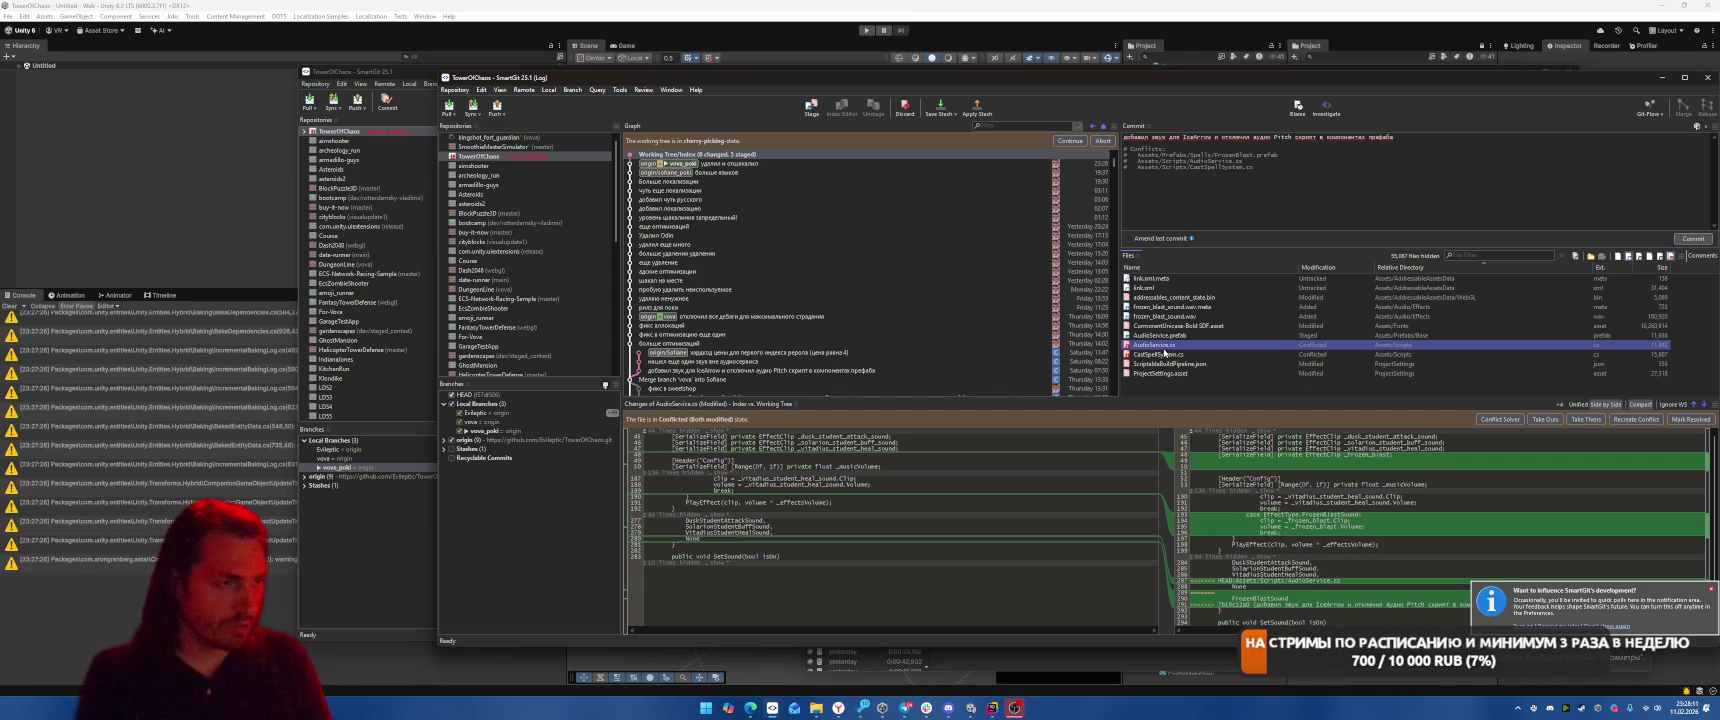
pyautogui.doubleClick(1160, 345)
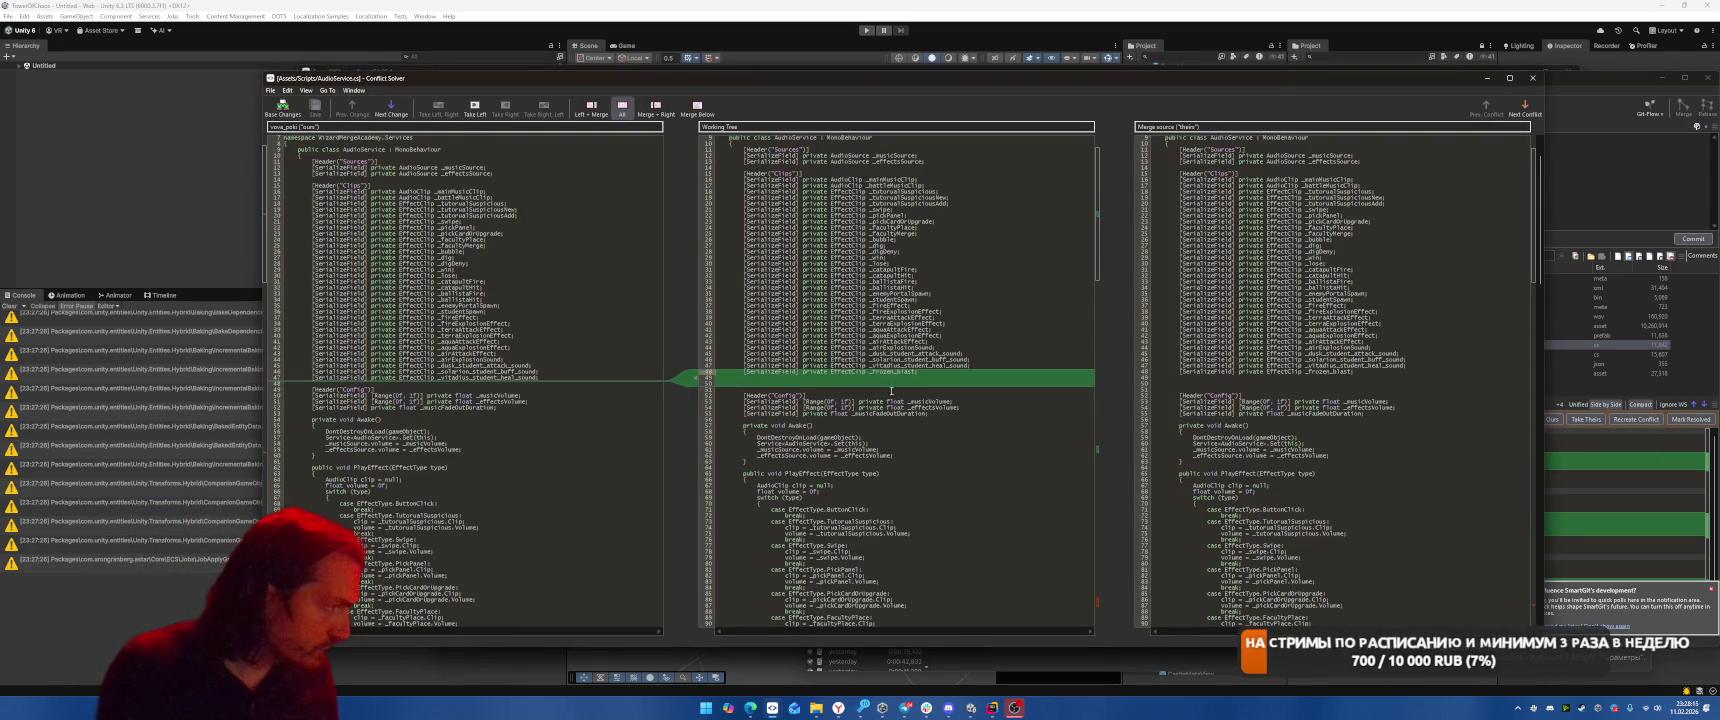
# Delete the <<<<<<<, ======= and >>>>>>> marker lines and stray blank lines around FrozenBlastSound
pyautogui.scroll(-15, 879, 396)
pyautogui.scroll(9, 1183, 212)
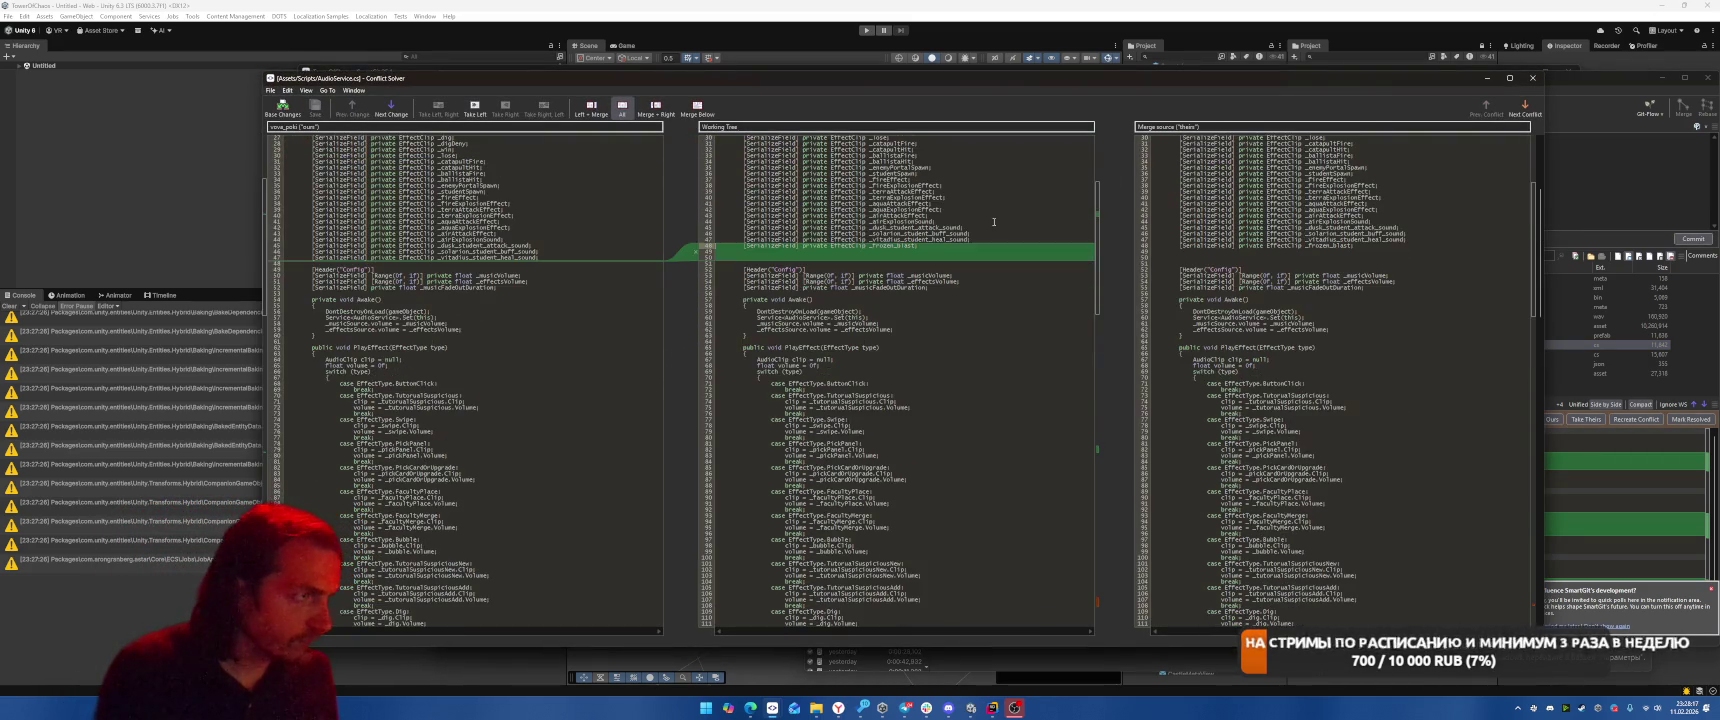
pyautogui.click(390, 108)
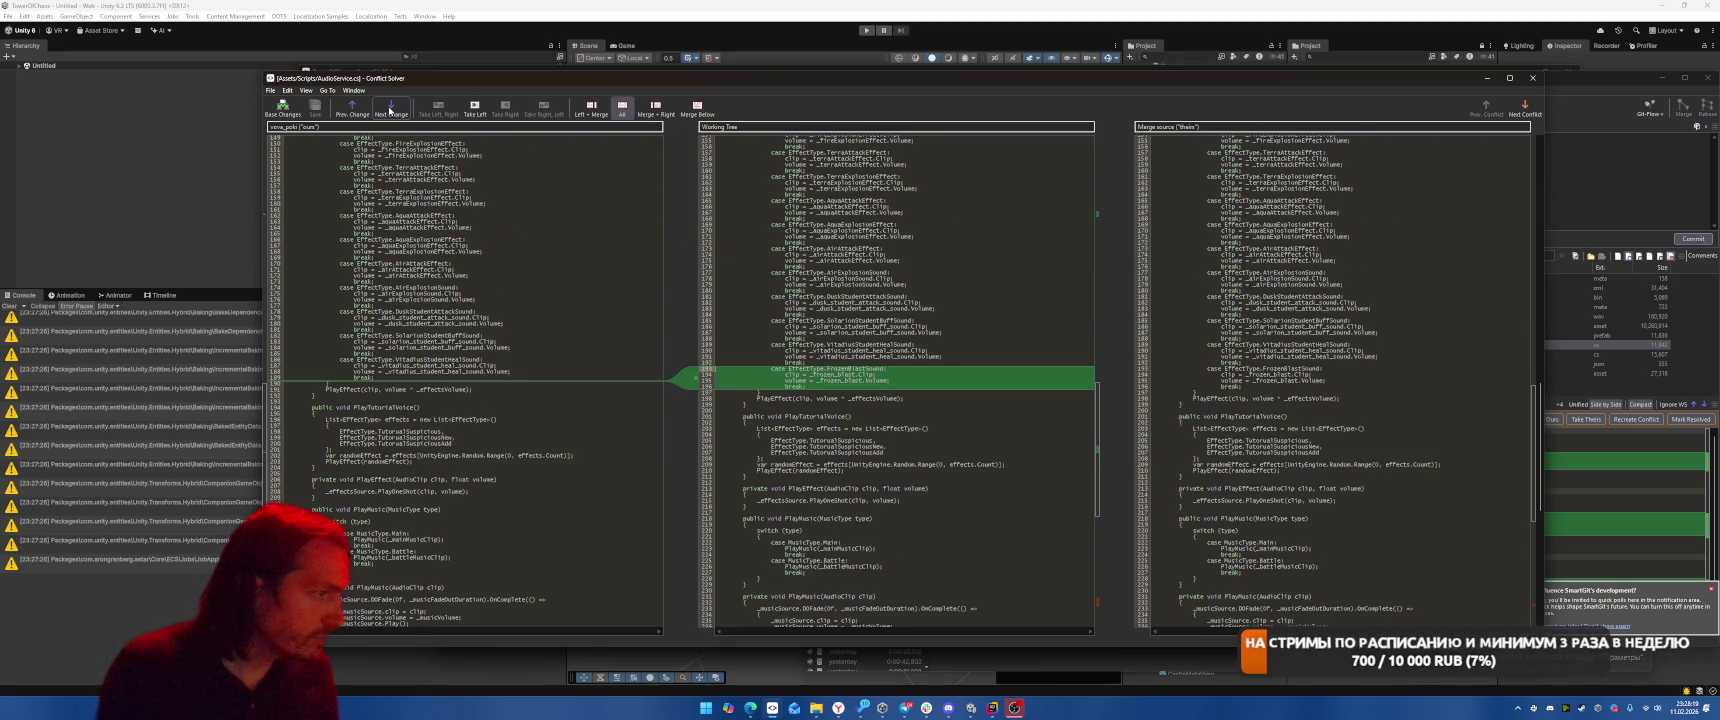
pyautogui.click(390, 108)
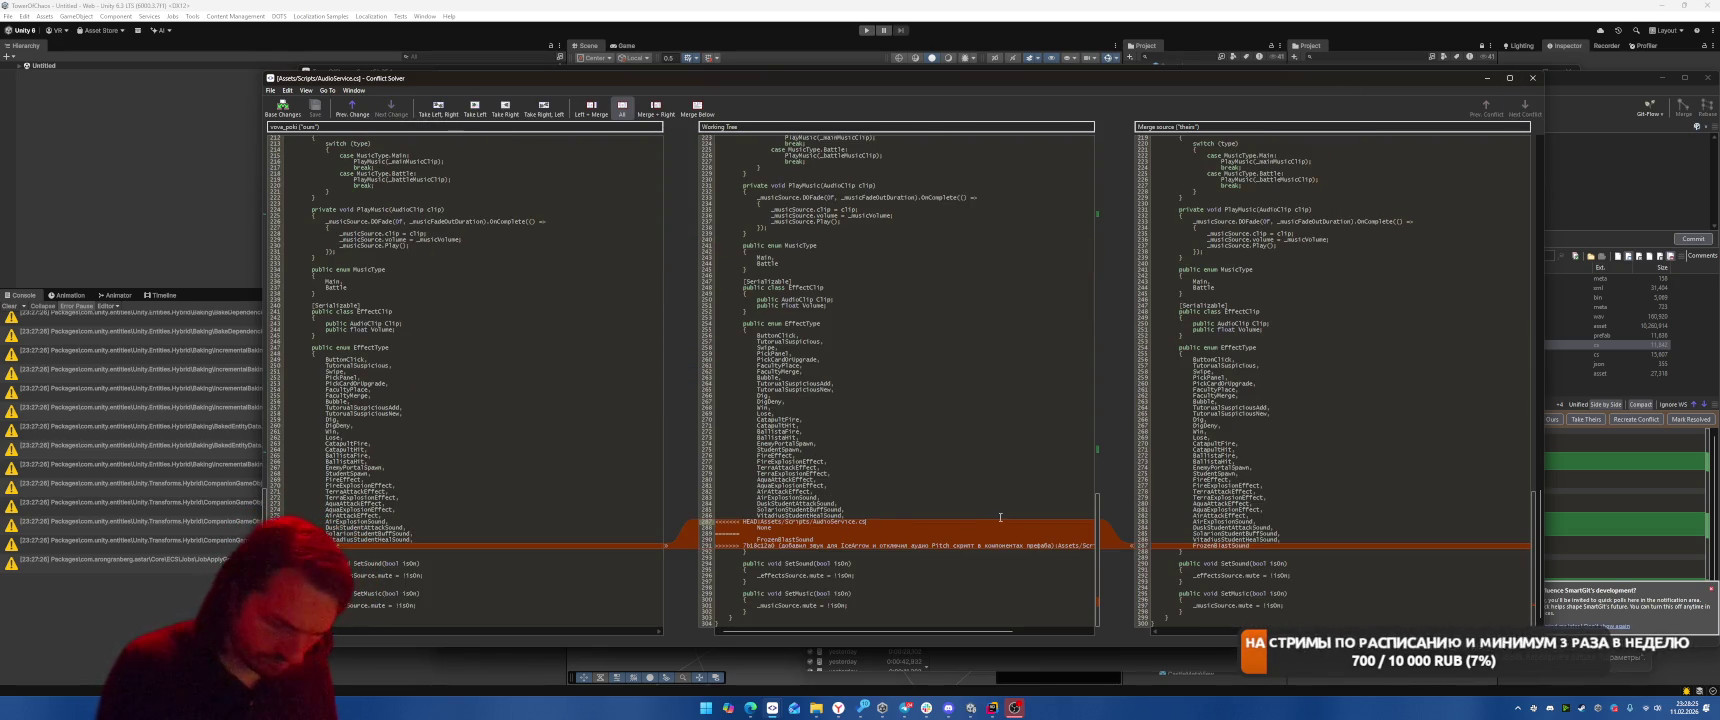
pyautogui.tripleClick(1000, 517)
pyautogui.press('Delete')
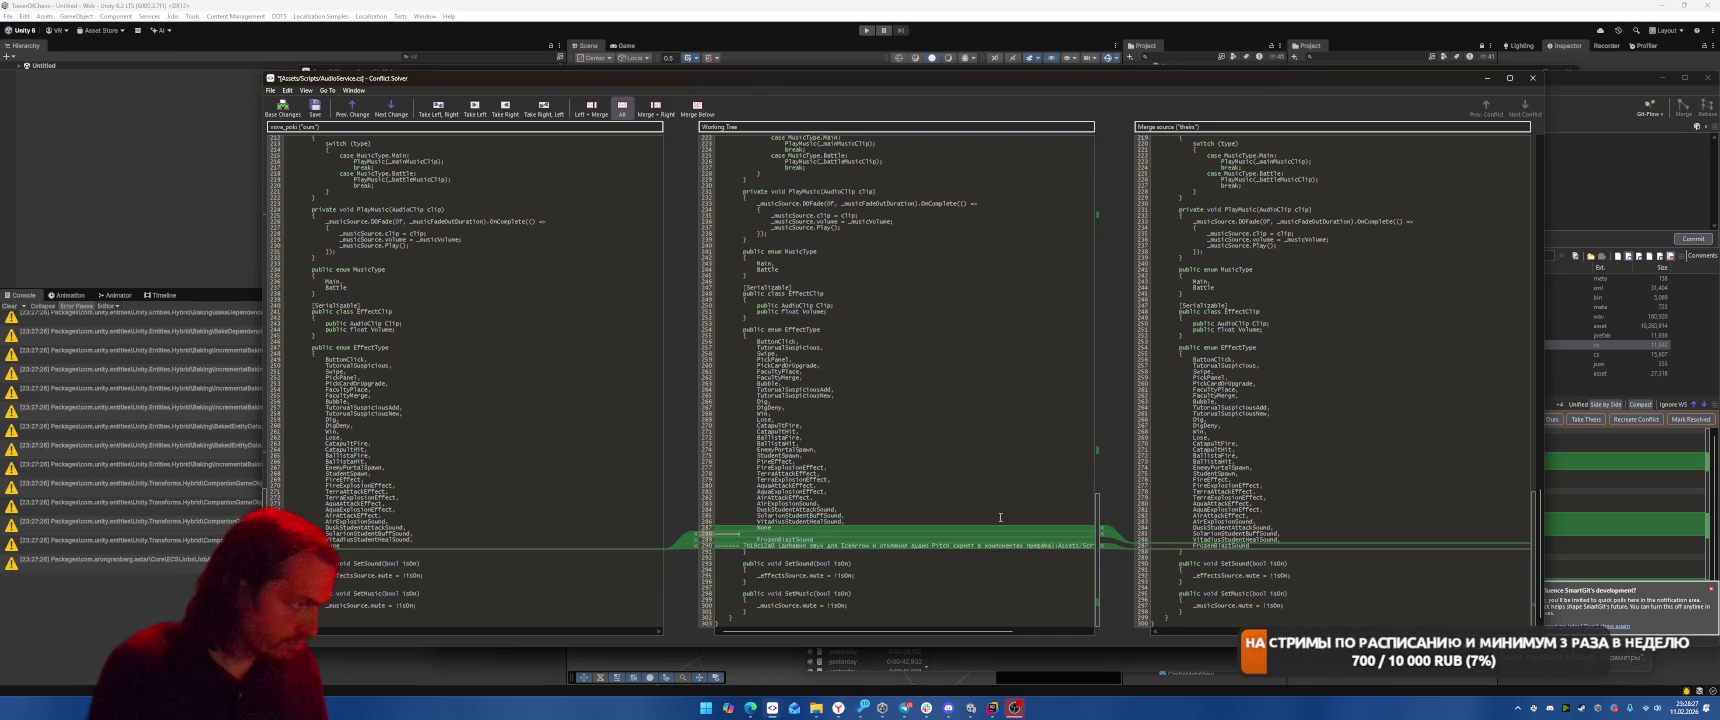
pyautogui.press('Delete')
pyautogui.hotkey('ctrl', 'd')
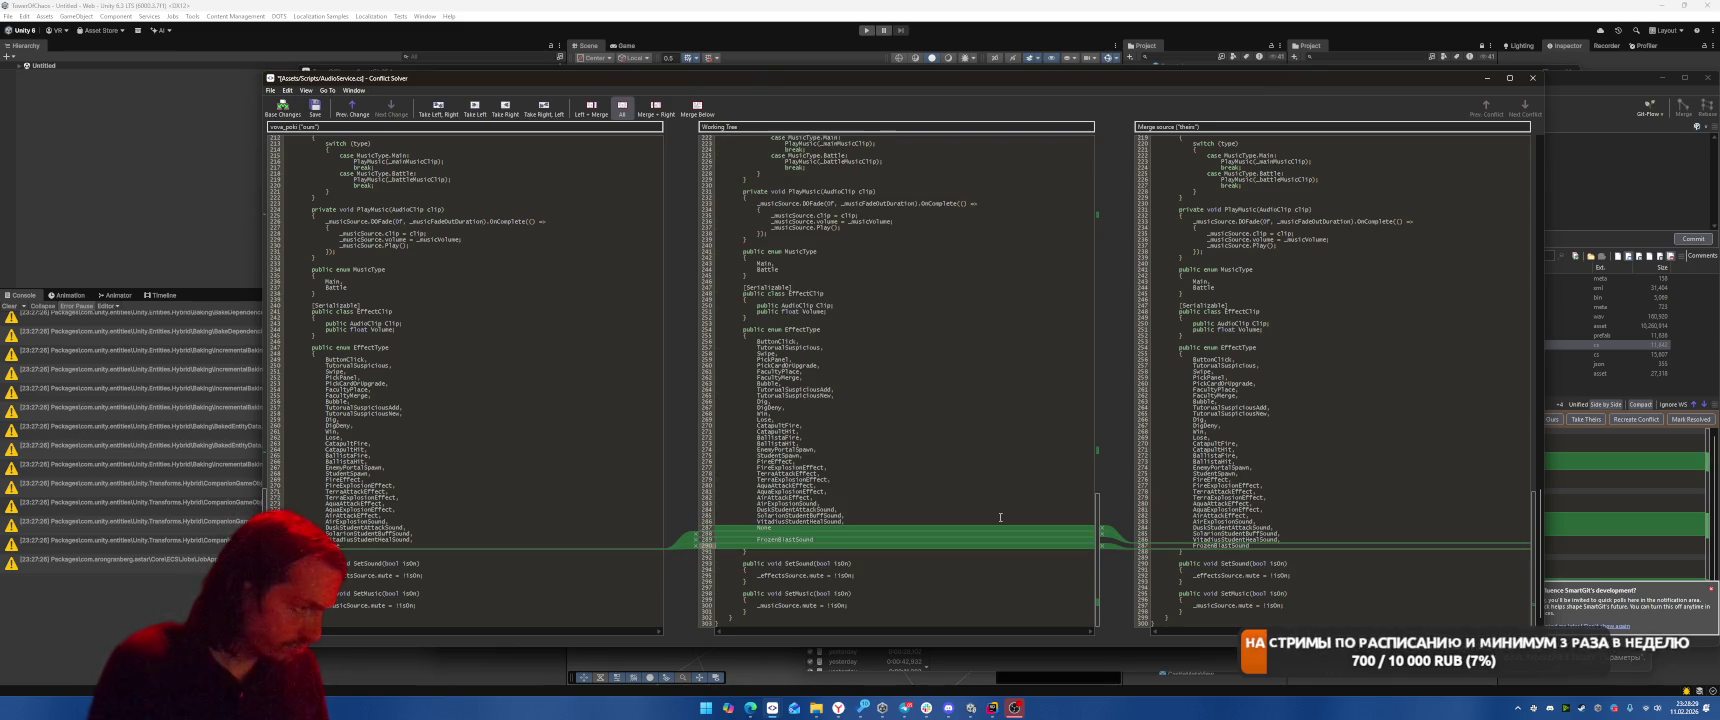
pyautogui.hotkey('ctrl', 'd')
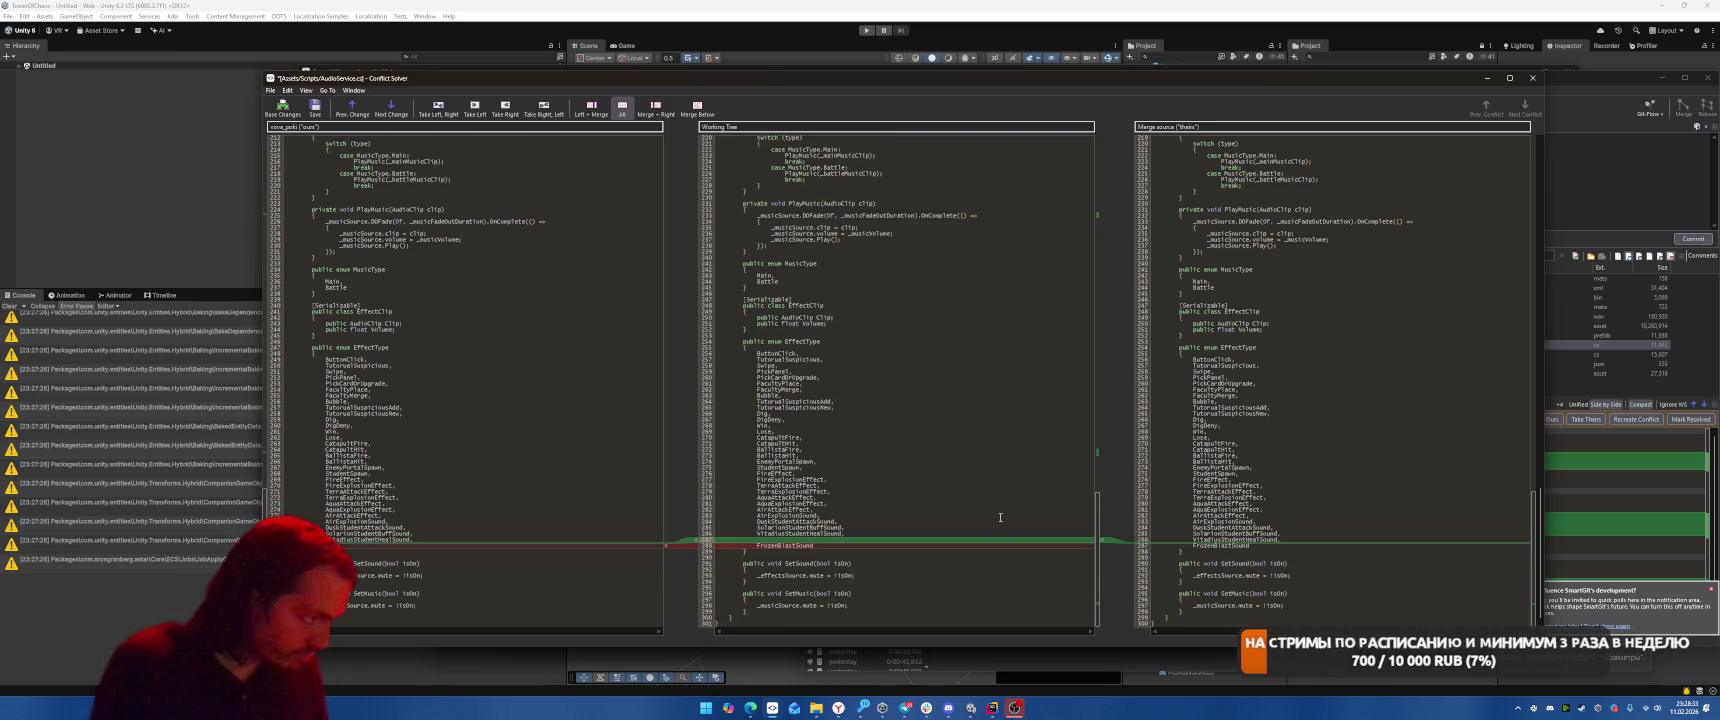
pyautogui.hotkey('ctrl', 'd')
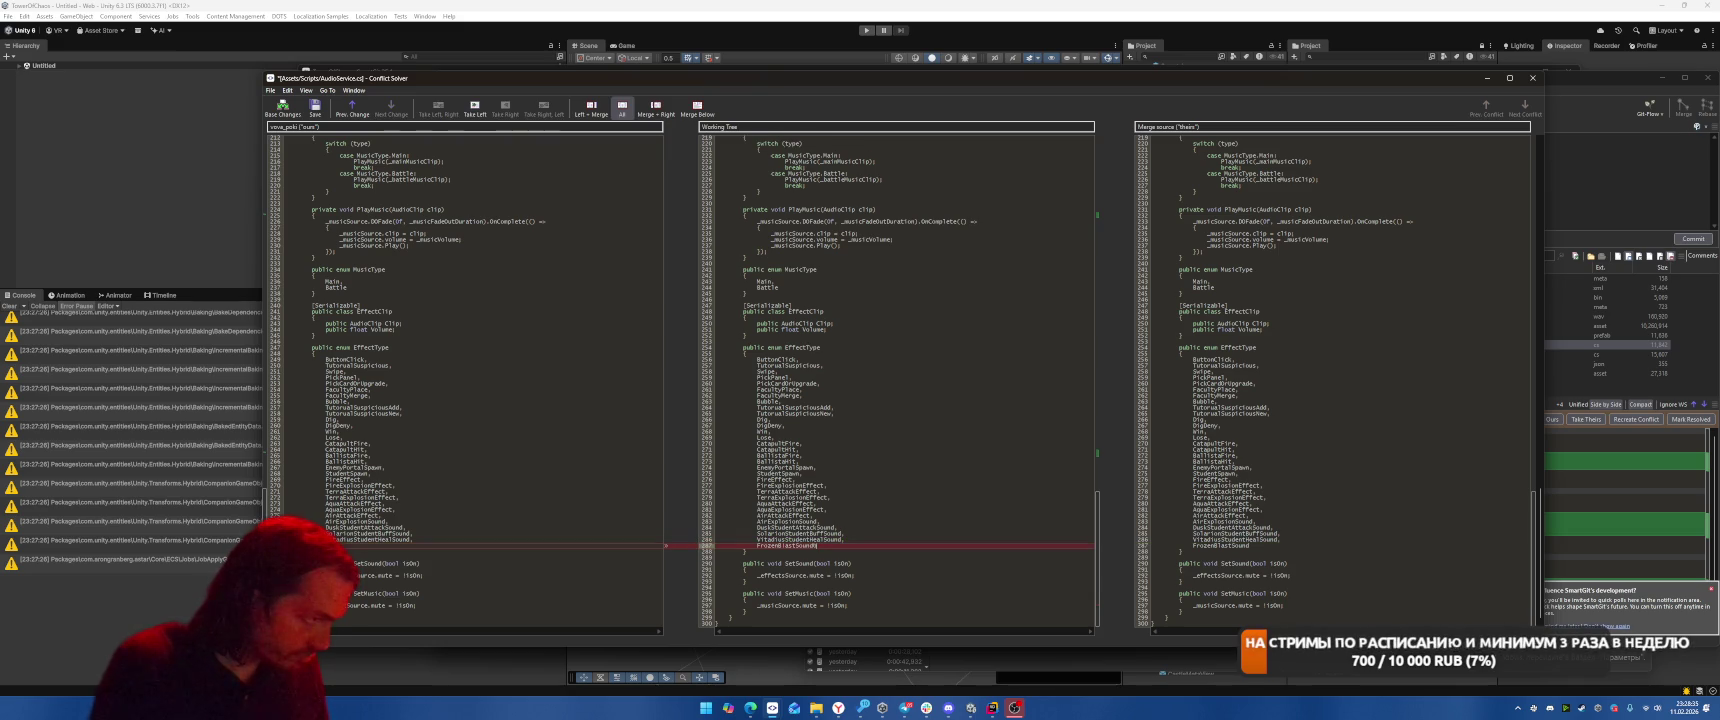
pyautogui.press('Return')
# Save AudioService.cs and close the Conflict Solver, confirming the prompt
pyautogui.hotkey('ctrl', 's')
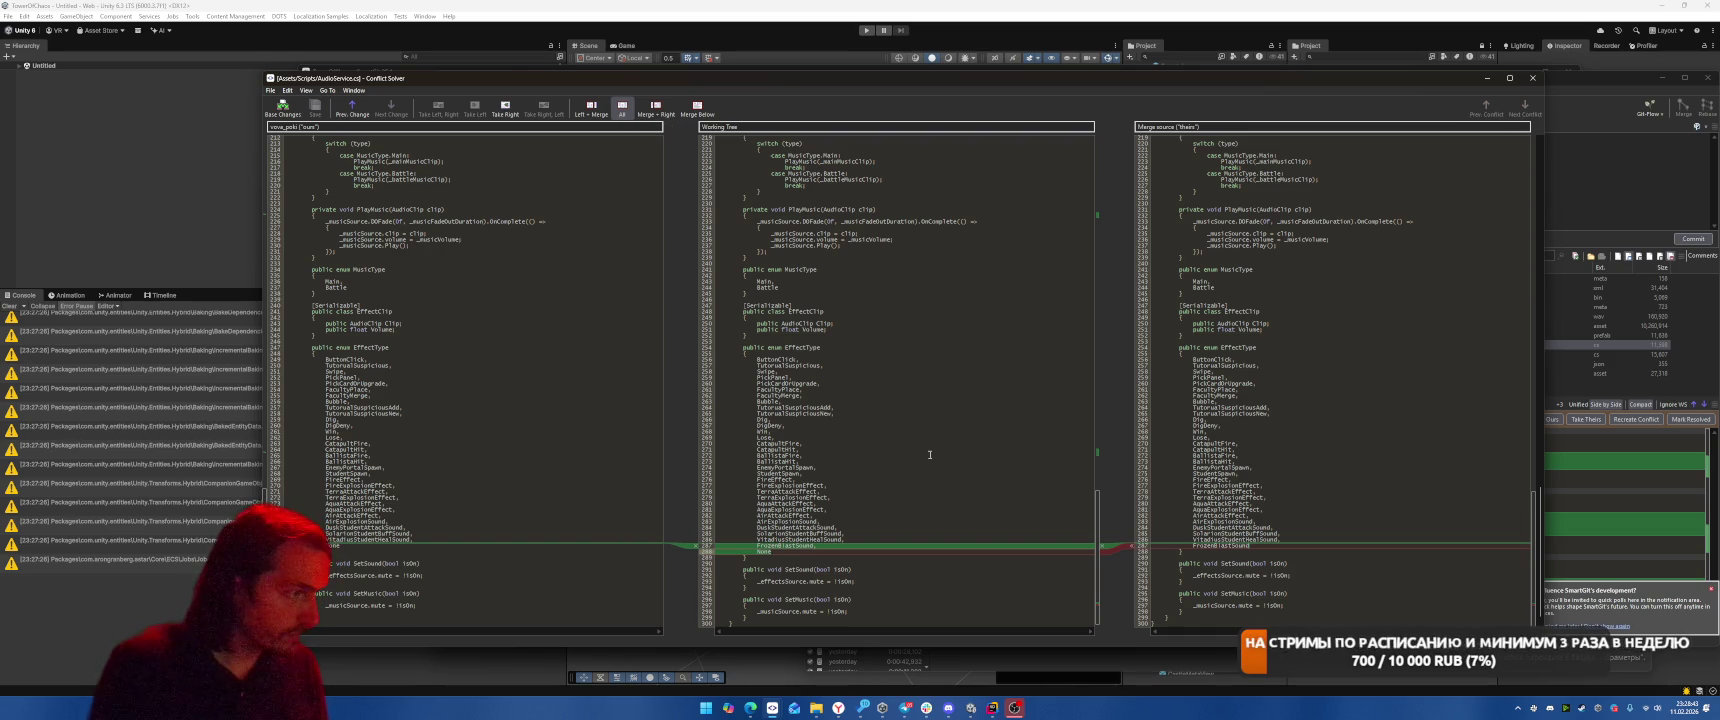
pyautogui.click(954, 495)
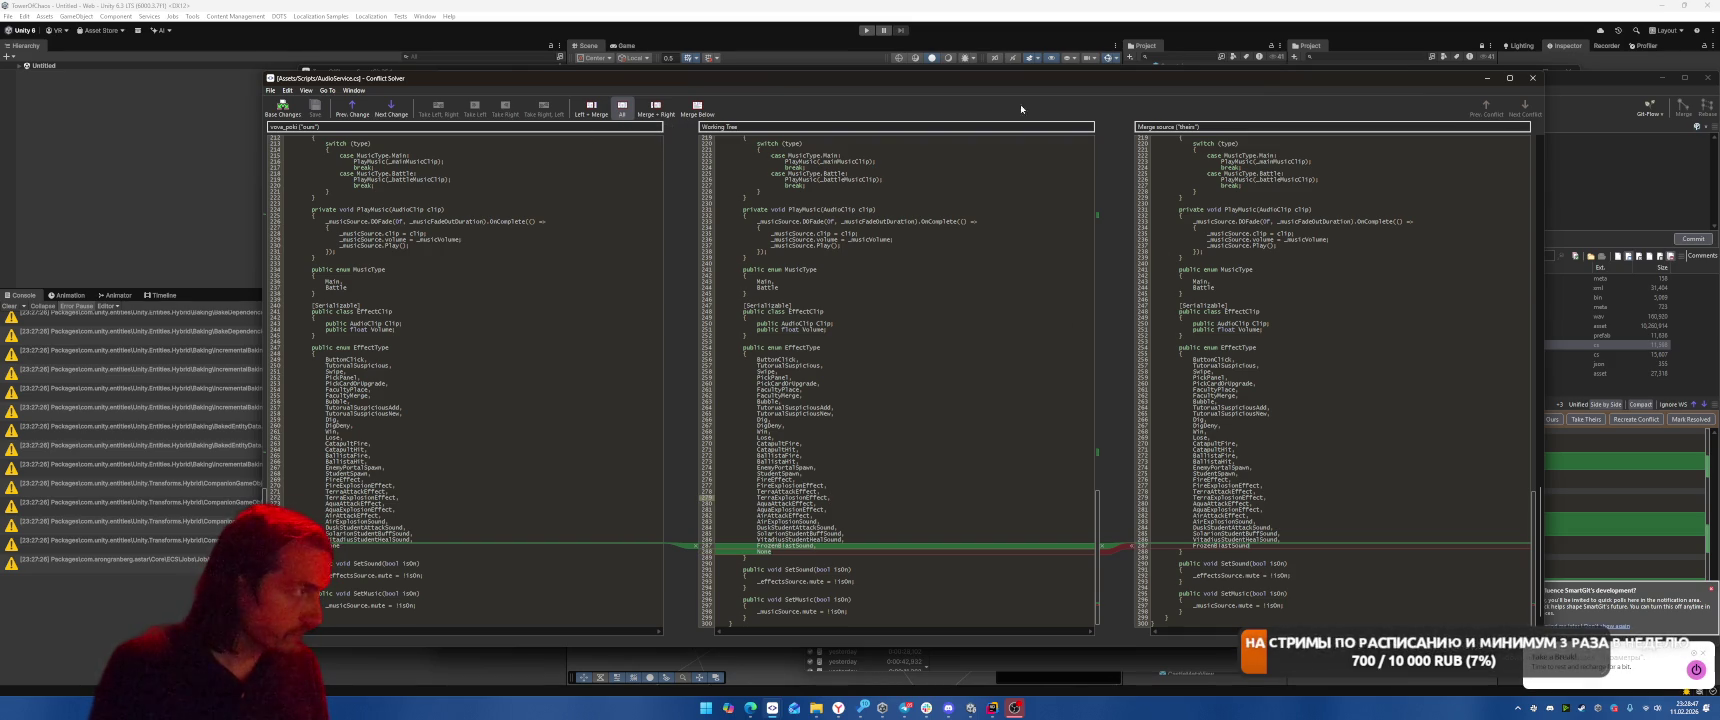
pyautogui.click(1532, 78)
pyautogui.click(872, 394)
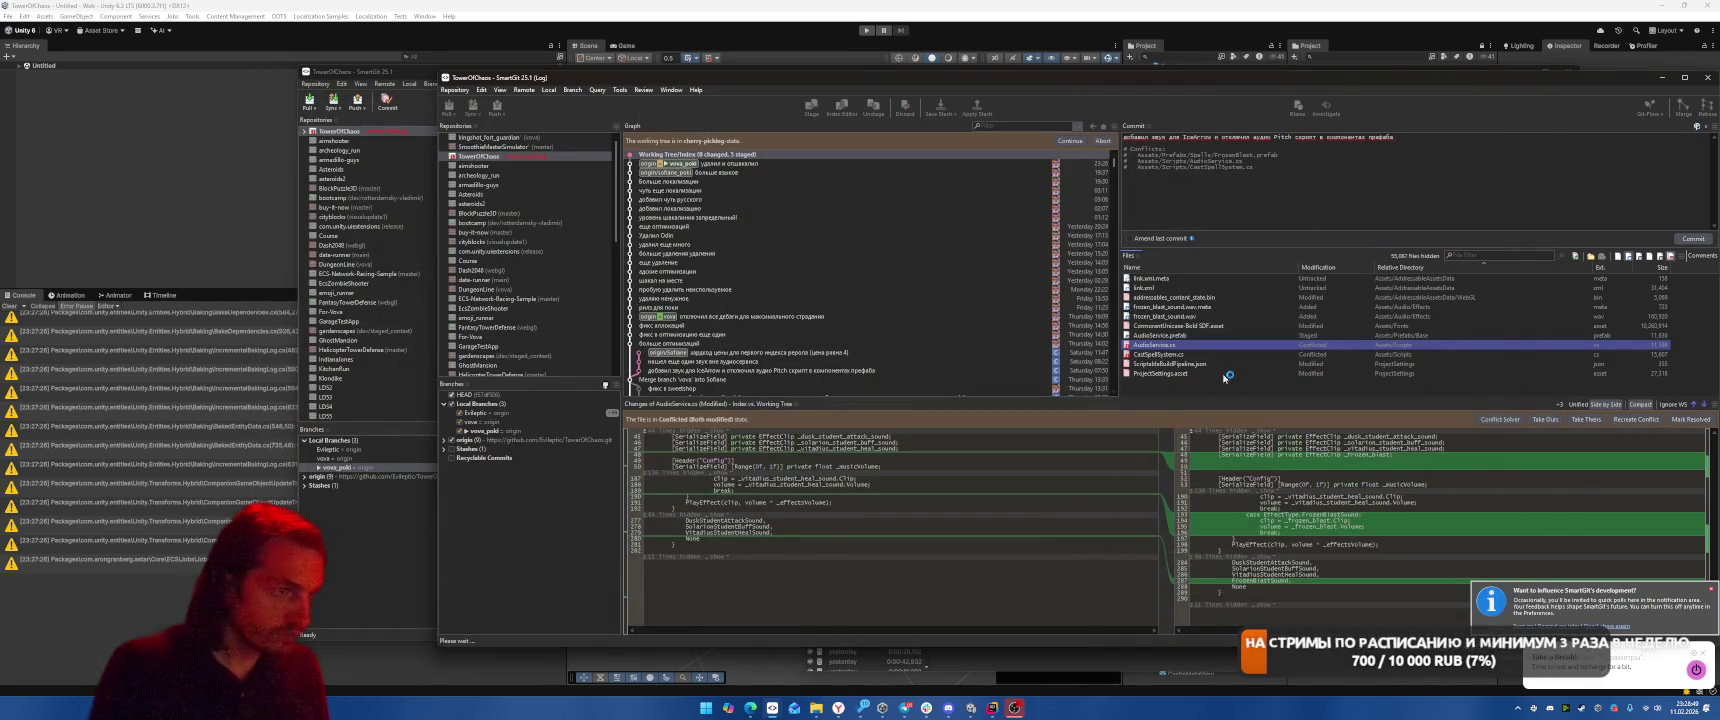
# Delete the conflict block among CastSpellSystem.cs's using lines and save the file
pyautogui.doubleClick(1152, 355)
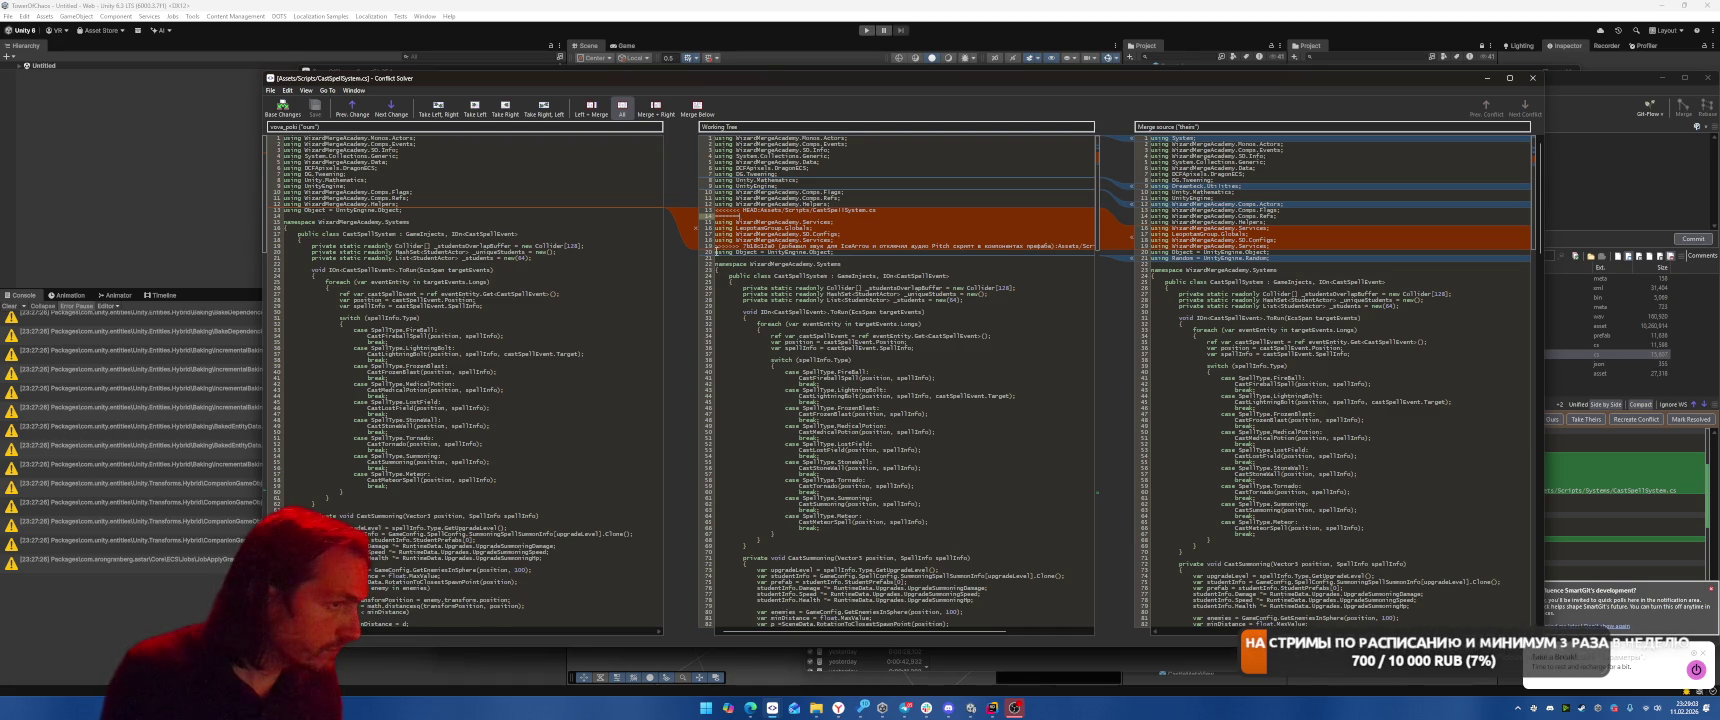
pyautogui.moveTo(716, 252)
pyautogui.mouseDown()
pyautogui.moveTo(870, 235)
pyautogui.moveTo(850, 210)
pyautogui.moveTo(879, 215)
pyautogui.mouseUp()
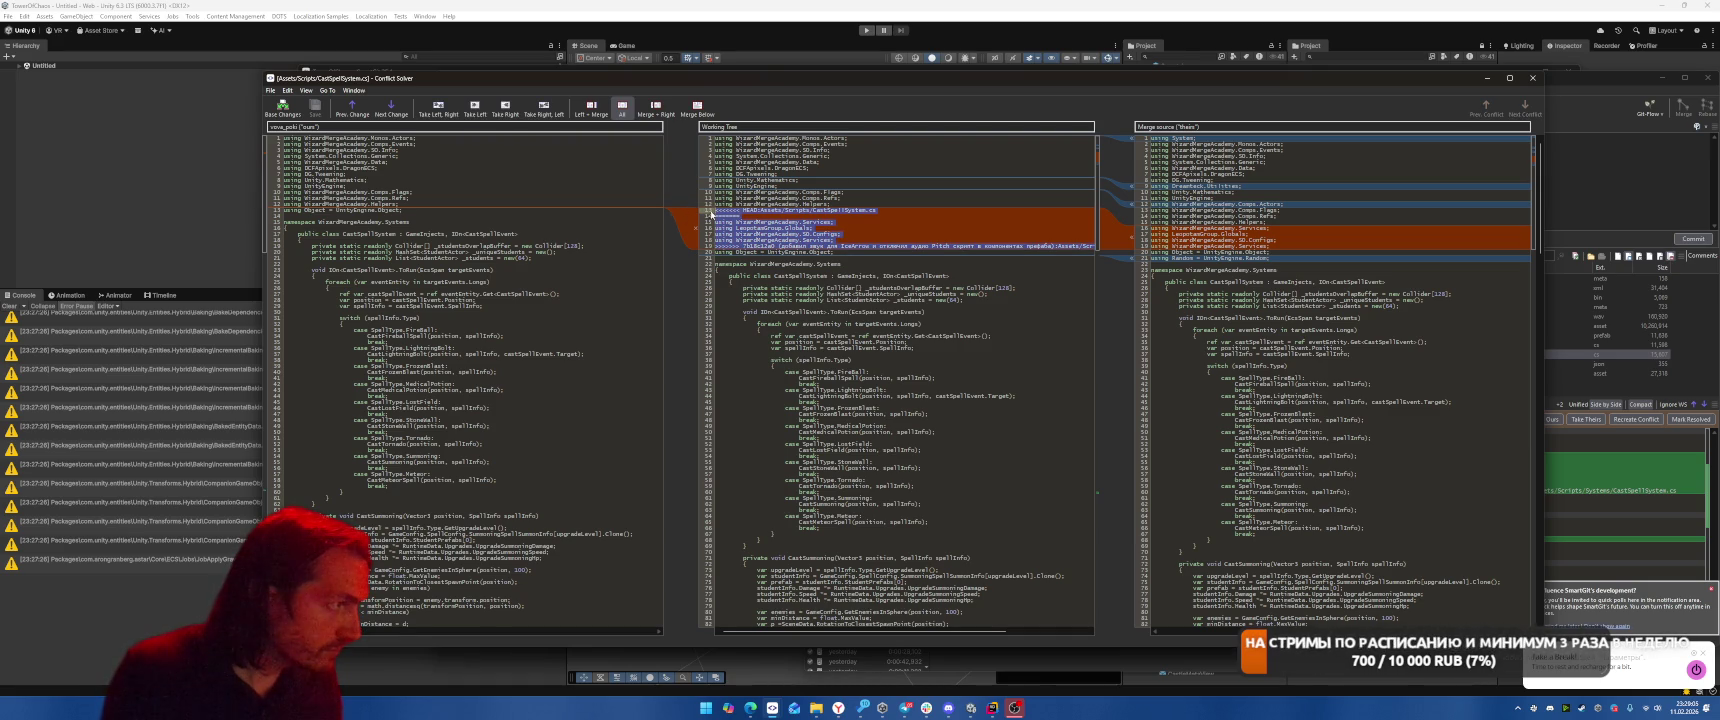
pyautogui.press('Delete')
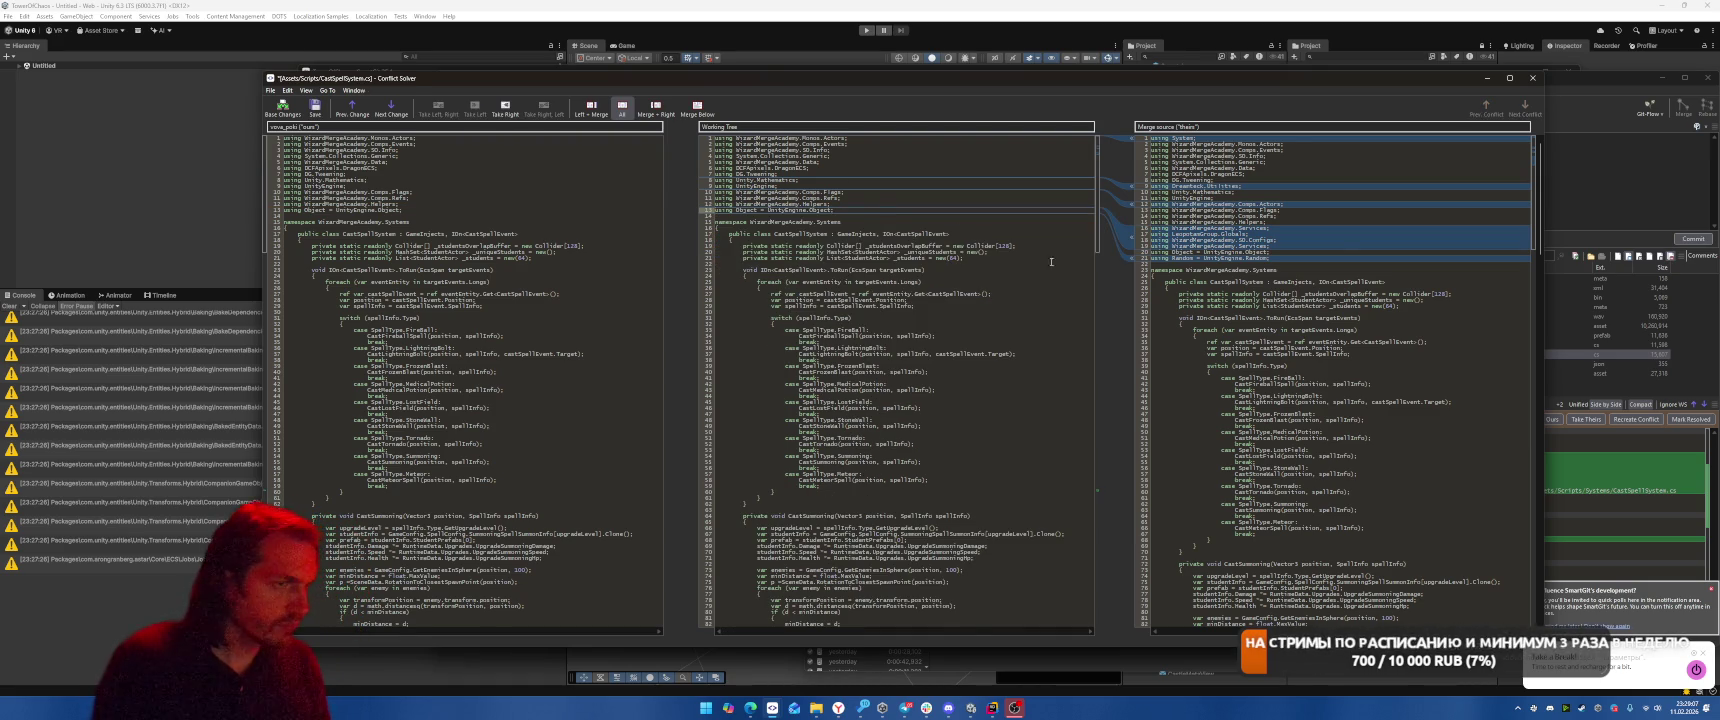
pyautogui.scroll(-3, 1054, 303)
pyautogui.scroll(-10, 1054, 303)
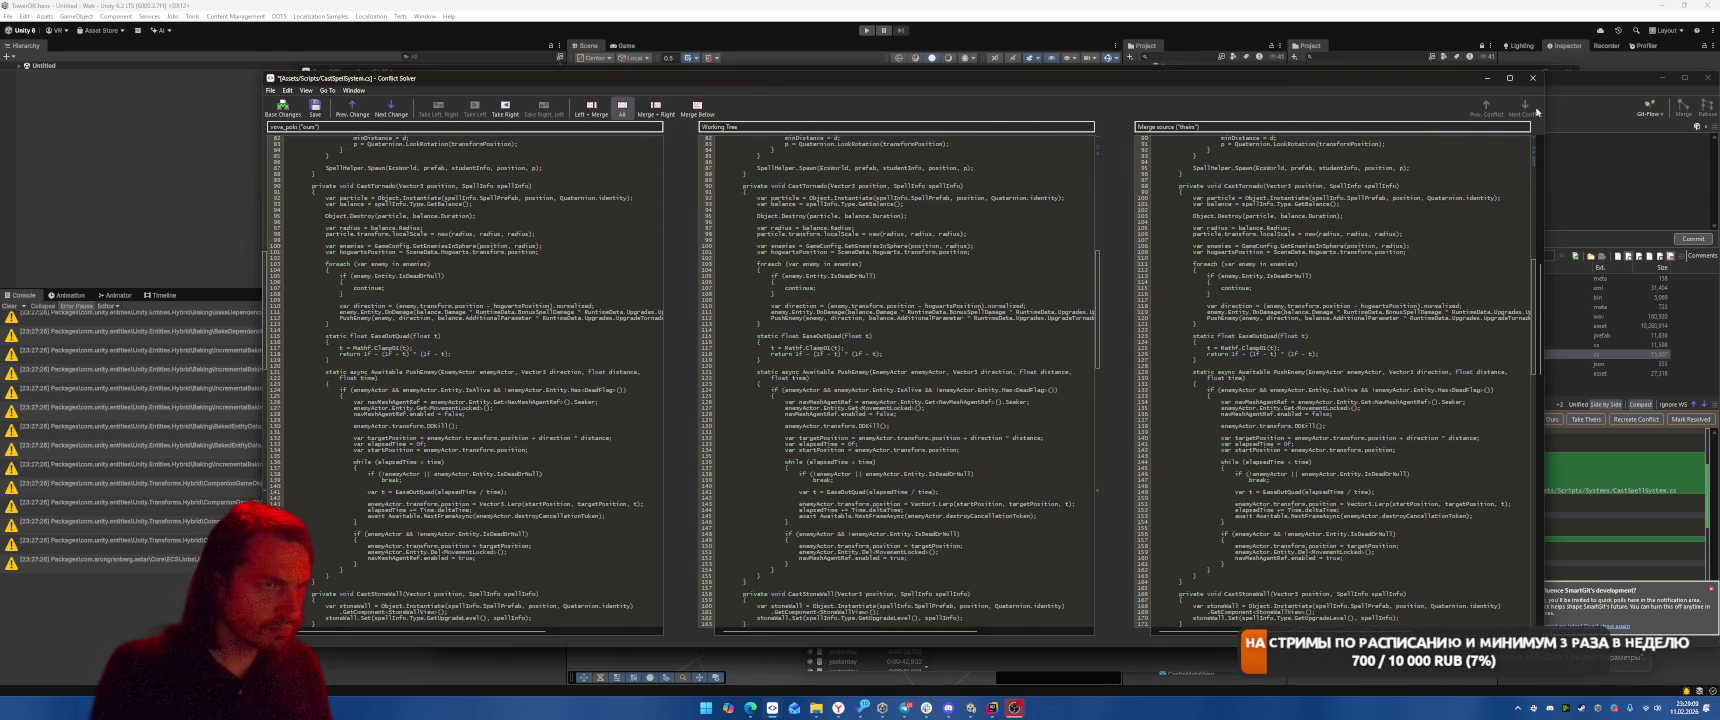
pyautogui.click(315, 108)
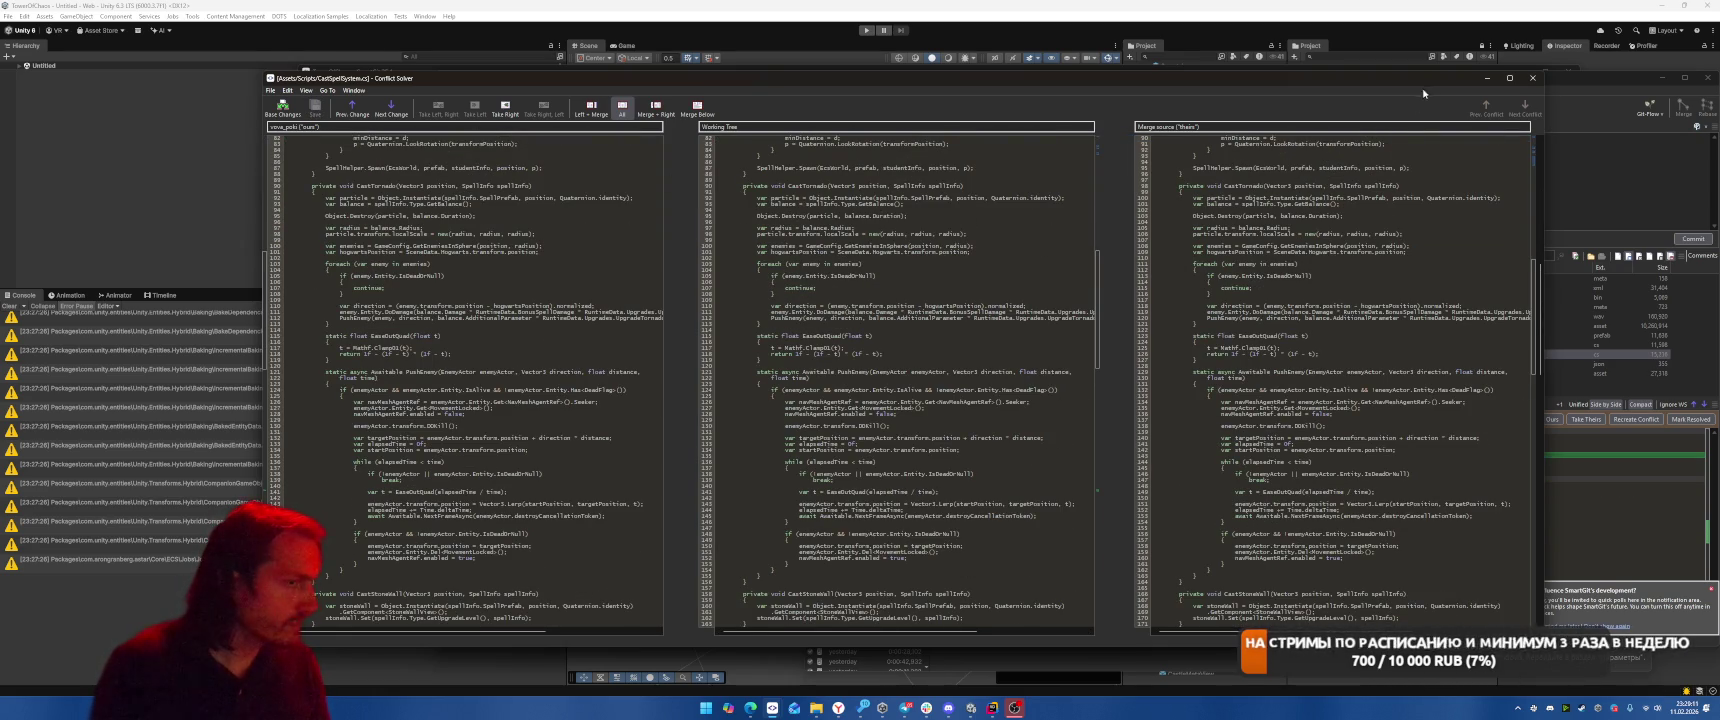
# Close the Conflict Solver and mark CastSpellSystem.cs as resolved
pyautogui.click(1532, 78)
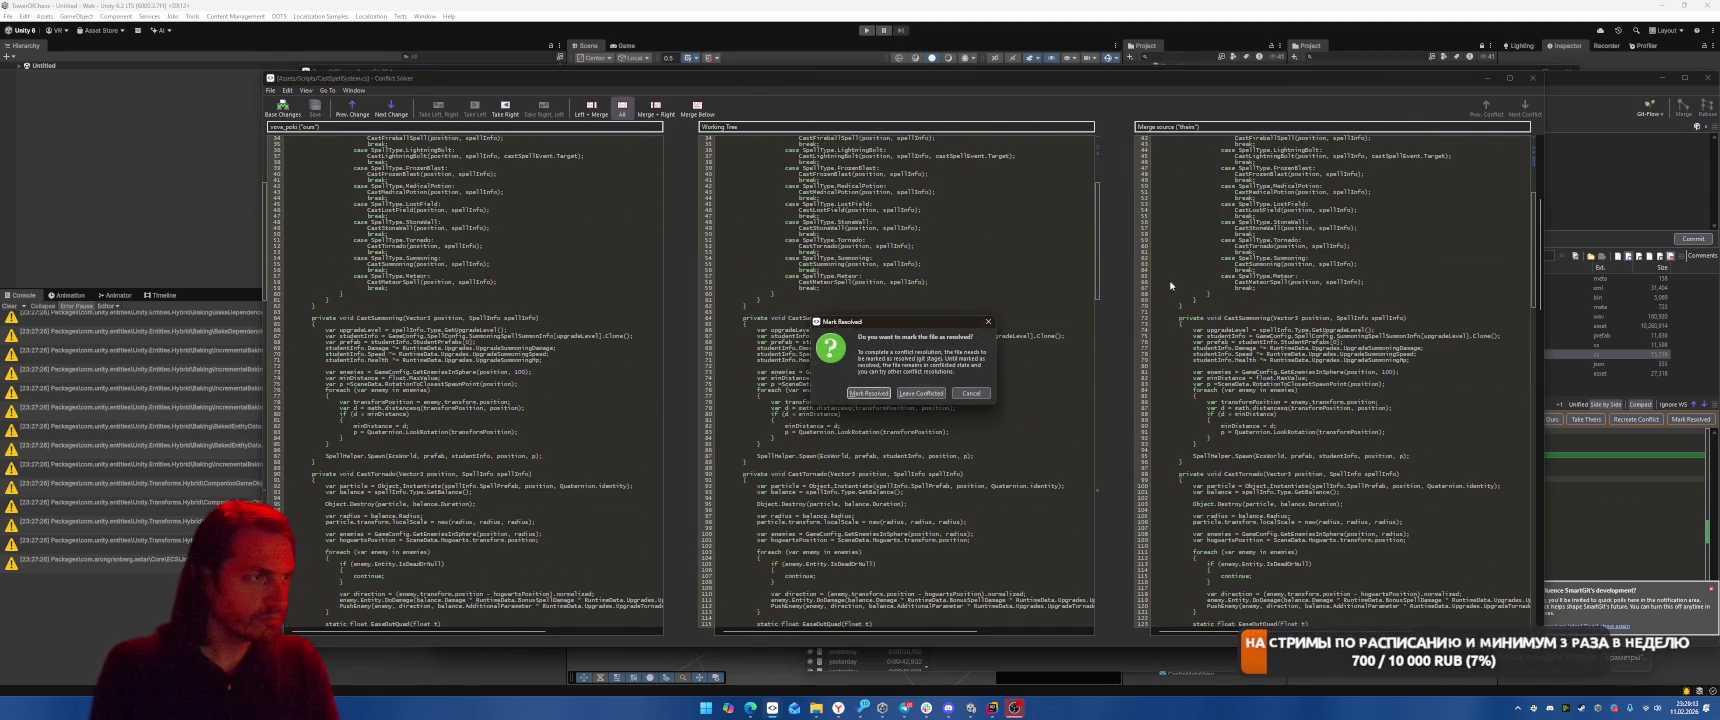
pyautogui.click(858, 394)
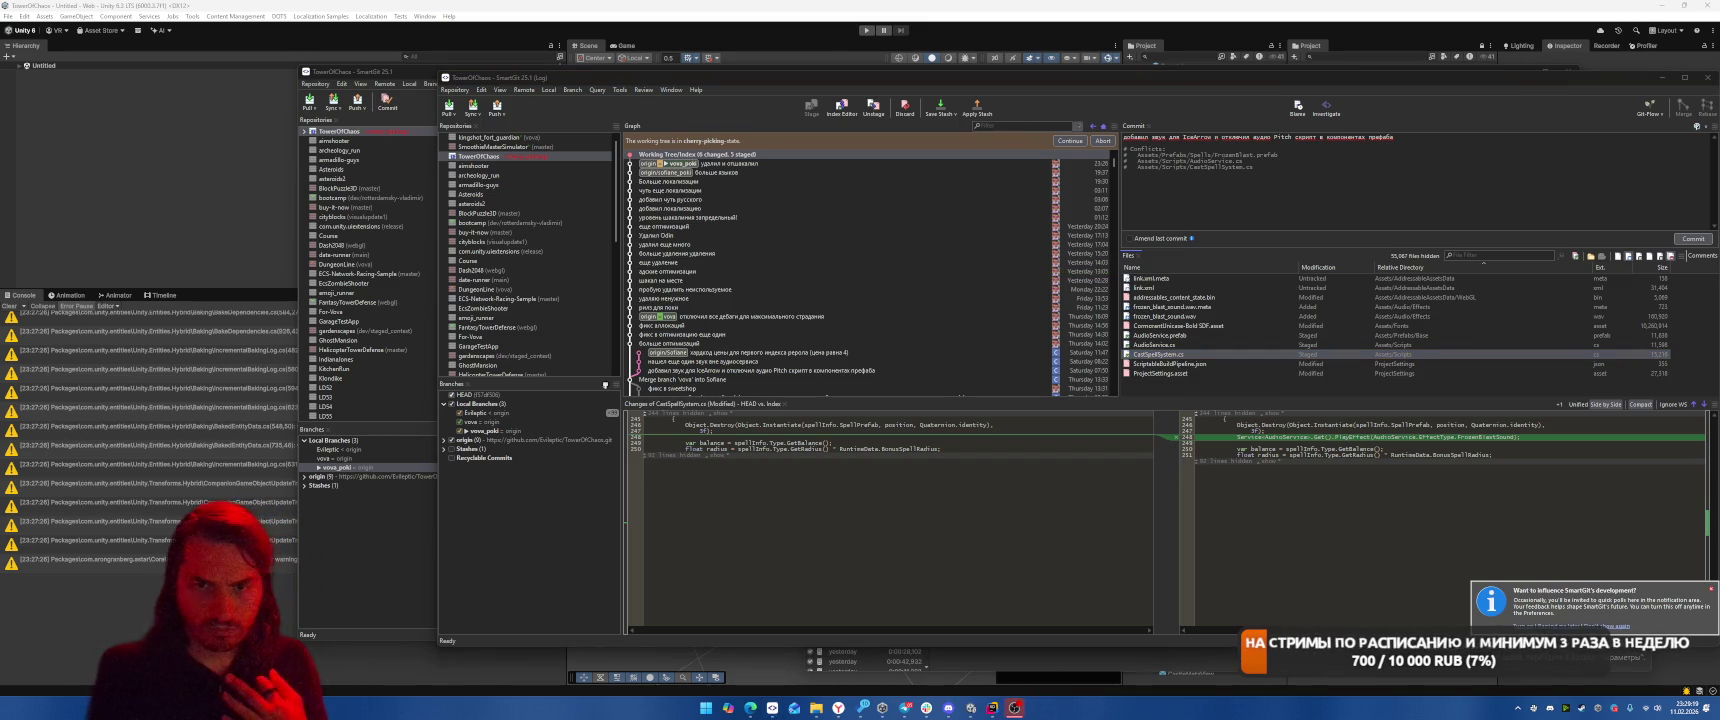
pyautogui.hotkey('alt', 'Tab')
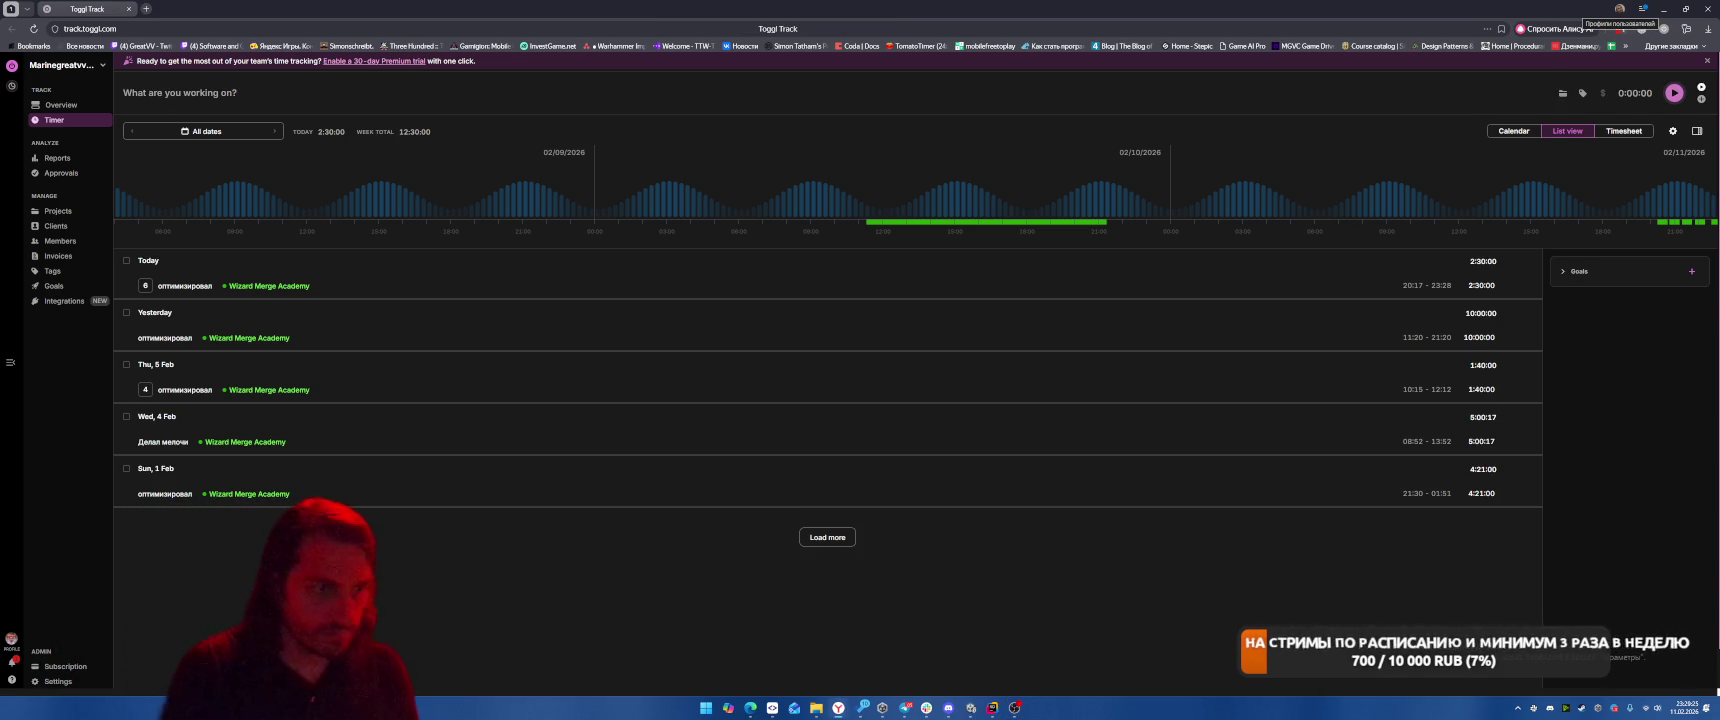
# Open the Toggl extension panel to view Pomodoro break 2/4 counting down from 04:16
pyautogui.click(1663, 30)
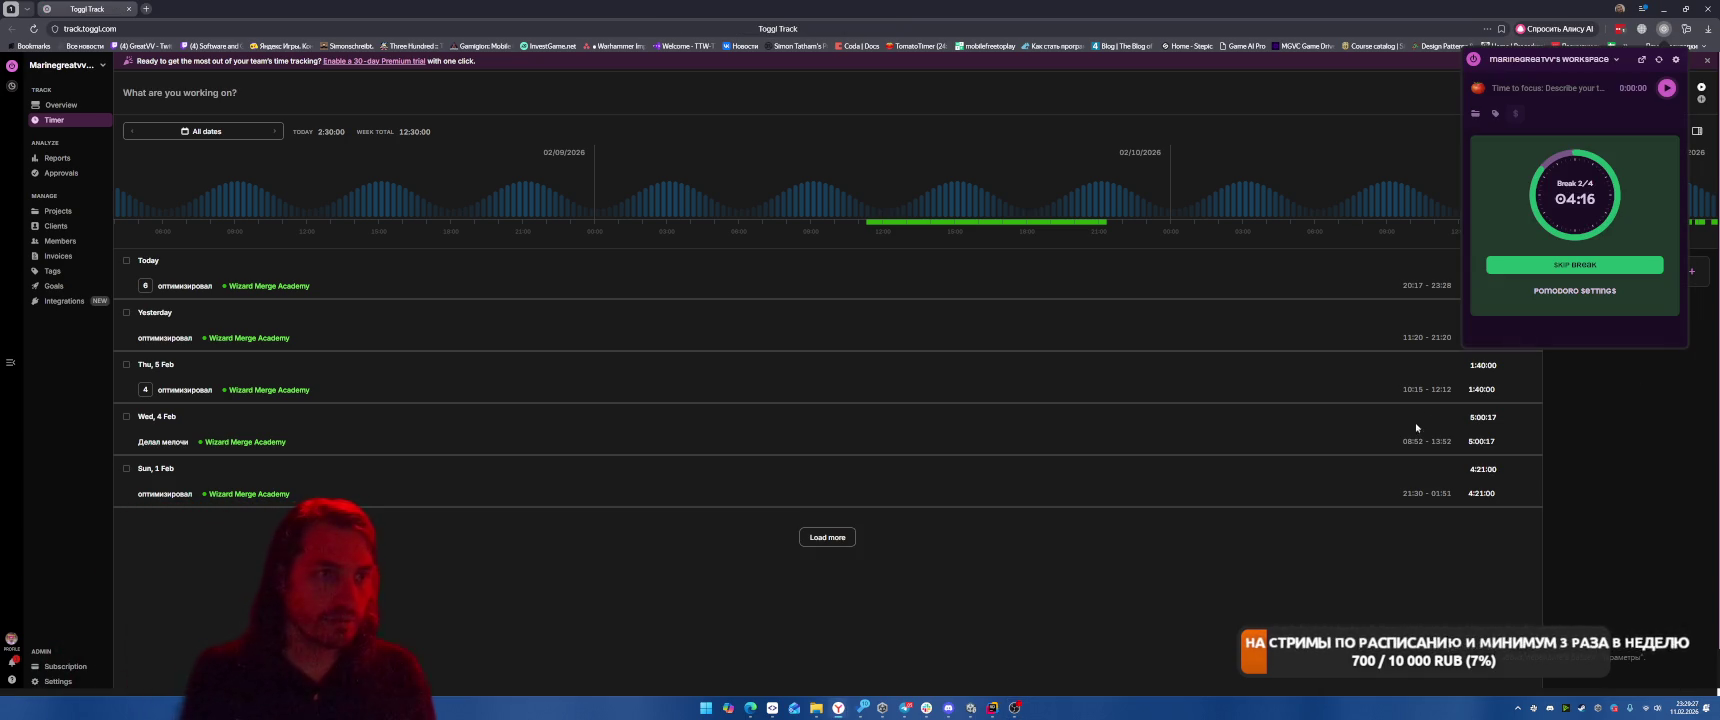
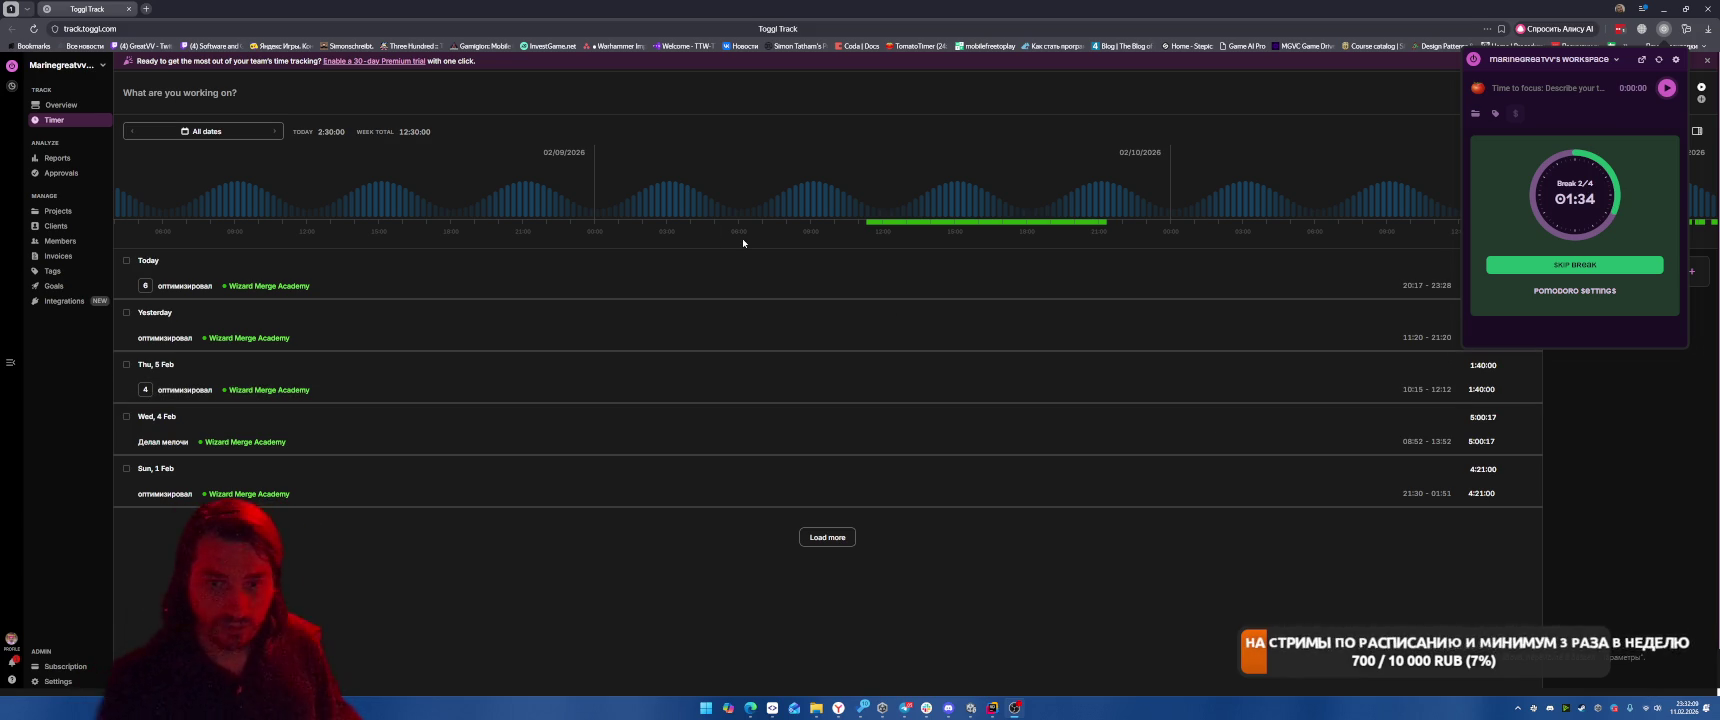
# Open a new browser tab and load the suggested drive.google.com address
pyautogui.click(146, 8)
pyautogui.write('dr')
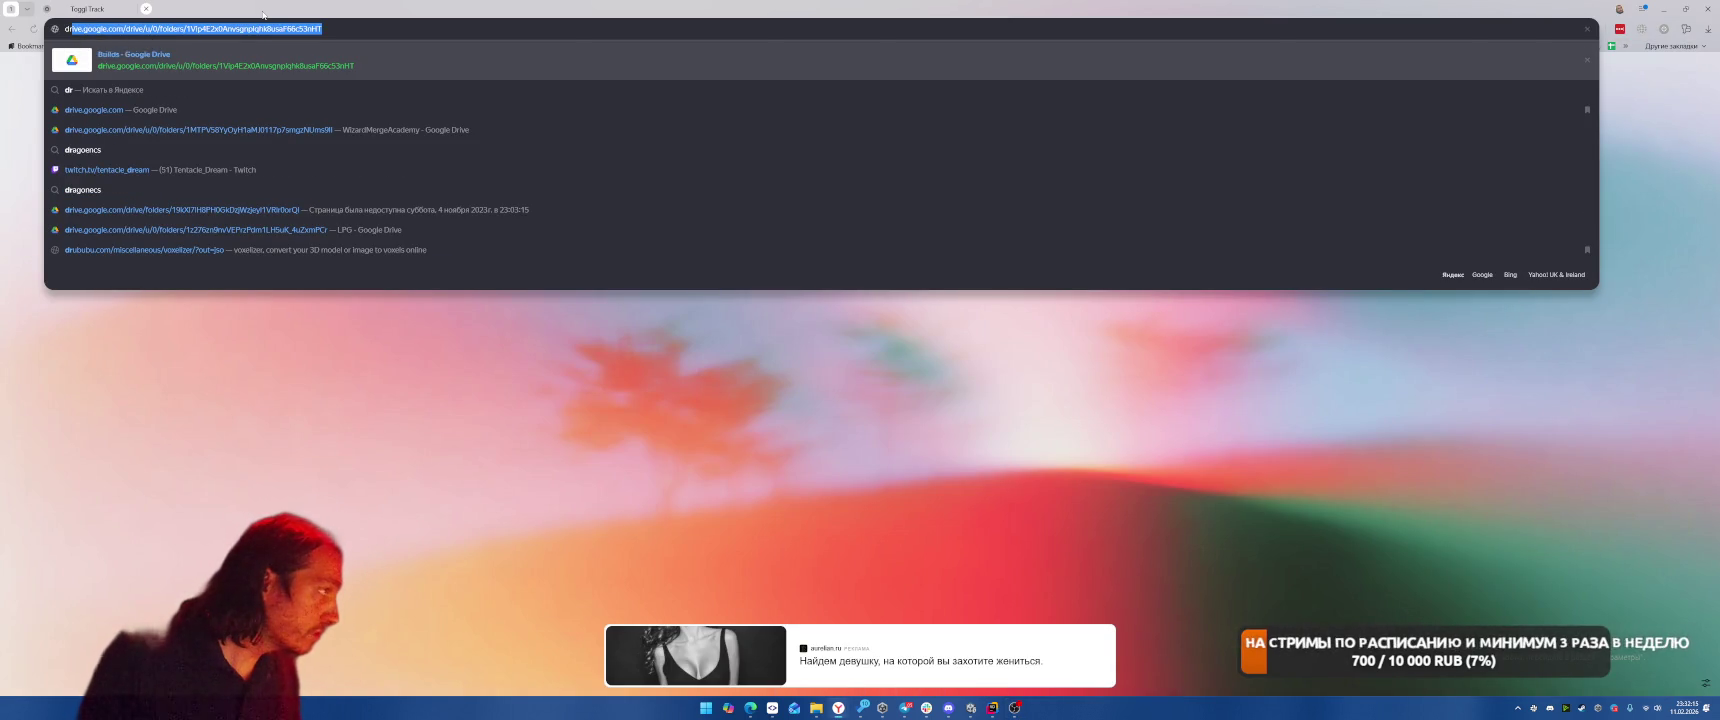
pyautogui.press('Return')
# Close the stray Builds – Google Drive tab
pyautogui.middleClick(213, 9)
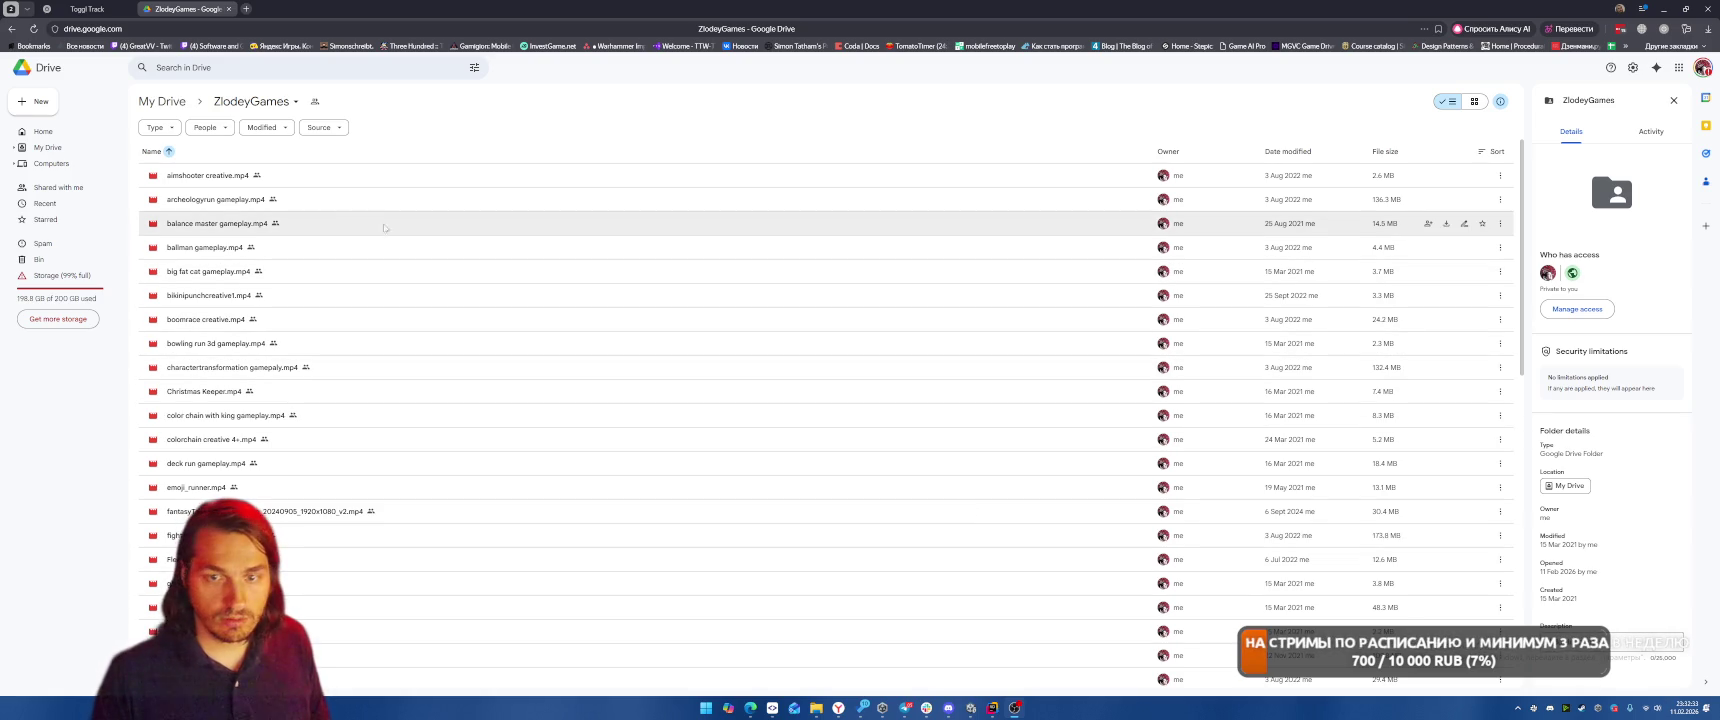
pyautogui.doubleClick(437, 178)
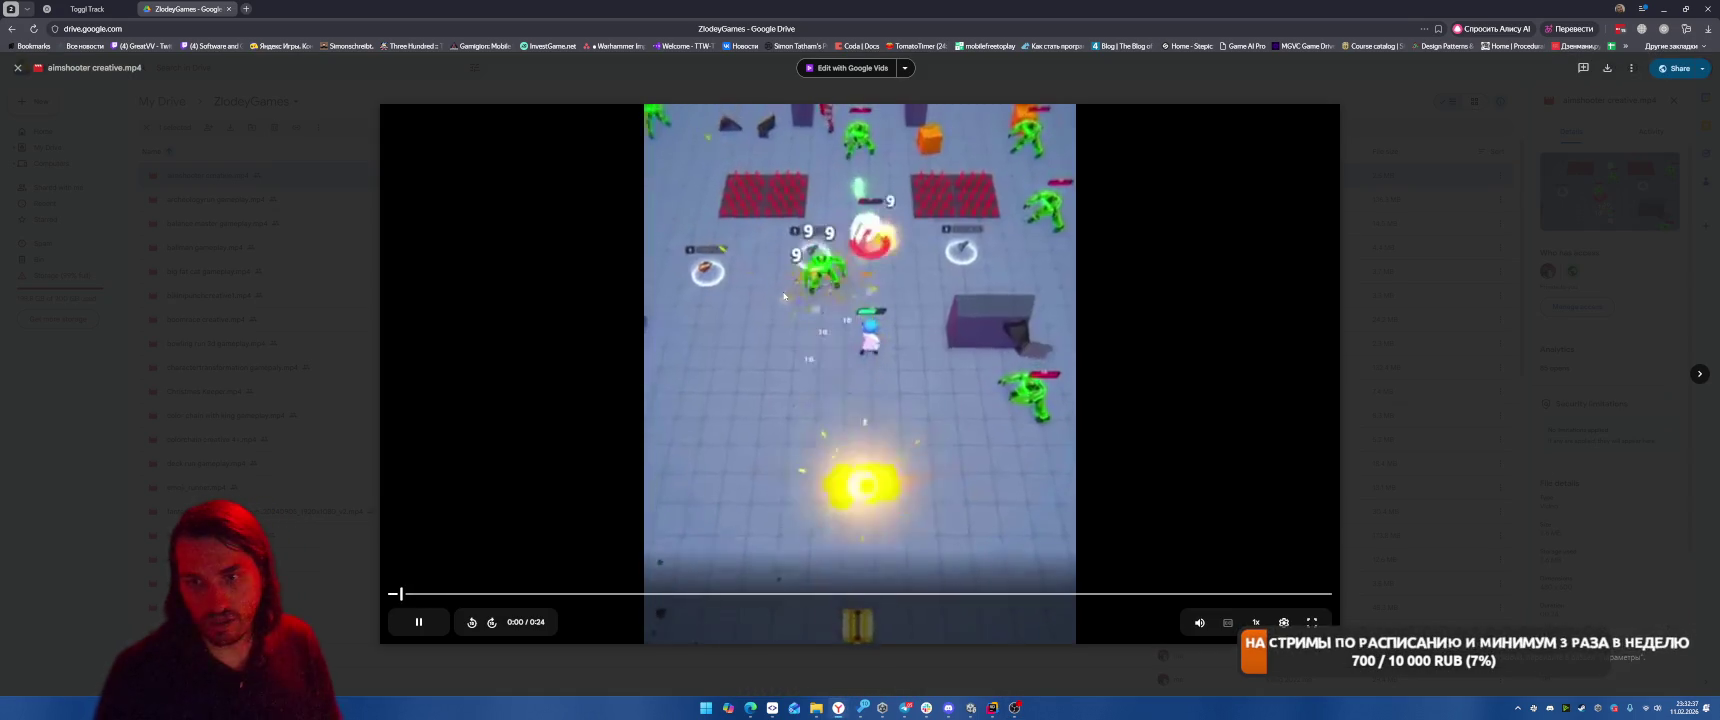
pyautogui.press('Right')
pyautogui.press('Right')
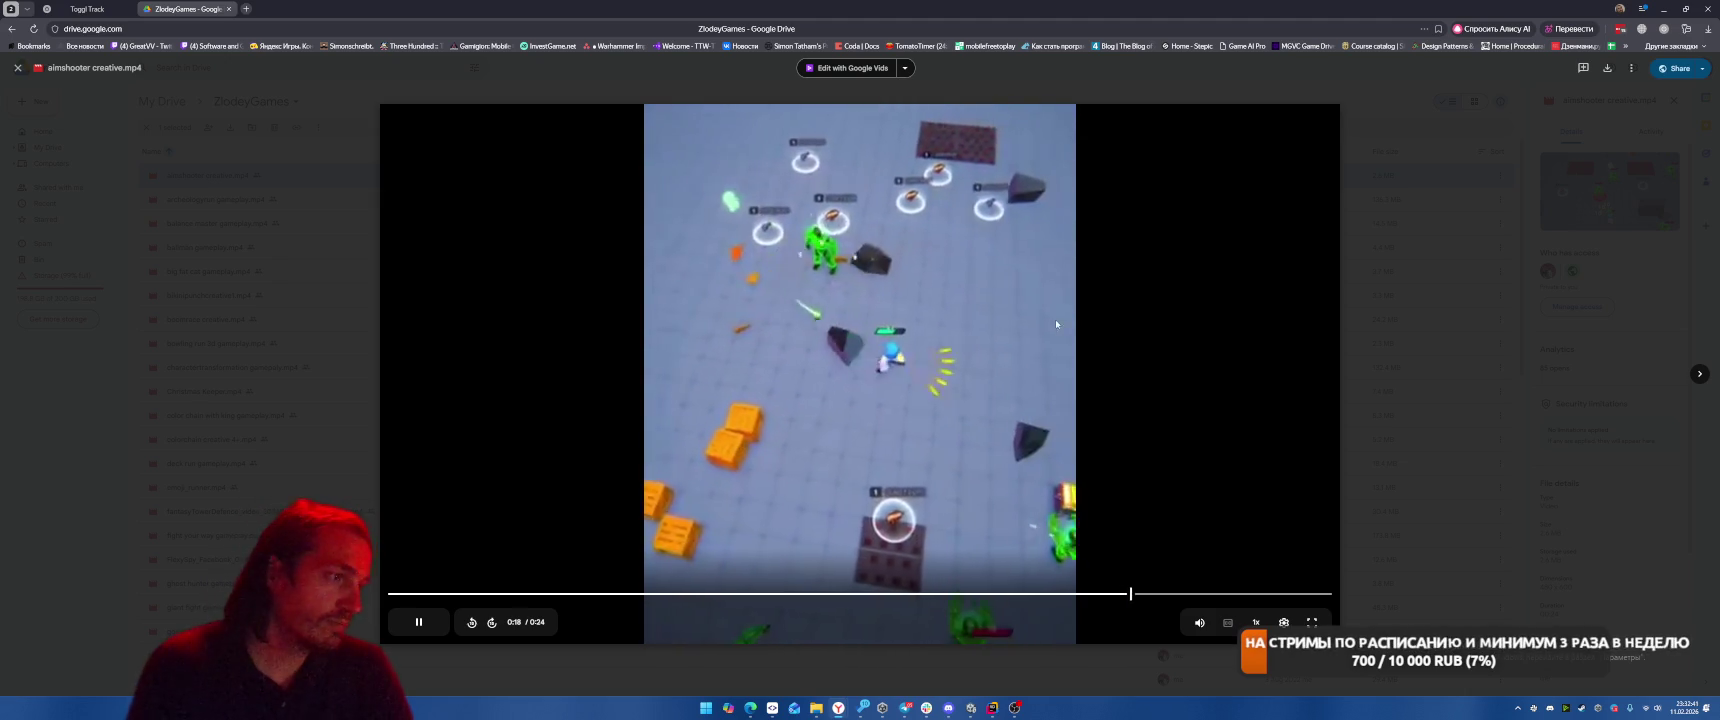
pyautogui.click(1699, 375)
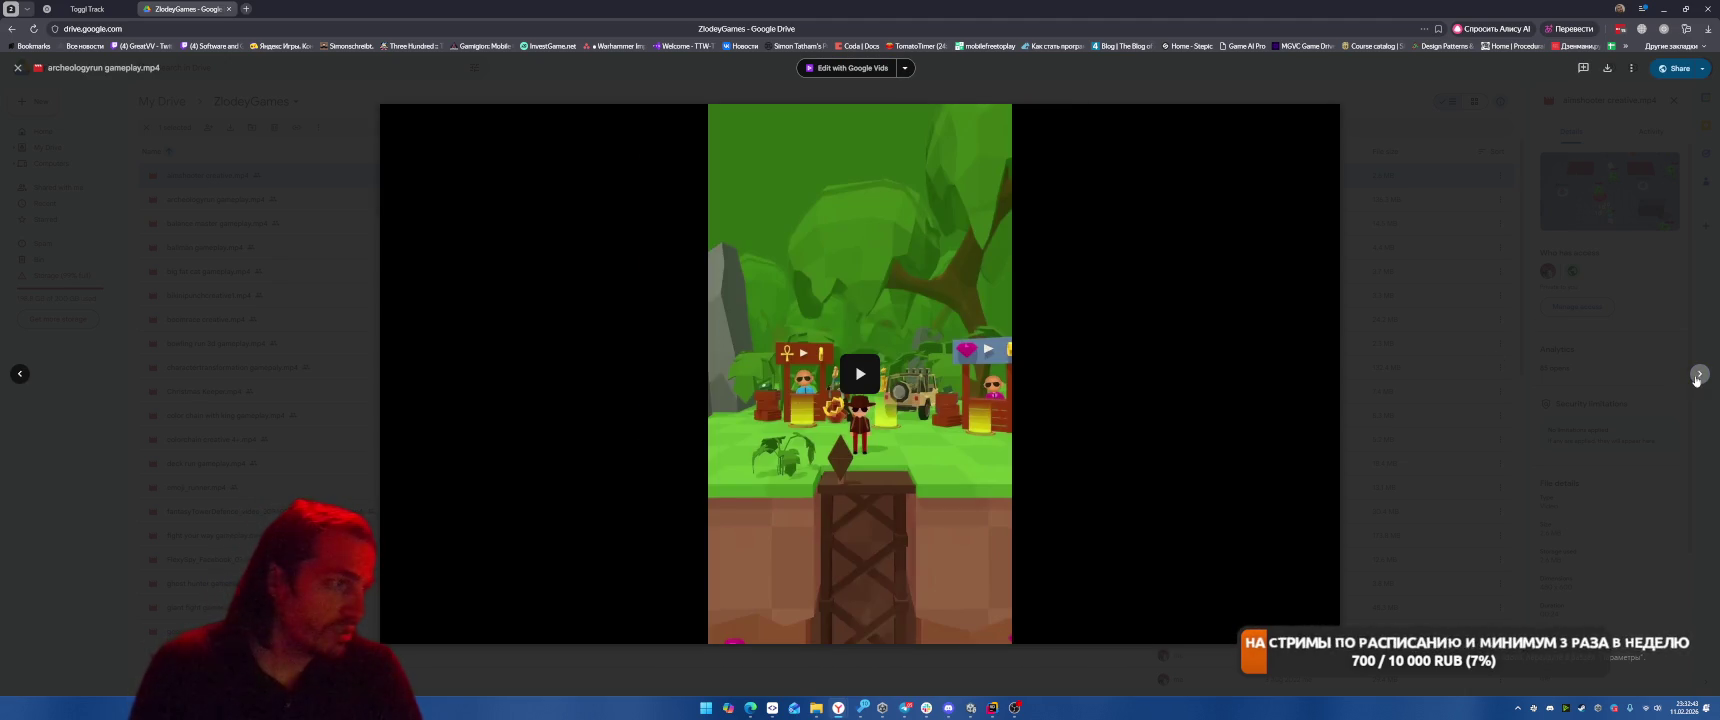
pyautogui.click(1699, 375)
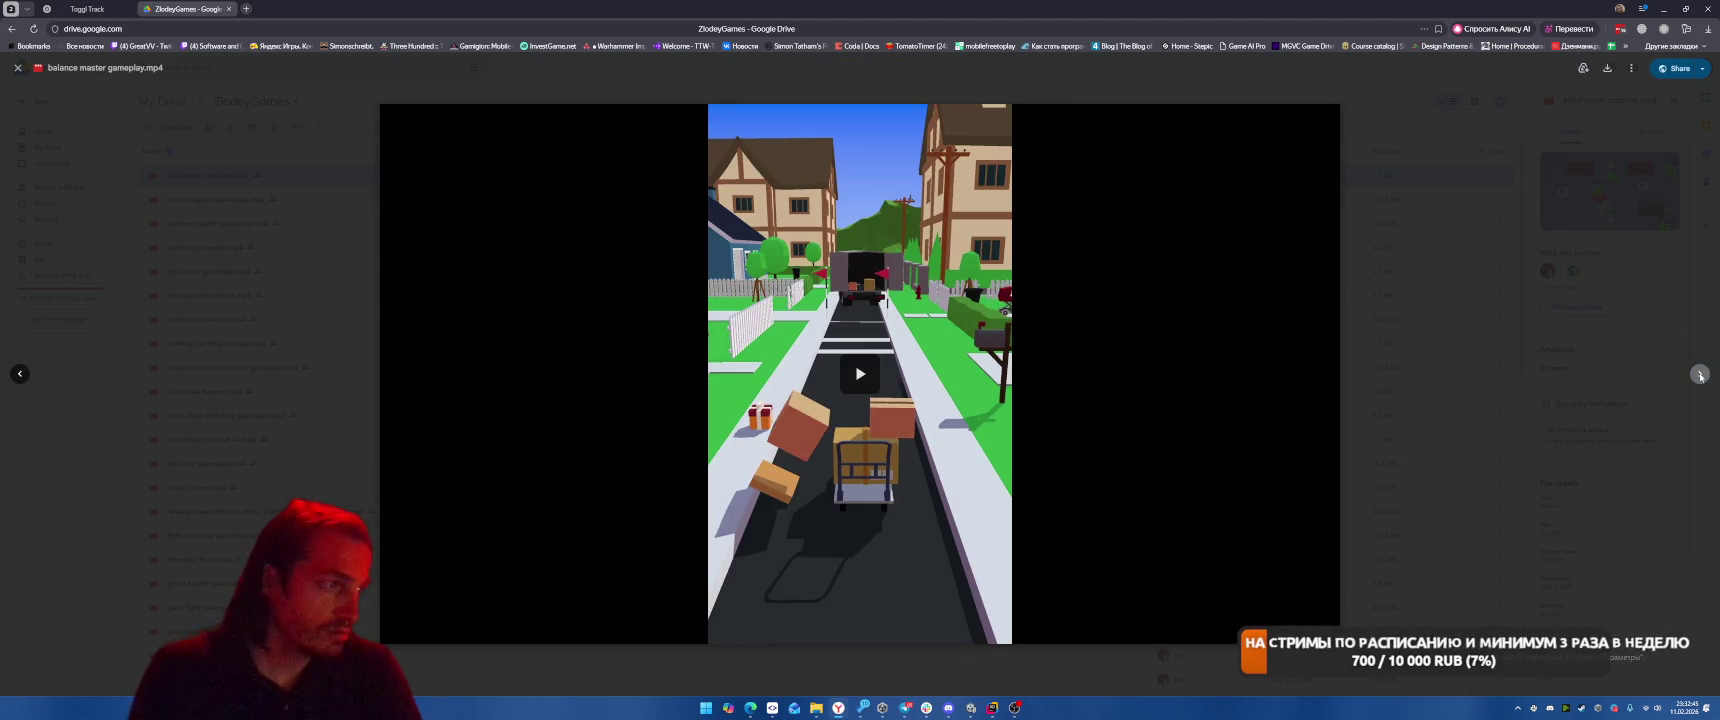
pyautogui.click(1699, 375)
pyautogui.click(1699, 375)
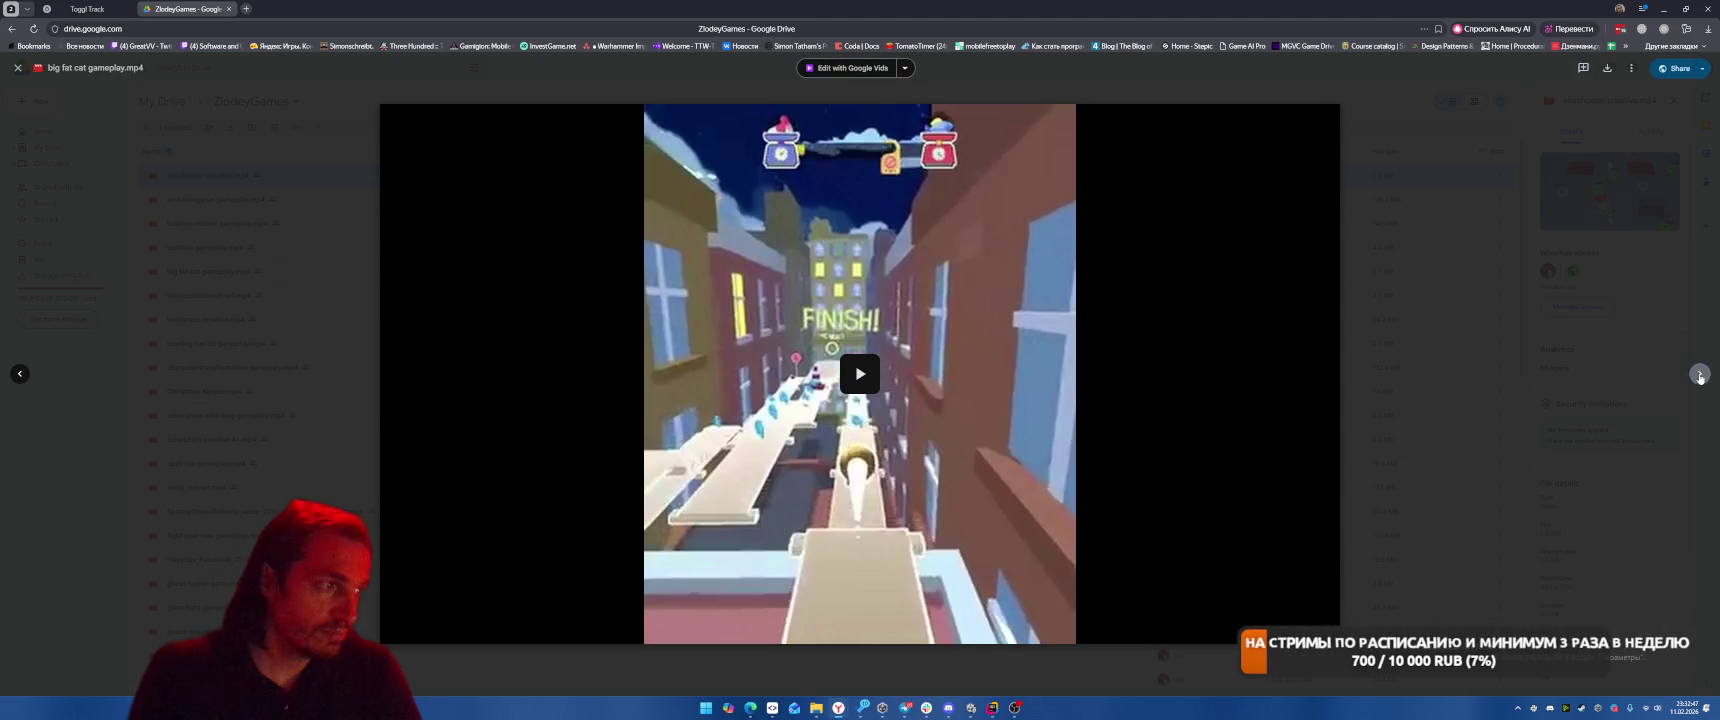
pyautogui.click(1699, 375)
pyautogui.click(1699, 375)
pyautogui.click(1699, 375)
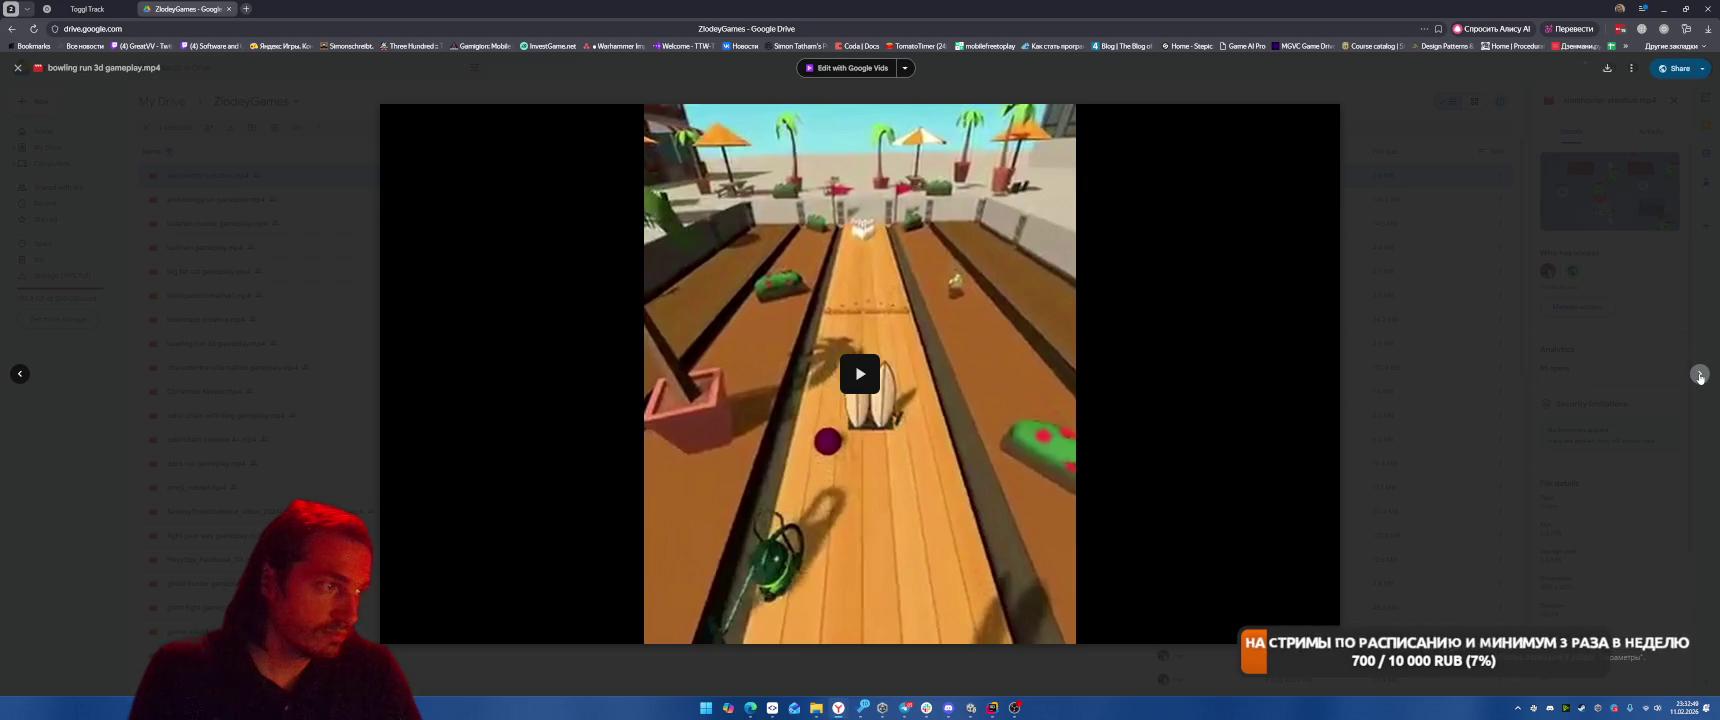
pyautogui.click(1699, 375)
pyautogui.click(1699, 375)
pyautogui.click(1699, 375)
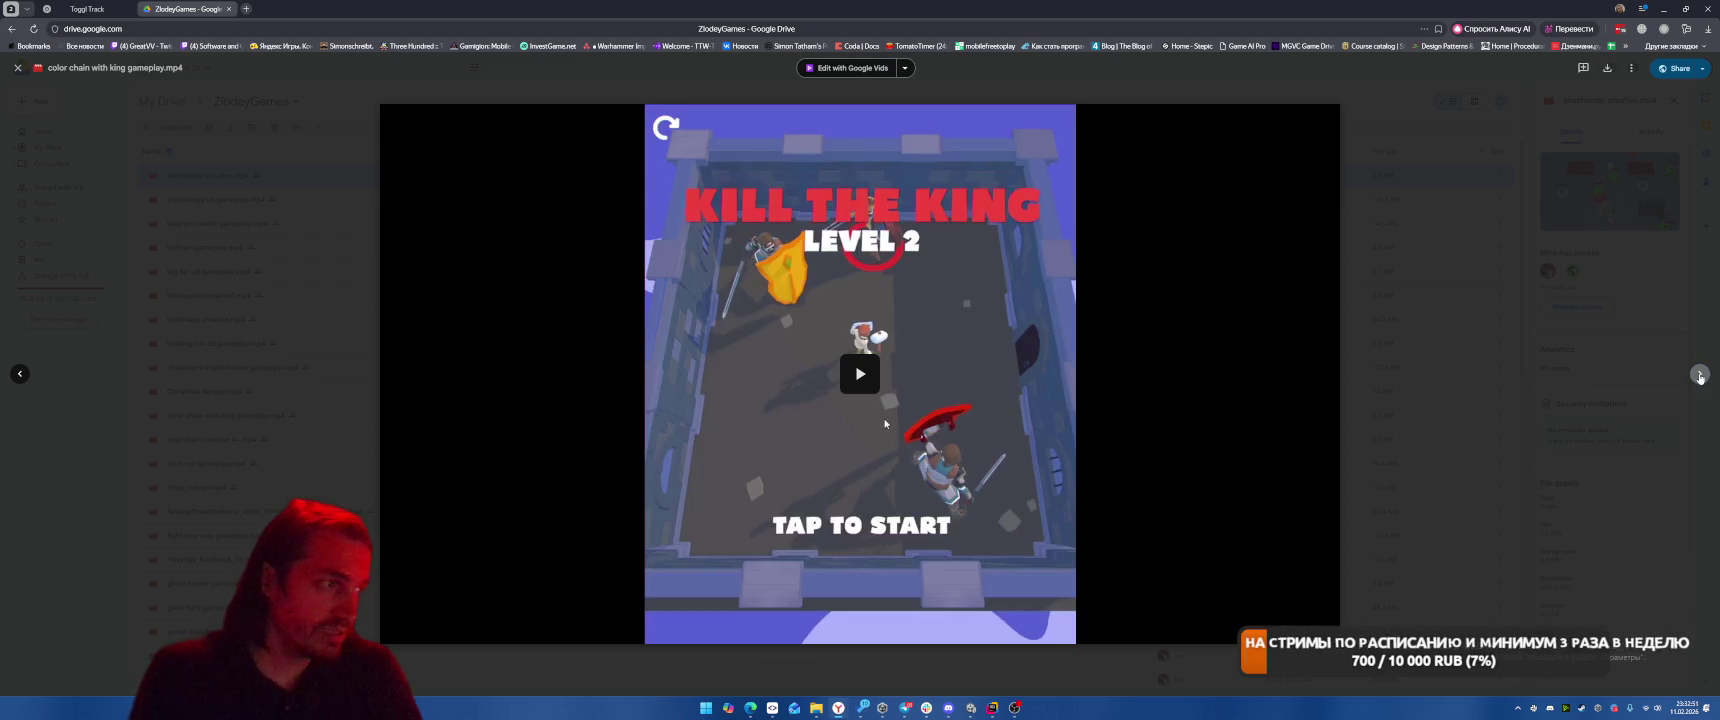
pyautogui.click(1699, 375)
pyautogui.click(1699, 375)
pyautogui.click(1699, 375)
pyautogui.click(1699, 375)
pyautogui.click(1699, 375)
pyautogui.click(1699, 375)
pyautogui.click(1699, 375)
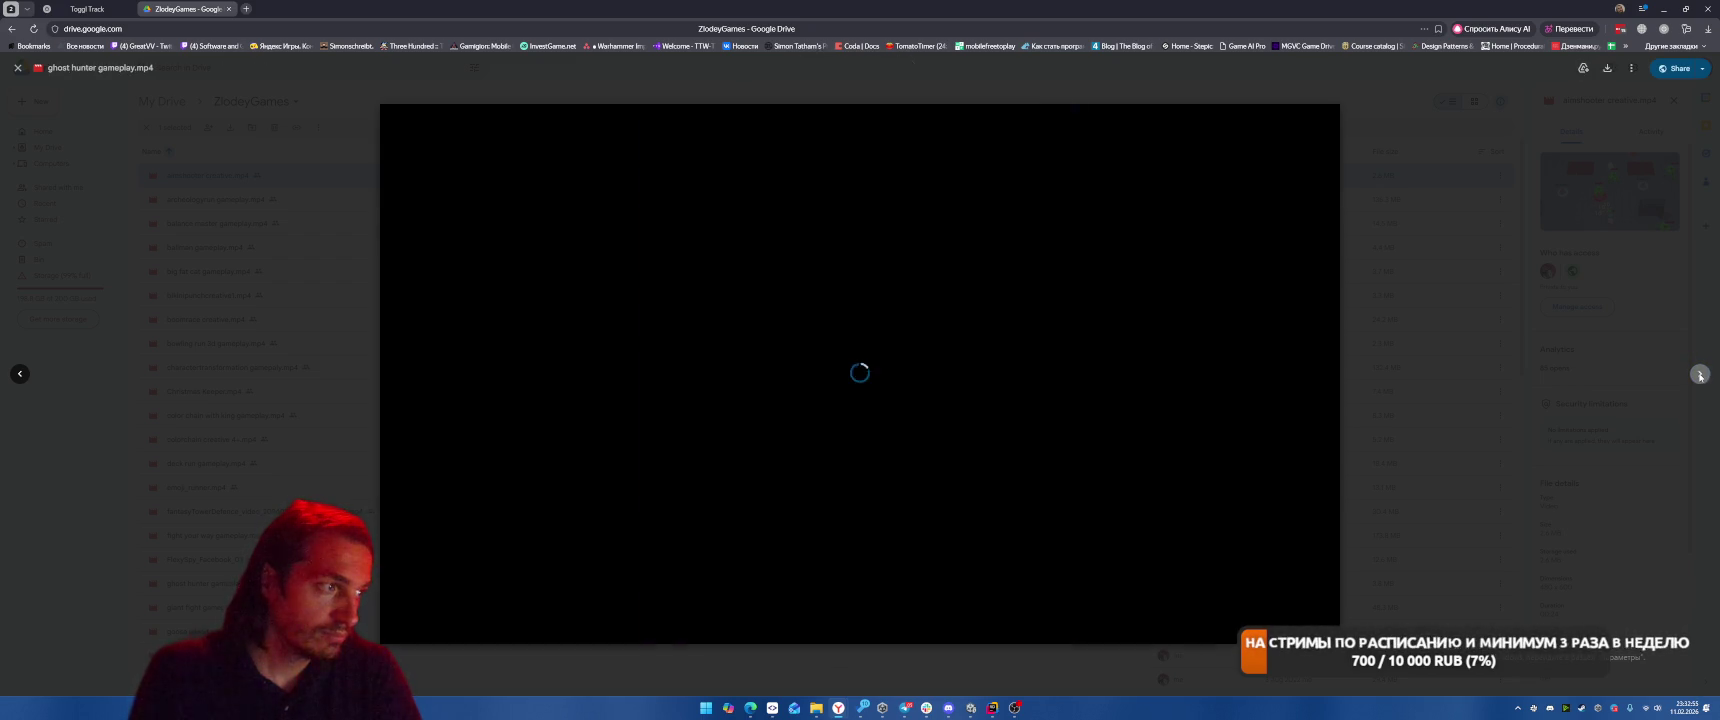
pyautogui.click(1699, 375)
pyautogui.click(1699, 375)
pyautogui.click(1699, 375)
pyautogui.click(1699, 375)
pyautogui.click(1699, 375)
pyautogui.click(1699, 375)
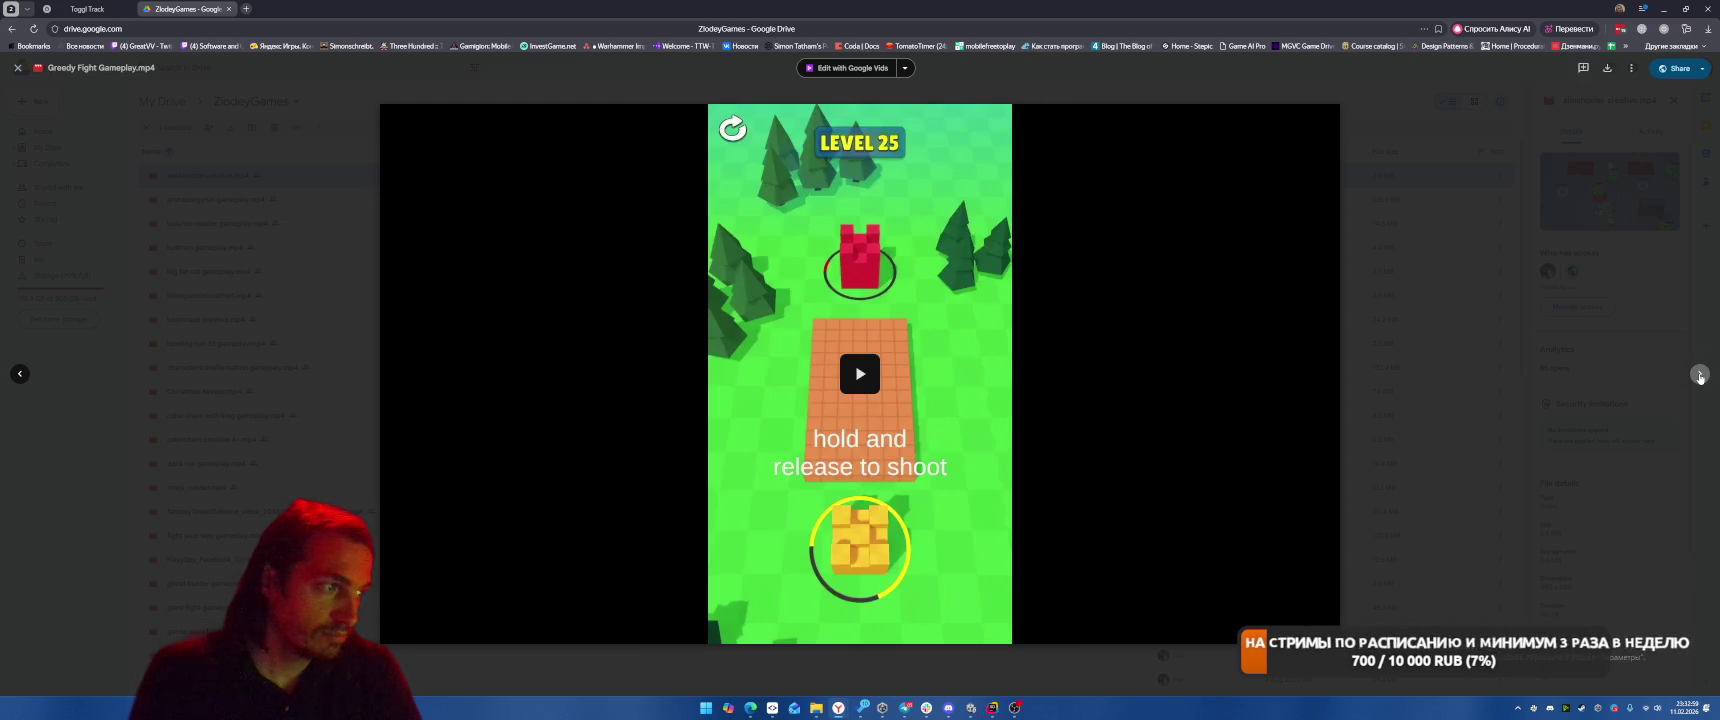
pyautogui.click(1699, 375)
pyautogui.click(1699, 375)
pyautogui.click(1699, 375)
pyautogui.click(1699, 375)
pyautogui.click(1699, 375)
pyautogui.click(1699, 375)
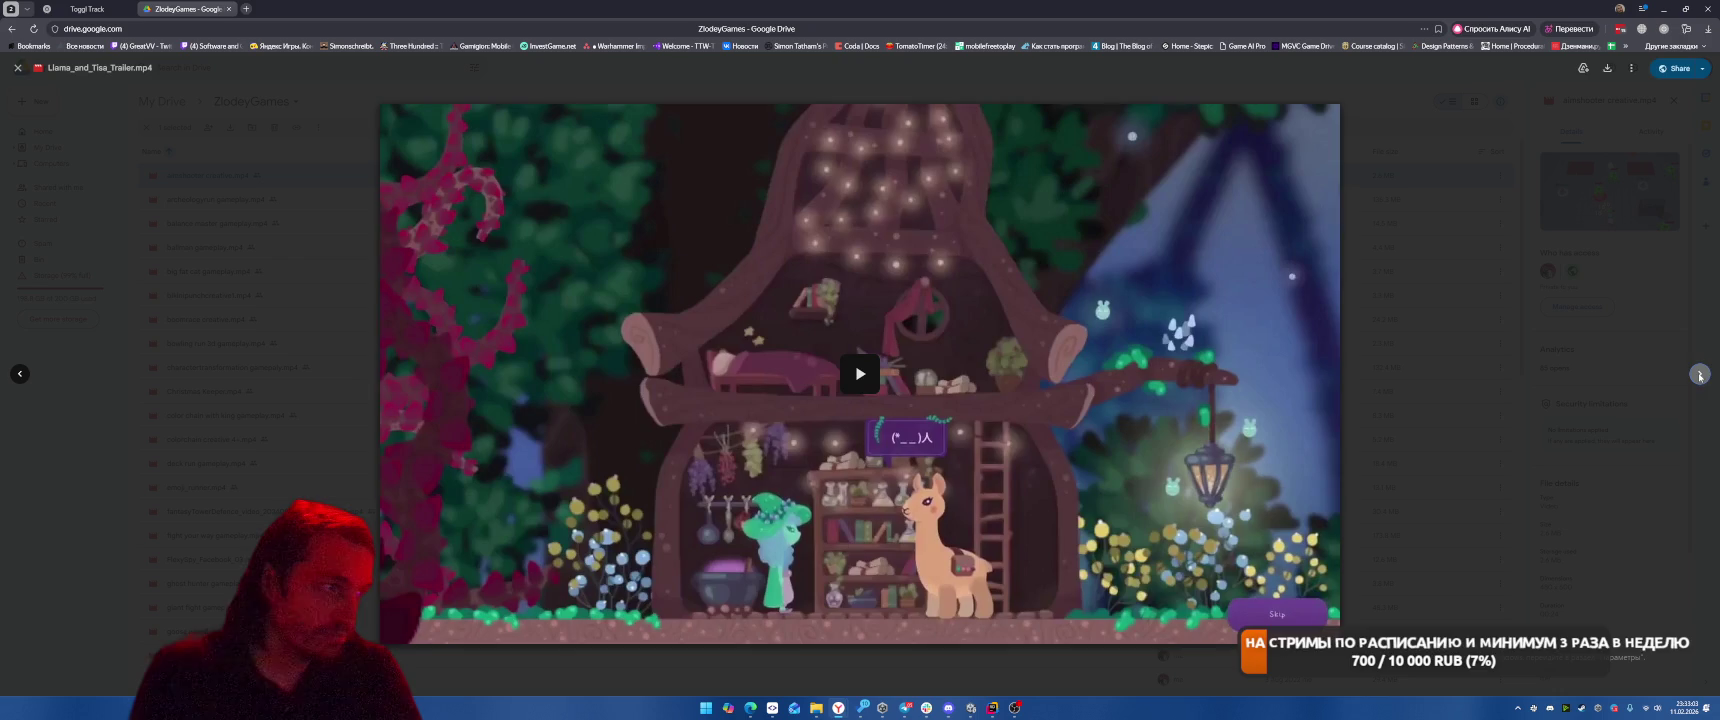
pyautogui.click(1699, 375)
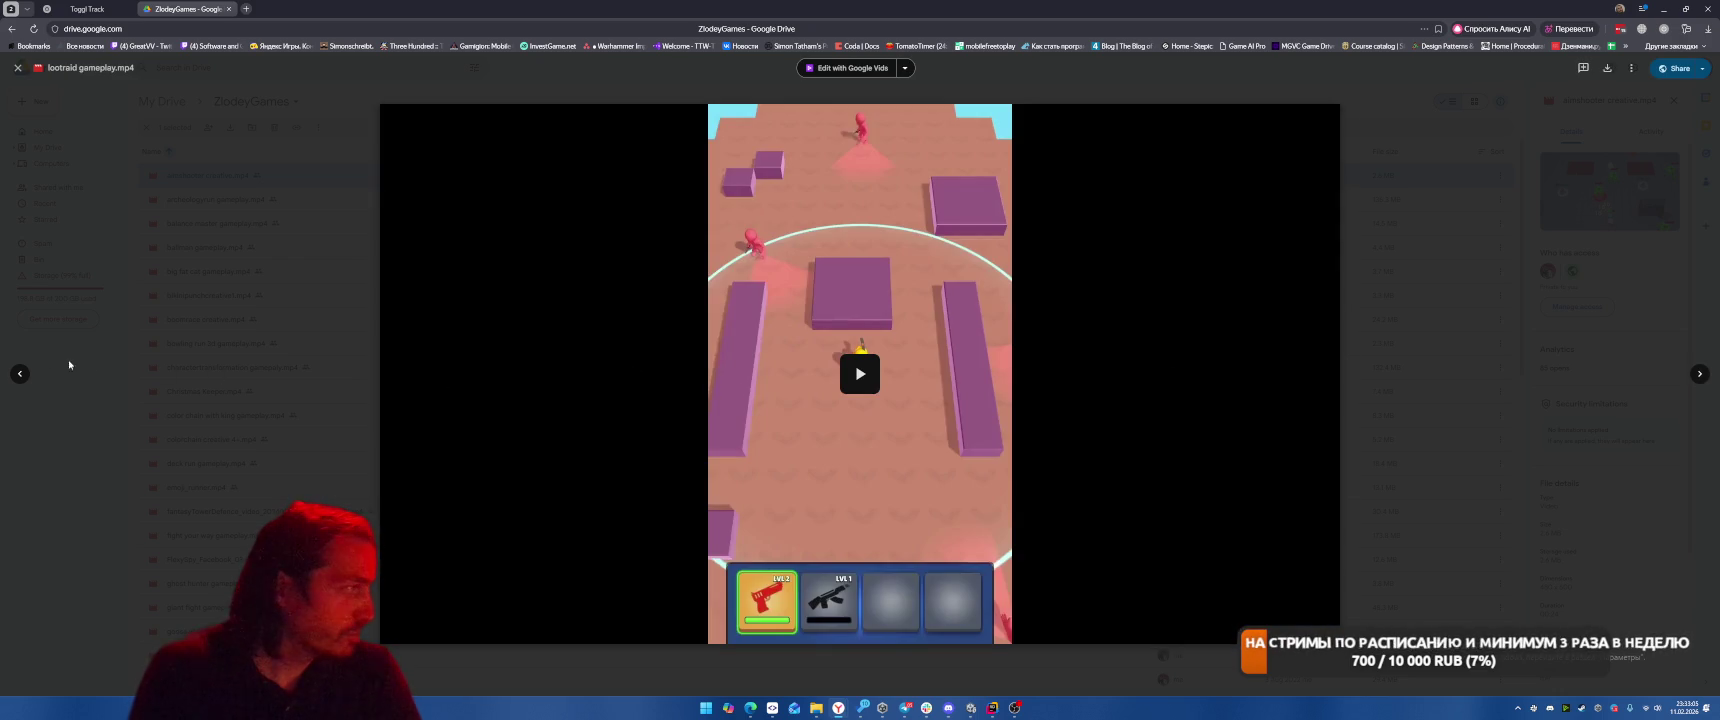
pyautogui.press('Left')
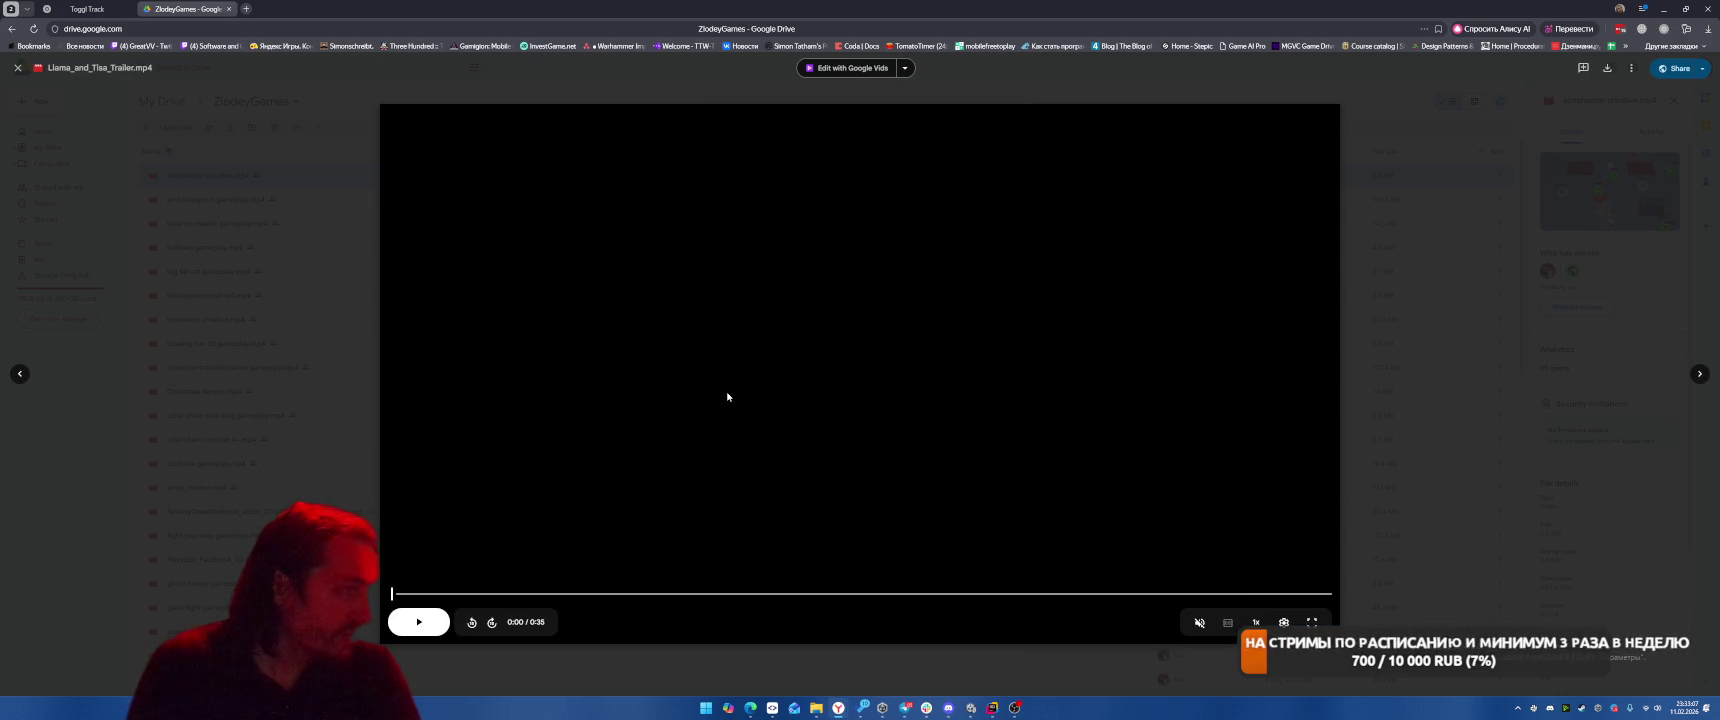
pyautogui.click(853, 362)
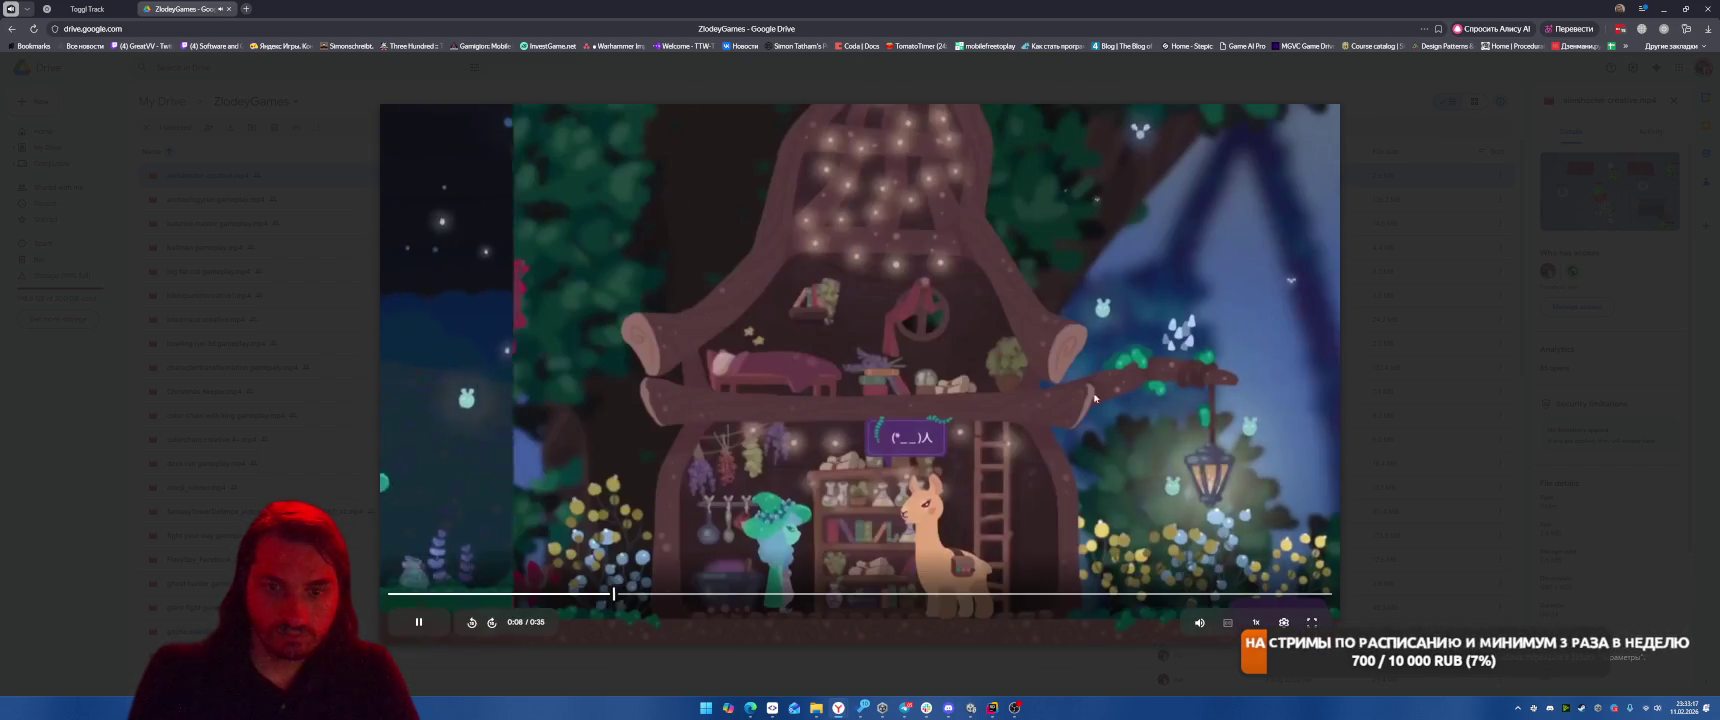
pyautogui.click(1698, 375)
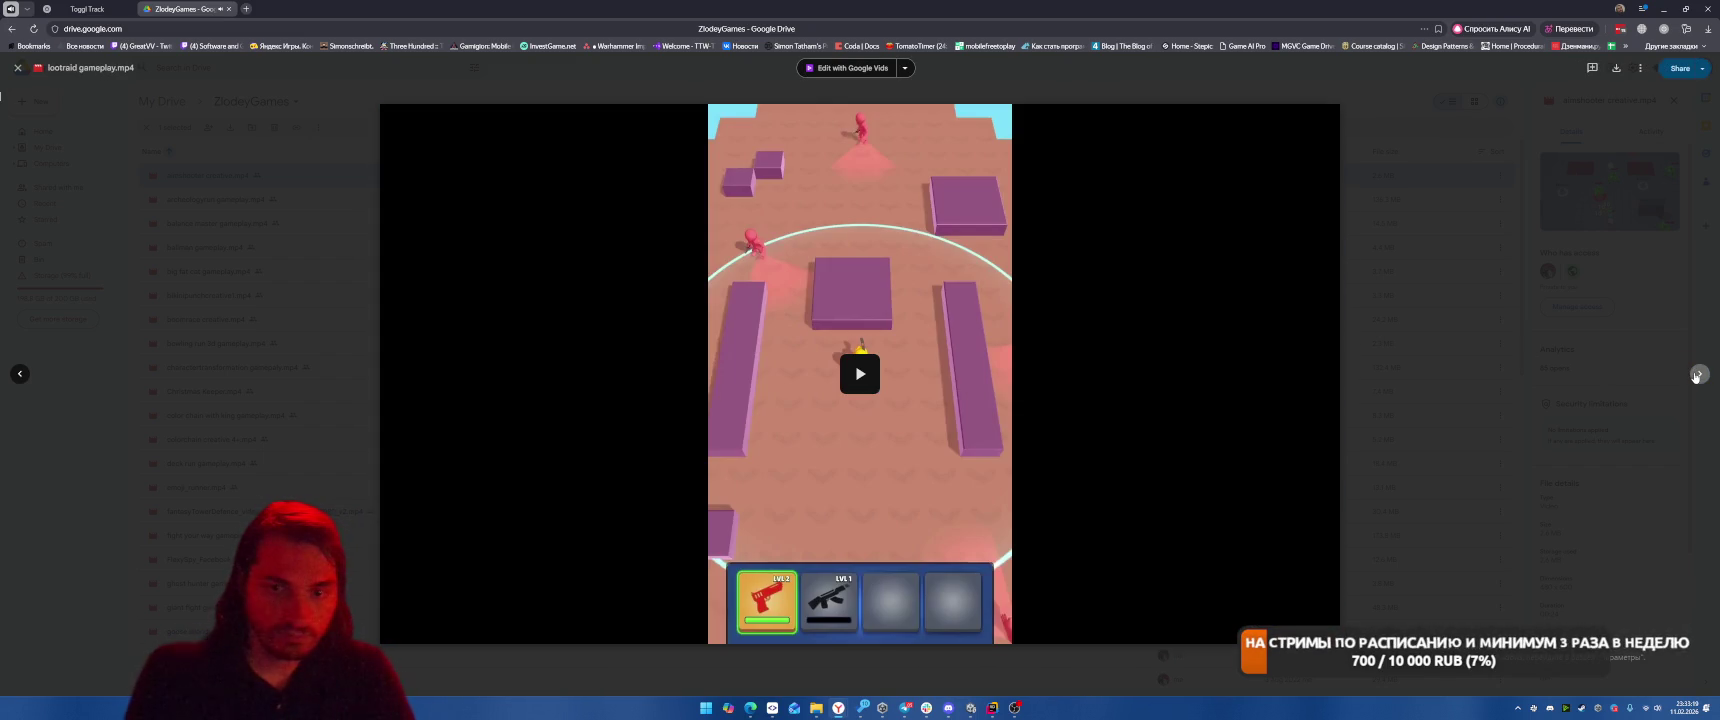
pyautogui.click(1698, 375)
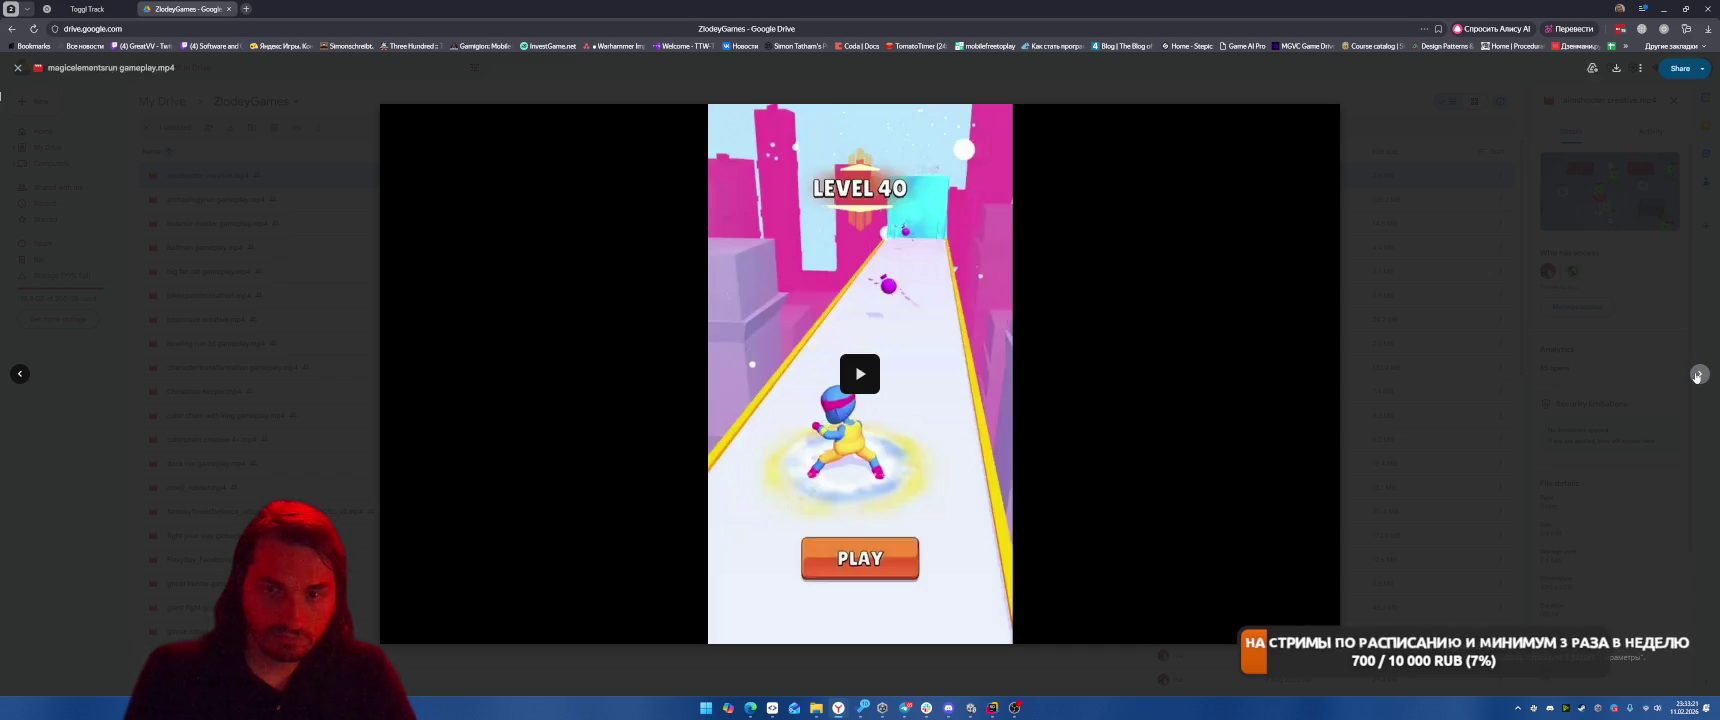
pyautogui.click(860, 375)
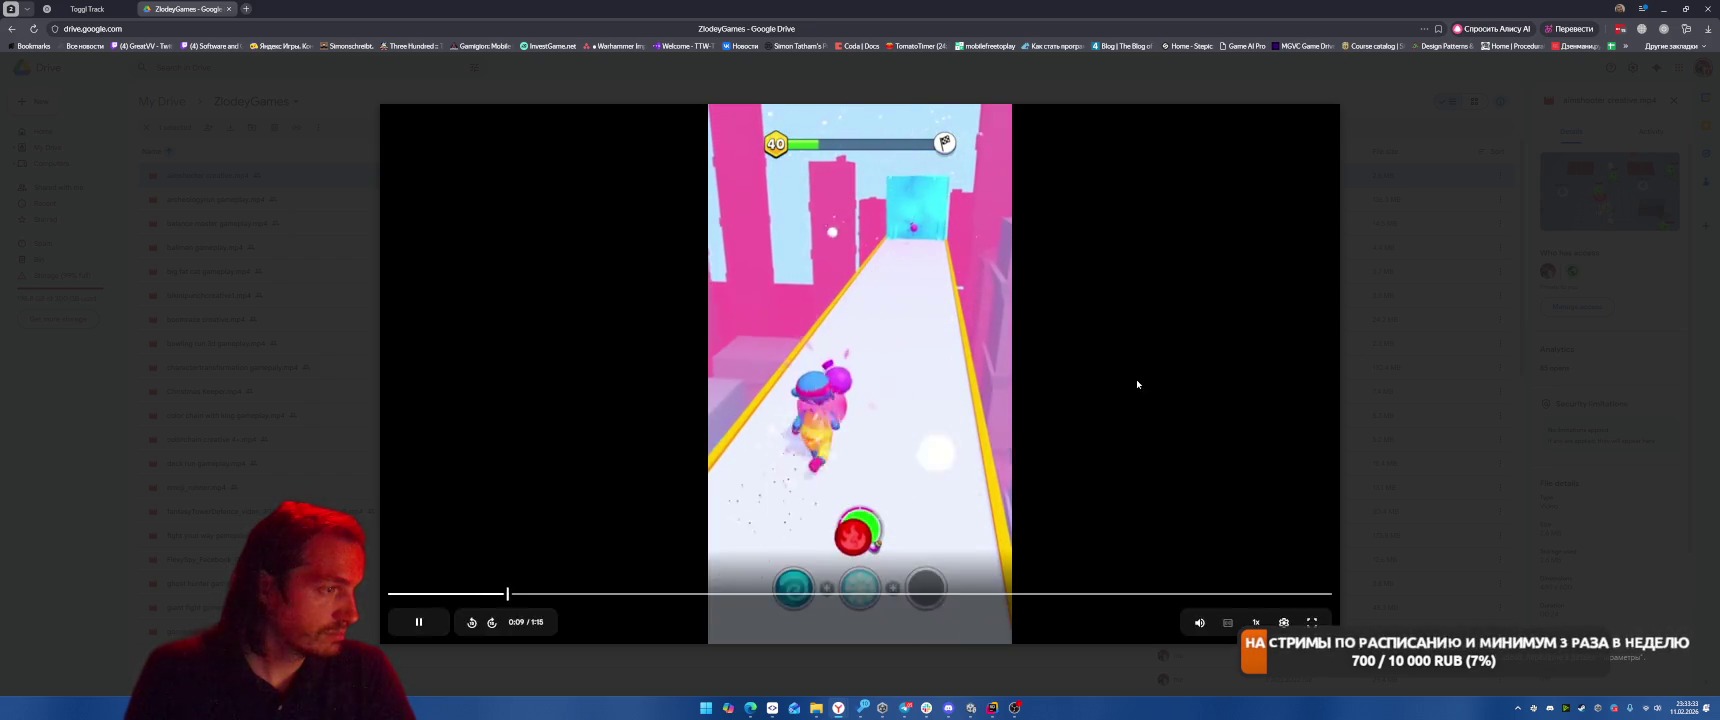
pyautogui.click(1699, 375)
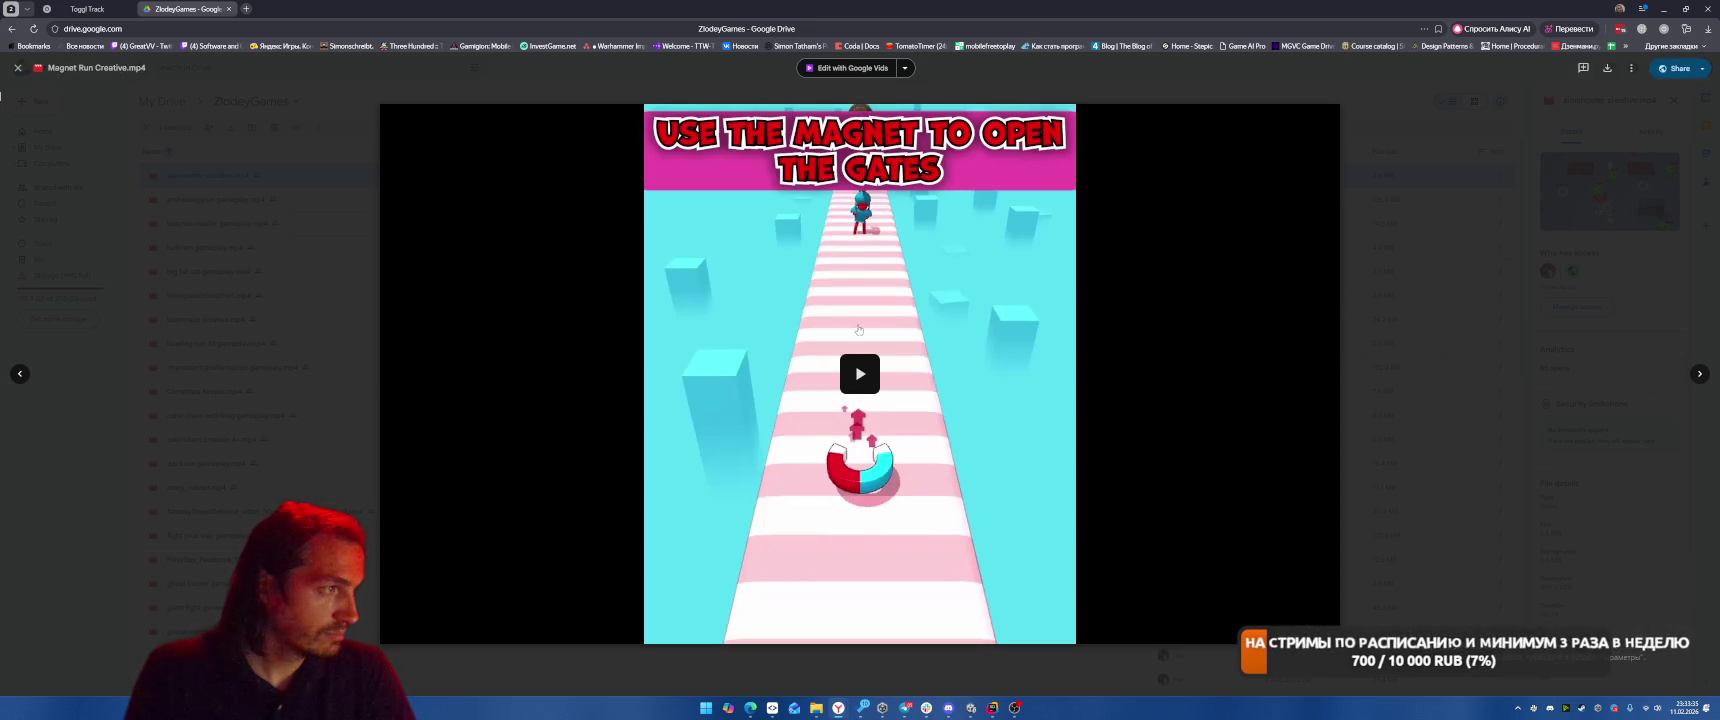
pyautogui.click(1699, 375)
pyautogui.click(1699, 375)
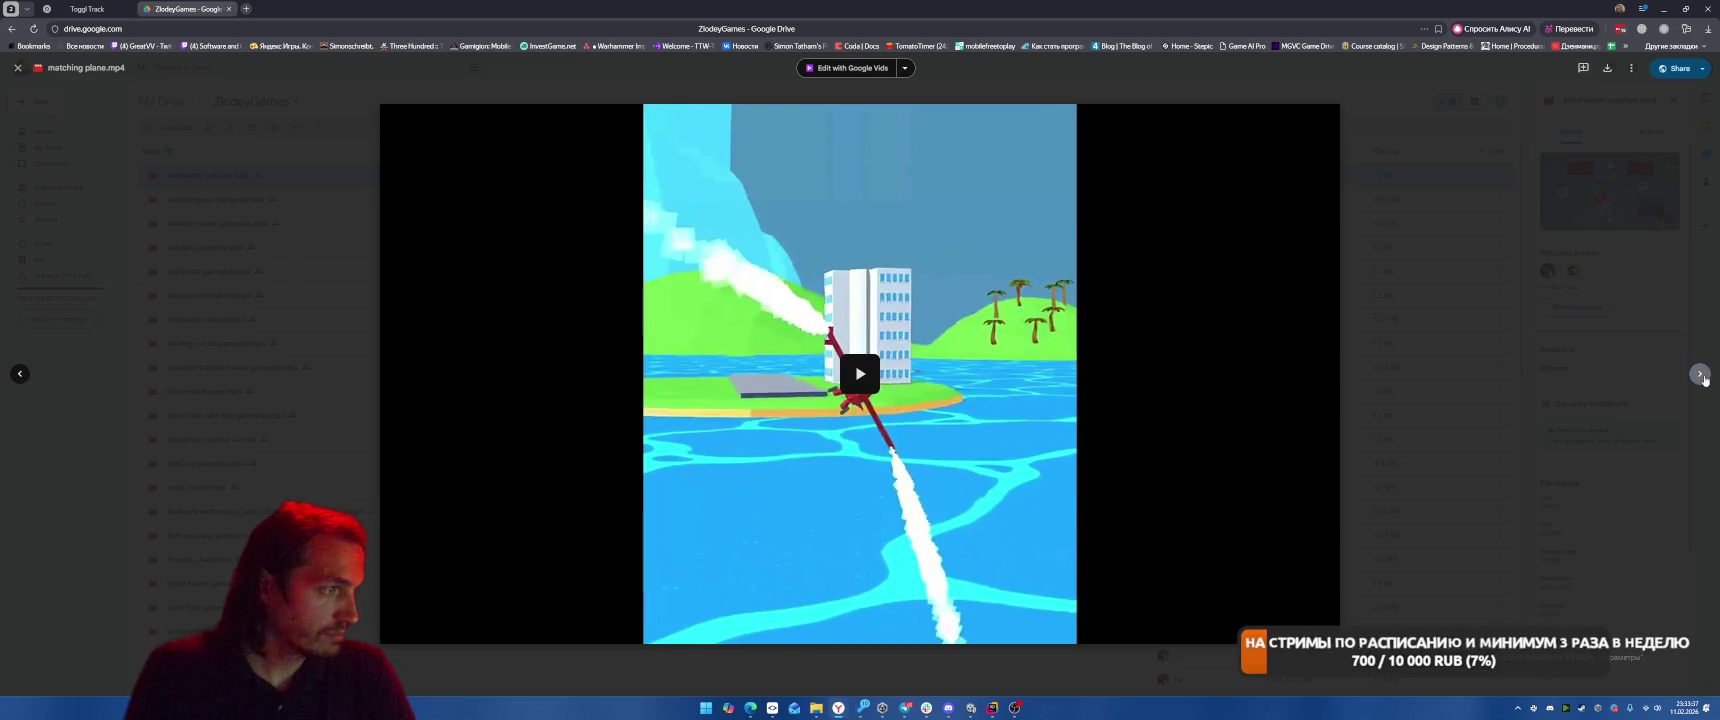
pyautogui.click(1699, 375)
pyautogui.click(1699, 375)
pyautogui.press('Escape')
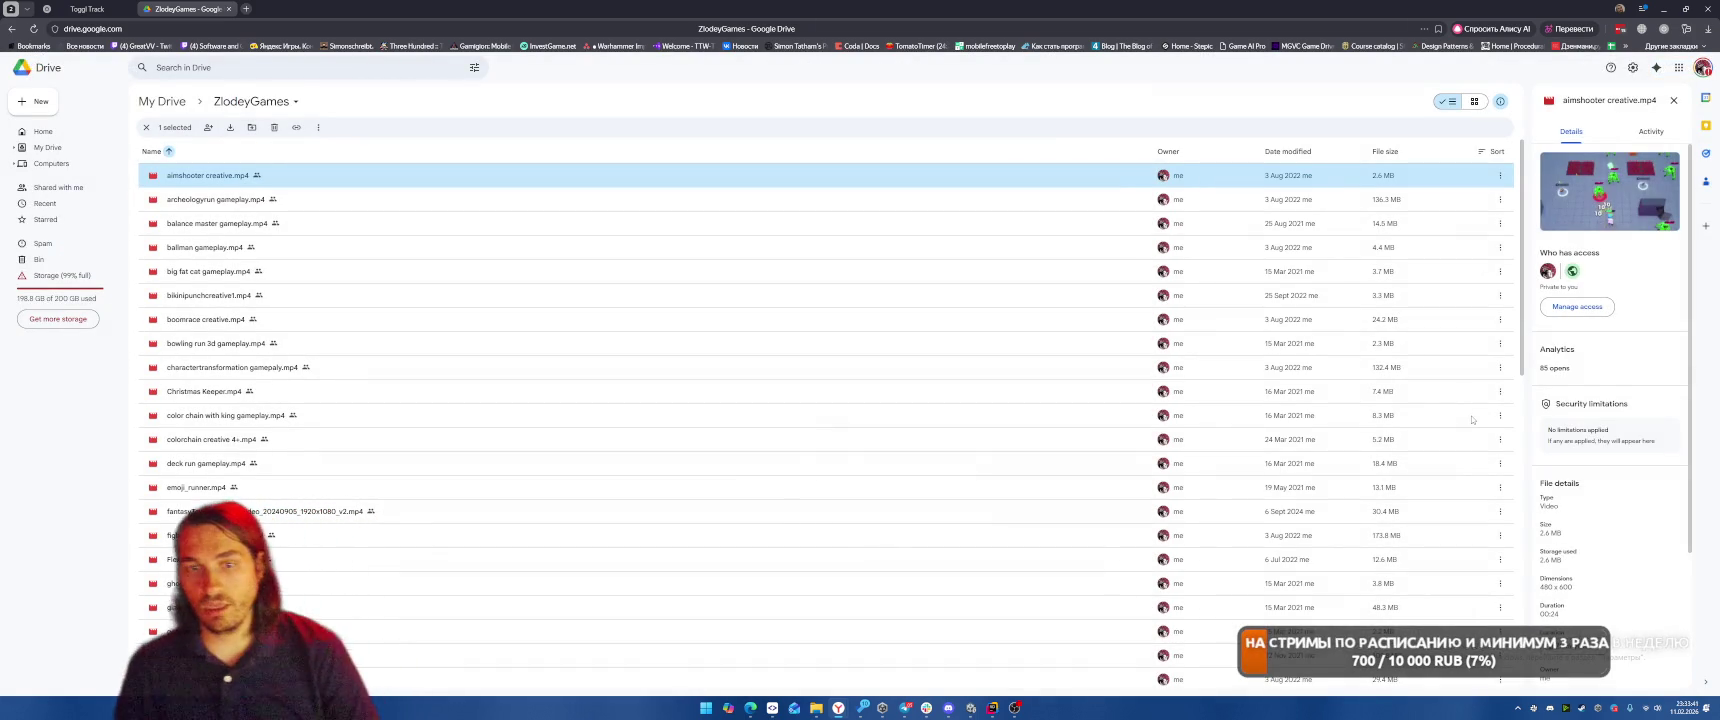
pyautogui.scroll(-10, 1472, 420)
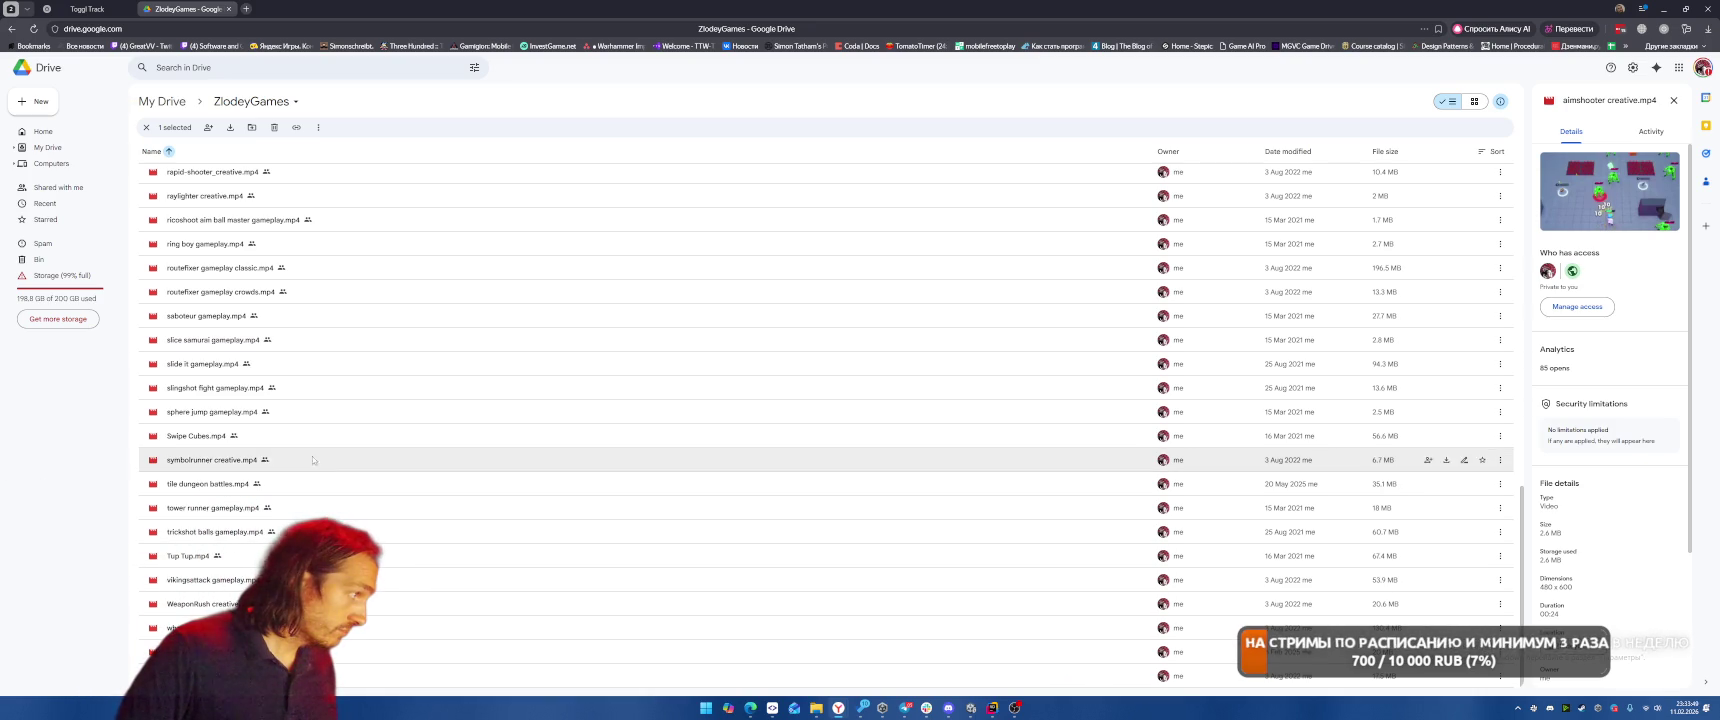
pyautogui.doubleClick(308, 341)
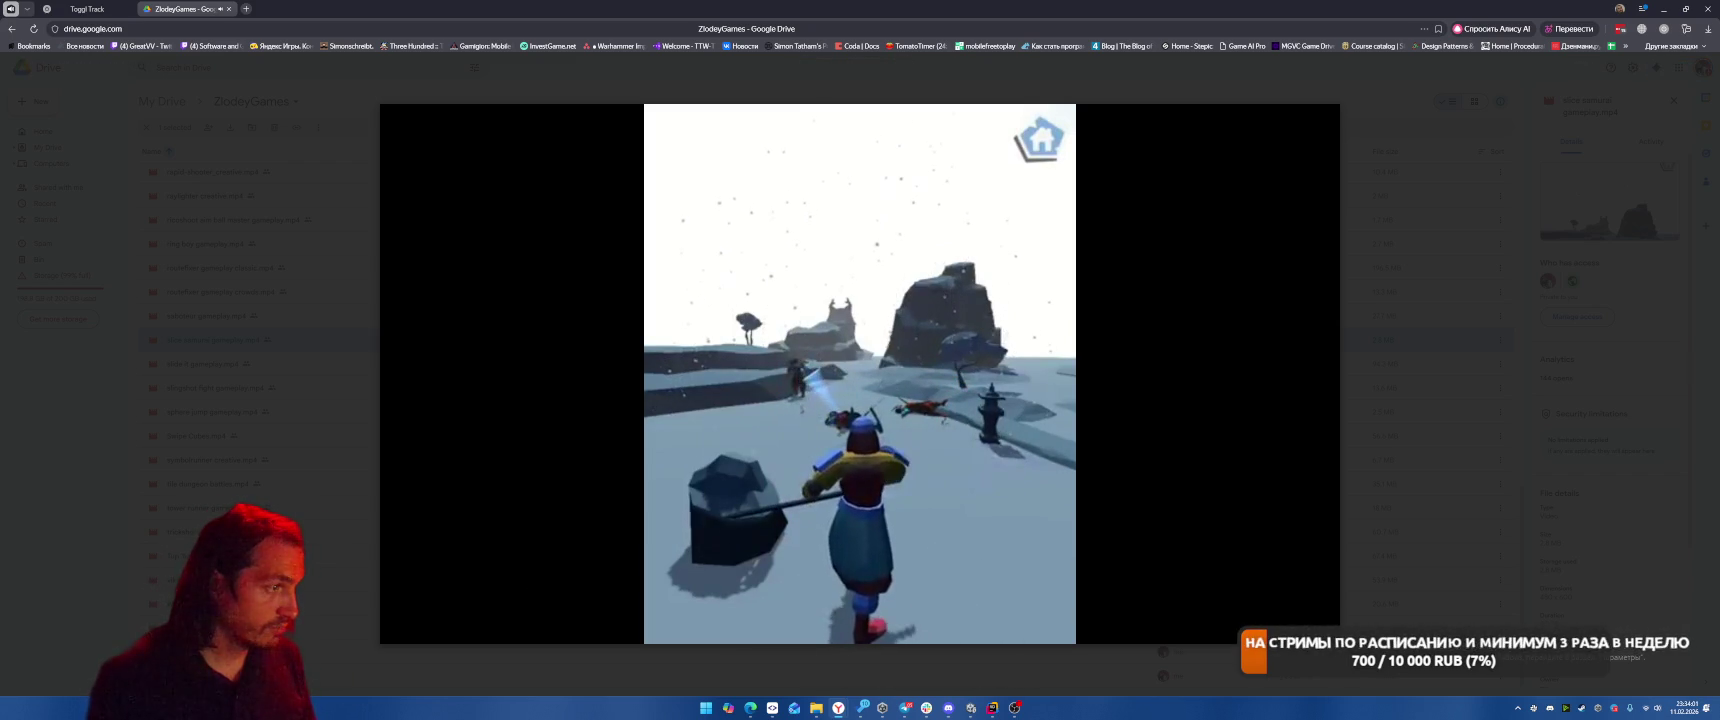
pyautogui.moveTo(797, 531)
pyautogui.click(996, 593)
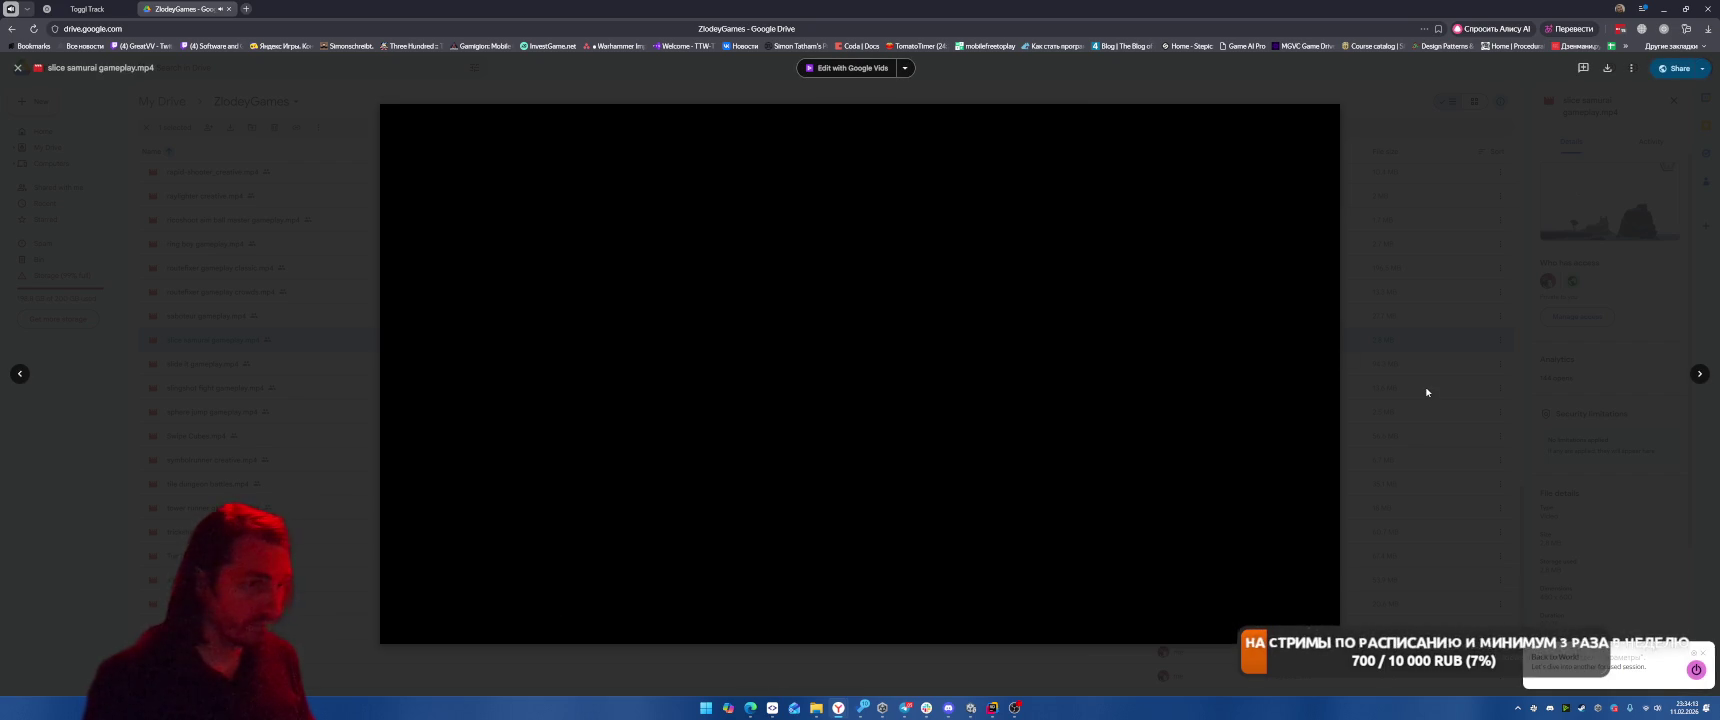
pyautogui.click(1426, 392)
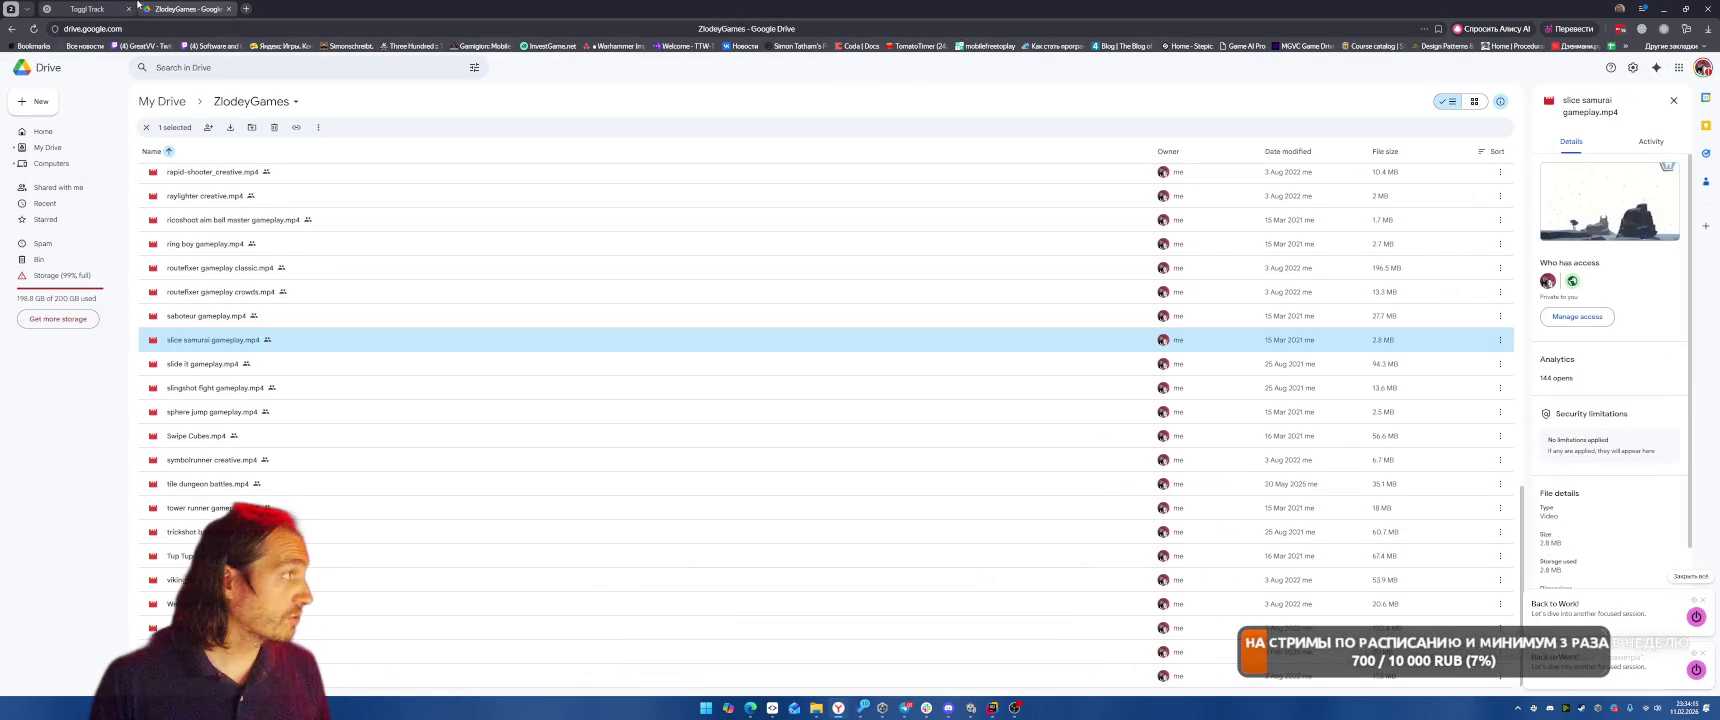
pyautogui.click(99, 8)
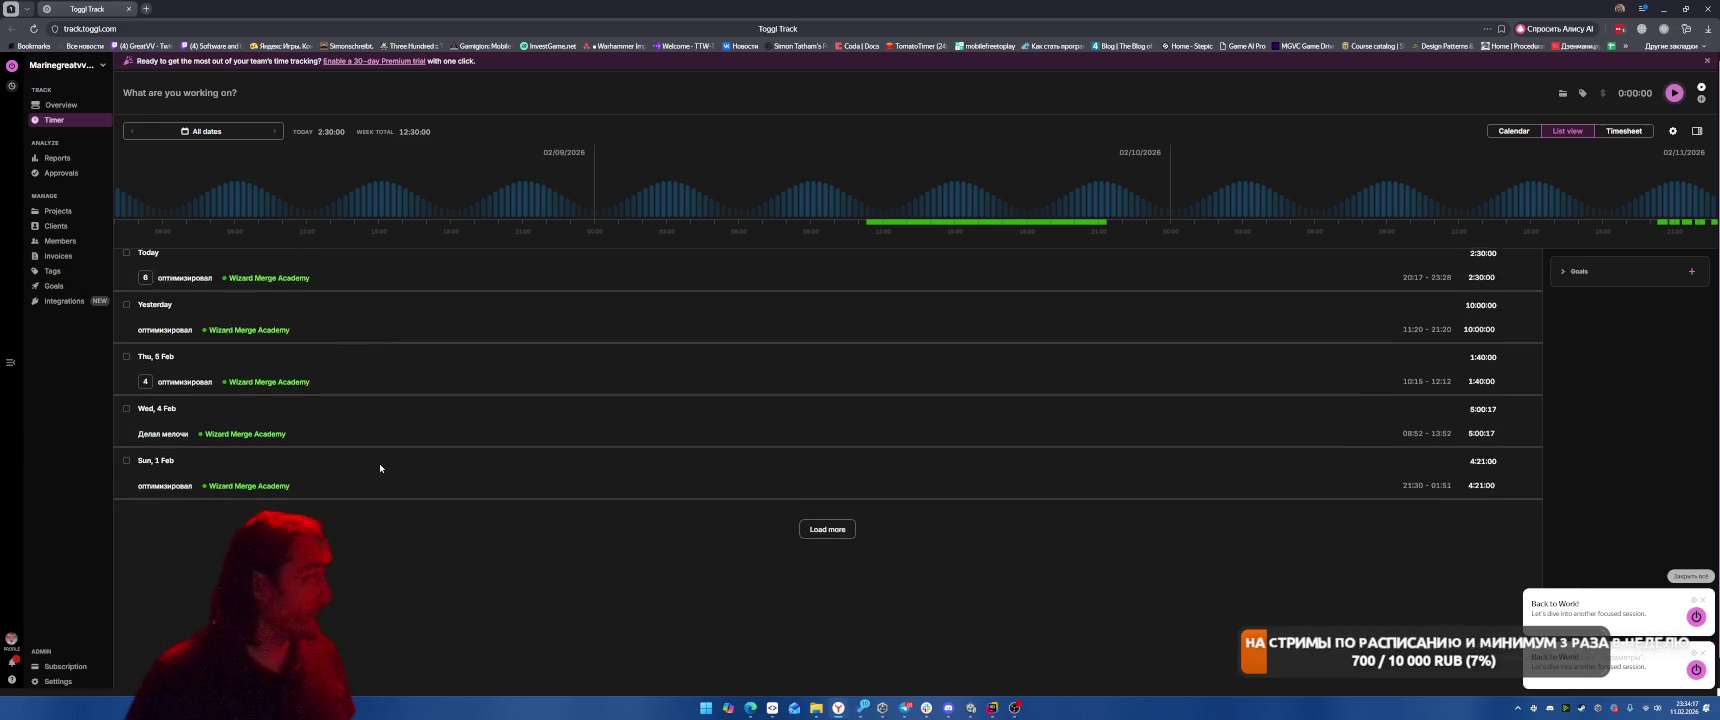
# Restart the Toggl timer for today's оптимизировал entry and minimize the browser
pyautogui.click(1513, 285)
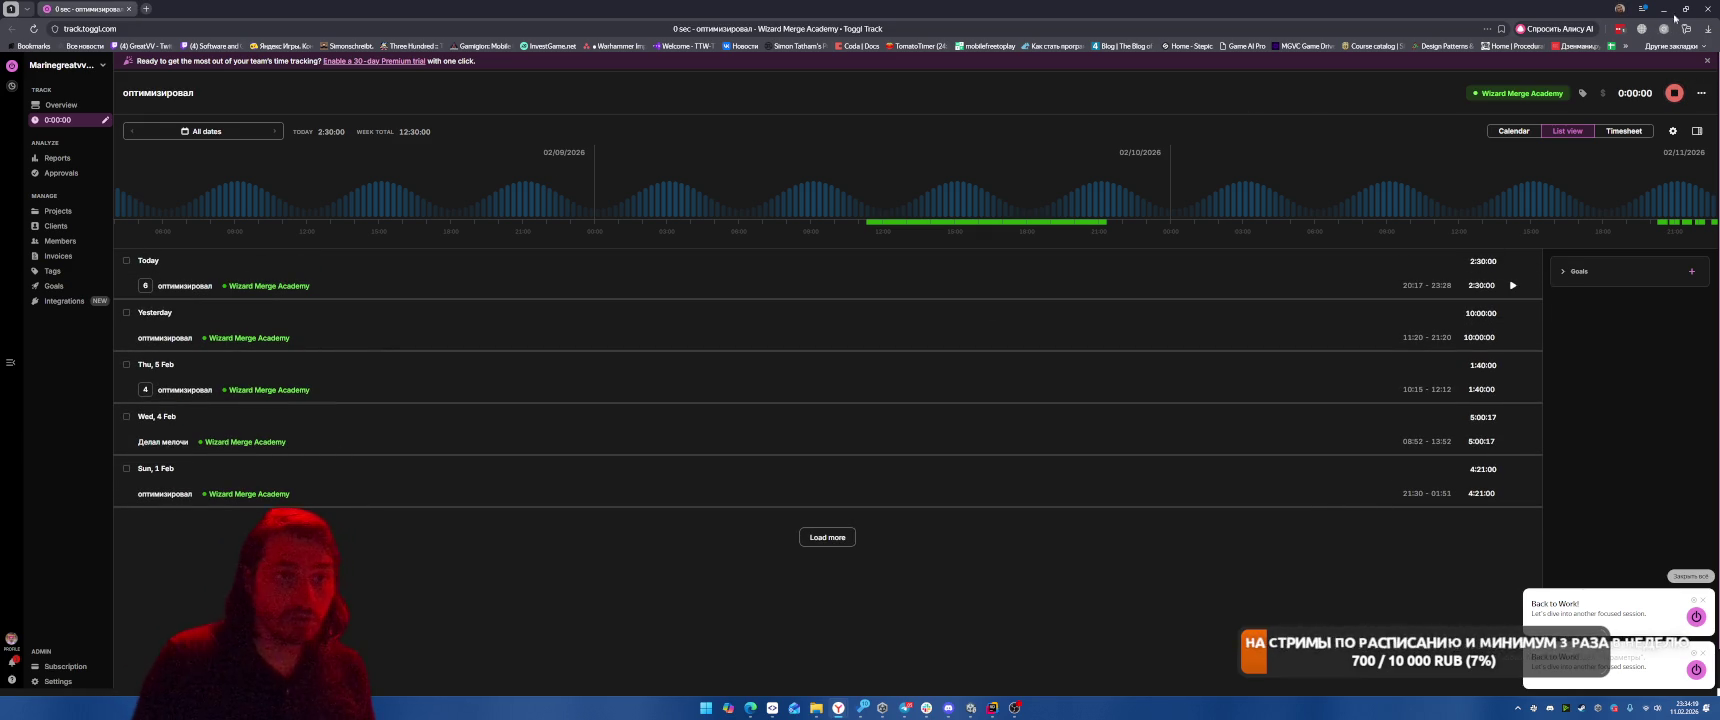
pyautogui.click(1670, 12)
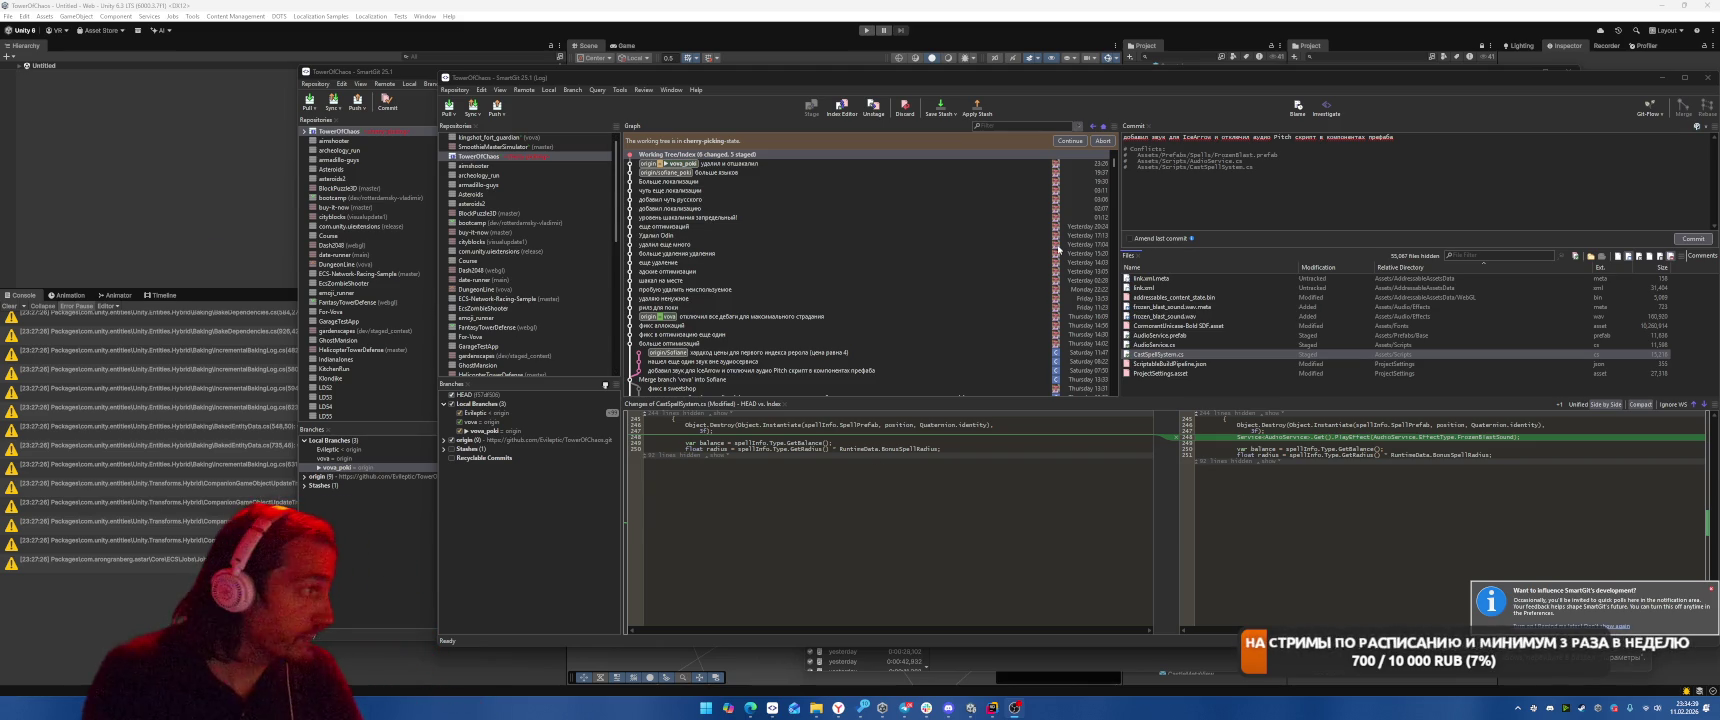
# Commit the staged cherry-pick changes as-is and dismiss the cherry-pick errors
pyautogui.click(1069, 140)
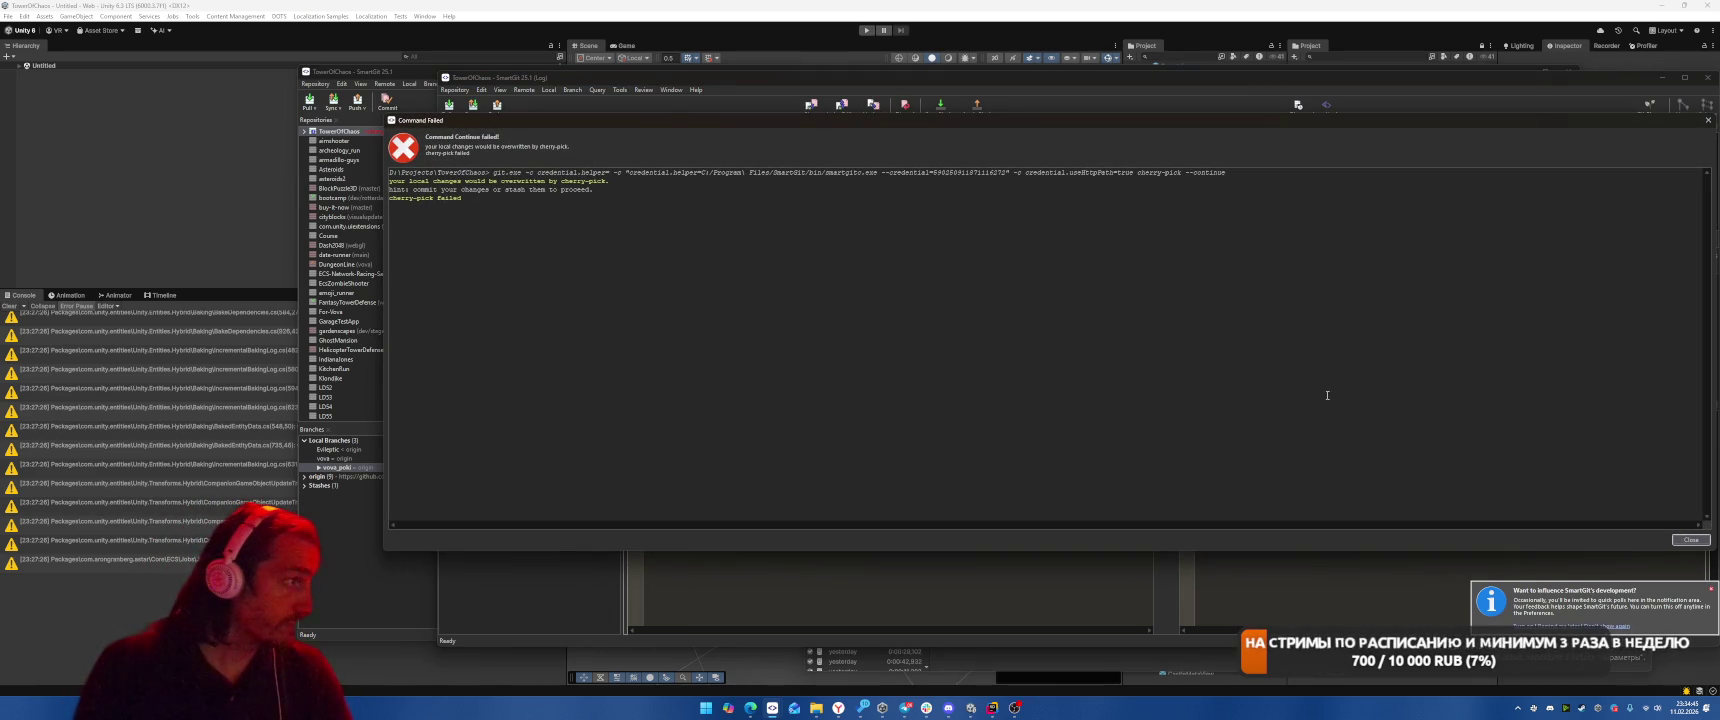
pyautogui.click(1685, 540)
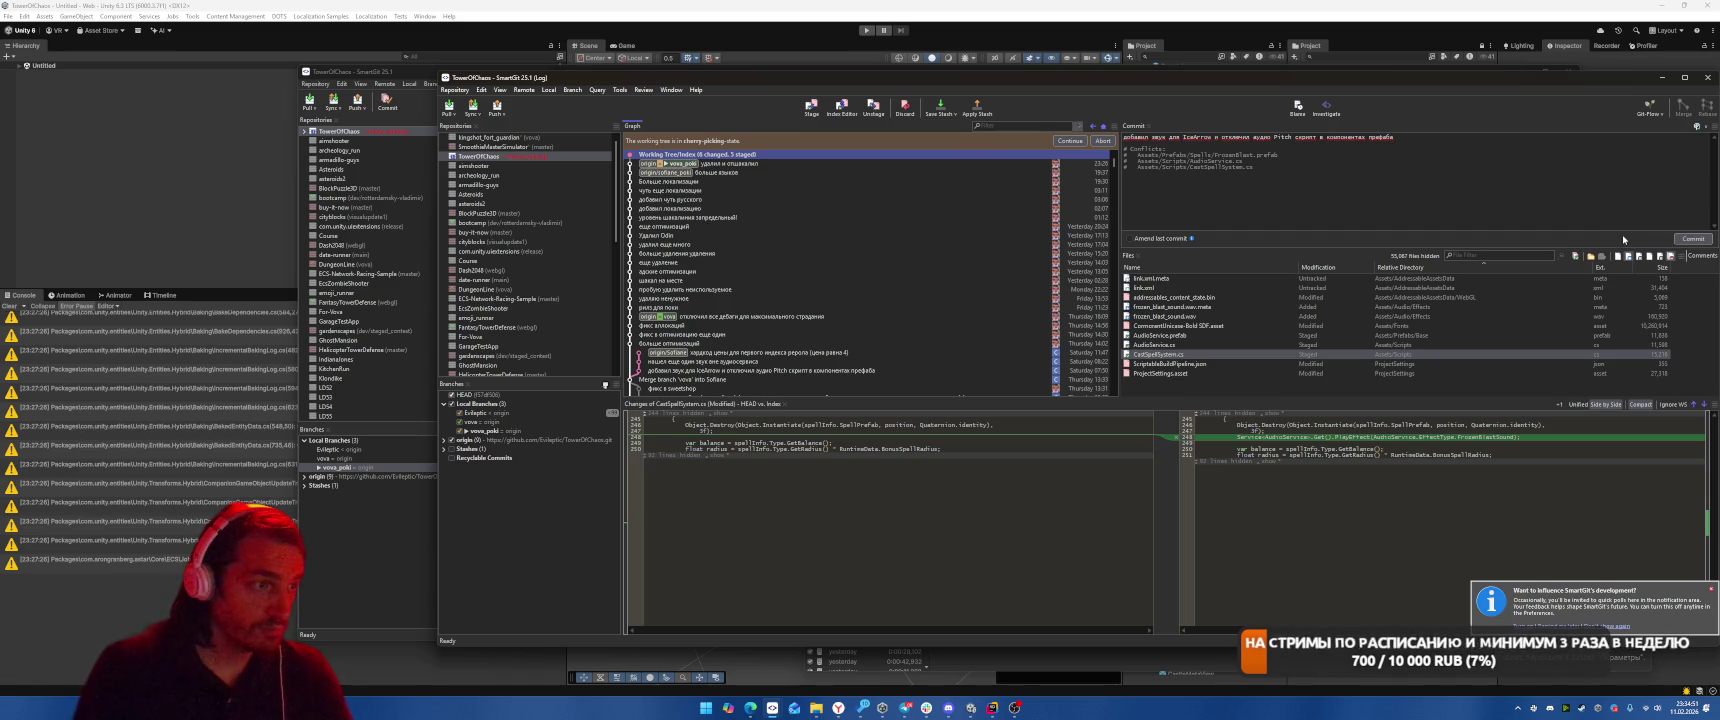
pyautogui.click(1692, 239)
pyautogui.click(1040, 412)
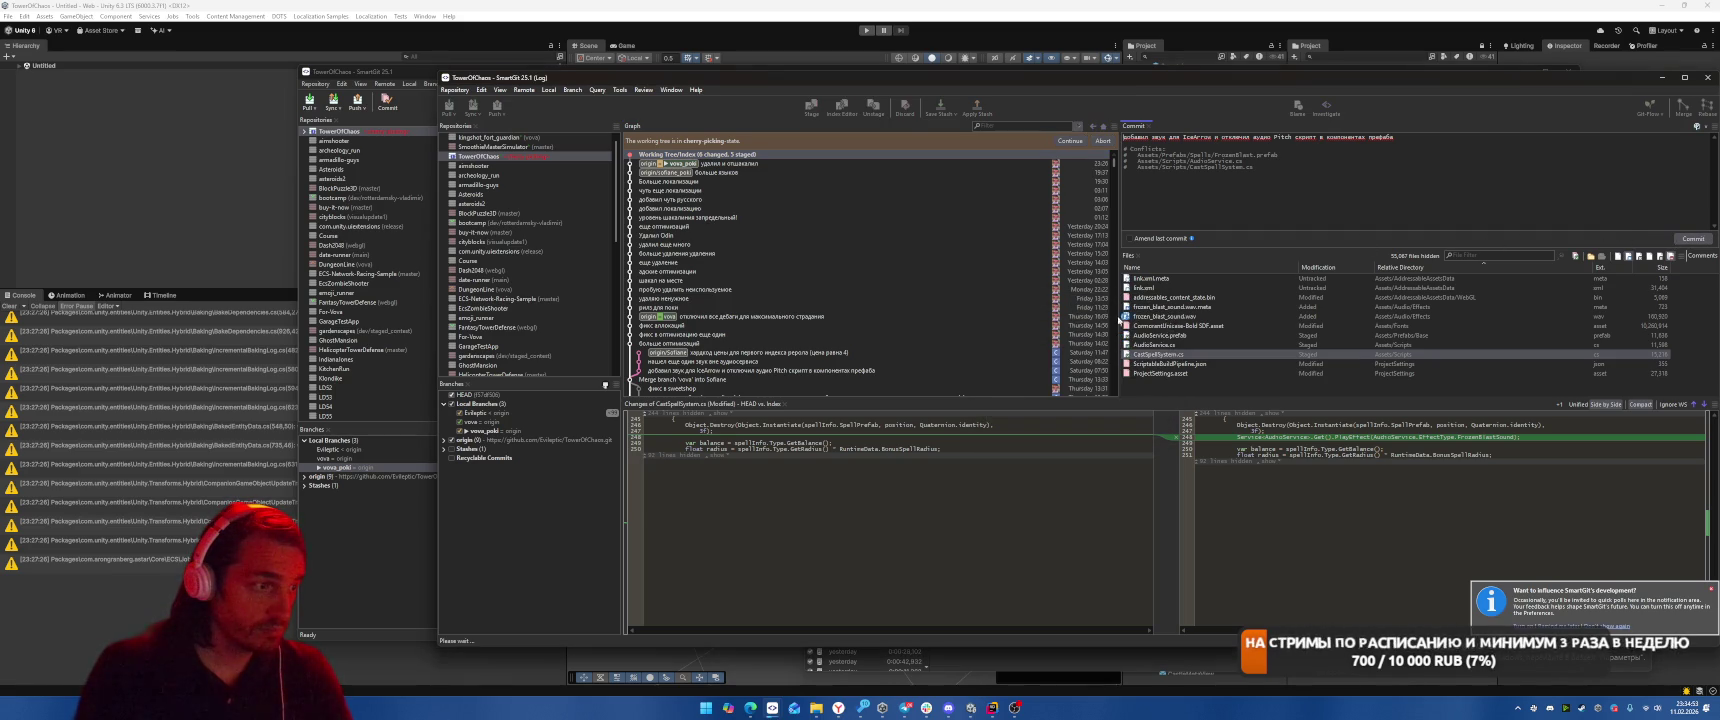
pyautogui.click(1070, 141)
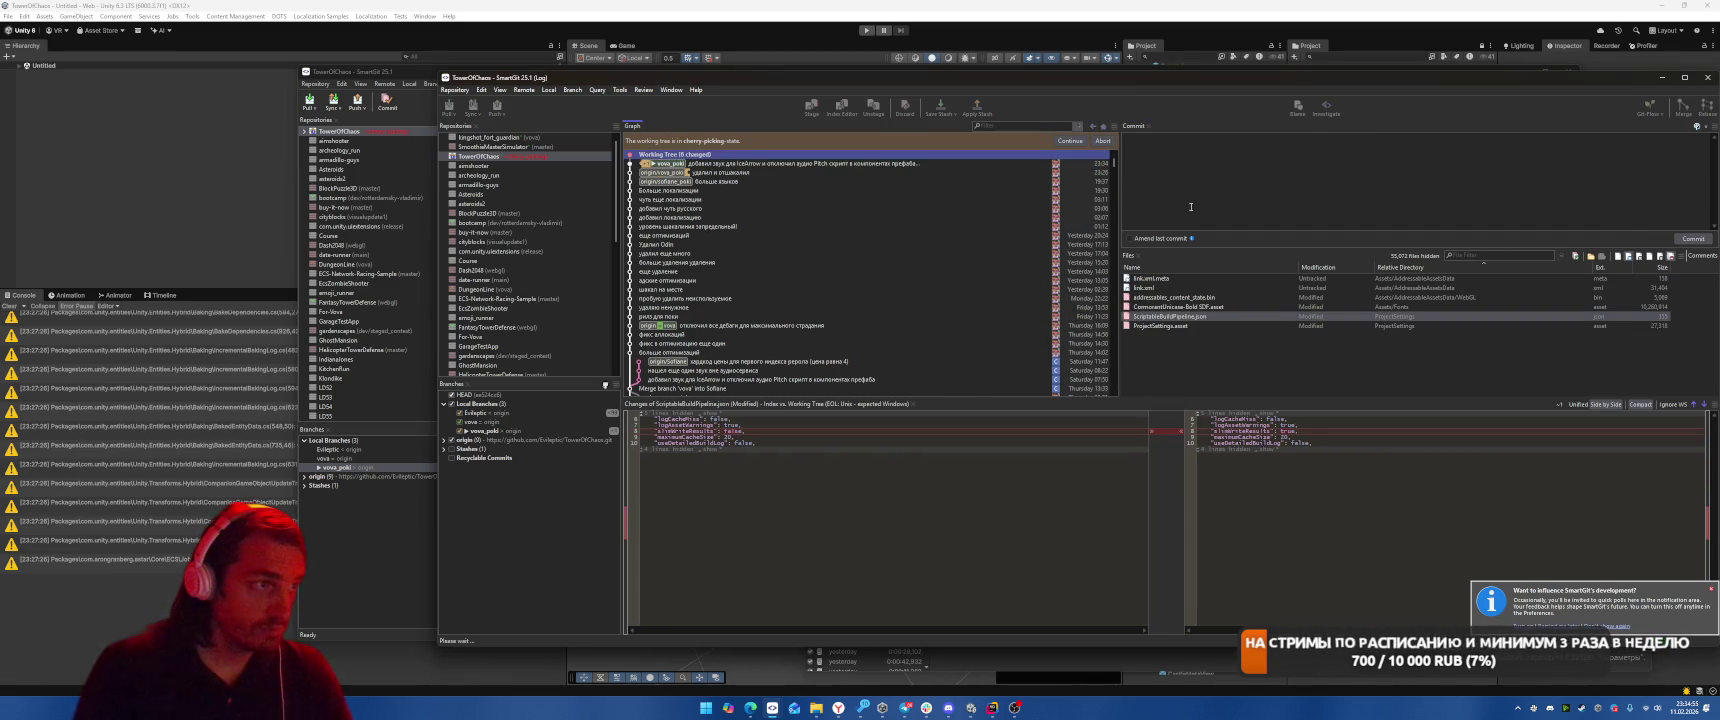
pyautogui.click(1062, 141)
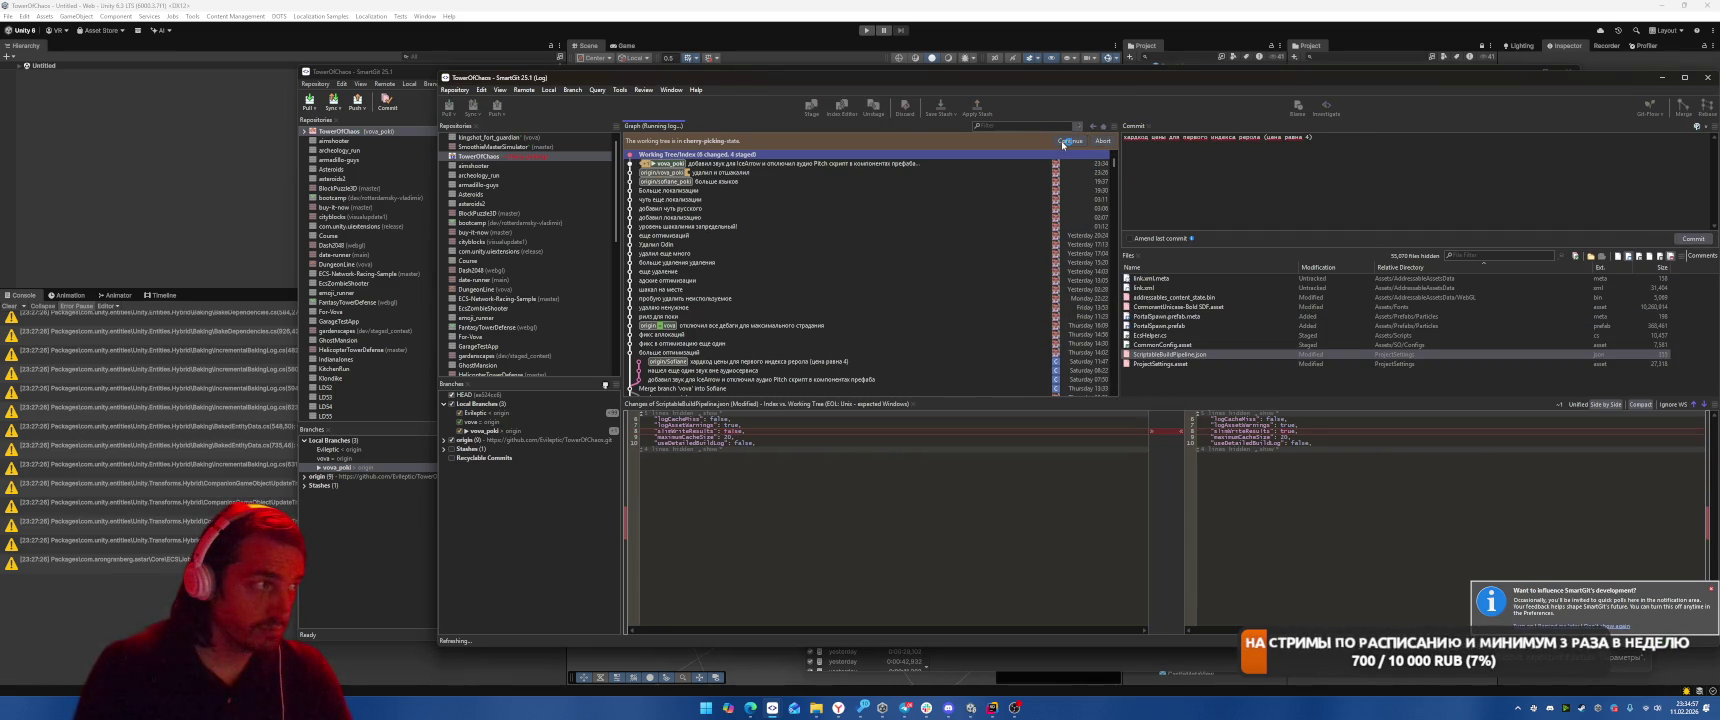
pyautogui.click(1690, 539)
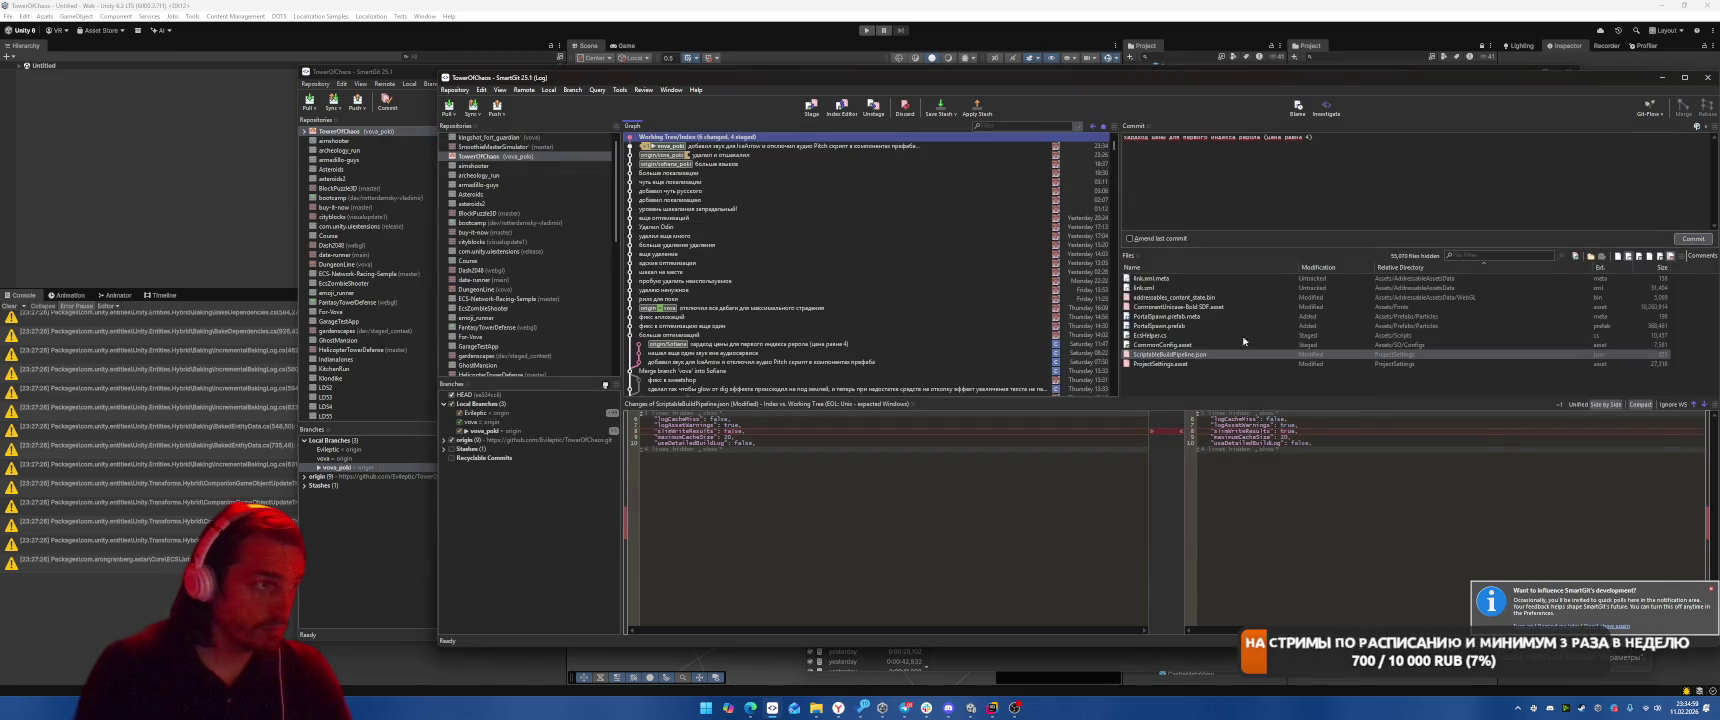
# Inspect the EcsHelper.cs changes, then commit all remaining changed files
pyautogui.click(1145, 287)
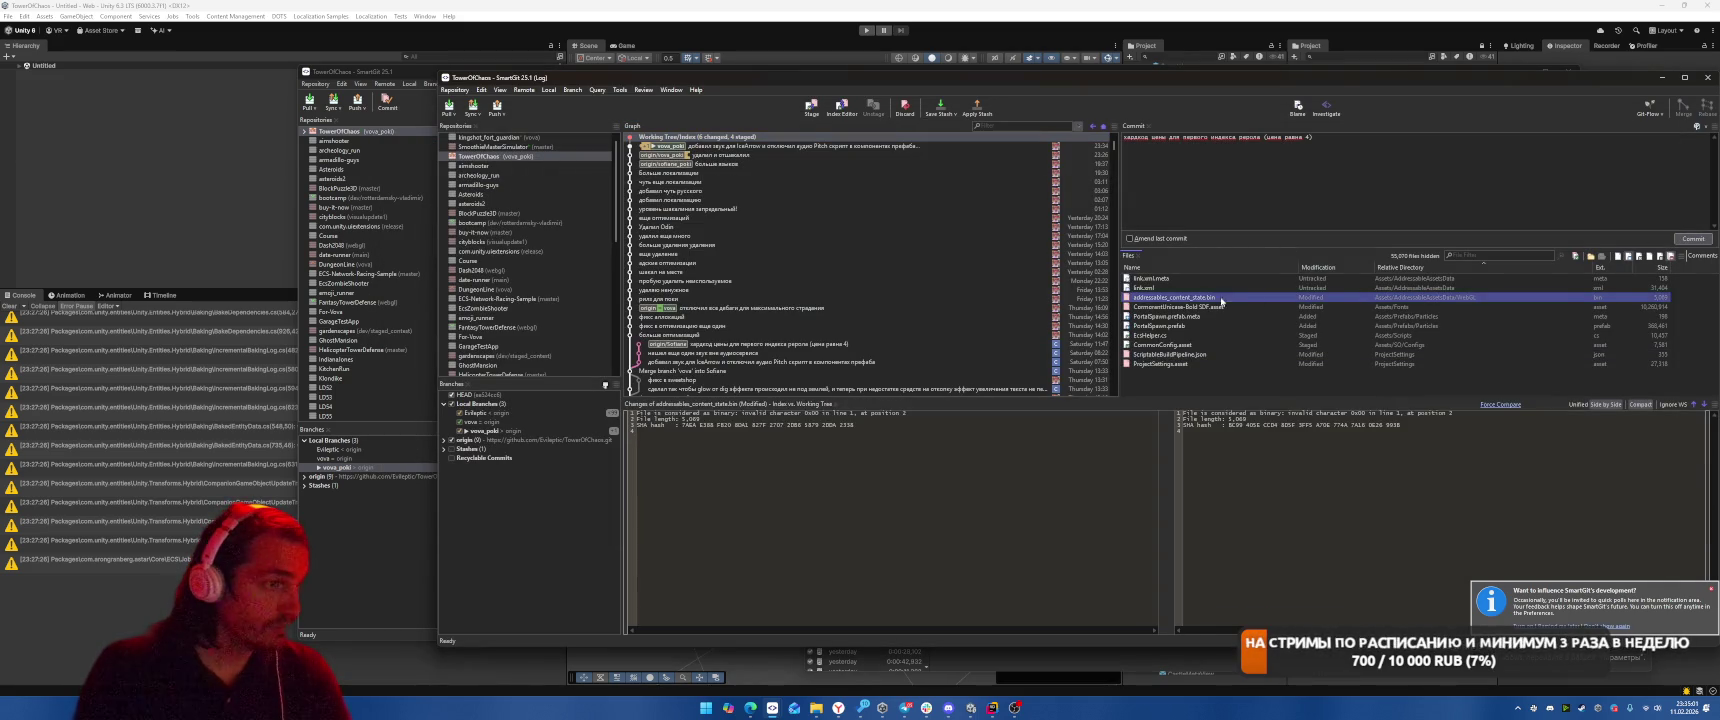
pyautogui.click(1165, 344)
pyautogui.click(1175, 336)
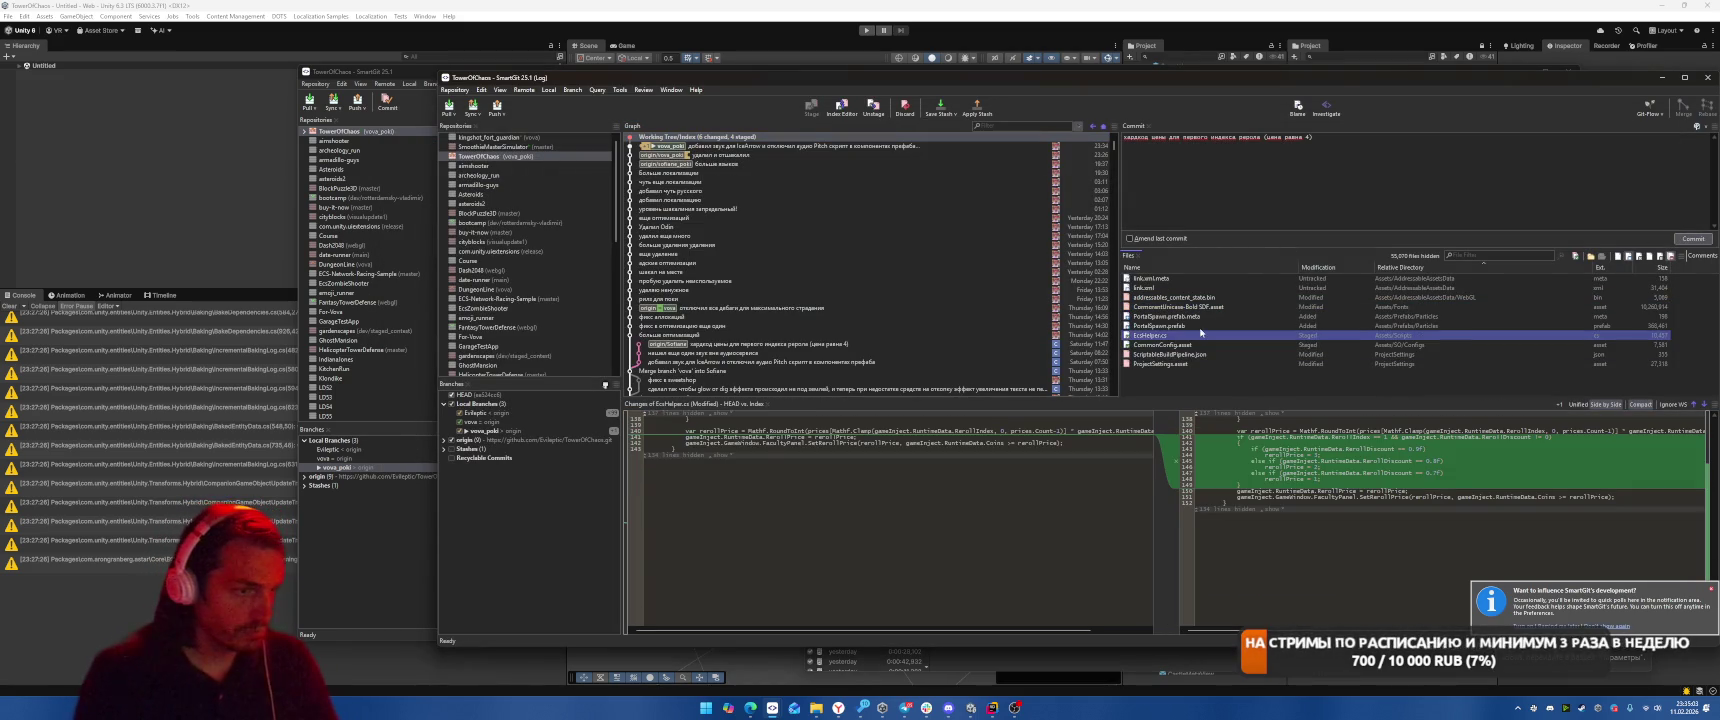
pyautogui.hotkey('ctrl', 'a')
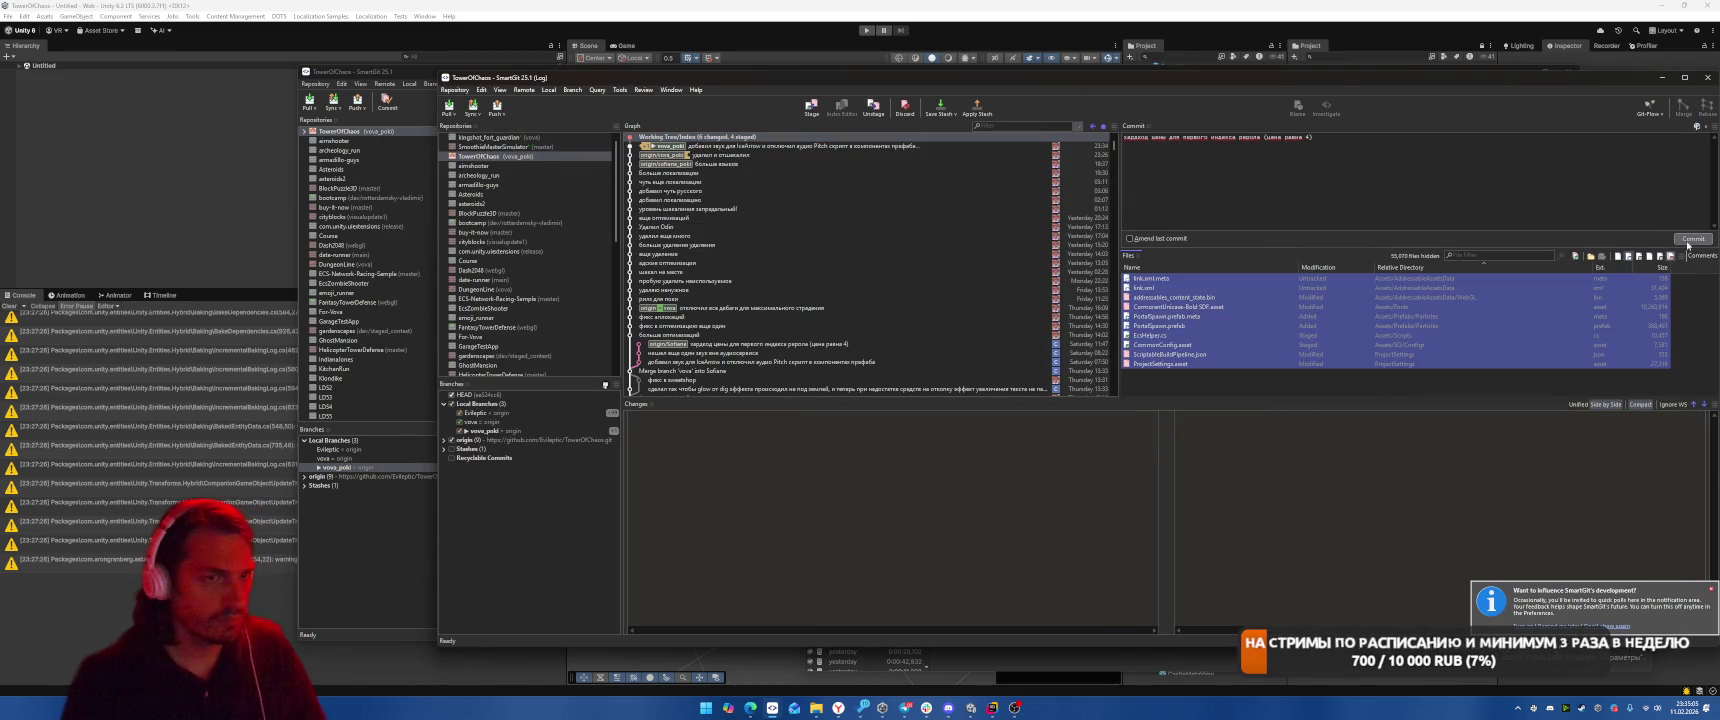
pyautogui.click(1452, 218)
pyautogui.hotkey('ctrl', 'Return')
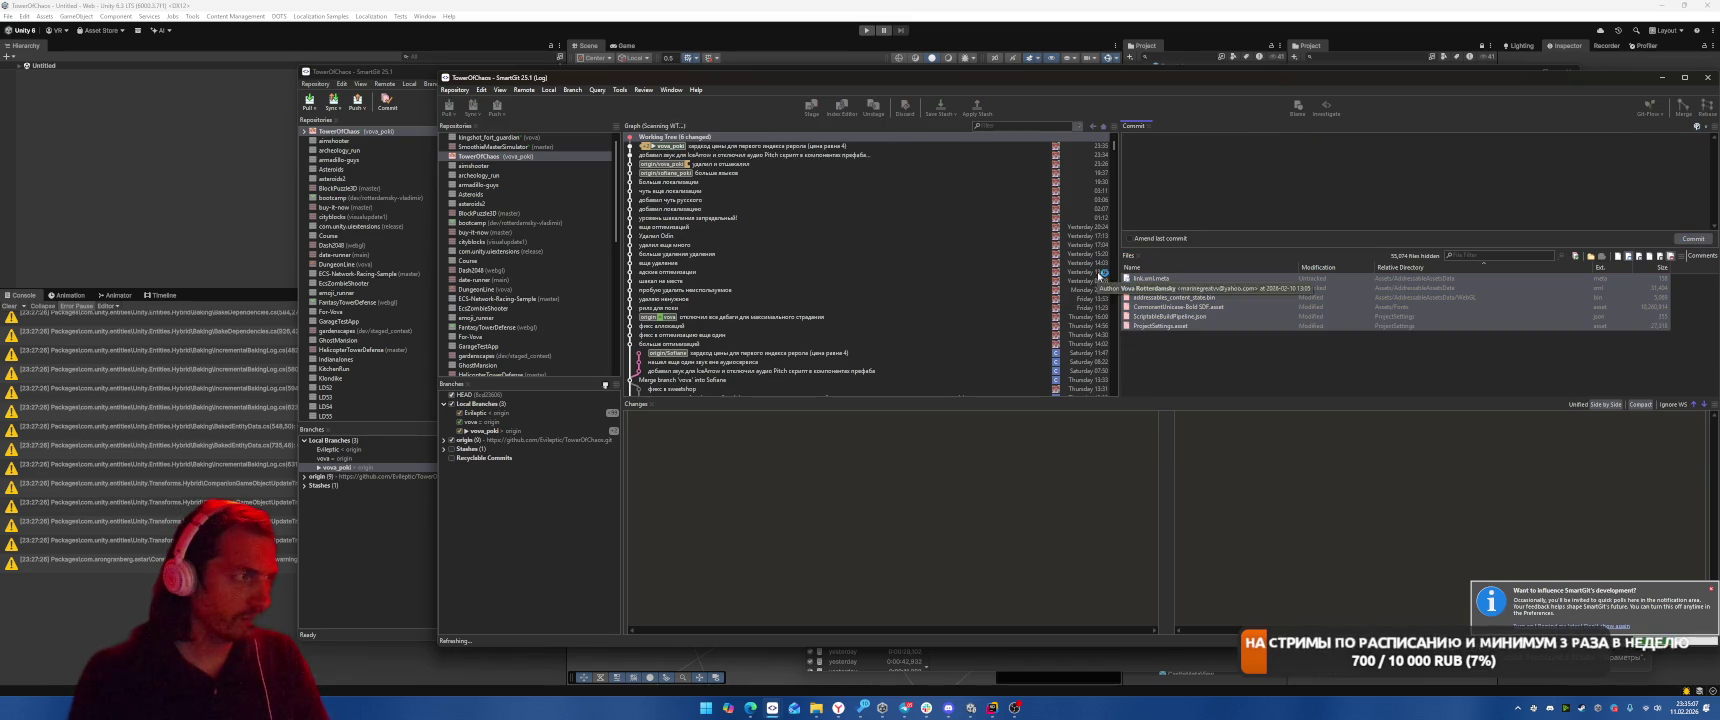
# Review the newest commits in the Graph, comparing the top two, then return to Unity
pyautogui.click(771, 152)
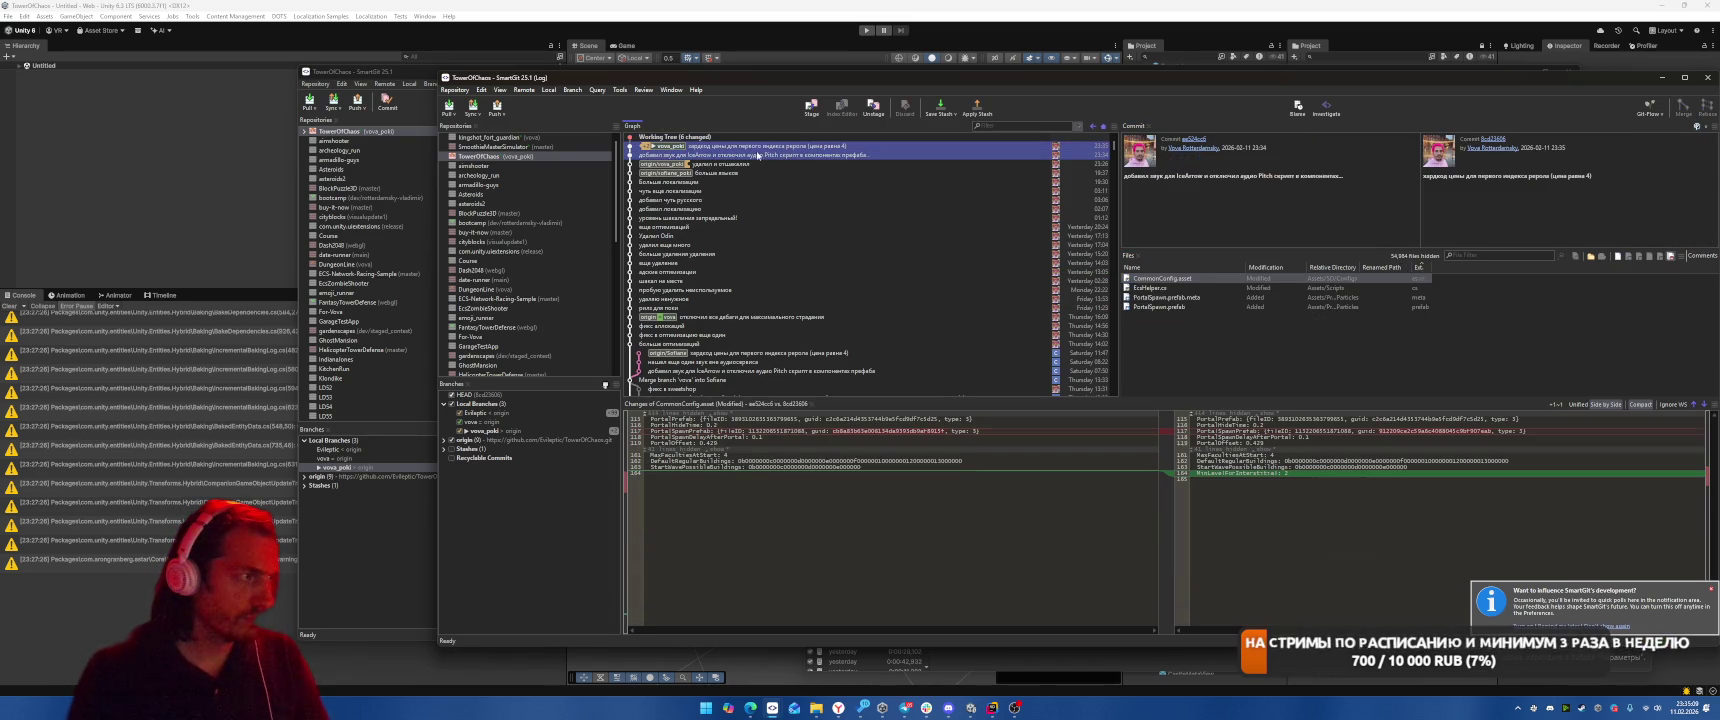
pyautogui.keyDown('ctrl'); pyautogui.click(768, 155); pyautogui.keyUp('ctrl')
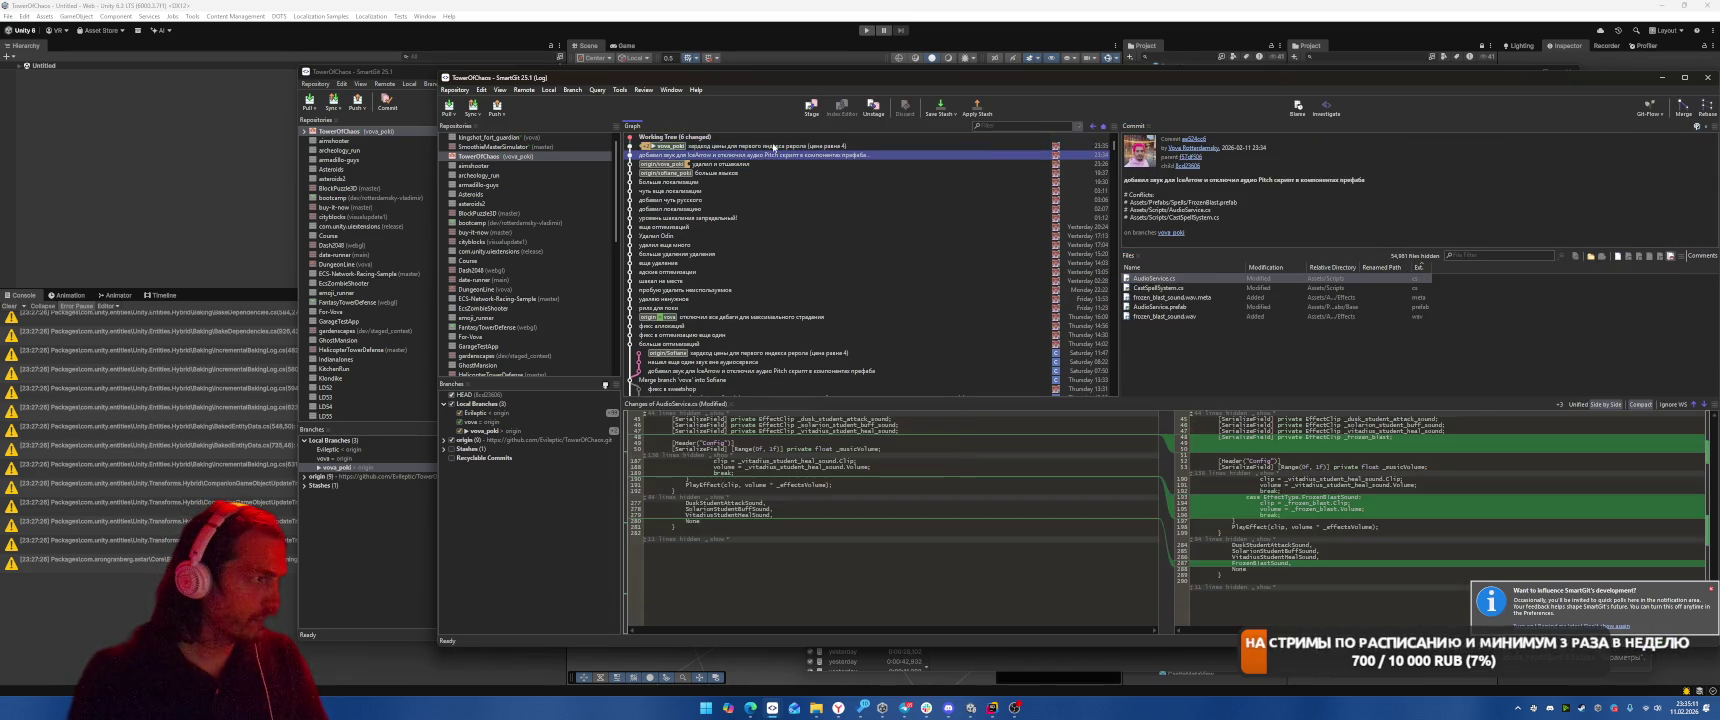
pyautogui.keyDown('ctrl'); pyautogui.click(799, 154); pyautogui.keyUp('ctrl')
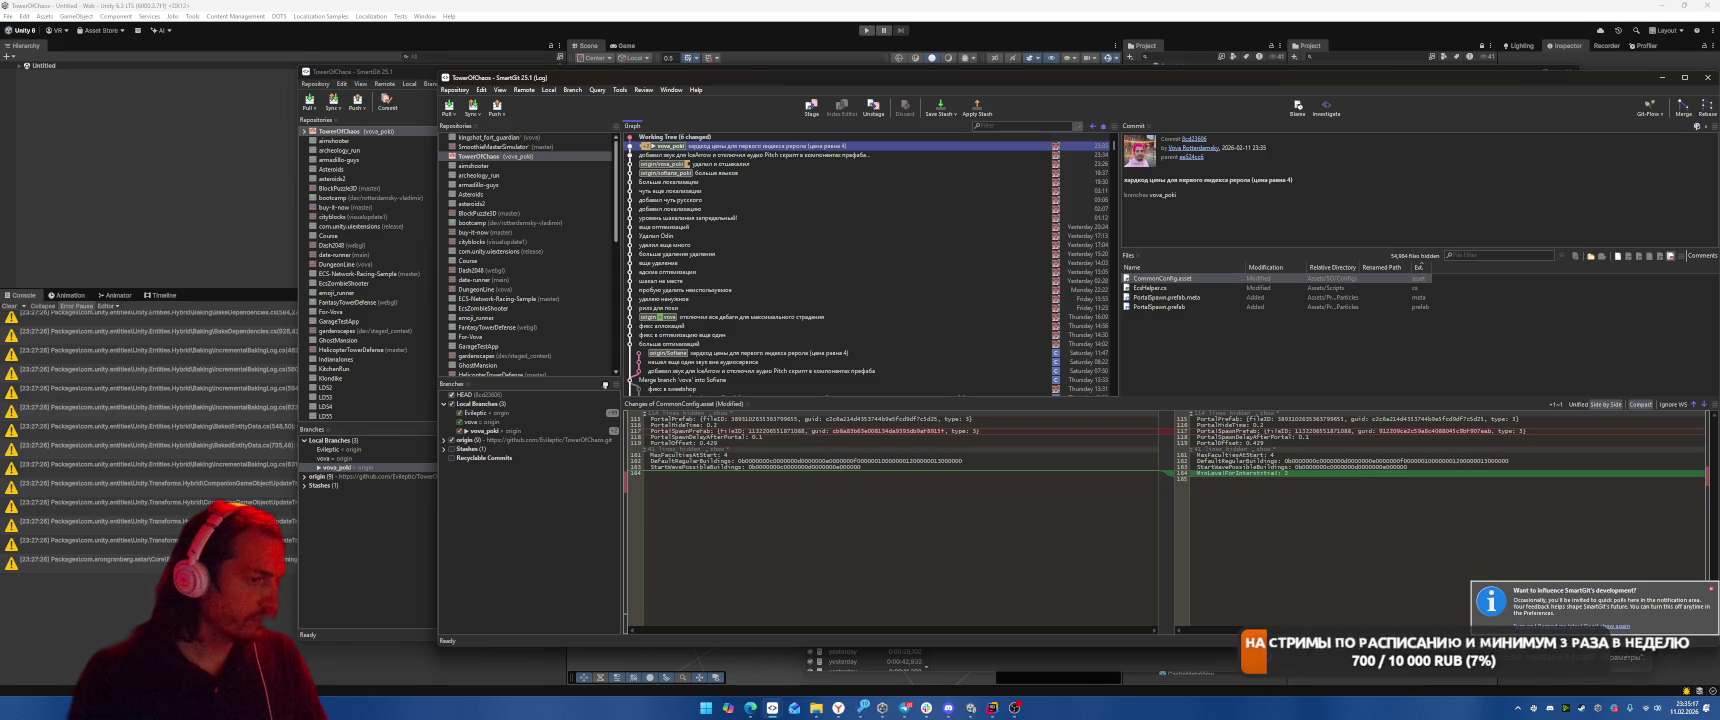
pyautogui.click(1661, 78)
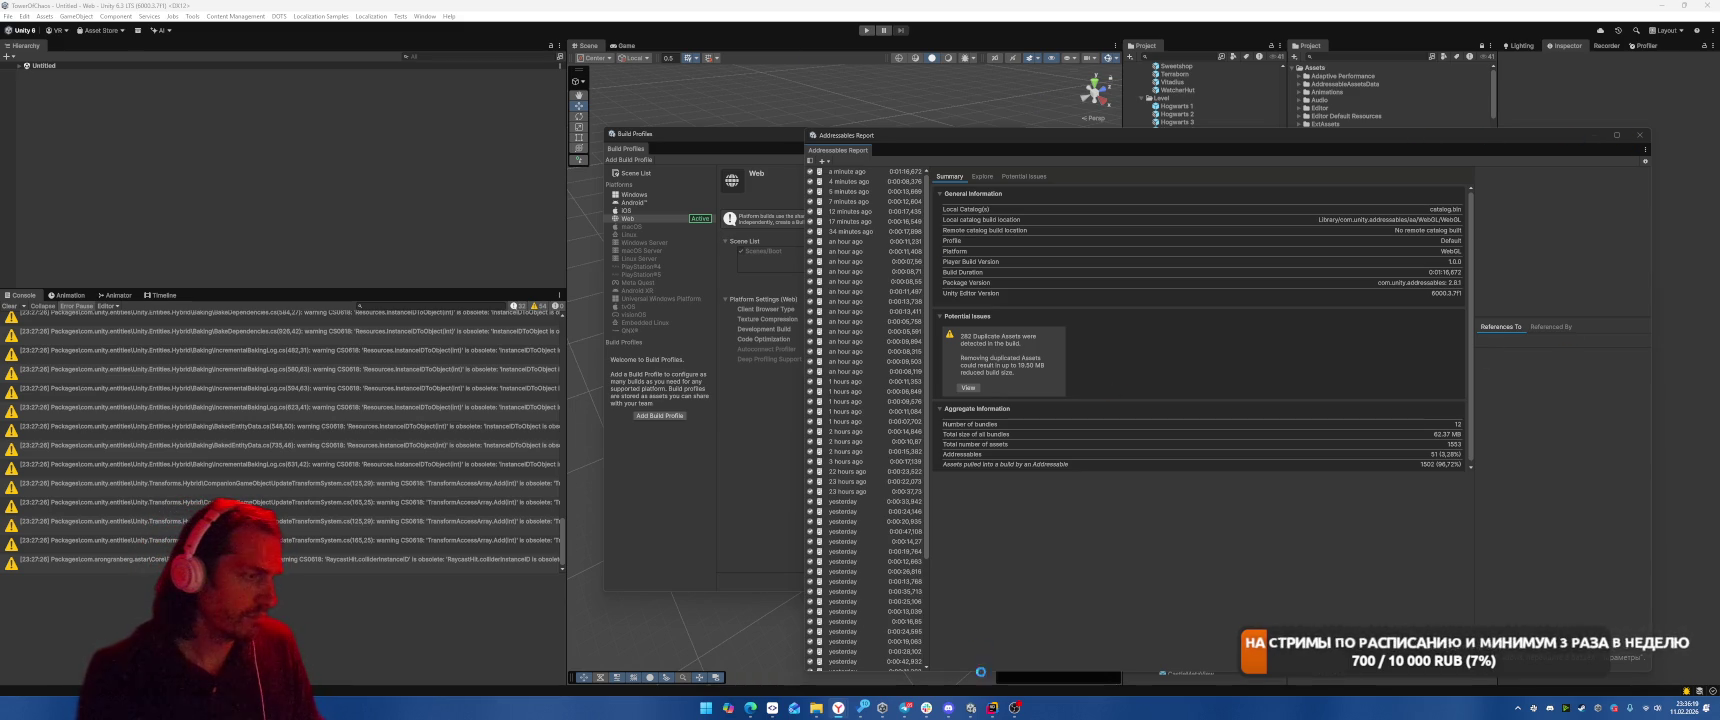
# Unpin gardenscapes, bootcamp, Assets, Library and Telegram Desktop from Quick access
pyautogui.moveTo(816, 708)
pyautogui.click(732, 654)
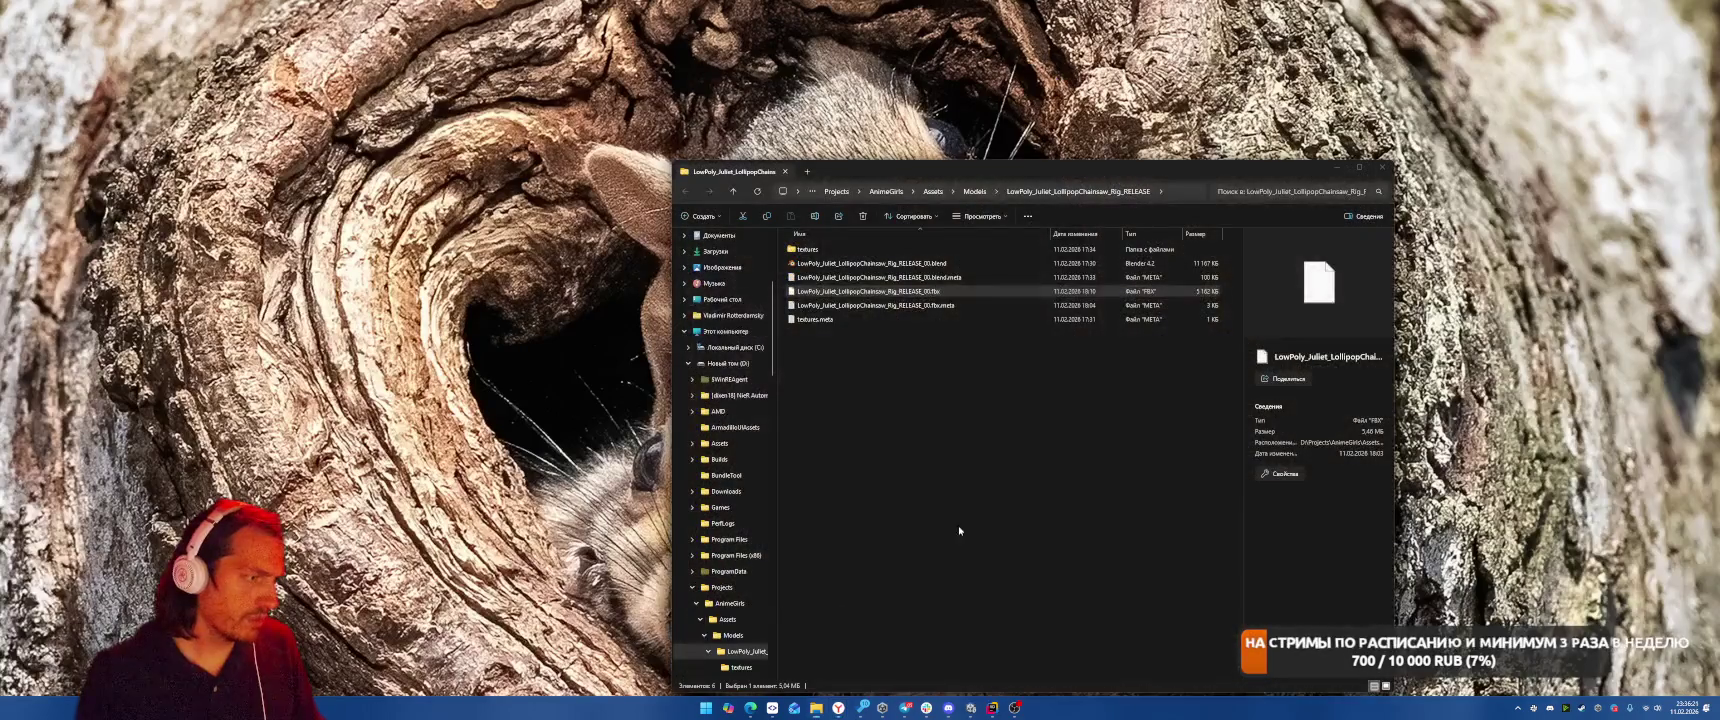
pyautogui.scroll(5, 720, 400)
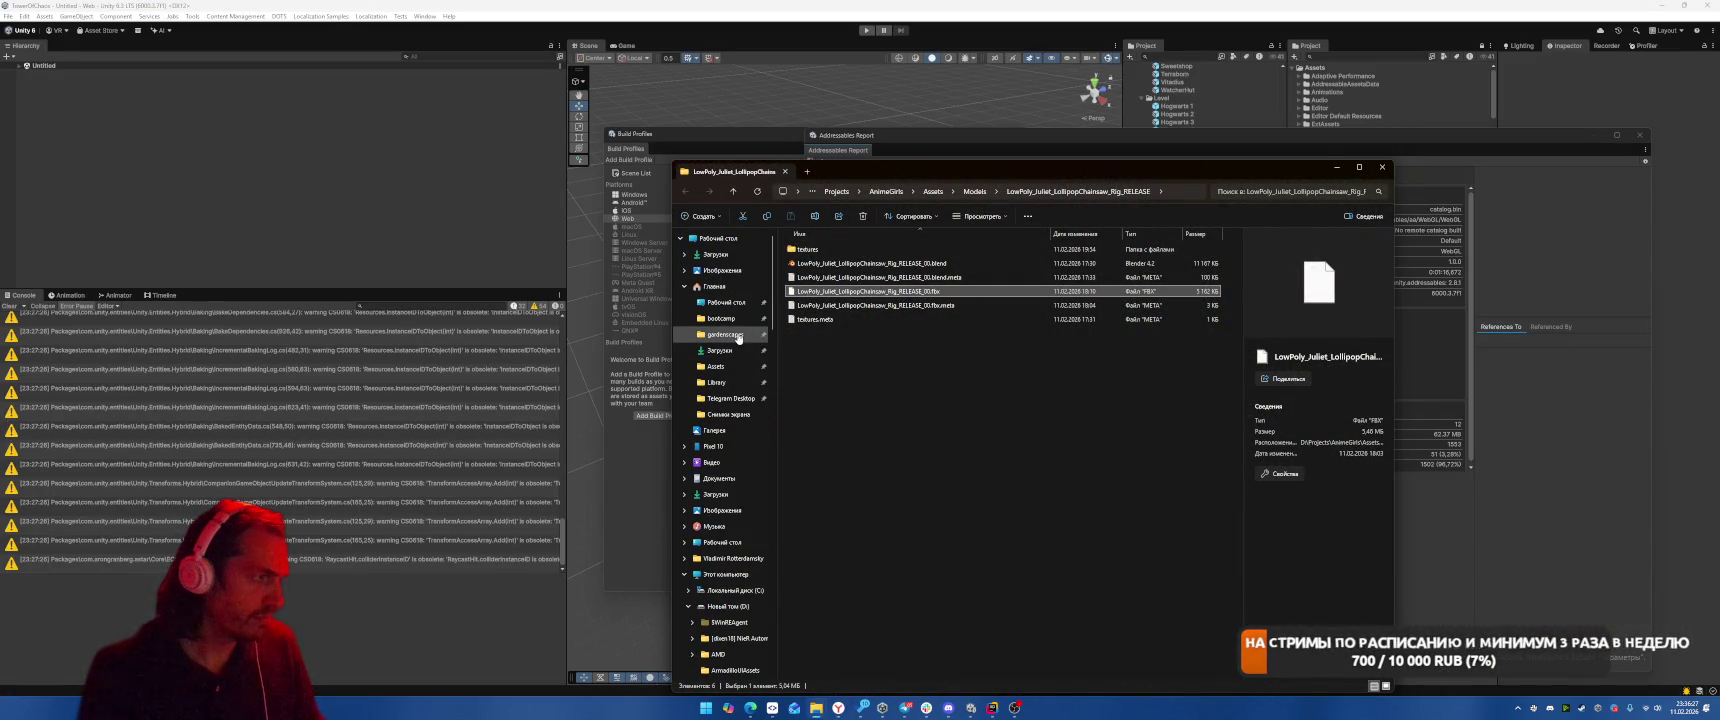
pyautogui.rightClick(738, 338)
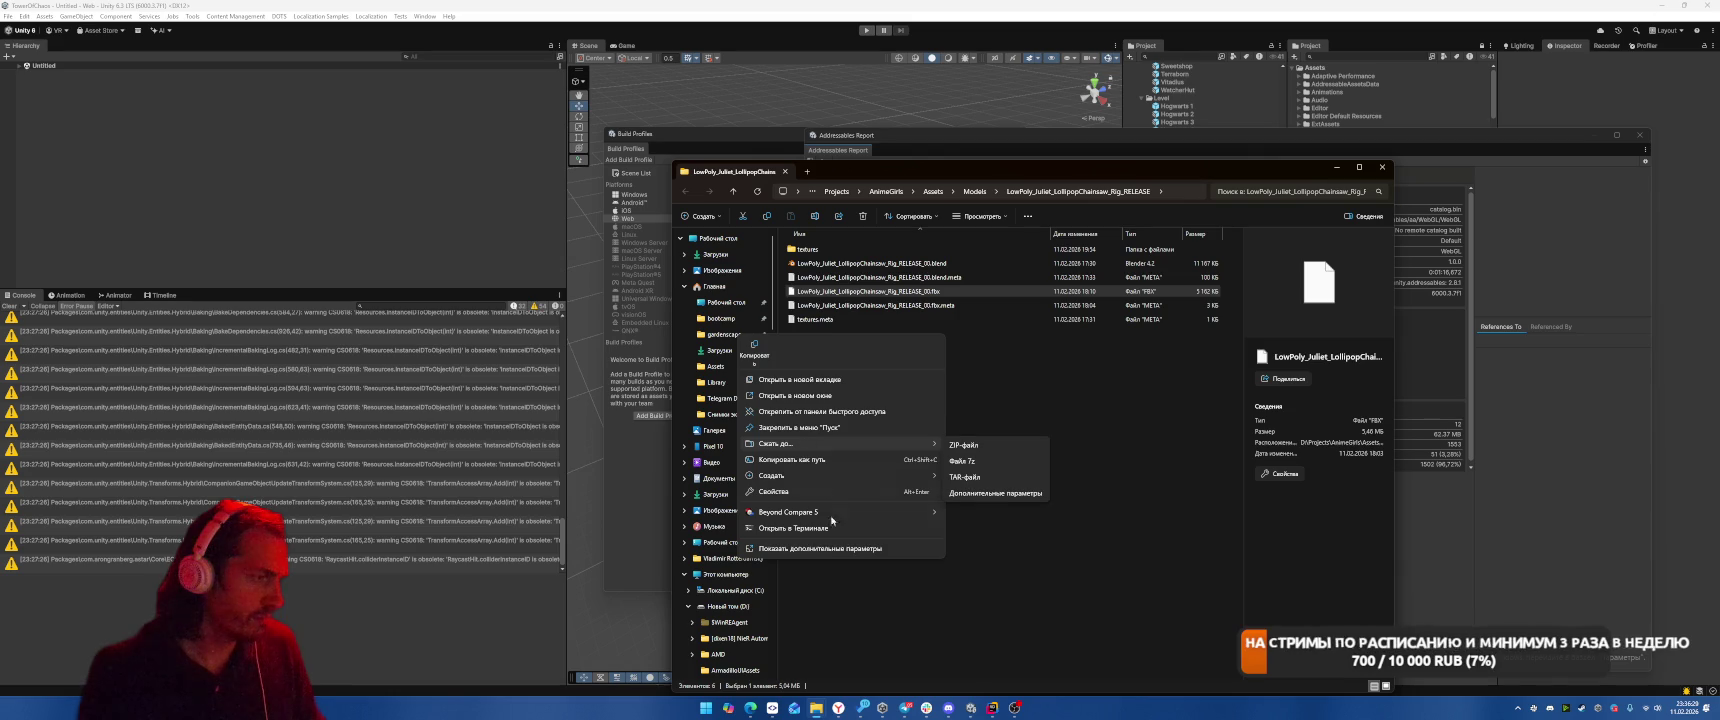
pyautogui.click(822, 411)
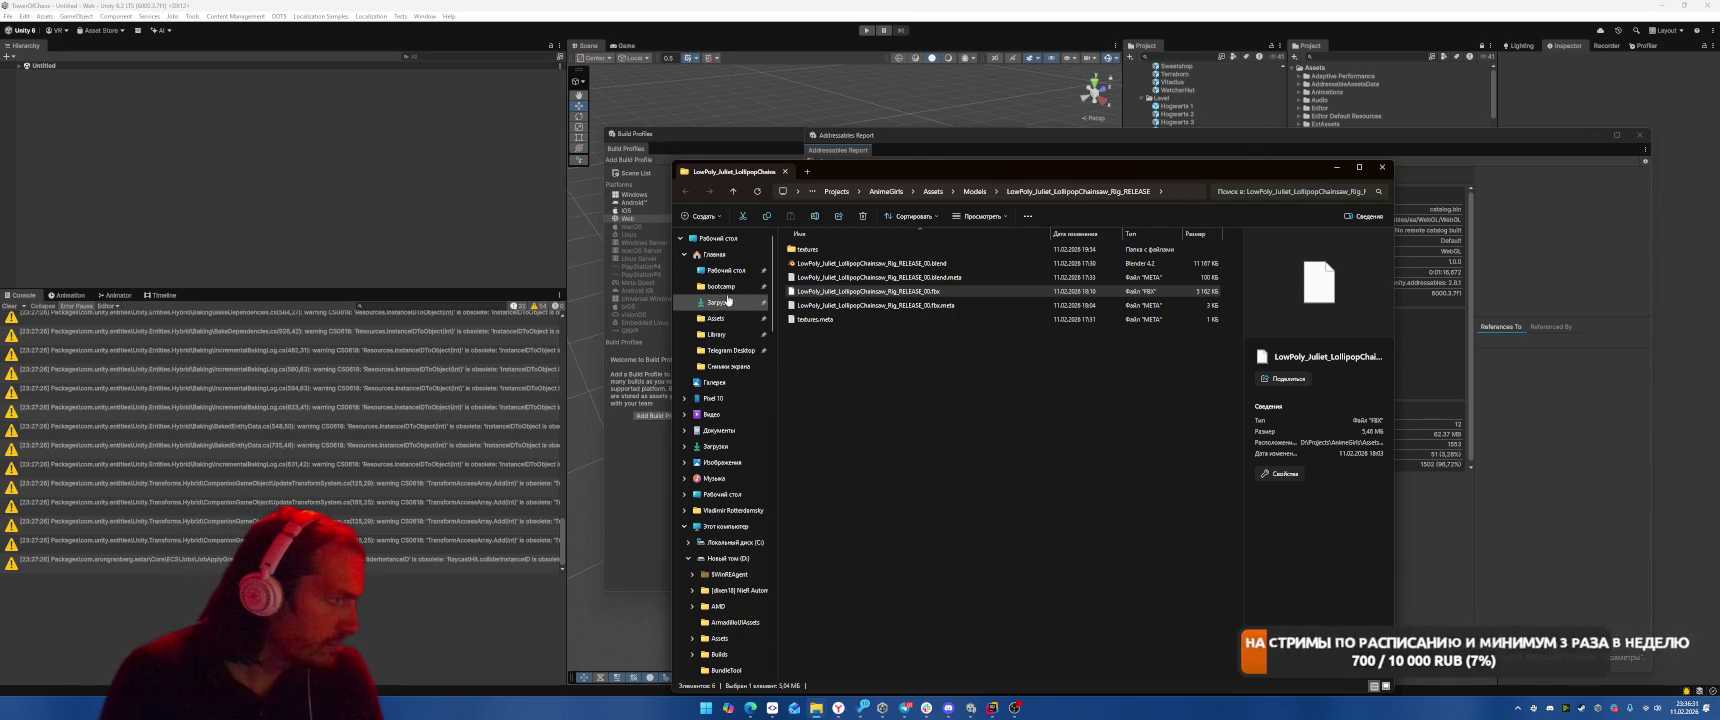
pyautogui.rightClick(729, 301)
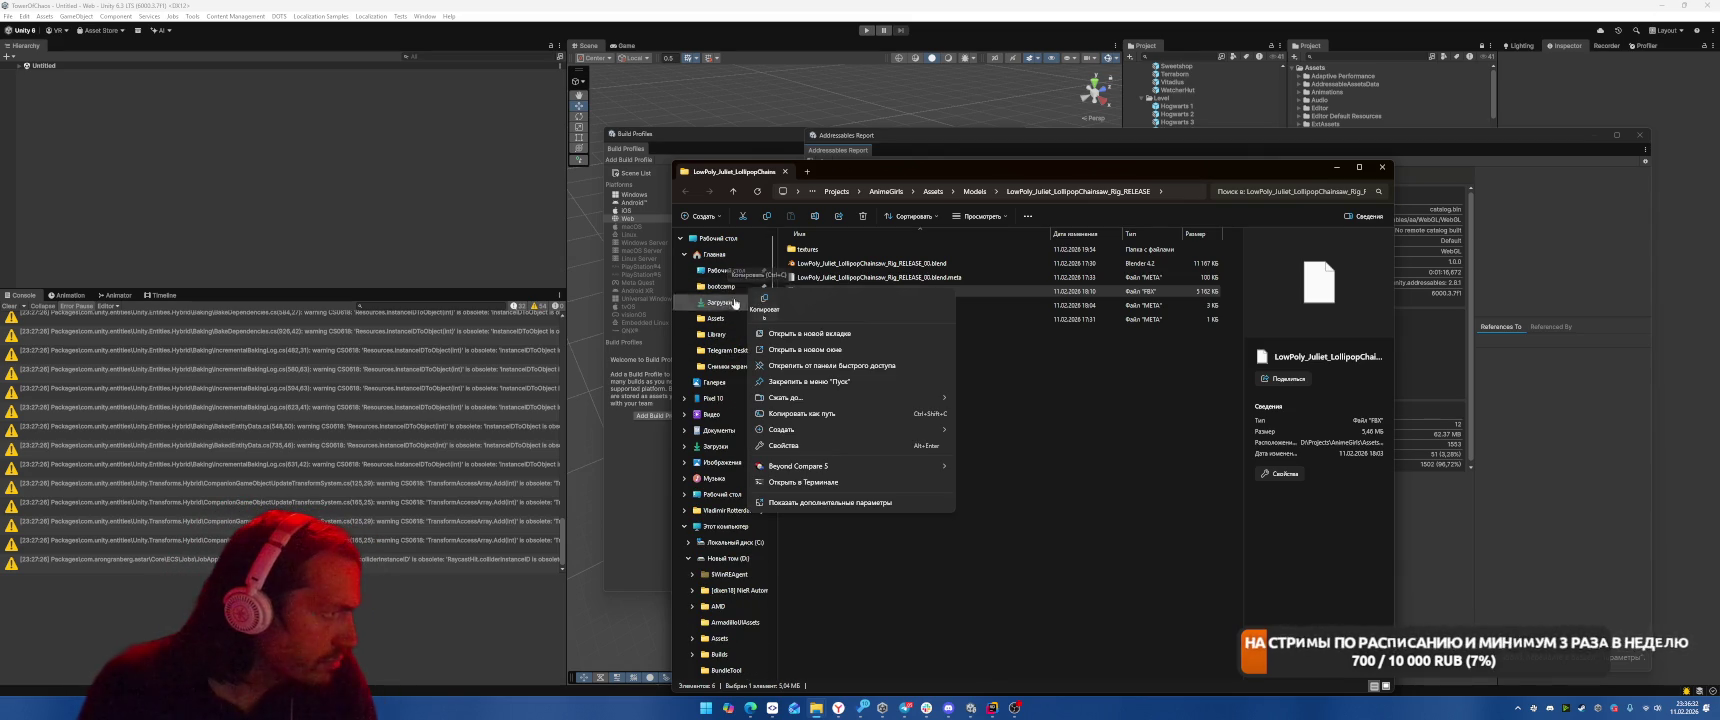
pyautogui.click(809, 371)
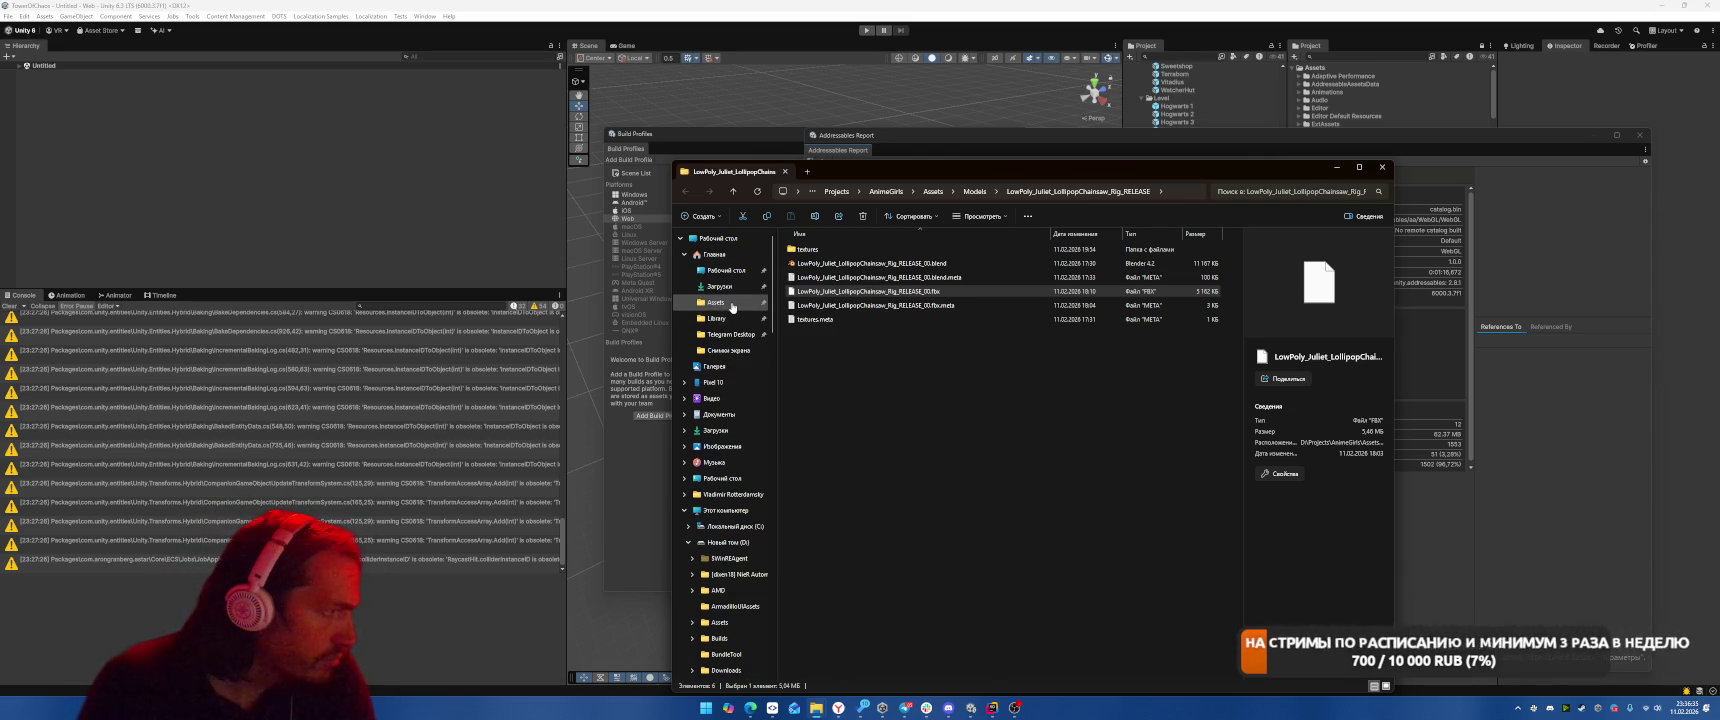
pyautogui.rightClick(732, 305)
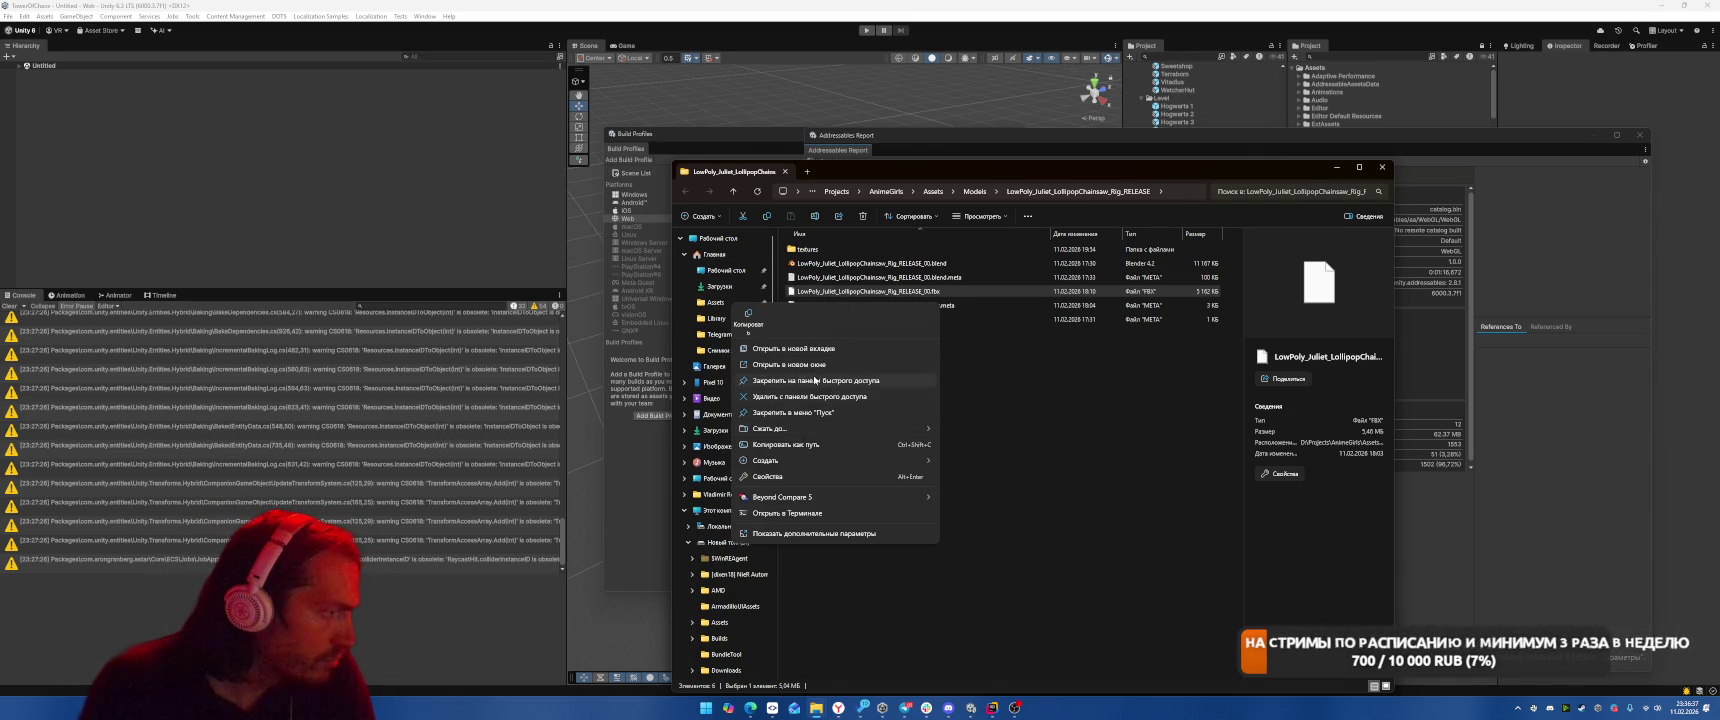
pyautogui.click(798, 380)
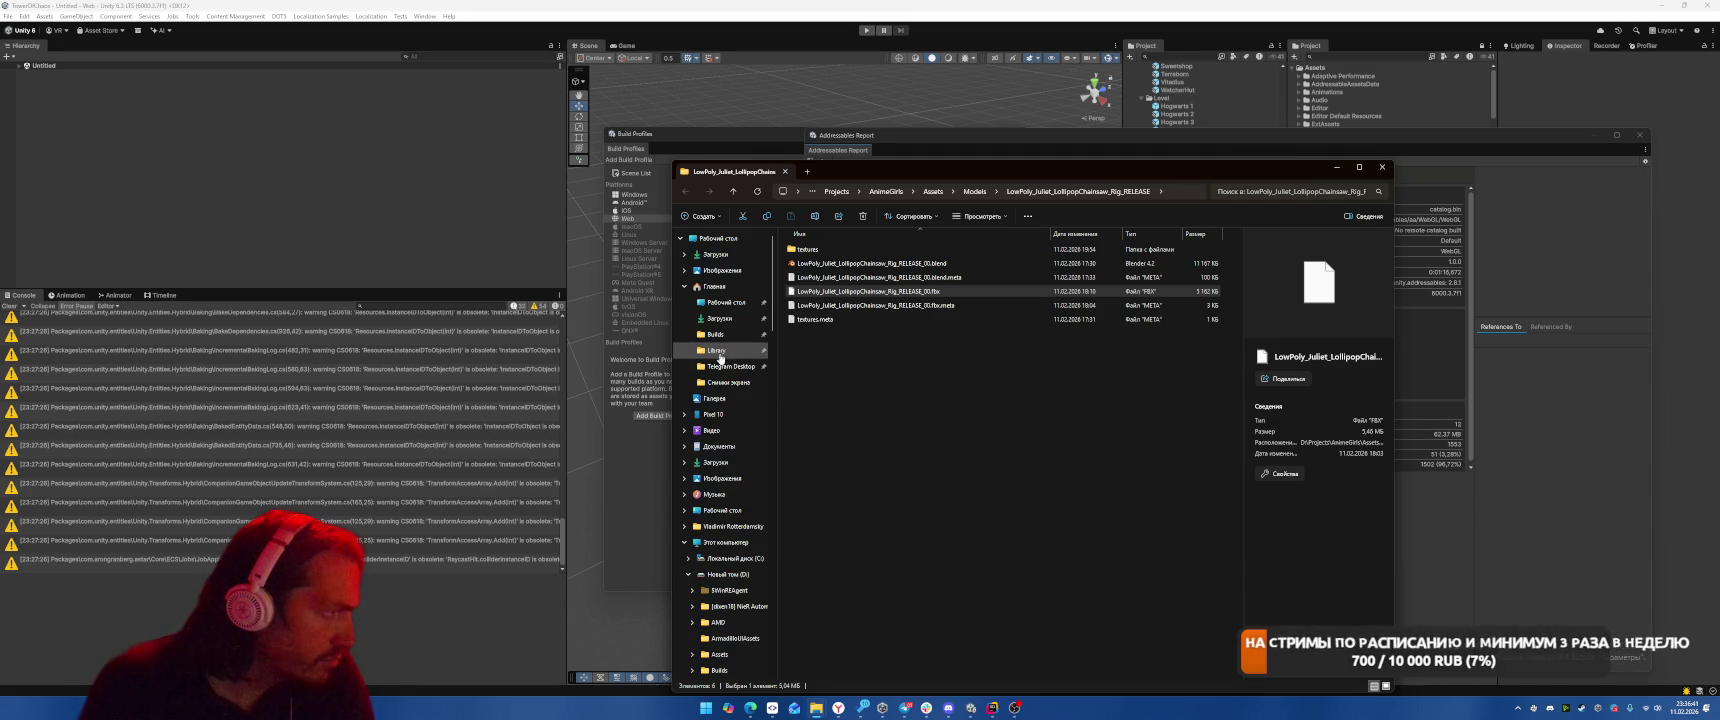
pyautogui.rightClick(722, 352)
pyautogui.click(773, 447)
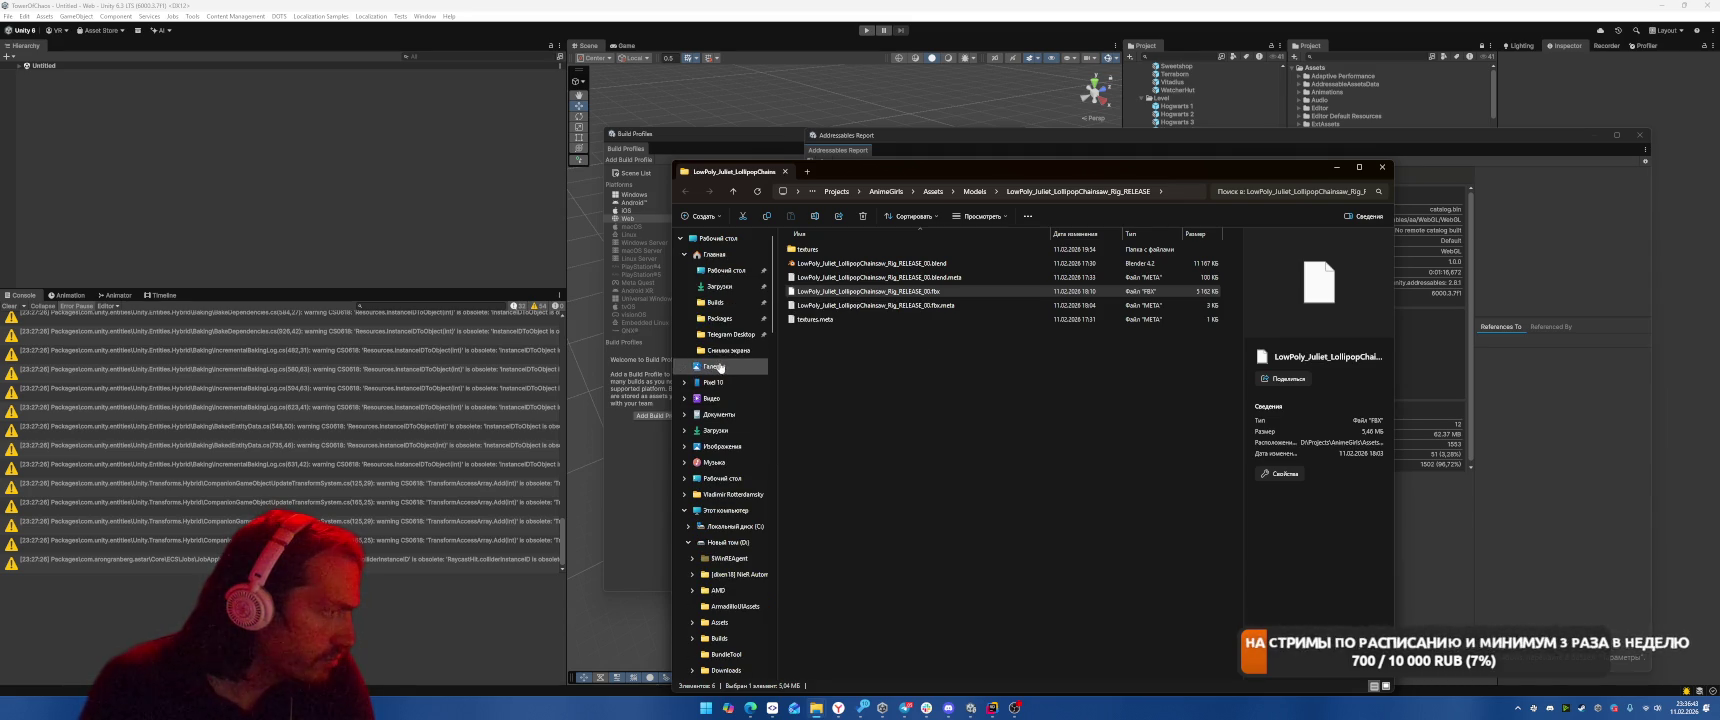
pyautogui.rightClick(730, 337)
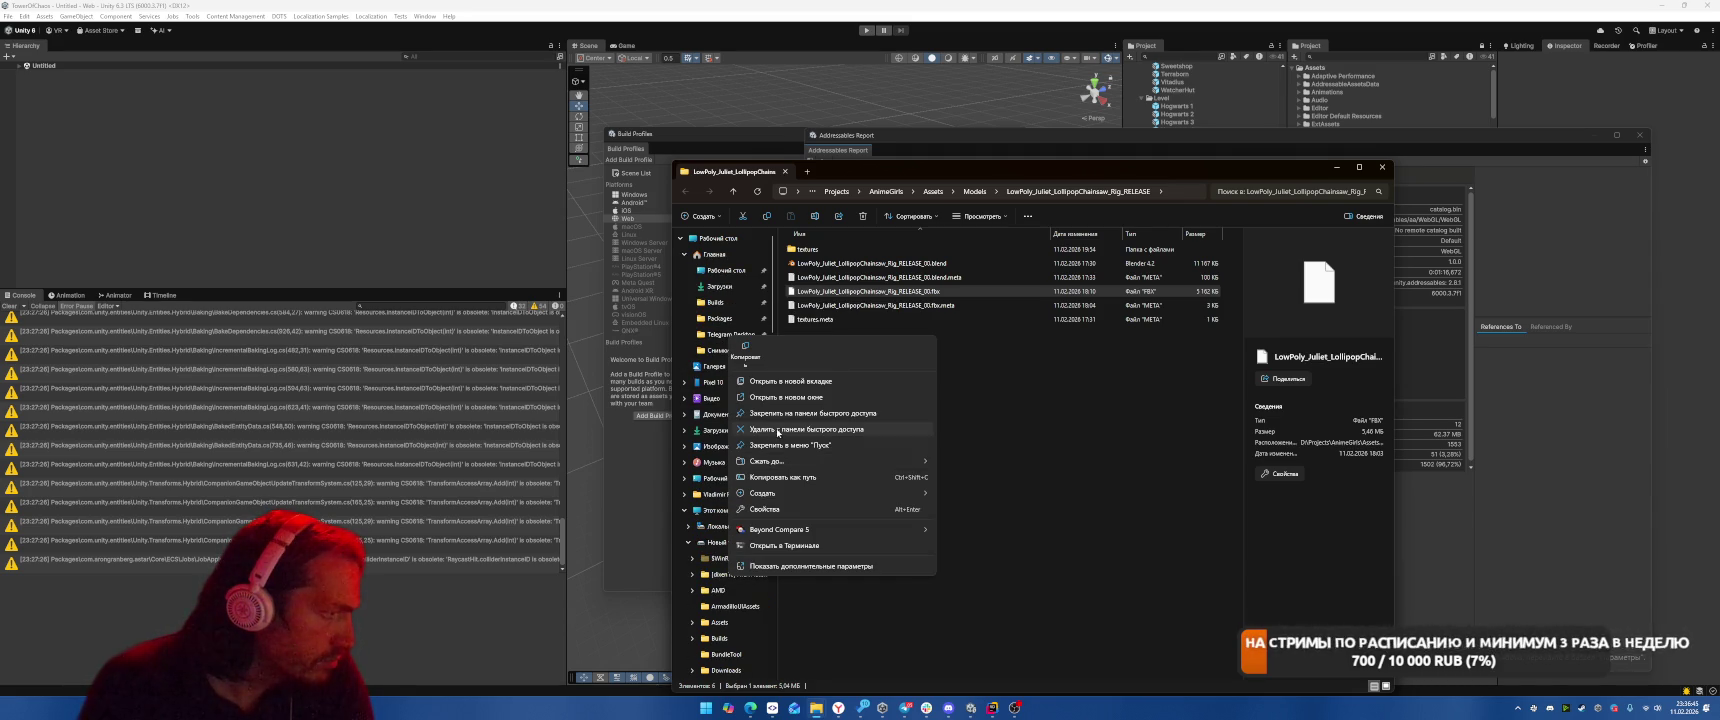
pyautogui.click(776, 430)
# Open the D:\Builds\WizardMergeAcademyWeb folder, then put File Explorer away
pyautogui.click(724, 352)
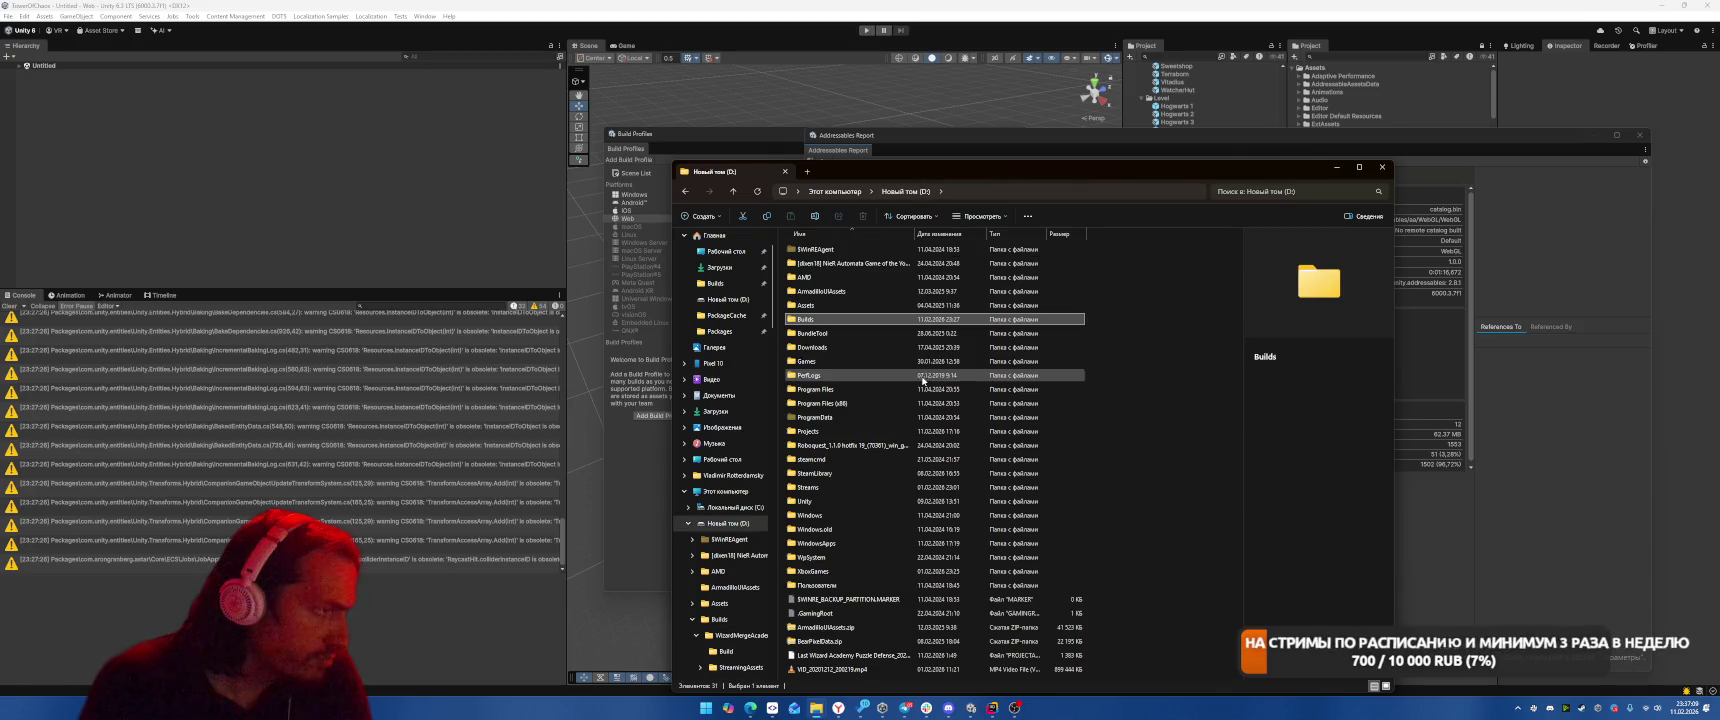
pyautogui.click(719, 619)
pyautogui.doubleClick(836, 250)
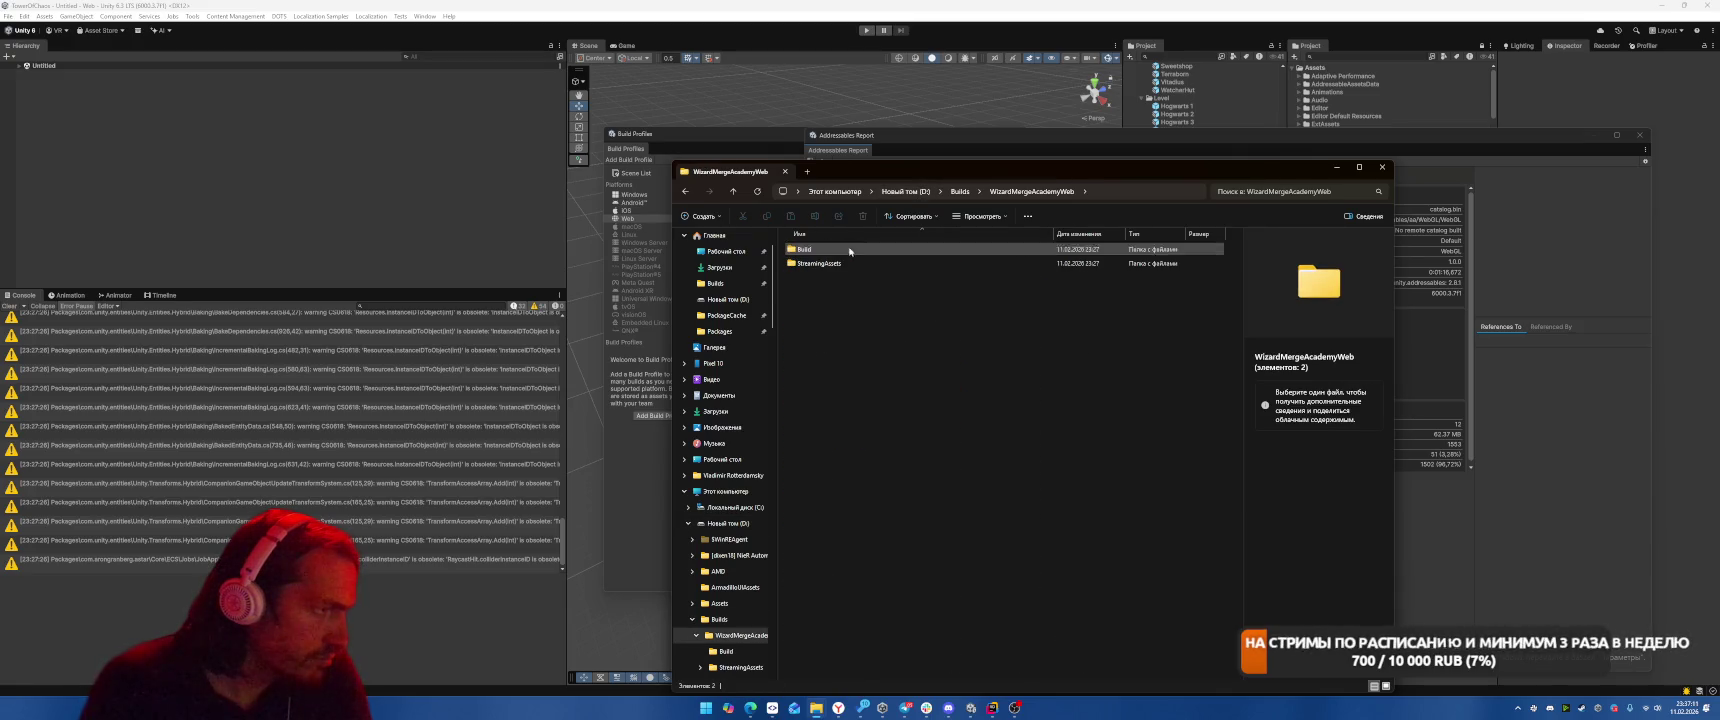
pyautogui.click(1337, 167)
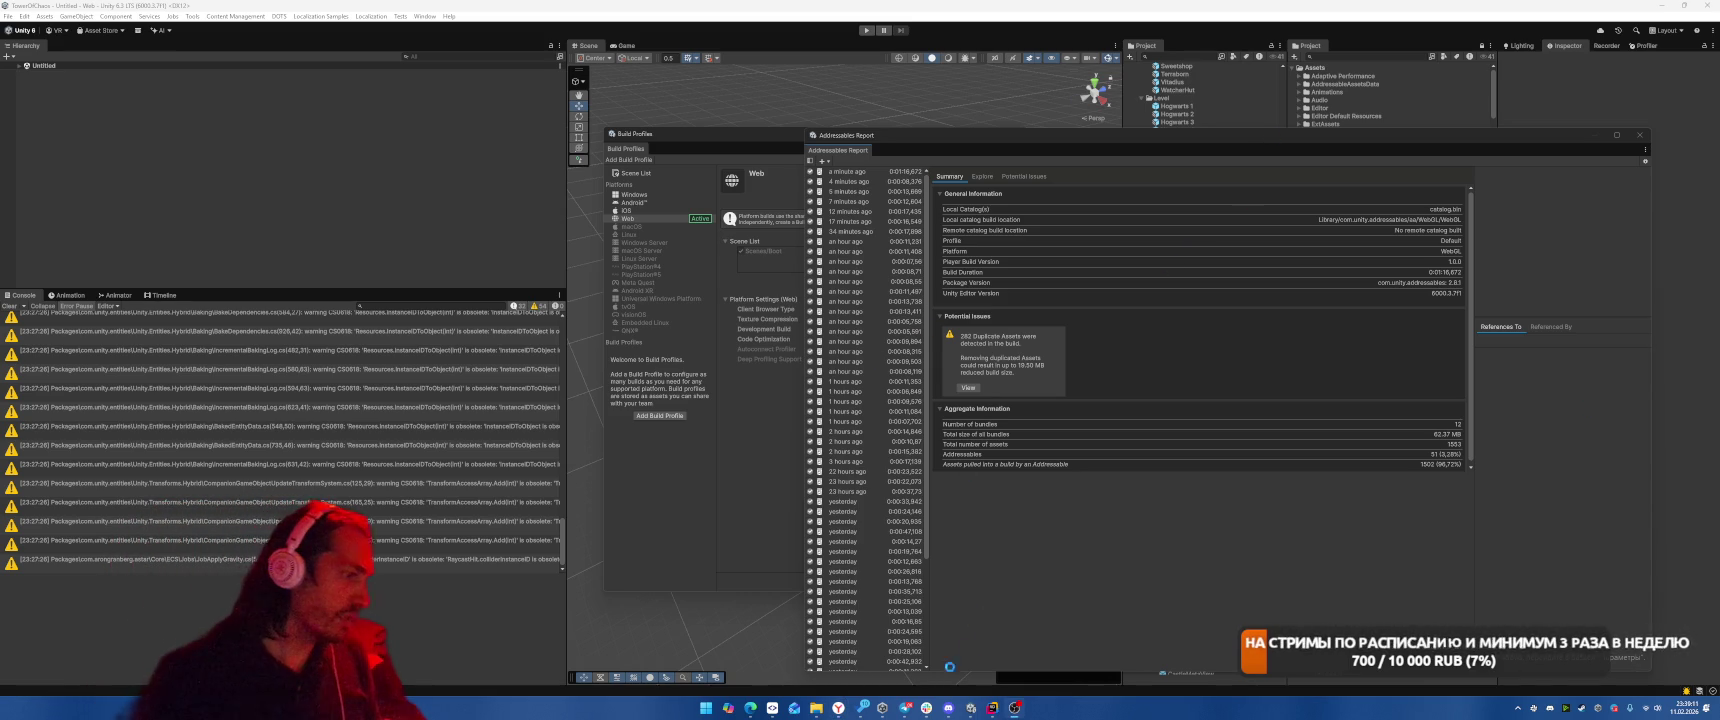
# Close Rider and confirm Exit, then bring up Task Manager
pyautogui.click(993, 708)
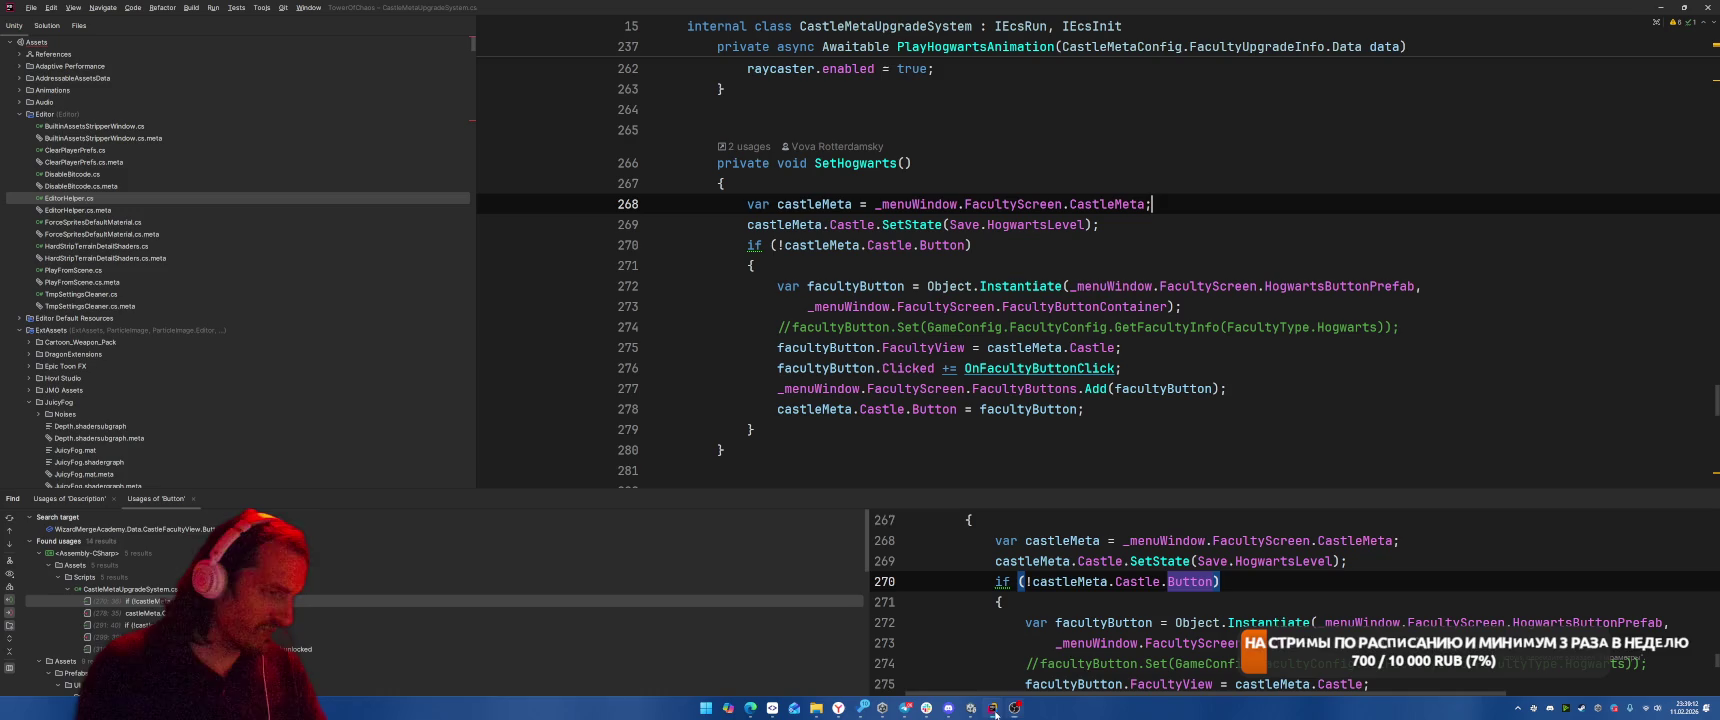
pyautogui.click(1705, 7)
pyautogui.click(875, 373)
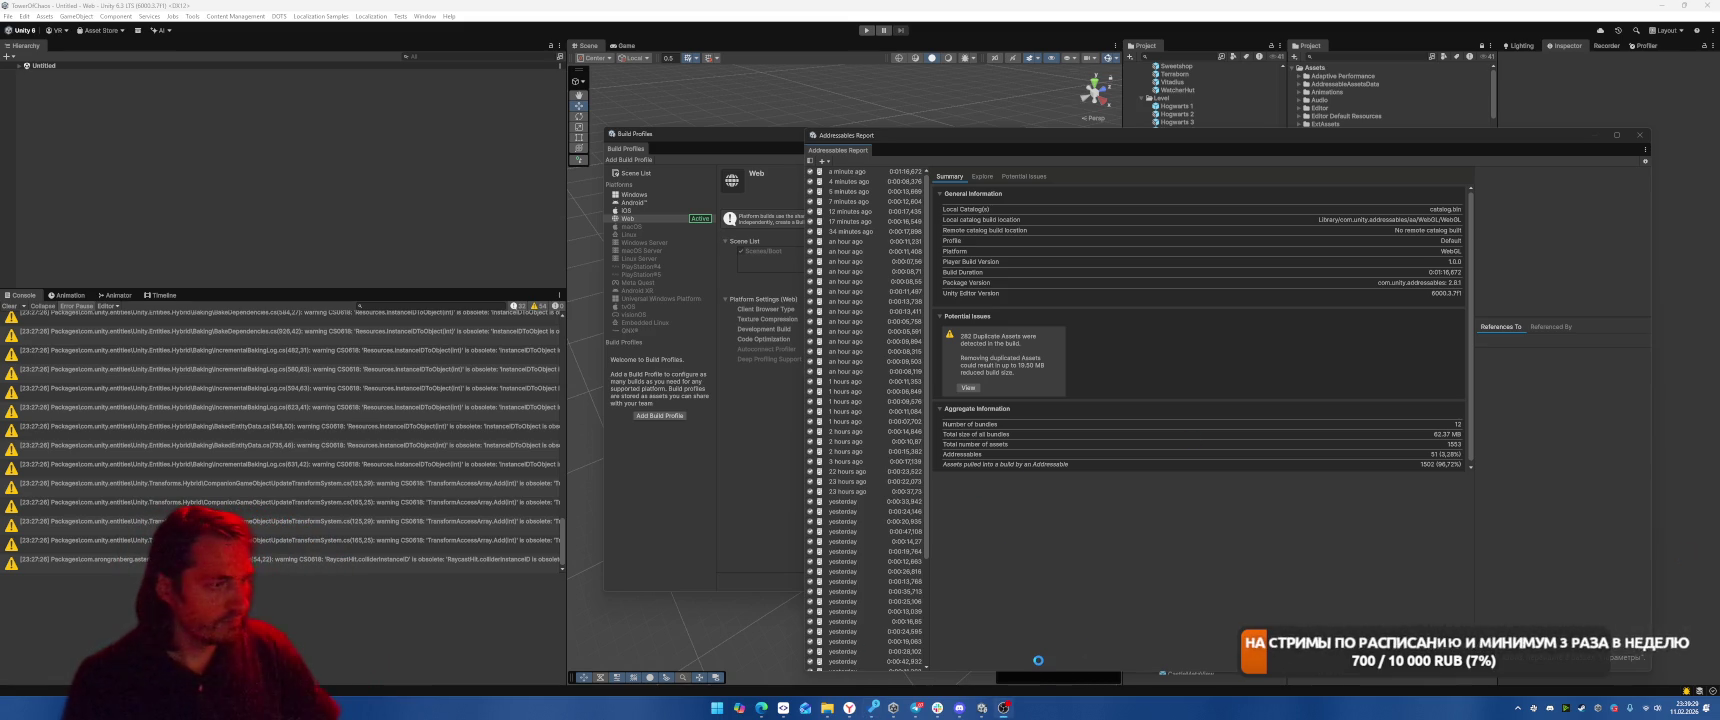
pyautogui.hotkey('ctrl', 'shift', 'Escape')
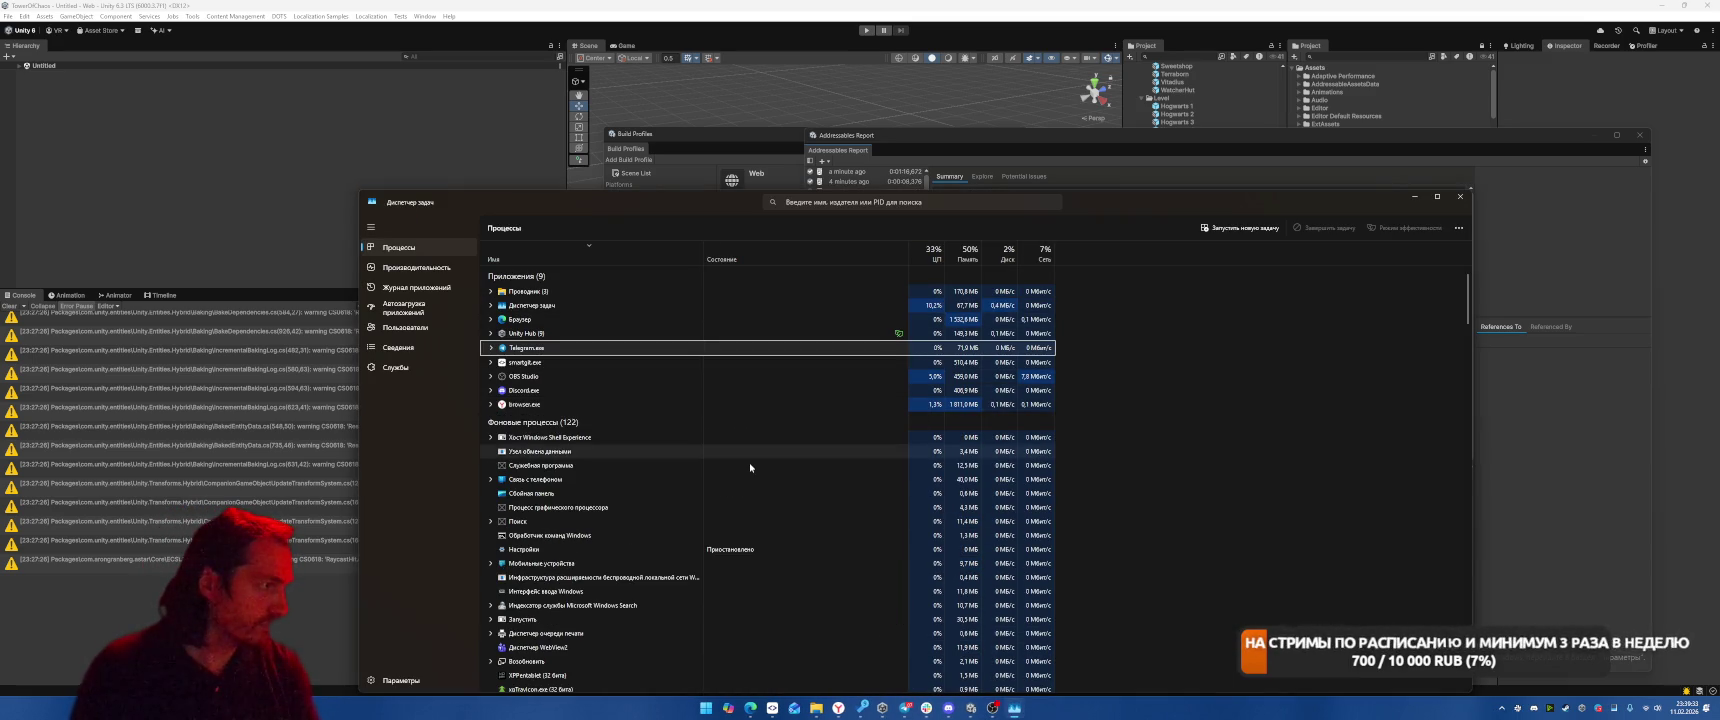
# End the Unity Editor and Unity Hub tasks, then close Task Manager
pyautogui.click(568, 348)
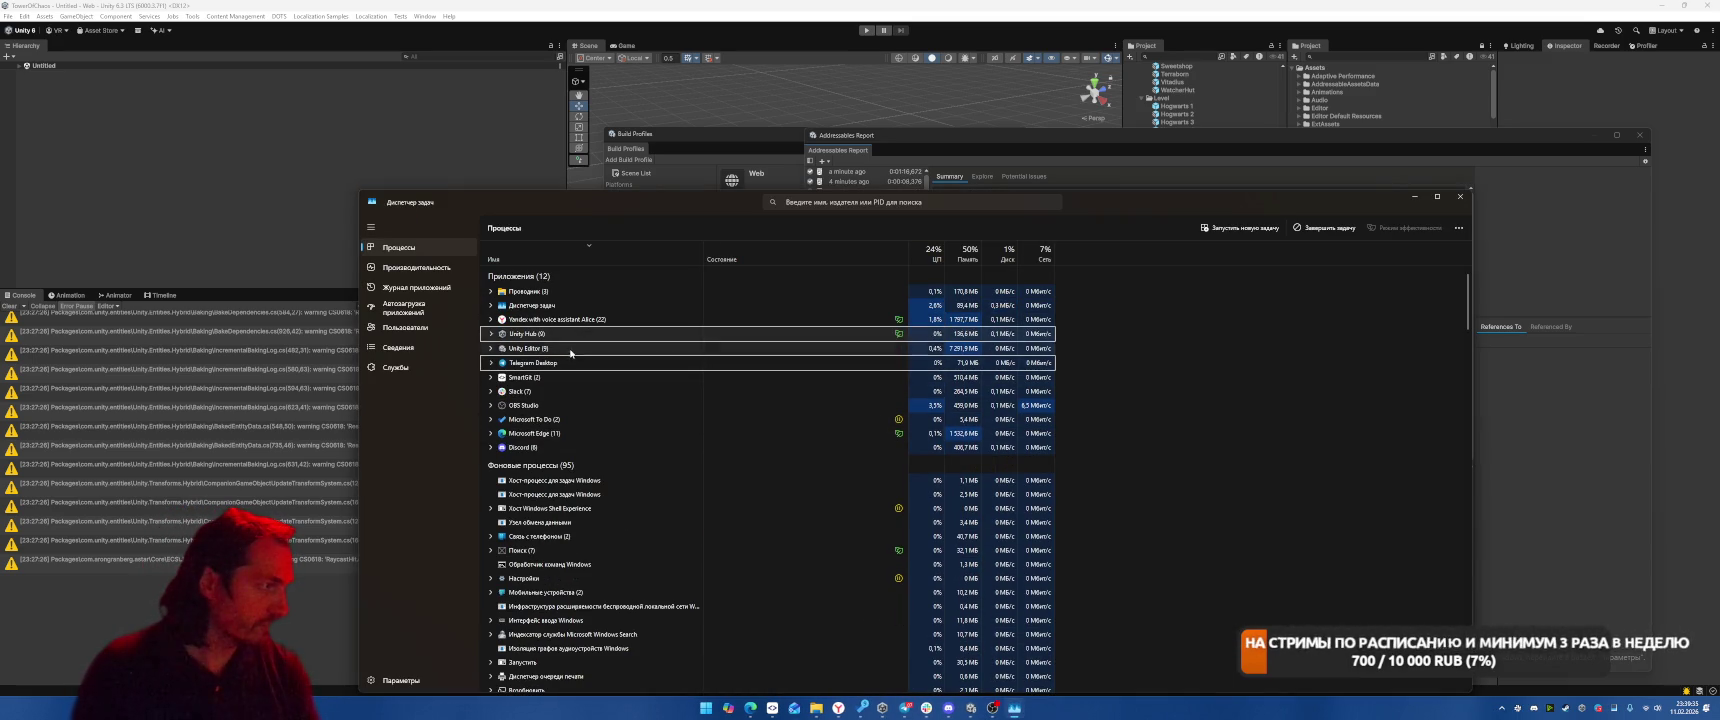
pyautogui.press('Delete')
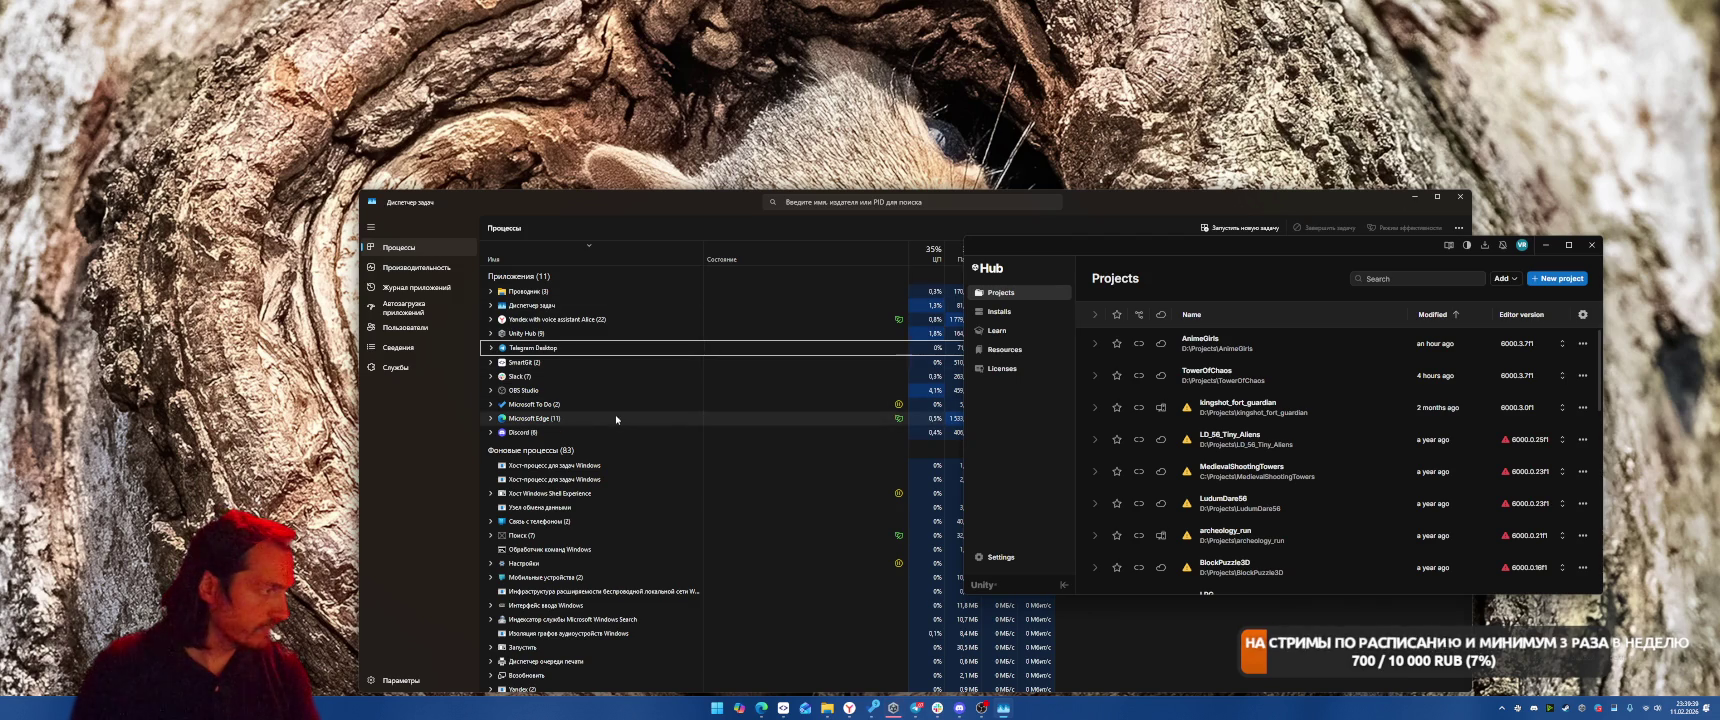
pyautogui.click(612, 334)
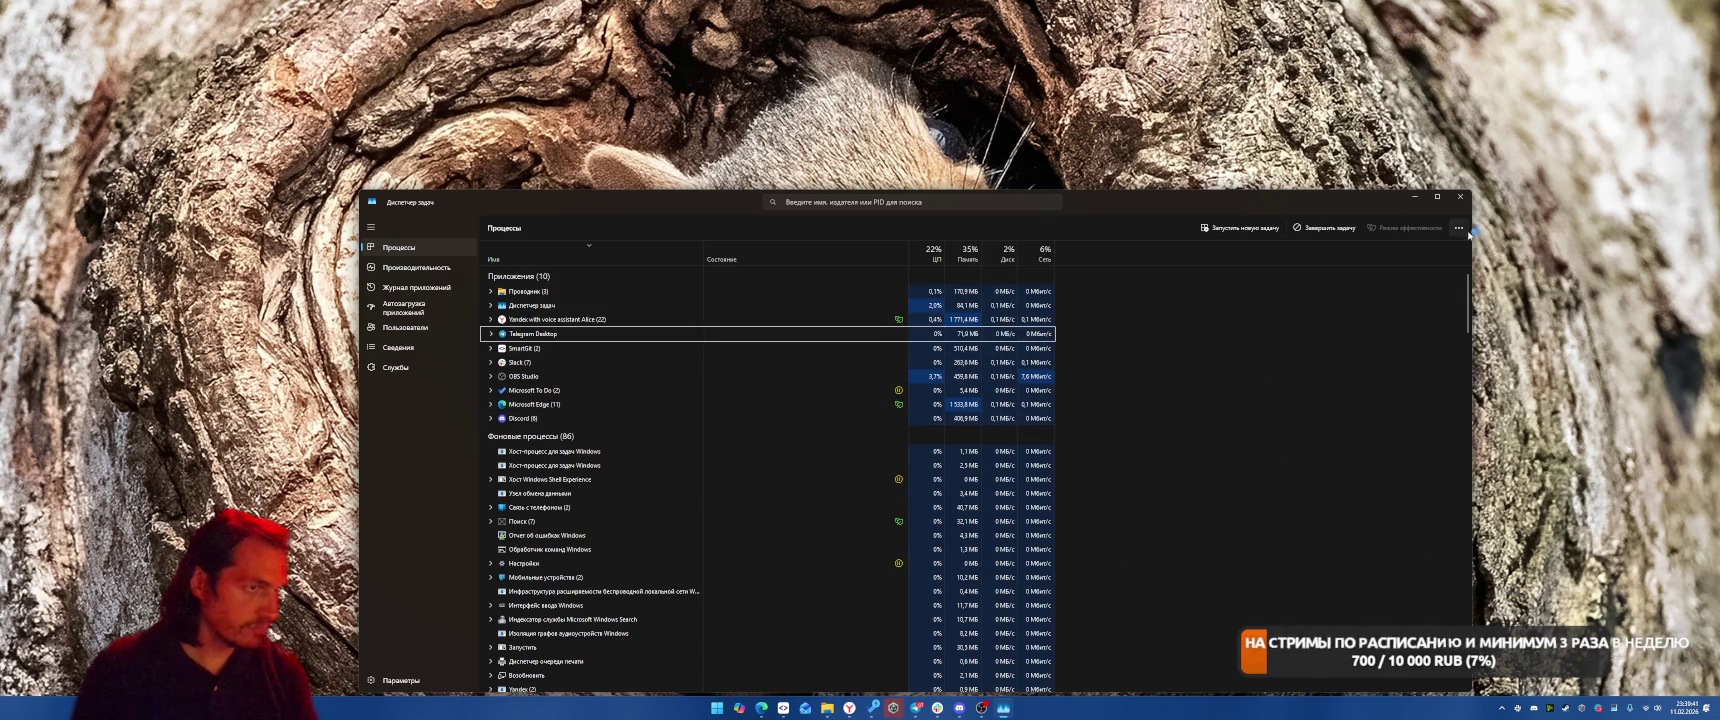
pyautogui.click(1460, 197)
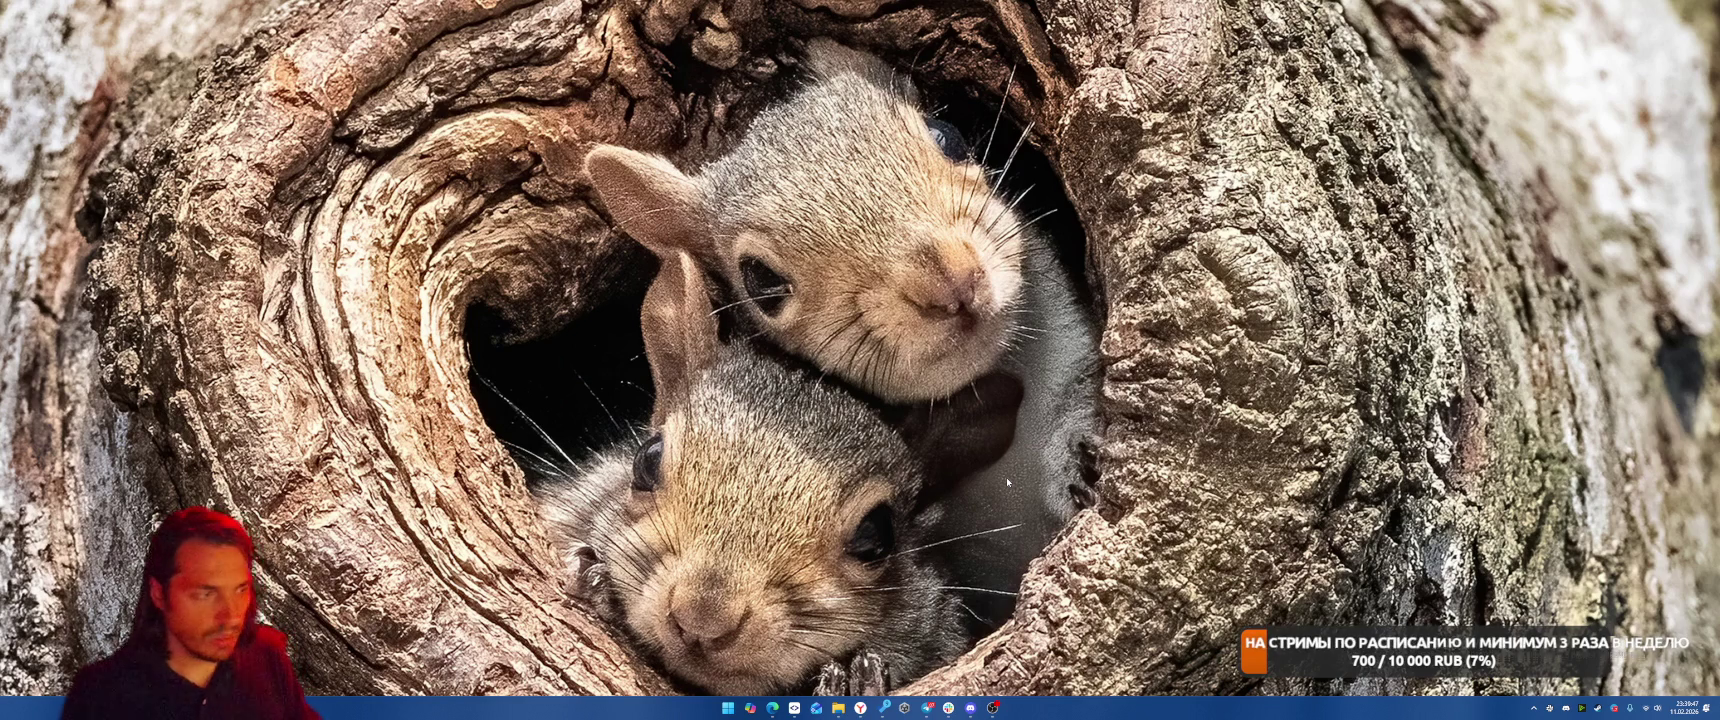
pyautogui.moveTo(860, 707)
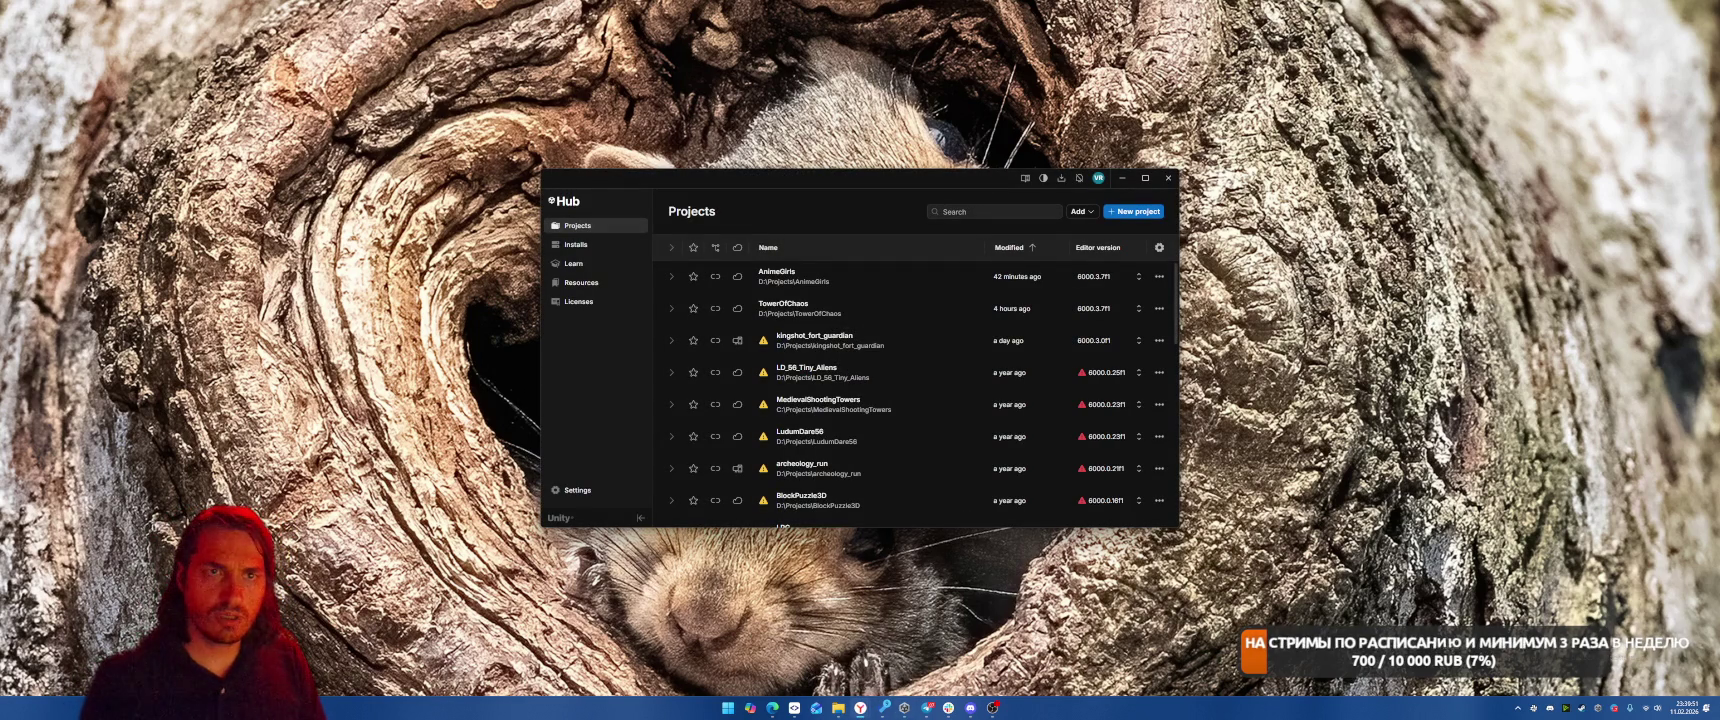
# Load ldjam.com in a new tab and open the Ludum Dare 58 results article
pyautogui.click(915, 660)
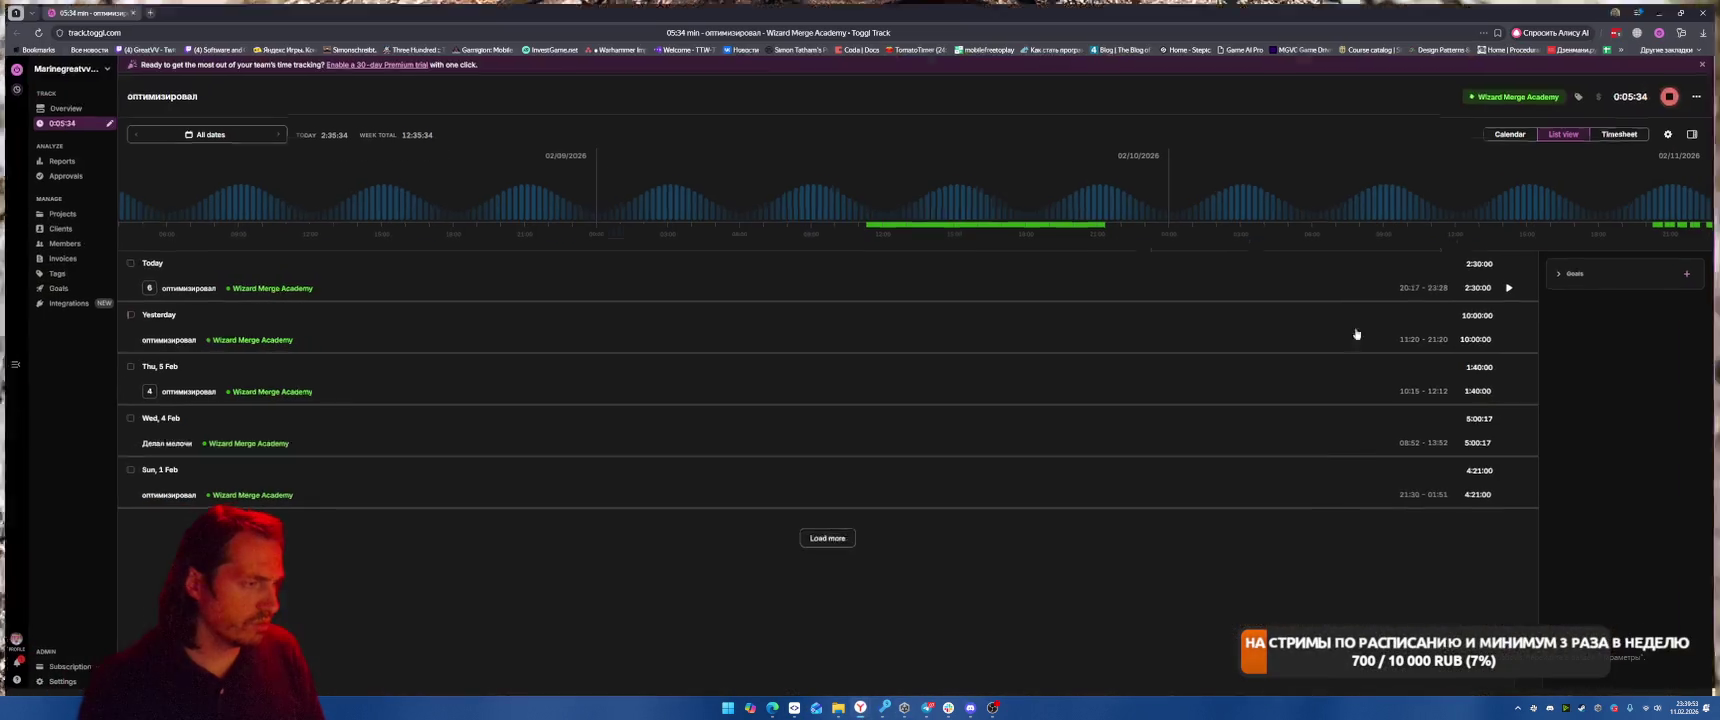
pyautogui.click(146, 9)
pyautogui.write('ldj')
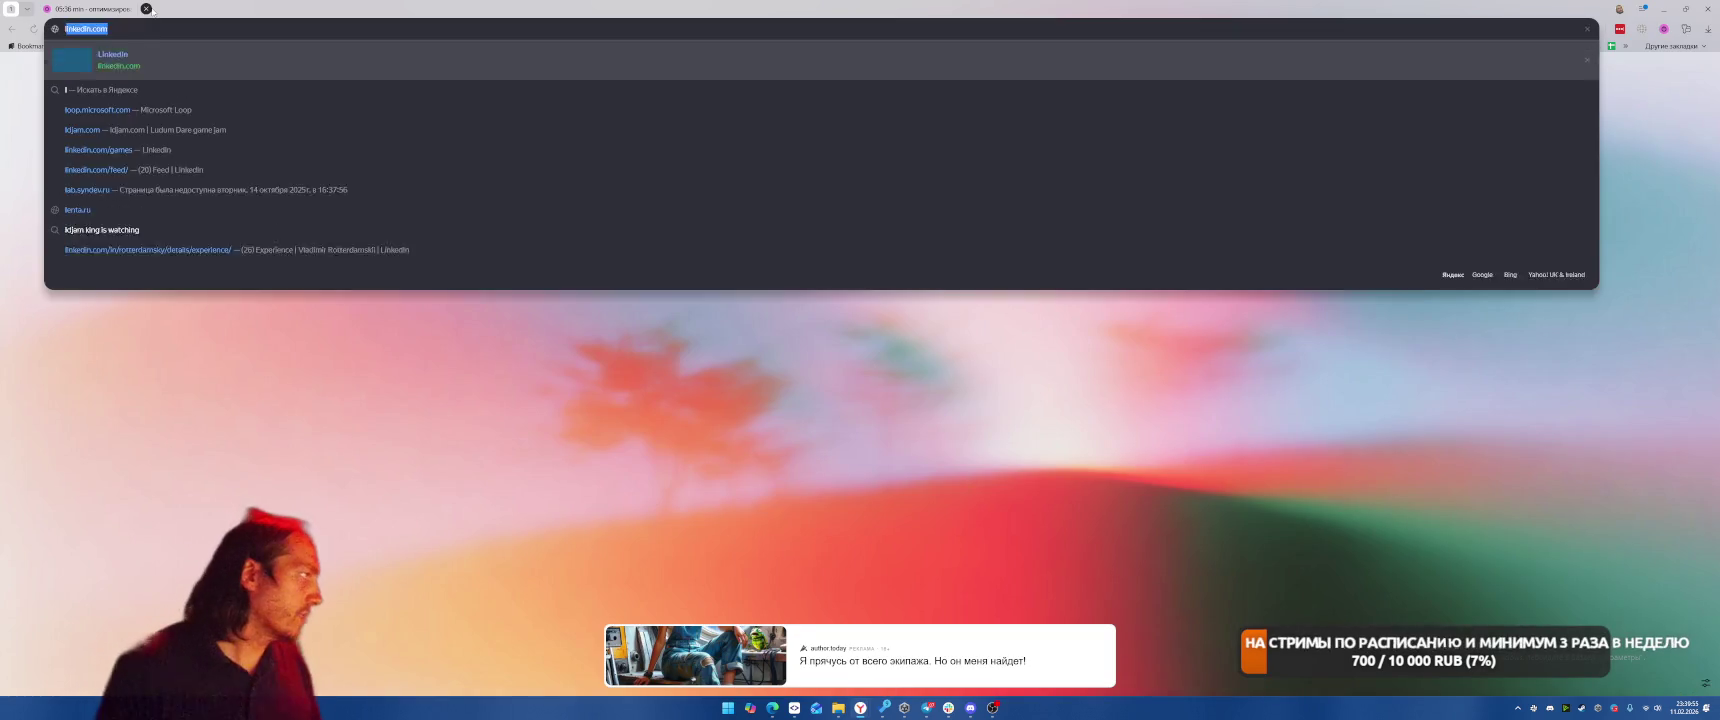
pyautogui.press('Down')
pyautogui.press('Return')
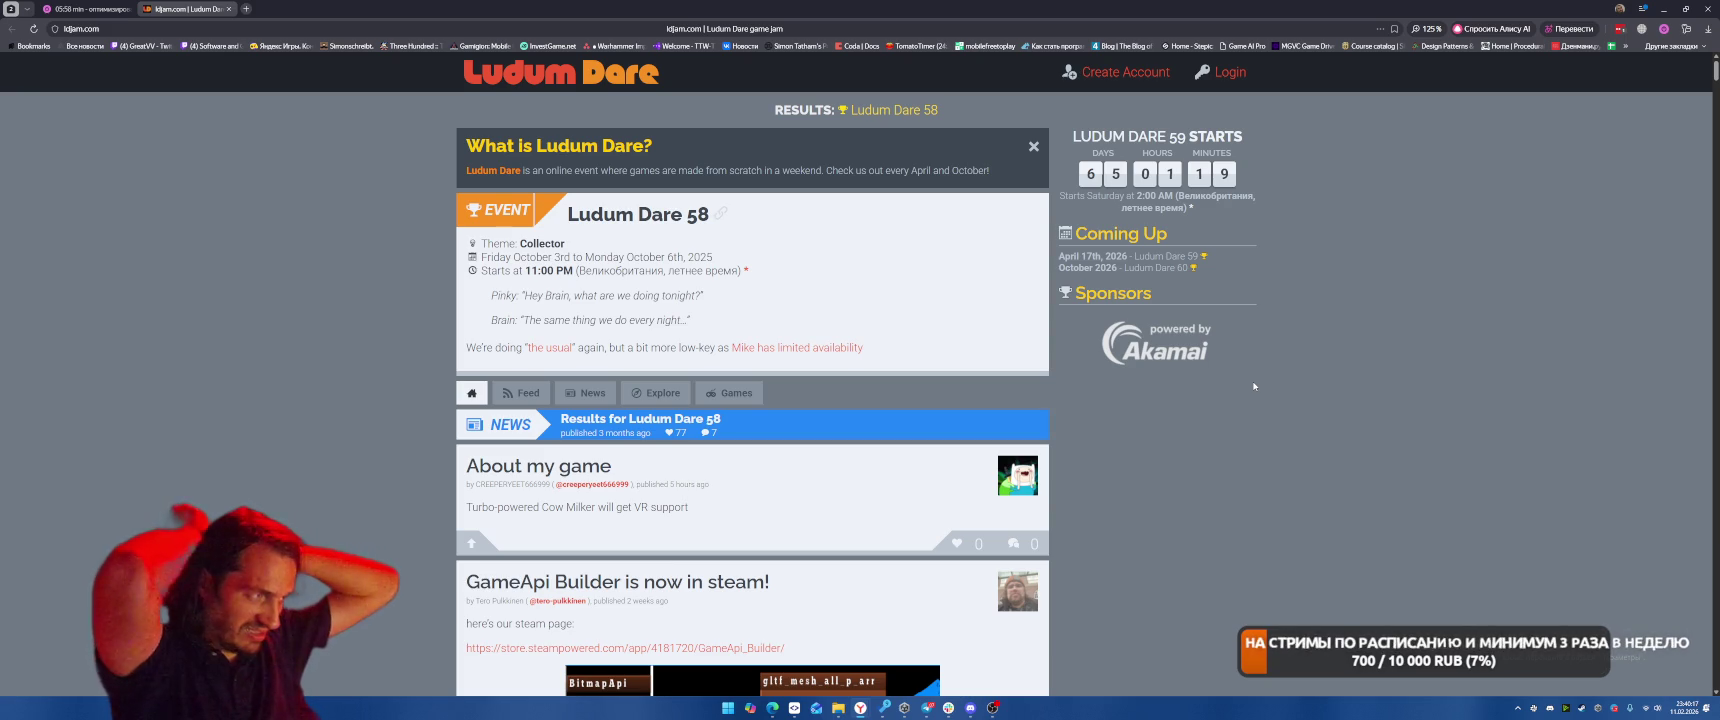
pyautogui.click(609, 439)
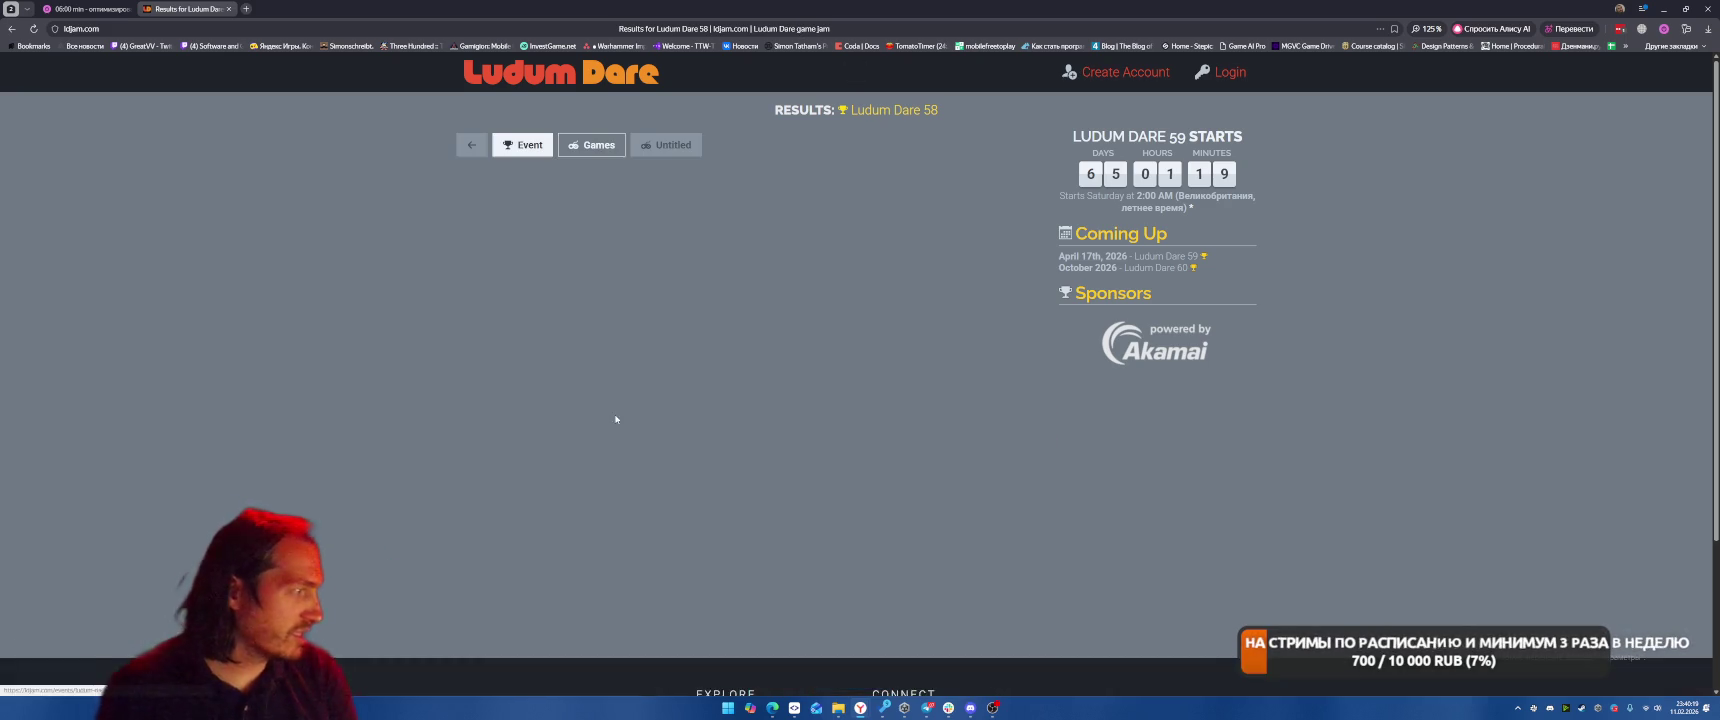
# Skim the results article, then open the TowerOfChaos project in Unity Hub
pyautogui.scroll(-3, 1096, 440)
pyautogui.scroll(5, 1110, 410)
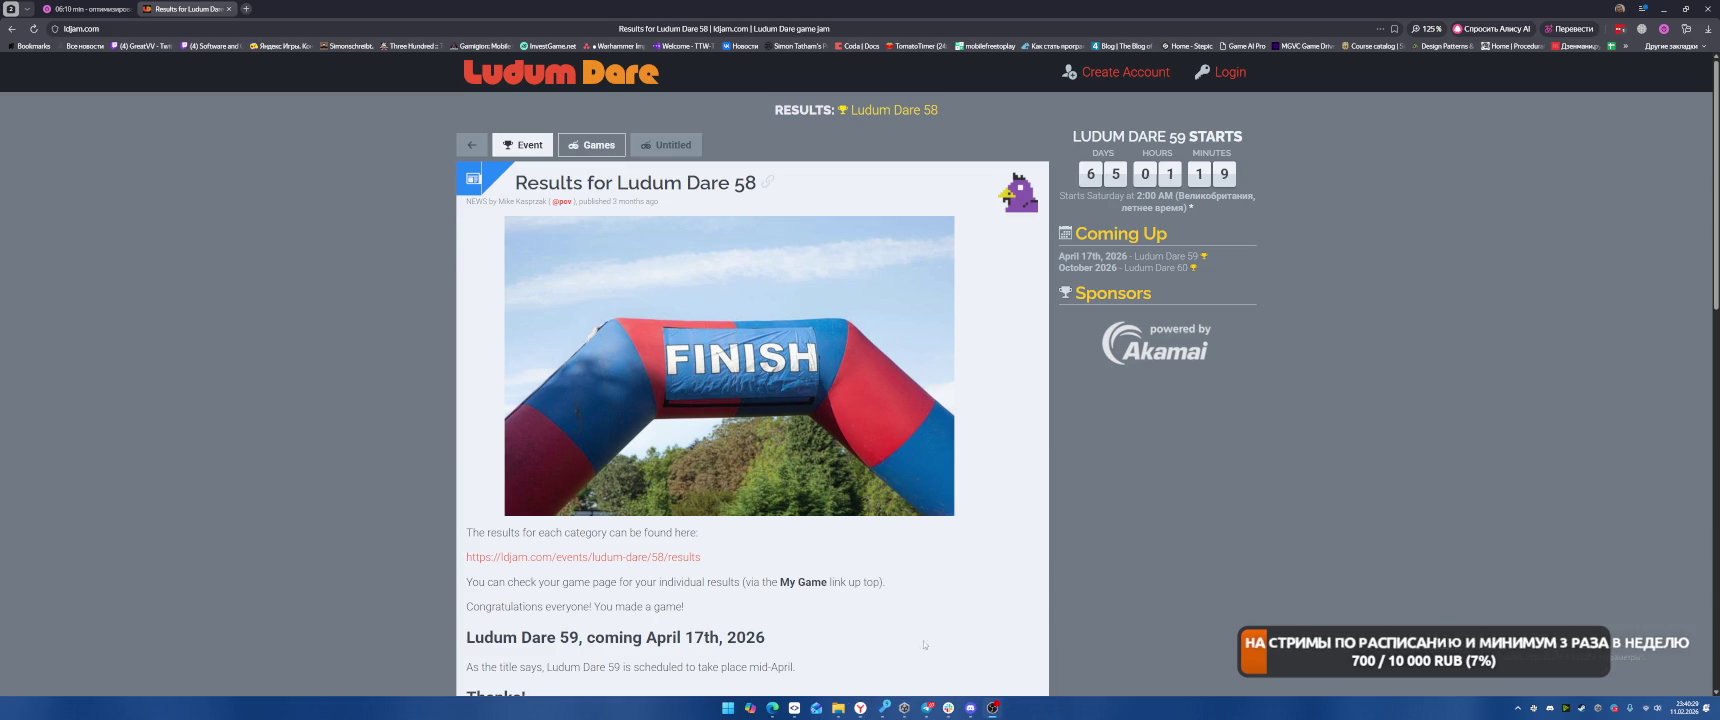
pyautogui.click(904, 707)
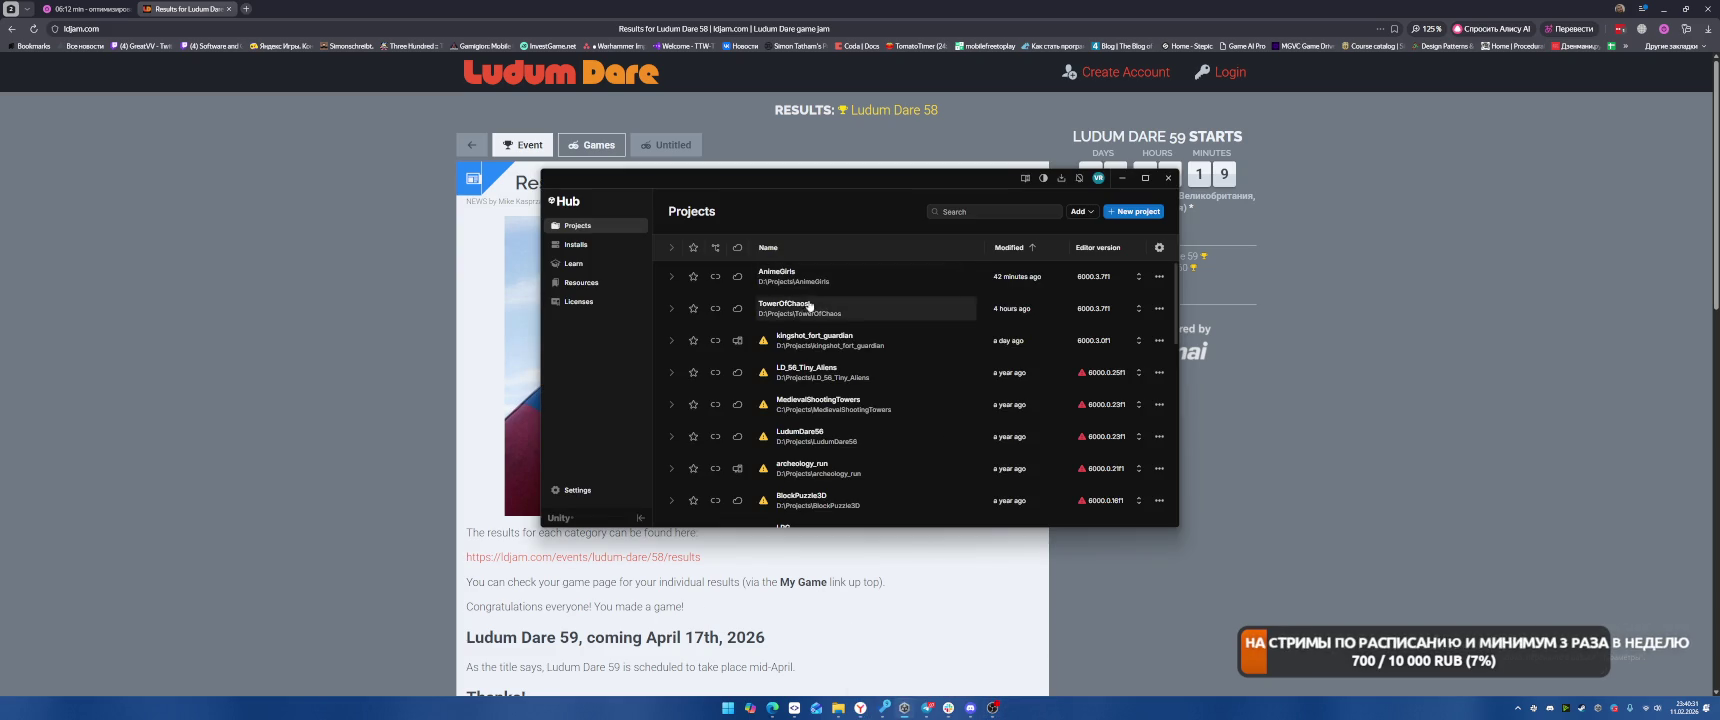
pyautogui.click(800, 305)
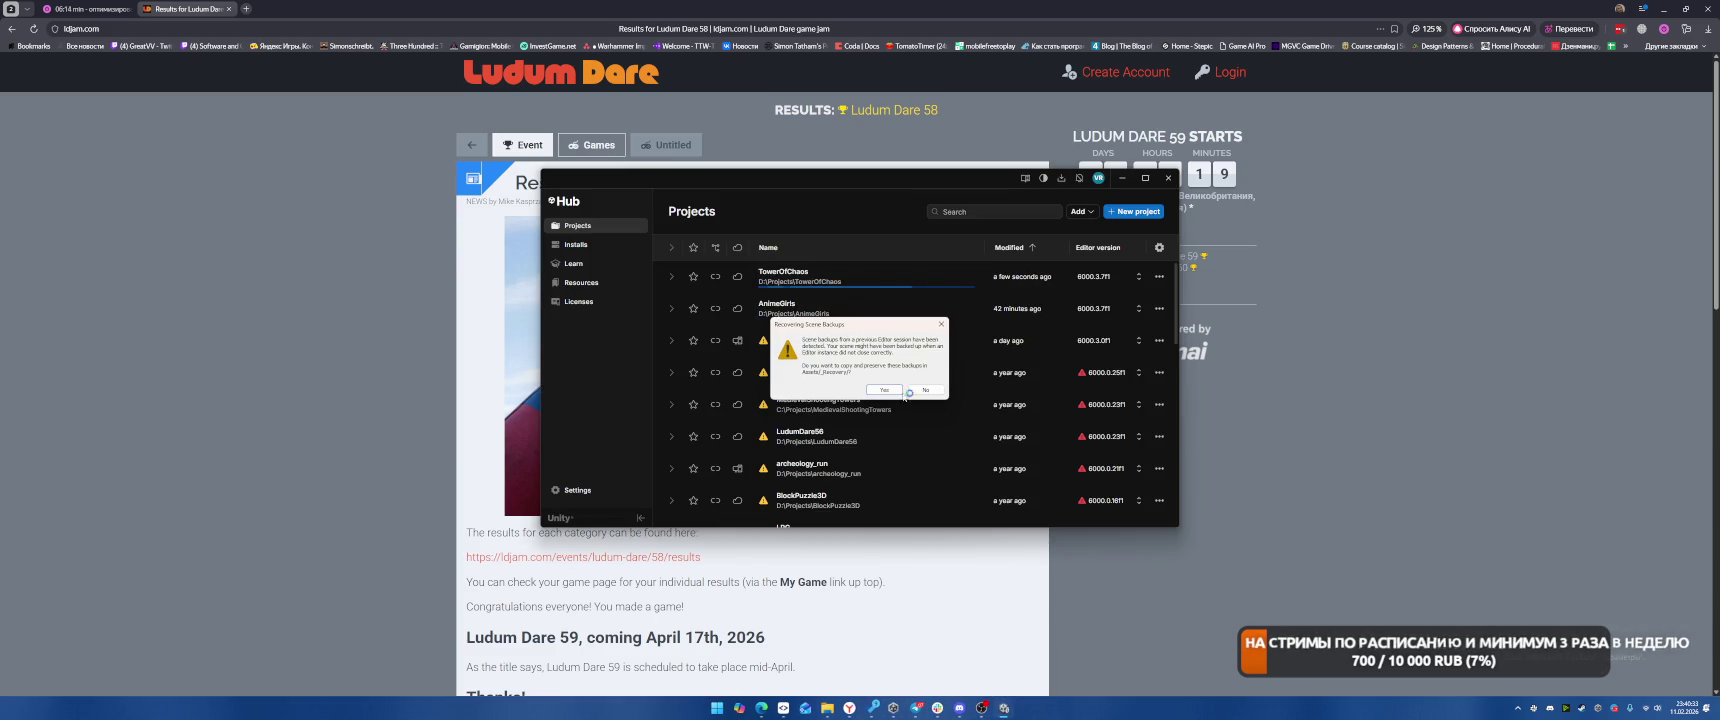
# Answer the Recovering Scene Backups prompt and choose Enter Safe Mode for TowerOfChaos
pyautogui.click(922, 390)
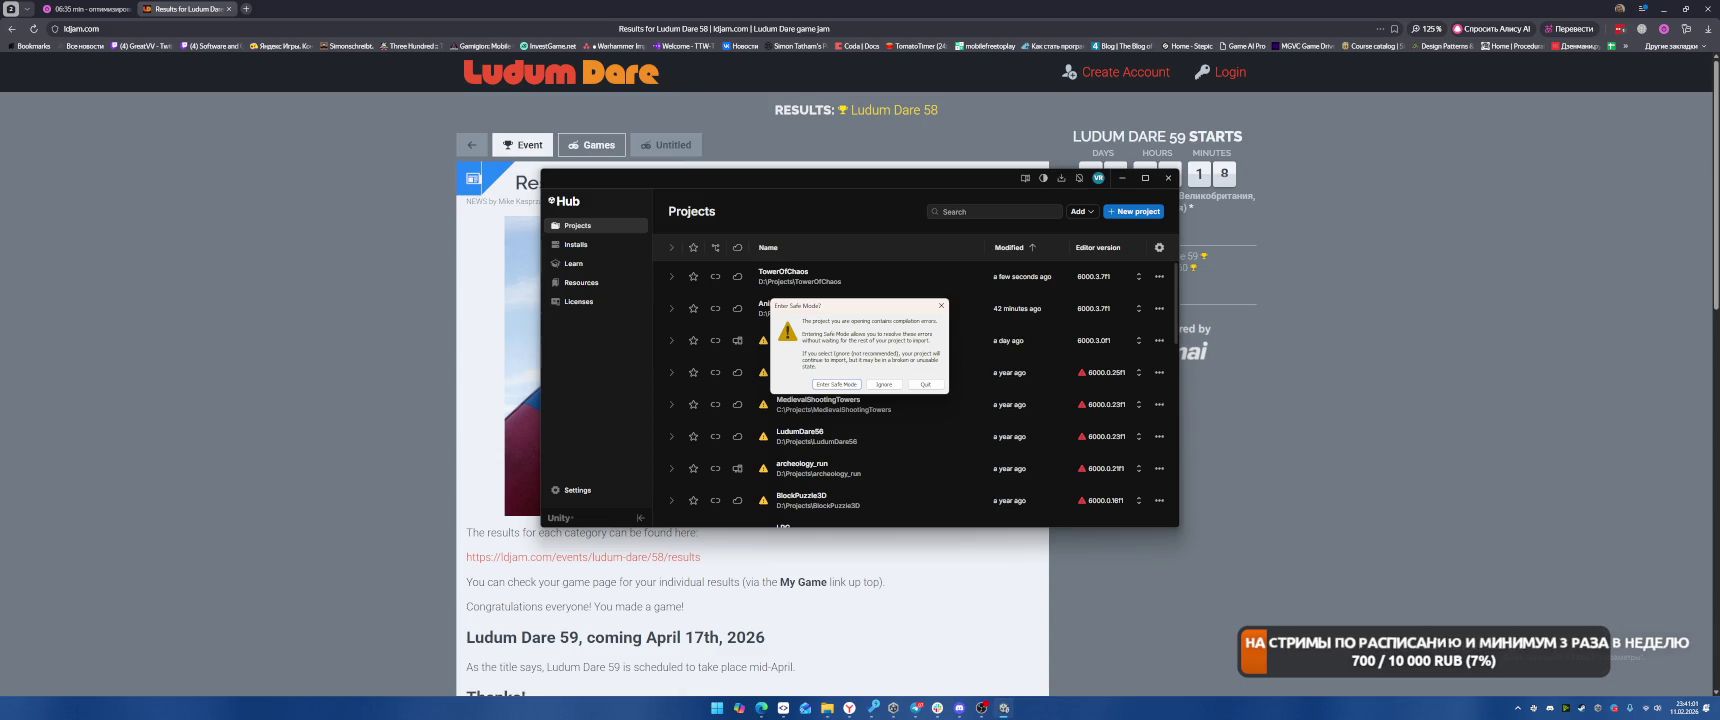
pyautogui.click(829, 385)
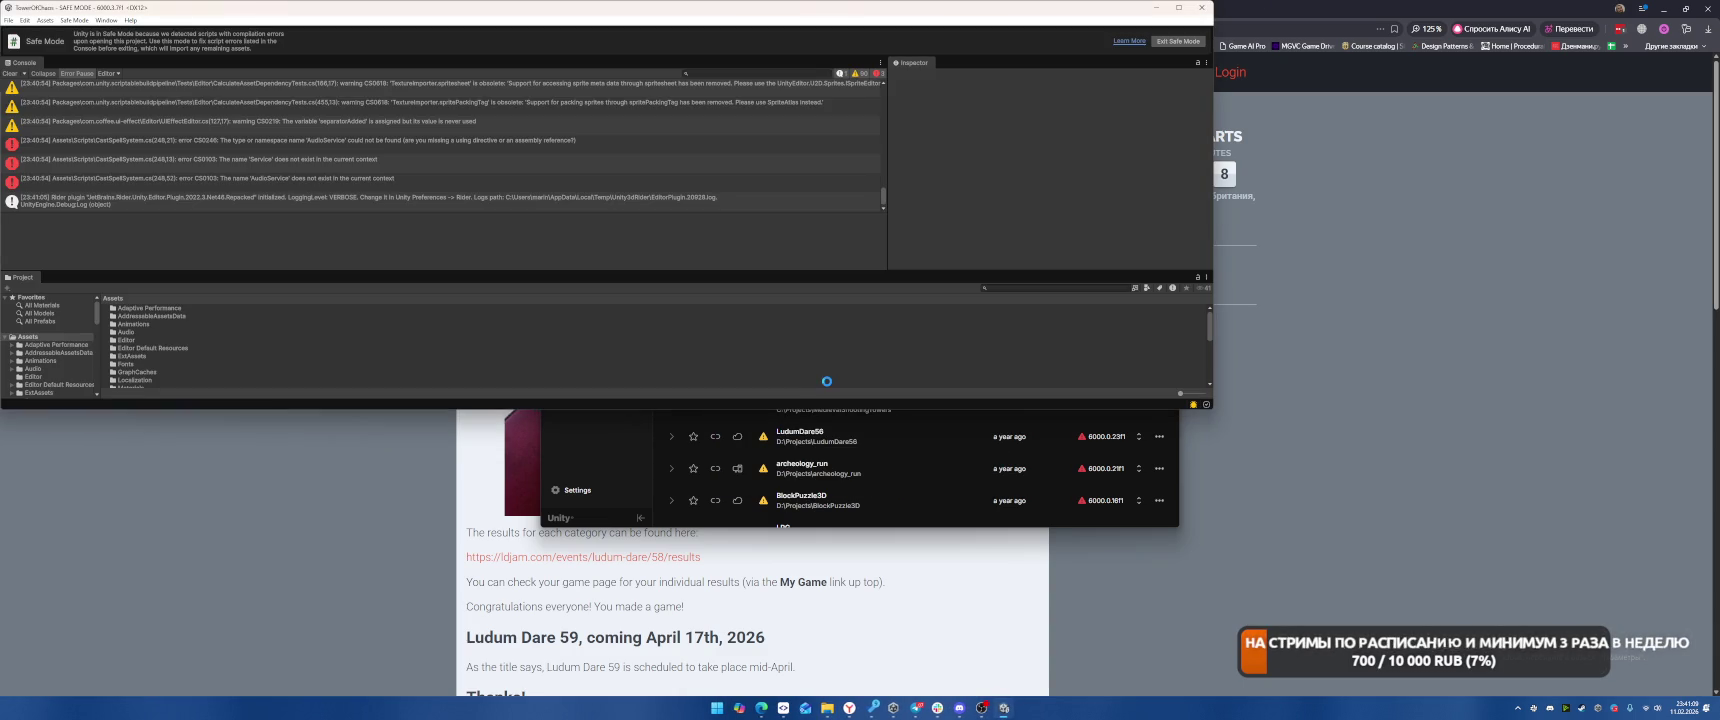
# Open CastSpellSystem.cs from the CS0246 AudioService error, then show the desktop
pyautogui.doubleClick(425, 142)
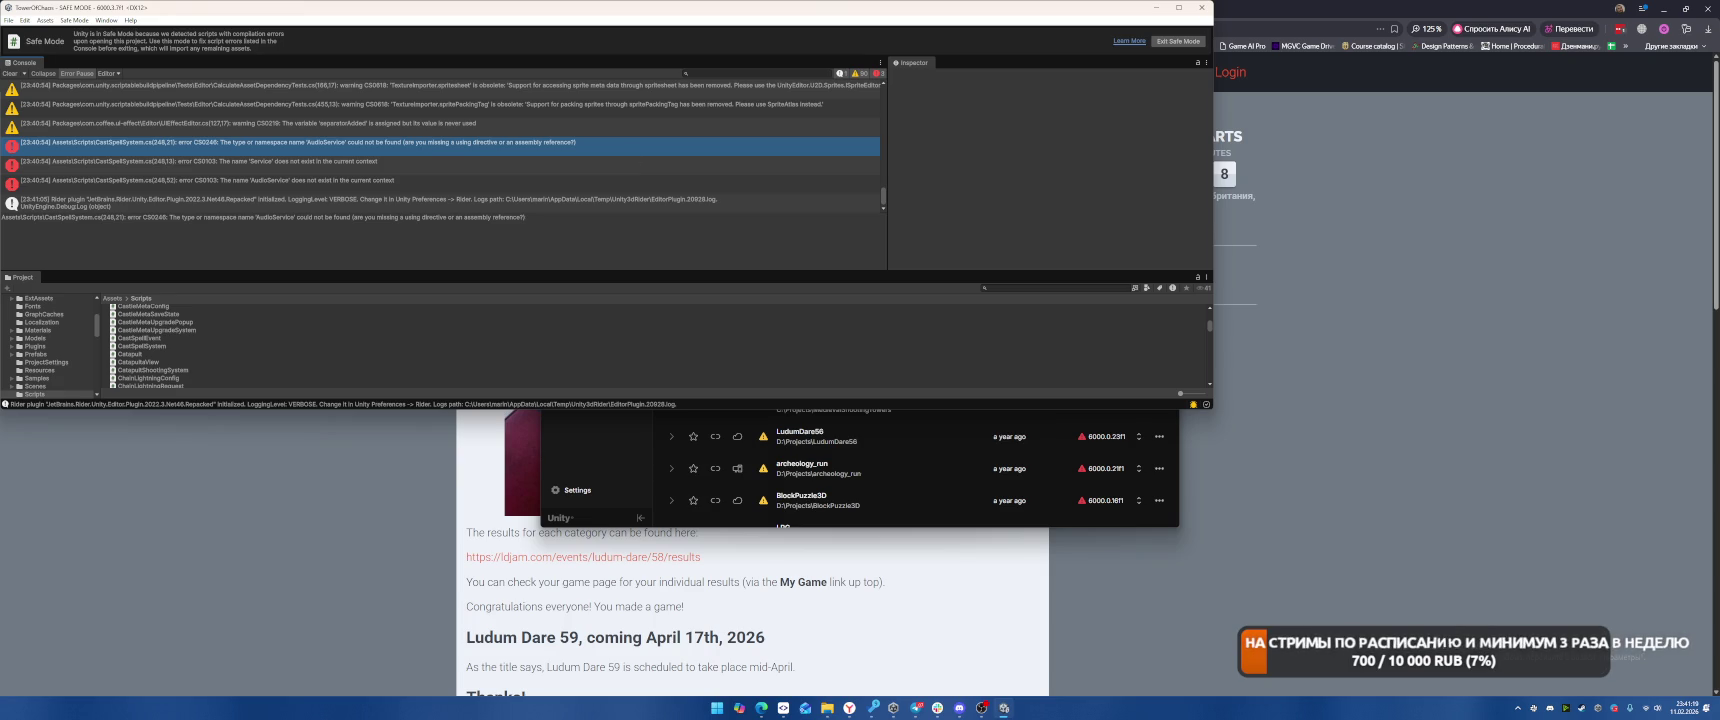
pyautogui.press('super+d')
pyautogui.press('super+d')
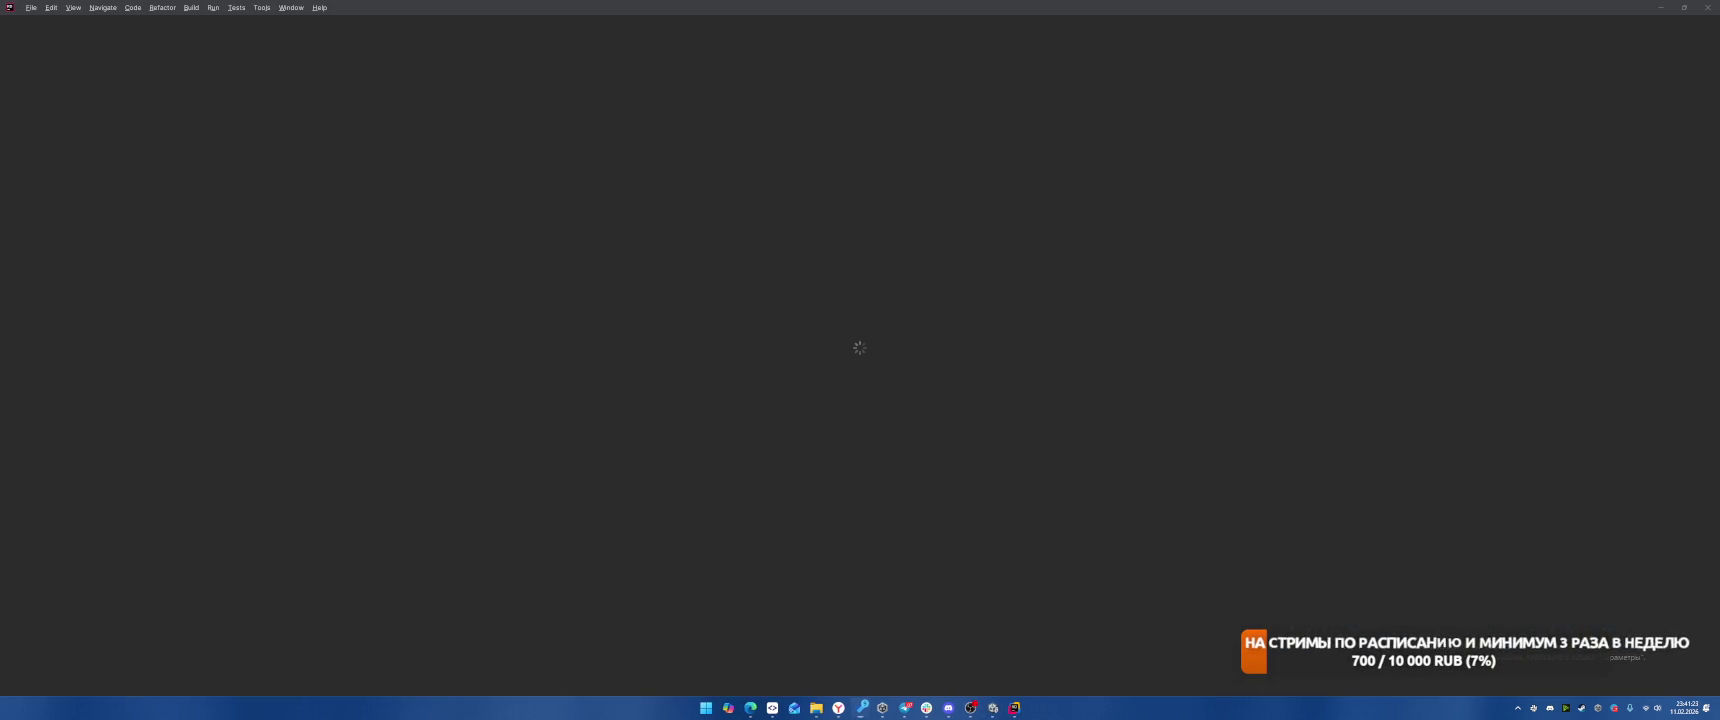
# Load twitch.tv in a new browser tab, then close that tab and minimize the browser
pyautogui.hotkey('alt', 'Tab')
pyautogui.click(246, 9)
pyautogui.write('twitch.tv/gr')
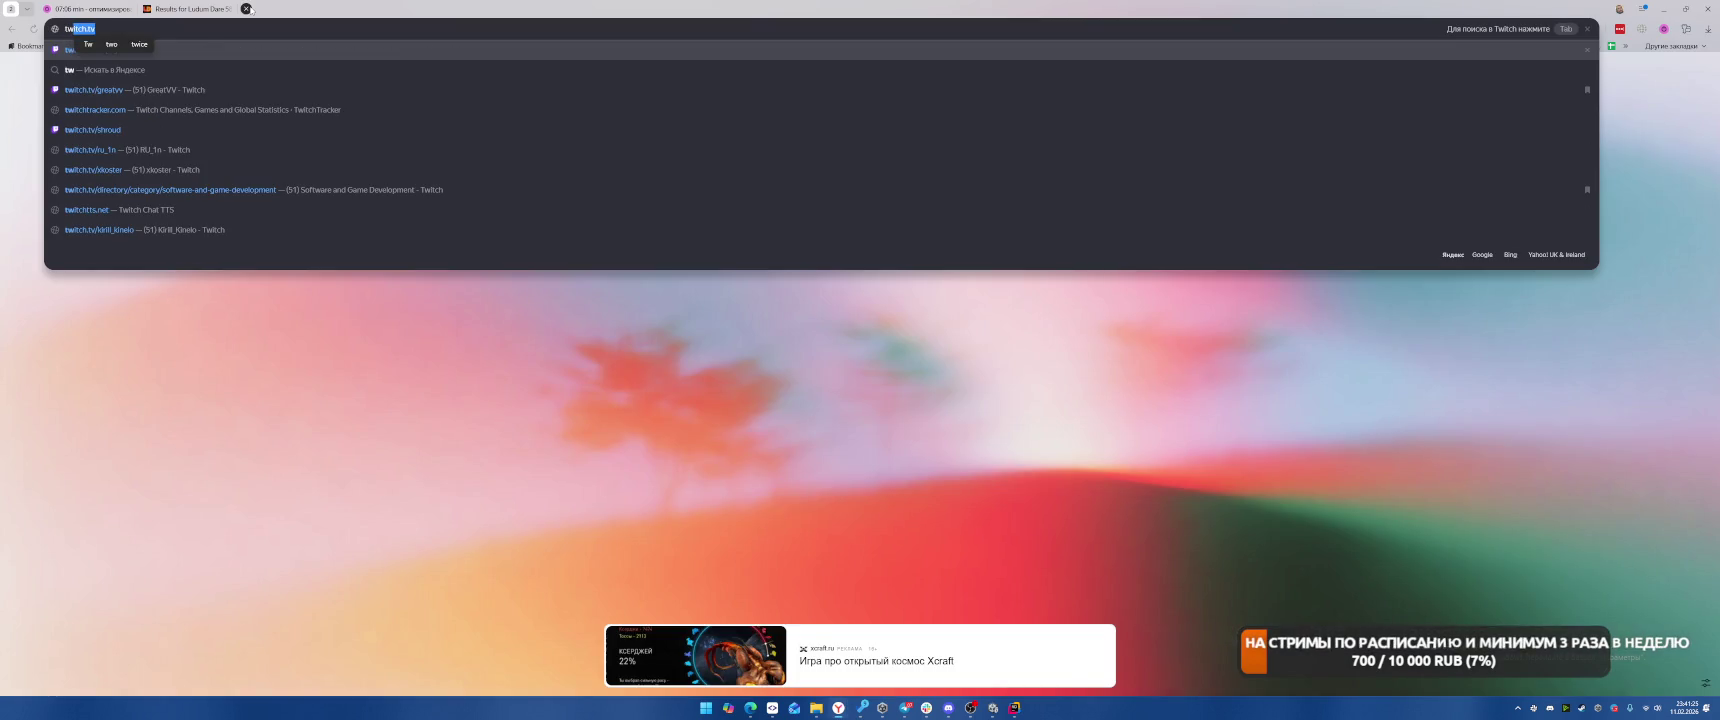
pyautogui.press('BackSpace')
pyautogui.press('BackSpace')
pyautogui.press('BackSpace')
pyautogui.press('Return')
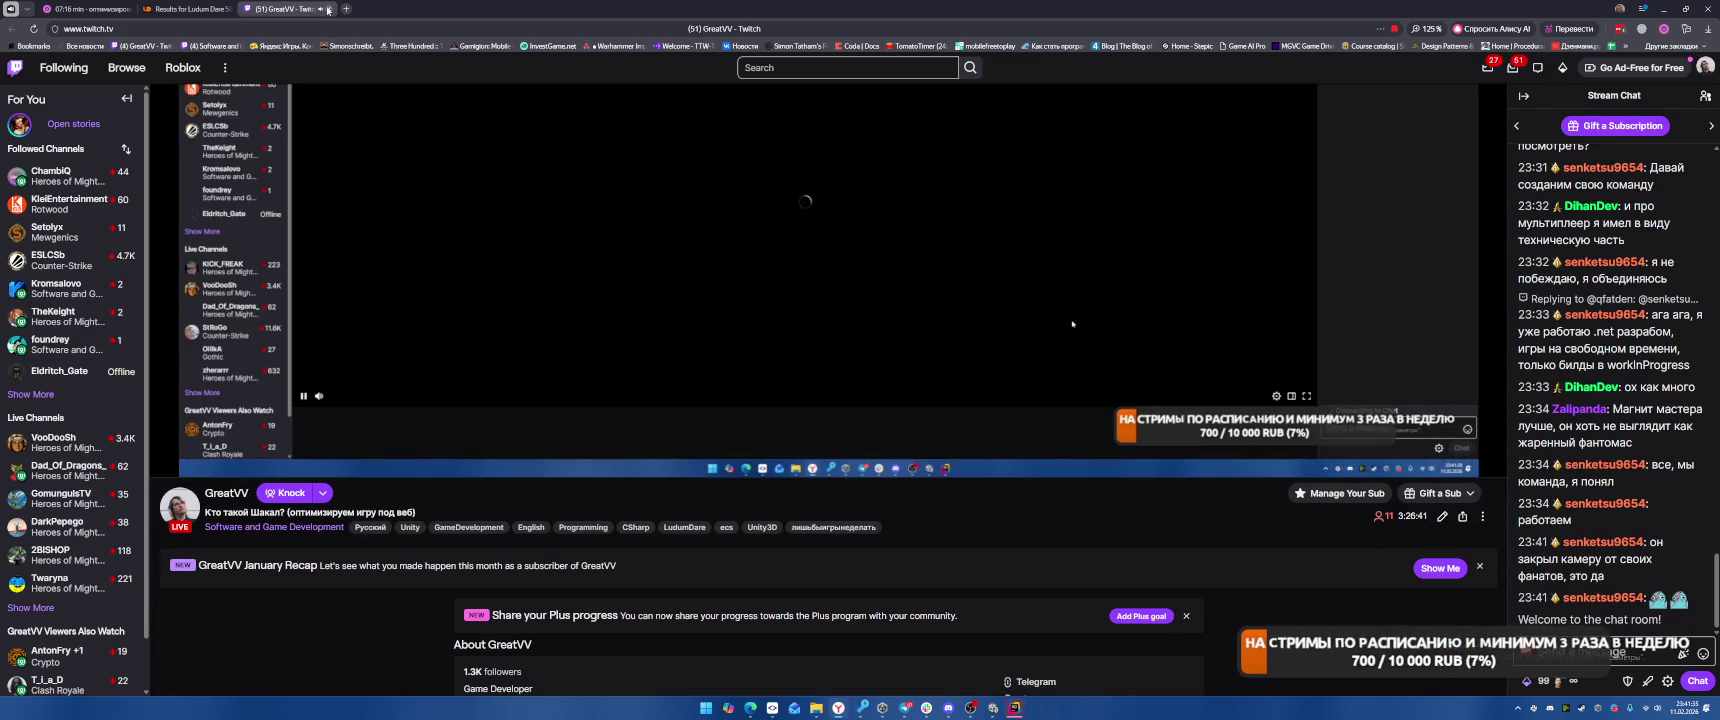
pyautogui.click(328, 9)
pyautogui.click(1665, 11)
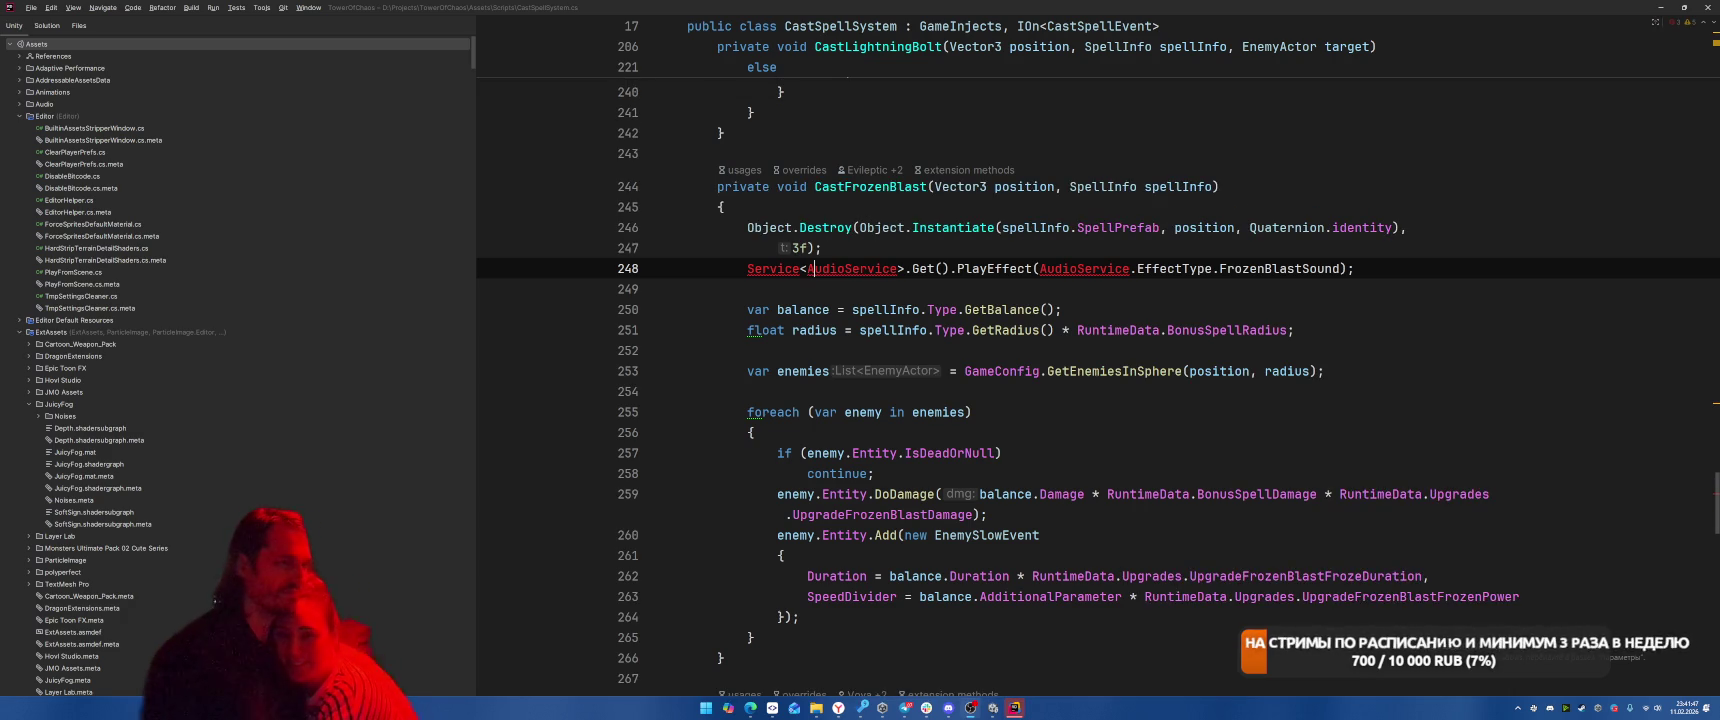
# Import the missing namespace so AudioService on line 248 of CastSpellSystem.cs resolves
pyautogui.click(772, 268)
pyautogui.hotkey('alt', 'Return')
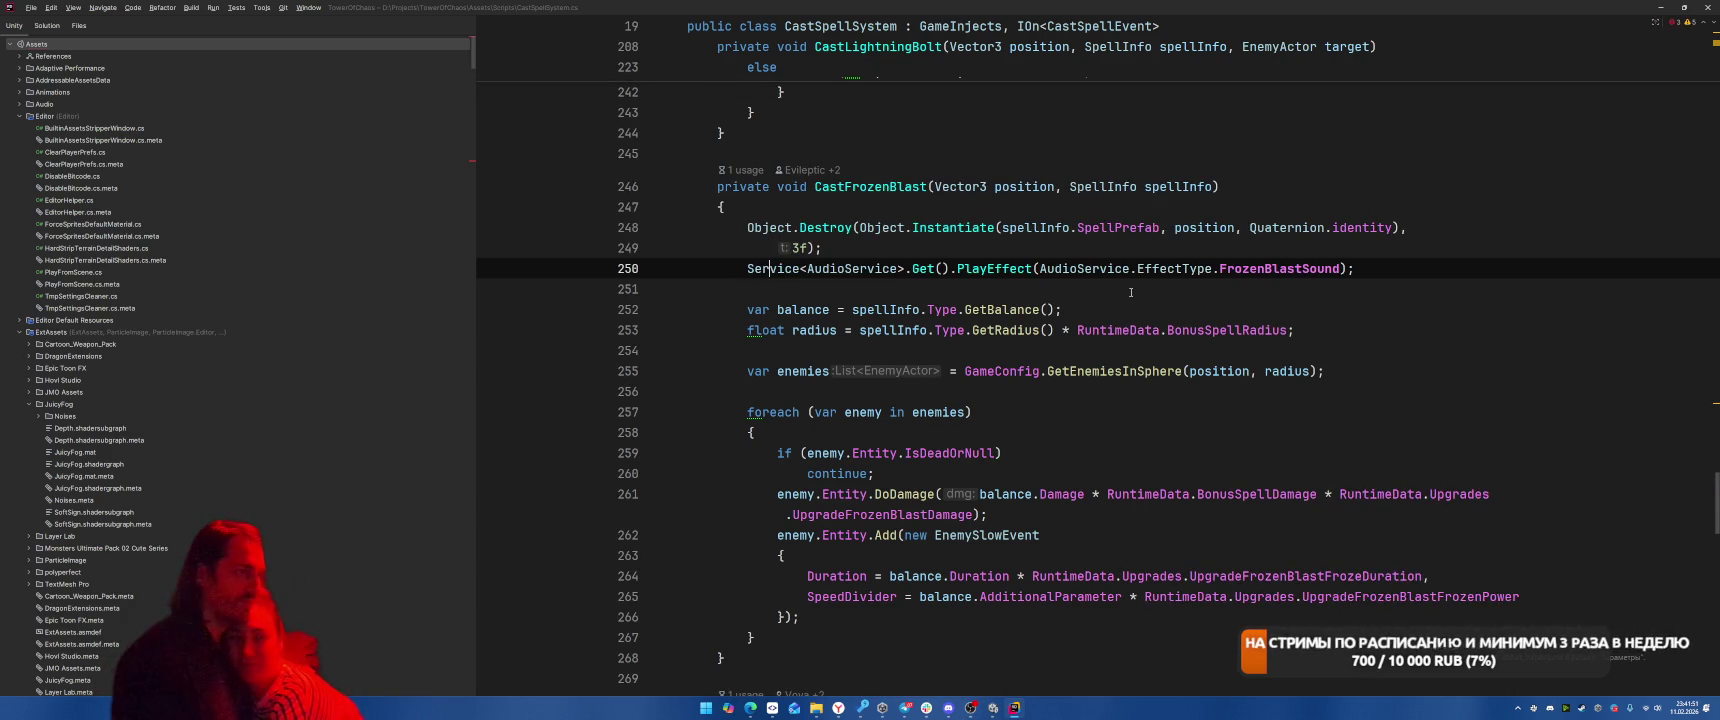
pyautogui.scroll(20, 1173, 280)
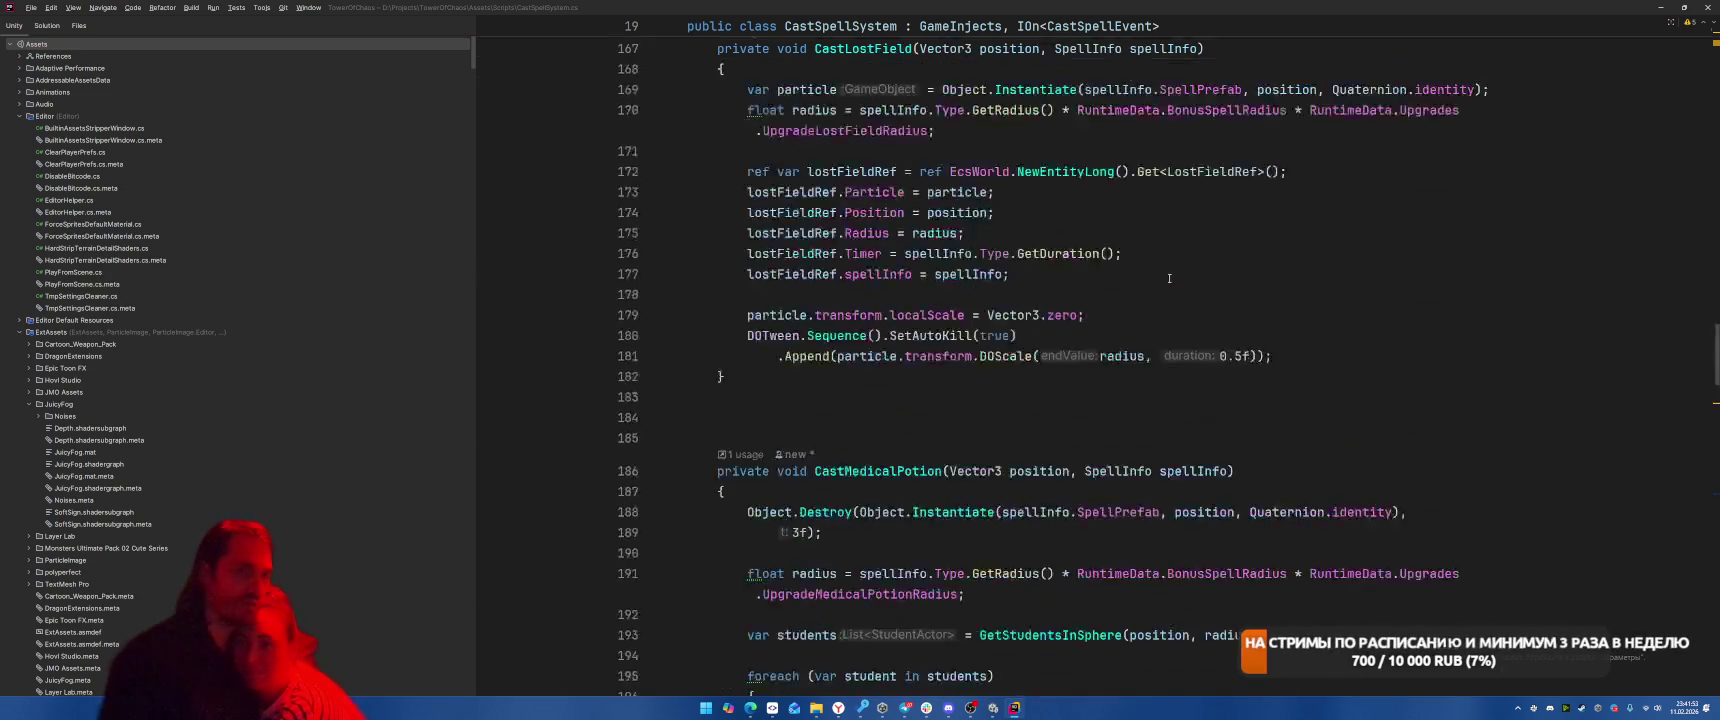
pyautogui.scroll(15, 1152, 279)
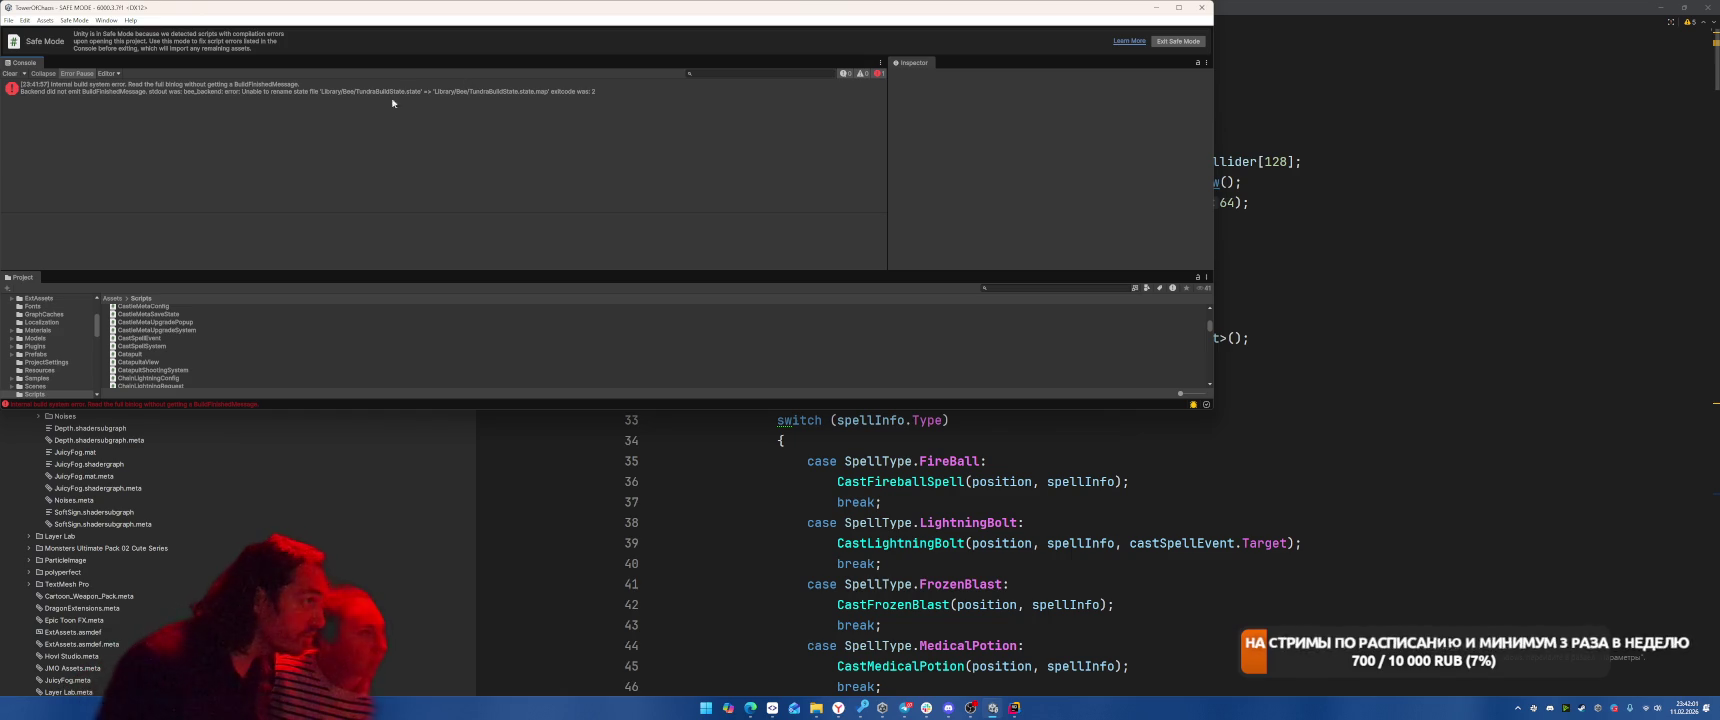
# Review the build error, close Unity's Safe Mode window, and bring up the 3D Assets folder
pyautogui.click(326, 91)
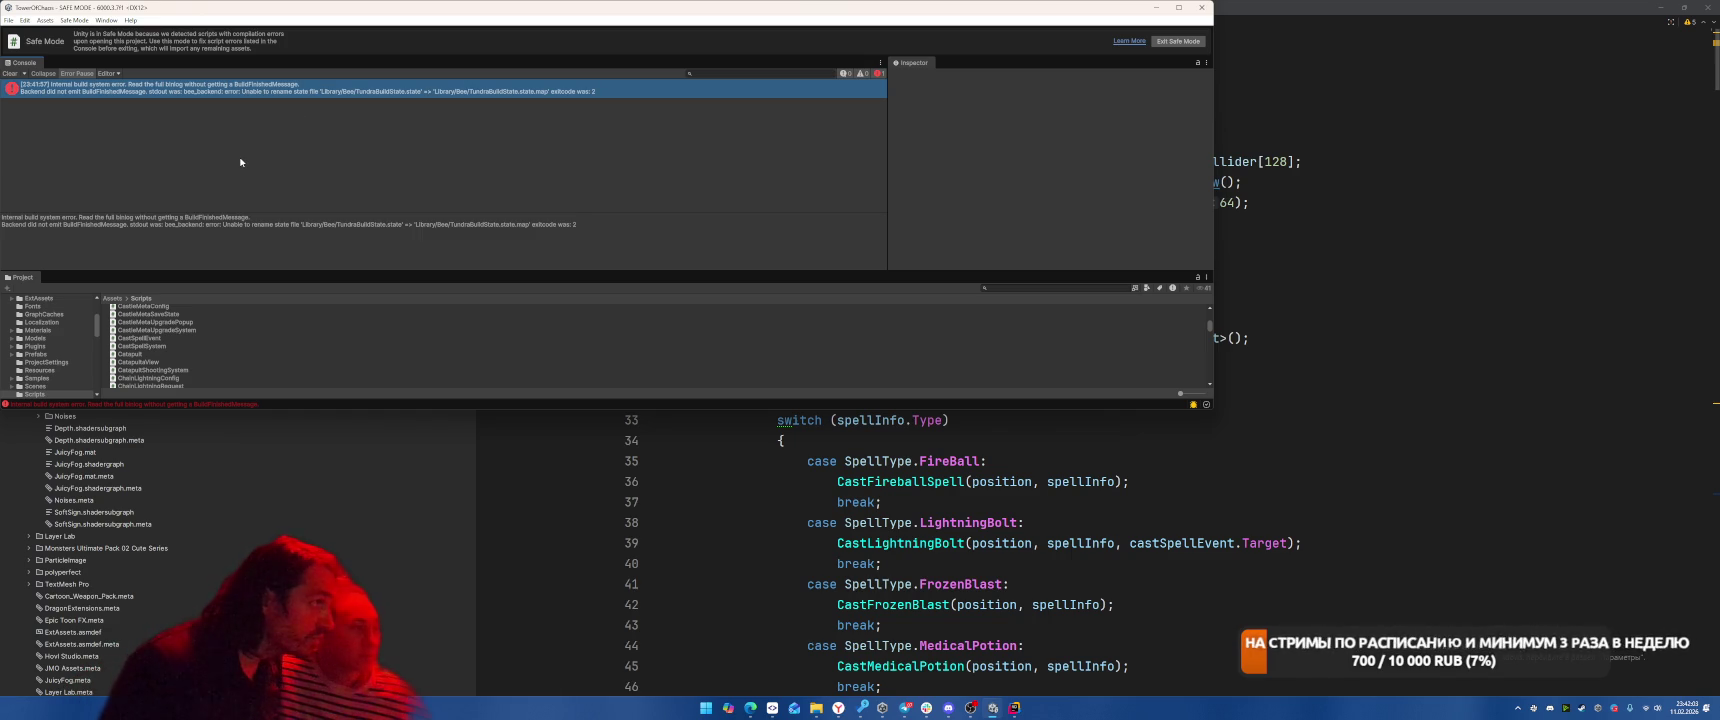
pyautogui.click(12, 74)
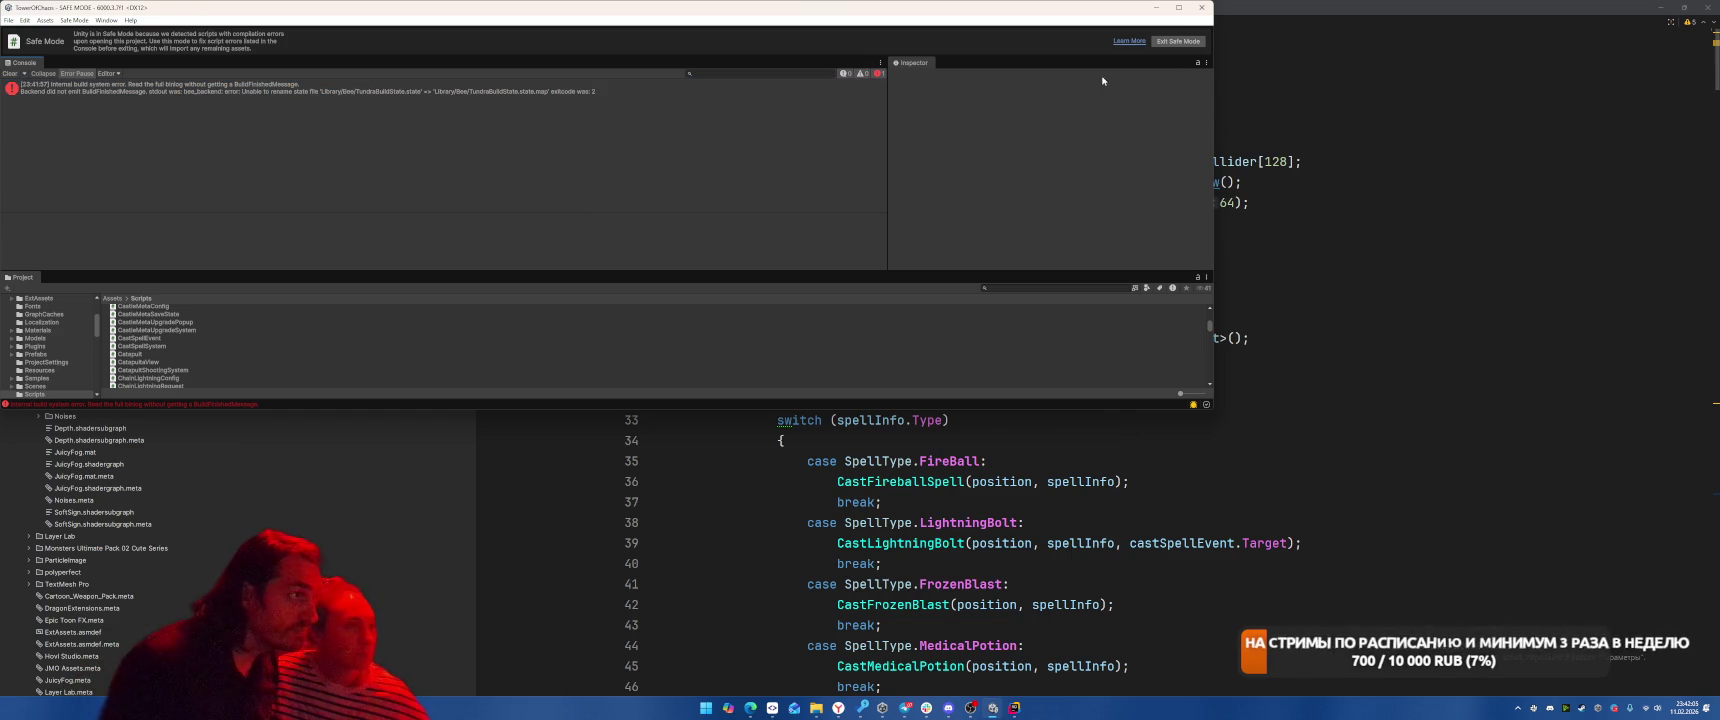
pyautogui.click(1201, 7)
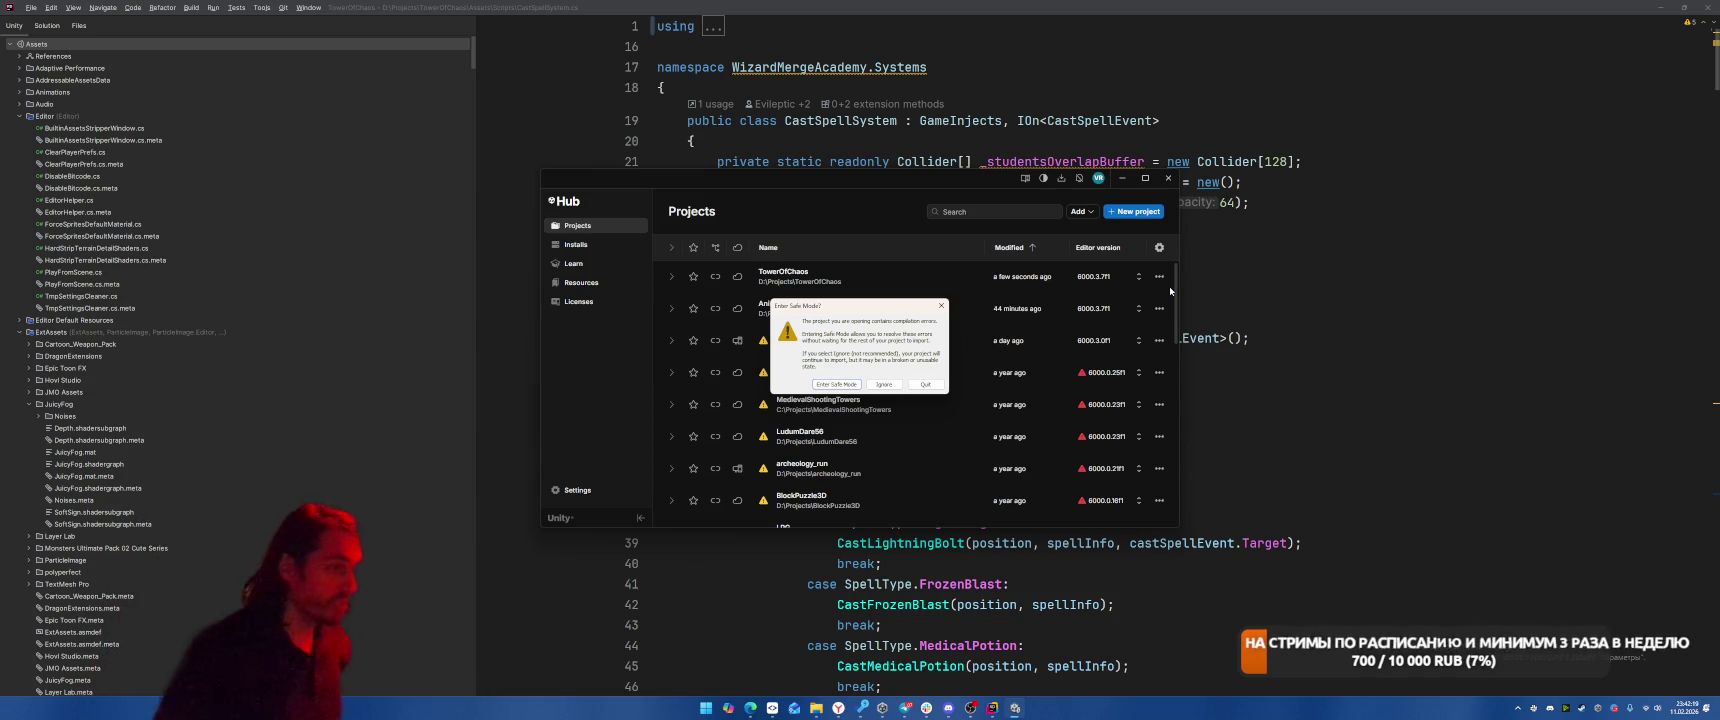
pyautogui.click(836, 384)
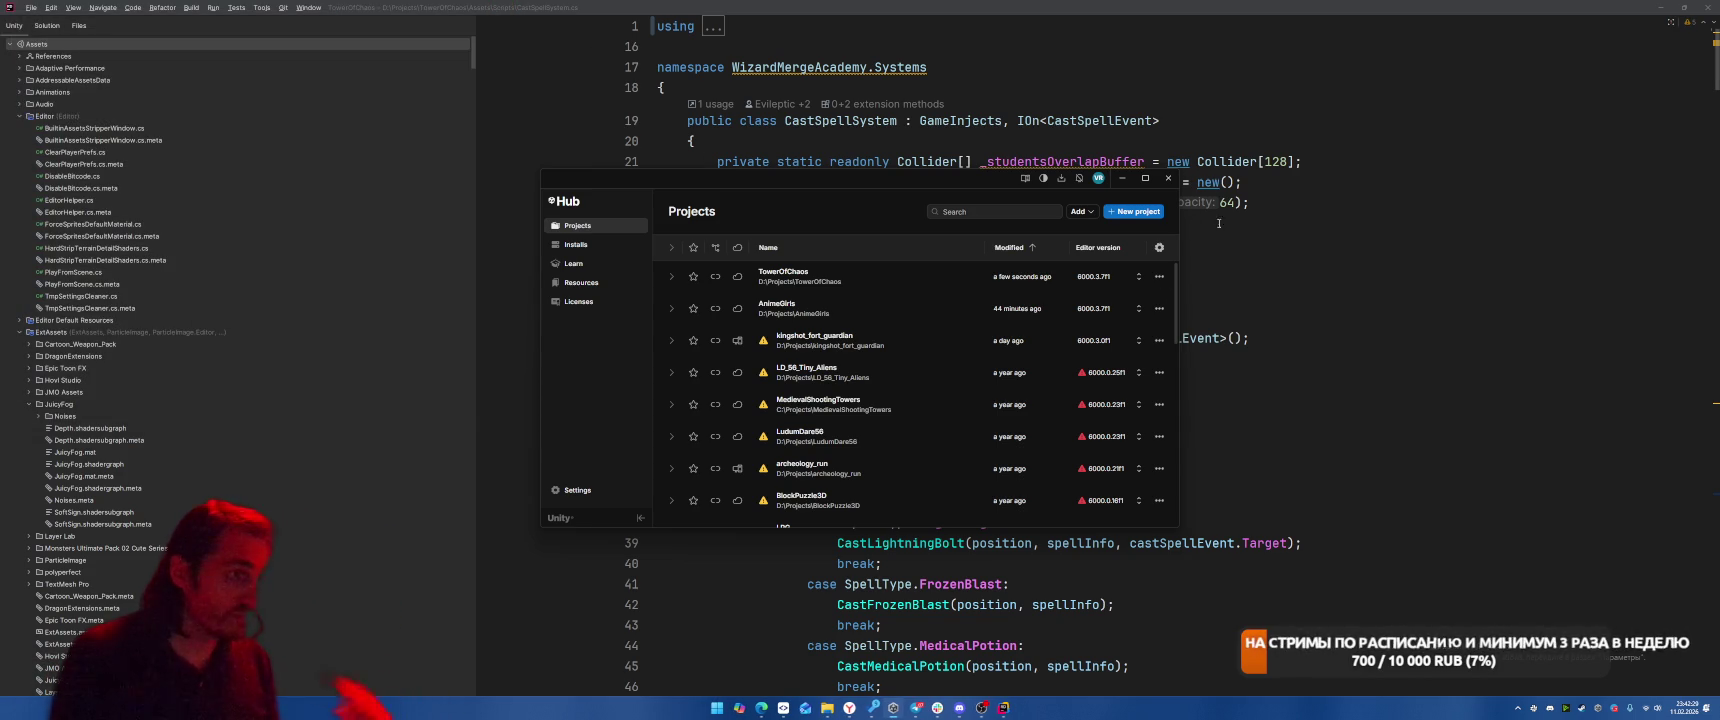
pyautogui.click(827, 708)
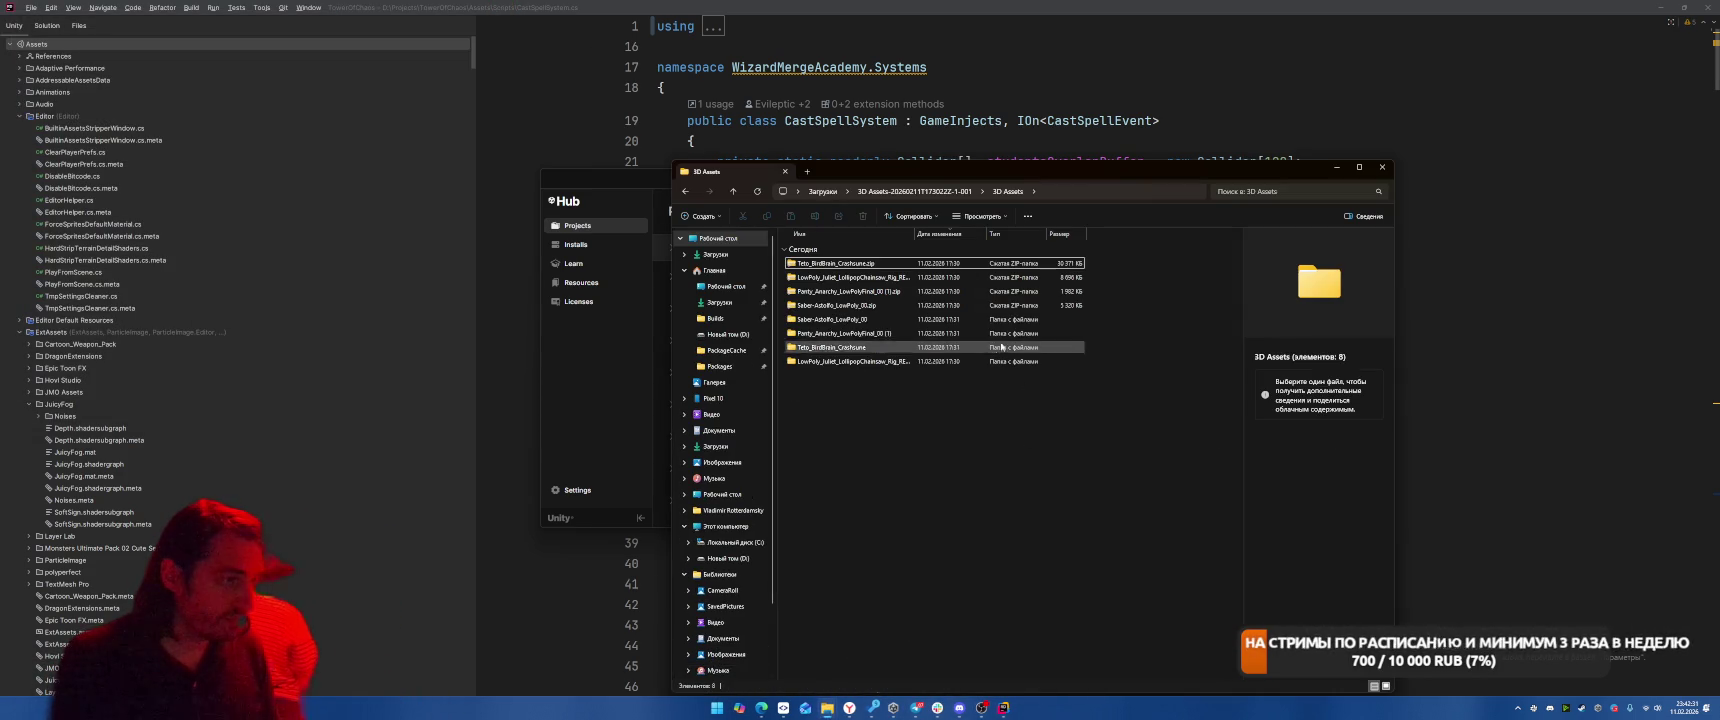
# Close the 3D Assets window and open the TowerOfChaos folder under D:\Projects
pyautogui.click(1382, 167)
pyautogui.moveTo(827, 707)
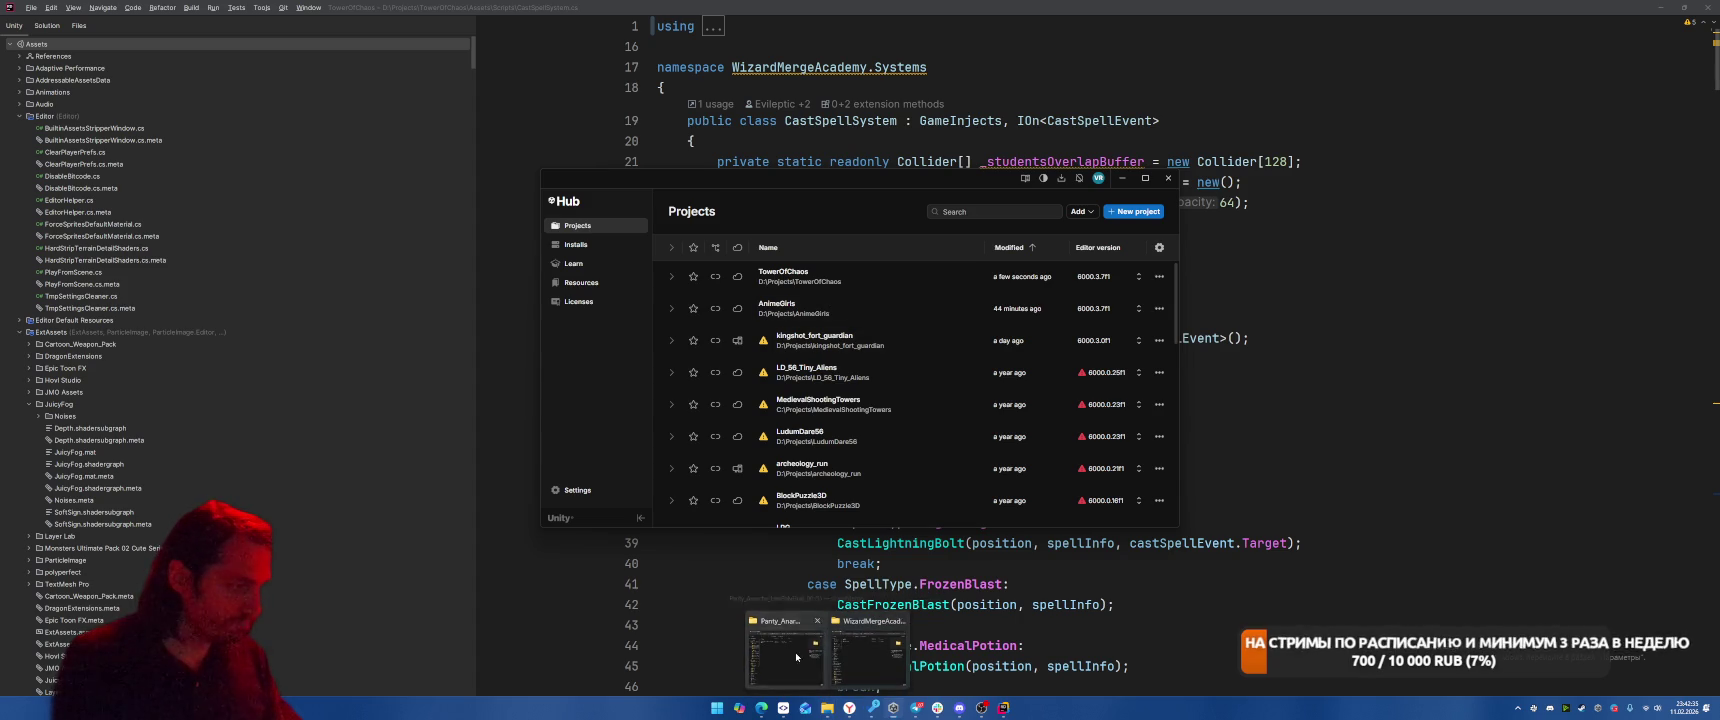
pyautogui.click(796, 652)
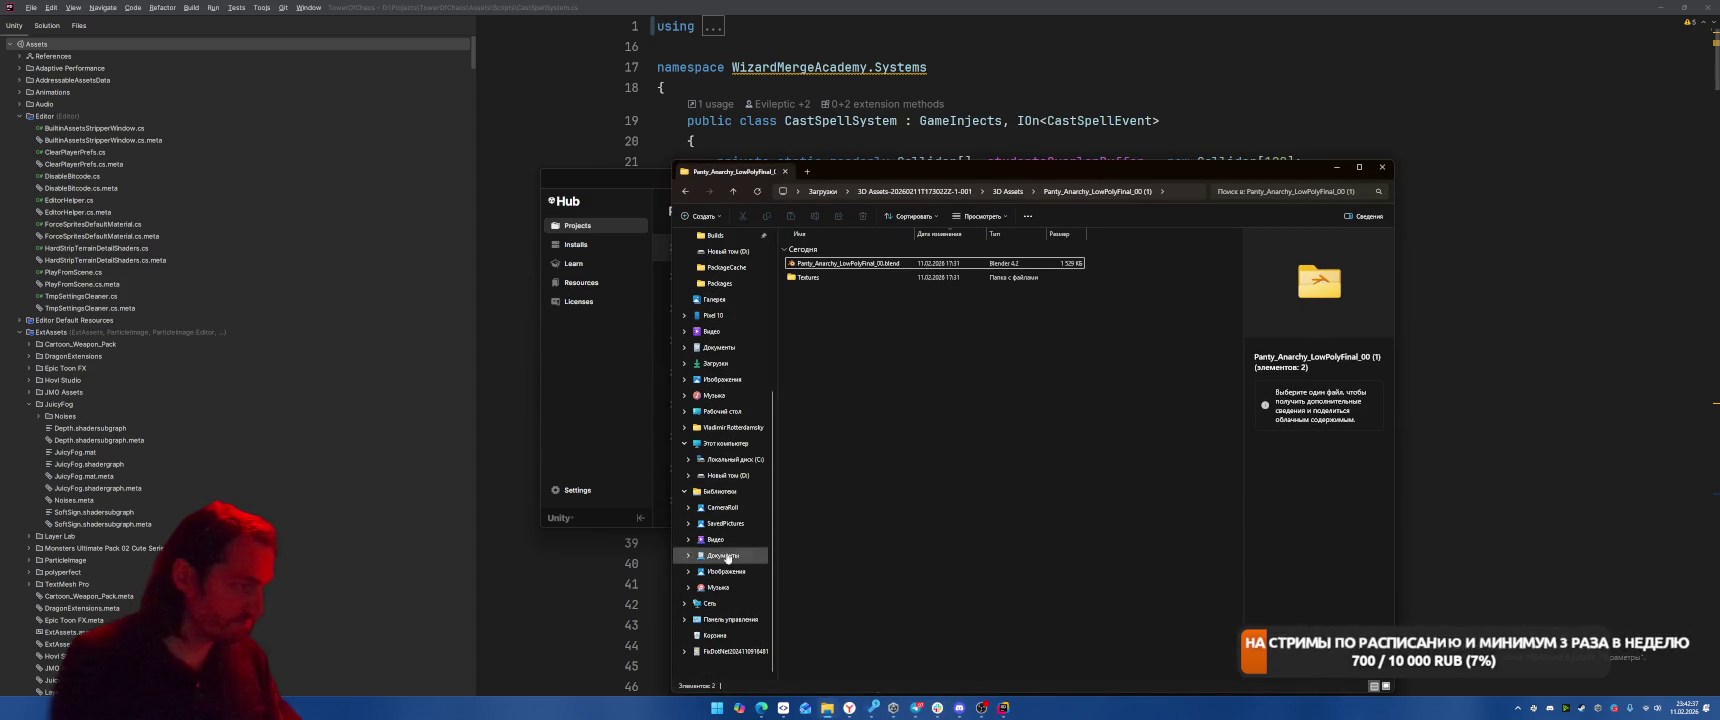
pyautogui.click(728, 475)
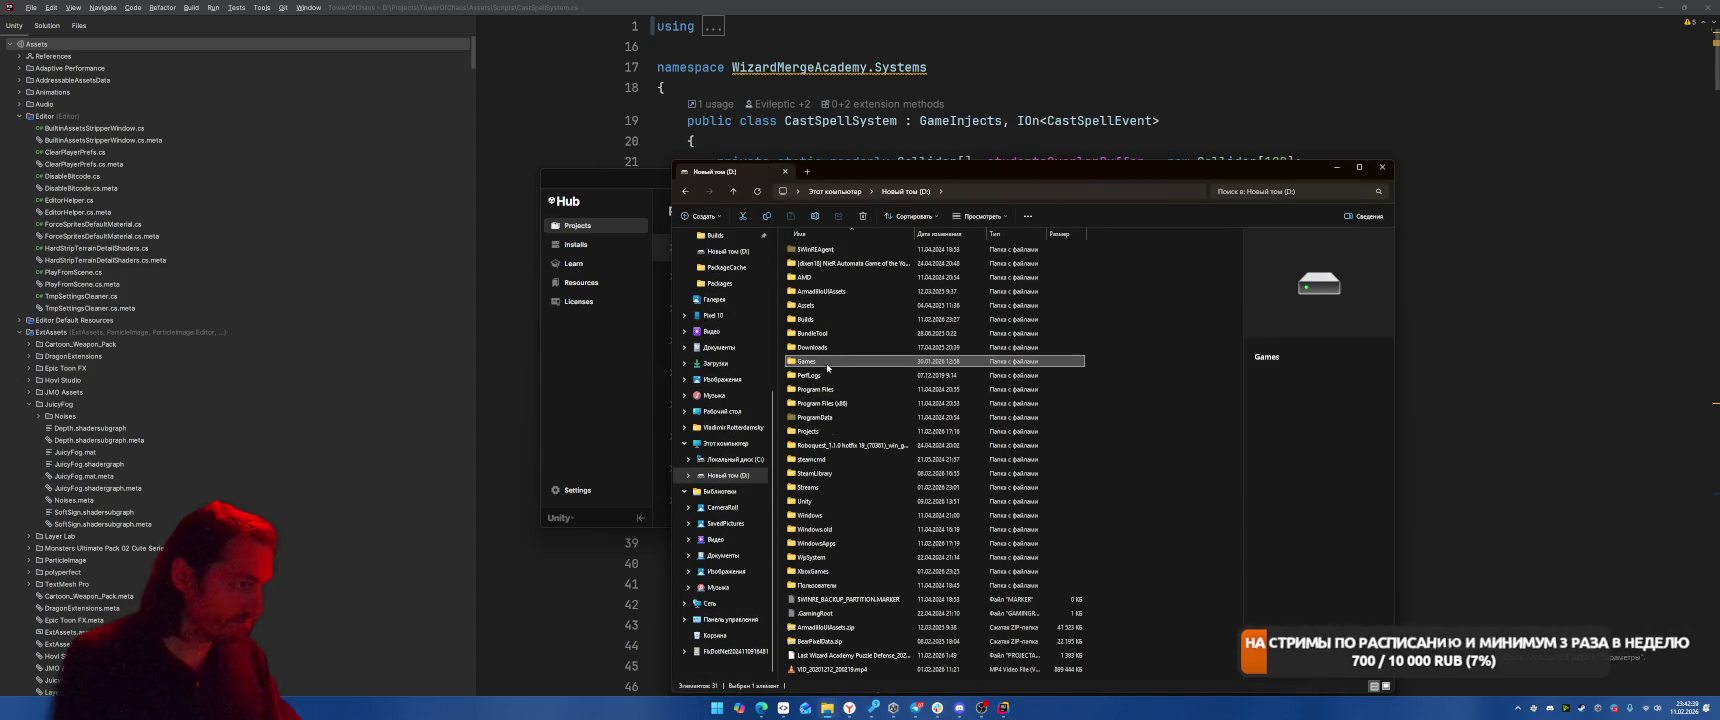
pyautogui.doubleClick(830, 431)
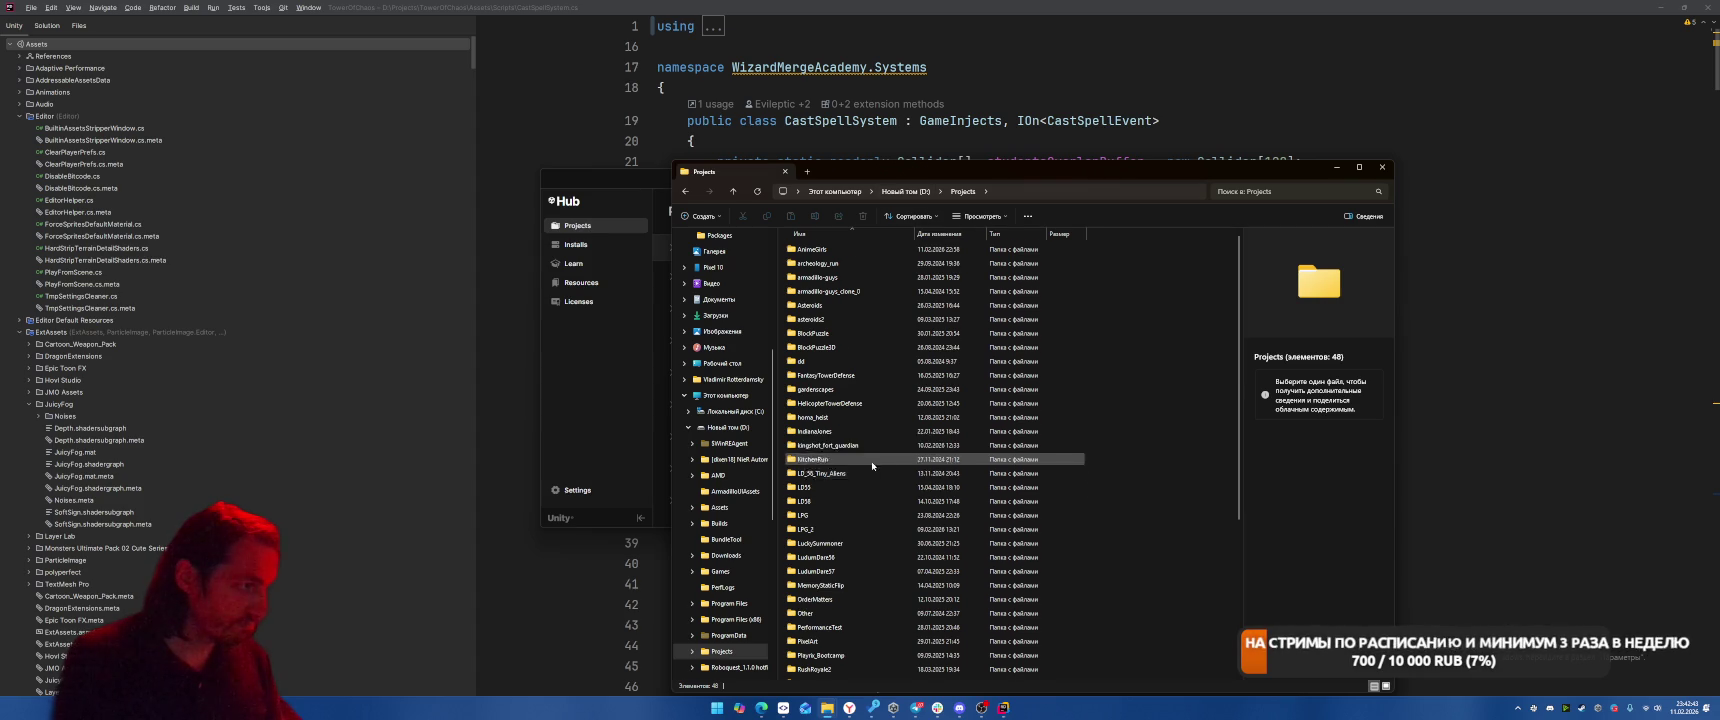
pyautogui.scroll(-6, 879, 469)
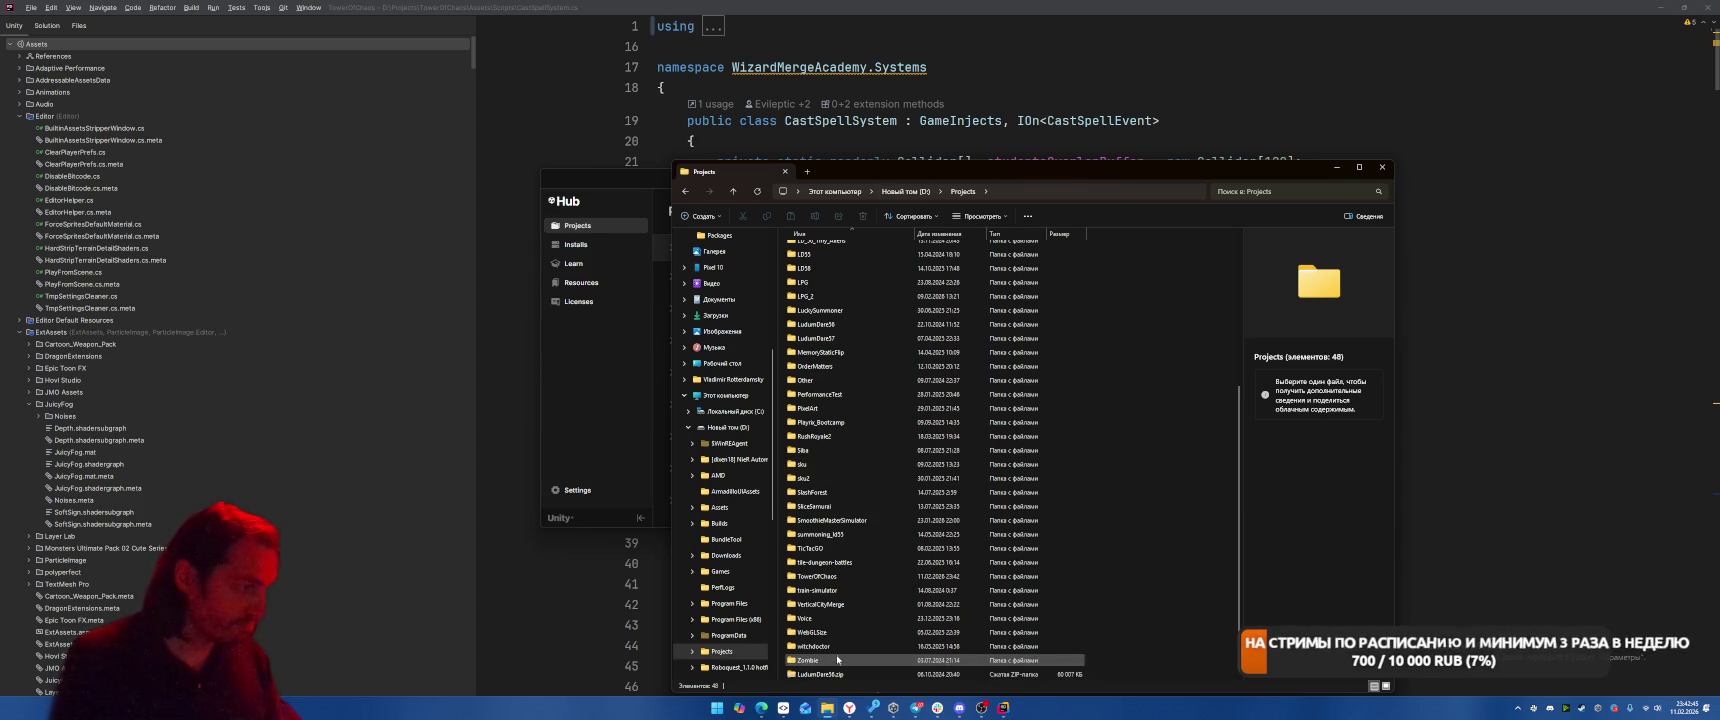
pyautogui.click(838, 578)
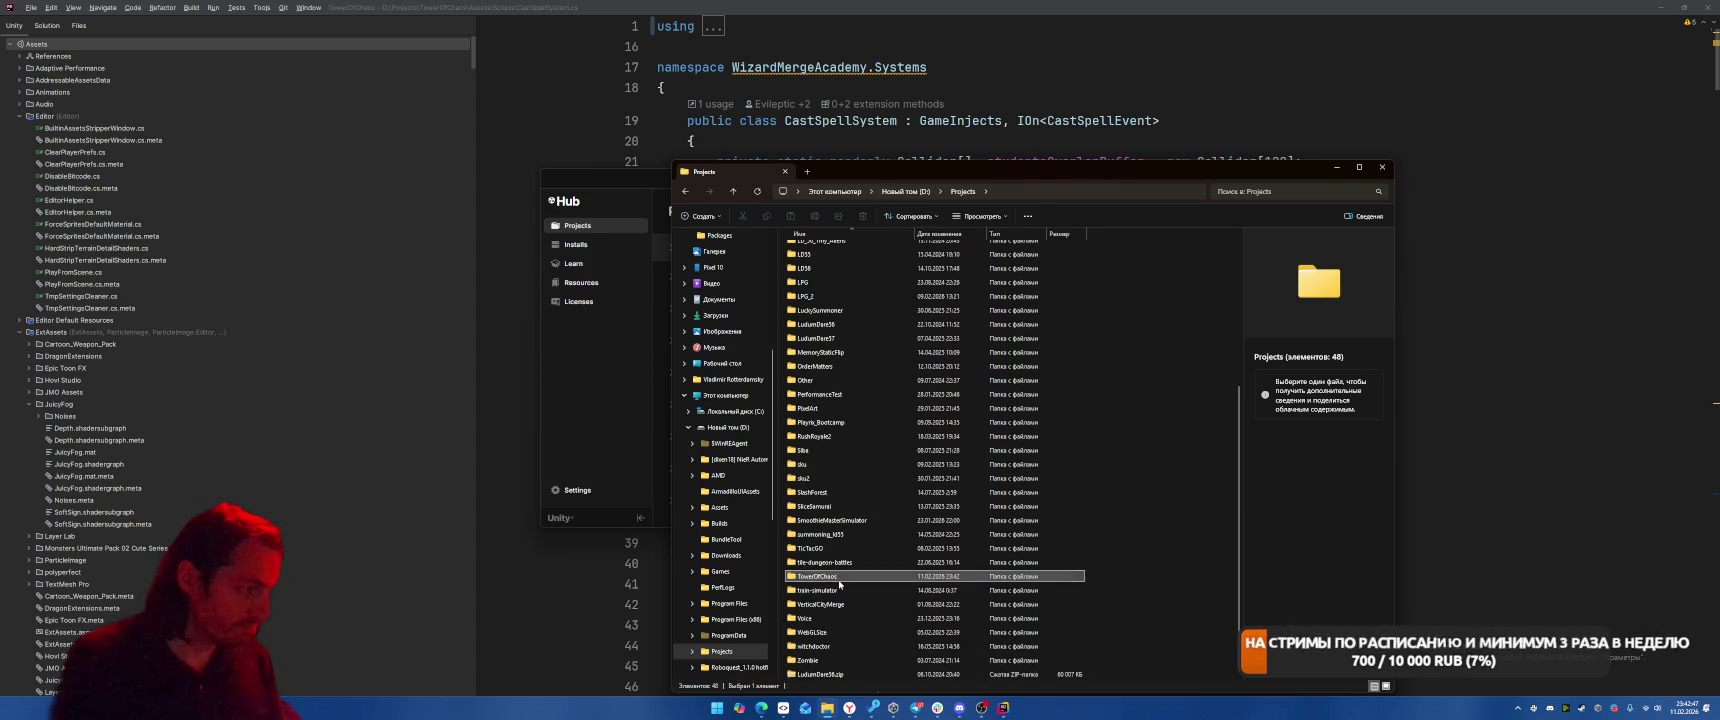
pyautogui.doubleClick(840, 584)
# Browse the Library and .utmp folders, then select the Library folder in TowerOfChaos
pyautogui.doubleClick(840, 321)
pyautogui.scroll(-6, 983, 450)
pyautogui.click(850, 604)
pyautogui.keyDown('shift'); pyautogui.click(866, 674); pyautogui.keyUp('shift')
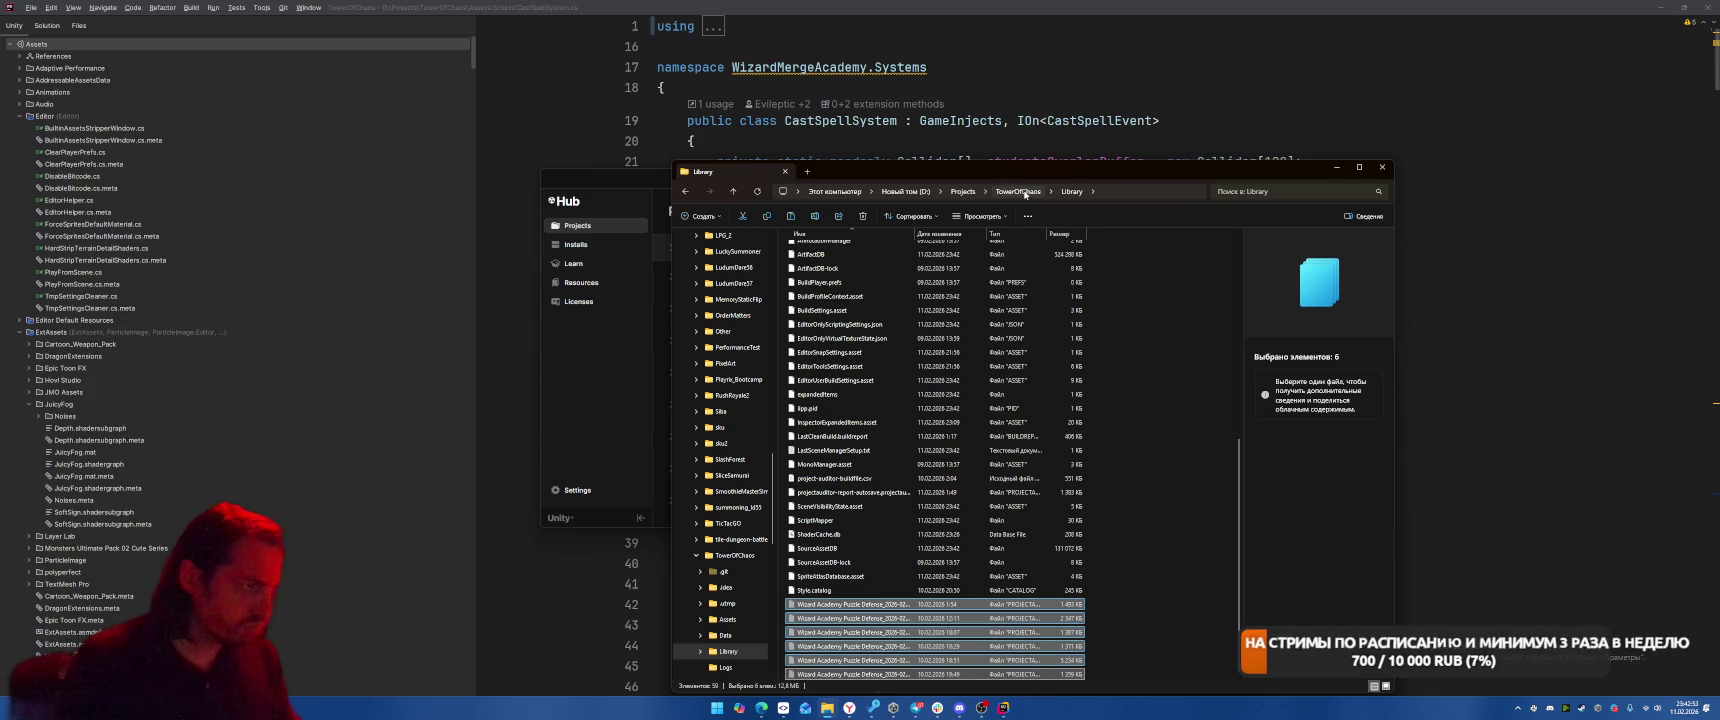
pyautogui.click(1018, 191)
pyautogui.doubleClick(815, 276)
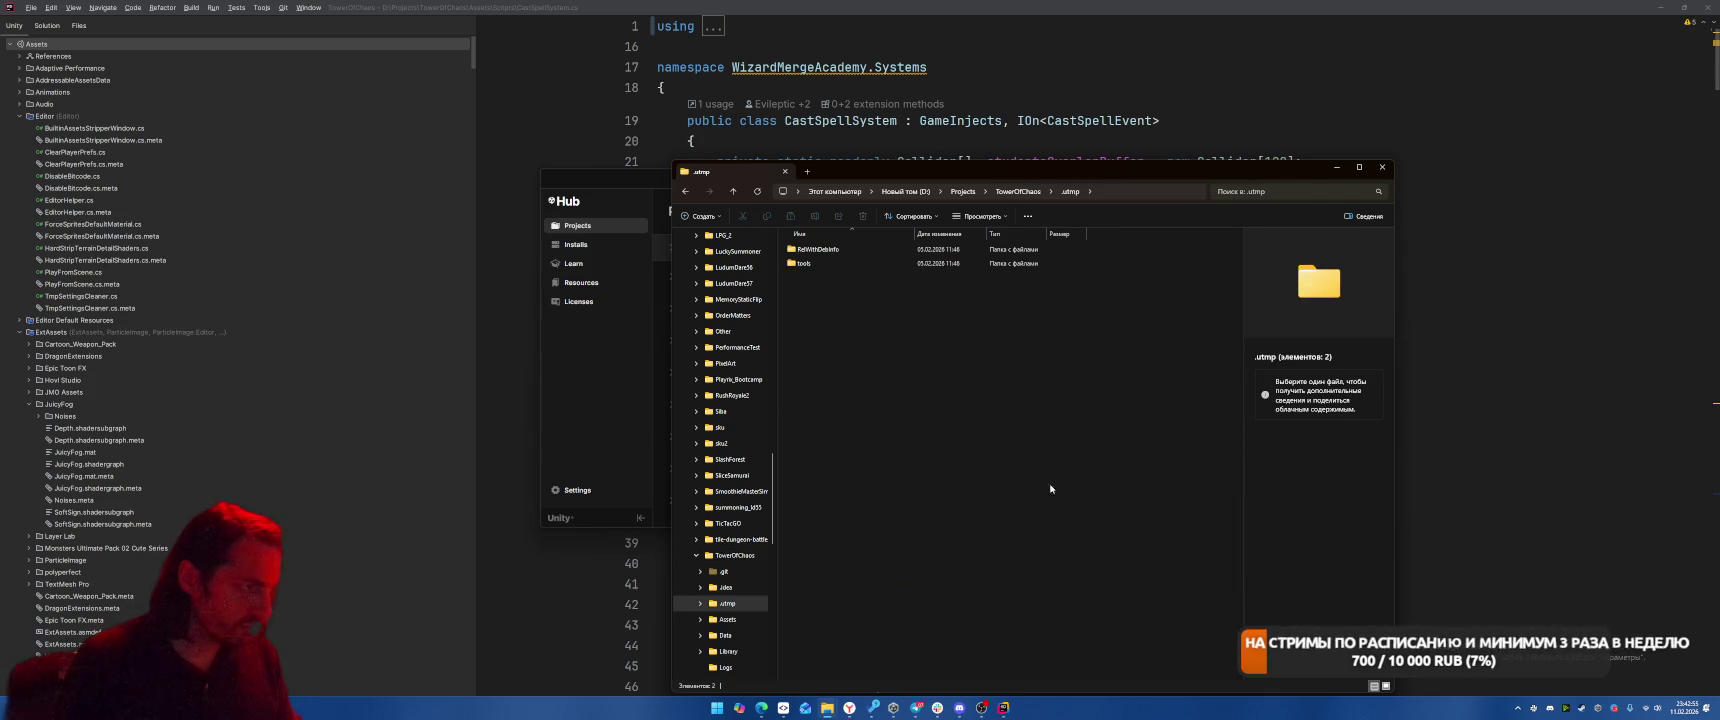
pyautogui.press('BackSpace')
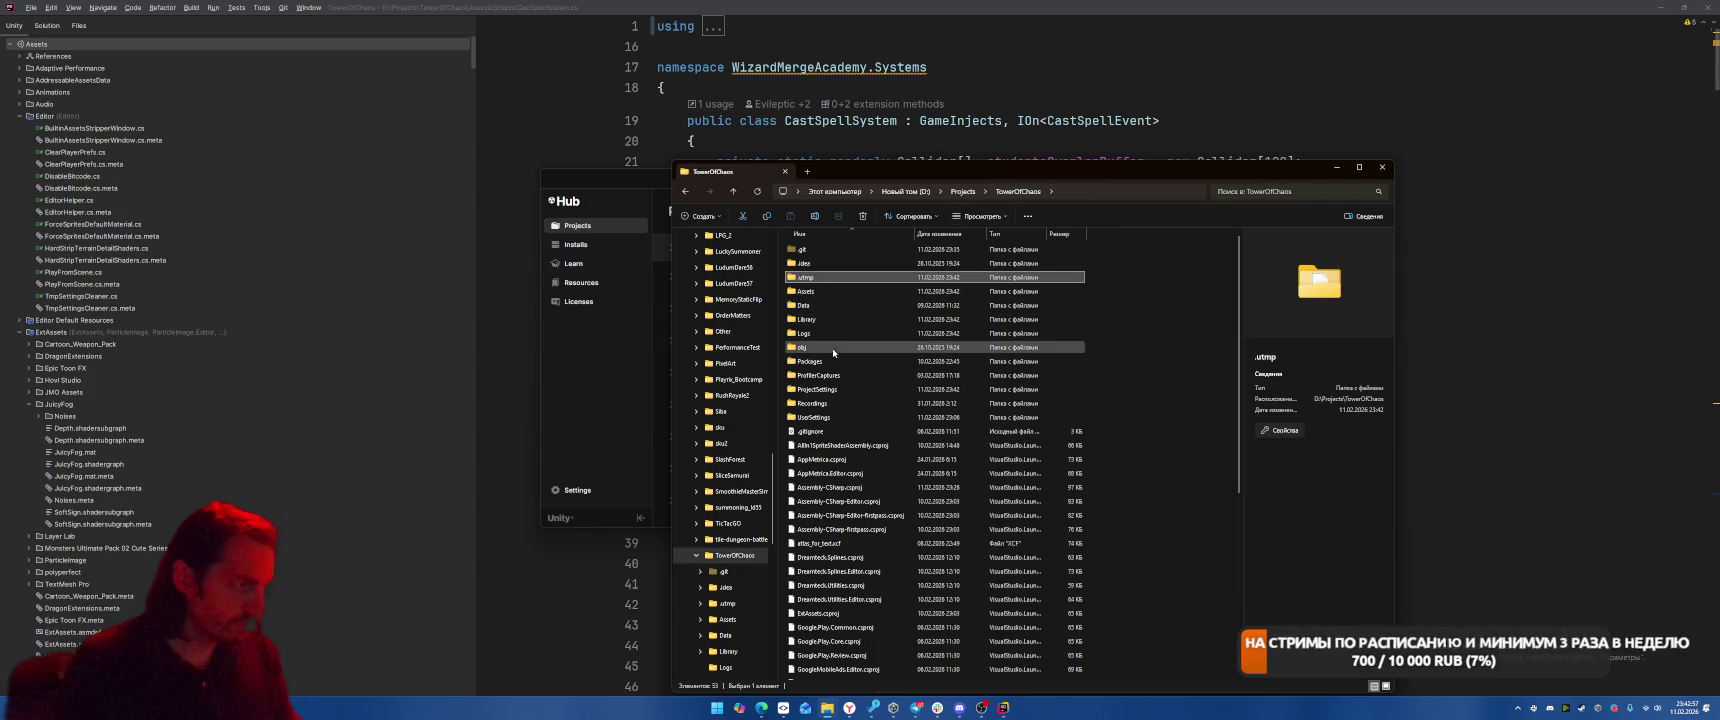
pyautogui.click(806, 319)
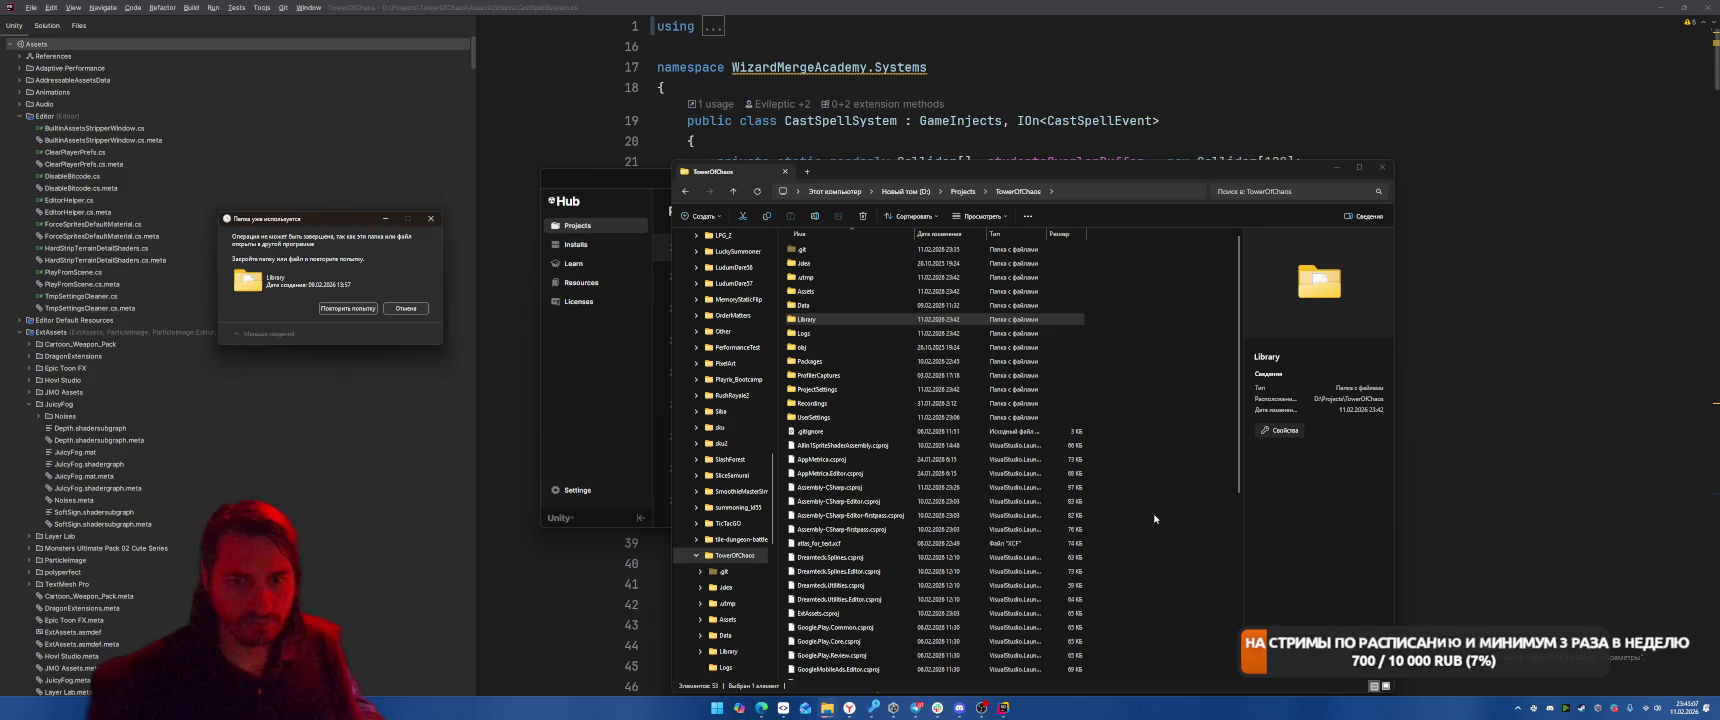
# Retry the Library deletion and bring up Task Manager's Details process list, sorted by name
pyautogui.click(322, 310)
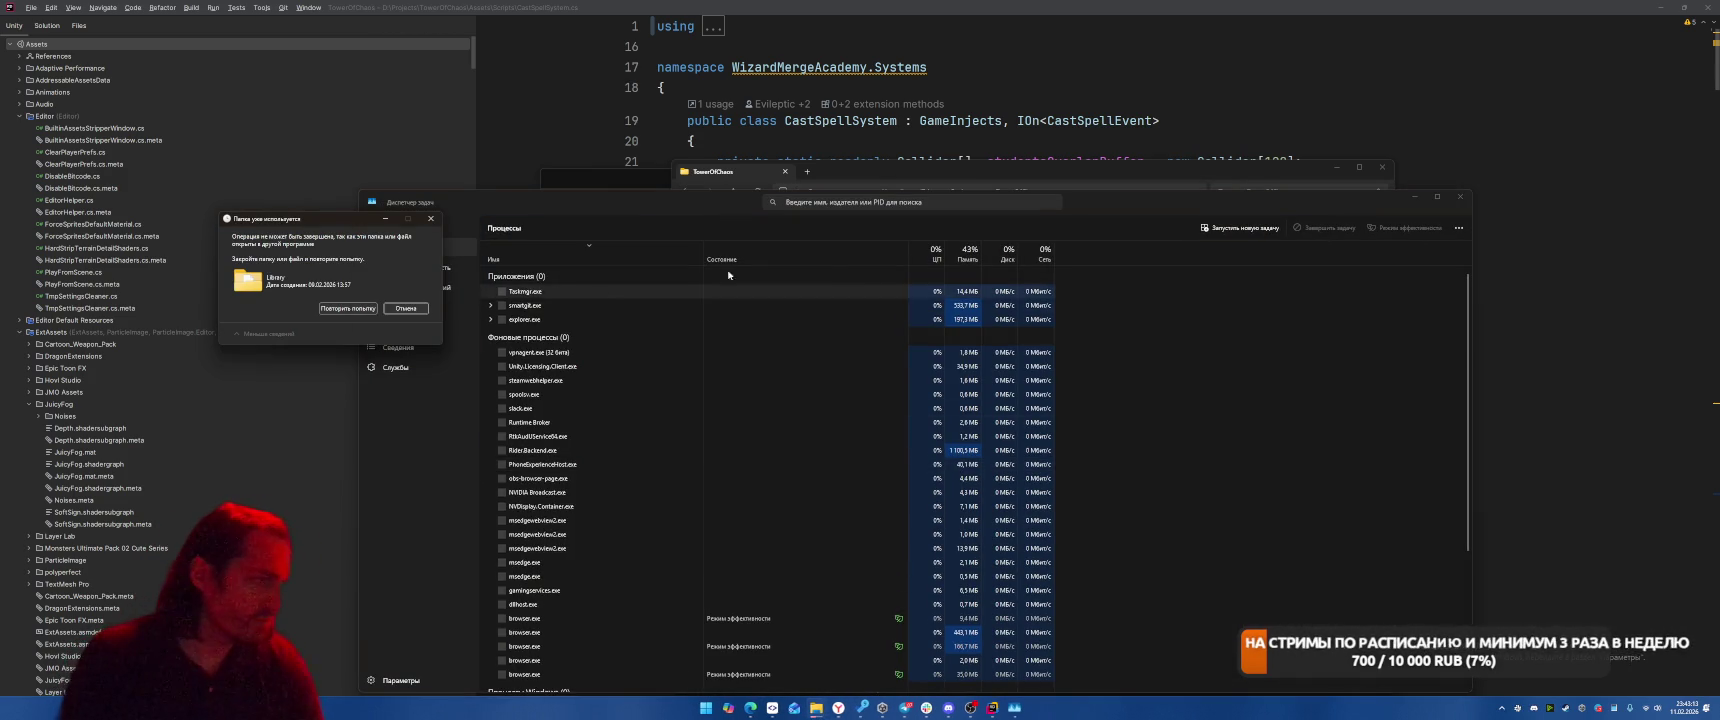
pyautogui.moveTo(666, 204); pyautogui.dragTo(871, 107)
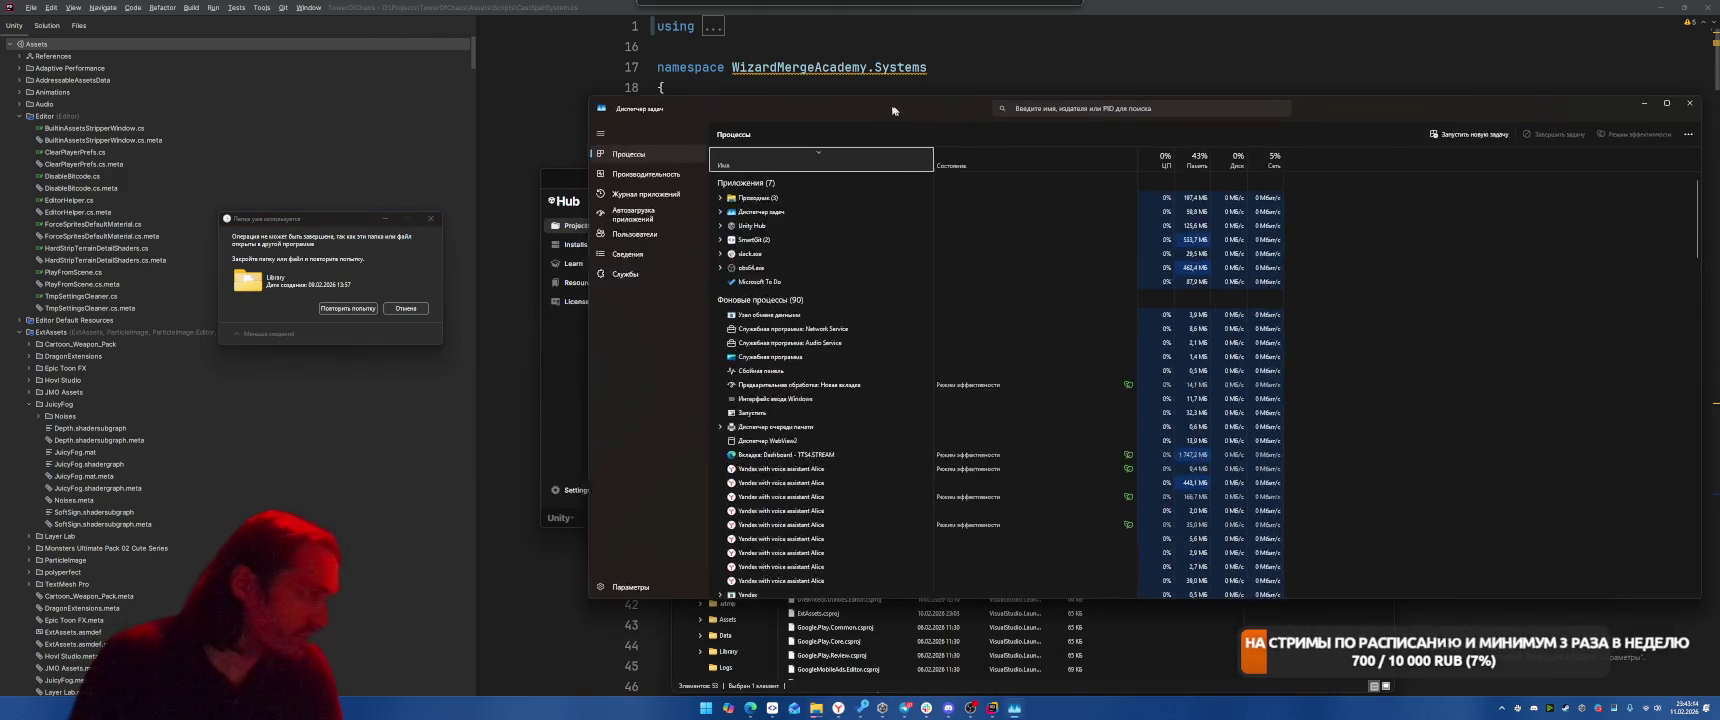
pyautogui.click(616, 255)
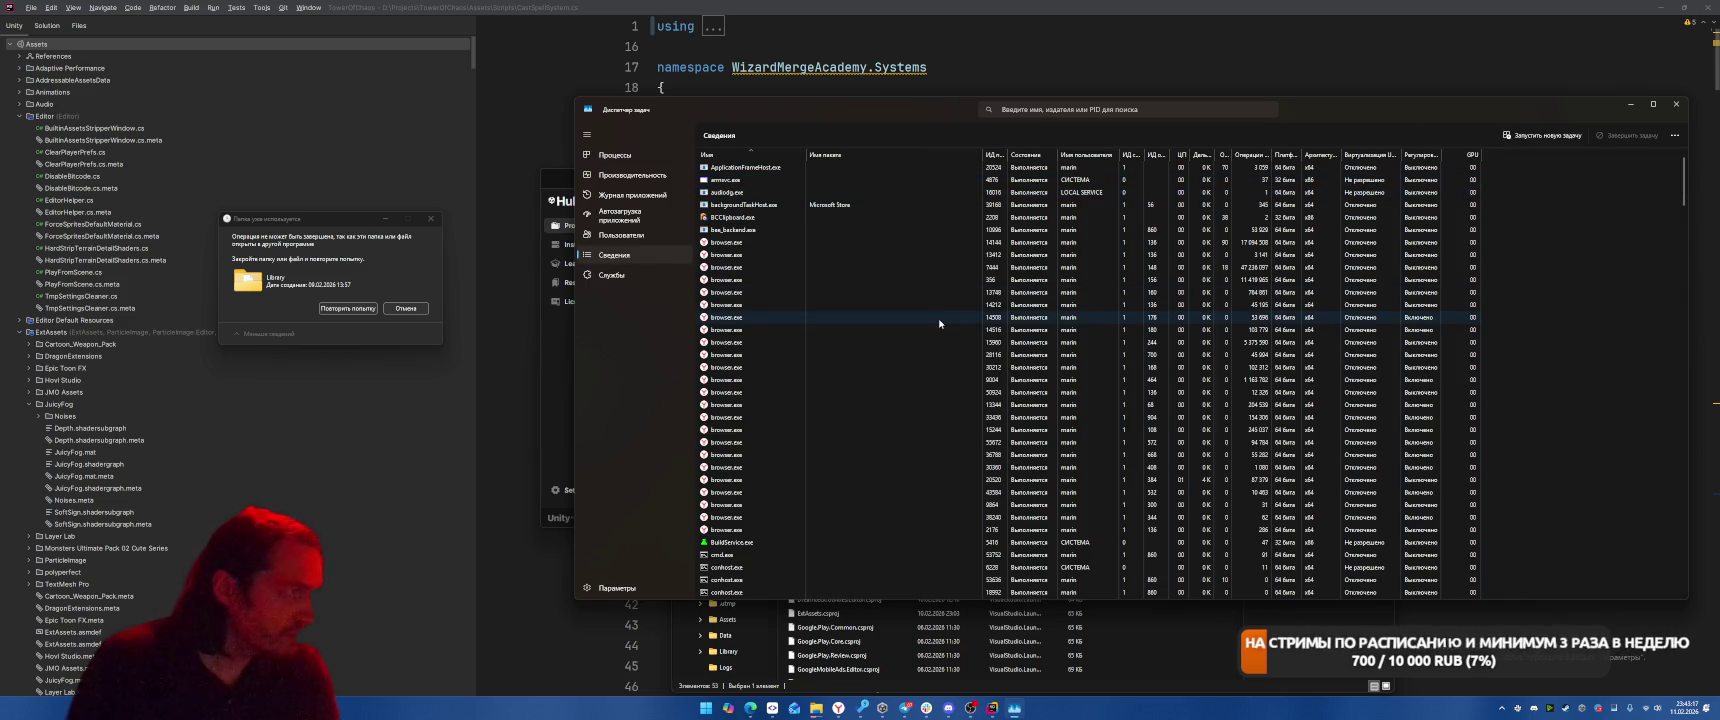
pyautogui.click(1030, 156)
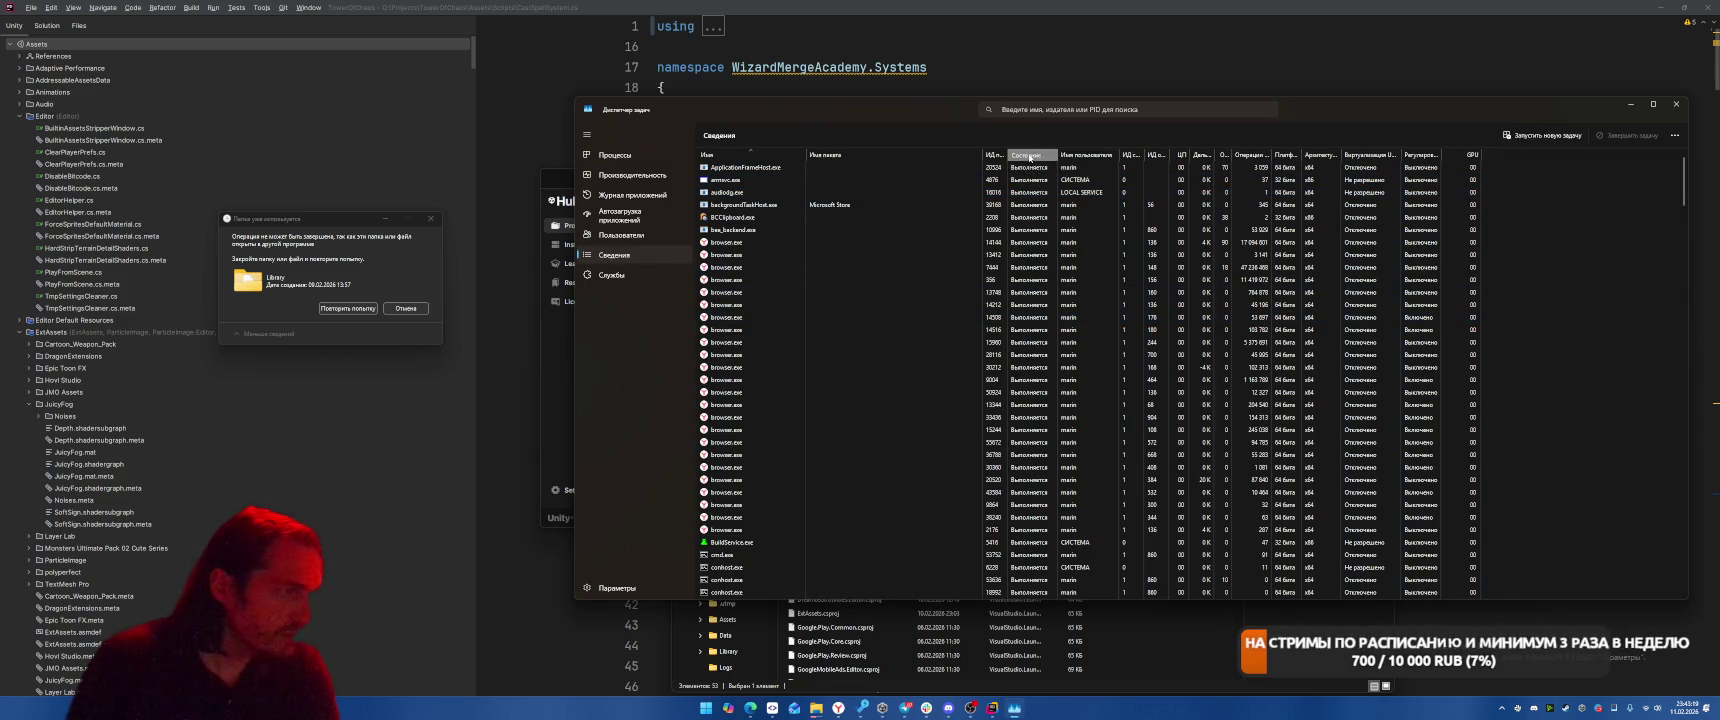
pyautogui.click(765, 156)
# End the bee_backend.exe and BuildService.exe processes
pyautogui.click(763, 229)
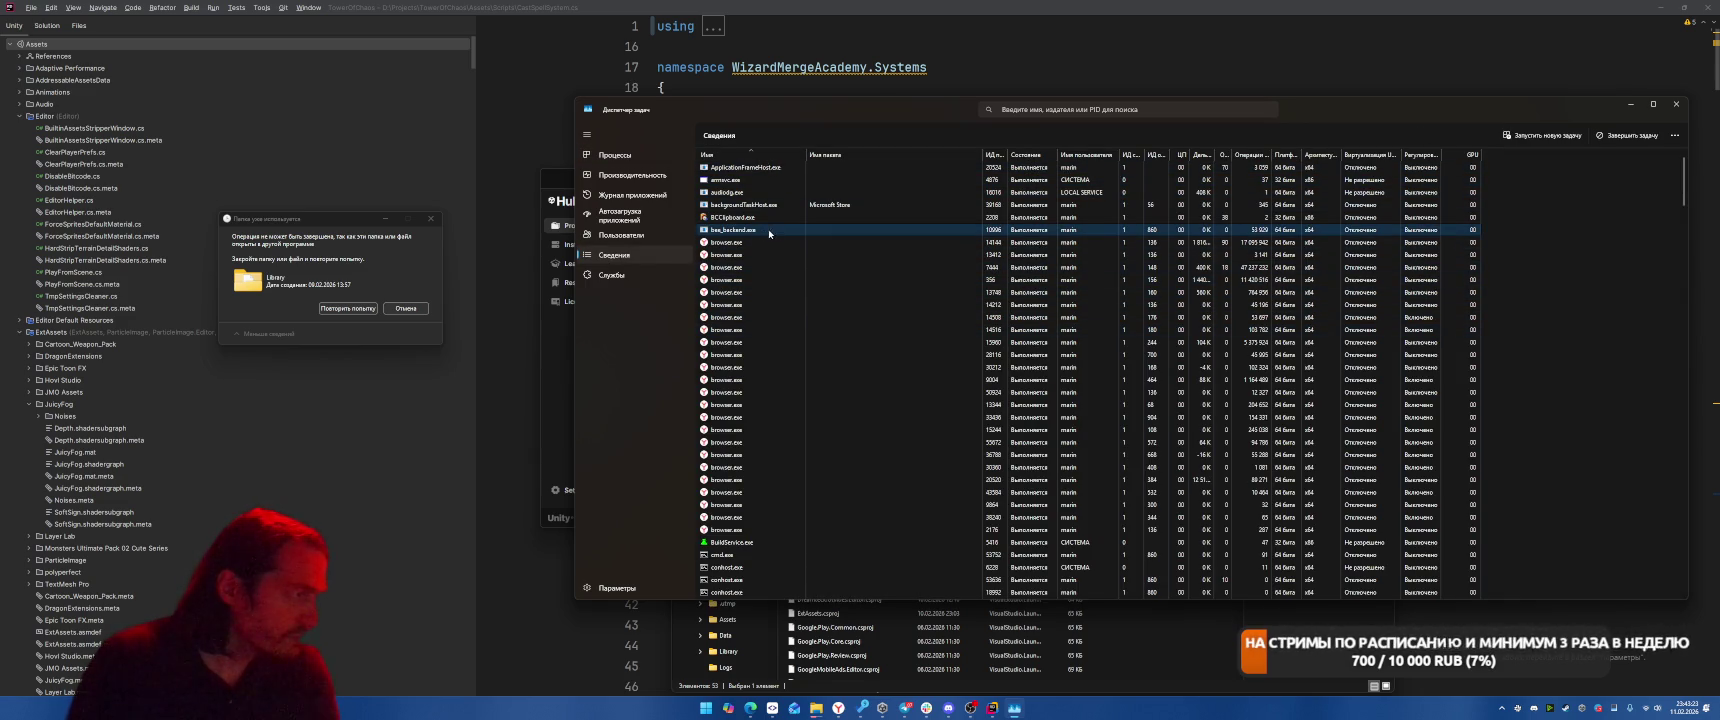
pyautogui.press('Delete')
pyautogui.click(1066, 389)
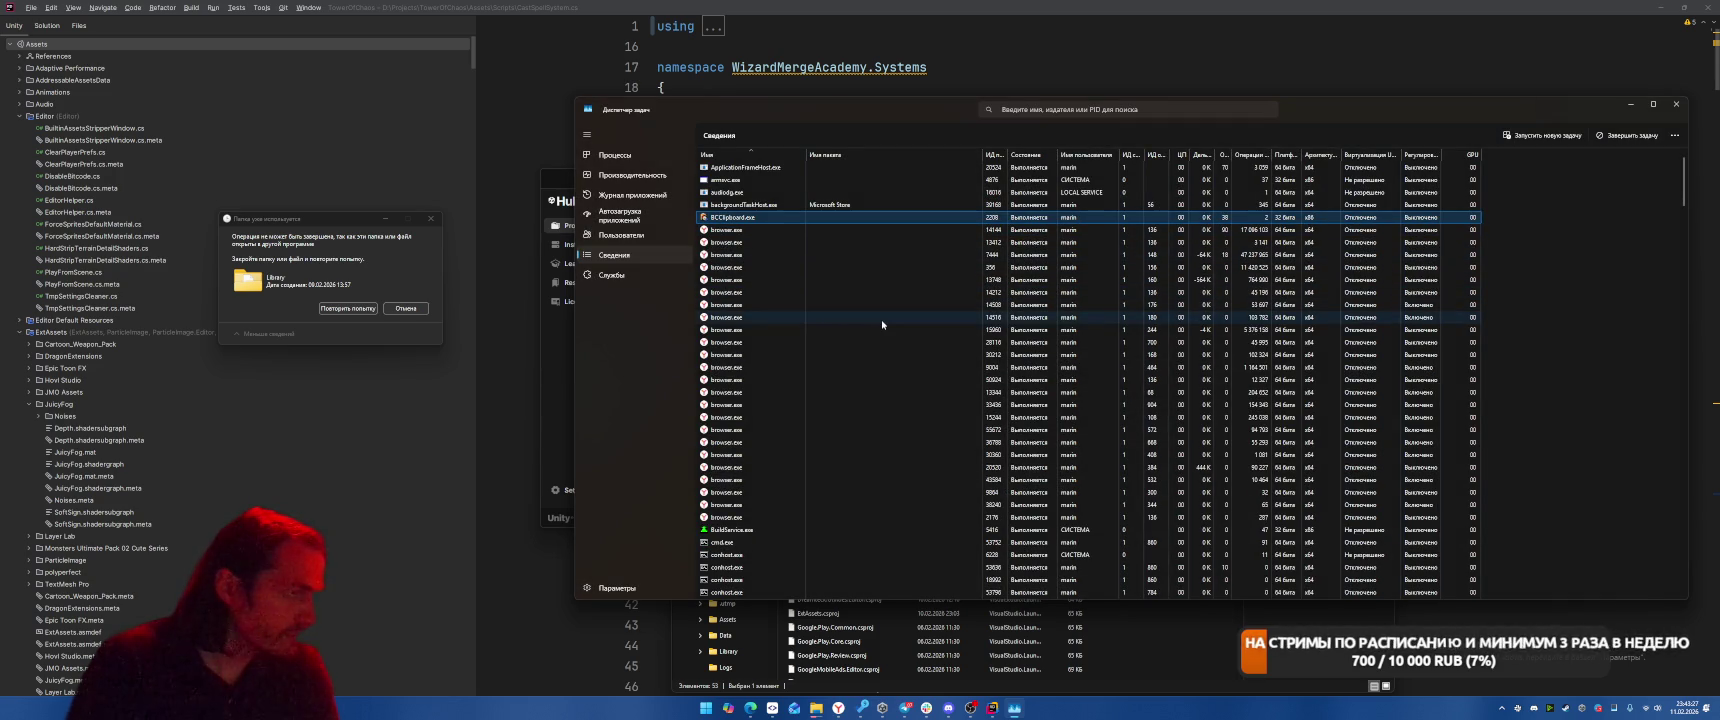
pyautogui.scroll(-3, 870, 350)
pyautogui.click(768, 420)
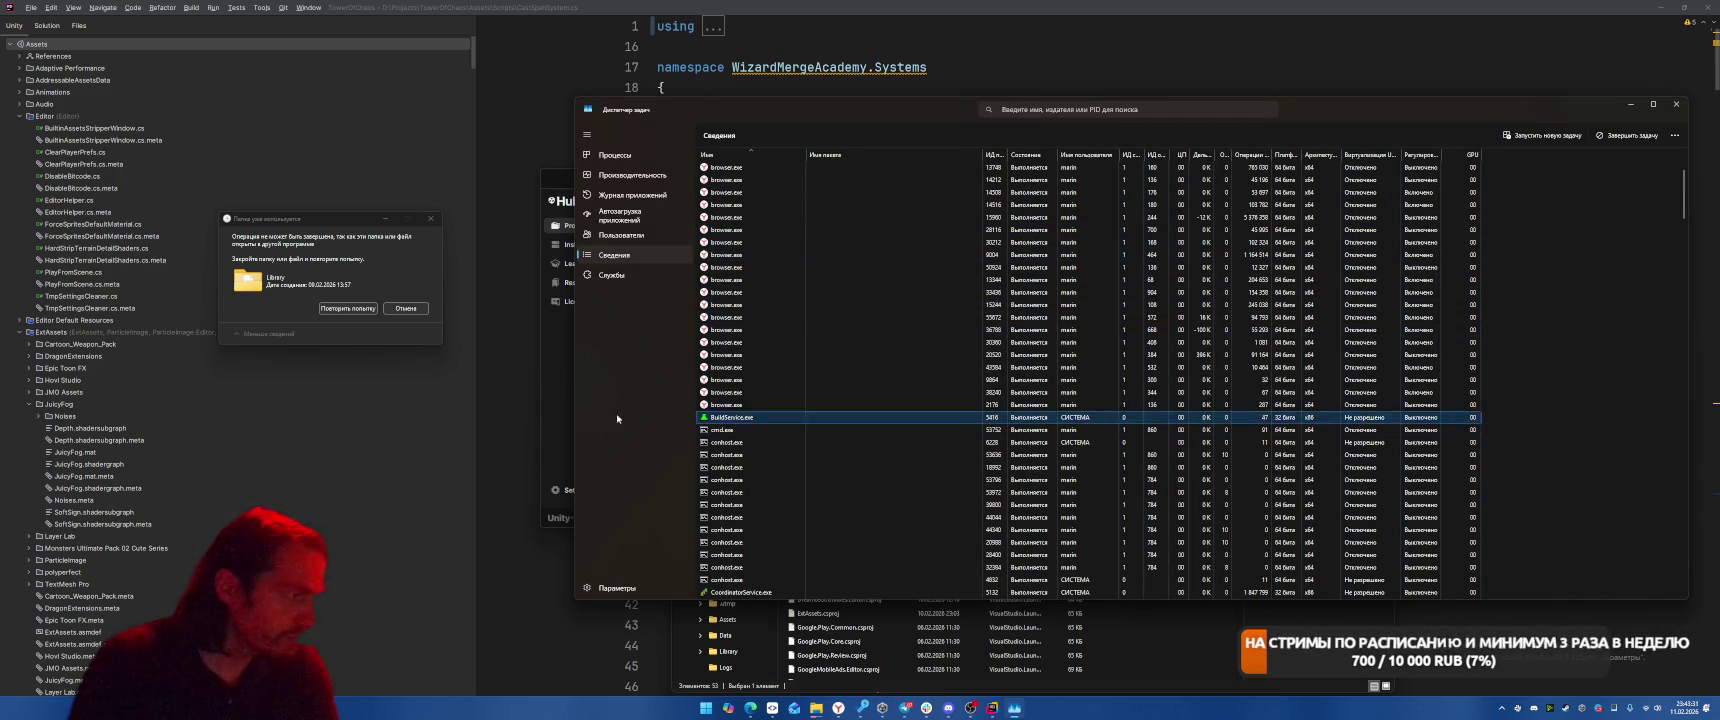
pyautogui.press('Delete')
pyautogui.press('Return')
pyautogui.scroll(-4, 1000, 430)
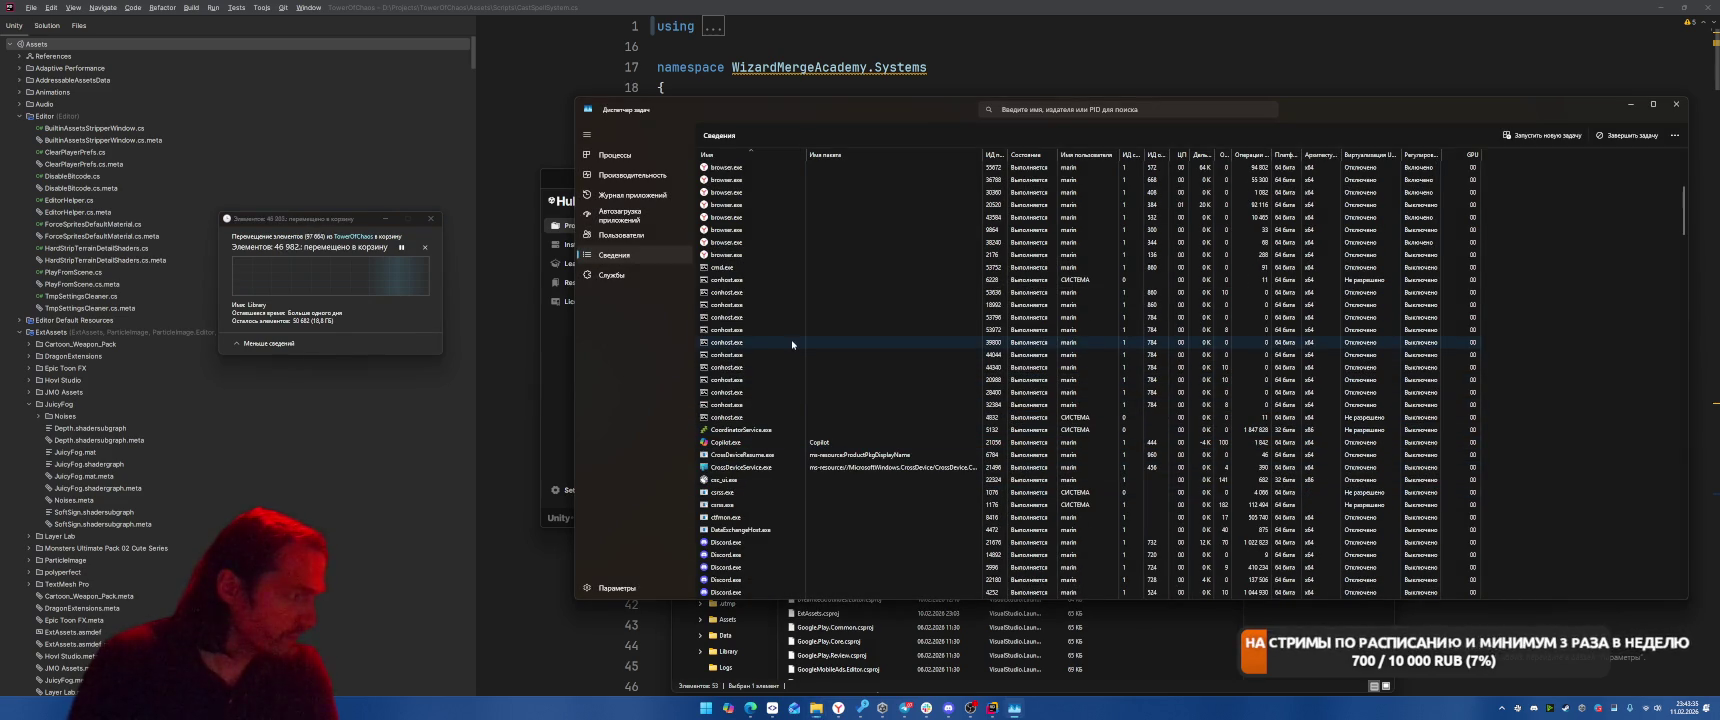
# Cancel the blocked Library deletion and try deleting the Bee folder, which is still in use
pyautogui.click(348, 308)
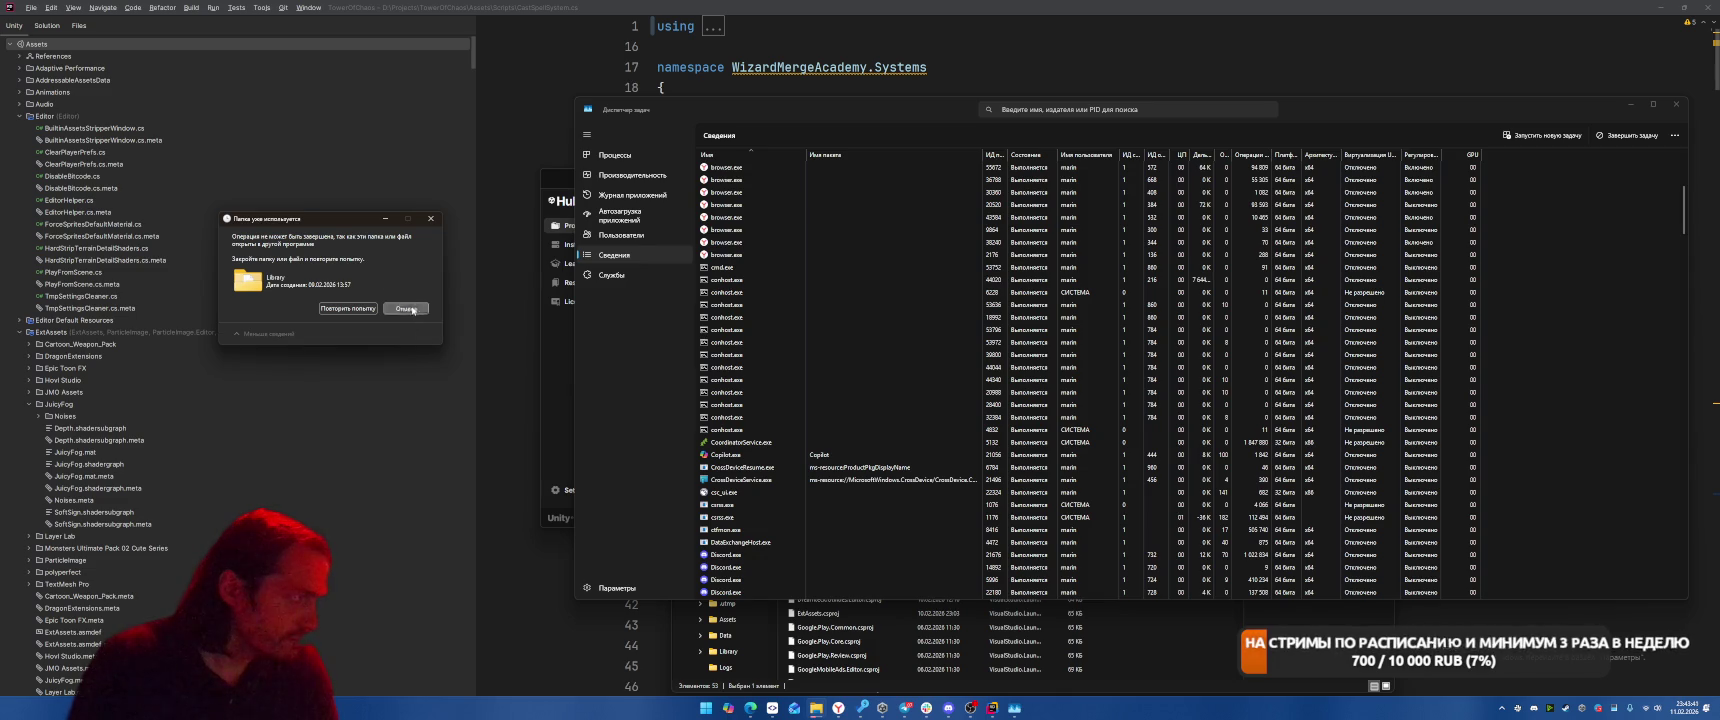
pyautogui.click(406, 308)
pyautogui.moveTo(838, 708)
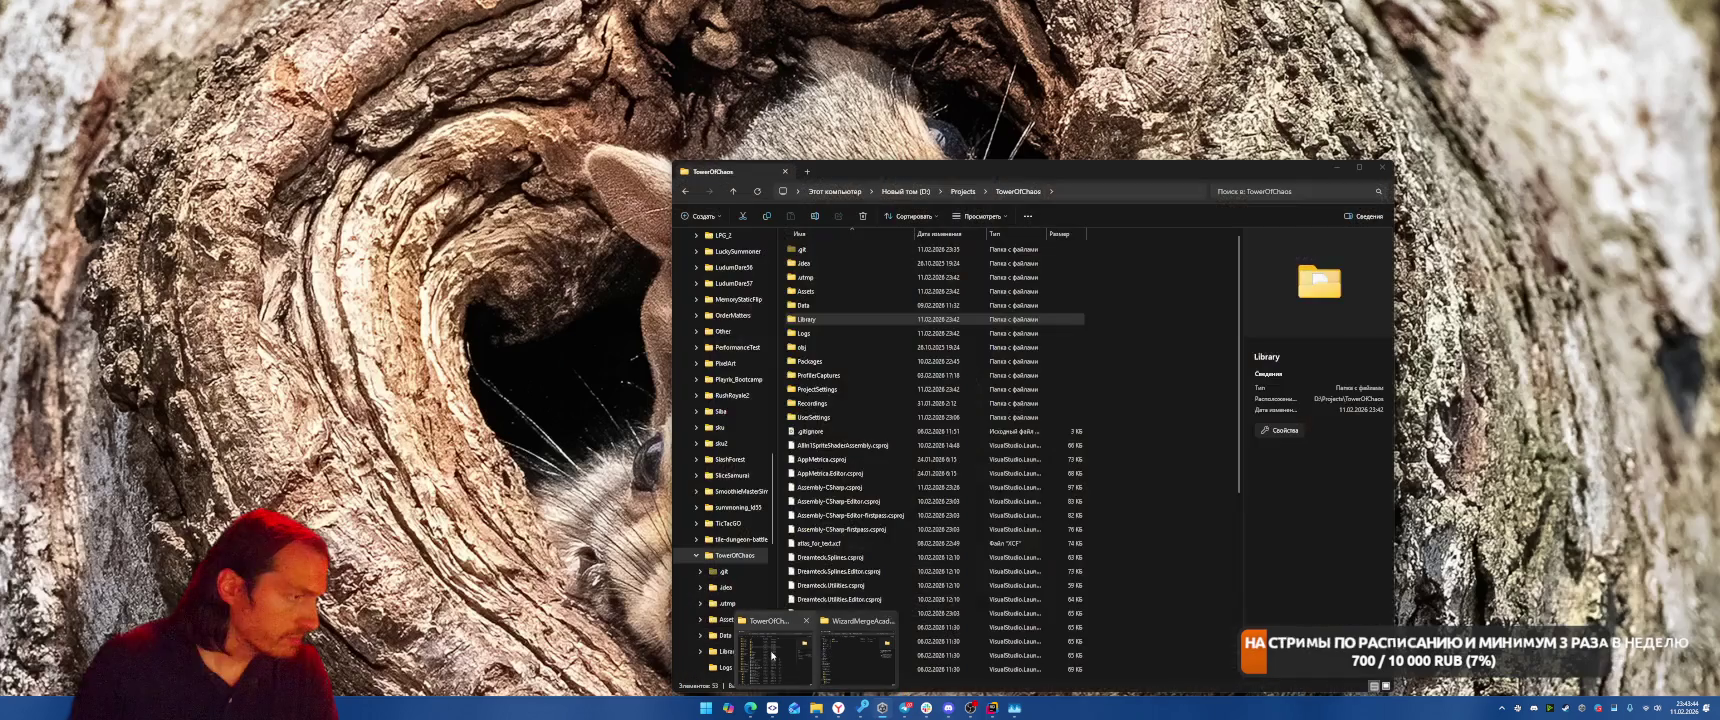
pyautogui.click(816, 645)
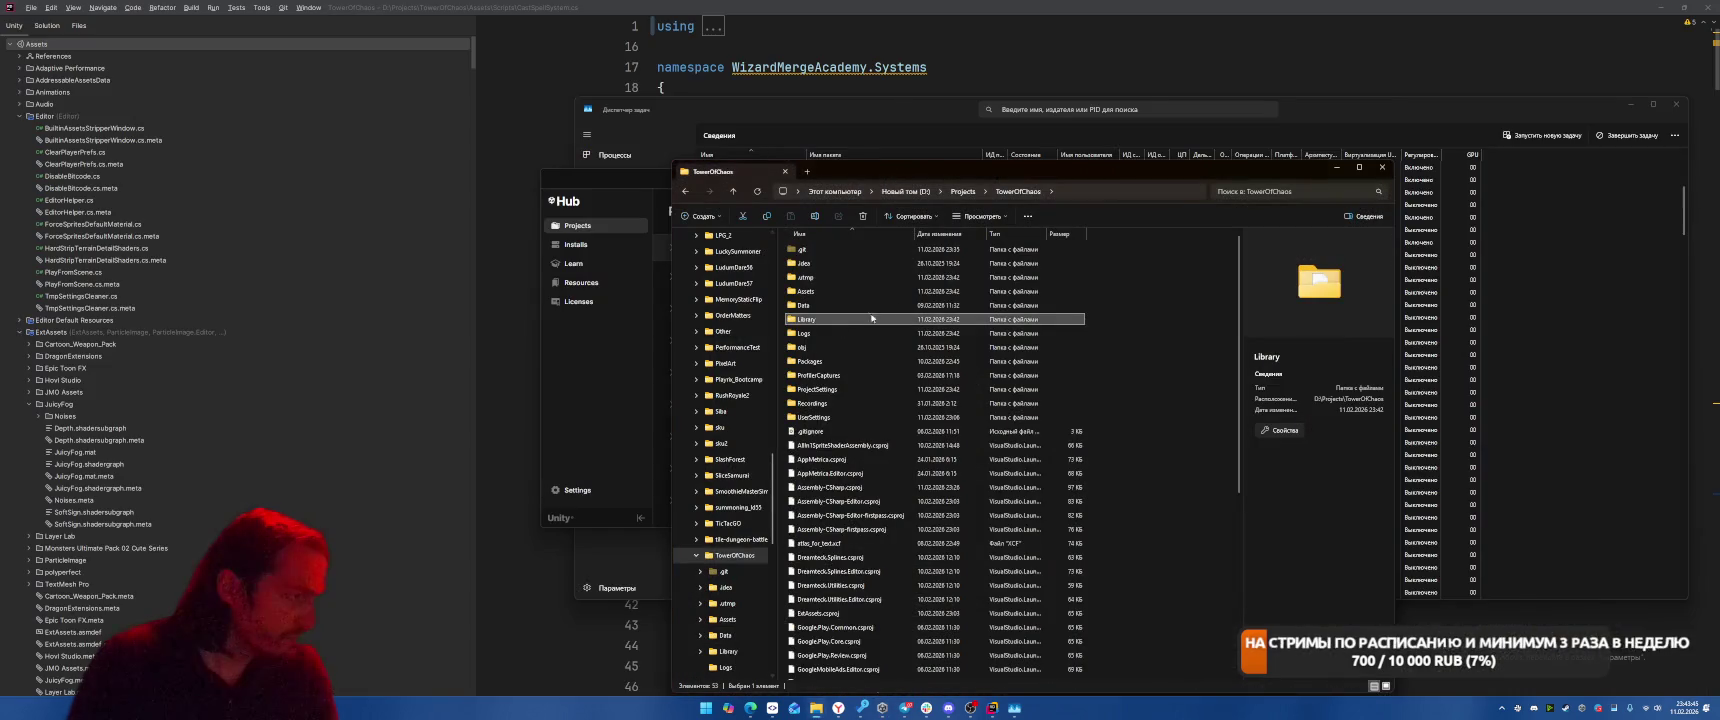
pyautogui.doubleClick(832, 320)
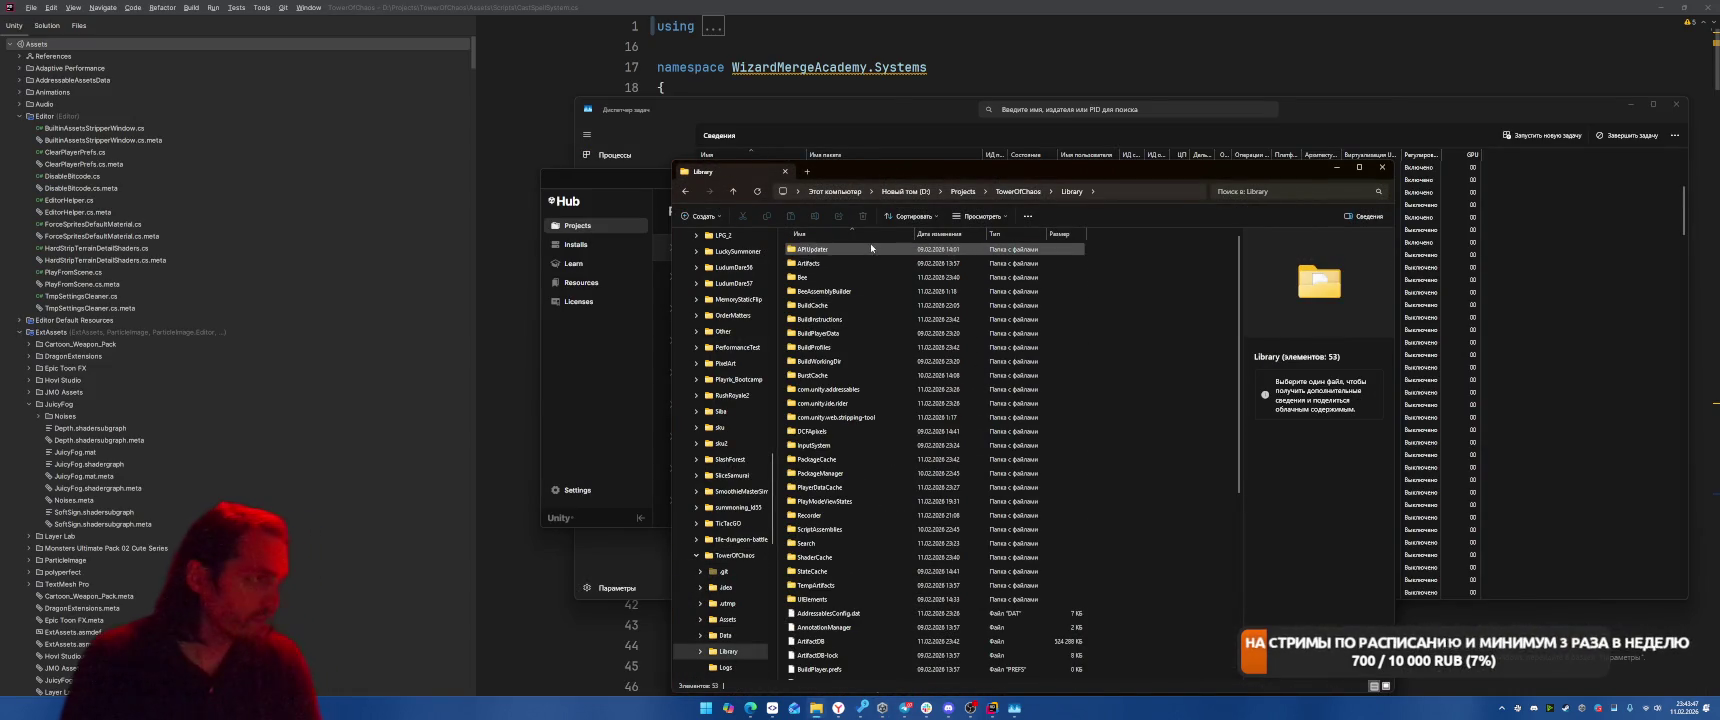
pyautogui.click(857, 277)
pyautogui.press('Delete')
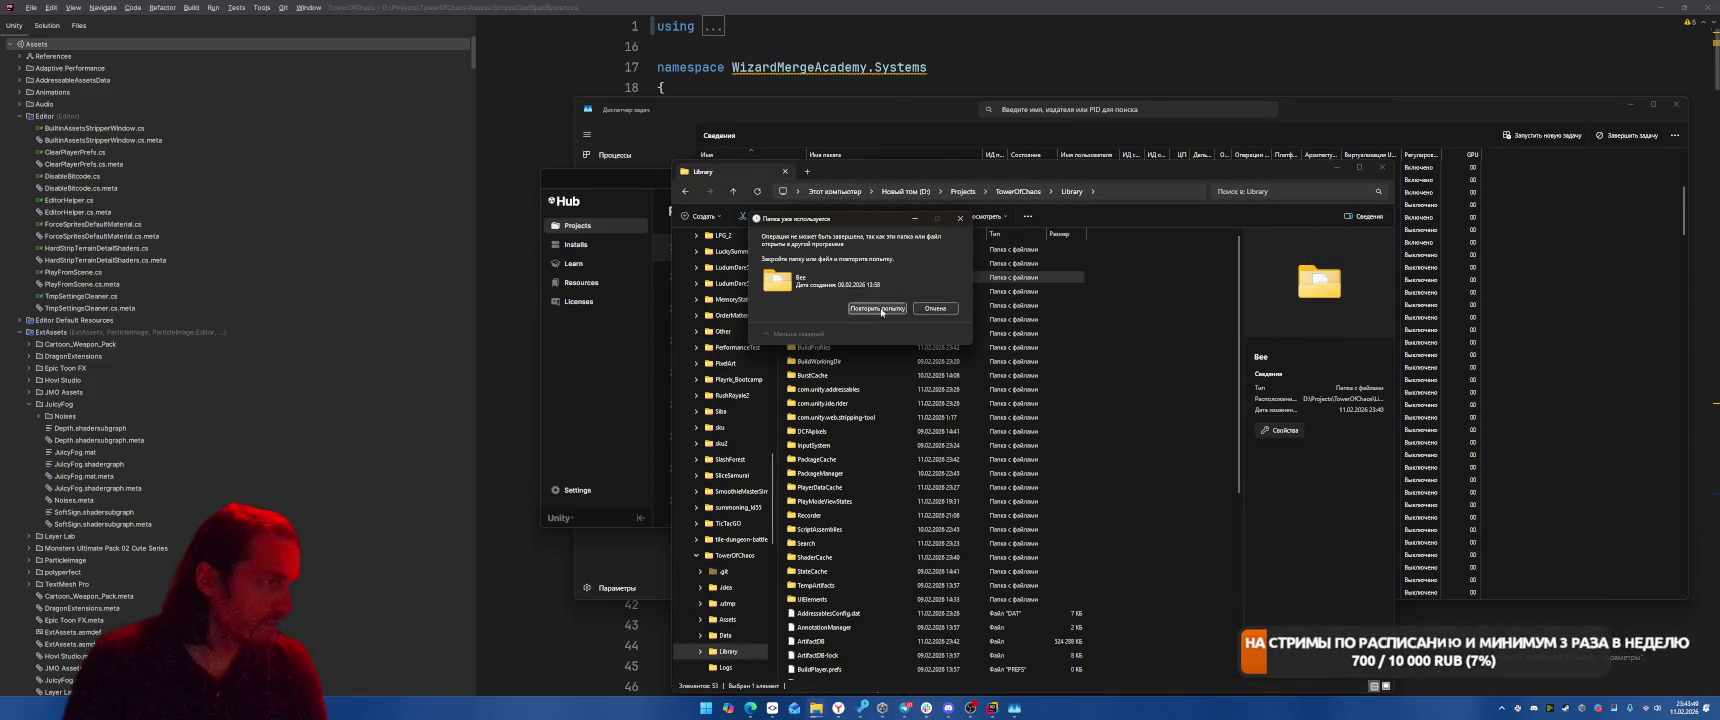
pyautogui.click(935, 308)
# Move the APUpdater and Artifacts folders from Library to the Recycle Bin
pyautogui.click(840, 249)
pyautogui.keyDown('shift'); pyautogui.click(859, 262); pyautogui.keyUp('shift')
pyautogui.press('Delete')
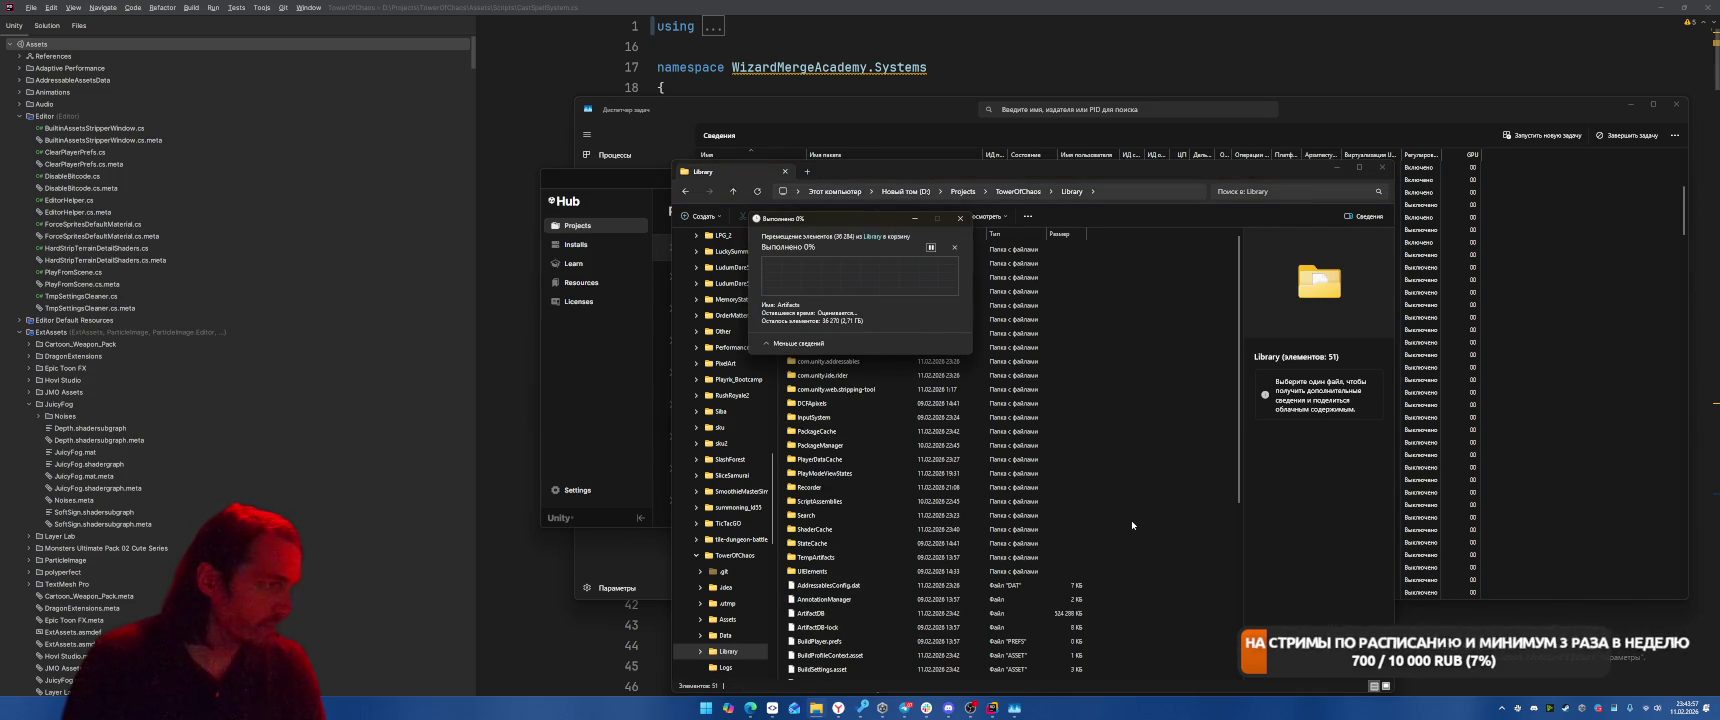
pyautogui.click(1326, 115)
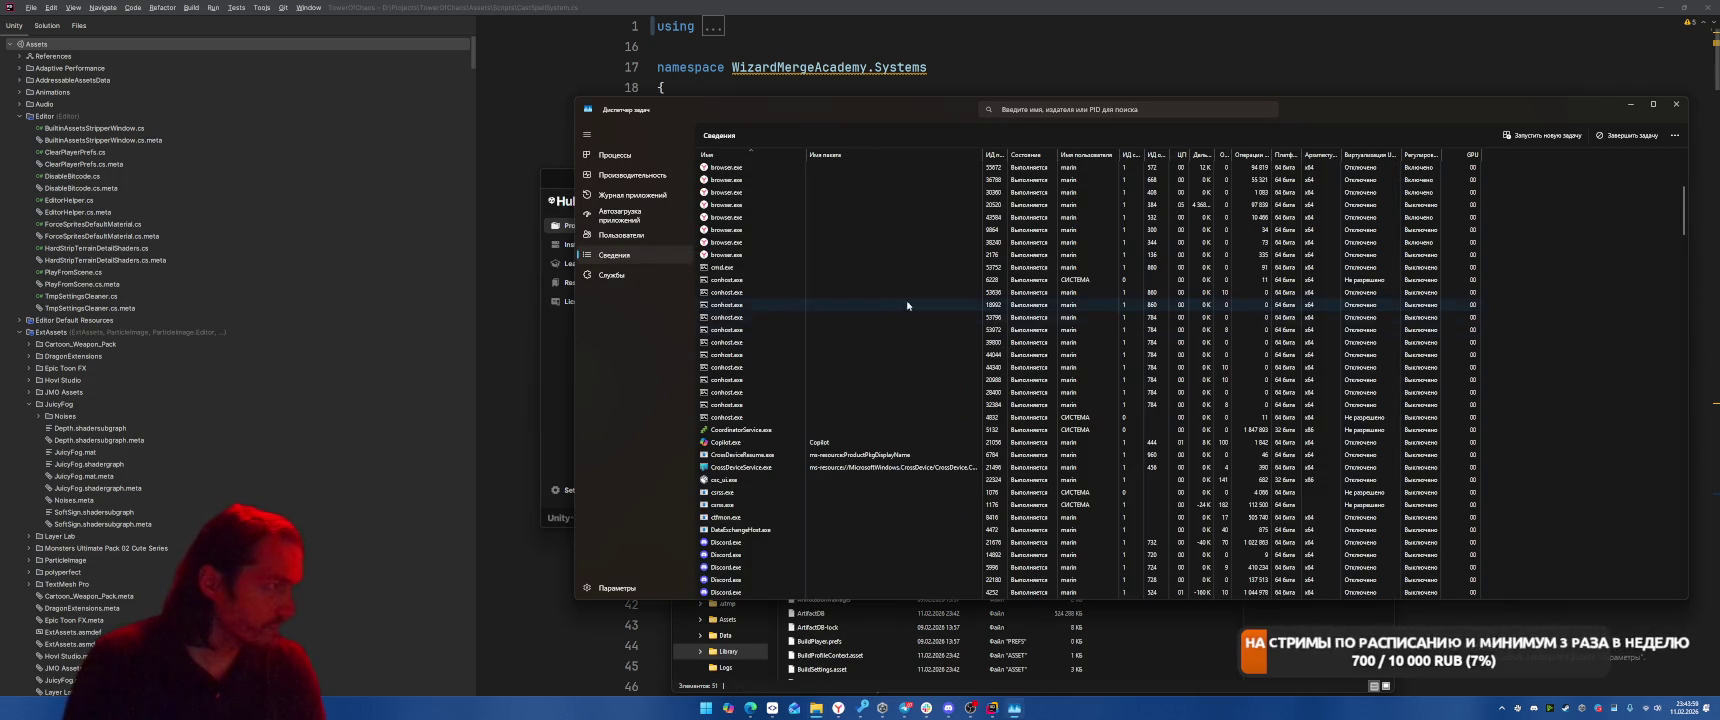
# End the csc_ui.exe process and scroll down through the process list
pyautogui.click(760, 480)
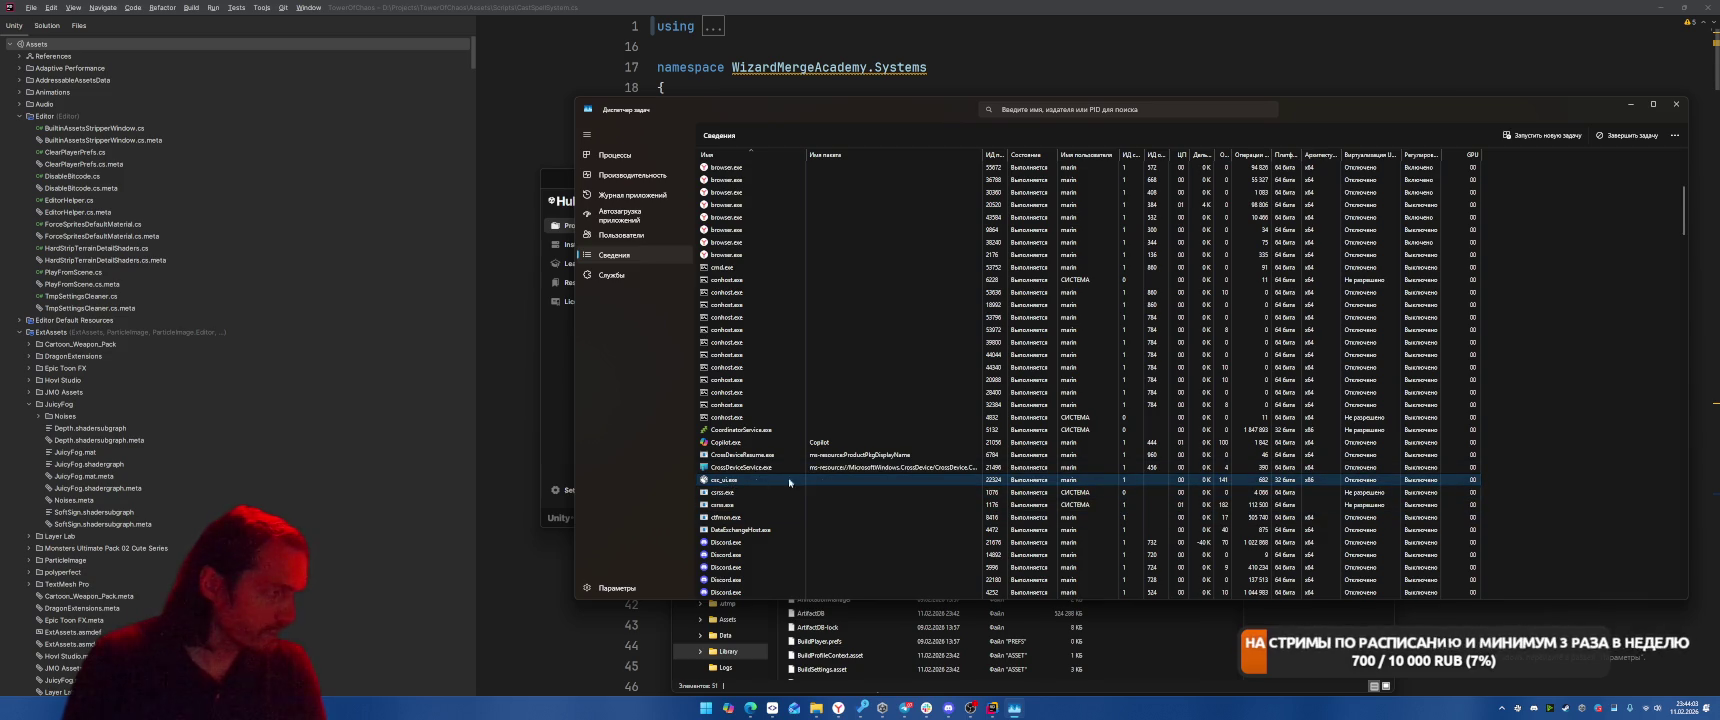
pyautogui.press('Delete')
pyautogui.click(1098, 387)
pyautogui.scroll(-10, 849, 463)
pyautogui.scroll(-8, 849, 463)
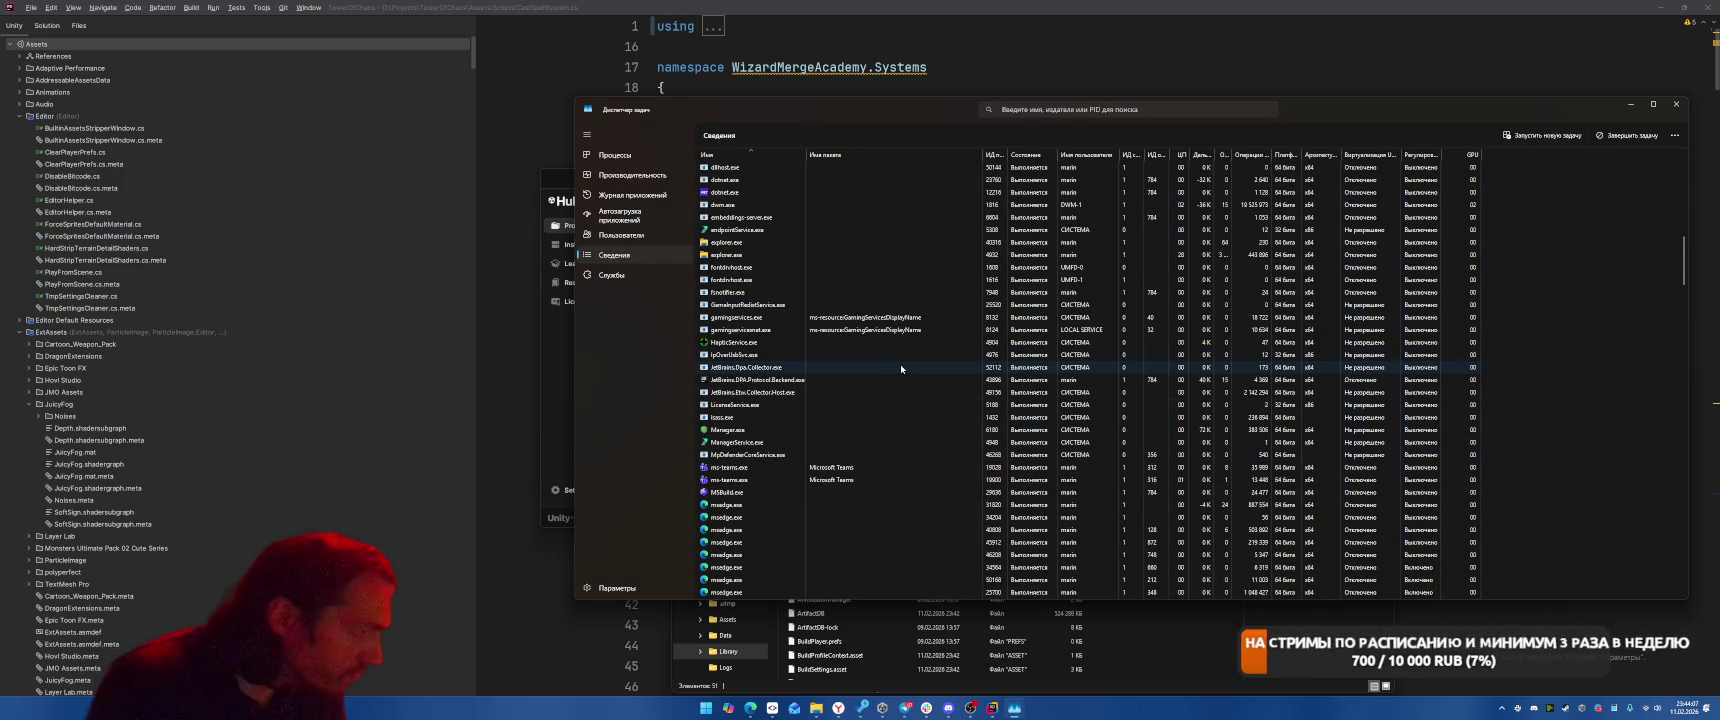
pyautogui.scroll(-15, 911, 381)
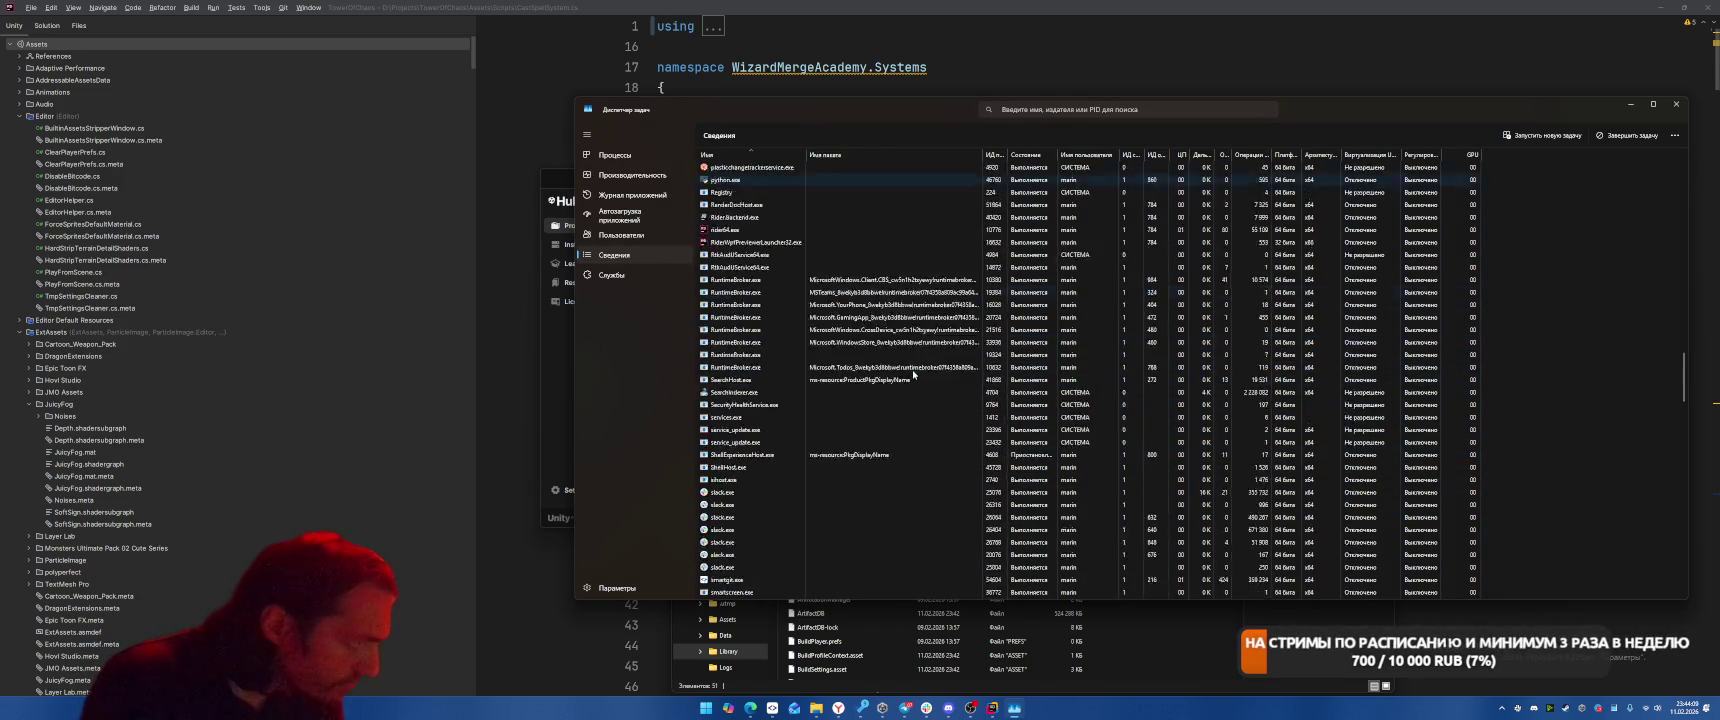
pyautogui.scroll(-10, 918, 367)
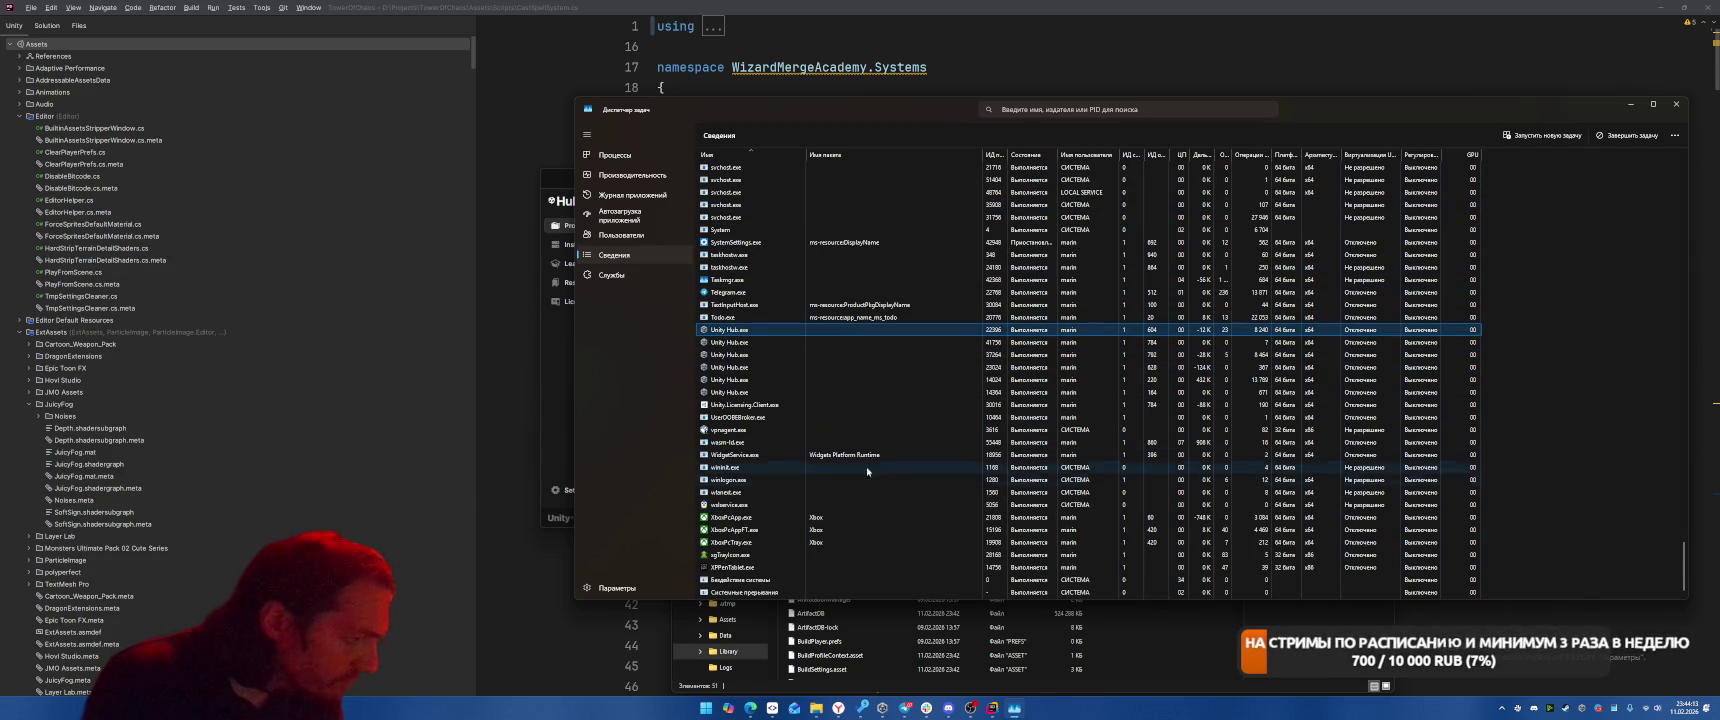
# Glance at the Unity Hub project list, then return to Task Manager's processes
pyautogui.click(883, 709)
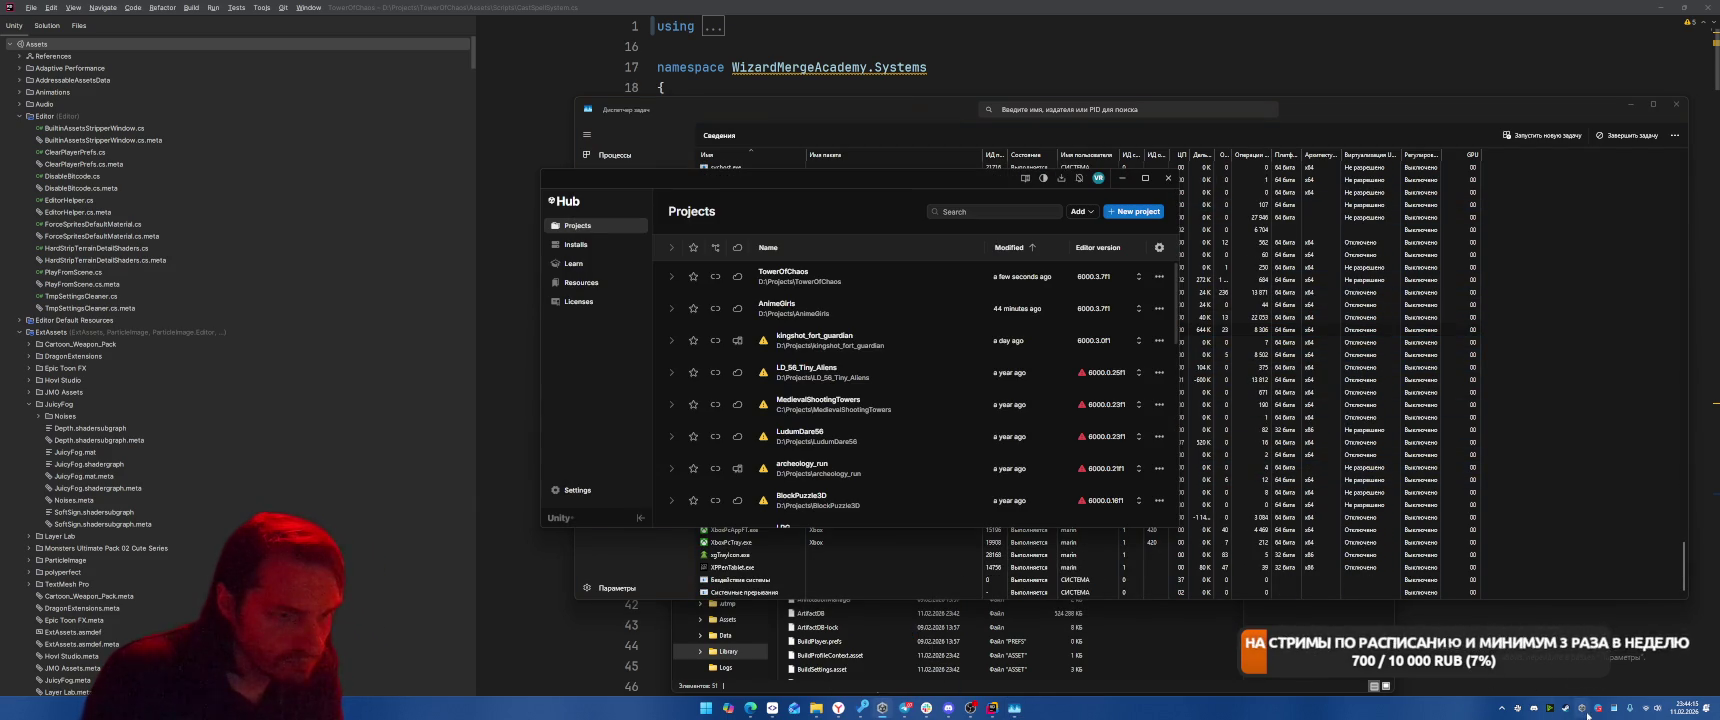
pyautogui.click(1250, 540)
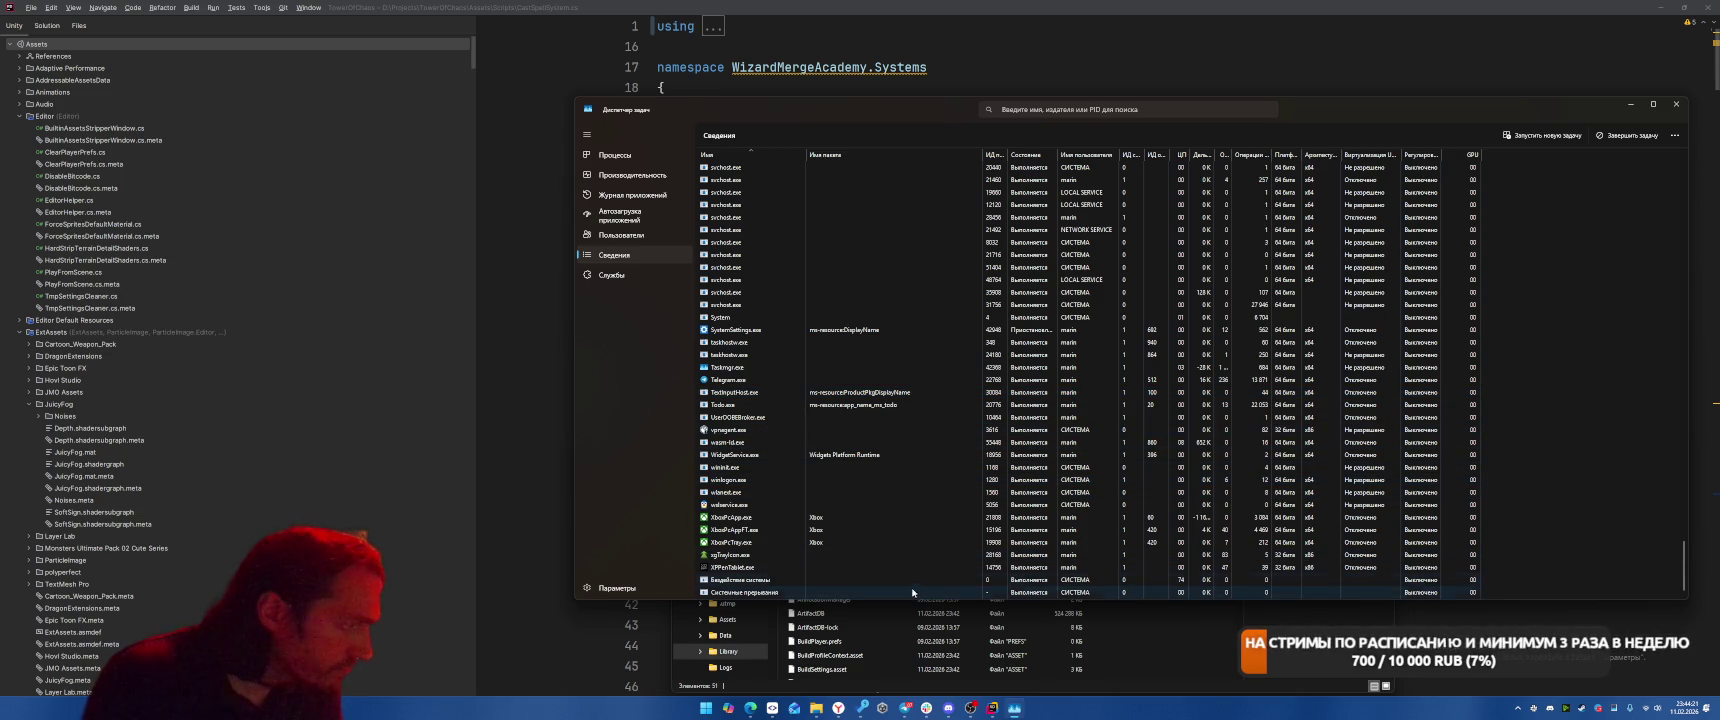
pyautogui.scroll(10, 890, 419)
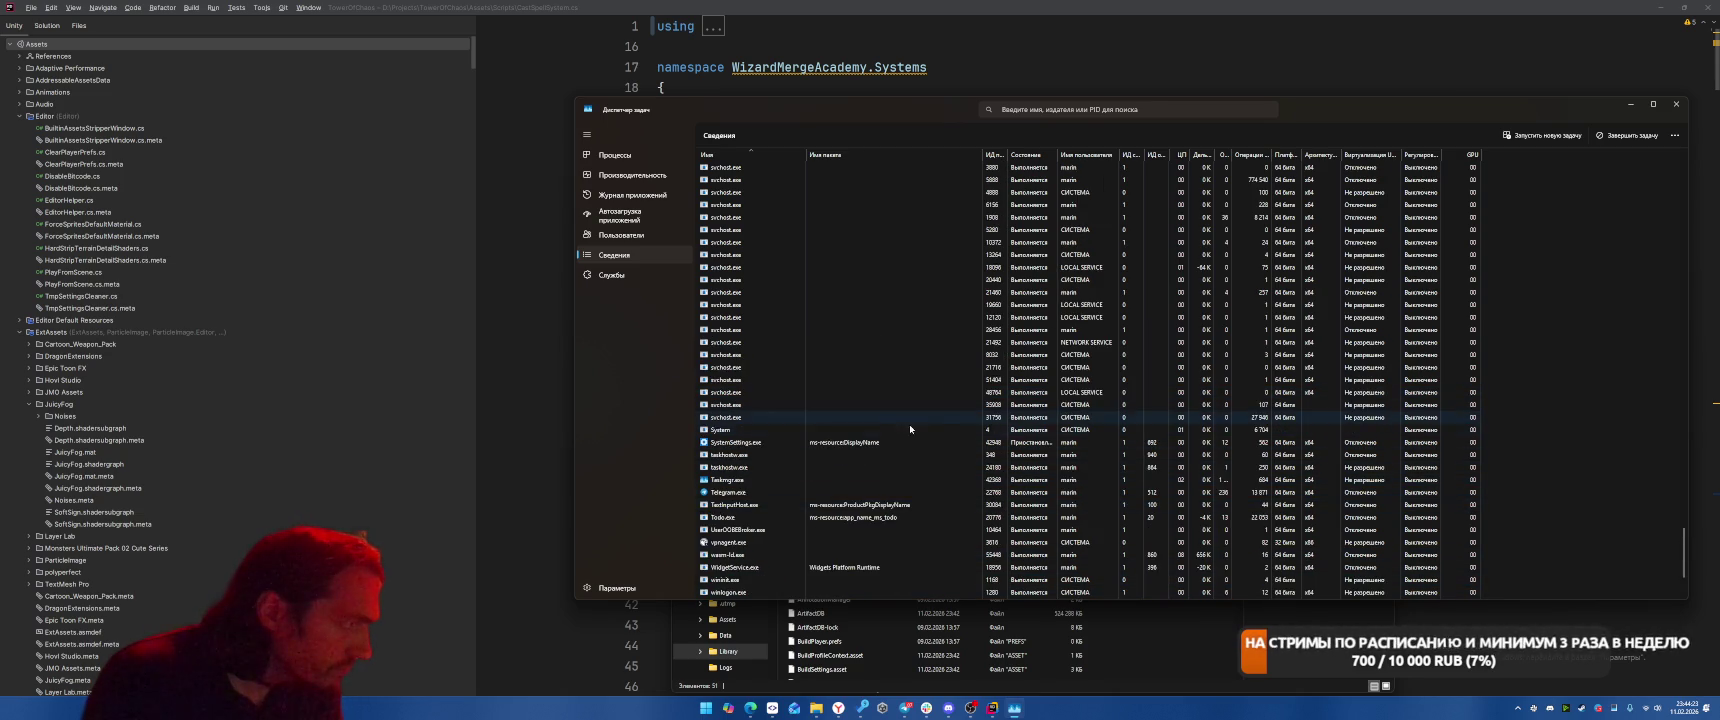
pyautogui.scroll(10, 854, 457)
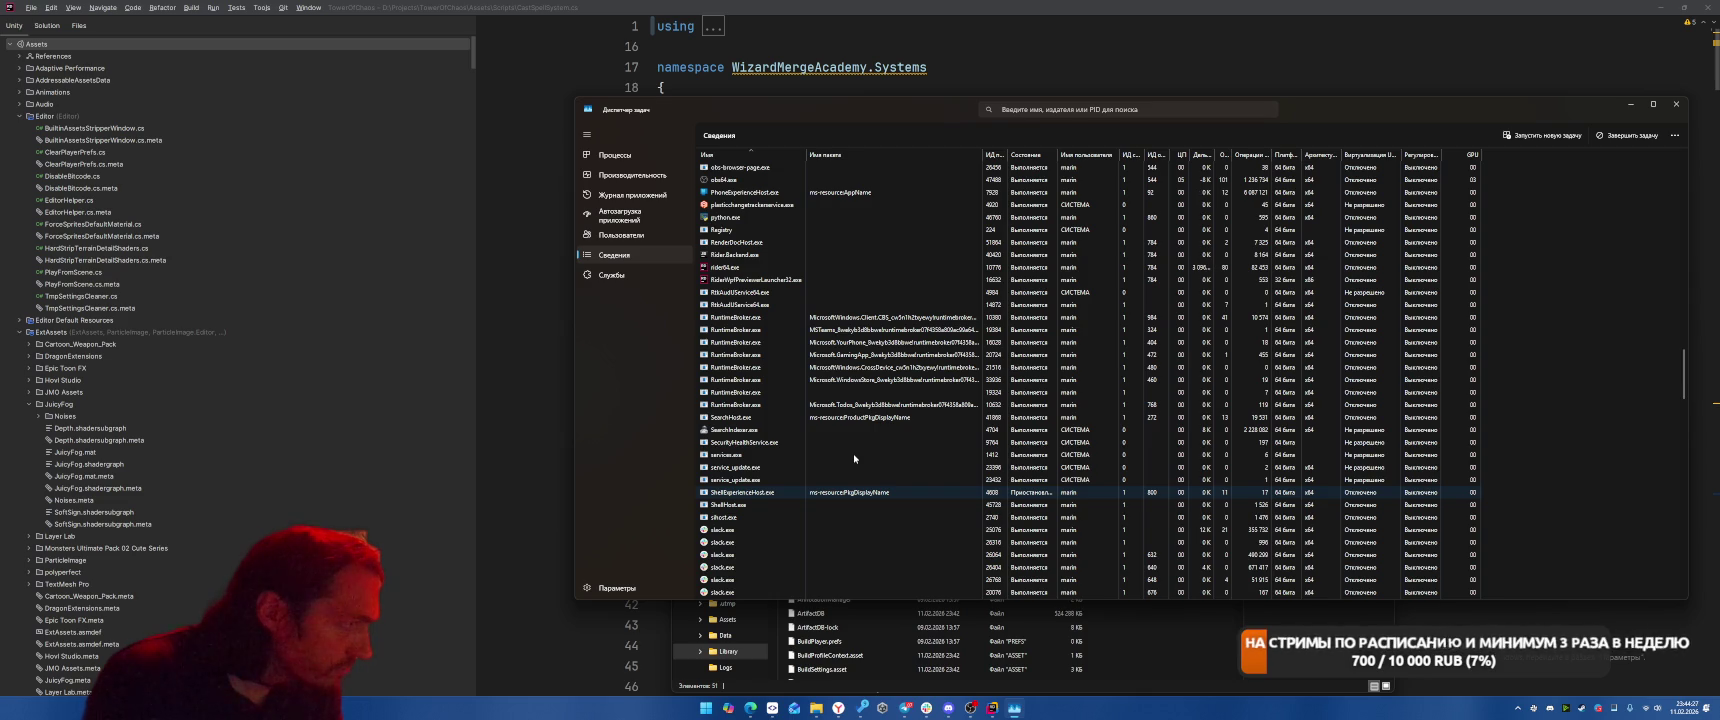
# Quit the Rider code editor, confirming the exit
pyautogui.click(1014, 708)
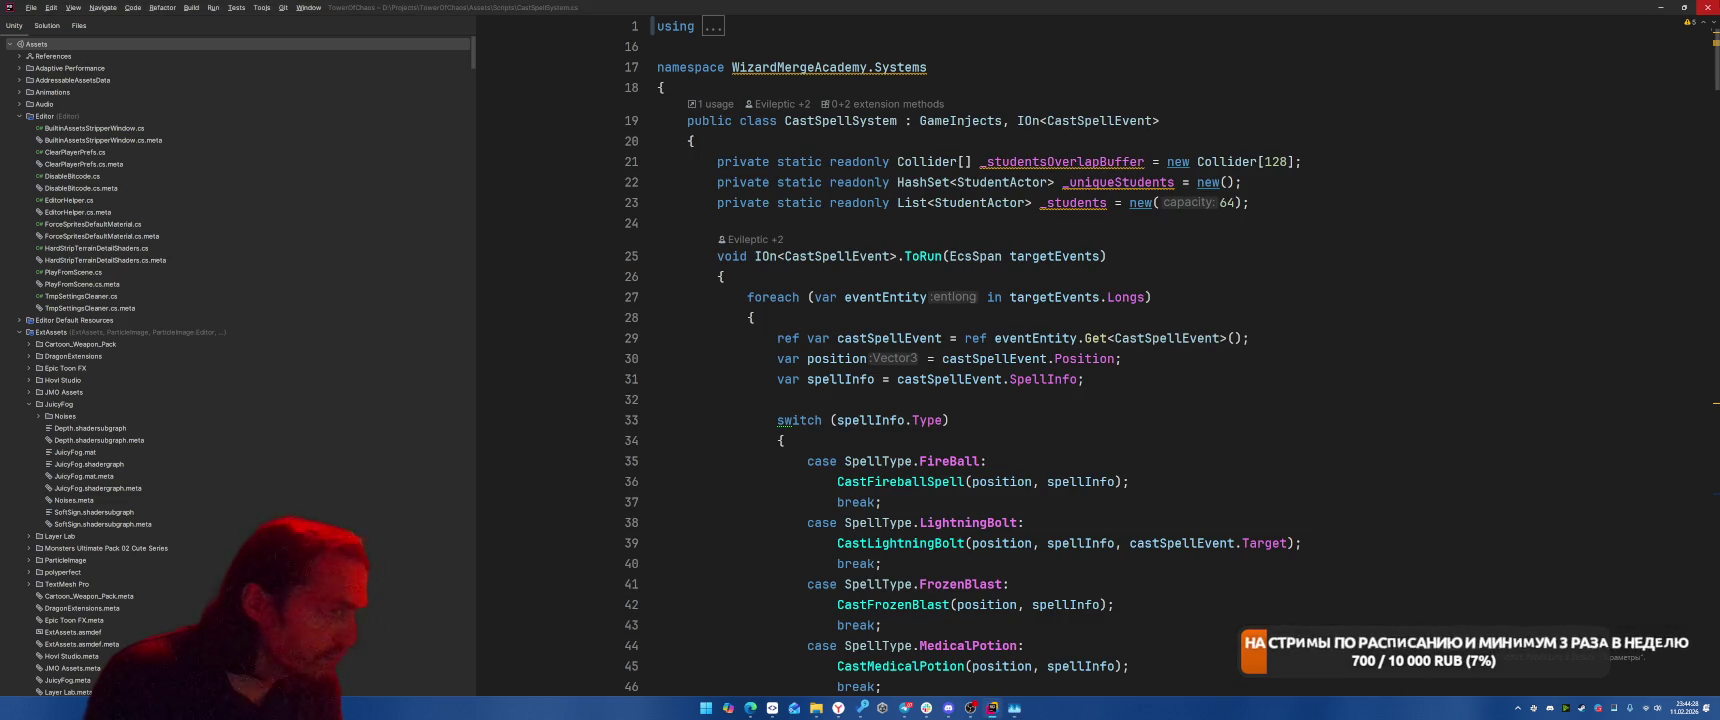
pyautogui.click(1705, 8)
pyautogui.click(886, 372)
pyautogui.scroll(15, 900, 385)
pyautogui.scroll(10, 911, 399)
pyautogui.scroll(-5, 908, 395)
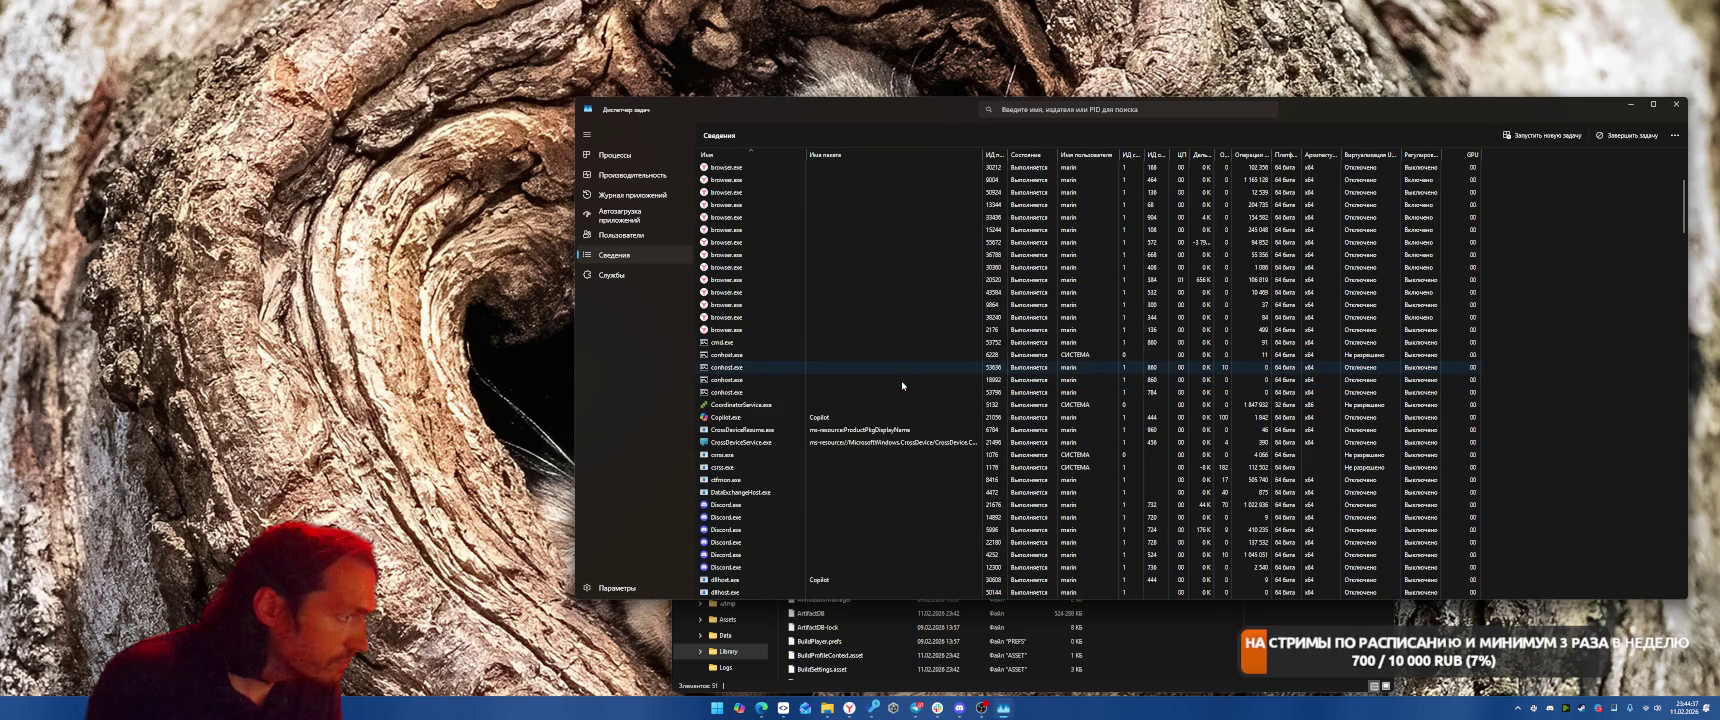
pyautogui.scroll(-3, 903, 388)
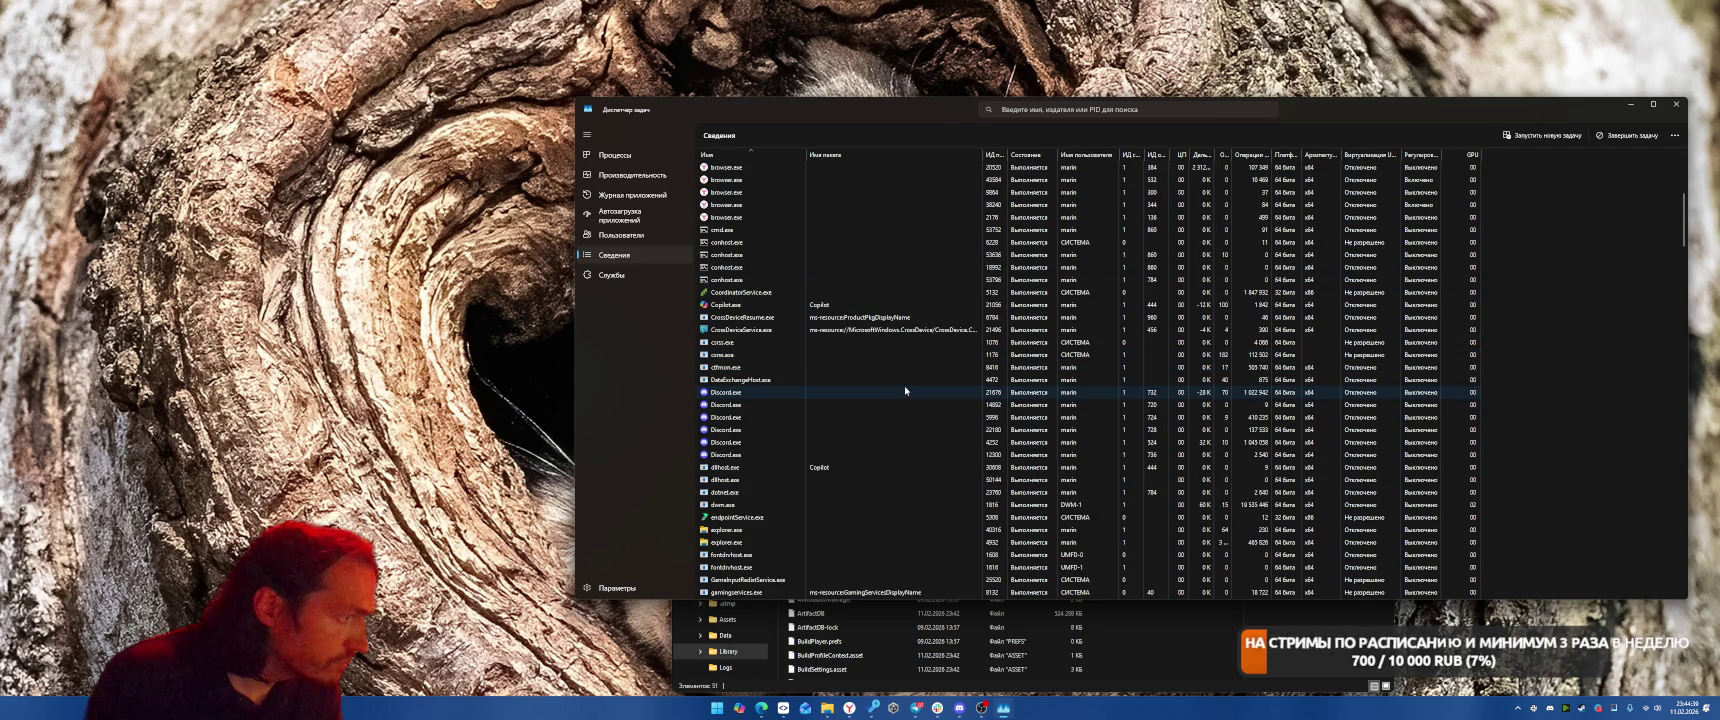
# Permanently delete the TowerOfChaos Library folder with Shift+Delete, then launch Unity Hub
pyautogui.click(827, 708)
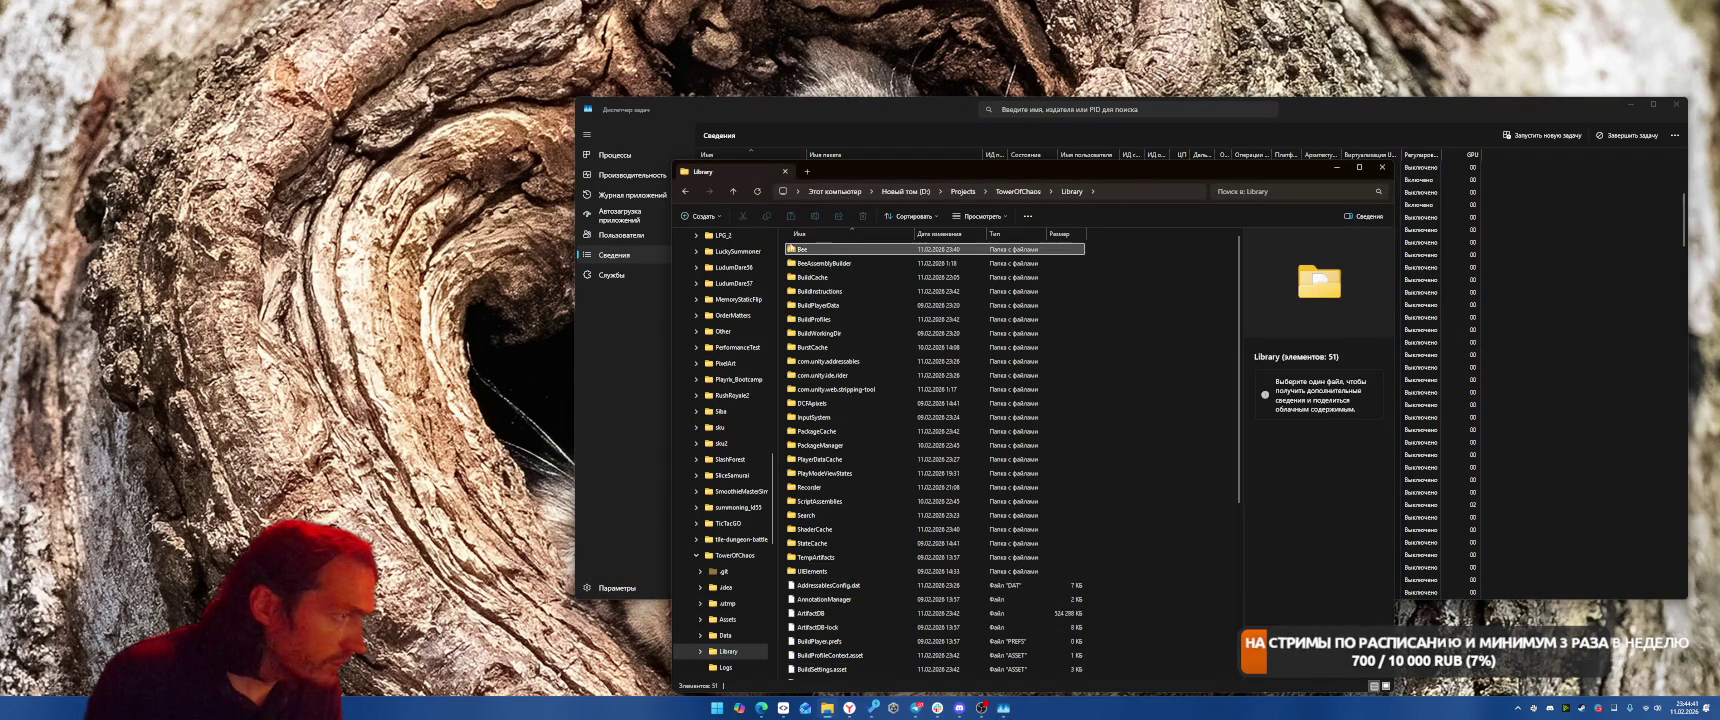
pyautogui.hotkey('alt', 'Up')
pyautogui.hotkey('shift', 'Delete')
pyautogui.press('Return')
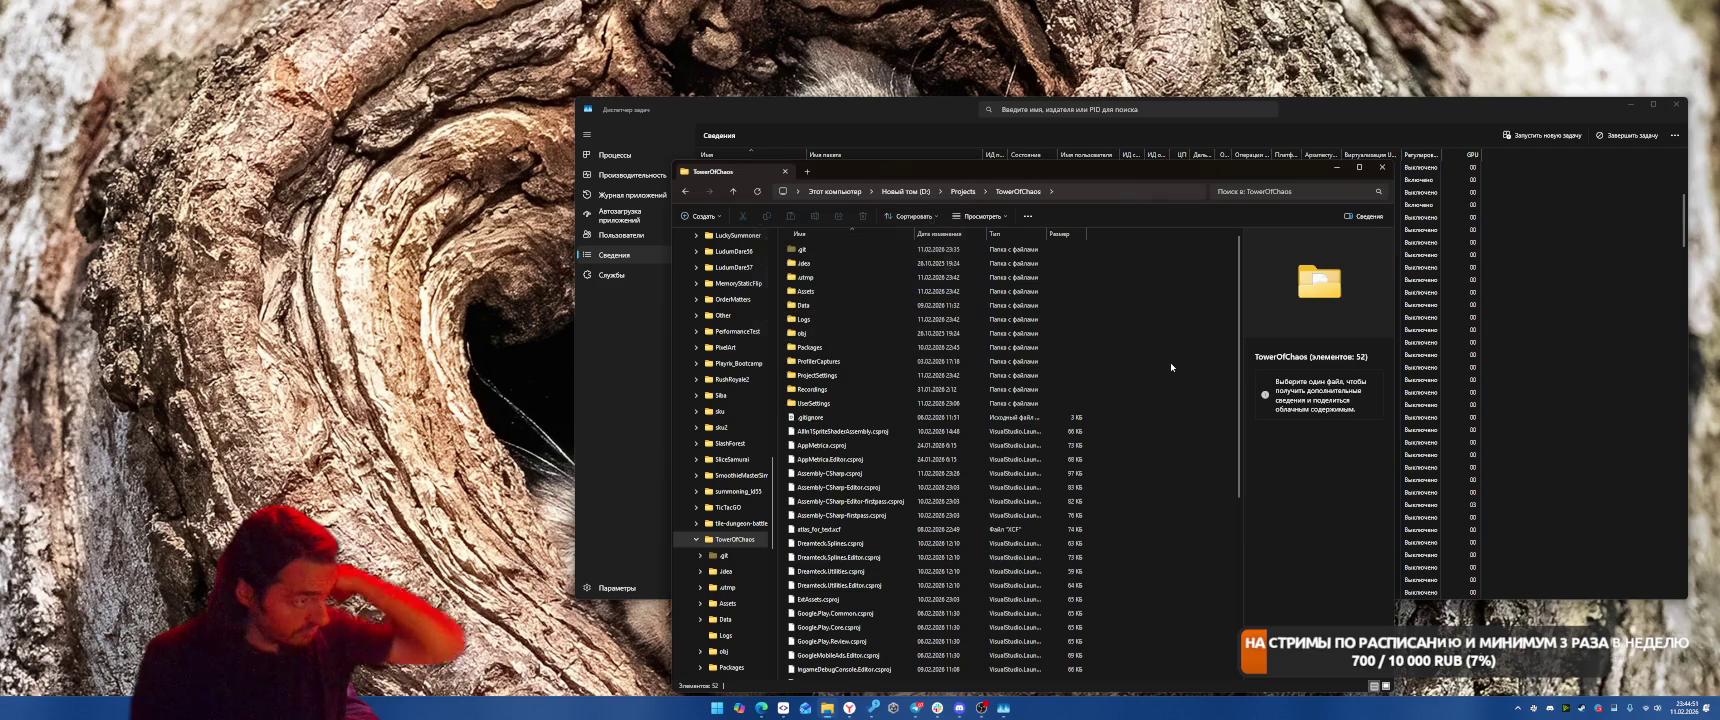
pyautogui.click(896, 708)
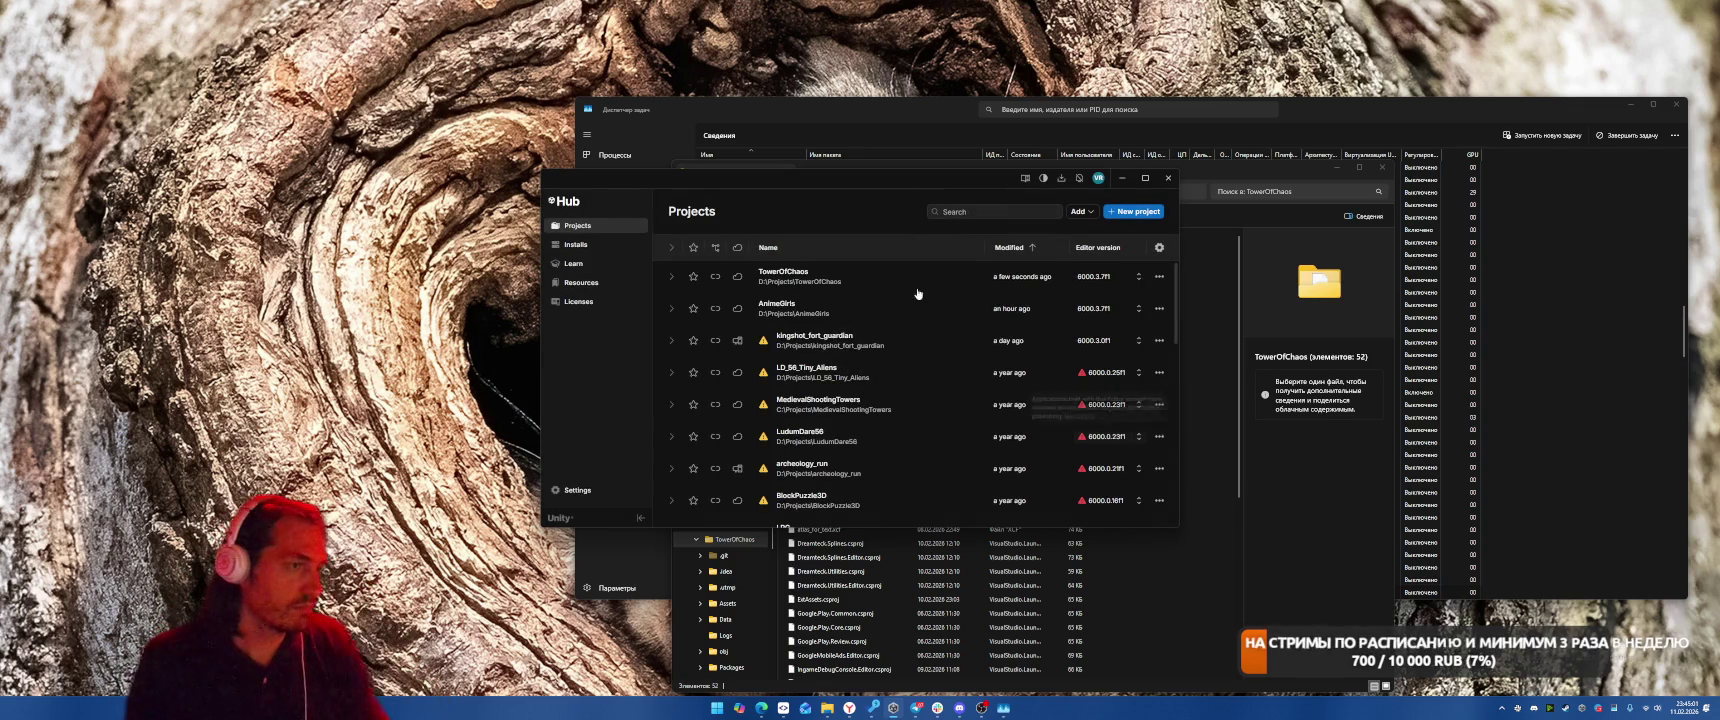
# Launch TowerOfChaos from Unity Hub's project list so its Library gets rebuilt
pyautogui.click(811, 279)
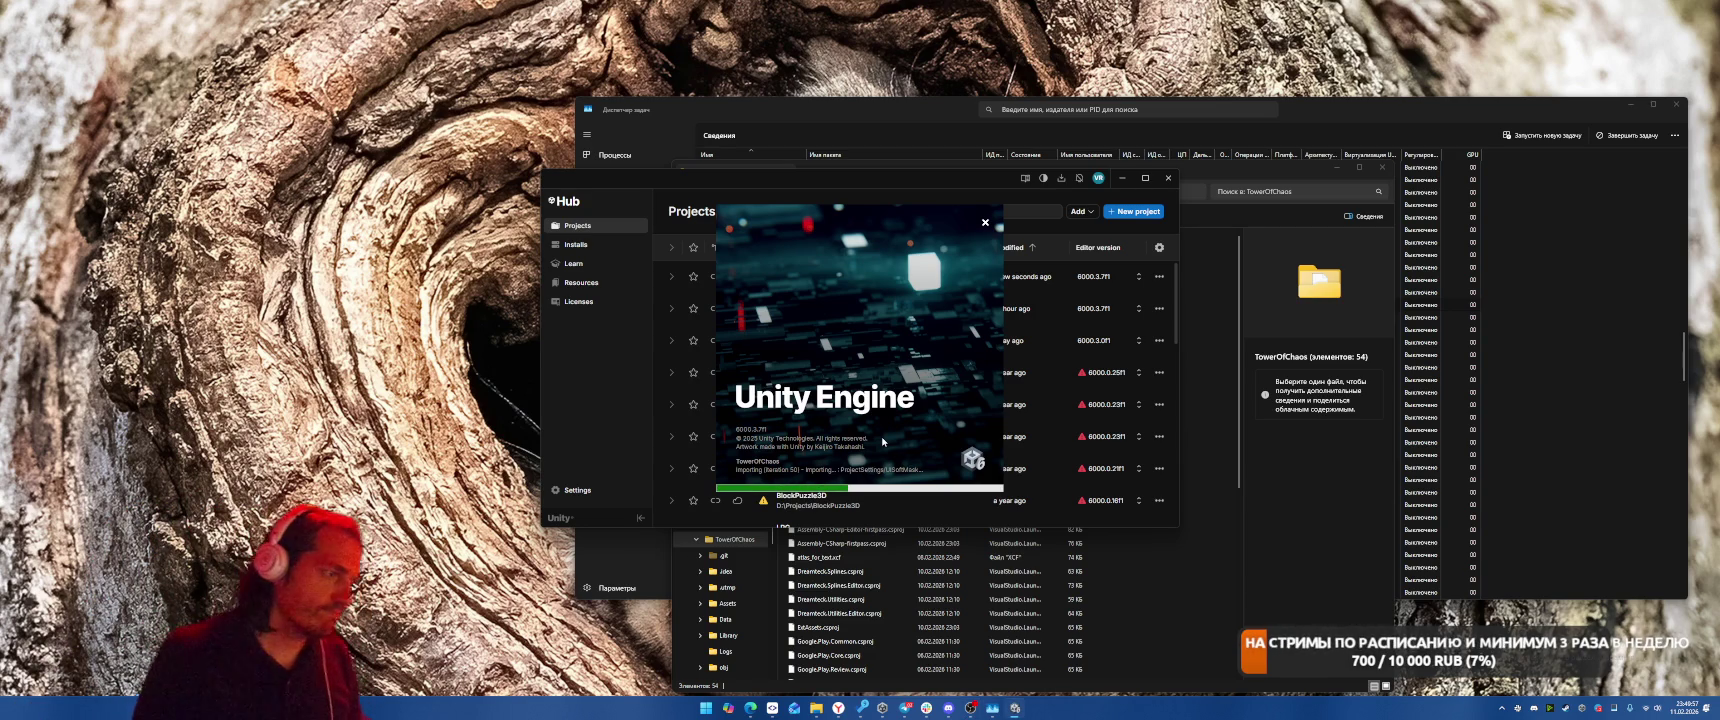
# Drag the Unity loading window to the right, then back over the project list
pyautogui.moveTo(882, 441); pyautogui.dragTo(920, 433)
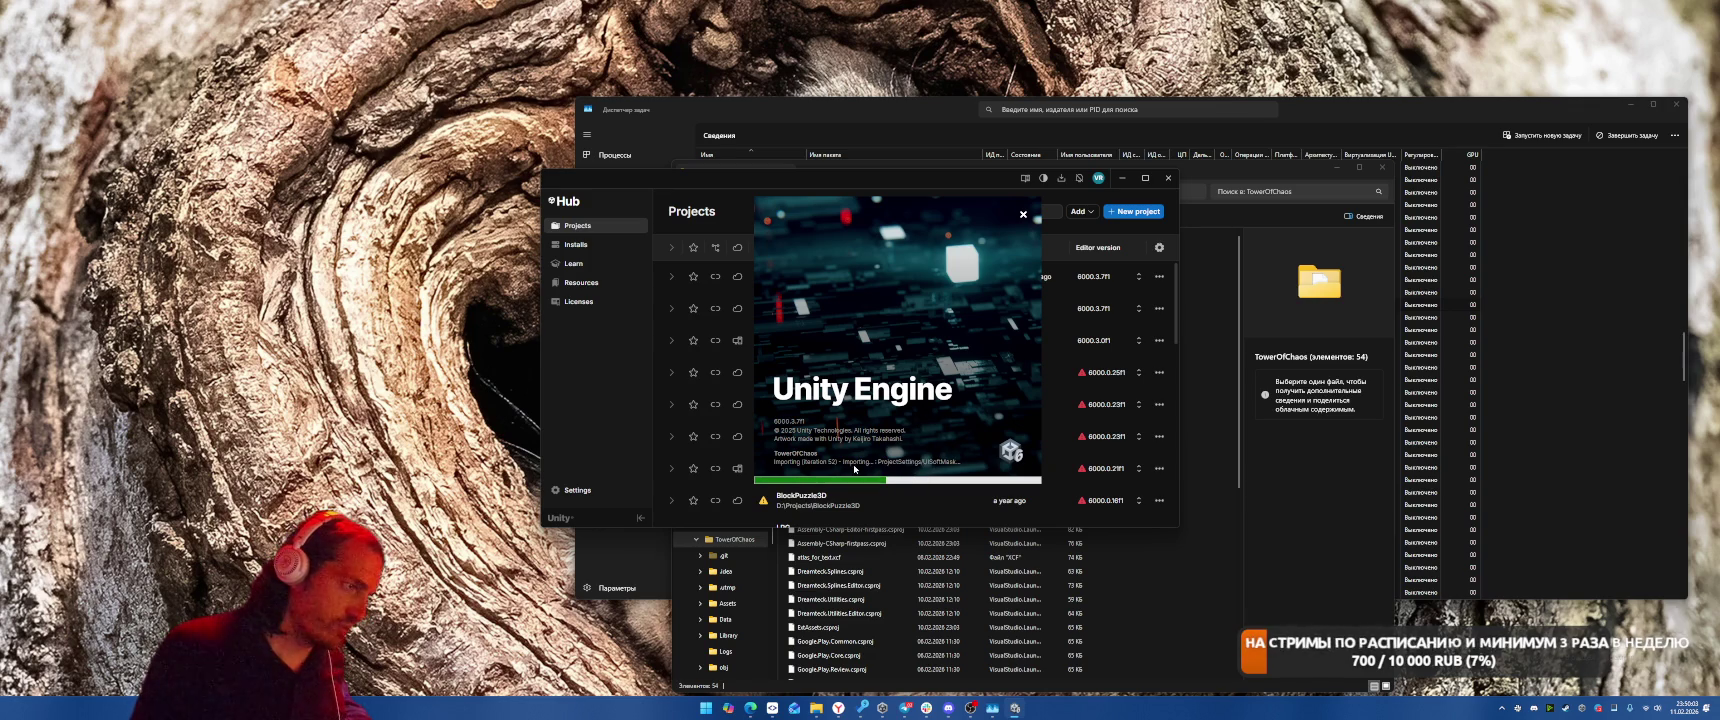
pyautogui.moveTo(888, 468); pyautogui.dragTo(936, 466)
pyautogui.moveTo(1030, 216)
pyautogui.mouseDown()
pyautogui.moveTo(1390, 314)
pyautogui.moveTo(1403, 241)
pyautogui.moveTo(1318, 226)
pyautogui.mouseUp()
pyautogui.moveTo(1127, 234); pyautogui.dragTo(875, 238)
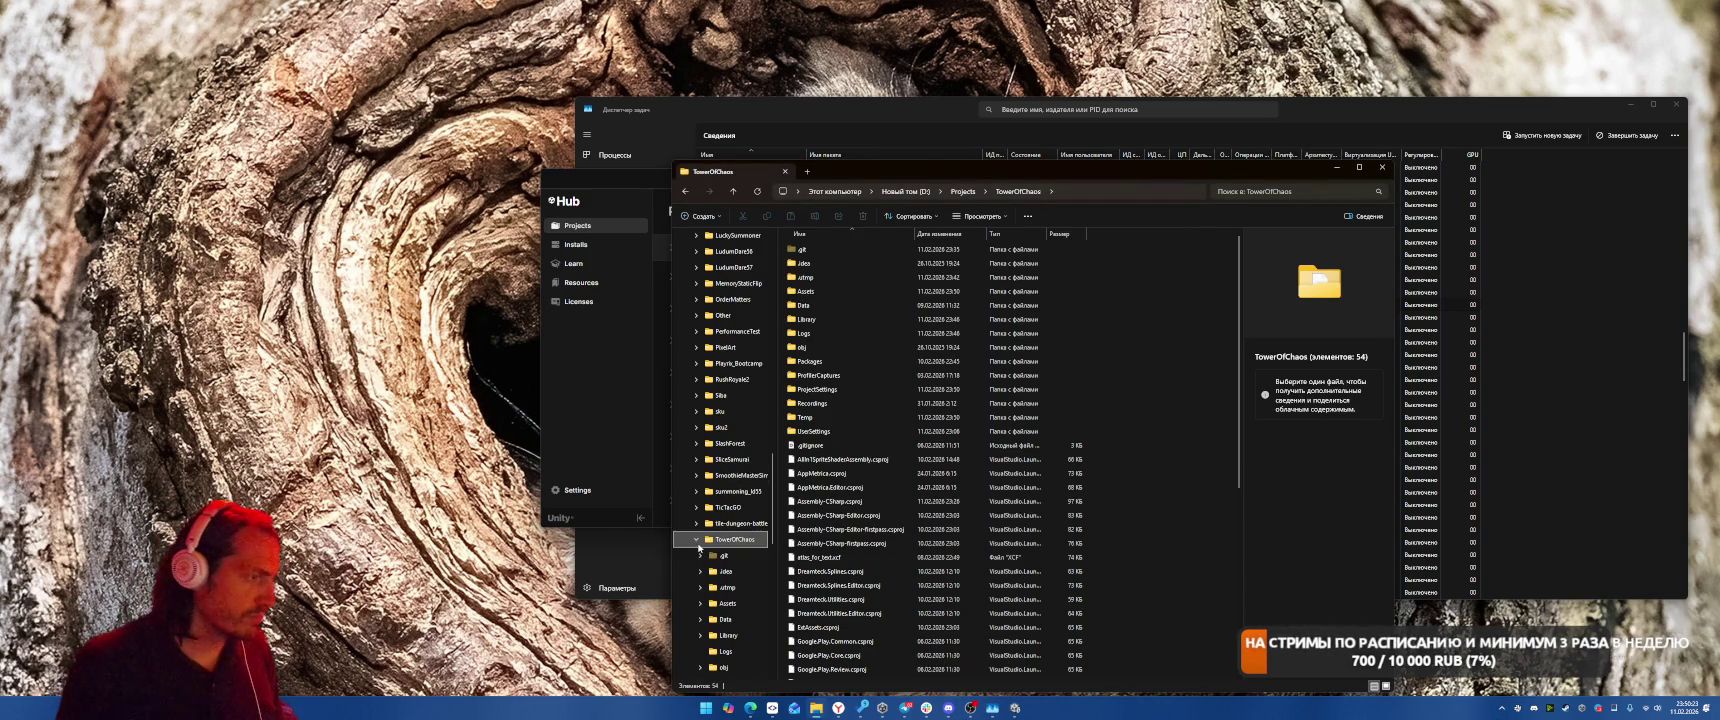
# Open the Packages folder, minimize Explorer, Task Manager and Unity Hub, and shift the splash right
pyautogui.scroll(-5, 752, 537)
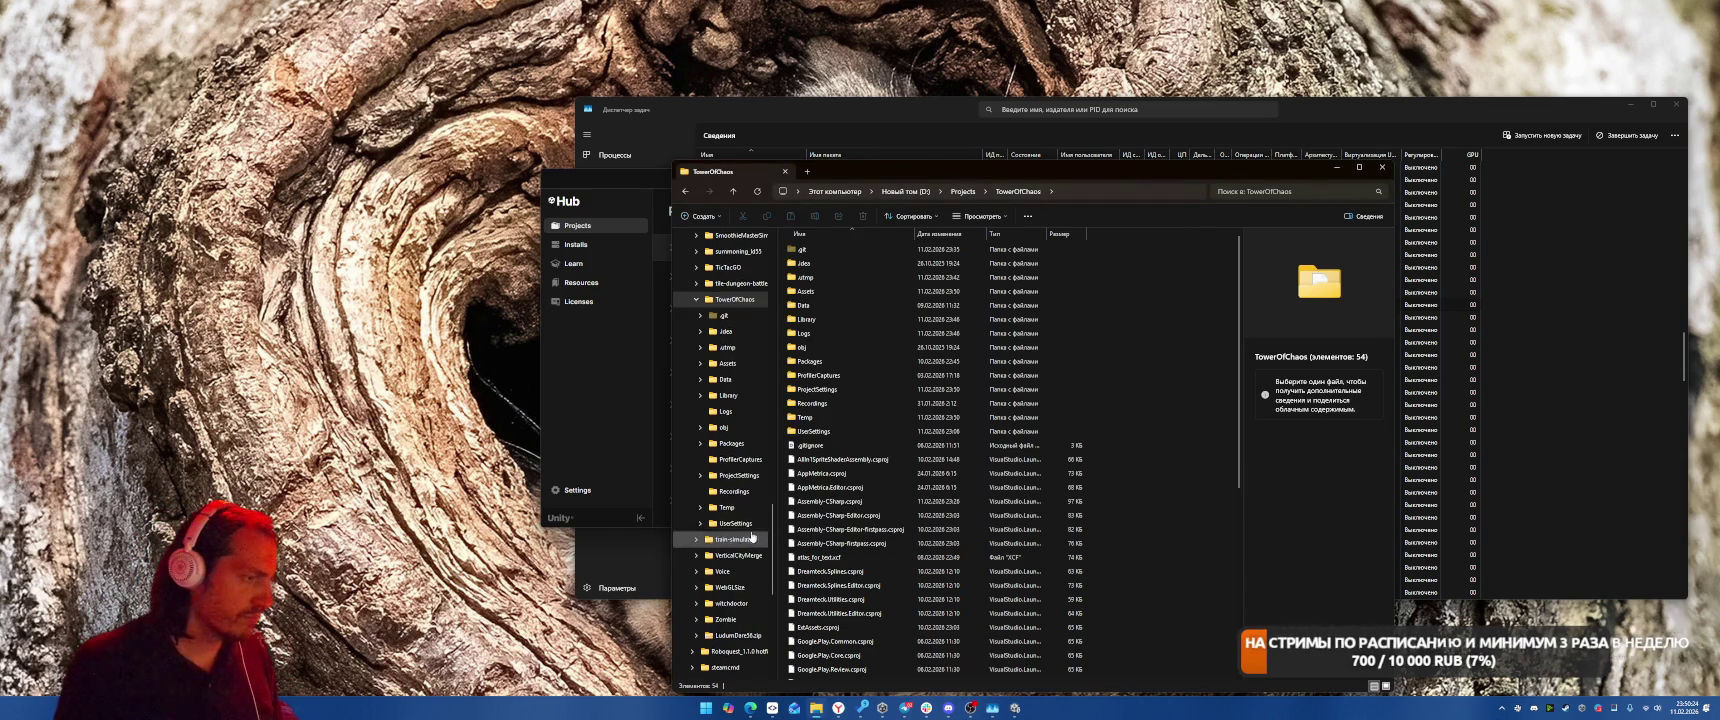
pyautogui.click(732, 443)
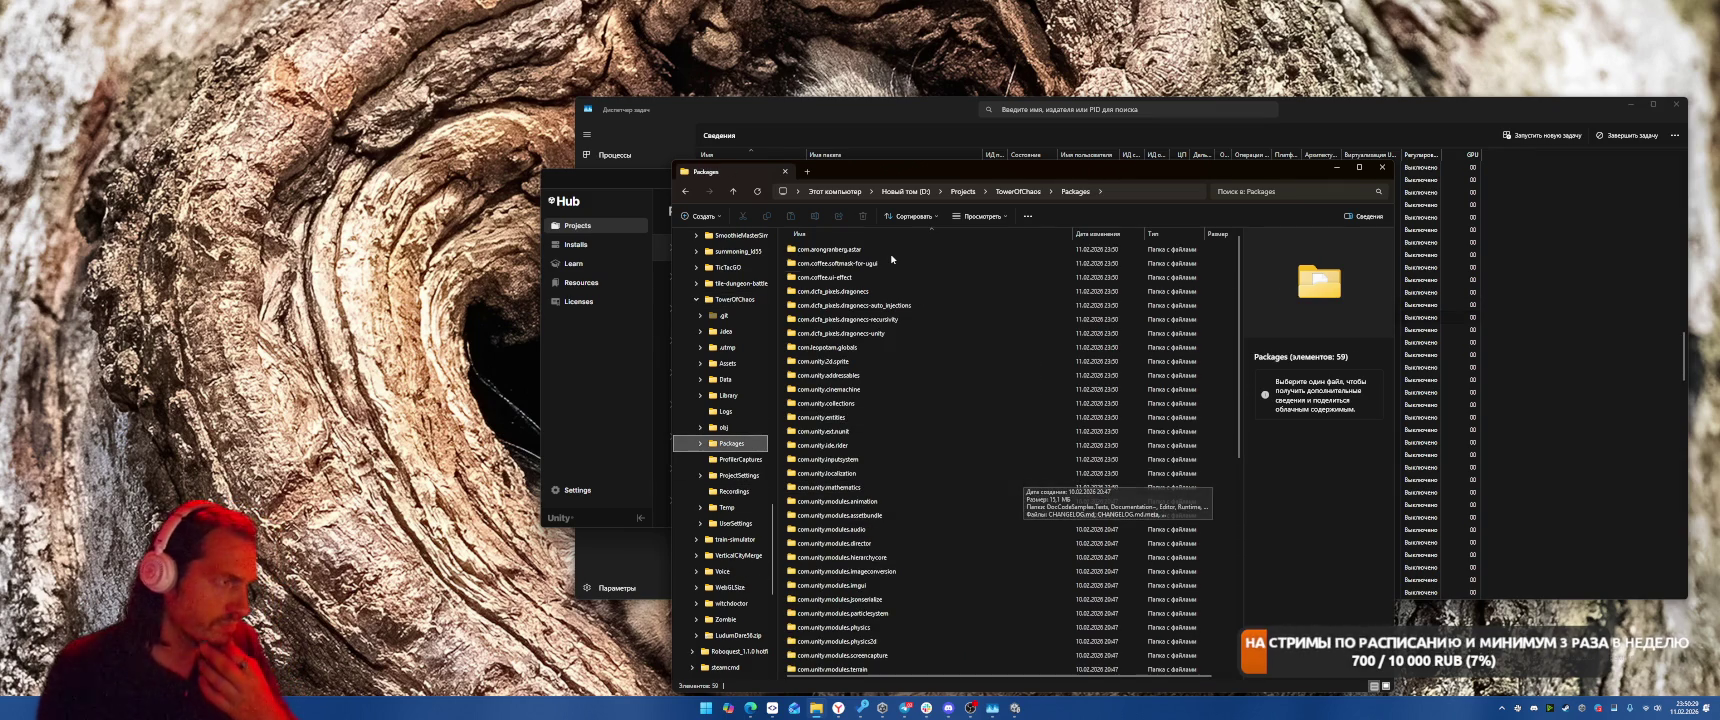
pyautogui.click(1337, 167)
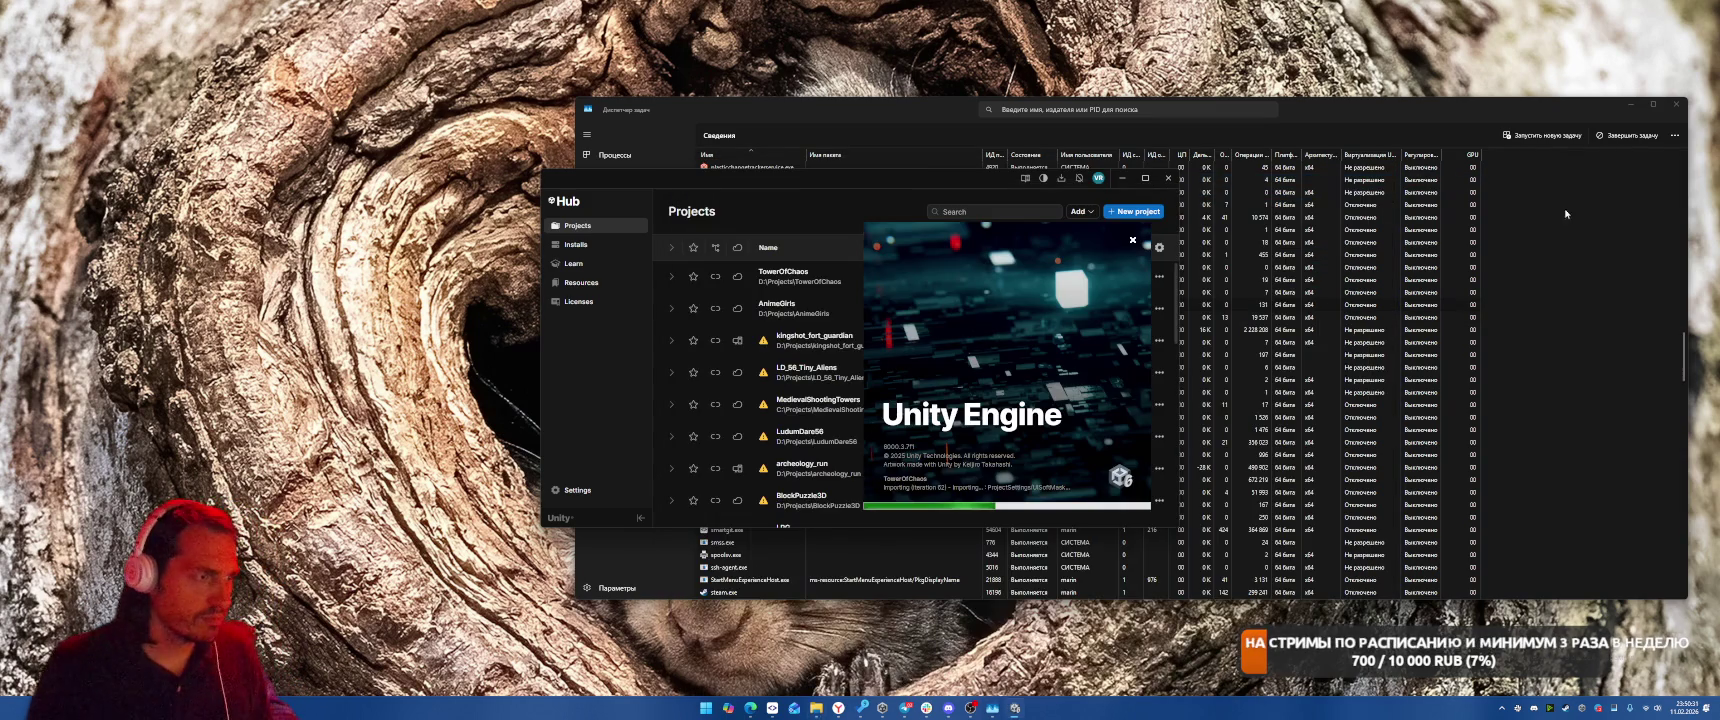
pyautogui.click(1631, 104)
pyautogui.moveTo(1112, 170); pyautogui.dragTo(1025, 155)
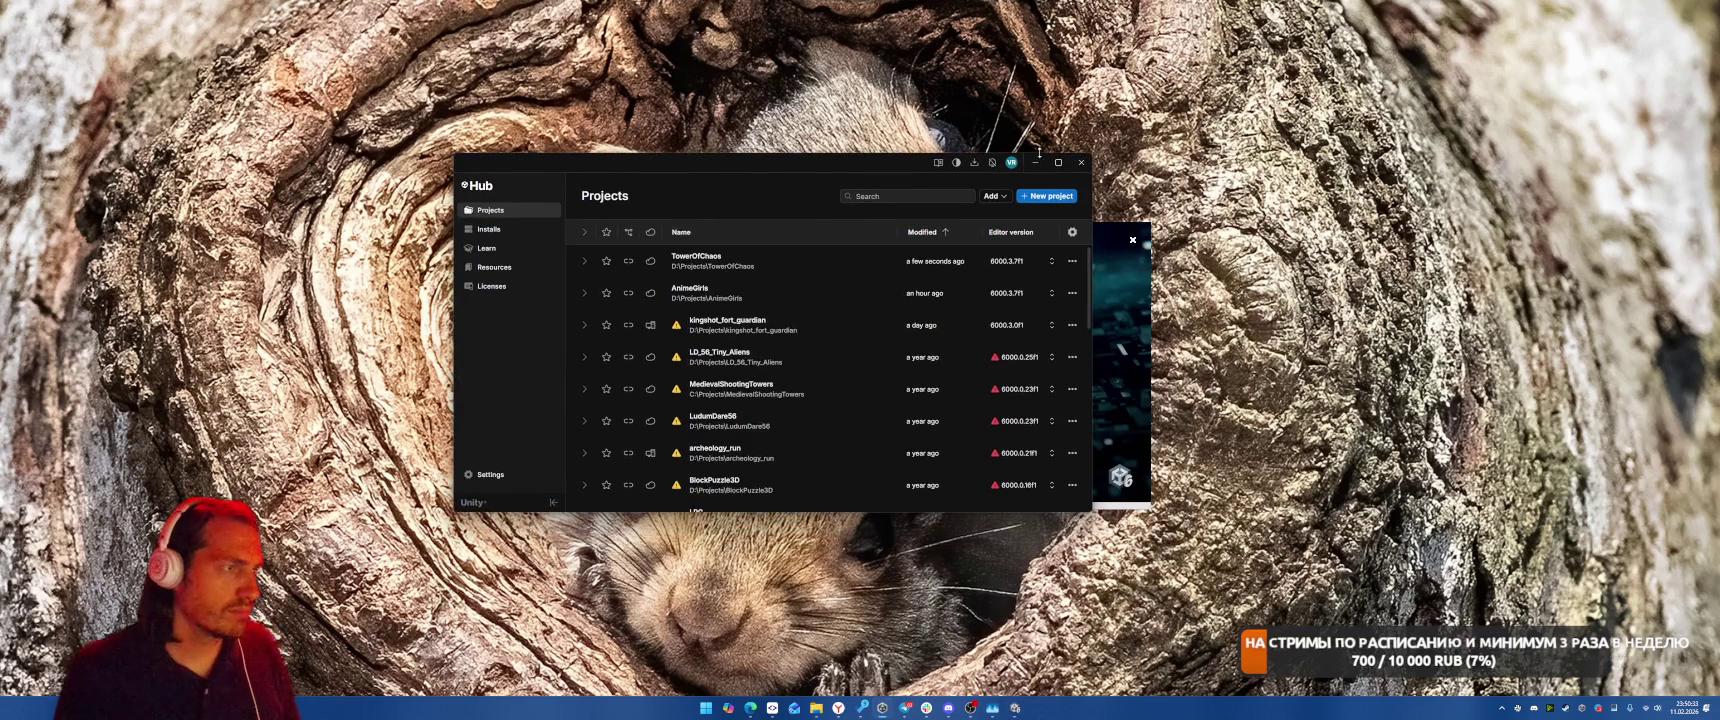
pyautogui.click(1031, 167)
pyautogui.moveTo(933, 301); pyautogui.dragTo(1117, 294)
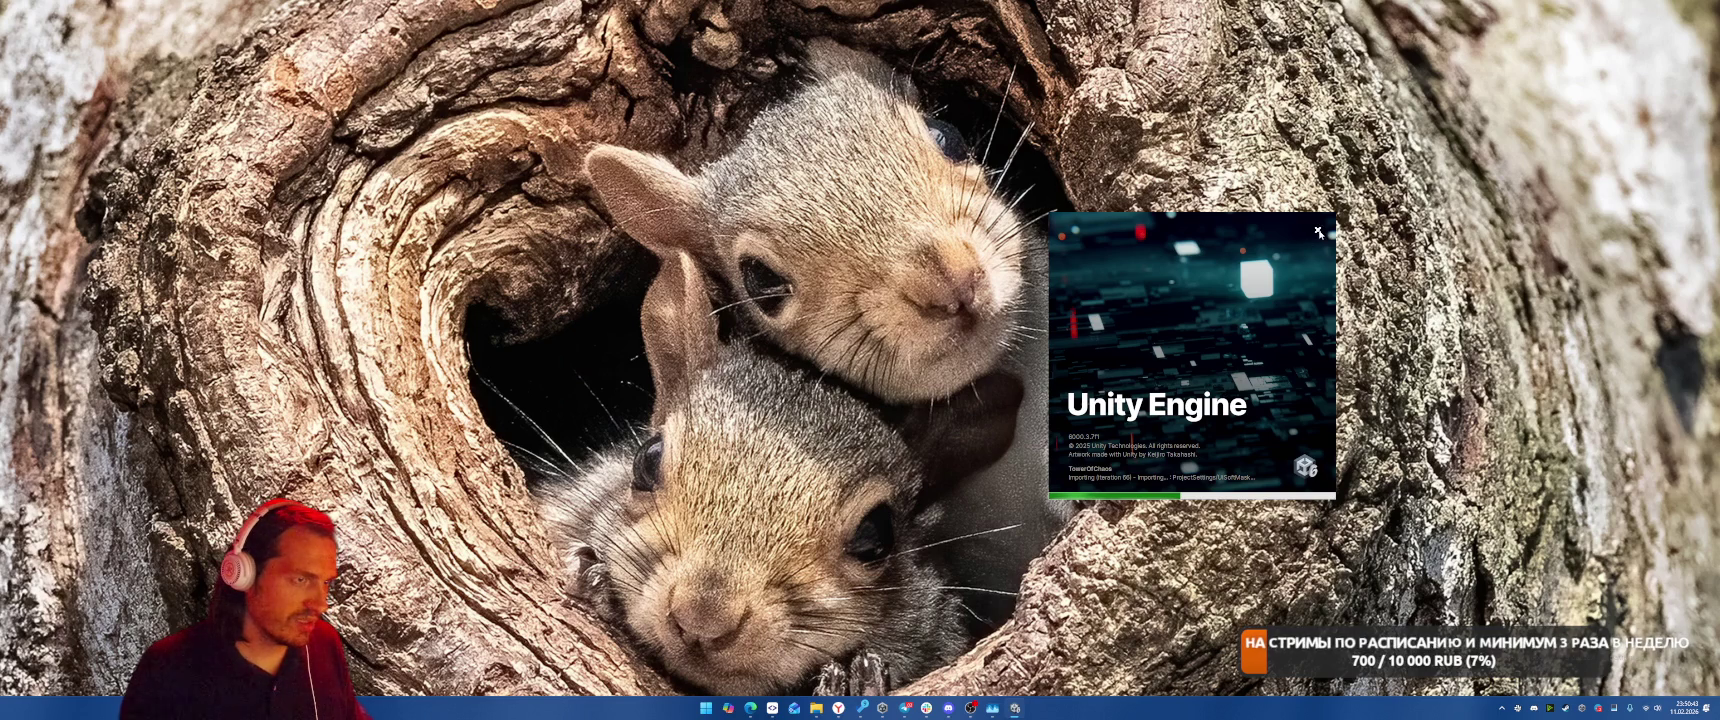
# Delete the com.coffee.softmask-for-ugui and com.coffee.ui-effect folders from the Packages folder
pyautogui.moveTo(826, 712)
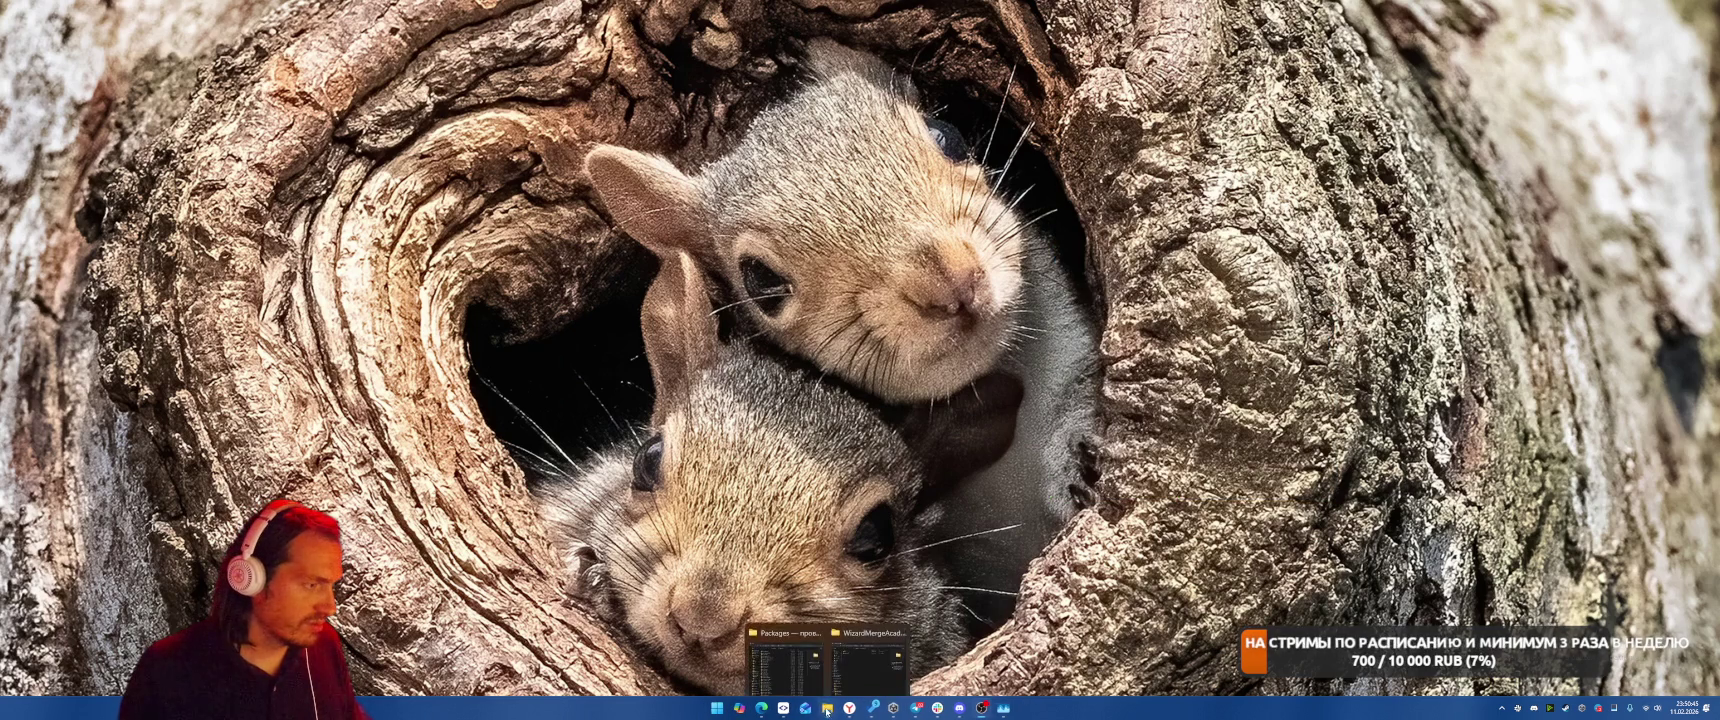
pyautogui.click(785, 668)
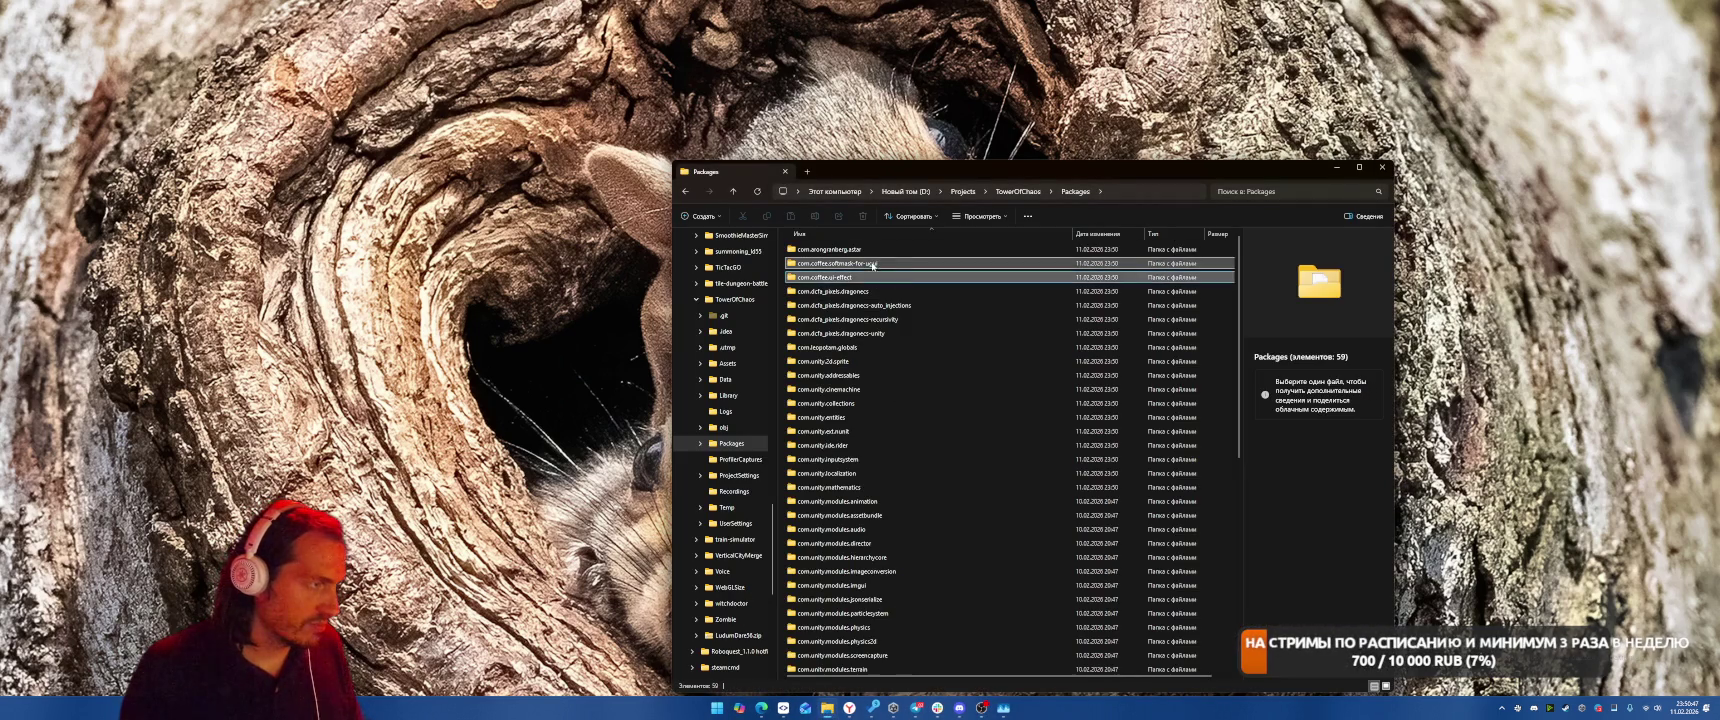
pyautogui.press('Delete')
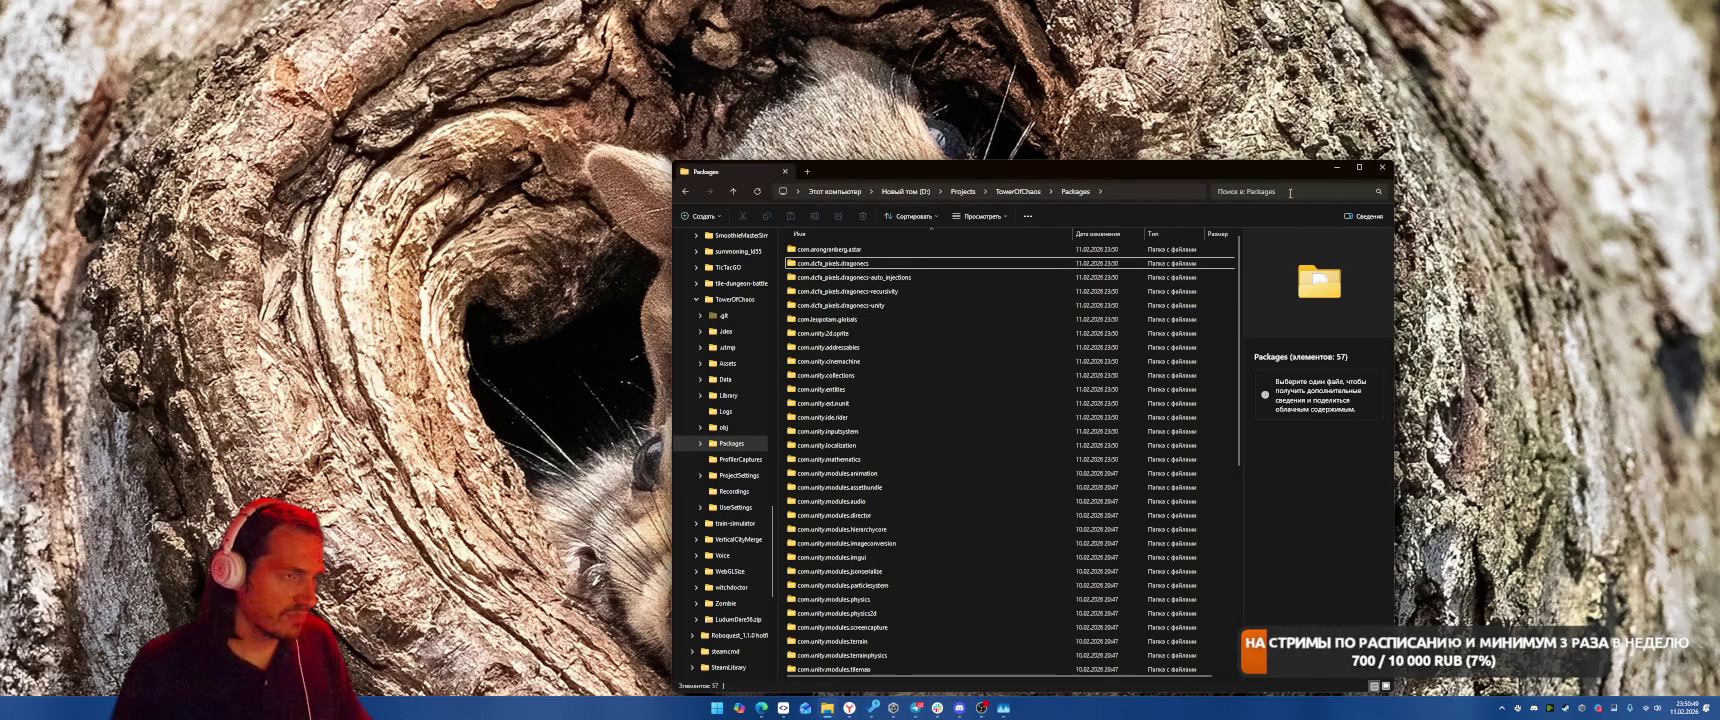
# Reopen the TowerOfChaos project from Unity Hub's Projects list
pyautogui.click(1334, 169)
pyautogui.click(893, 708)
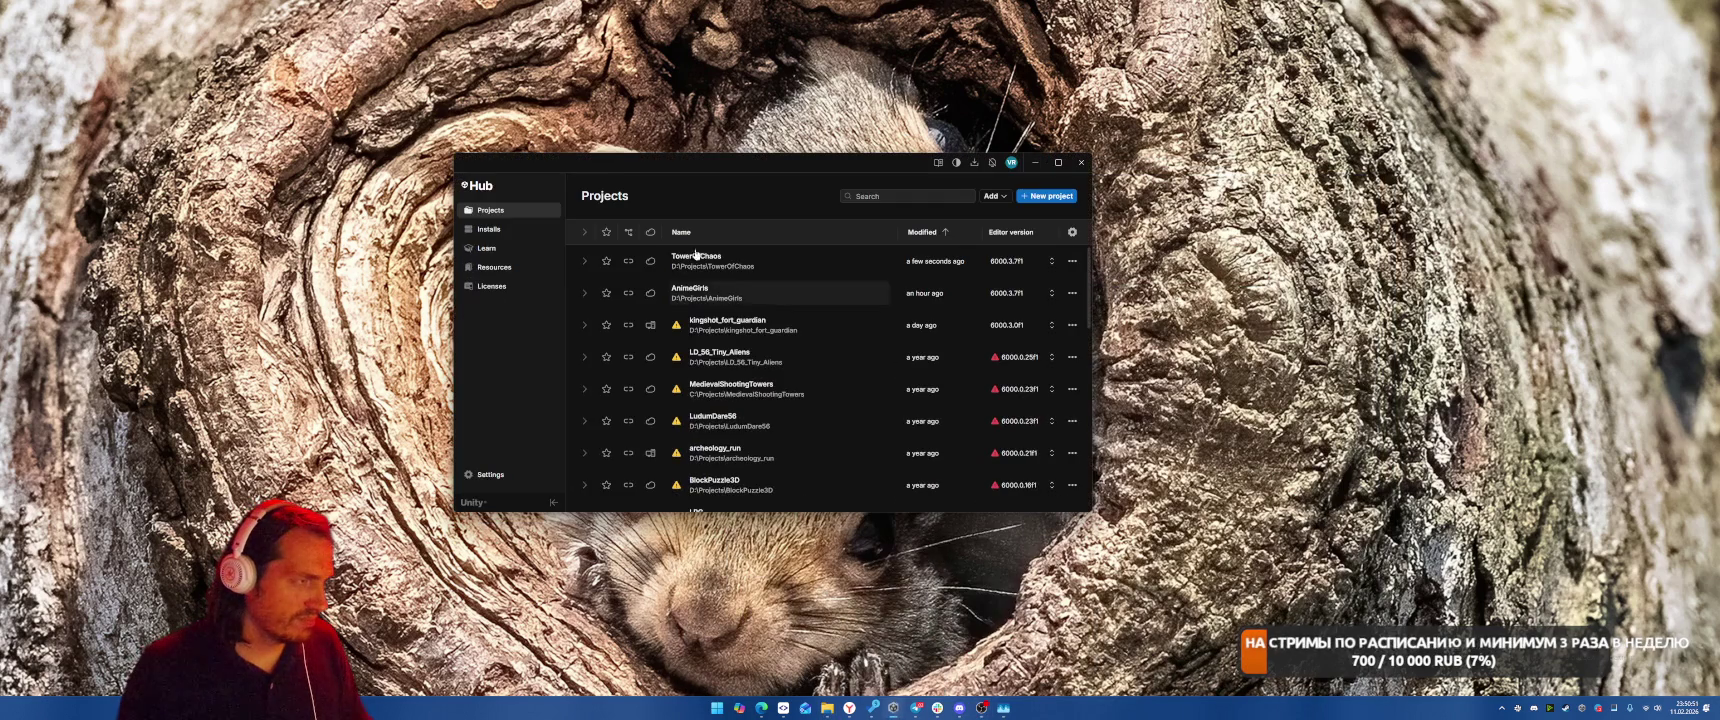
pyautogui.click(722, 265)
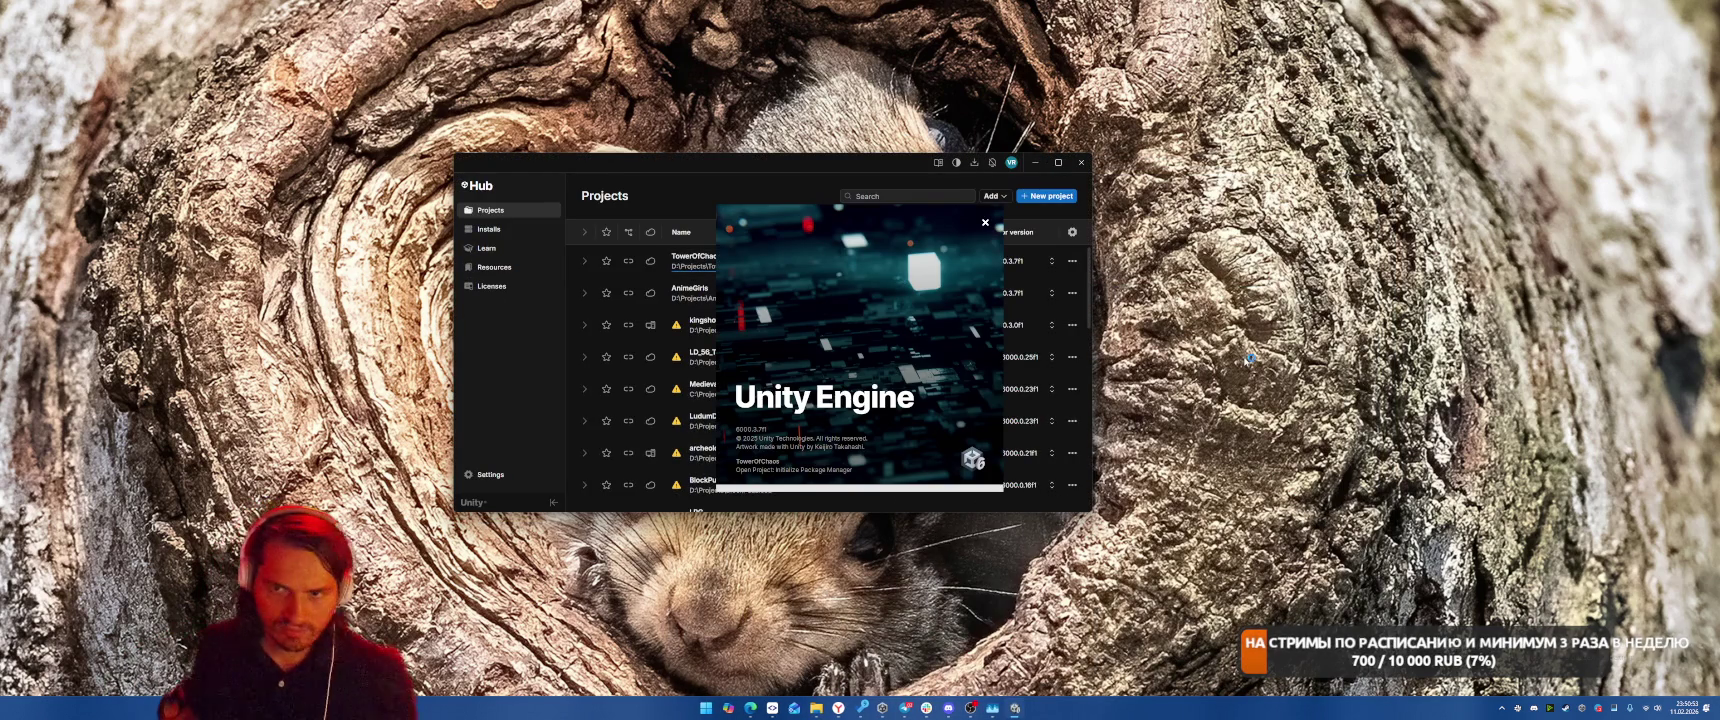